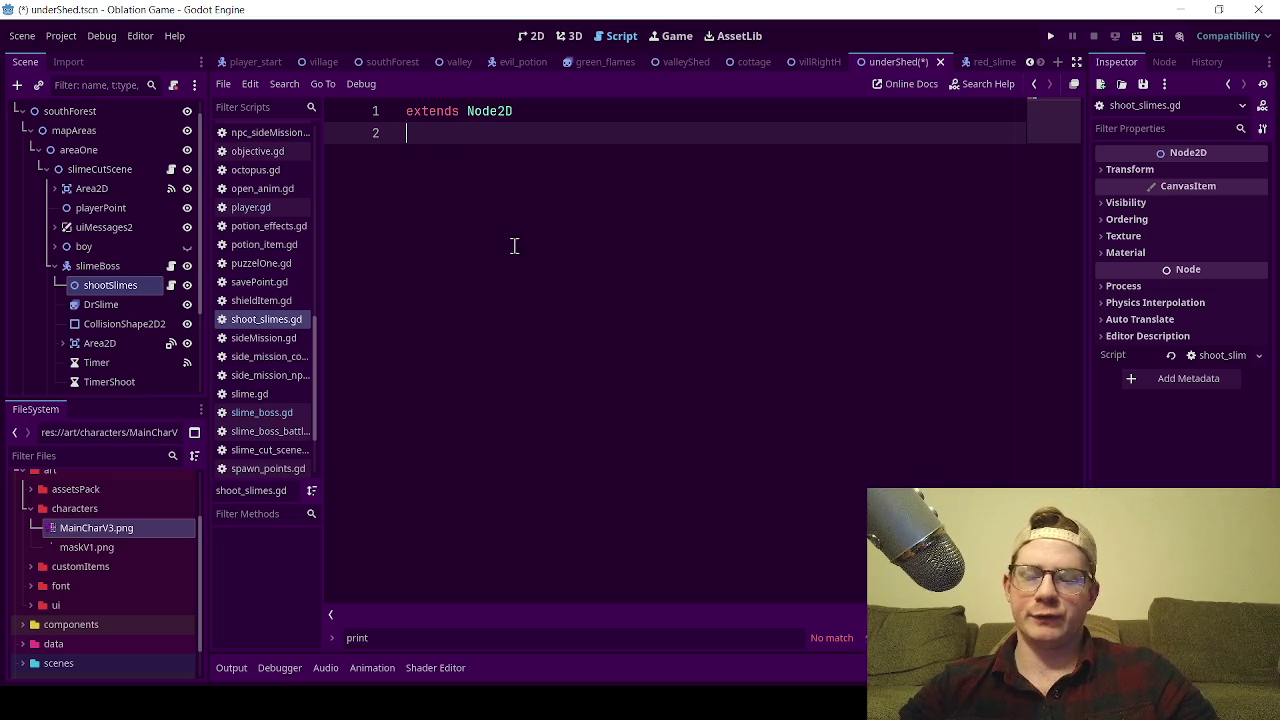
- In the 2D view, add a CharacterBody2D child under slimeBoss and rename it slimeBall
left_click(528, 36)
right_click(84, 266)
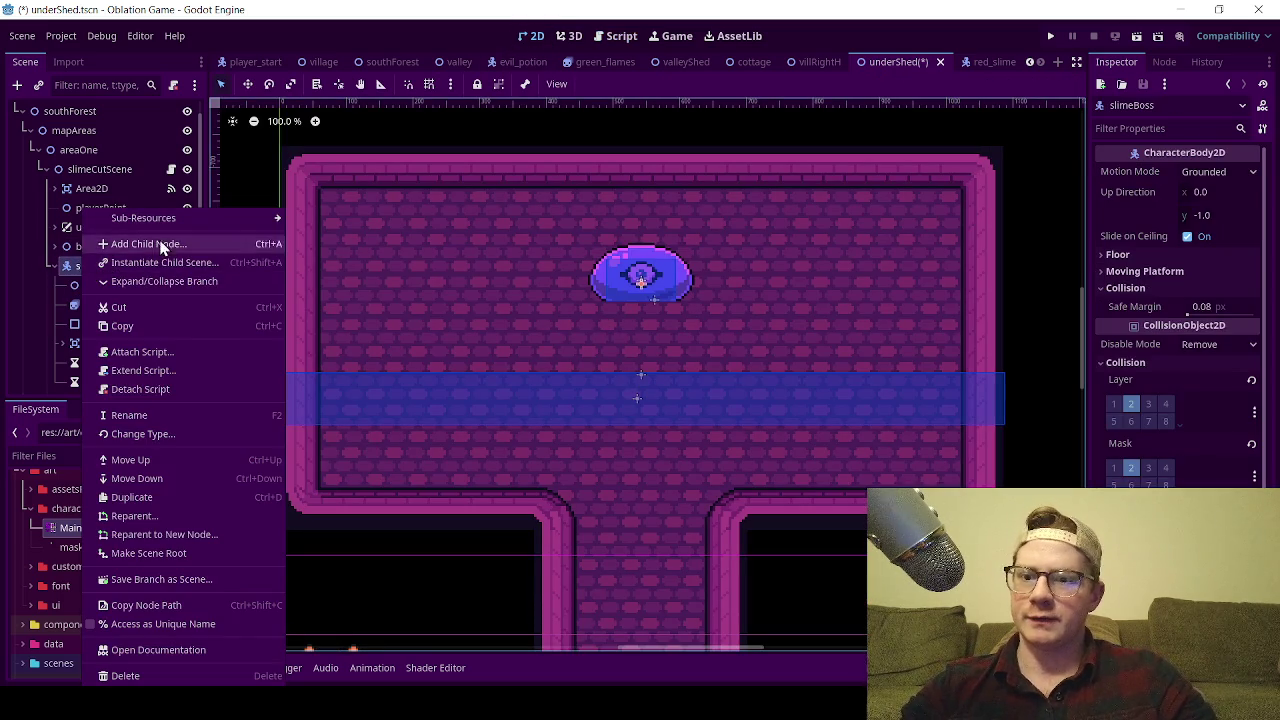
left_click(157, 247)
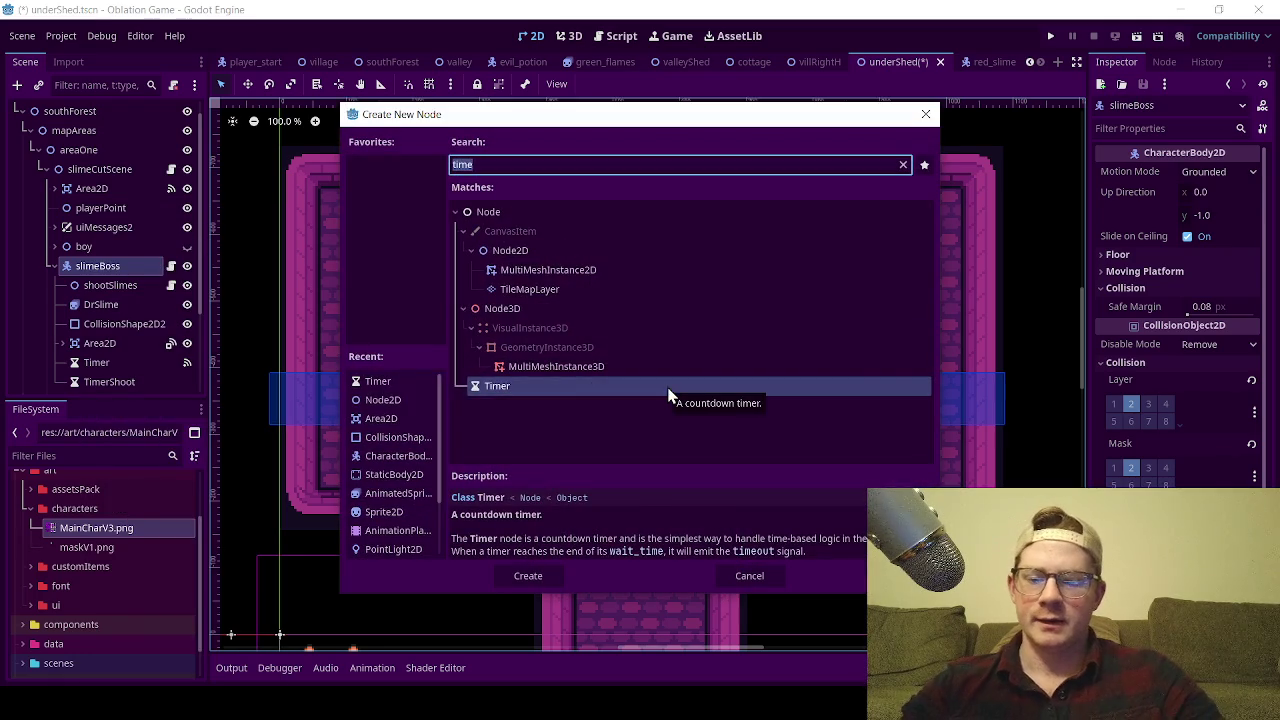
type("char")
double_click(632, 310)
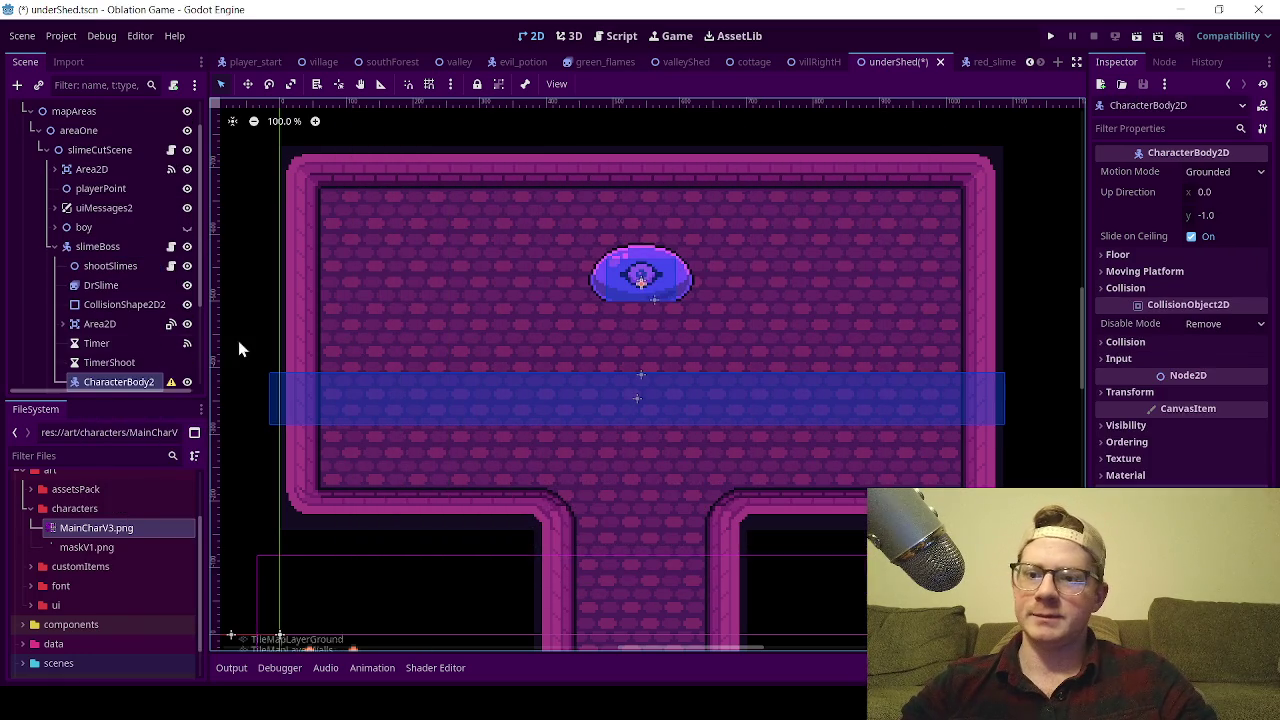
double_click(130, 385)
type("slimeBall")
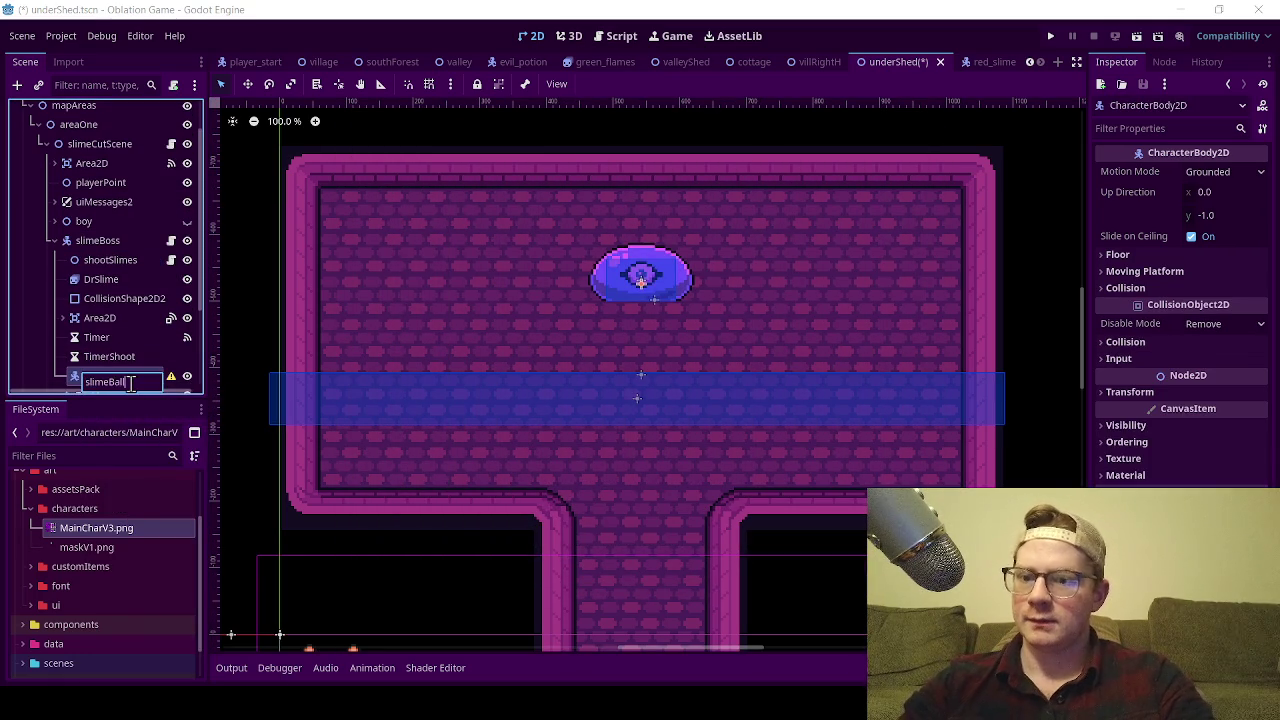
key("Return")
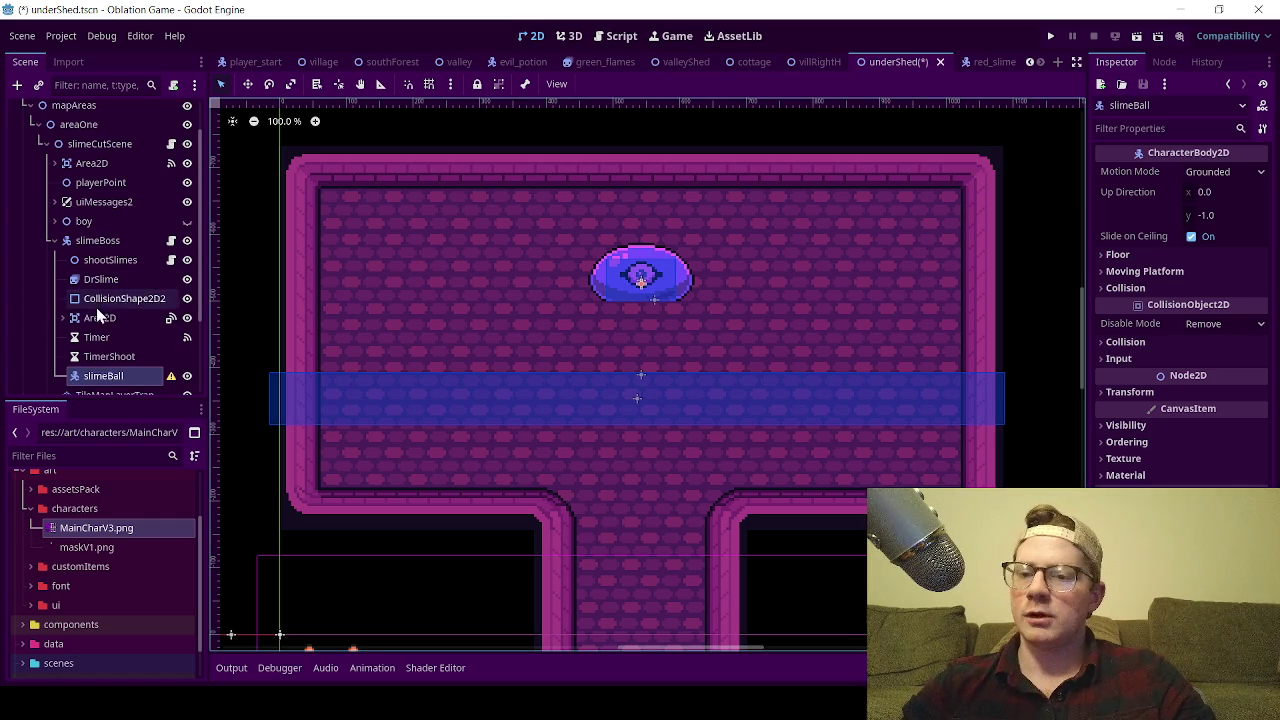
- Move slimeBall to the left of the boss slime with the Move tool
scroll(124, 334, "down", 1)
left_click(247, 84)
scroll(504, 436, "down", 4)
left_click_drag(498, 357, 423, 349)
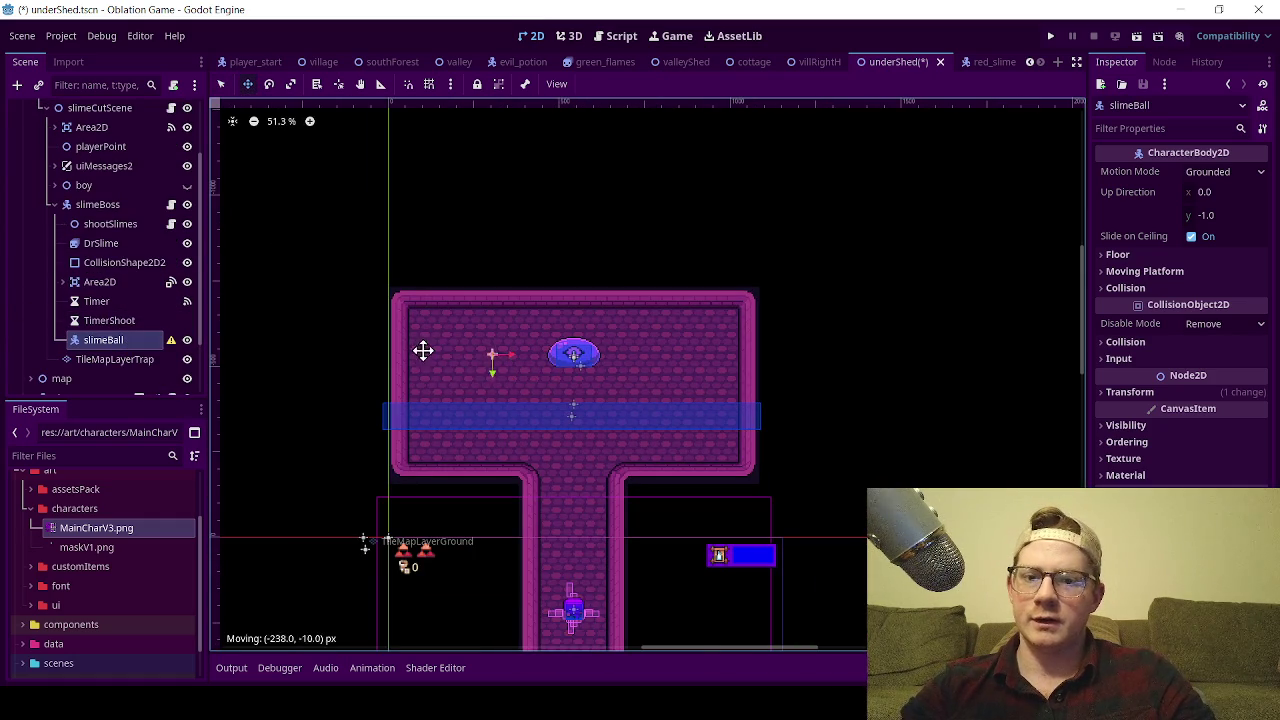
scroll(486, 366, "up", 4)
- Add a Sprite2D child under slimeBall
right_click(97, 341)
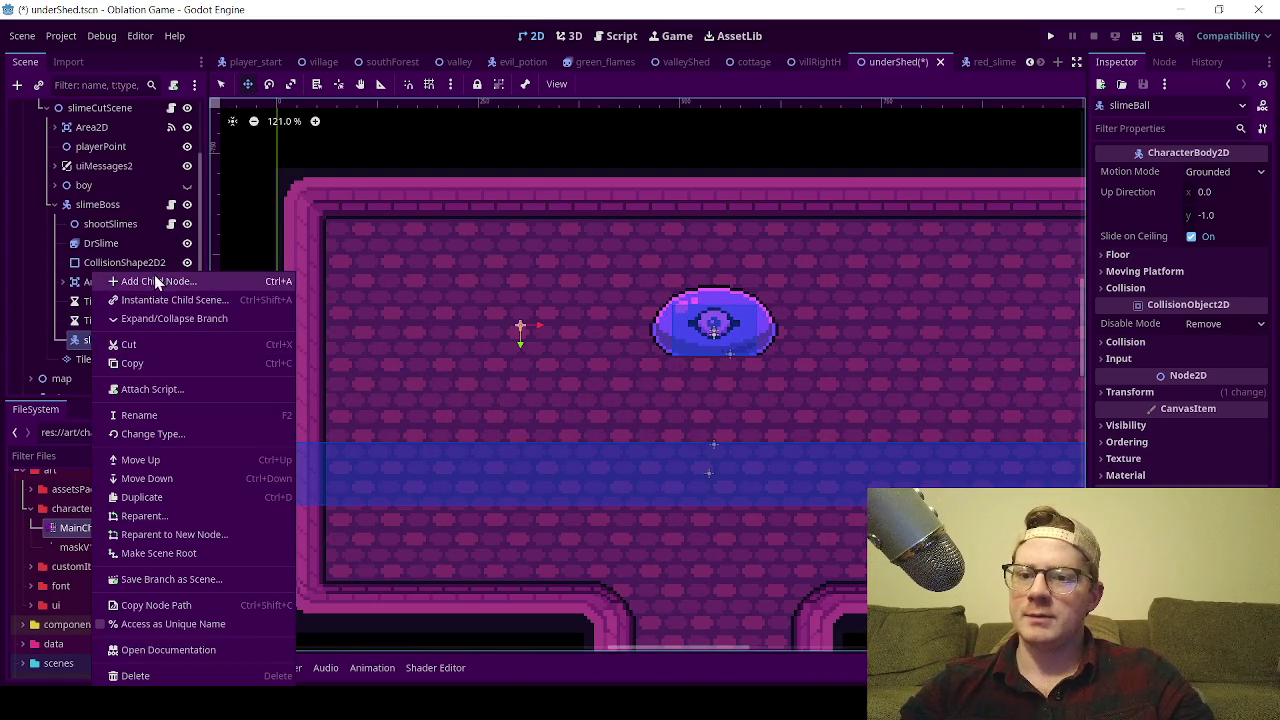
left_click(153, 281)
type("s")
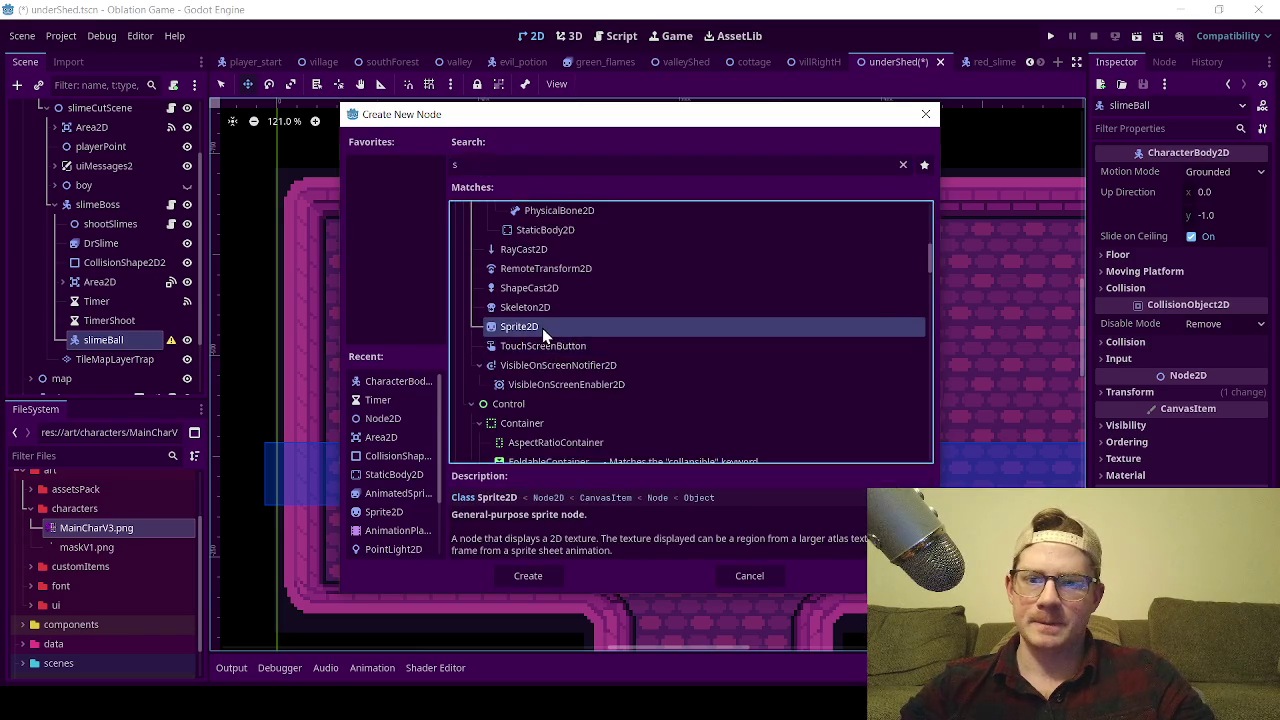
double_click(542, 328)
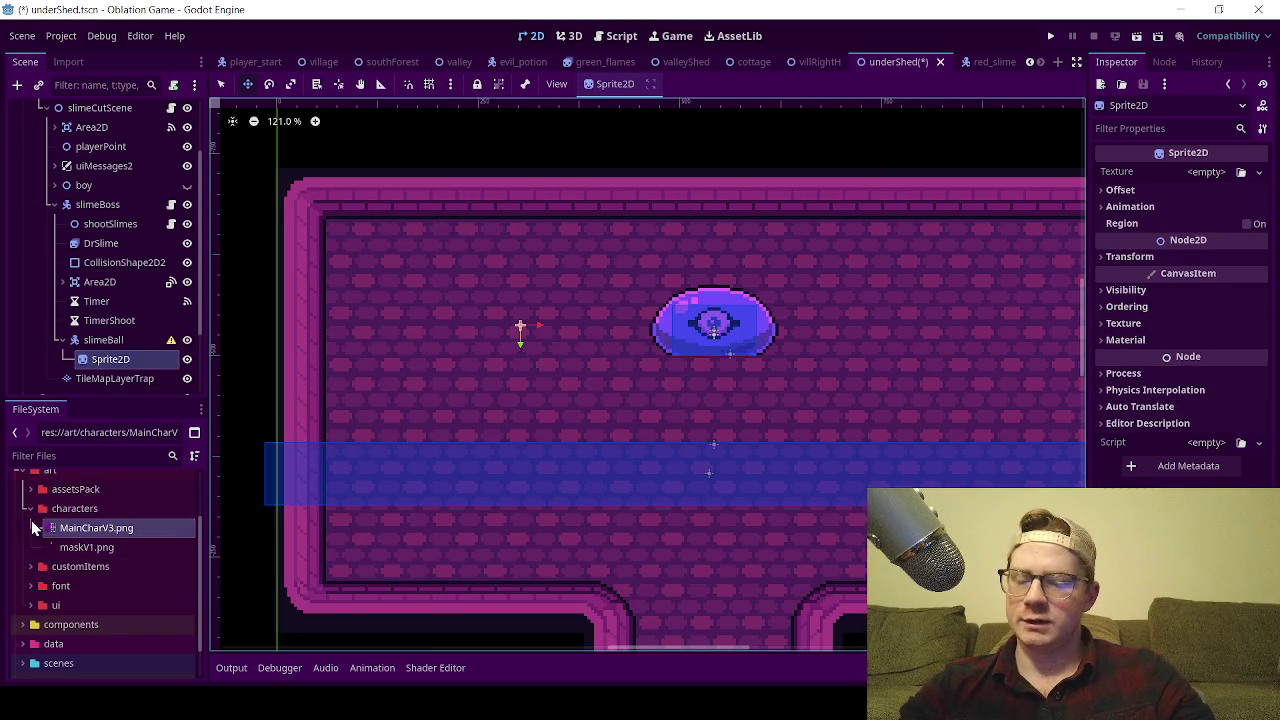
- In FileSystem, collapse the characters folder and expand assetsPack > Ninja Adventure > Actor > Monsters
left_click(30, 509)
scroll(28, 532, "up", 2)
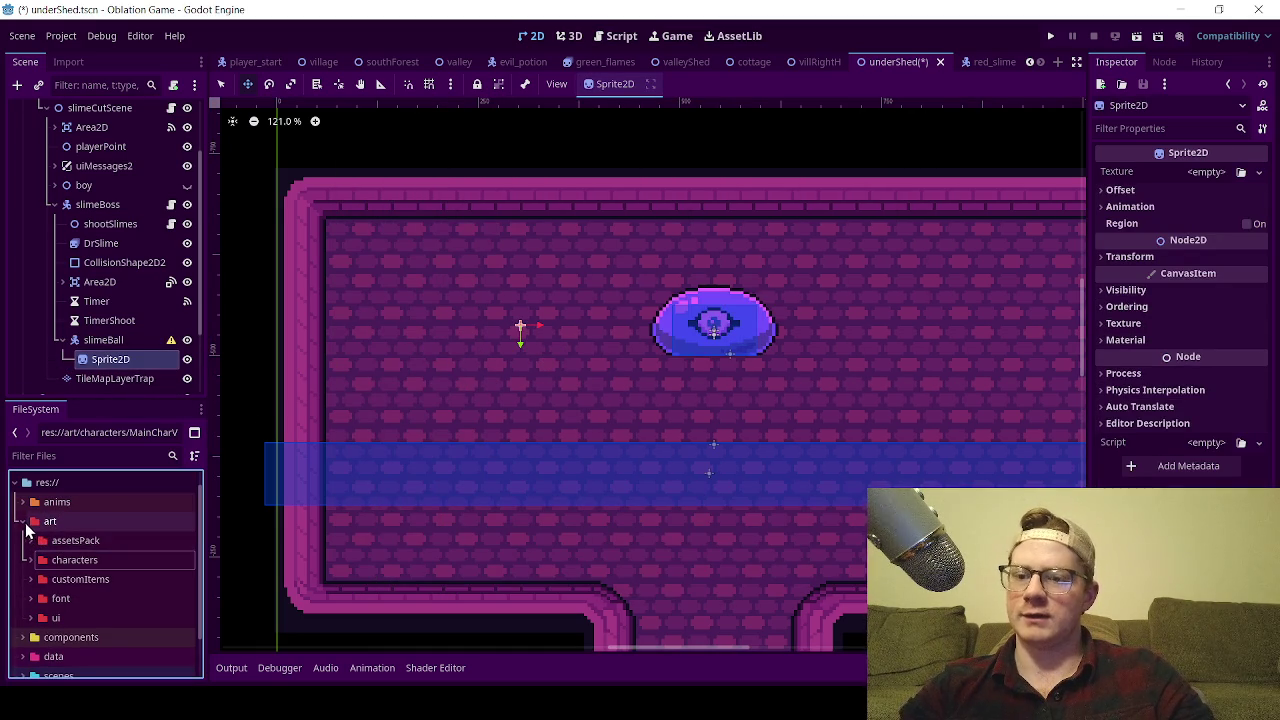
scroll(80, 612, "down", 1)
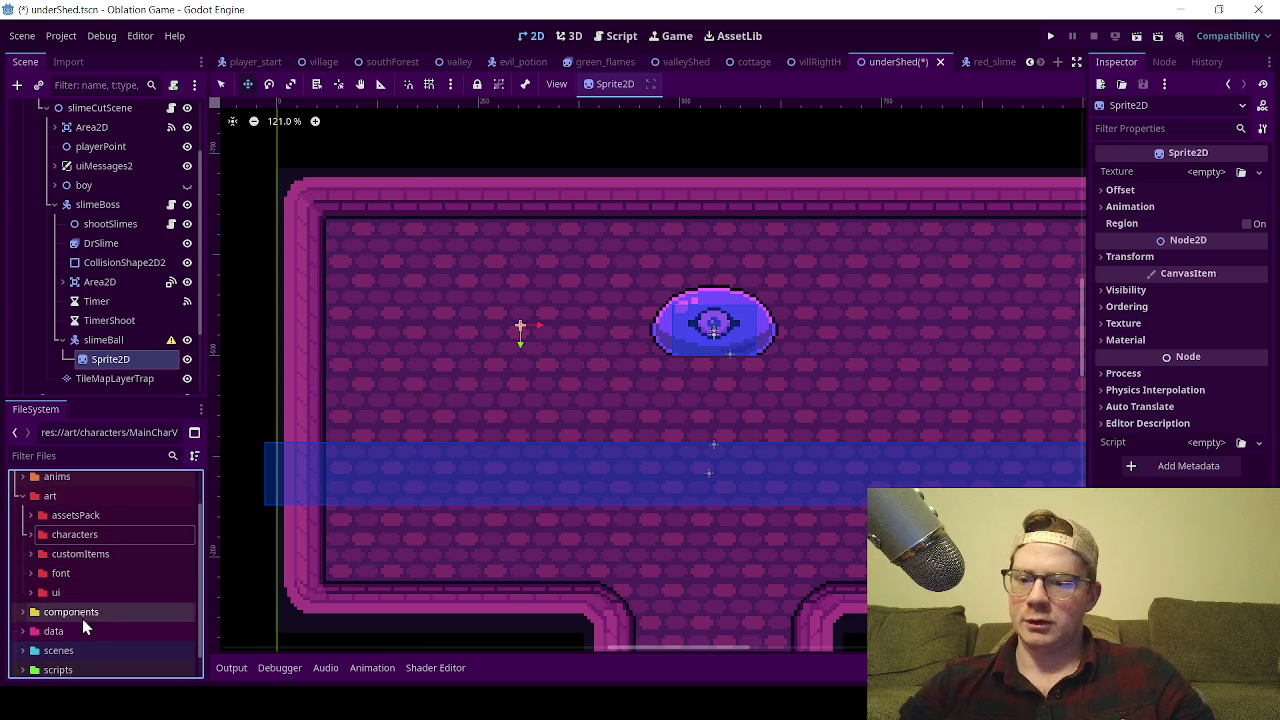
left_click(30, 515)
left_click(38, 534)
left_click(46, 554)
scroll(45, 559, "down", 2)
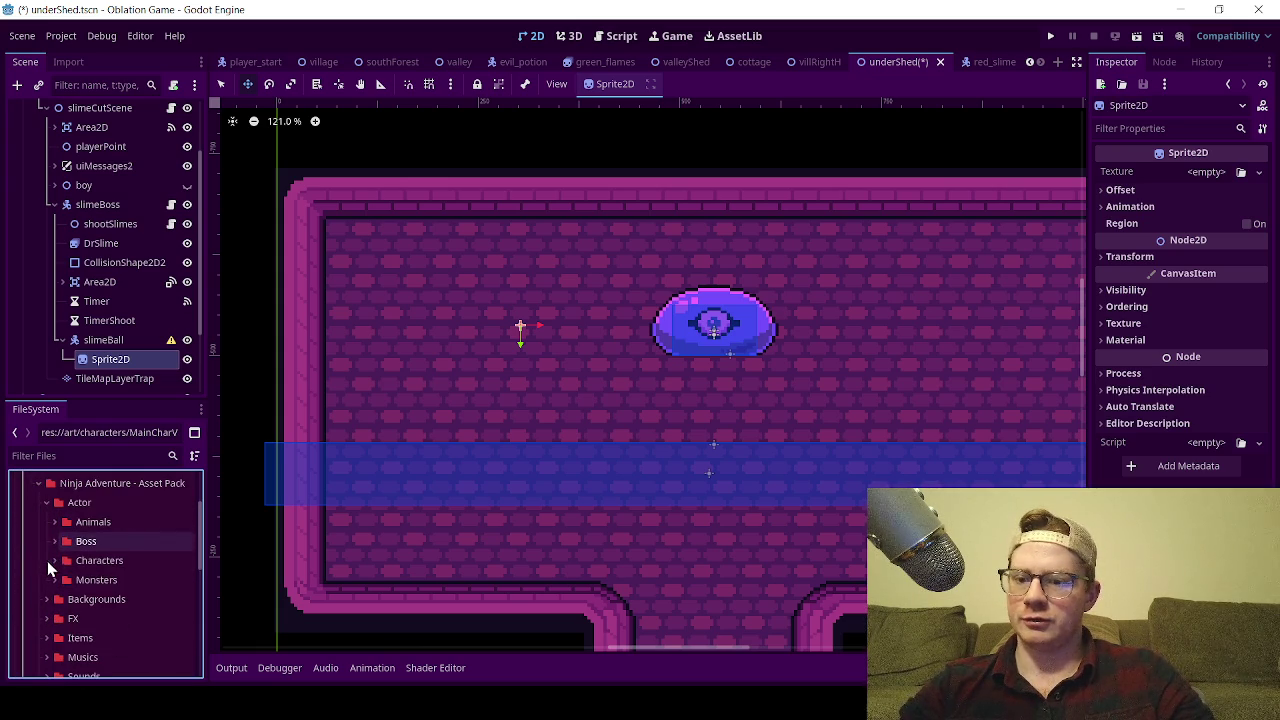
left_click(54, 580)
scroll(70, 600, "down", 1)
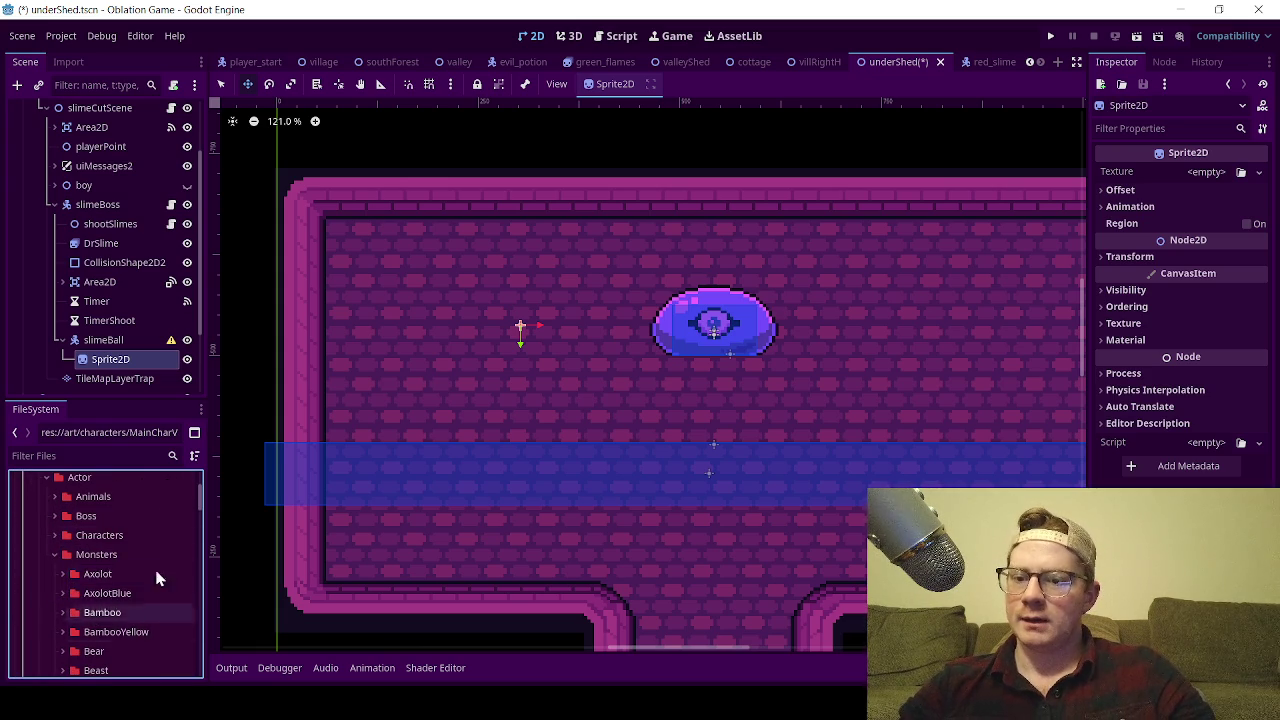
scroll(134, 590, "down", 5)
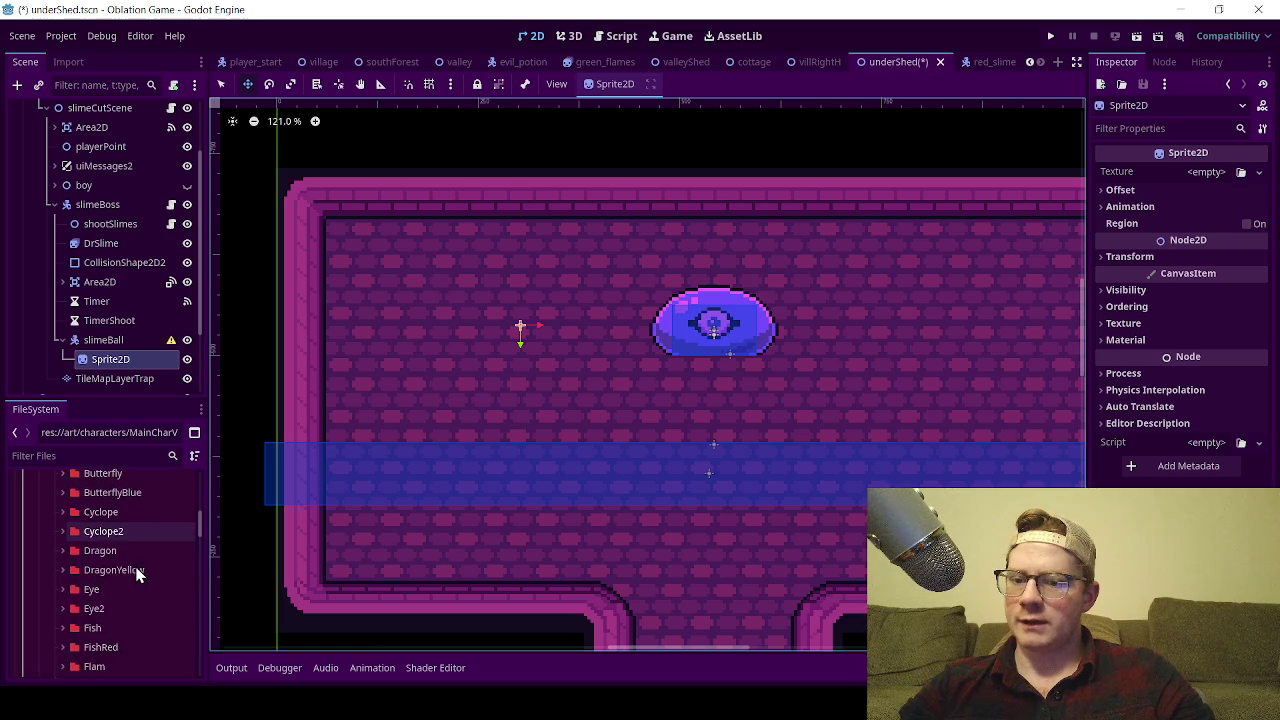
scroll(134, 580, "down", 6)
scroll(124, 580, "down", 7)
scroll(124, 574, "down", 2)
- Open the Slime3 folder and drag Slime3.png onto the Sprite2D's Texture
left_click(62, 623)
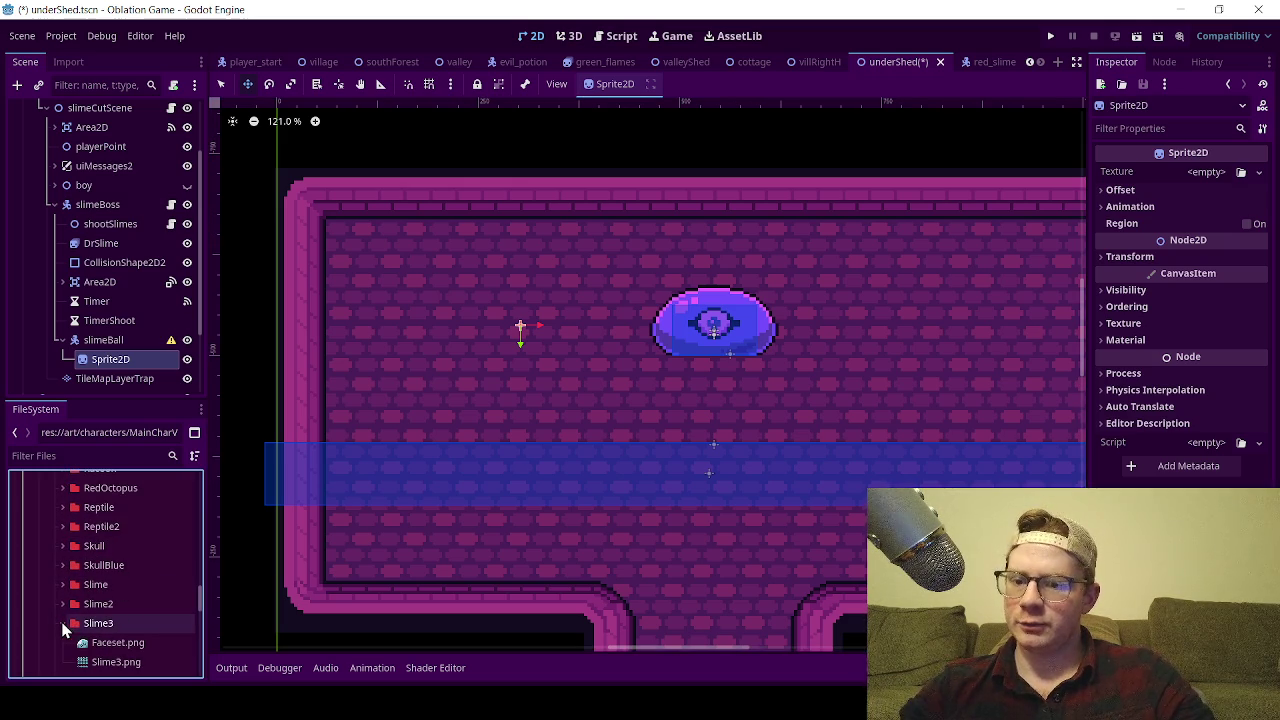
mouse_move(83, 647)
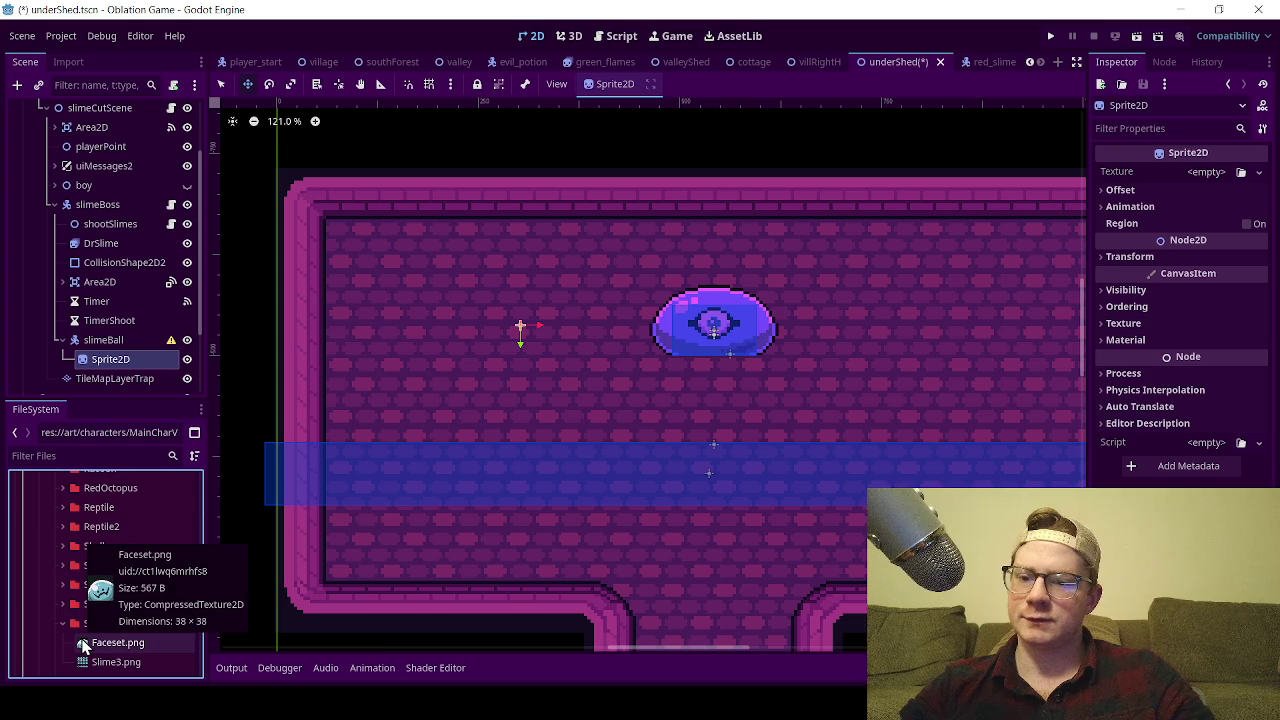
scroll(75, 580, "down", 1)
left_click(99, 611)
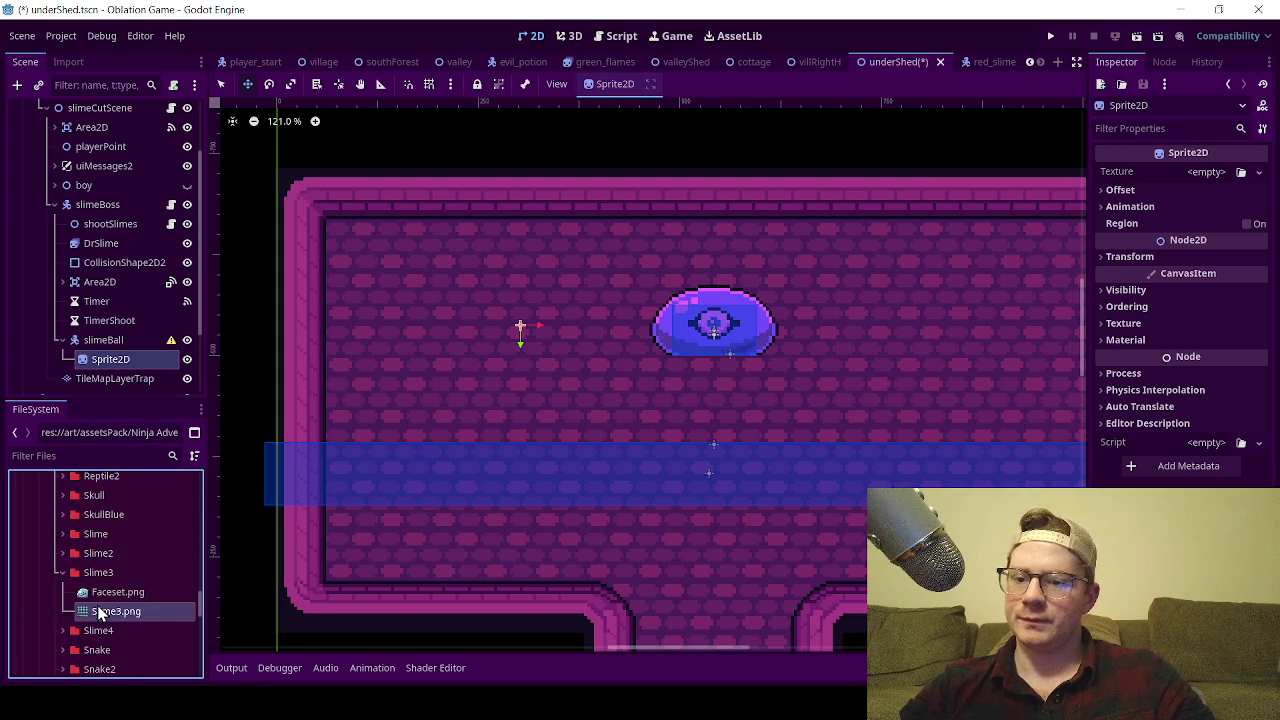
mouse_move(99, 613)
left_mouse_down()
mouse_move(176, 342)
mouse_move(155, 370)
mouse_move(142, 359)
left_mouse_up()
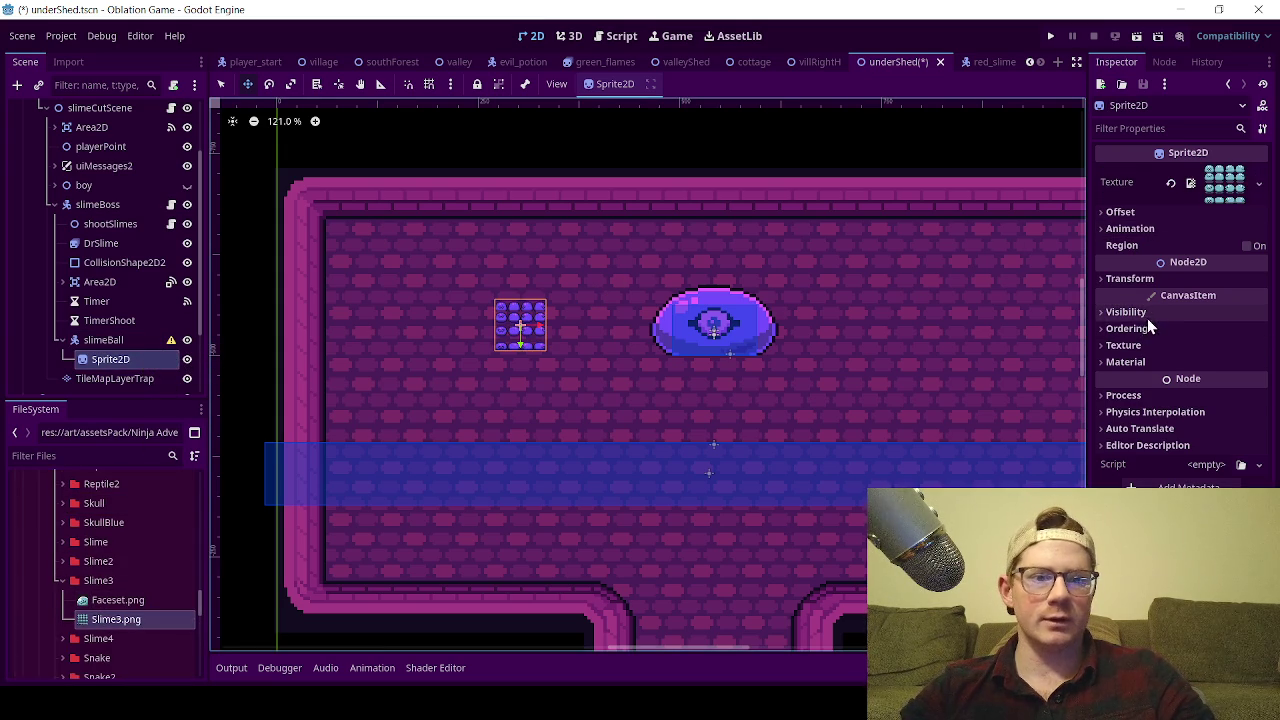
- Set the Sprite2D's Transform Scale to 4 on both axes
left_click(1140, 280)
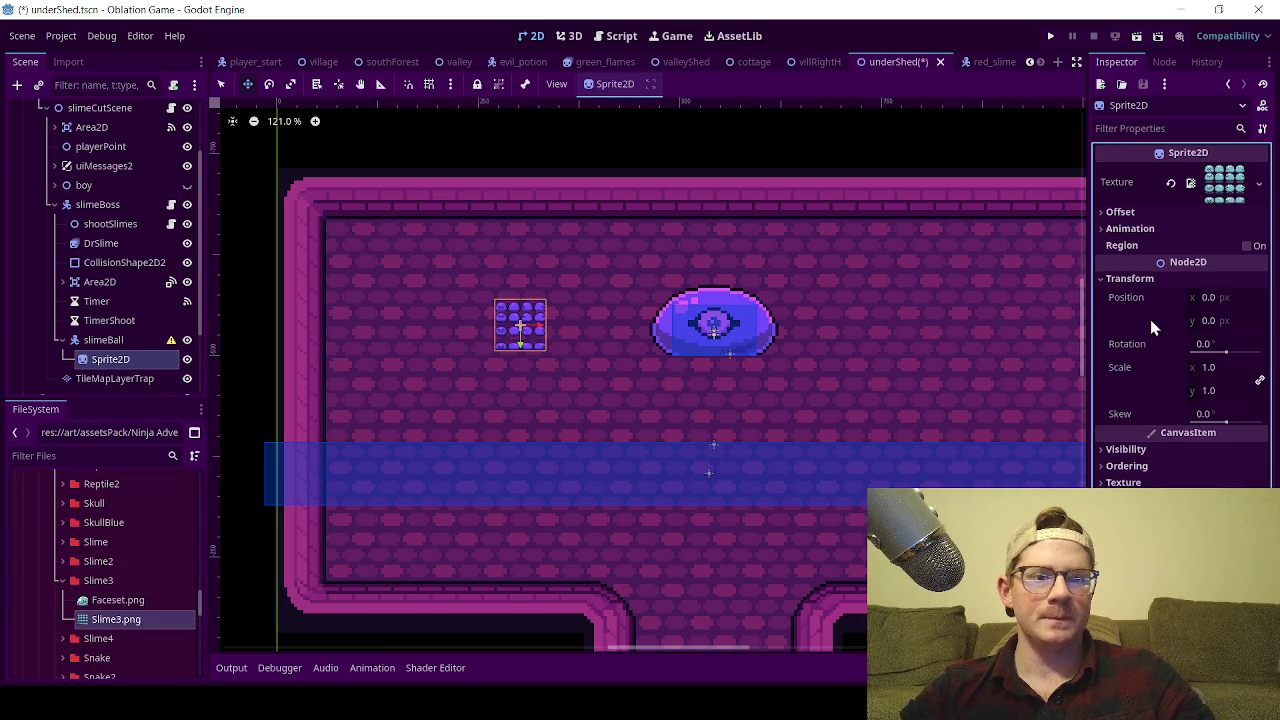
left_click(1210, 368)
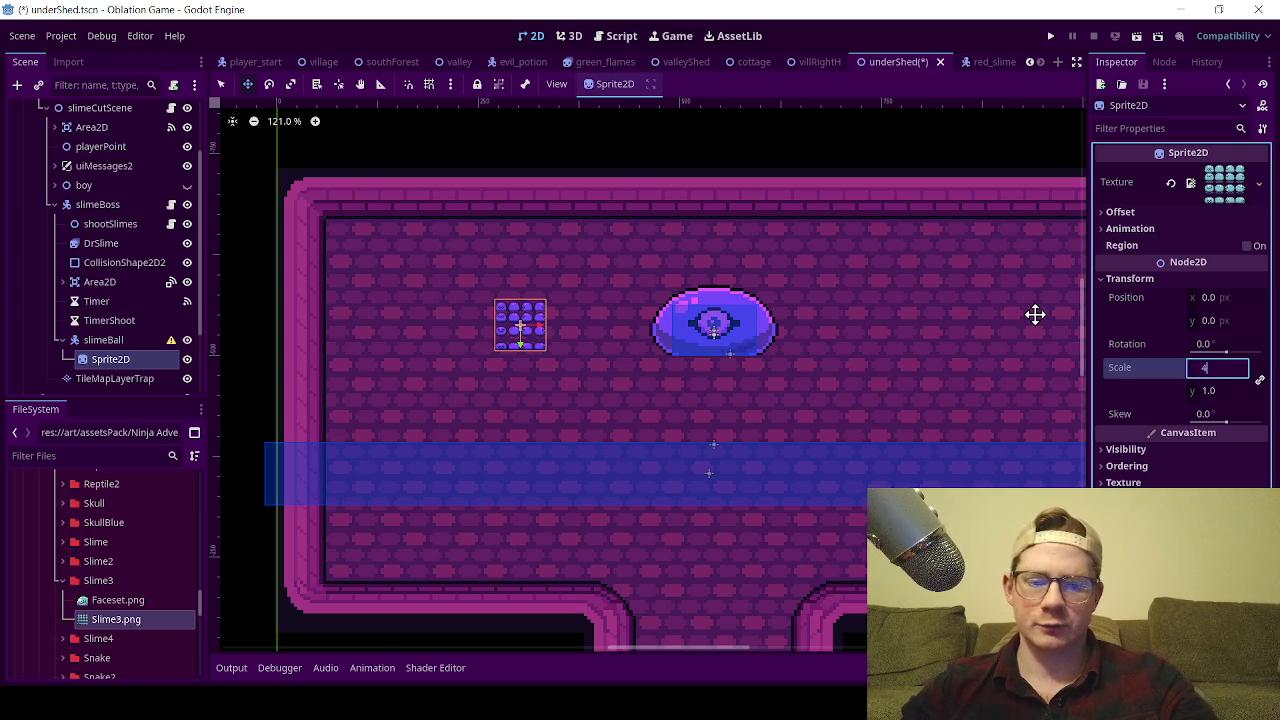
key("Return")
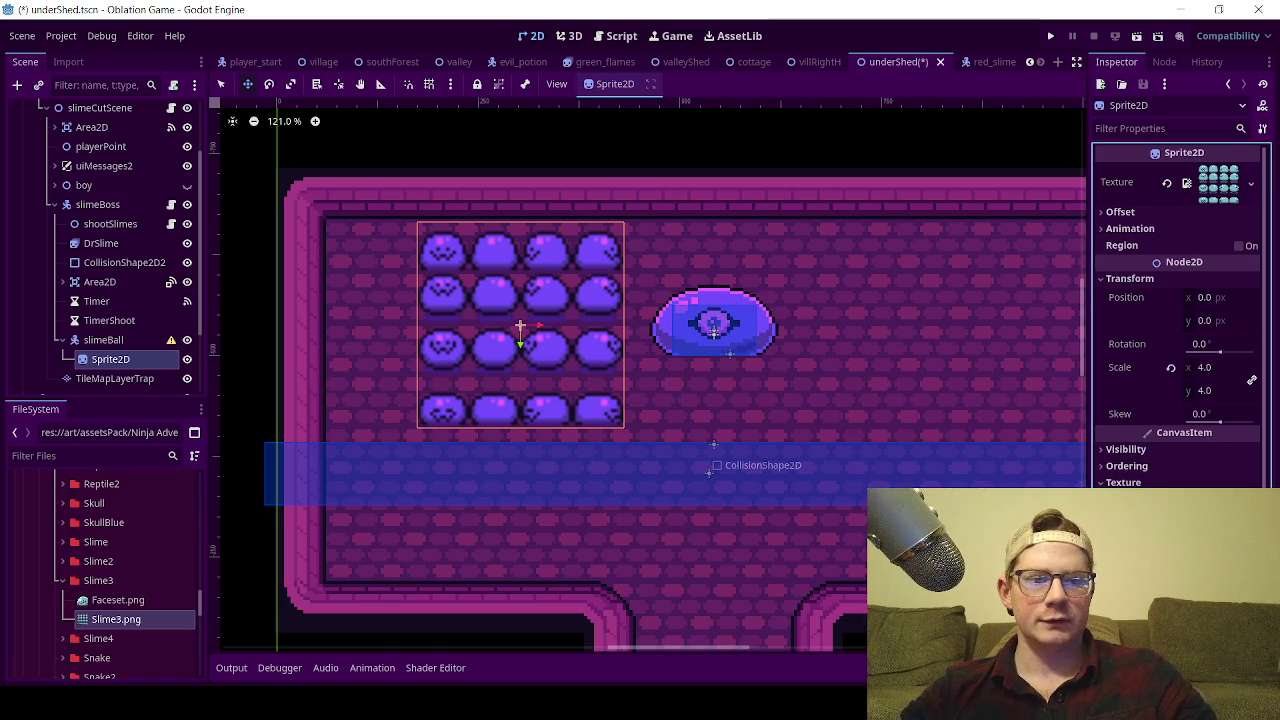
left_click(1141, 230)
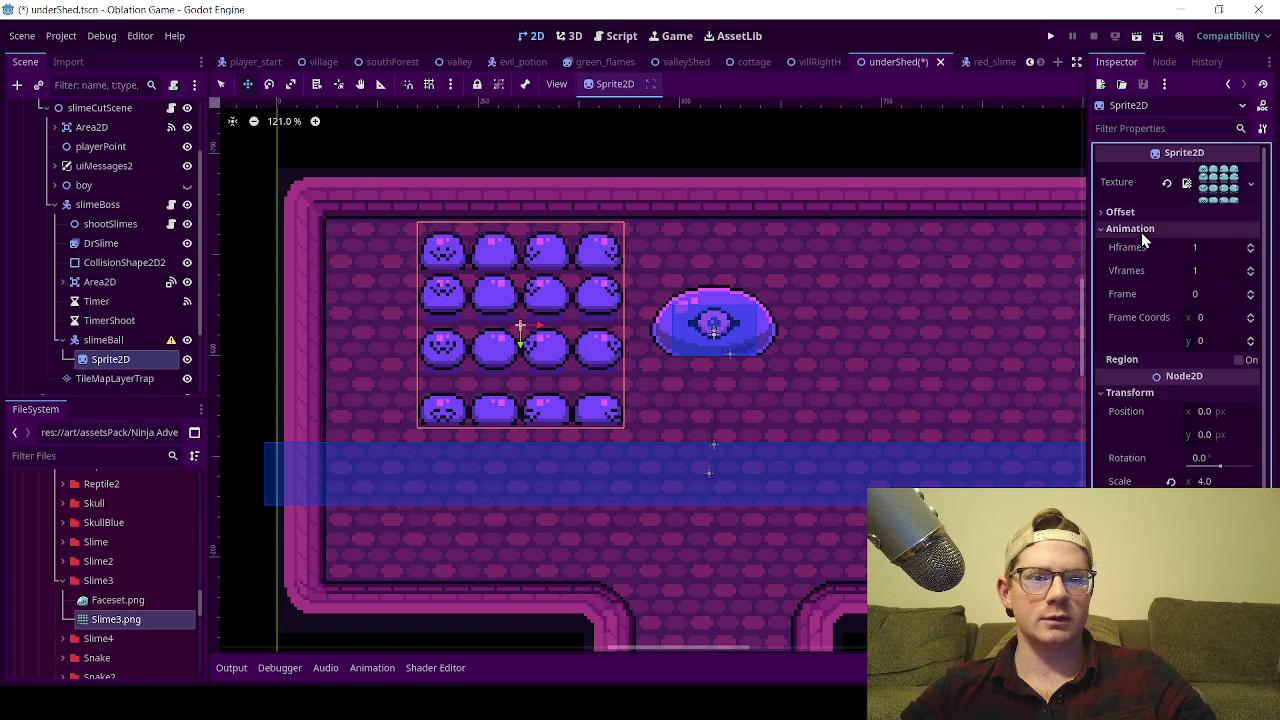
- Split the Slime3 sheet into 4 Hframes and 4 Vframes
left_click(1250, 245)
left_click(1250, 245)
left_click(1250, 245)
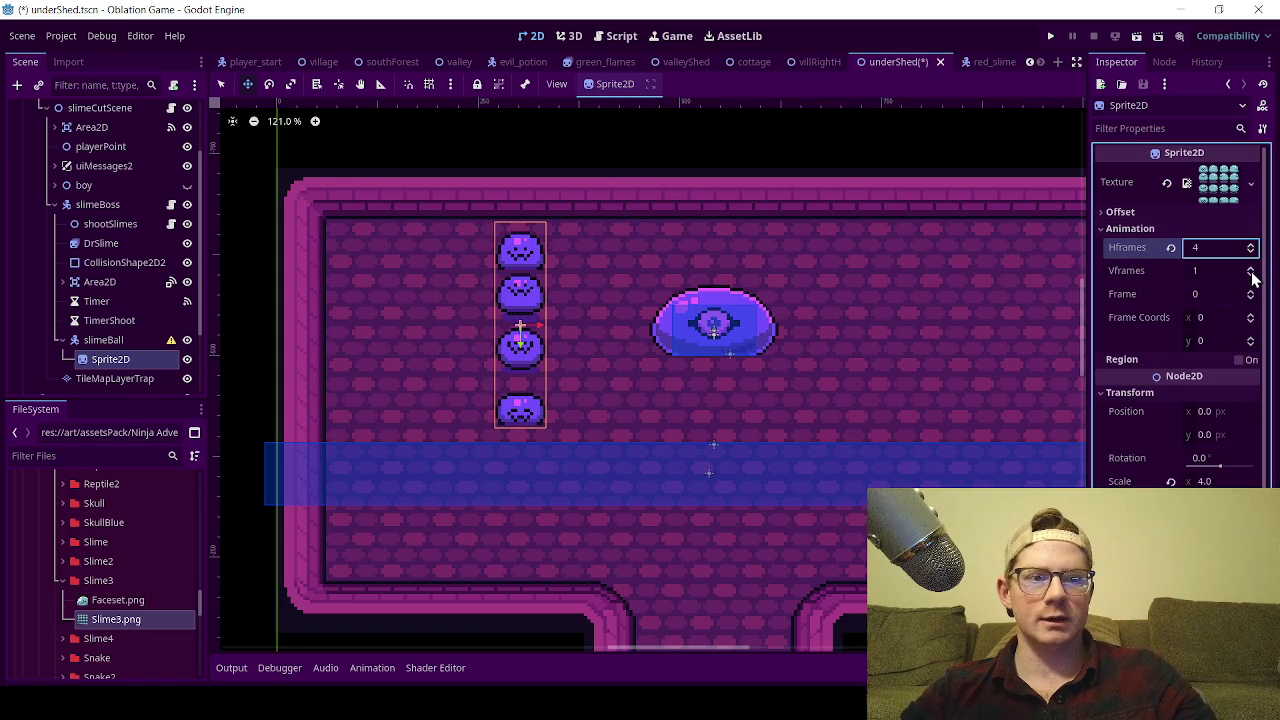
left_click(1250, 268)
left_click(1250, 268)
left_click(1250, 268)
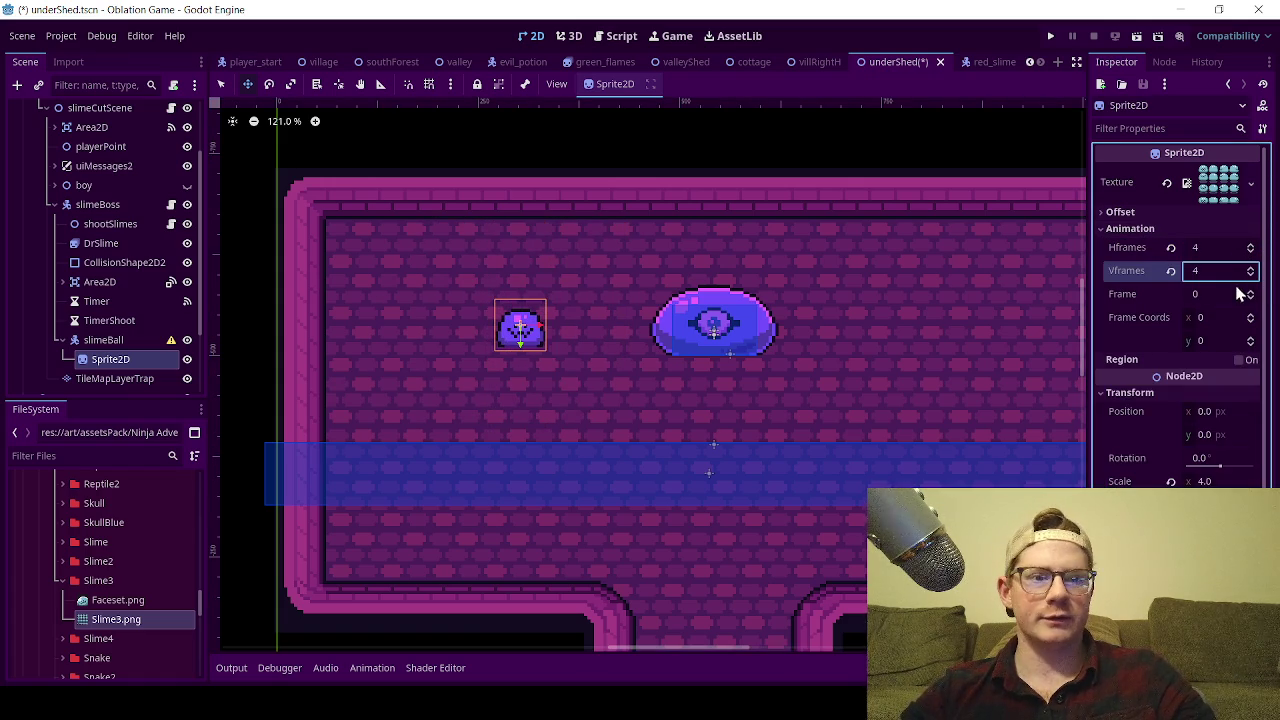
- Step through the sheet's frames and settle the sprite on frame 13
left_click(1250, 291)
scroll(520, 355, "up", 5)
scroll(525, 298, "up", 2)
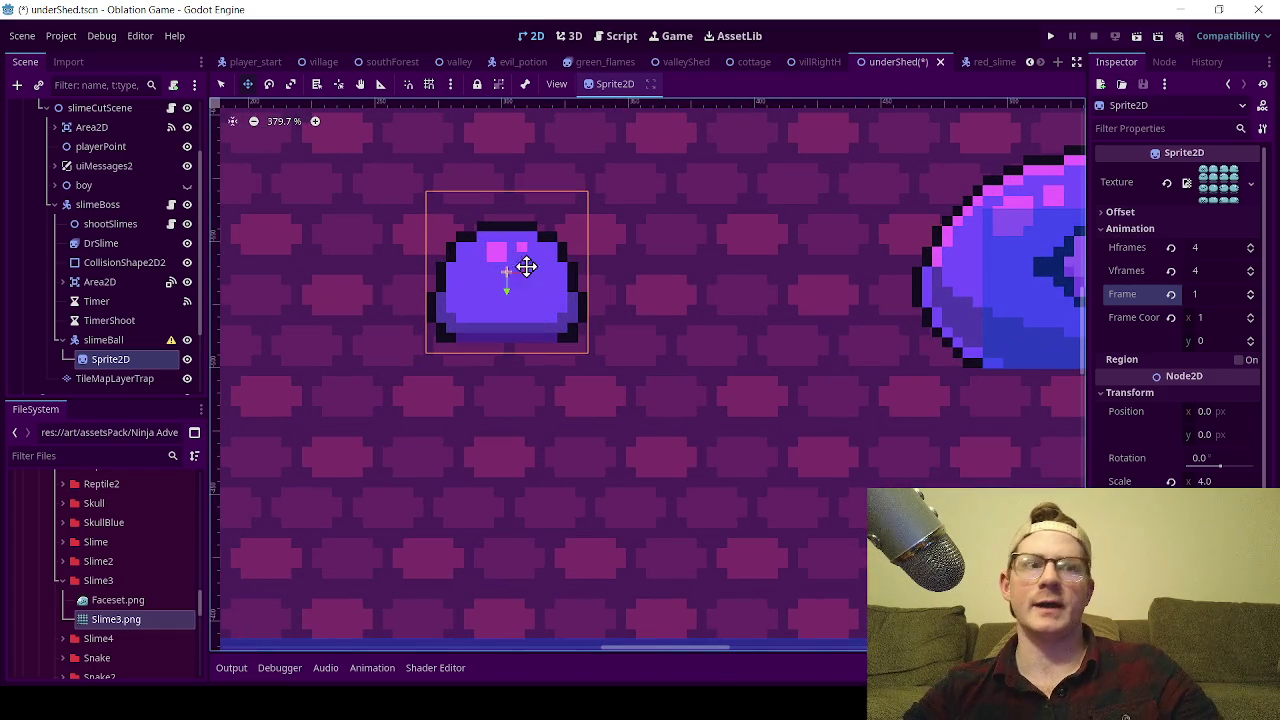
left_click(1250, 312)
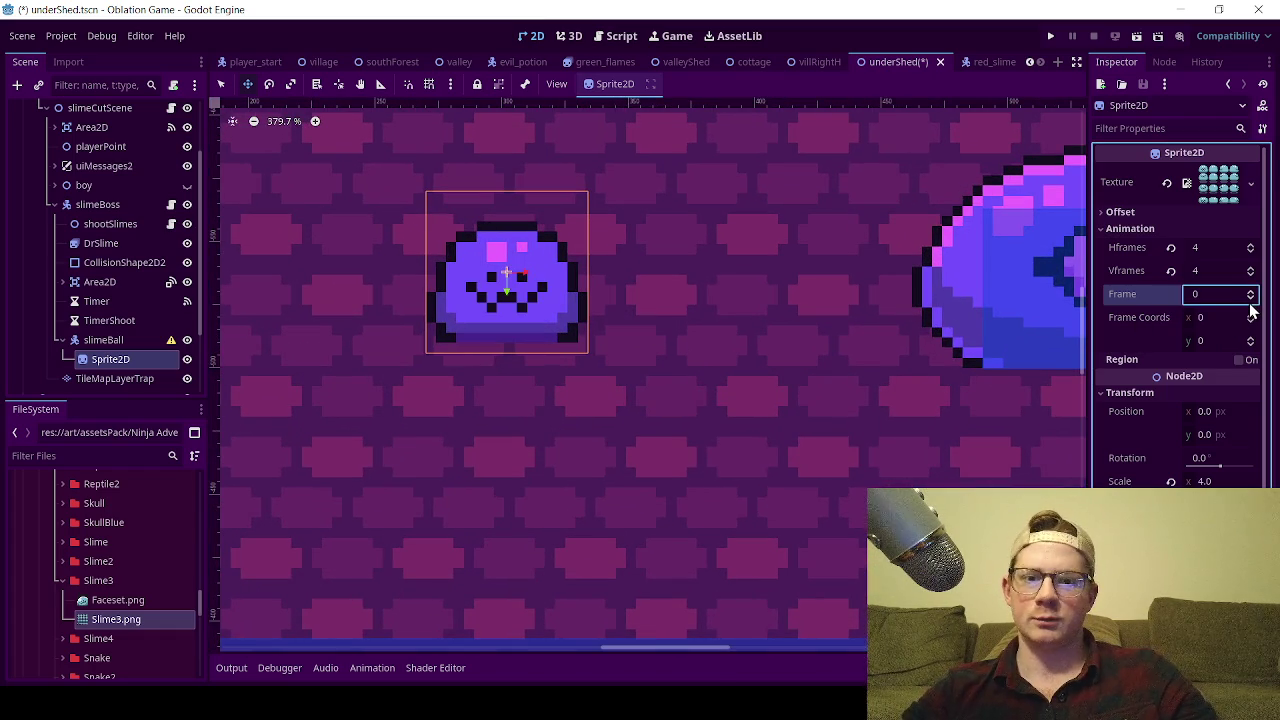
left_click(1250, 292)
left_click(1250, 292)
left_click(1250, 292)
left_click(1250, 292)
left_click(1250, 292)
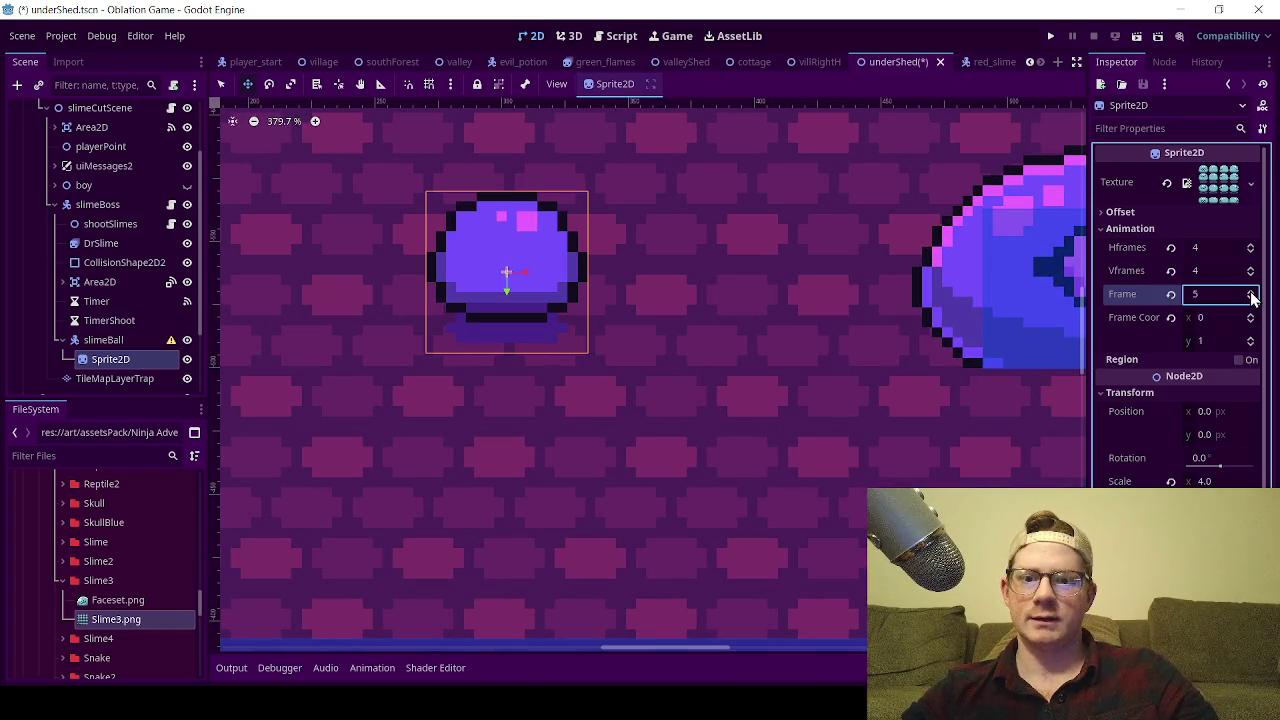
left_click(1250, 292)
left_click(1250, 292)
left_click(1250, 292)
left_click(1250, 292)
left_click(1250, 292)
left_click(1250, 292)
left_click(1250, 292)
left_click(1250, 292)
left_click(1250, 312)
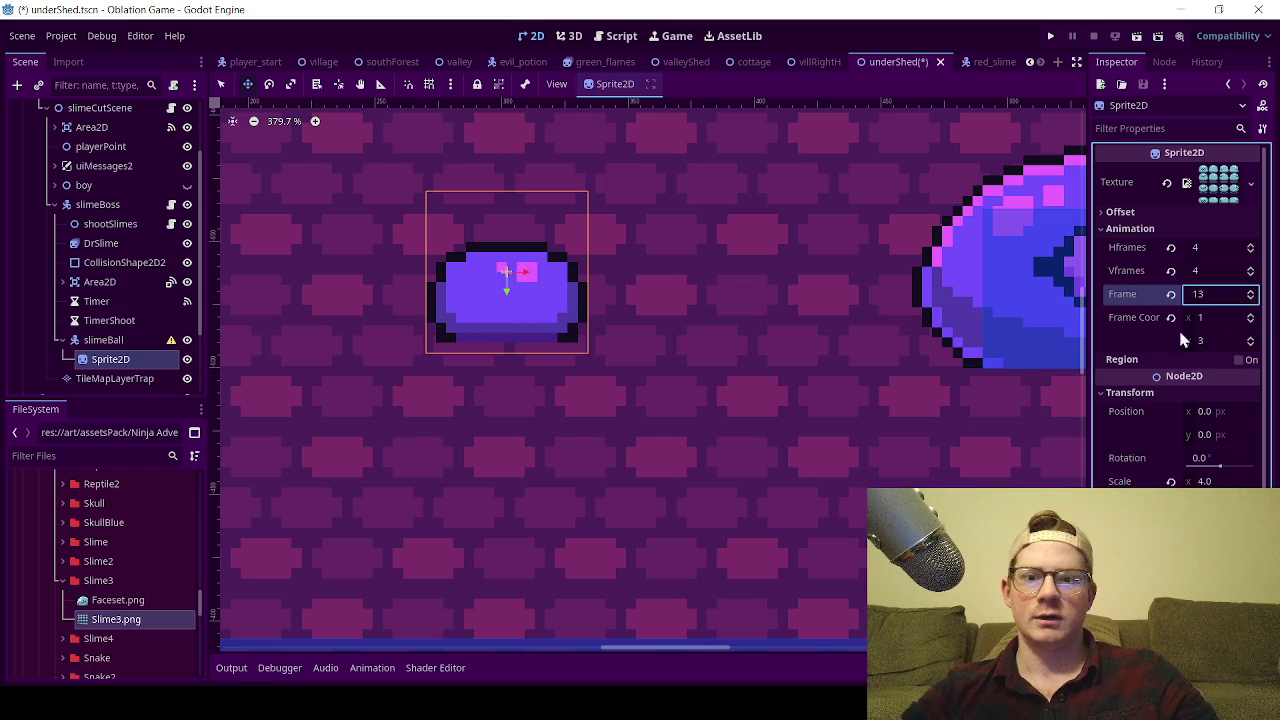
- Zoom the 2D view out to check the single frame-13 slime beside the boss
scroll(823, 431, "down", 5)
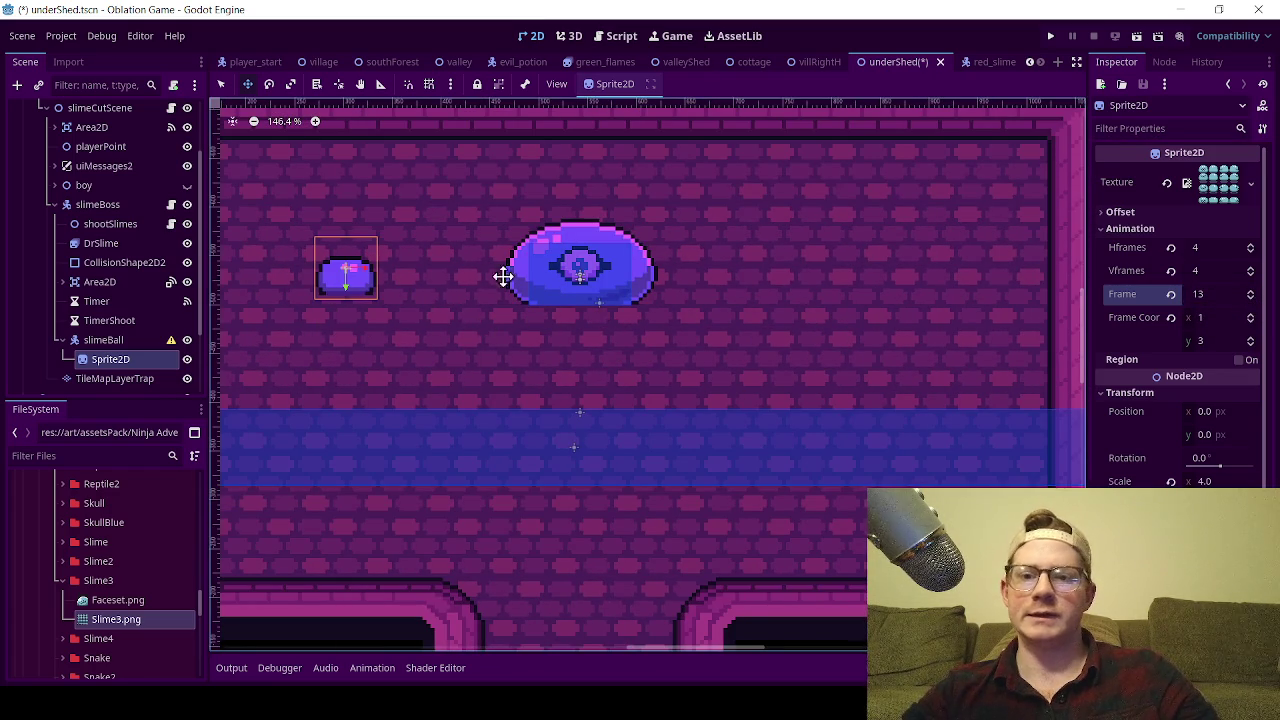
scroll(480, 334, "up", 2)
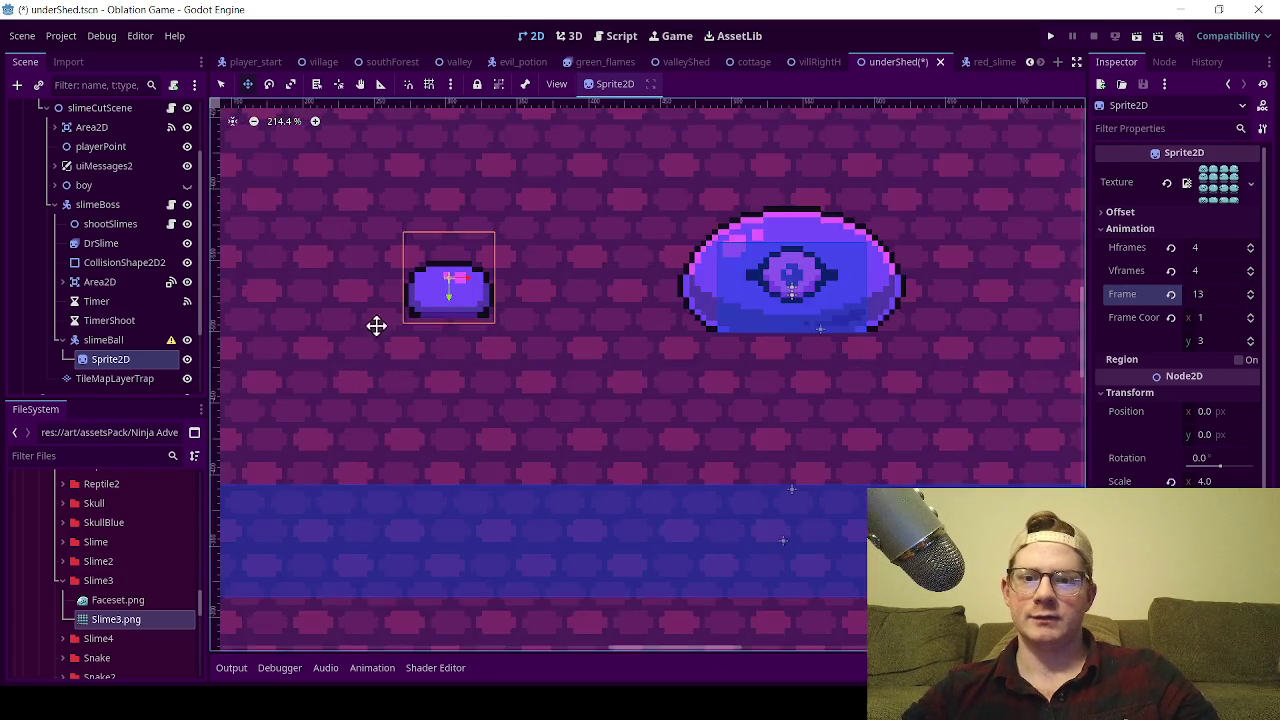
scroll(373, 331, "up", 3)
scroll(489, 254, "up", 4)
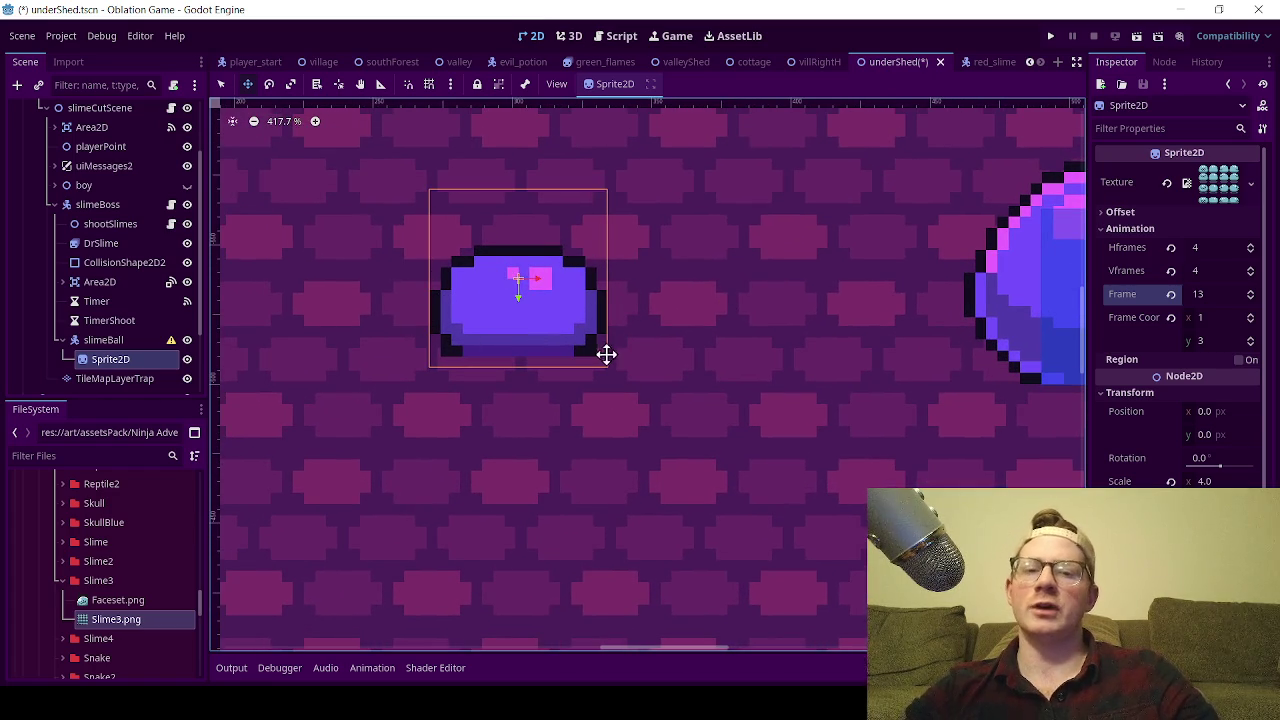
scroll(614, 349, "down", 3)
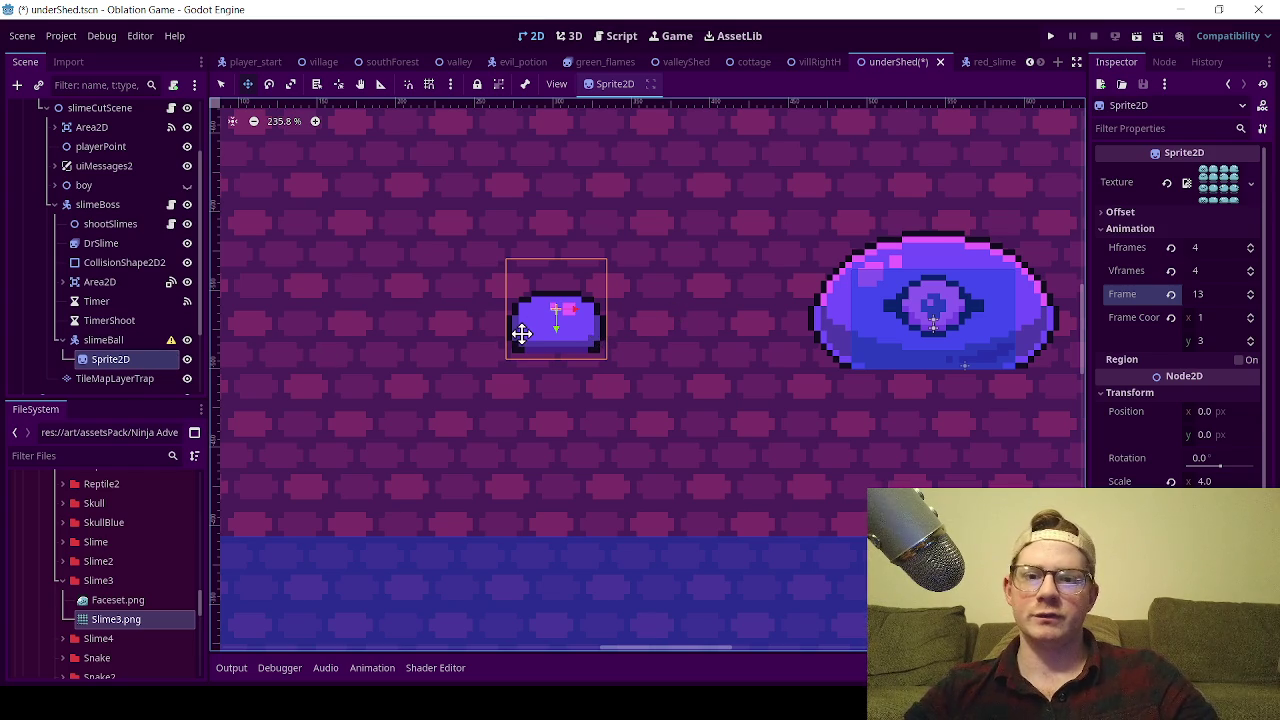
left_click(103, 340)
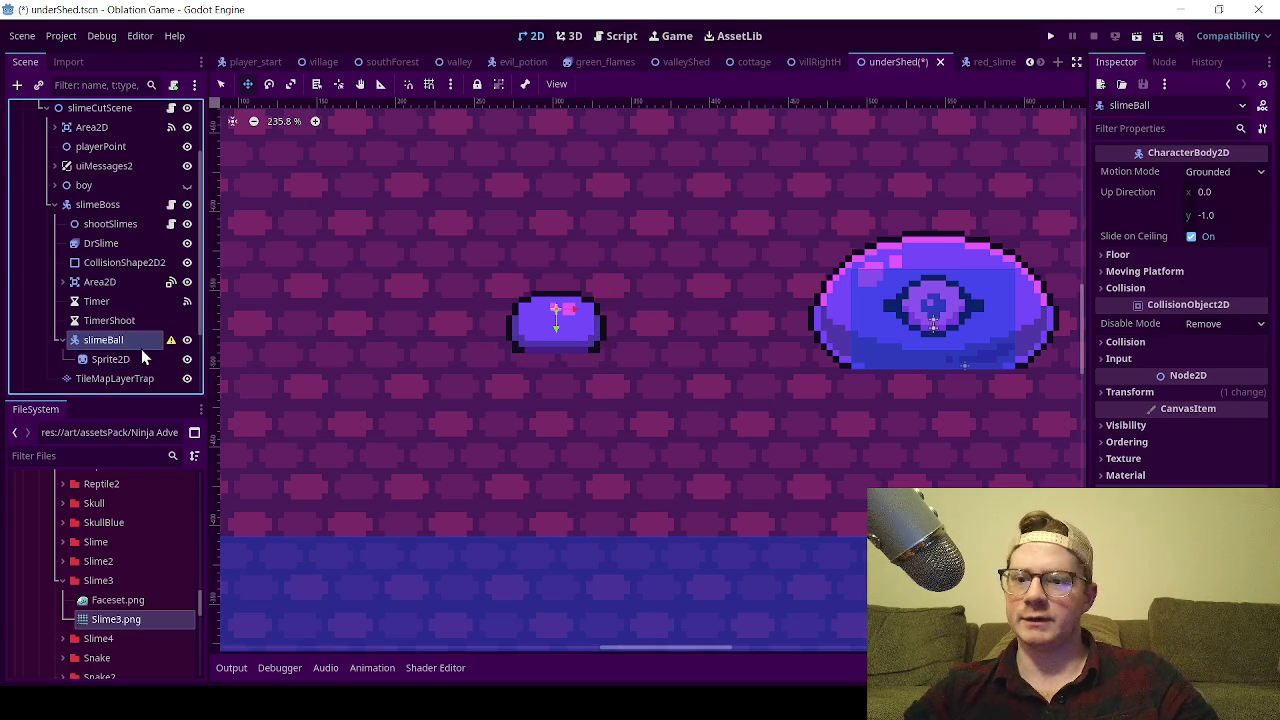
- Add an AnimatedSprite2D under slimeBall and delete the old Sprite2D
right_click(126, 340)
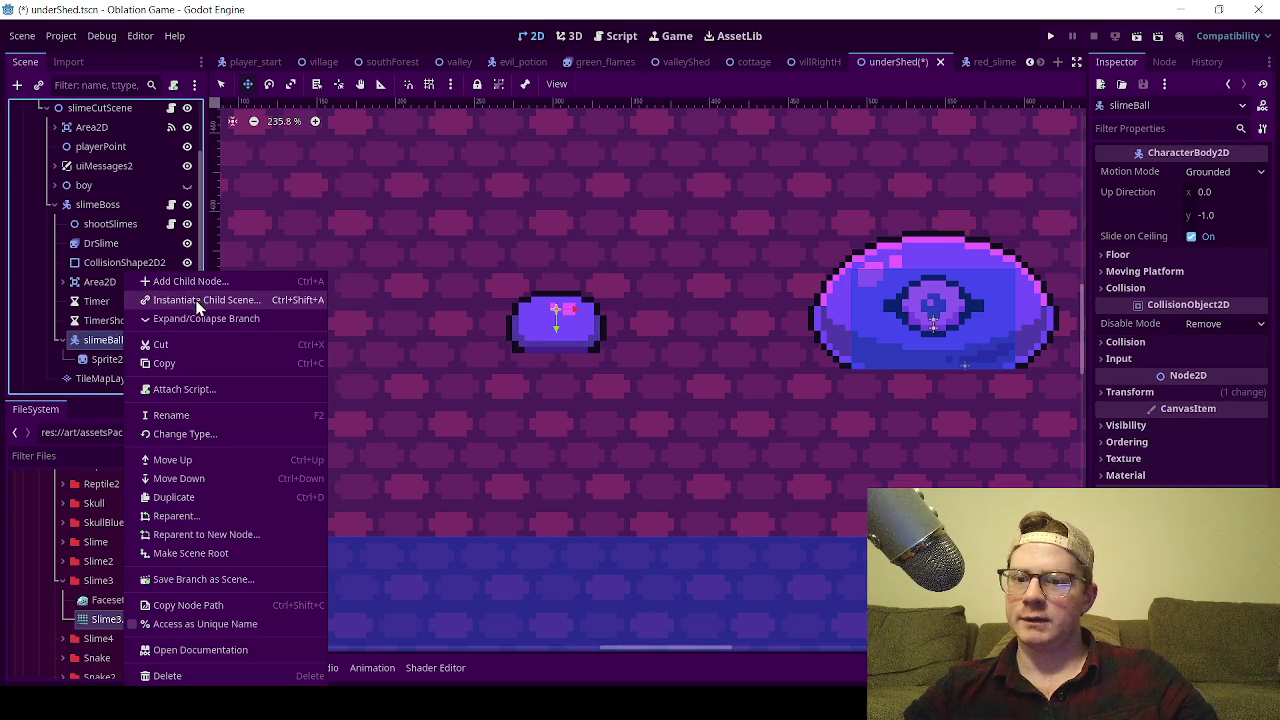
left_click(188, 281)
type("anime")
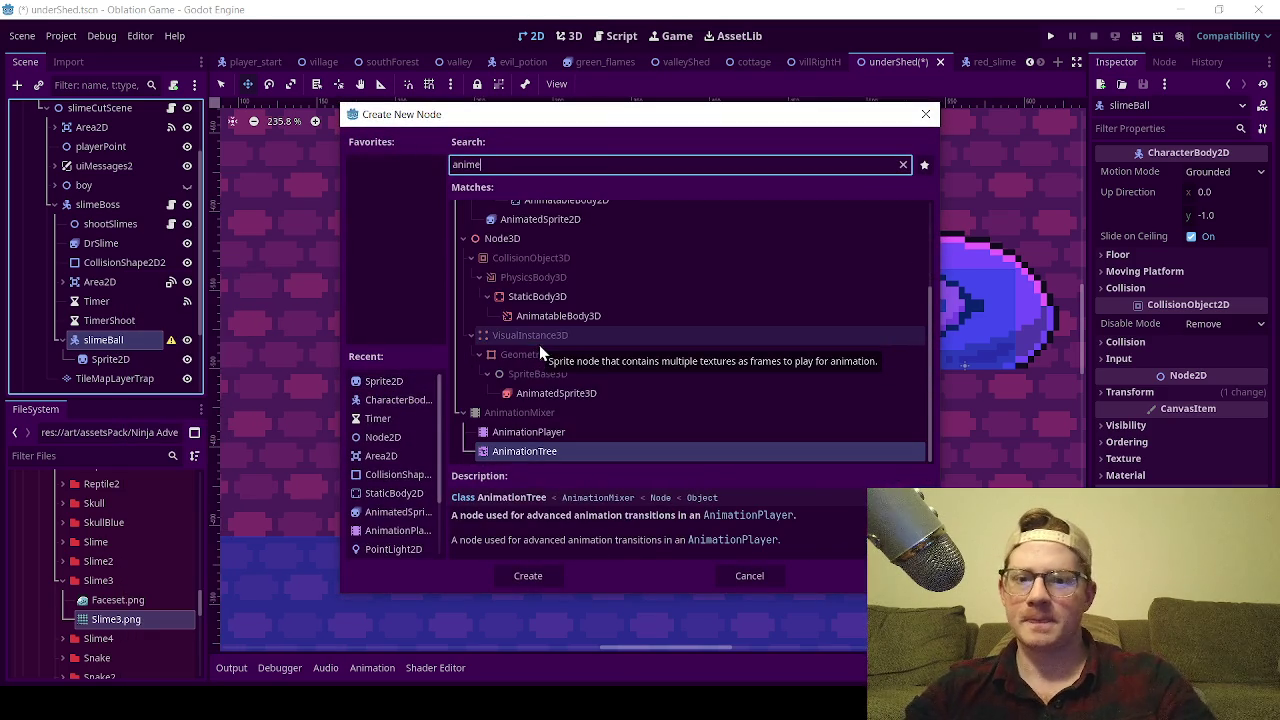
double_click(592, 285)
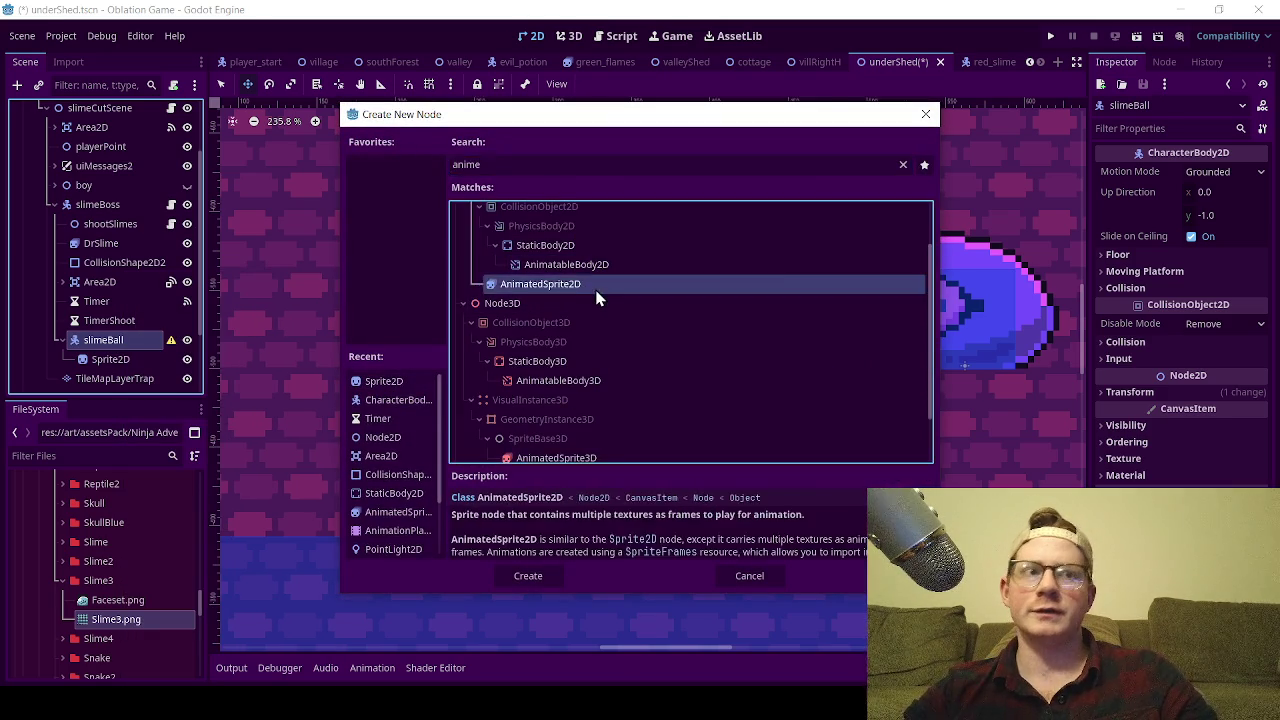
left_click(115, 359)
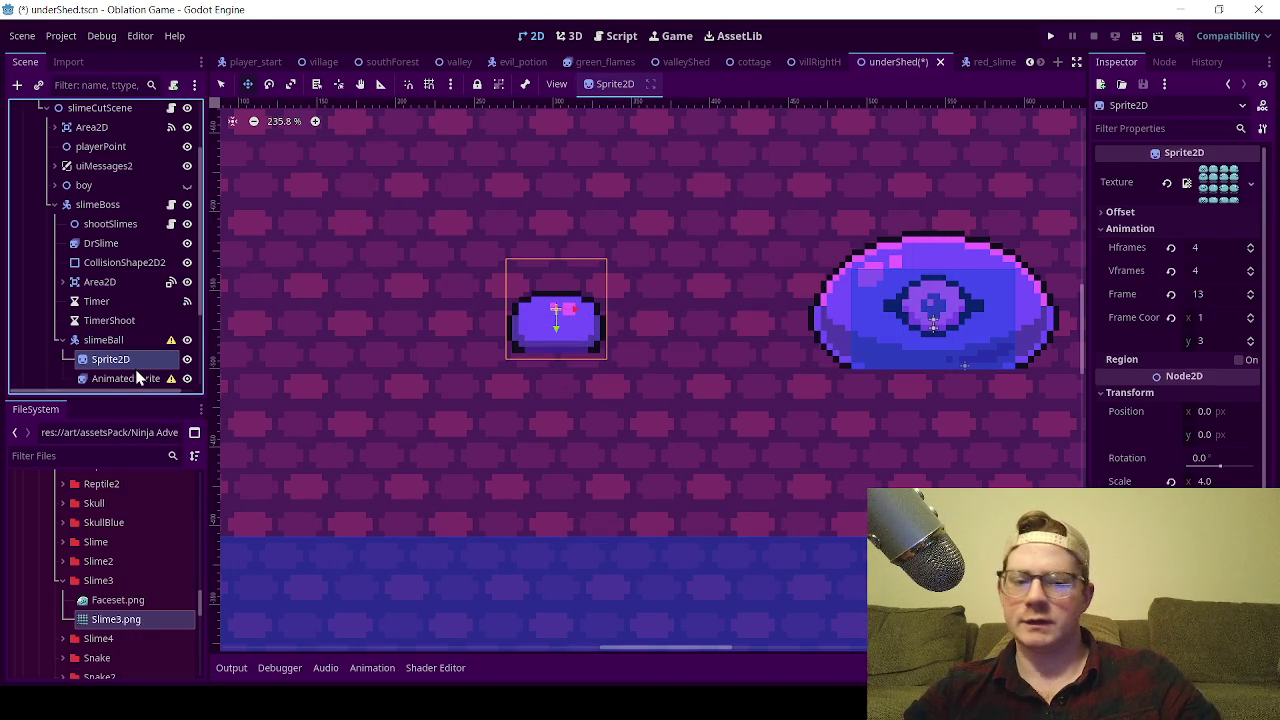
key("Delete")
left_click(616, 373)
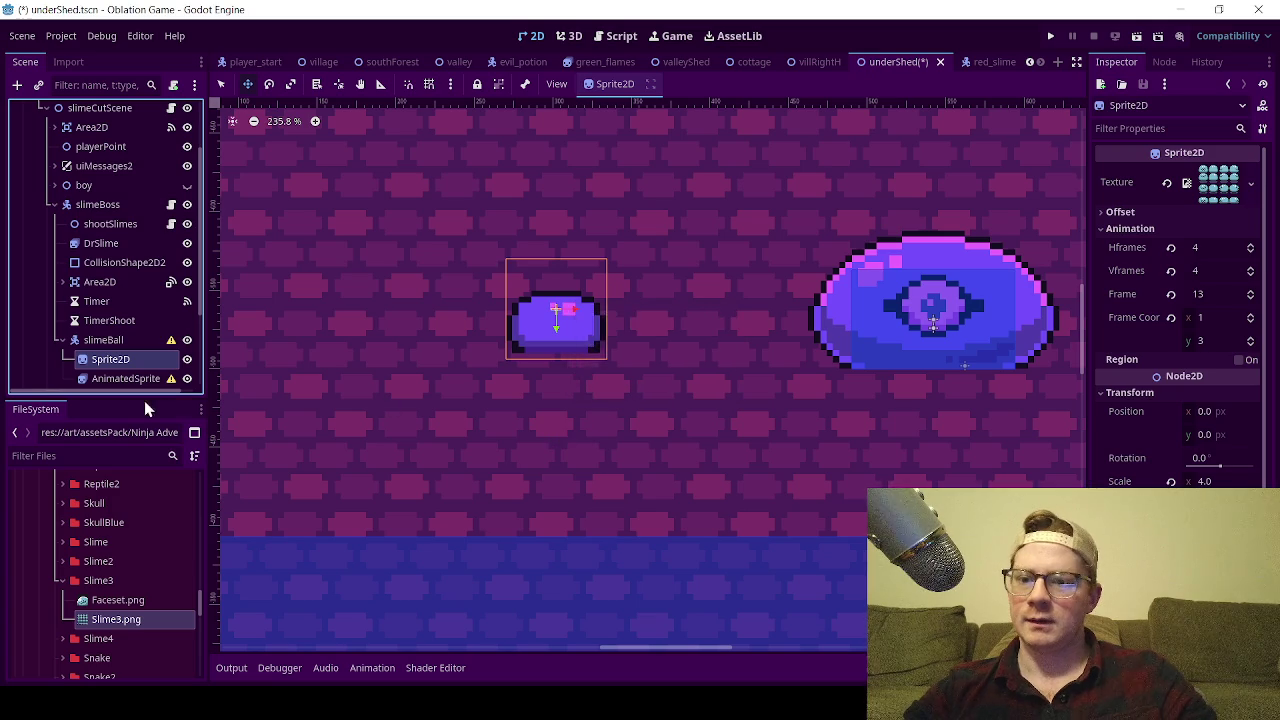
- Give the AnimatedSprite2D a New SpriteFrames resource and open it for editing
left_click(125, 359)
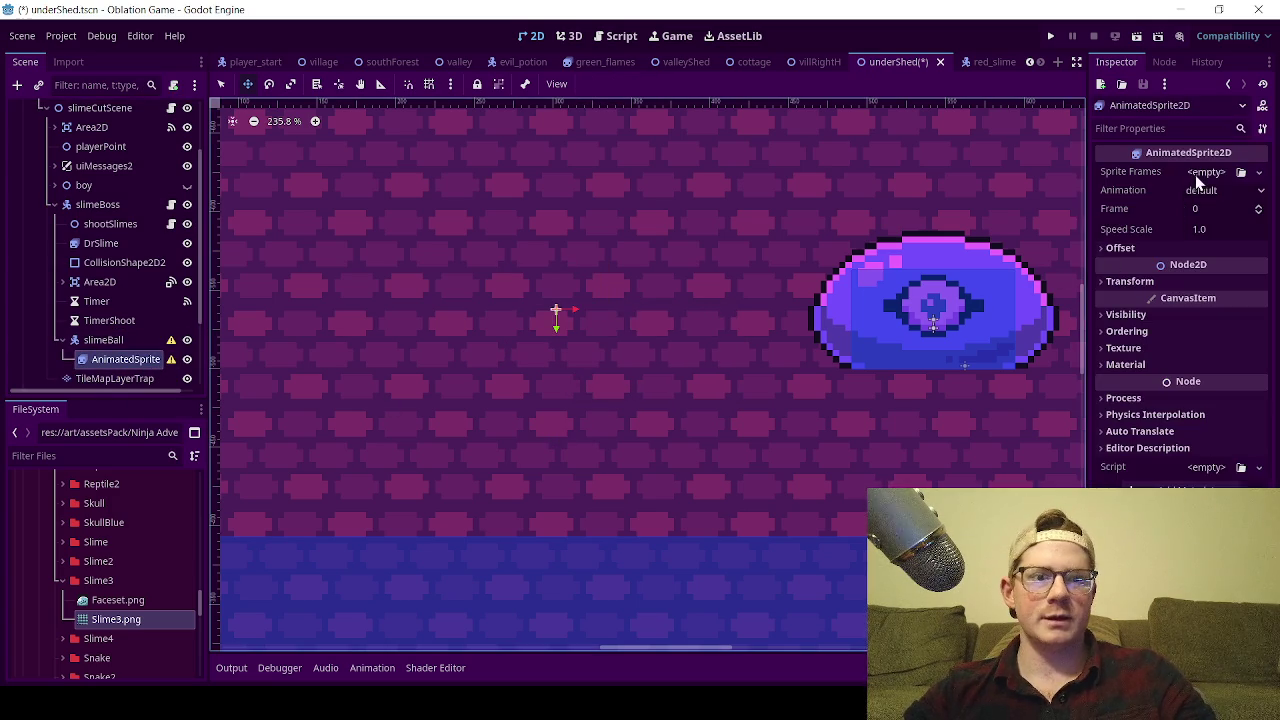
left_click(1200, 173)
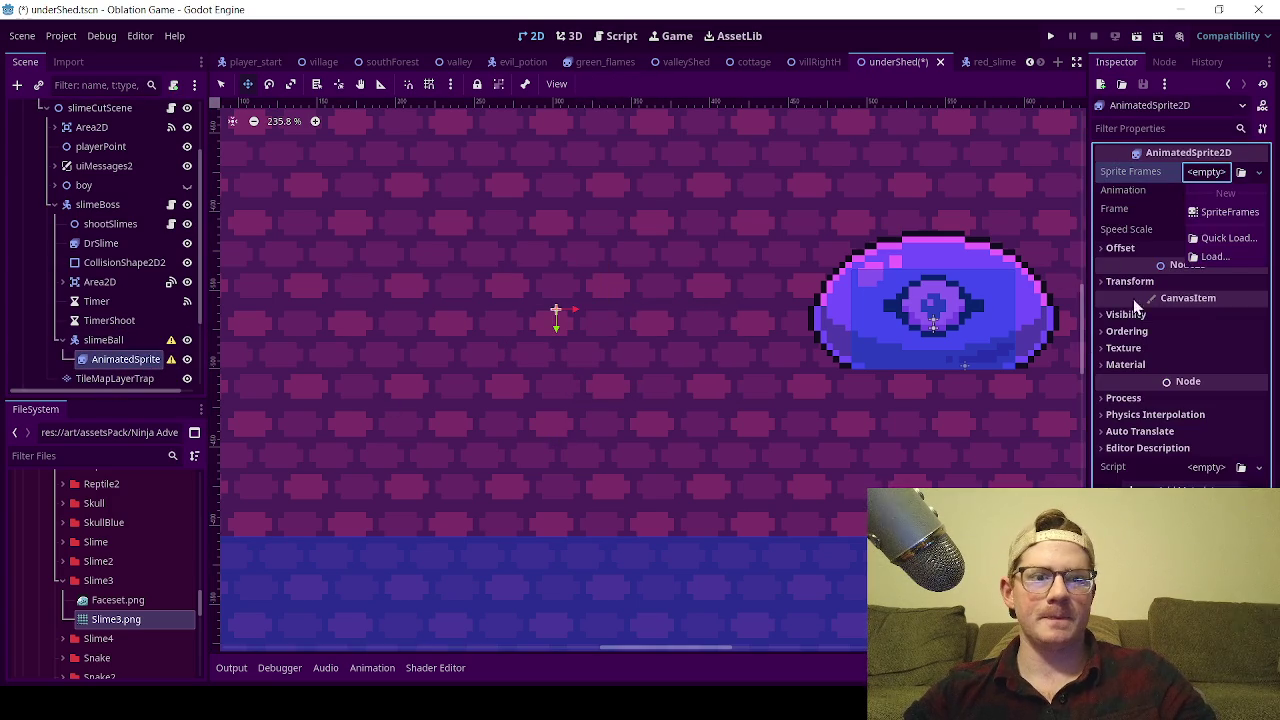
left_click(1210, 211)
left_click(1210, 172)
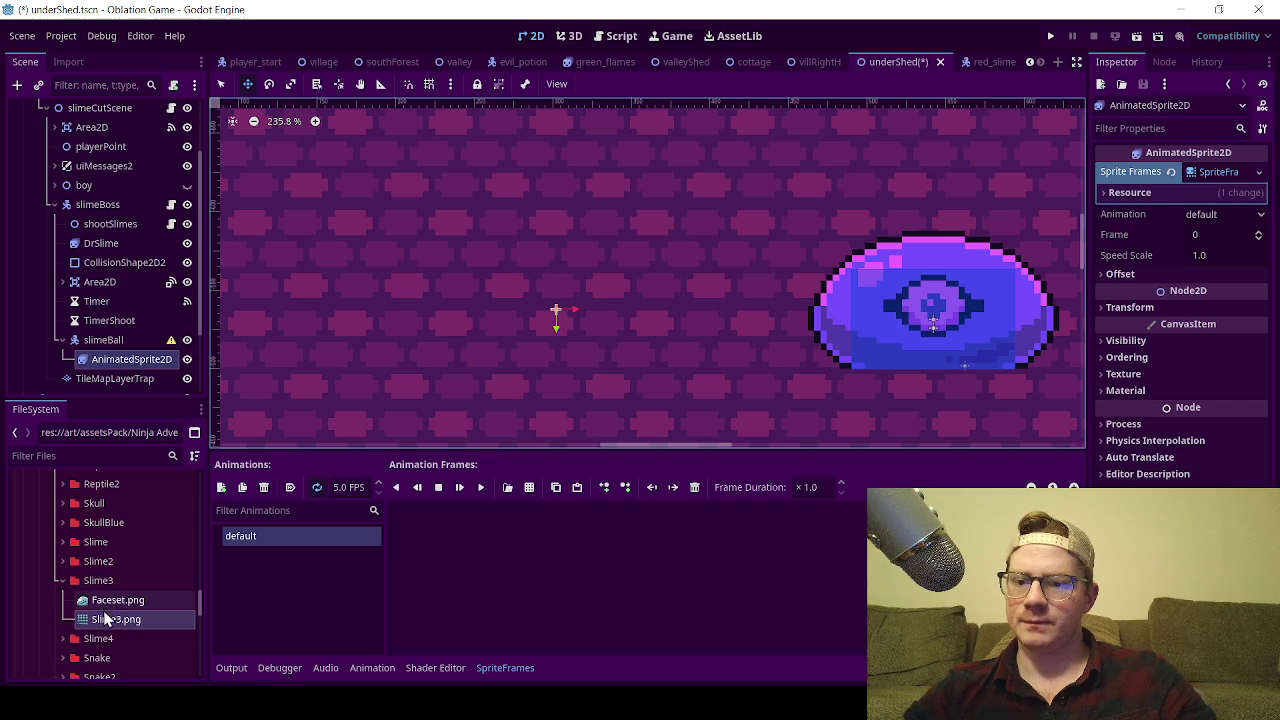
- Load Slime3.png from art > assetsPack > Ninja Adventure > Actor > Monsters > Slime3 as a sprite sheet
left_click(530, 488)
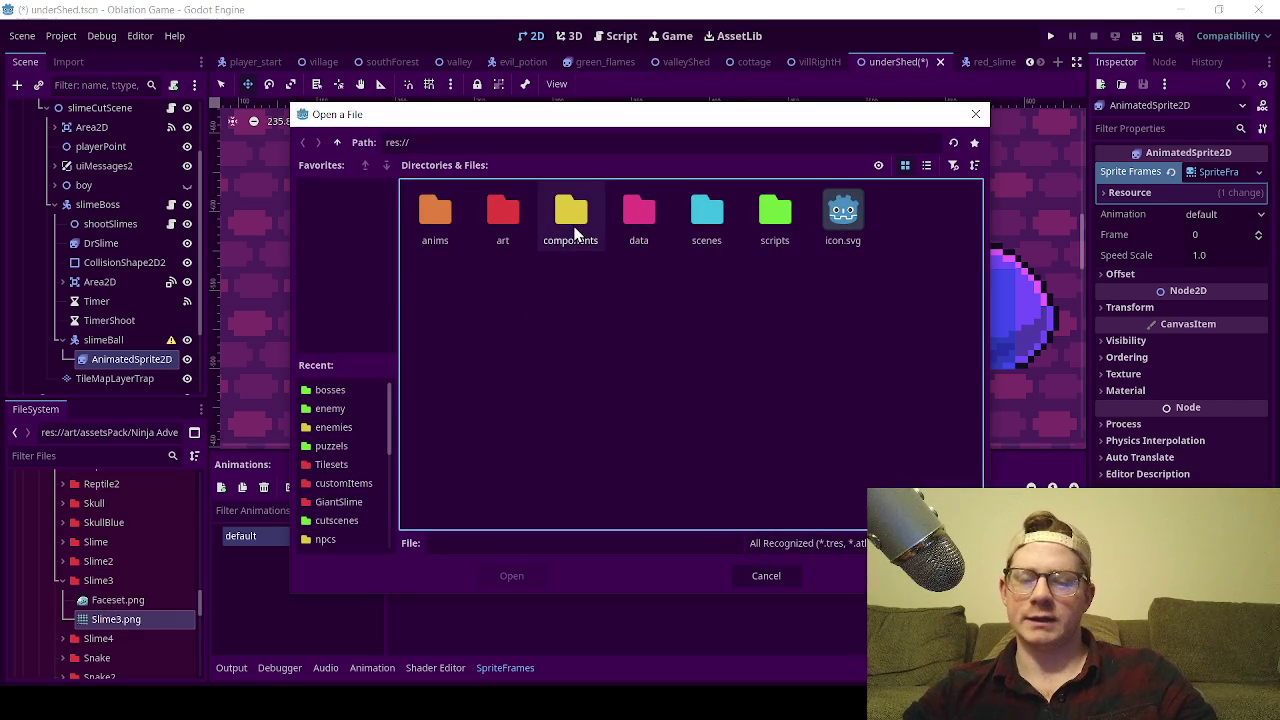
double_click(512, 230)
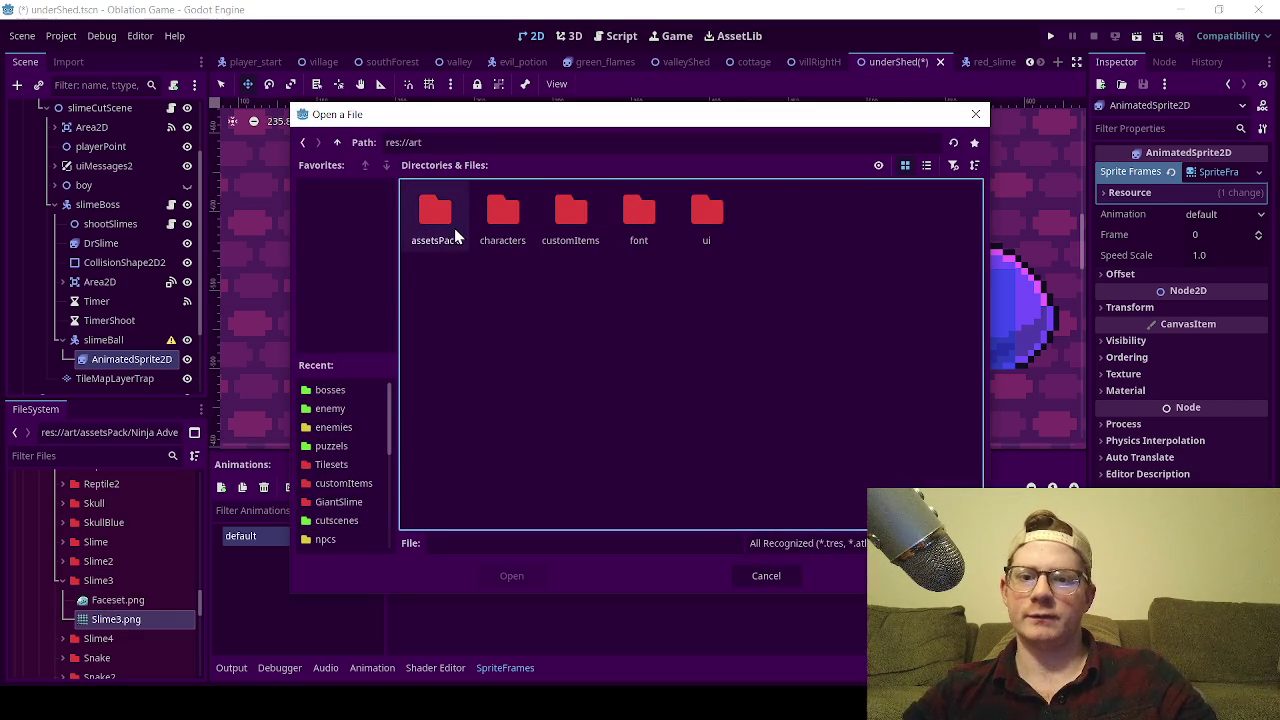
double_click(454, 230)
double_click(435, 225)
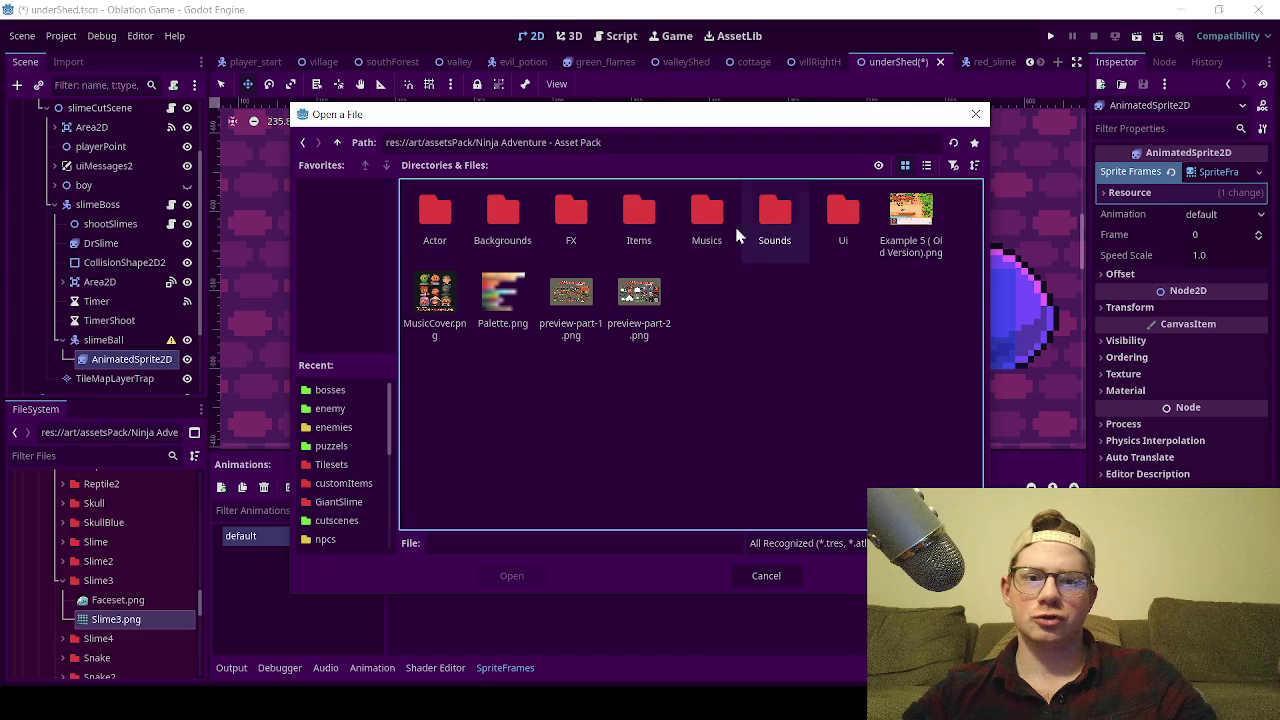
double_click(435, 220)
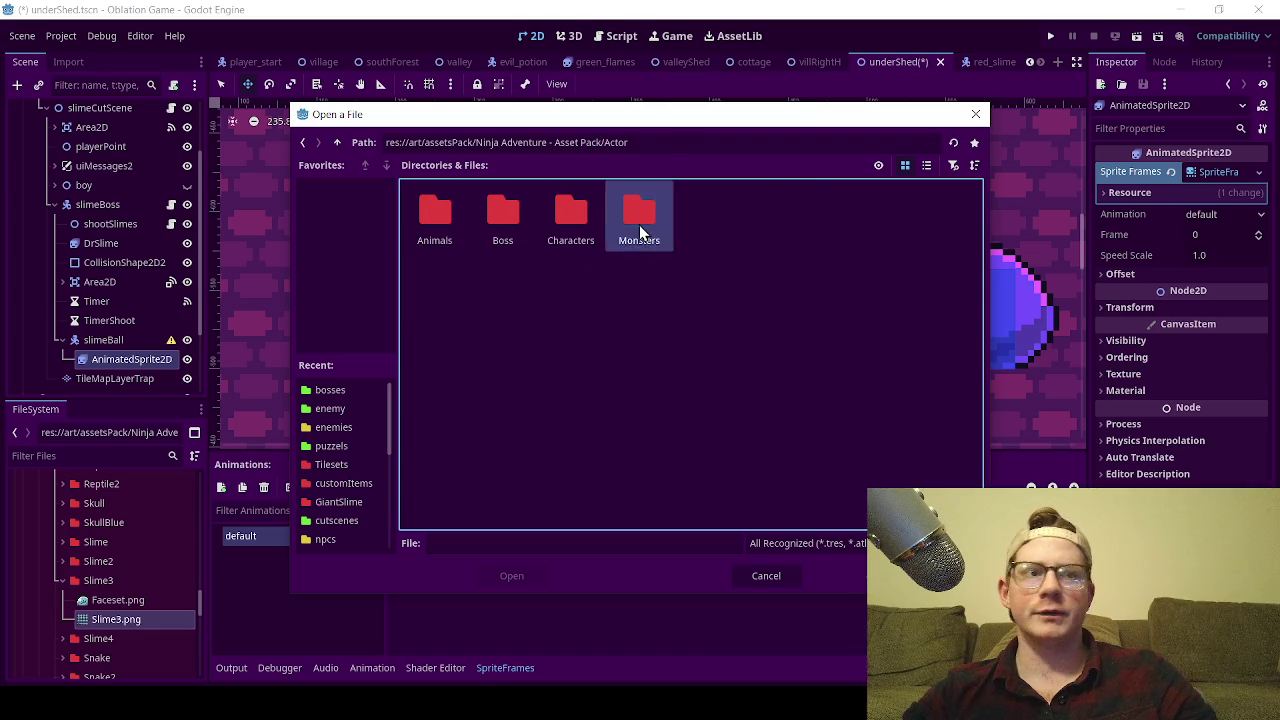
double_click(639, 228)
scroll(733, 328, "down", 5)
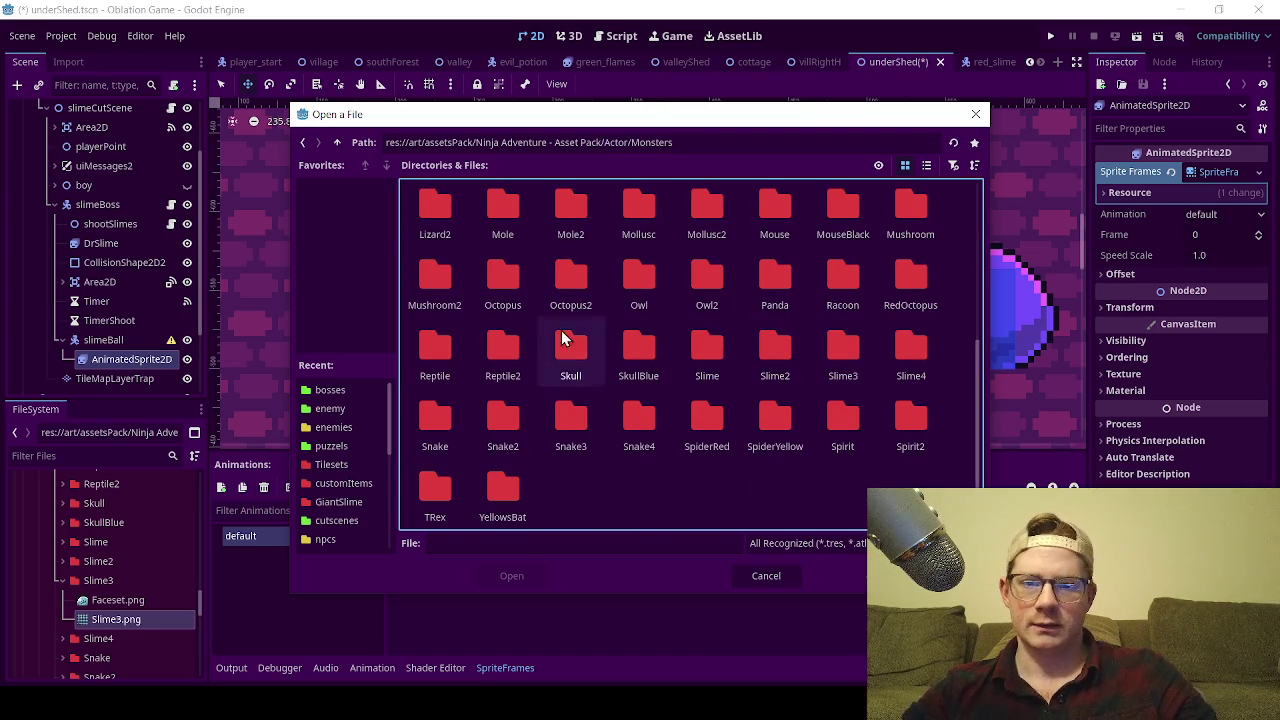
double_click(831, 357)
left_click(503, 210)
left_click(509, 573)
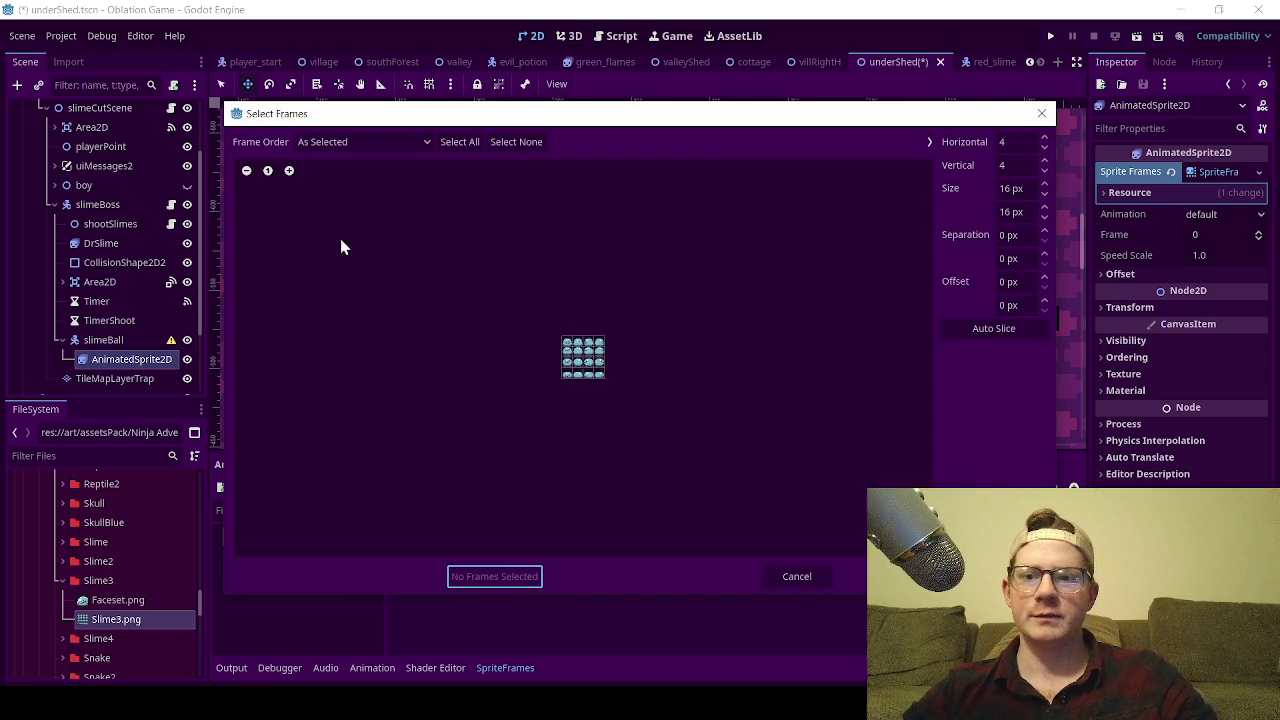
- Zoom the sheet preview and add two slime frames to the default animation
left_click(289, 171)
left_click(289, 171)
left_click(289, 171)
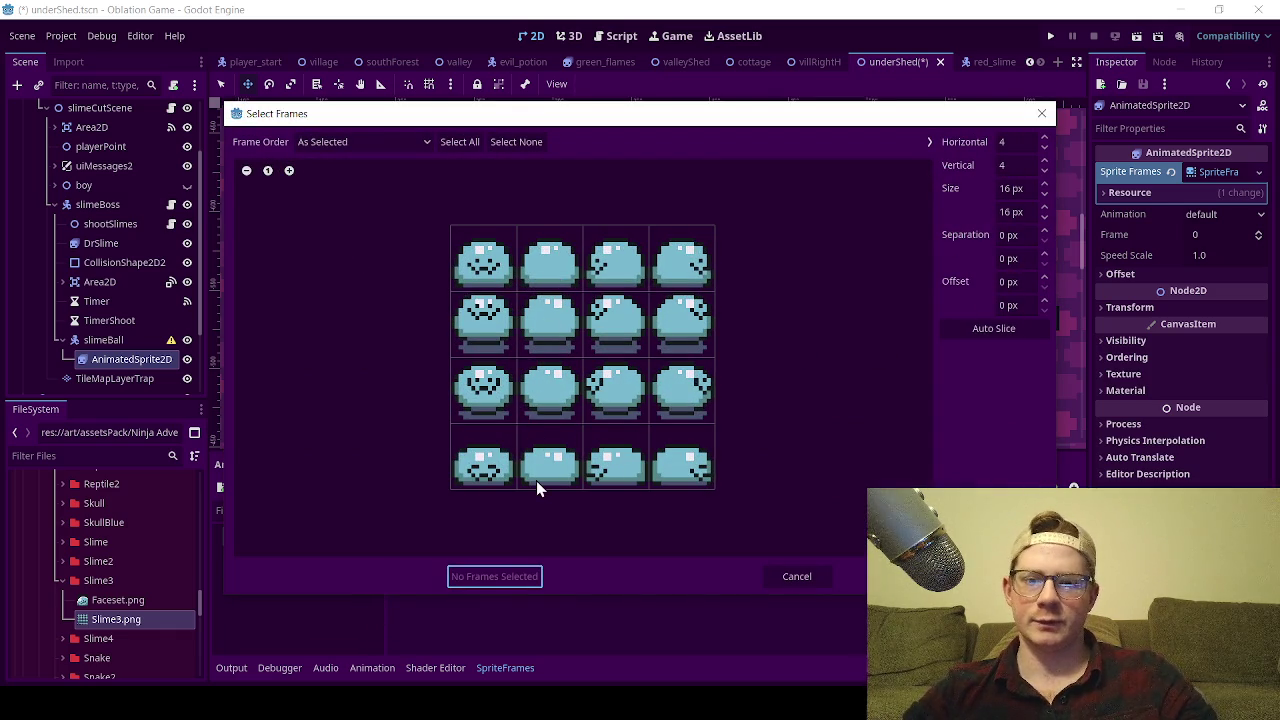
left_click(549, 262)
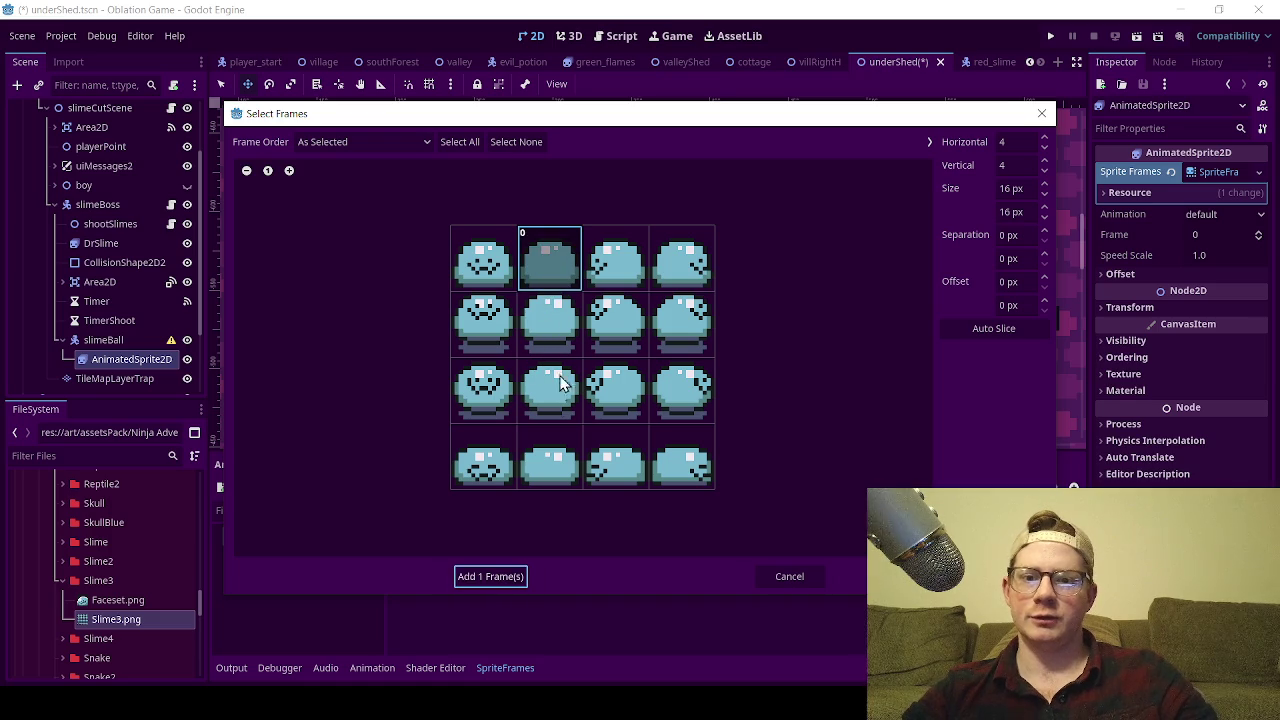
left_click(540, 458)
left_click(482, 577)
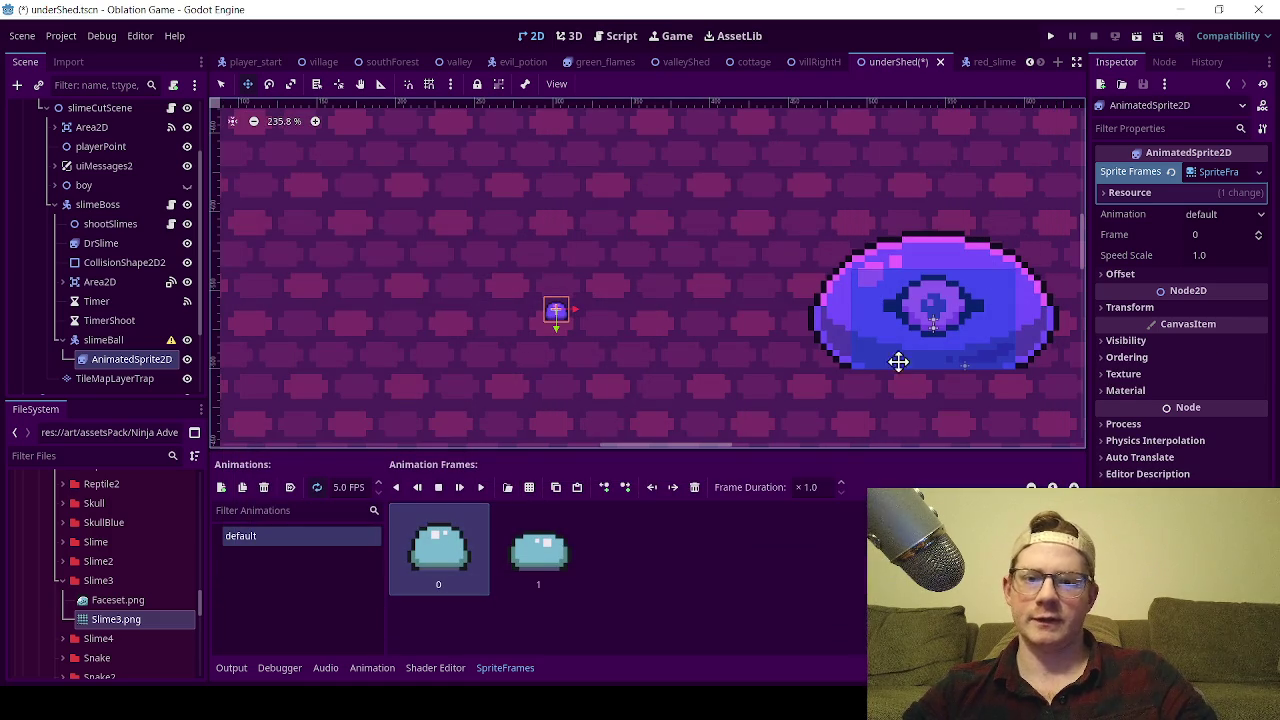
- Set the AnimatedSprite2D's Texture Filter to Nearest
left_click(1143, 376)
left_click(1192, 392)
left_click(1184, 432)
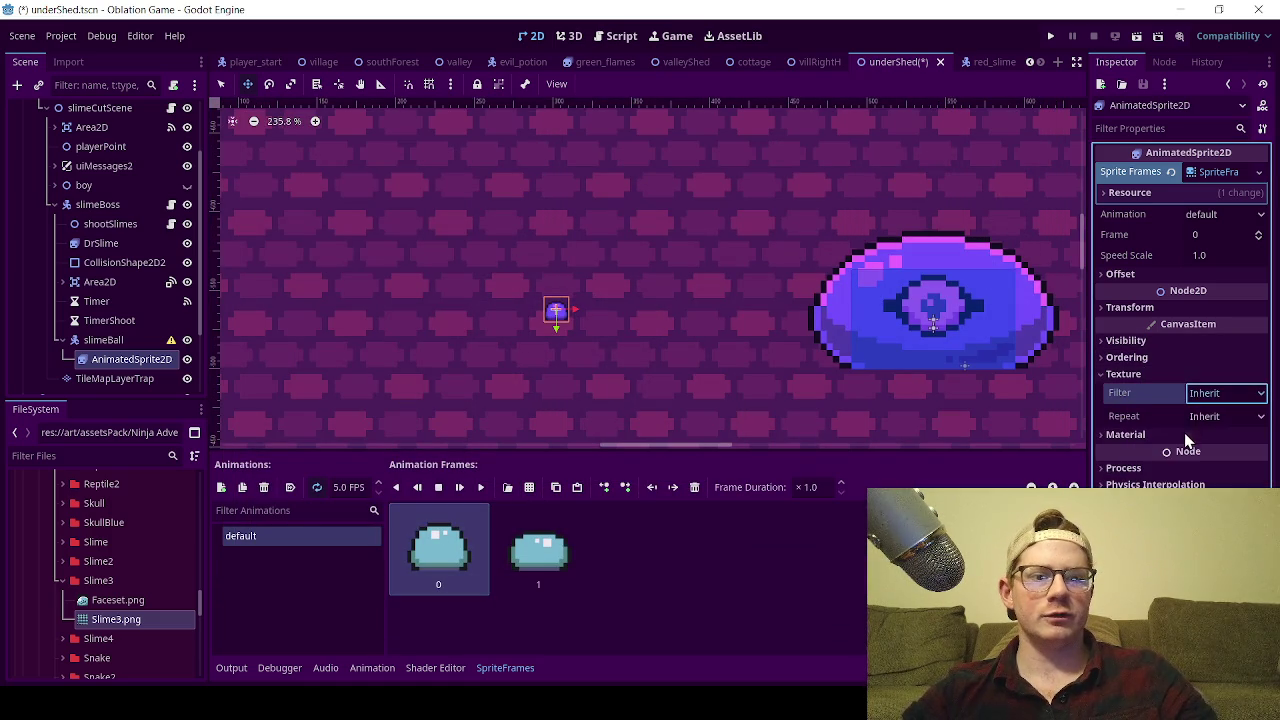
left_click(1127, 375)
- Set the AnimatedSprite2D's Transform Scale to 4.0
left_click(1142, 312)
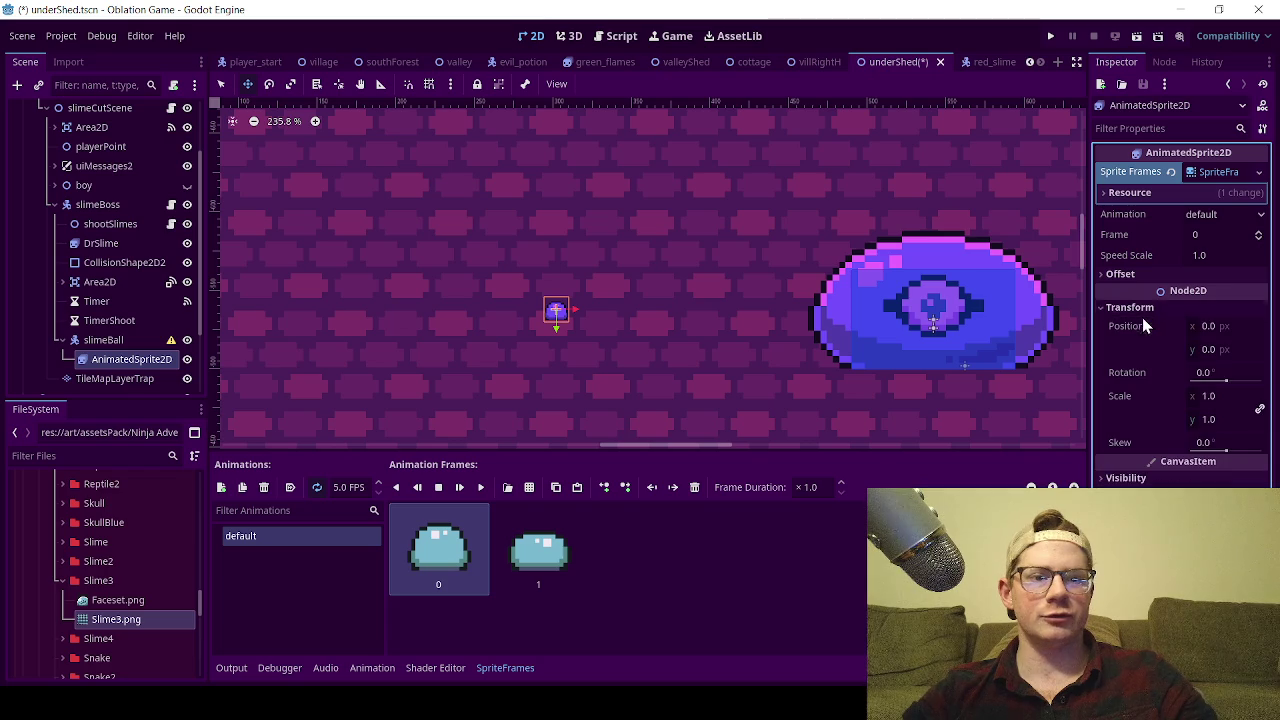
left_click(1207, 394)
type("4")
key("Return")
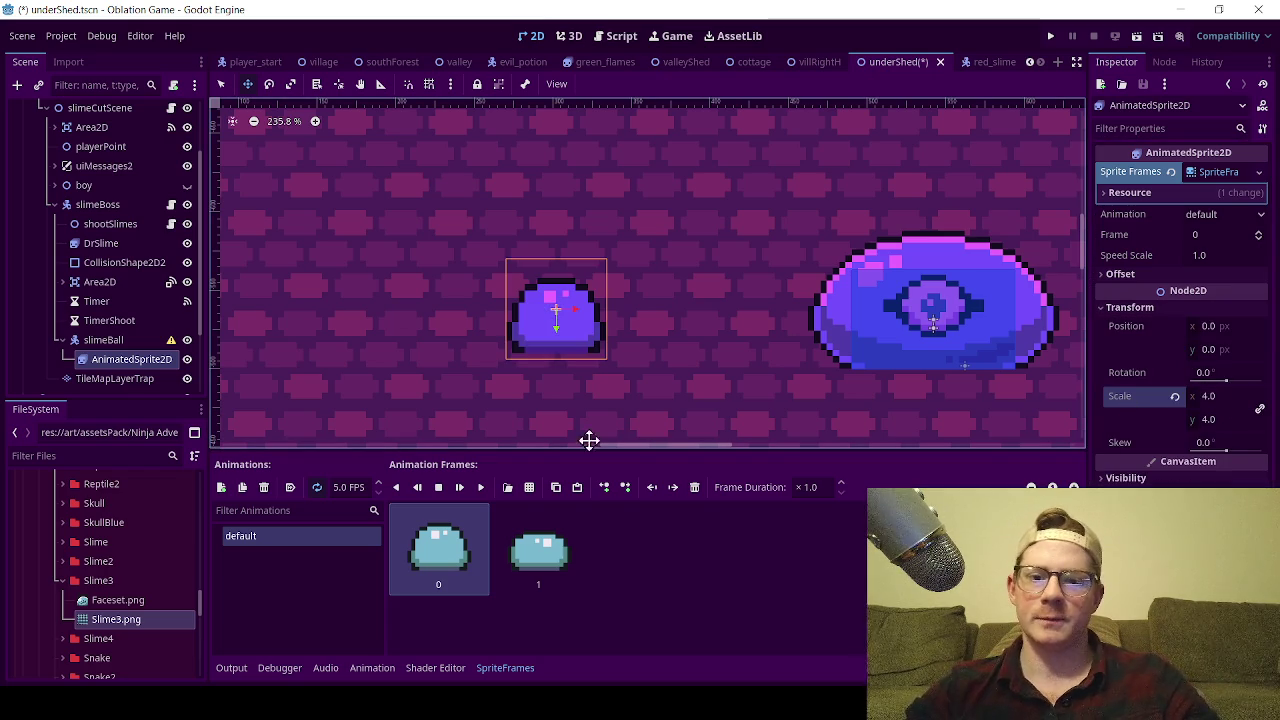
- Play the slime animation preview, then stop it
left_click(476, 490)
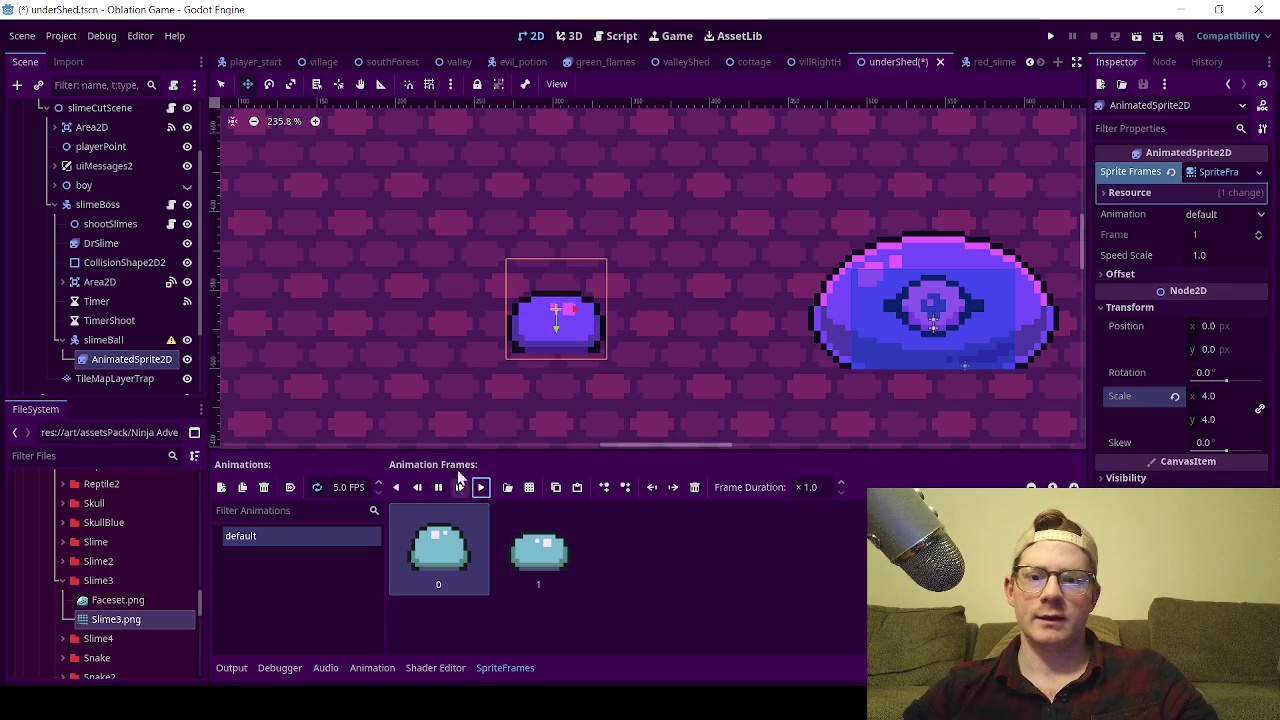
scroll(420, 355, "down", 4)
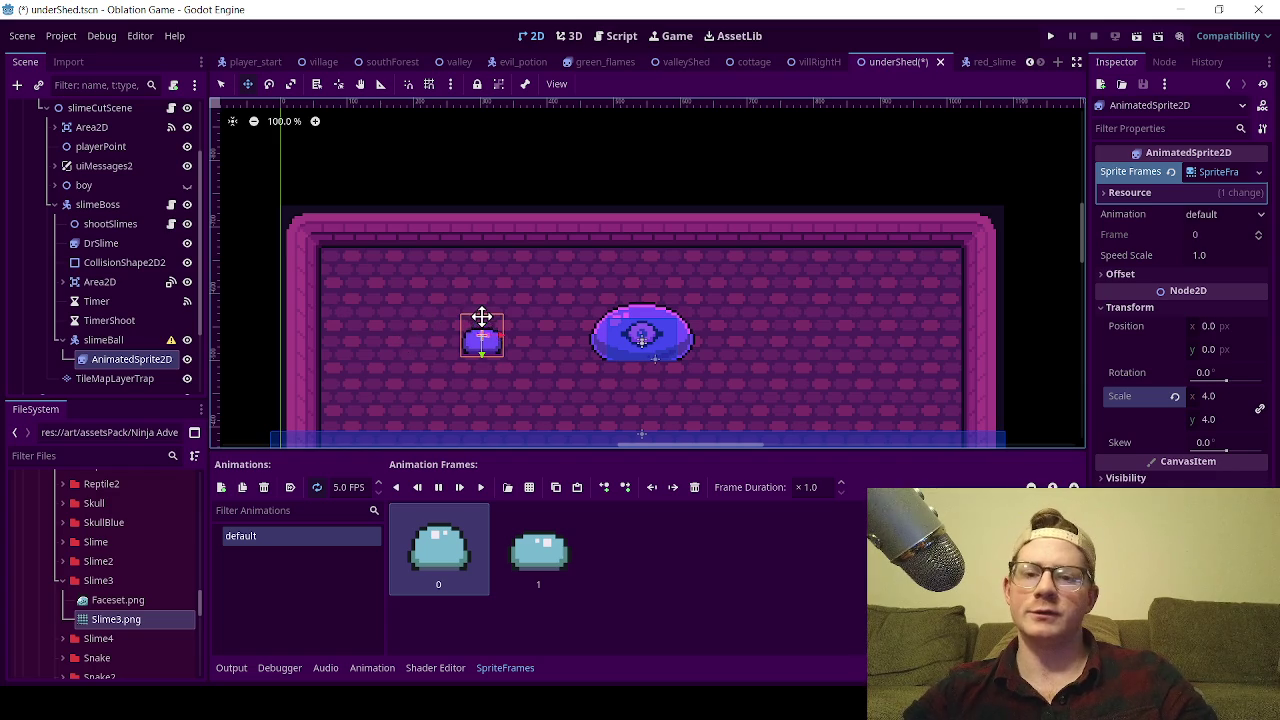
scroll(480, 322, "up", 3)
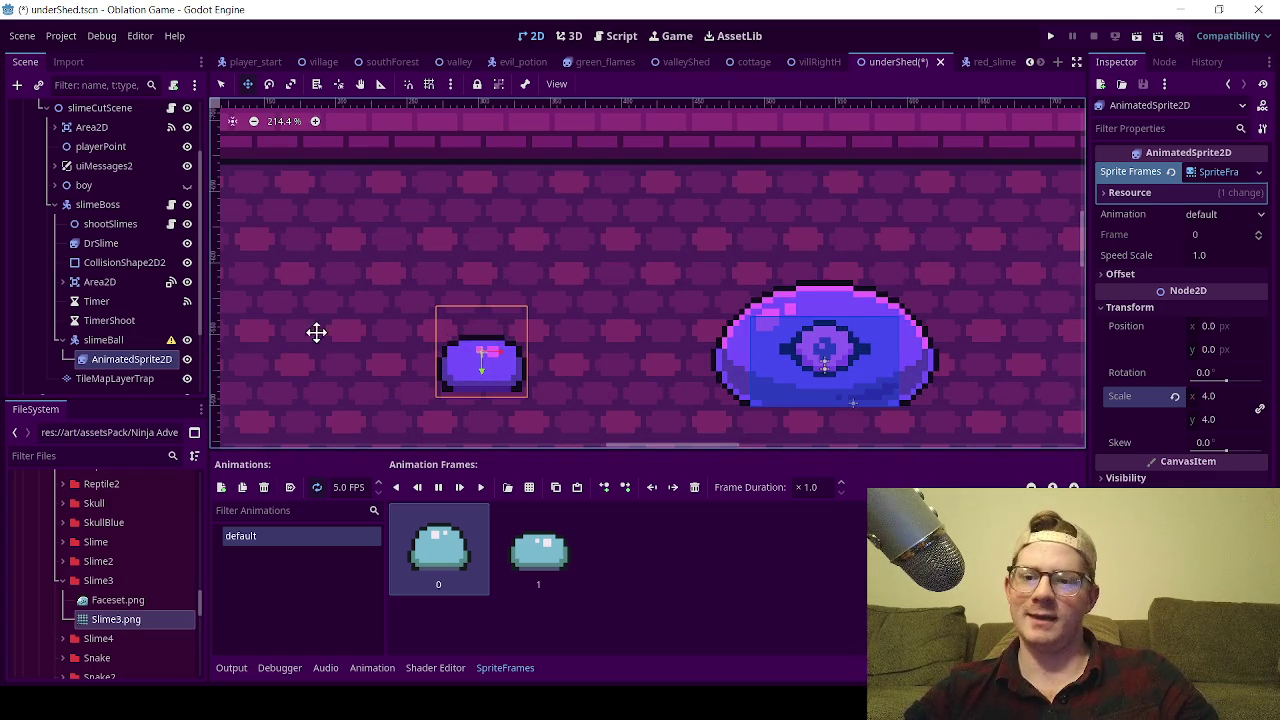
left_click(438, 487)
- Pan and zoom around the room to view the enlarged slime beside the boss
left_click_drag(503, 354, 449, 164)
scroll(811, 180, "right", 3)
scroll(739, 308, "up", 2)
scroll(739, 308, "right", 1)
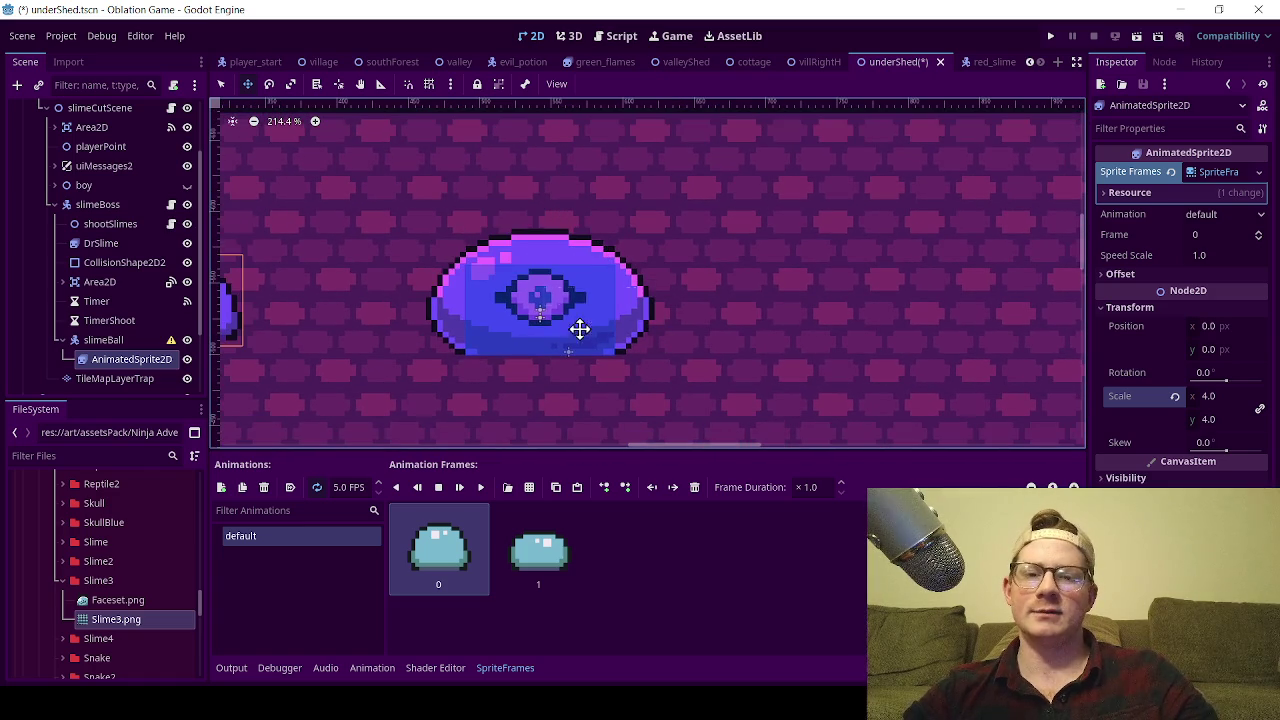
scroll(733, 395, "down", 2)
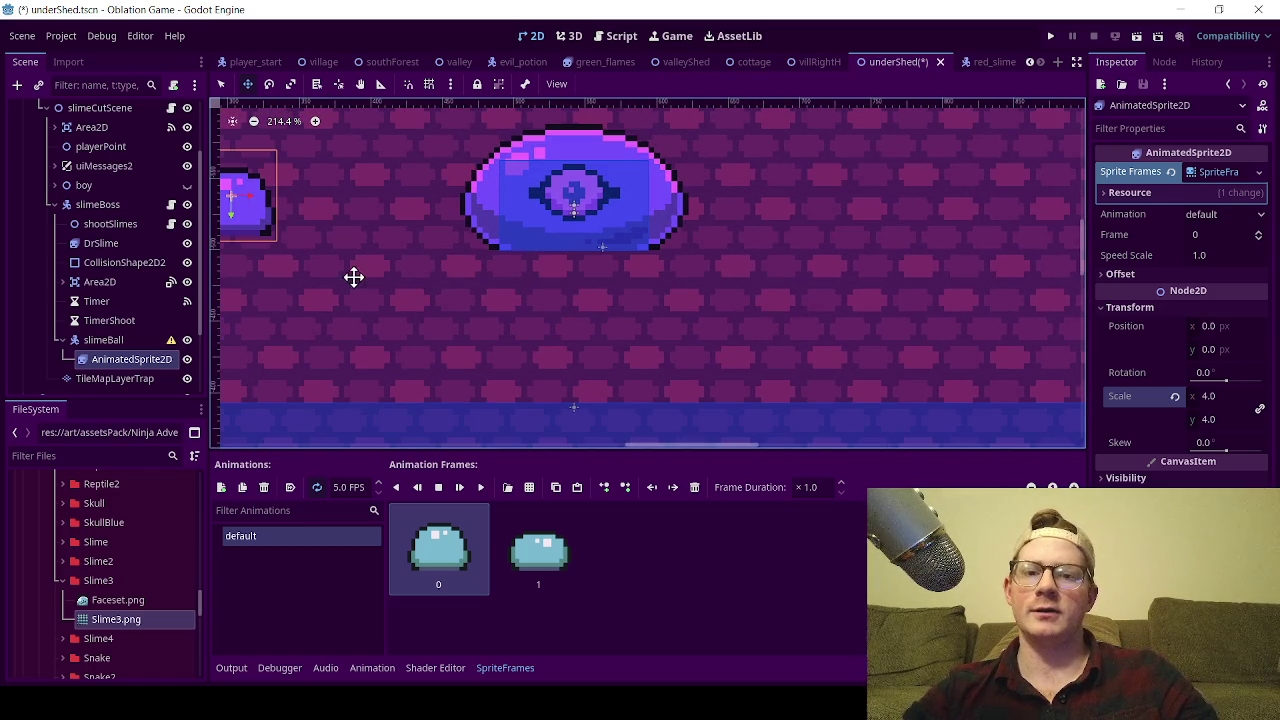
scroll(614, 381, "up", 2)
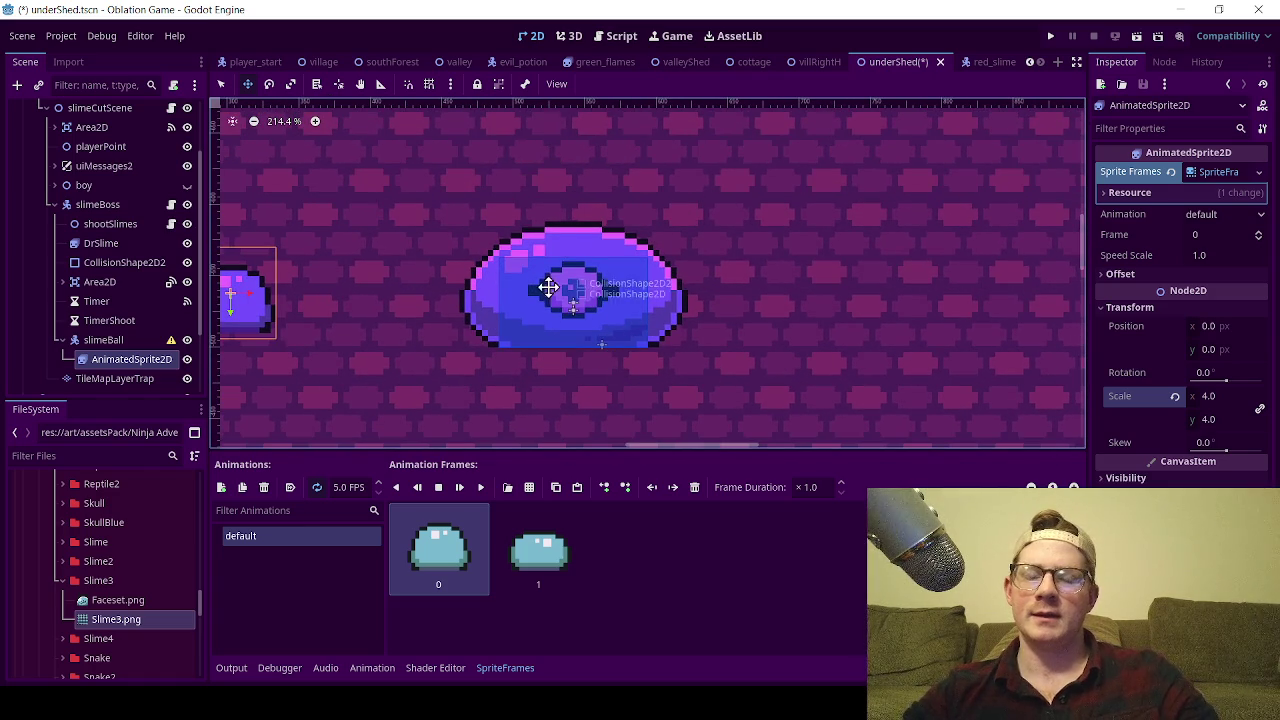
scroll(600, 280, "down", 1)
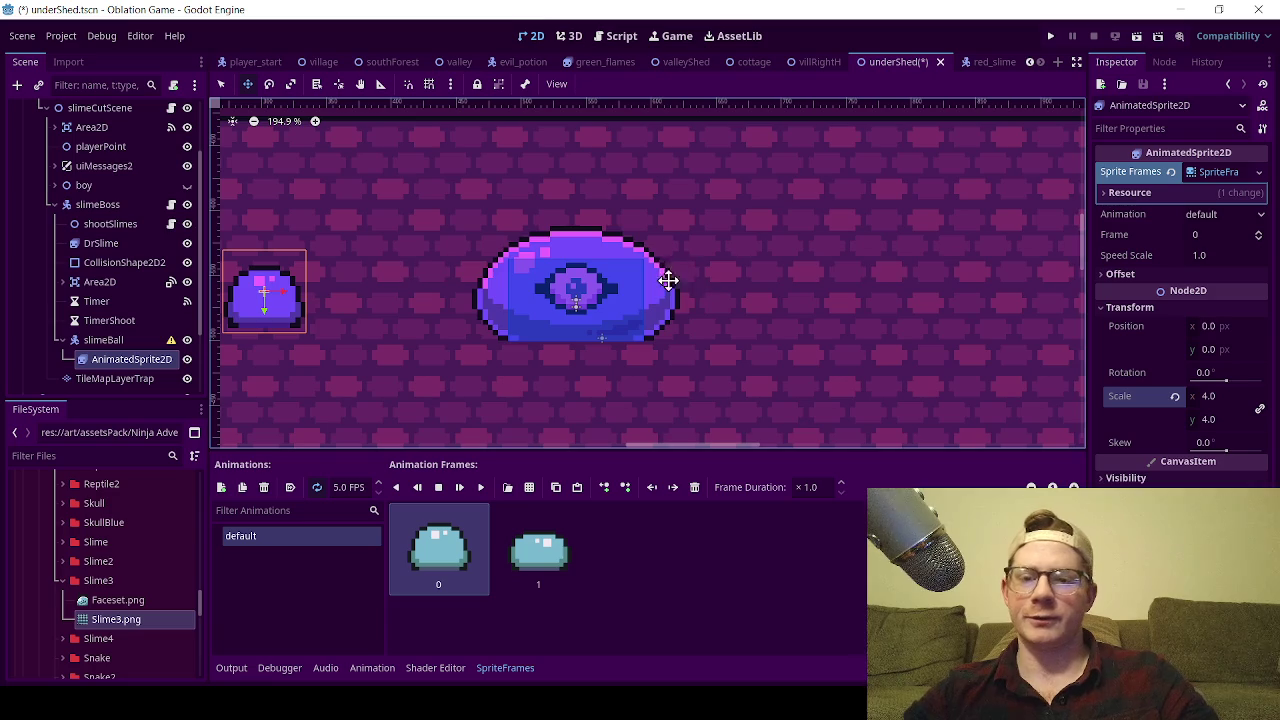
scroll(489, 277, "down", 2)
scroll(311, 333, "up", 3)
scroll(311, 333, "up", 4)
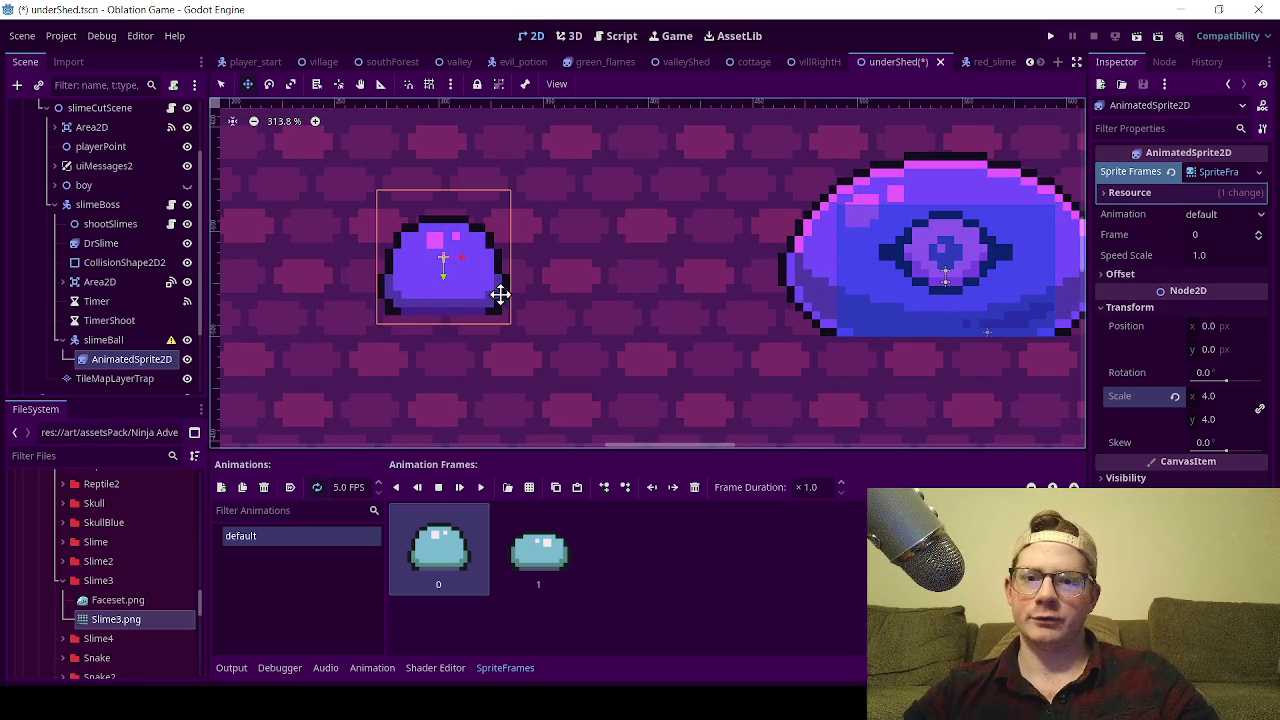
left_click_drag(90, 362, 95, 355)
left_click(98, 346)
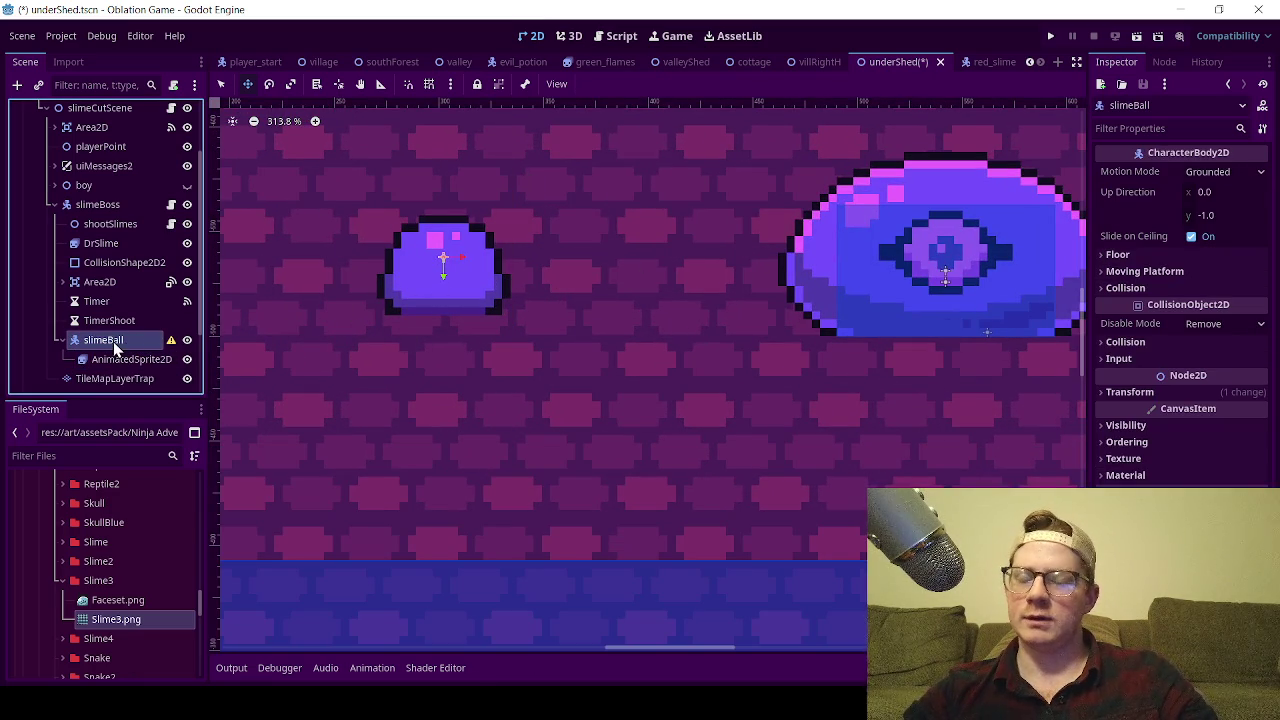
- Add a CollisionShape2D directly under slimeBall, then delete it as misplaced
right_click(109, 345)
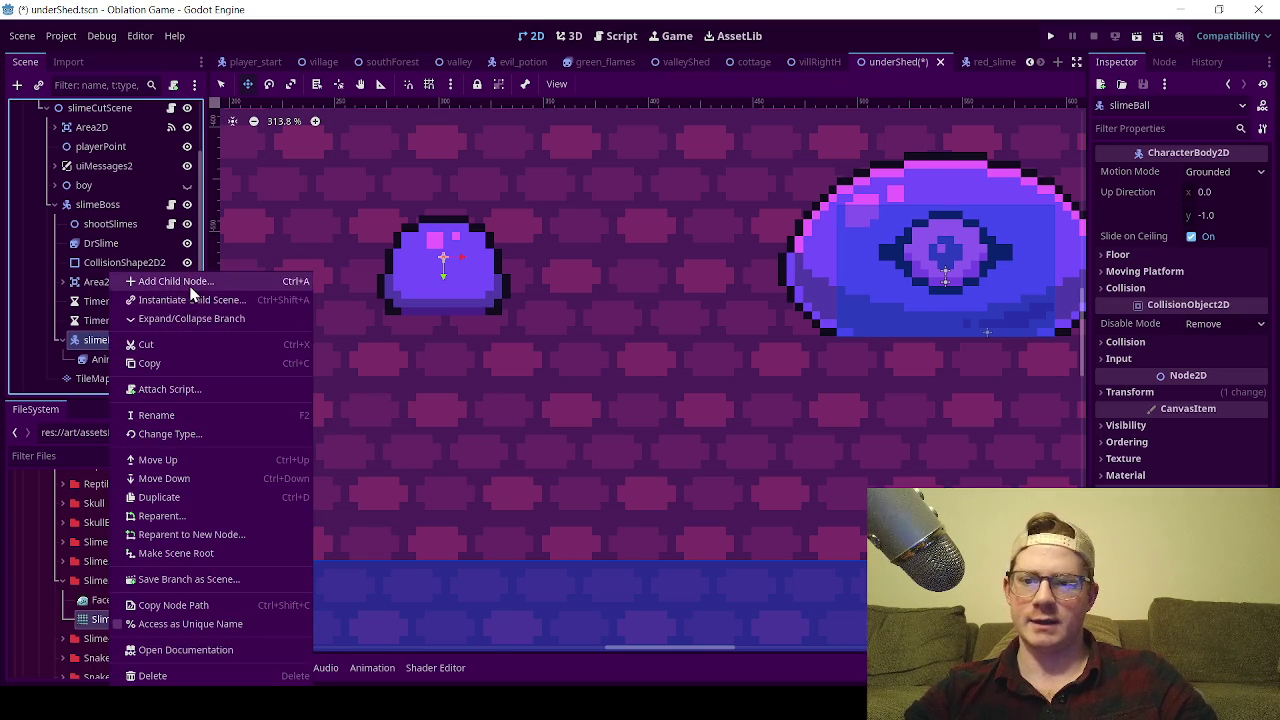
left_click(190, 286)
type("co")
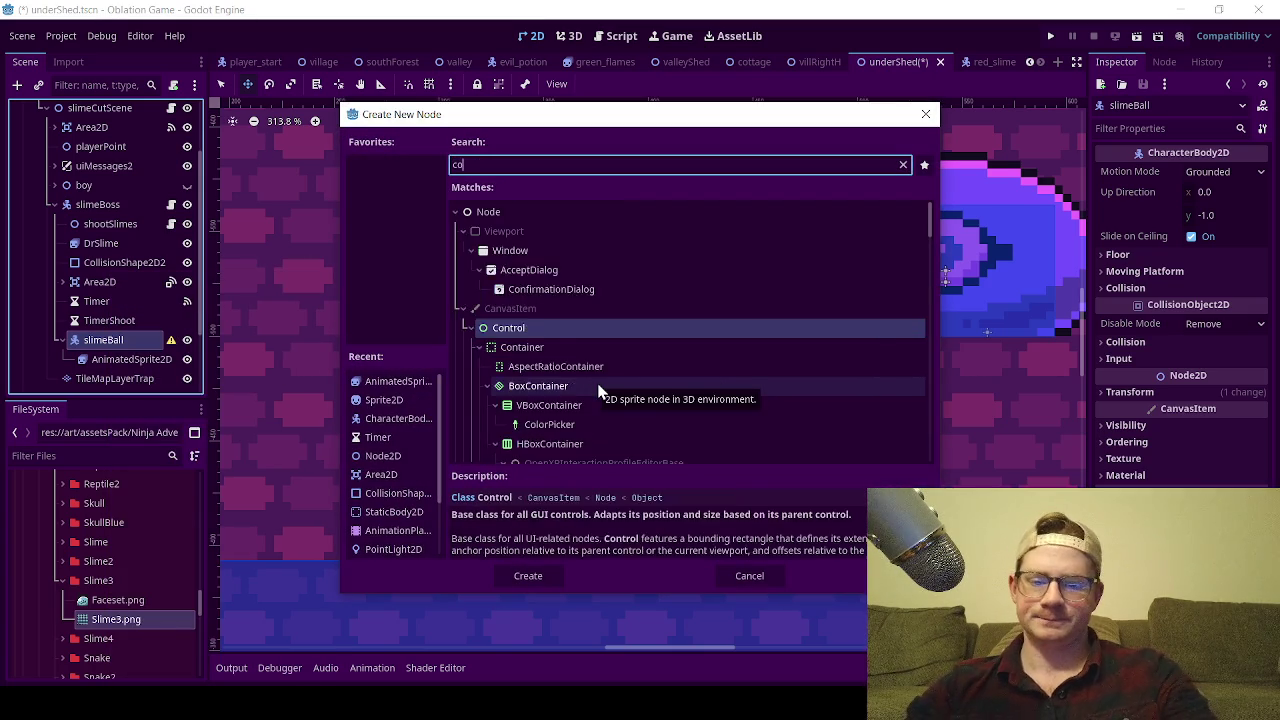
type("ll")
double_click(536, 285)
scroll(463, 334, "down", 4)
scroll(508, 374, "up", 1)
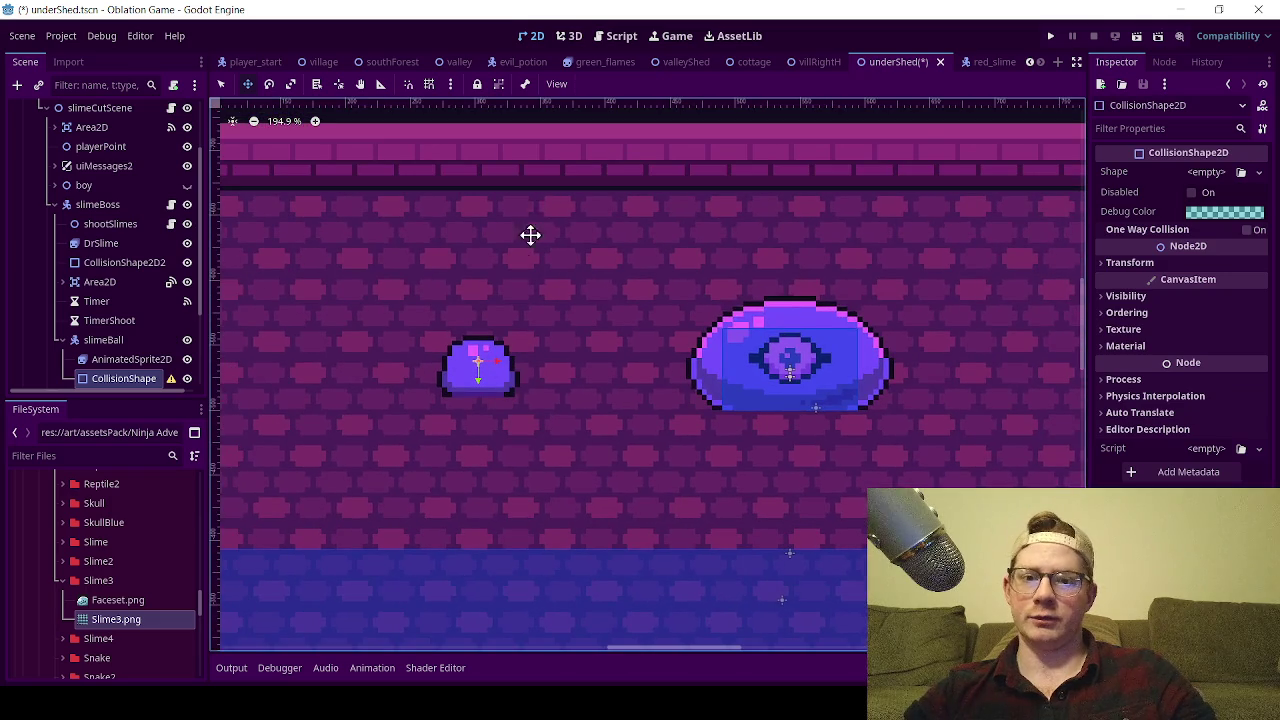
left_click(130, 342)
left_click(125, 378)
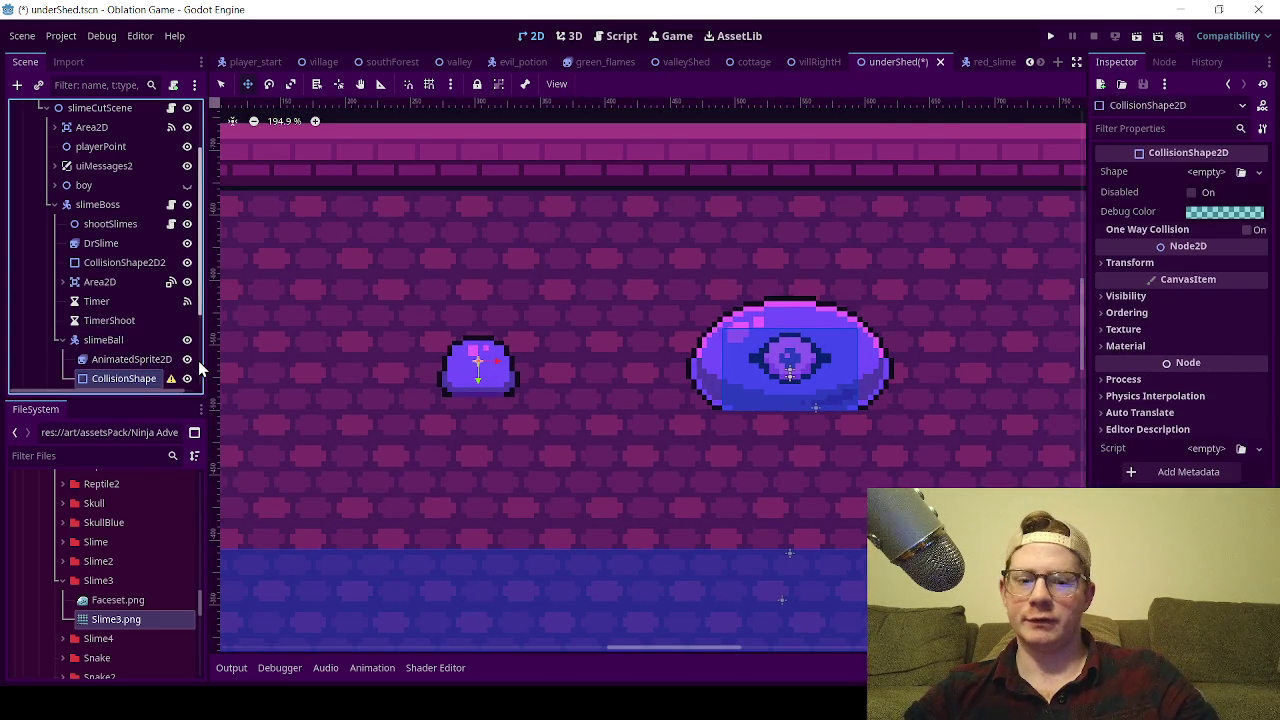
key("Delete")
left_click(601, 372)
- Add an Area2D child under slimeBall
right_click(120, 341)
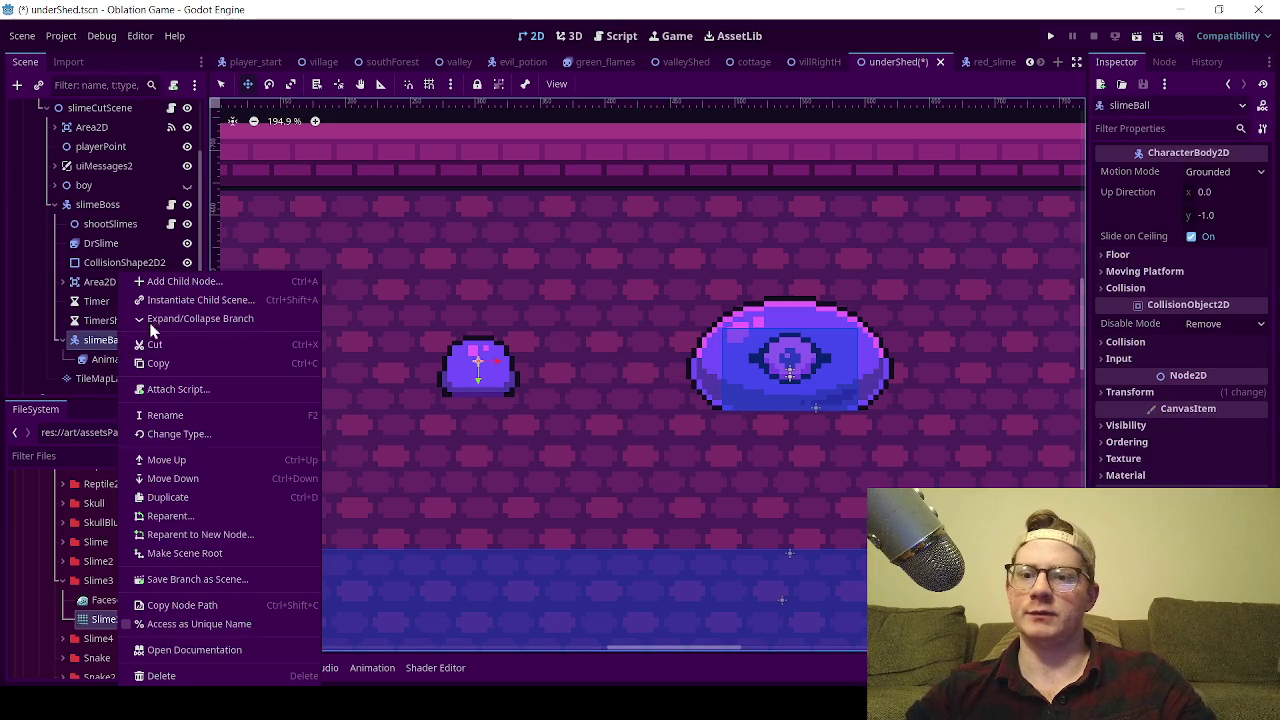
left_click(185, 283)
type("are")
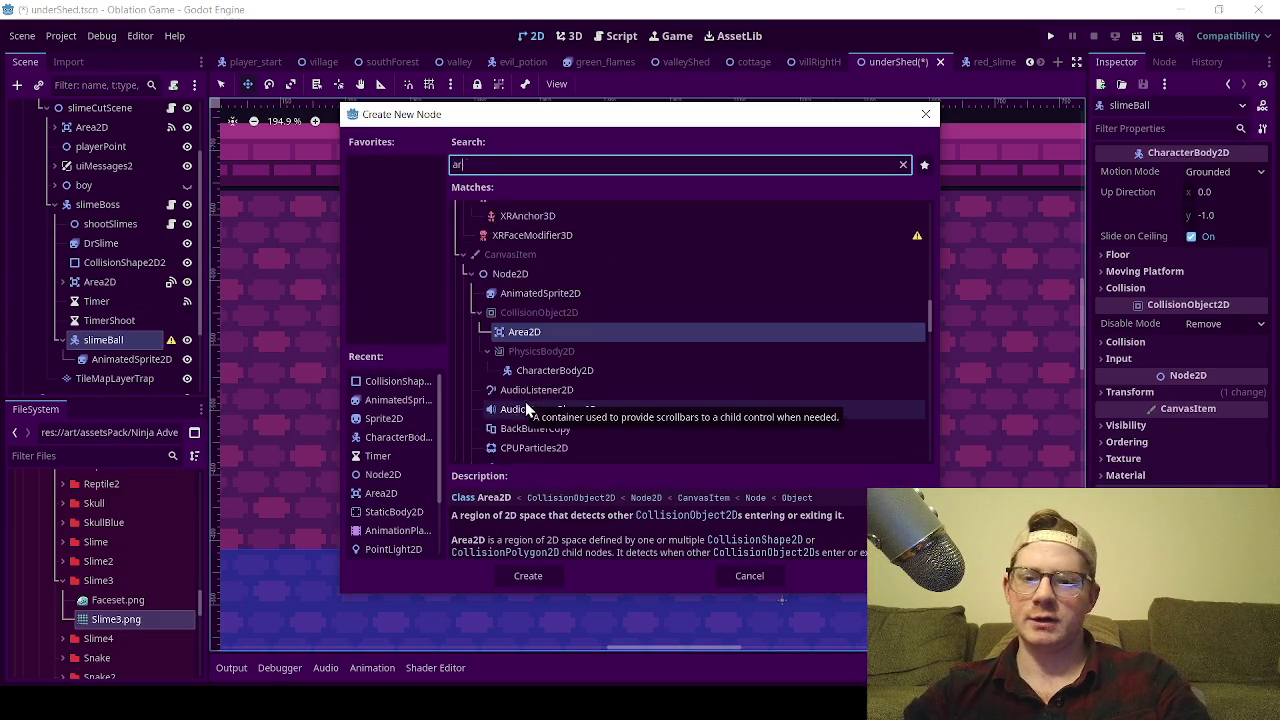
double_click(578, 310)
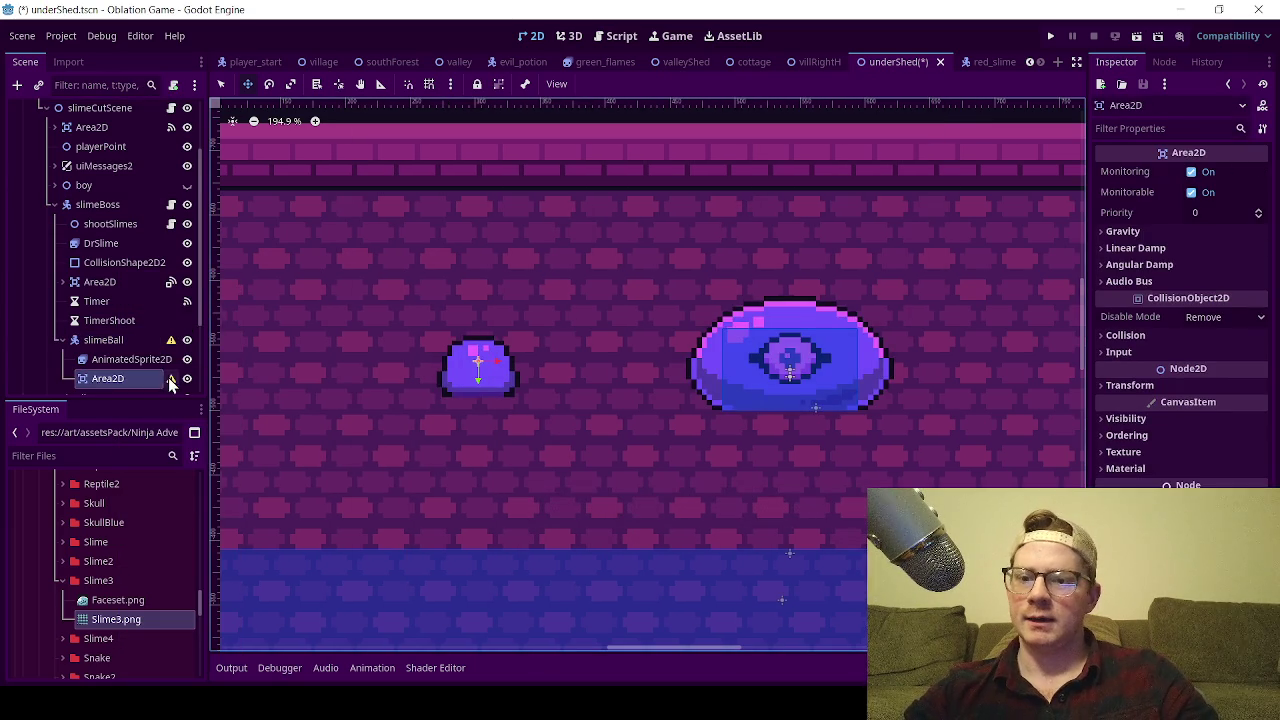
scroll(96, 352, "down", 2)
scroll(96, 352, "down", 1)
- Add a CollisionShape2D under the new Area2D
right_click(110, 306)
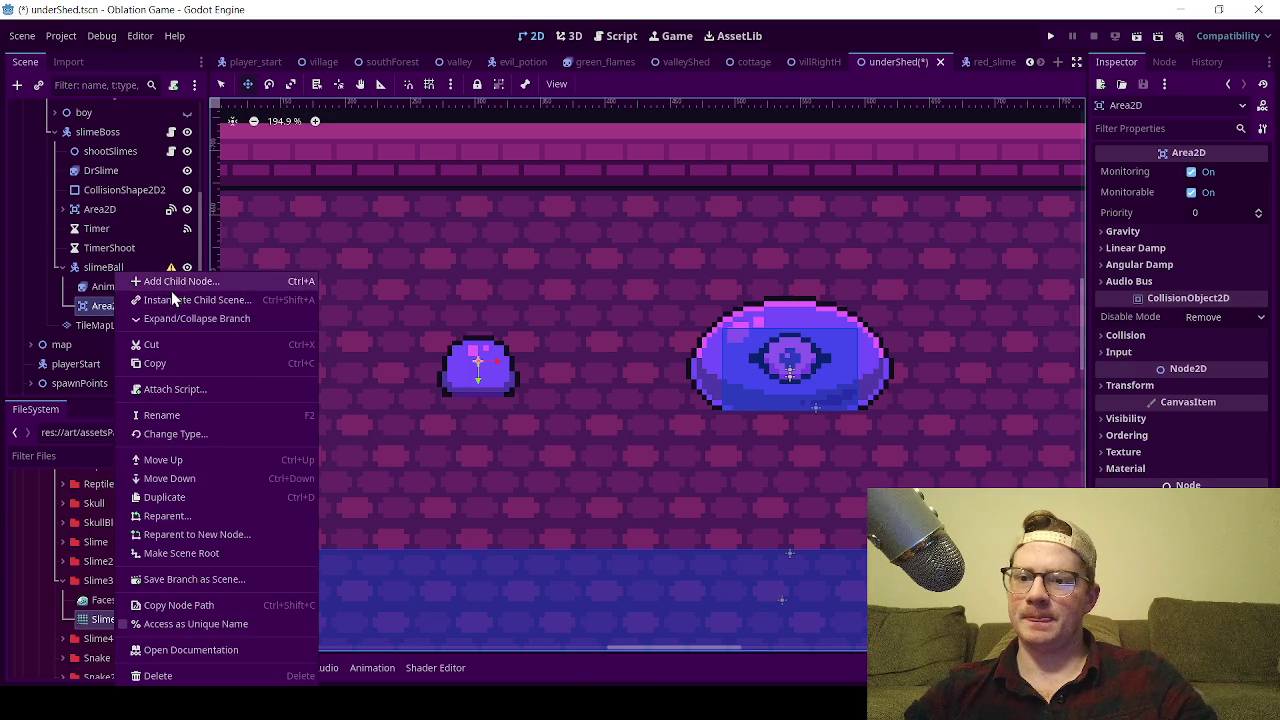
left_click(170, 282)
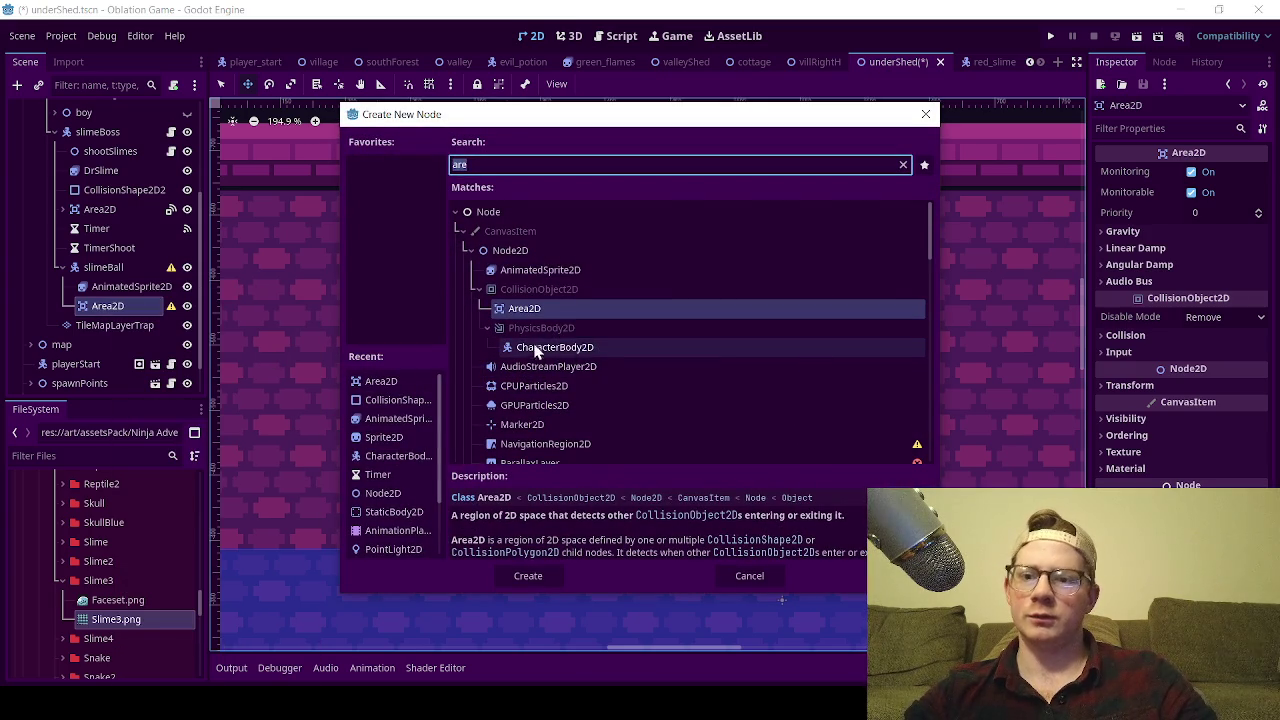
type("coll")
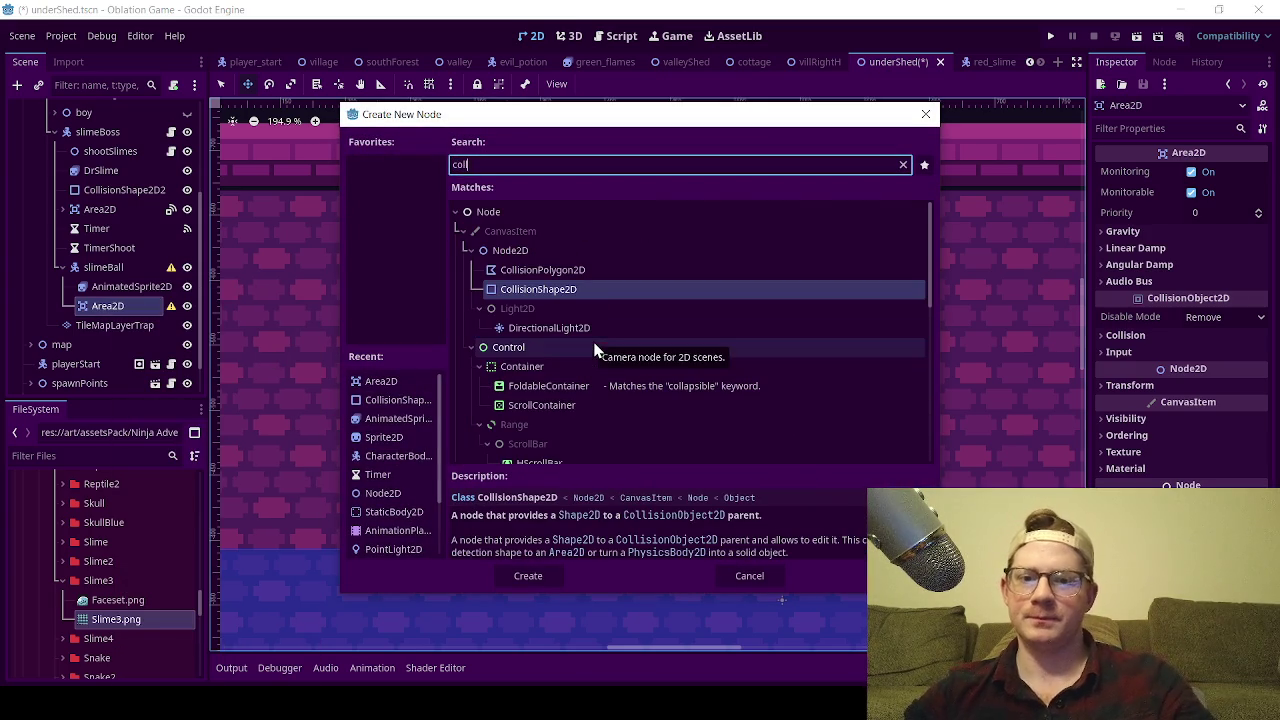
double_click(634, 296)
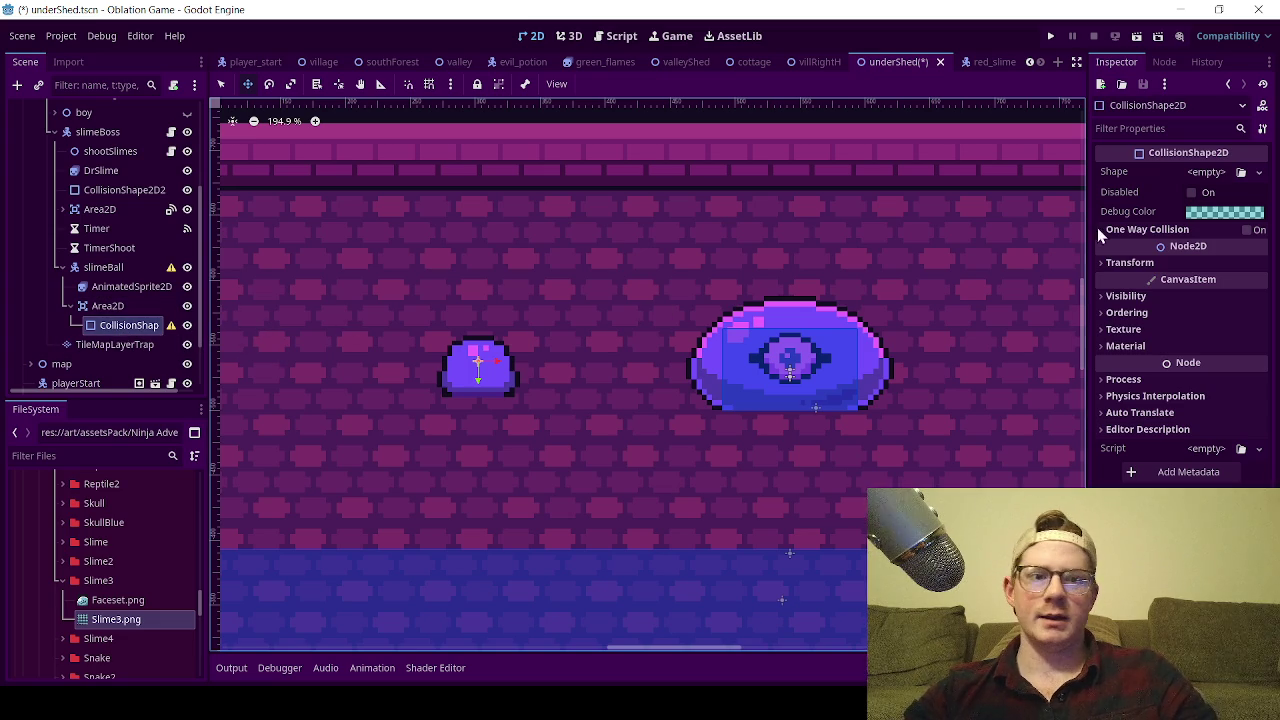
left_click(1210, 171)
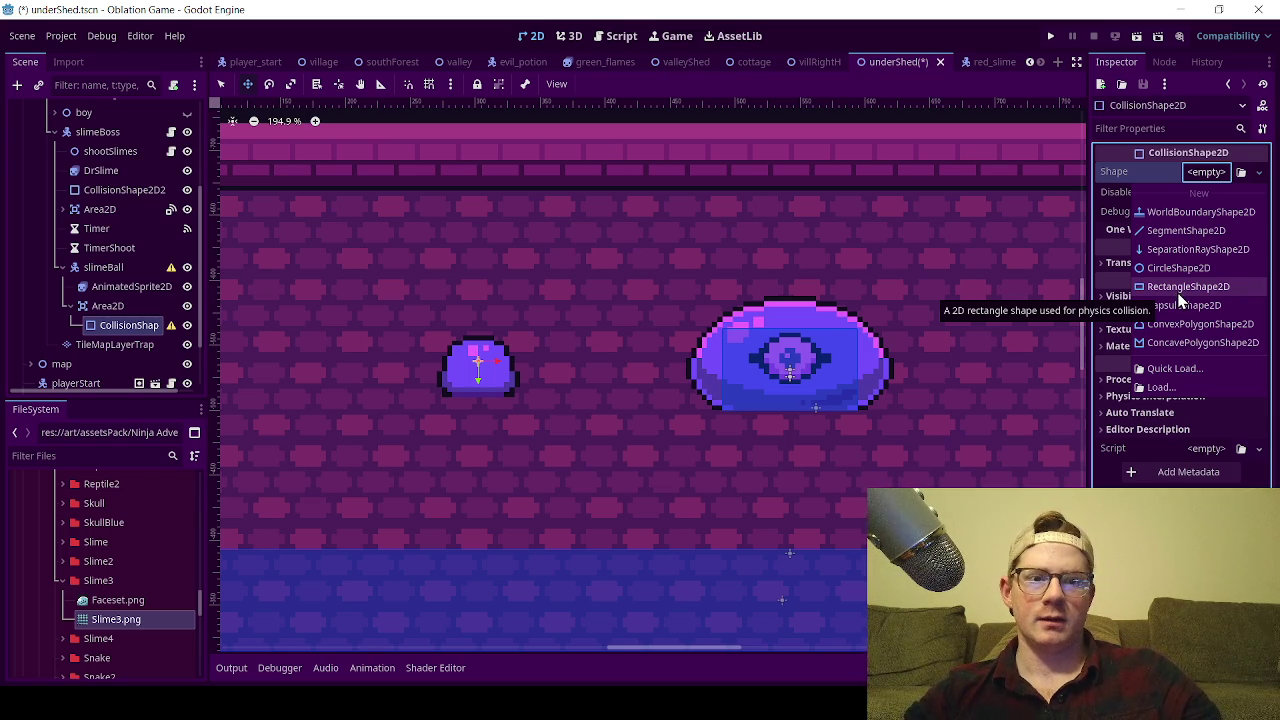
- Give the collision shape a new RectangleShape2D and drag its edges to cover the slime sprite
left_click(1180, 290)
scroll(509, 360, "up", 5)
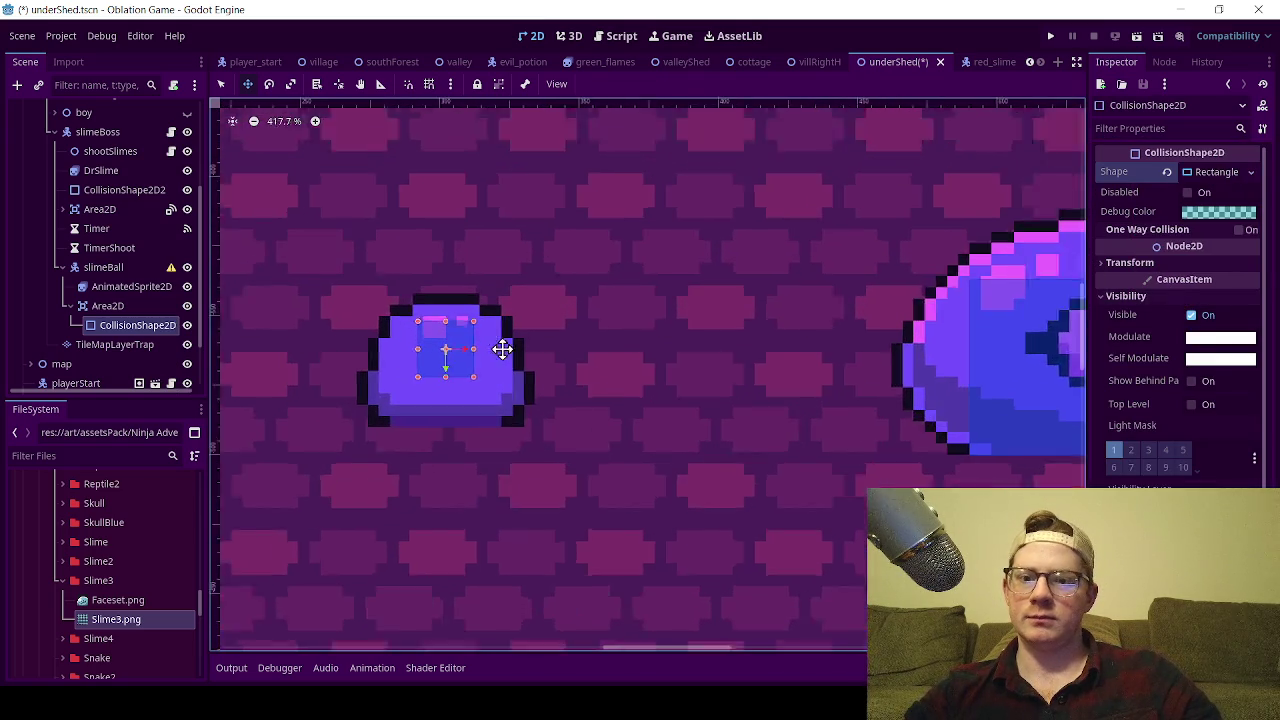
left_click(221, 84)
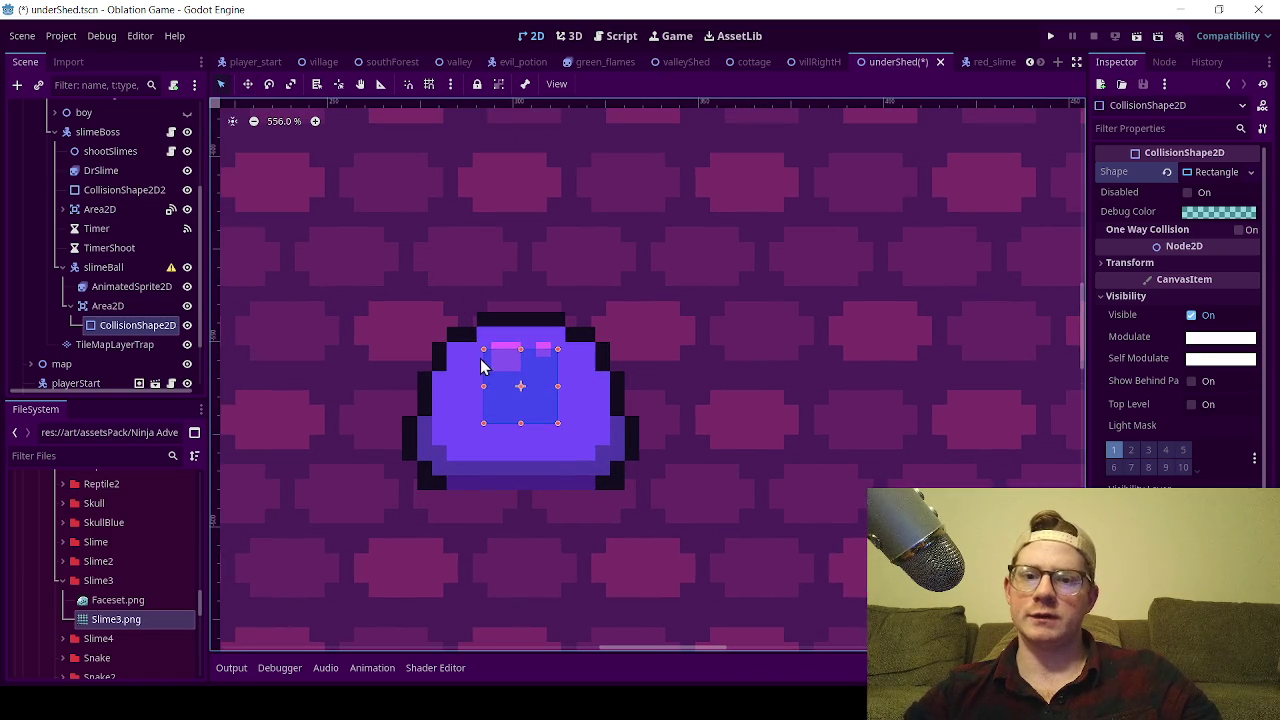
mouse_move(483, 349)
left_mouse_down()
mouse_move(447, 328)
mouse_move(447, 342)
left_mouse_up()
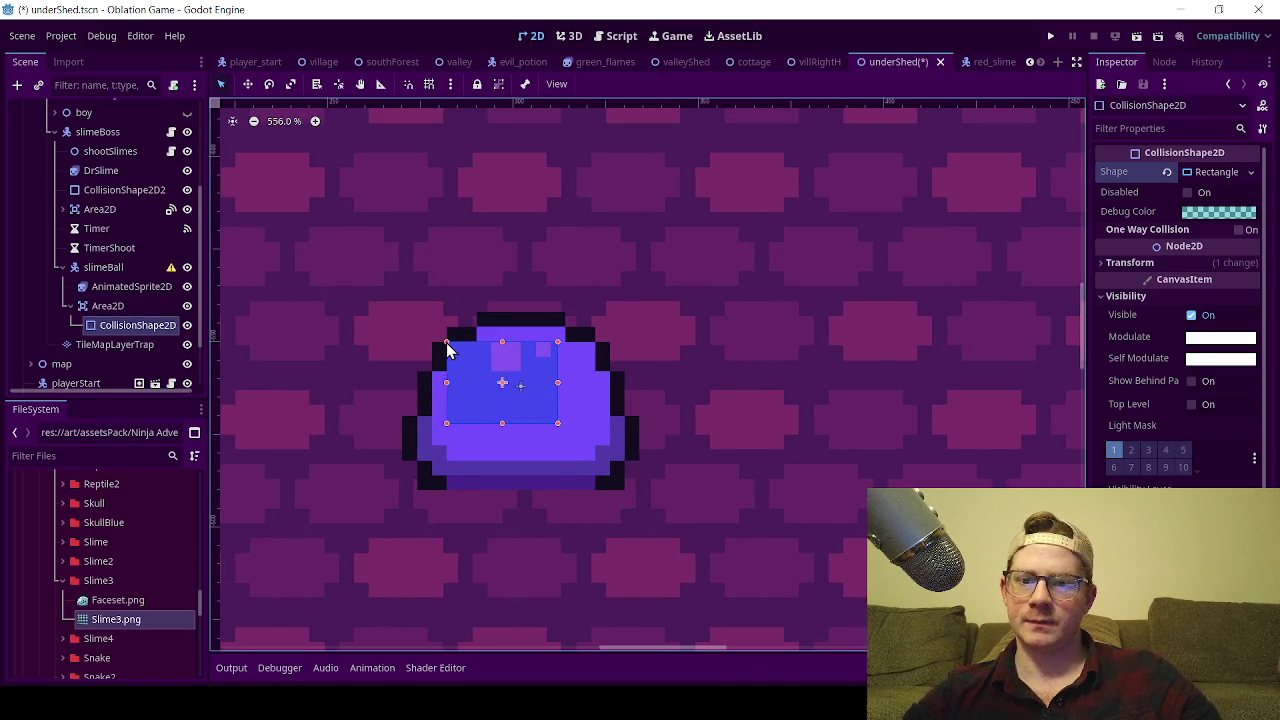
left_click_drag(557, 423, 599, 488)
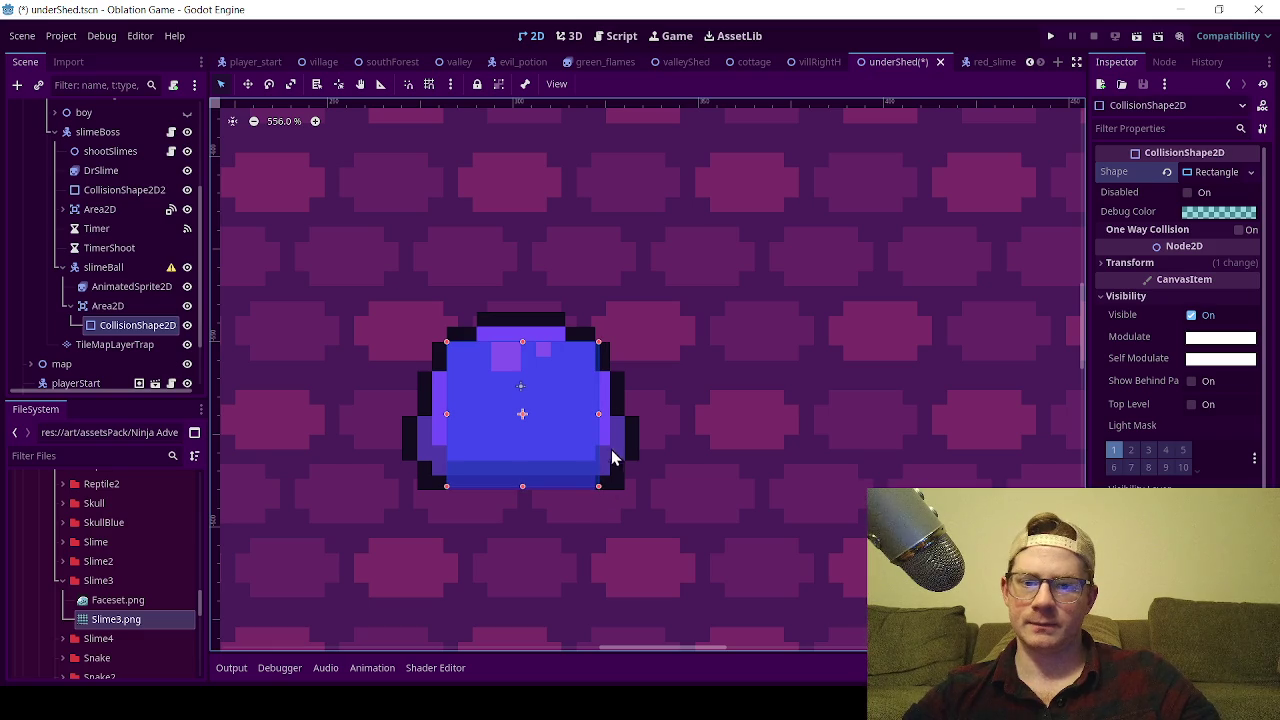
left_click_drag(599, 417, 608, 414)
left_click_drag(446, 414, 432, 418)
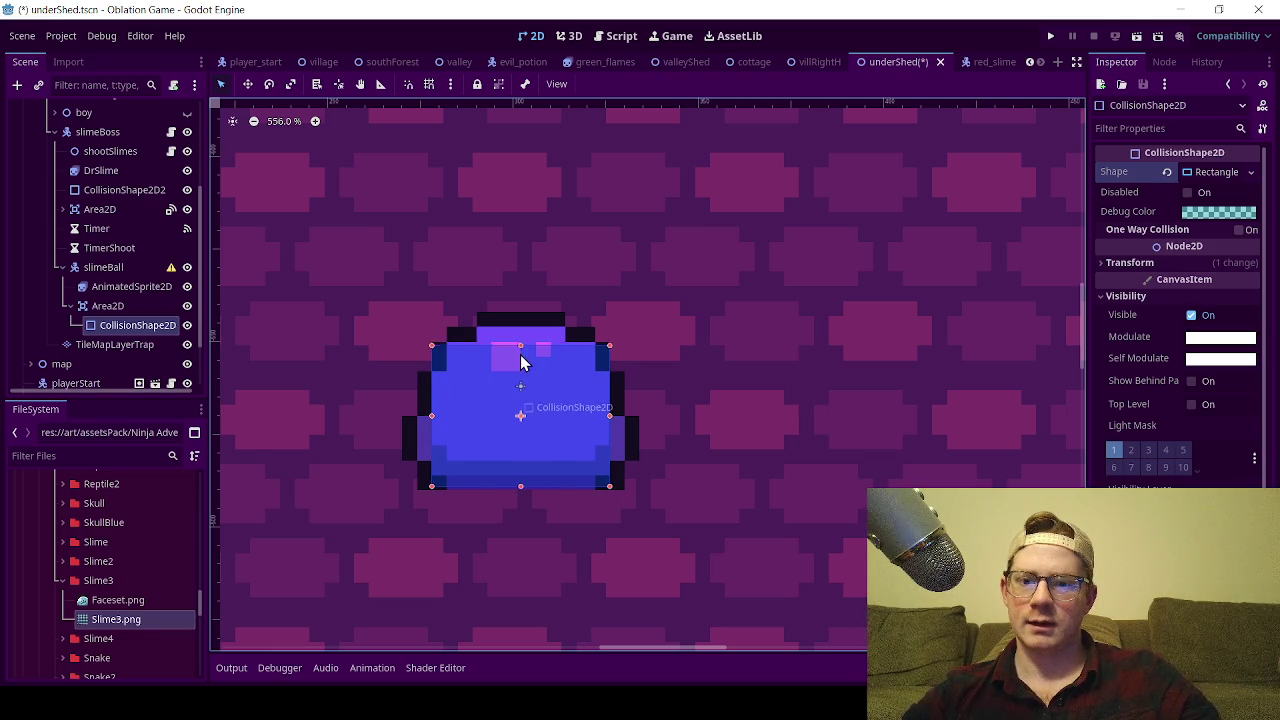
left_click_drag(520, 348, 520, 356)
- Save the underShed scene and select the slimeBall's Area2D node
key("ctrl+s")
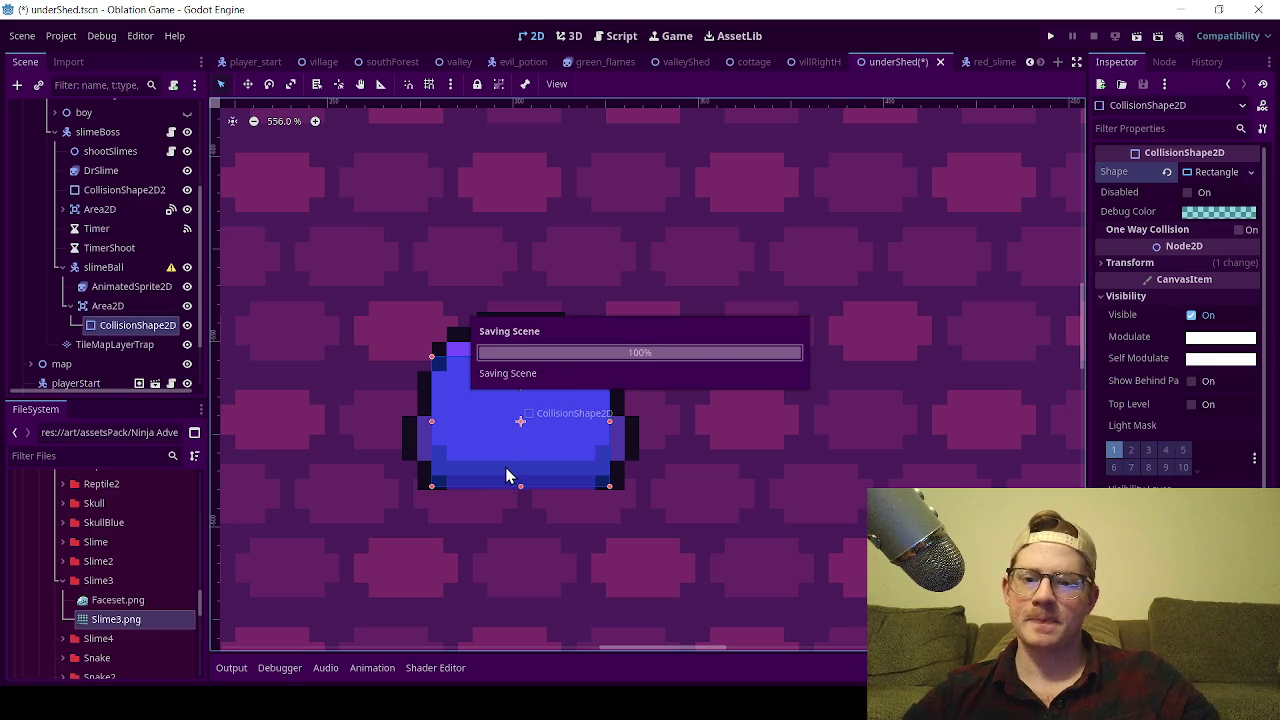
scroll(490, 465, "down", 3)
scroll(488, 468, "up", 3)
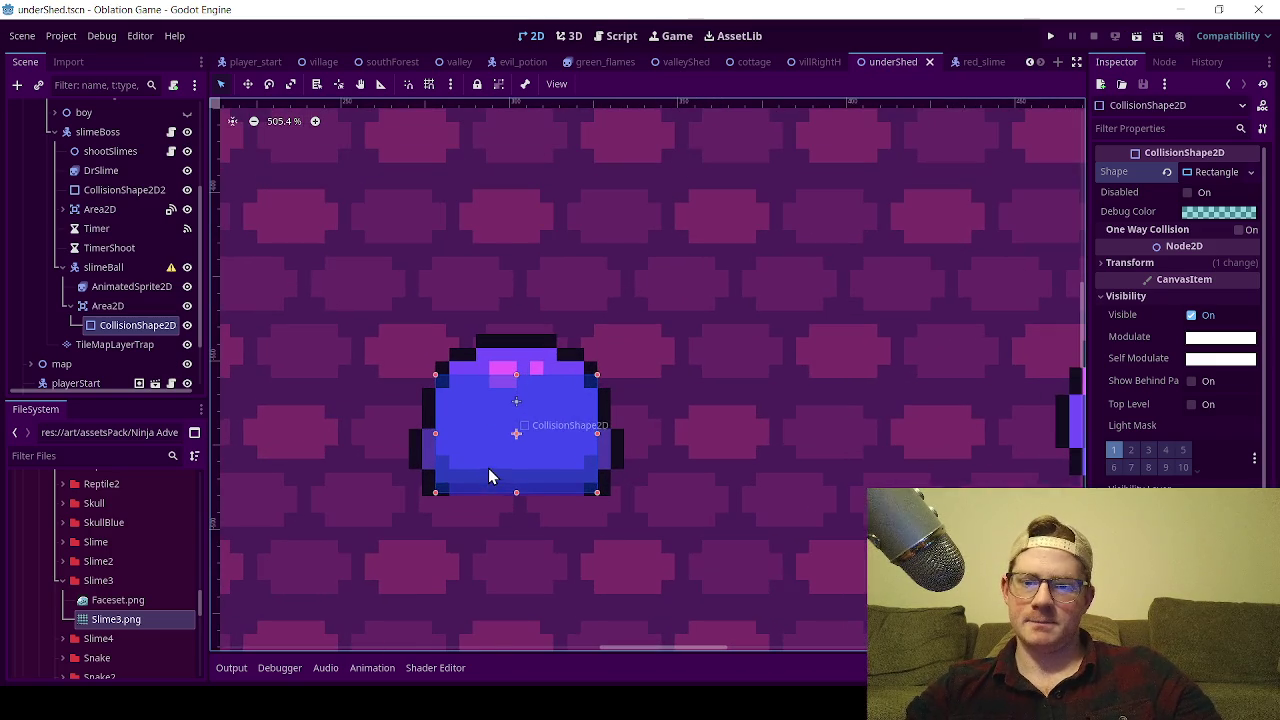
left_click(120, 304)
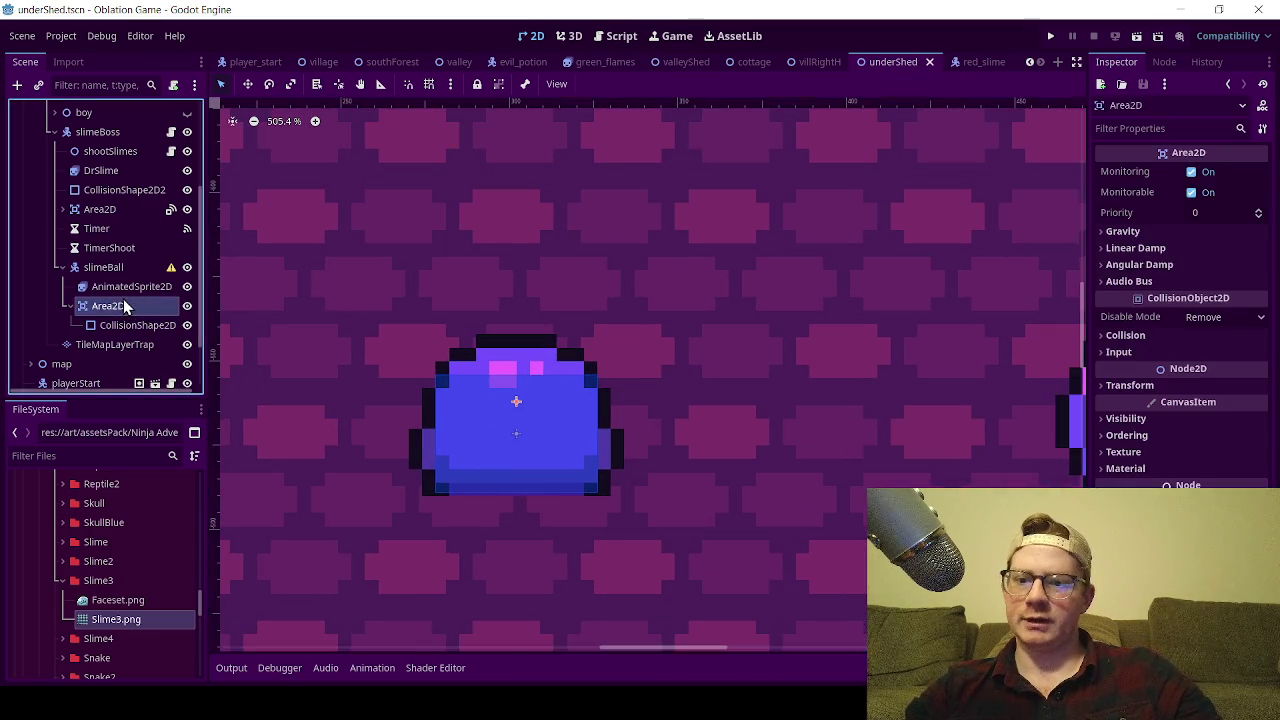
- Tick the enemy group for Area2D in the Node dock's Groups list and save
left_click(1163, 64)
left_click(1198, 94)
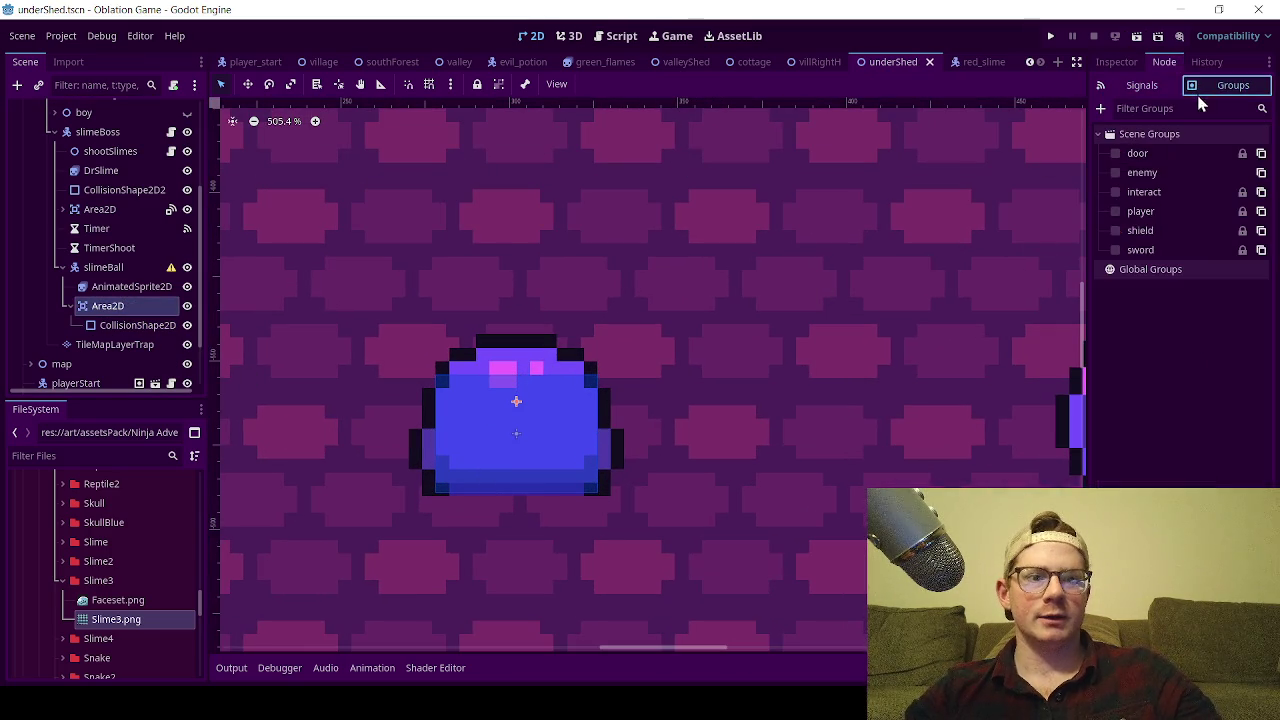
left_click(1115, 172)
key("ctrl+s")
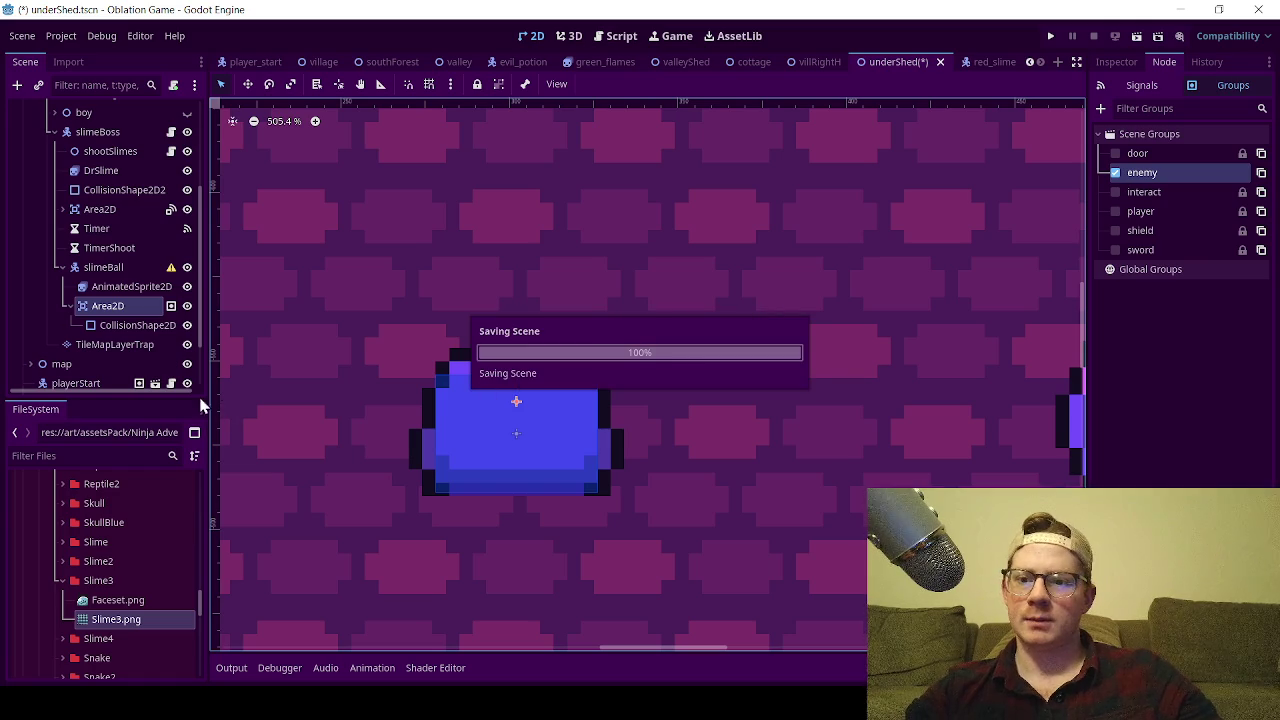
- Collapse and re-expand the slimeBall branch, centre the view on it, and select slimeBall
scroll(519, 460, "down", 3)
scroll(519, 460, "down", 2)
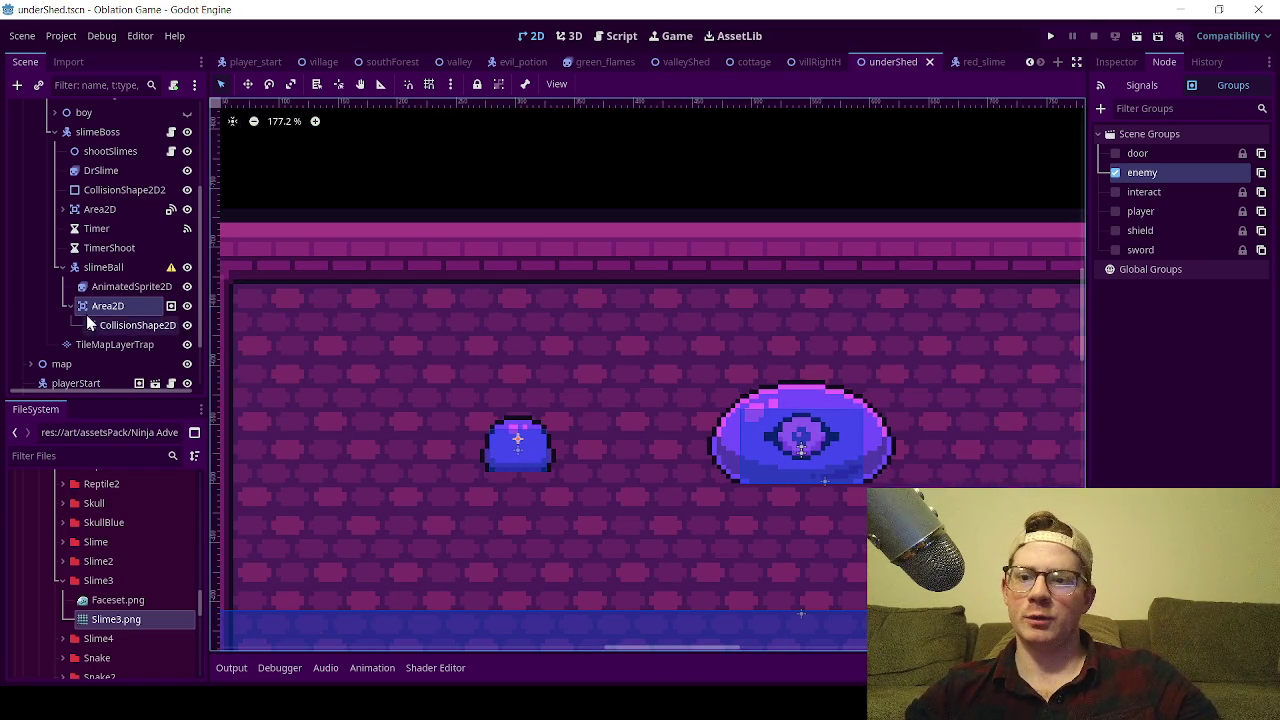
left_click(105, 267)
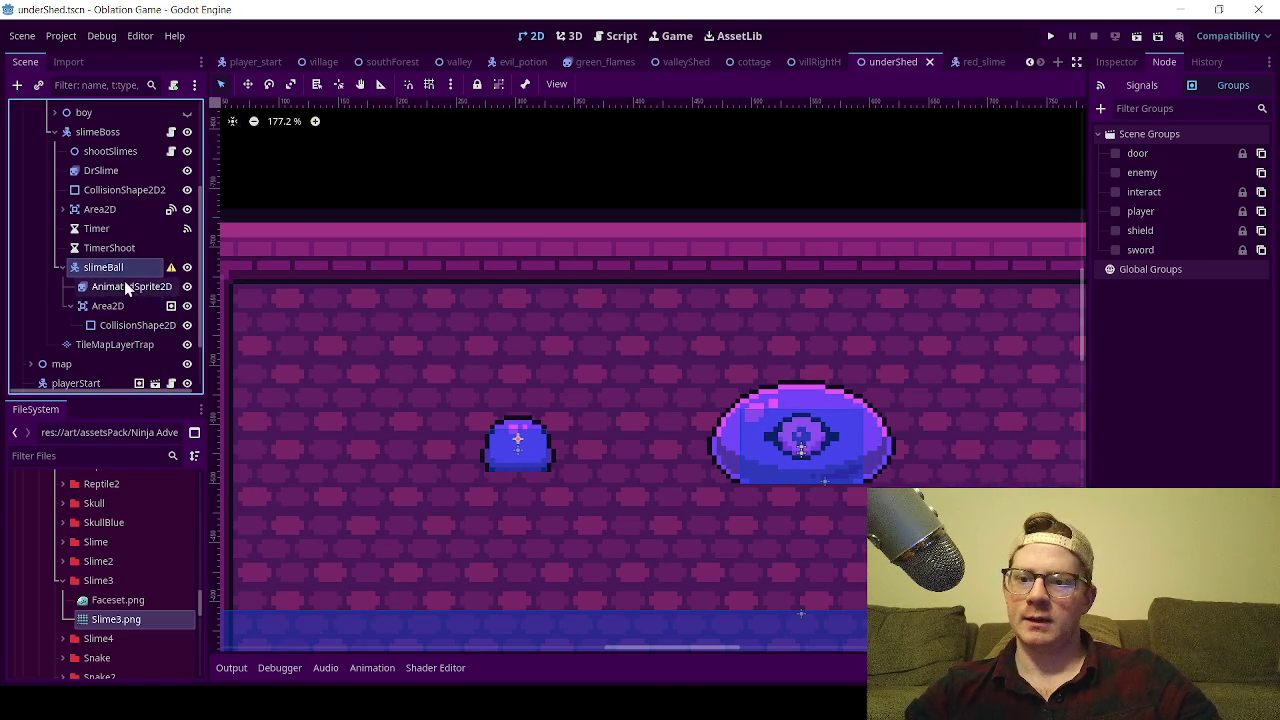
left_click(68, 306)
left_click(61, 268)
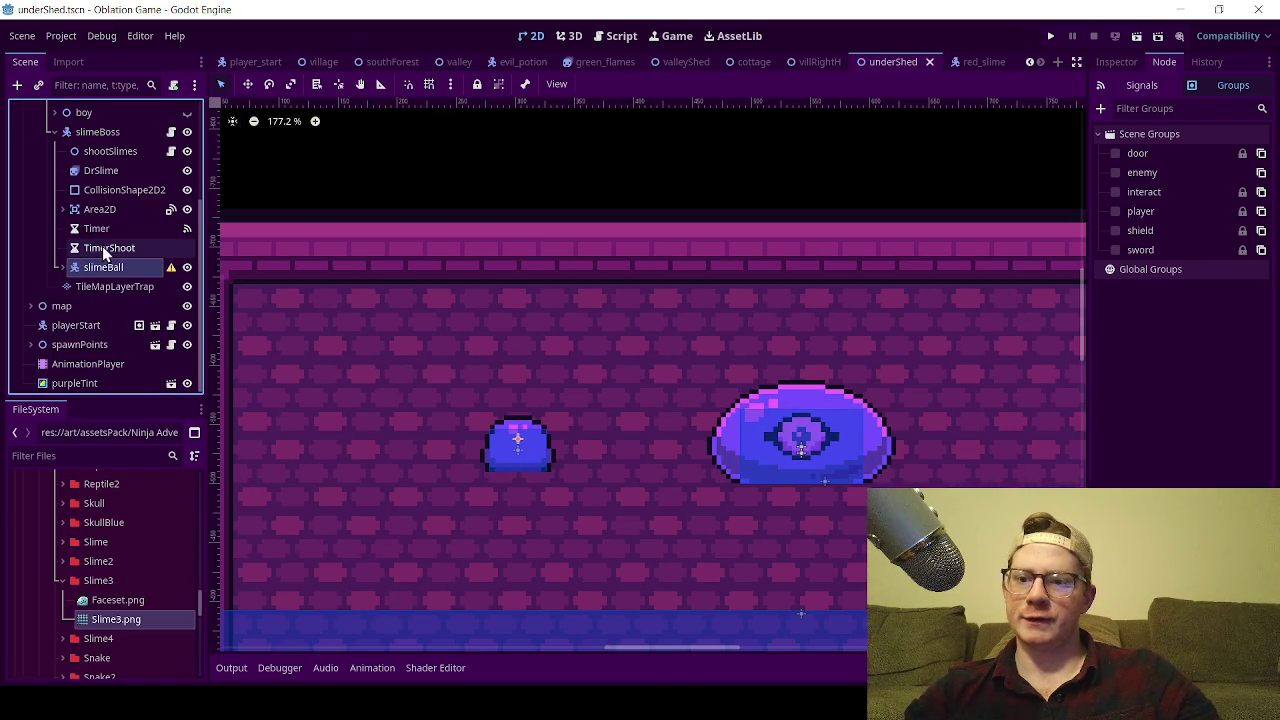
double_click(103, 267)
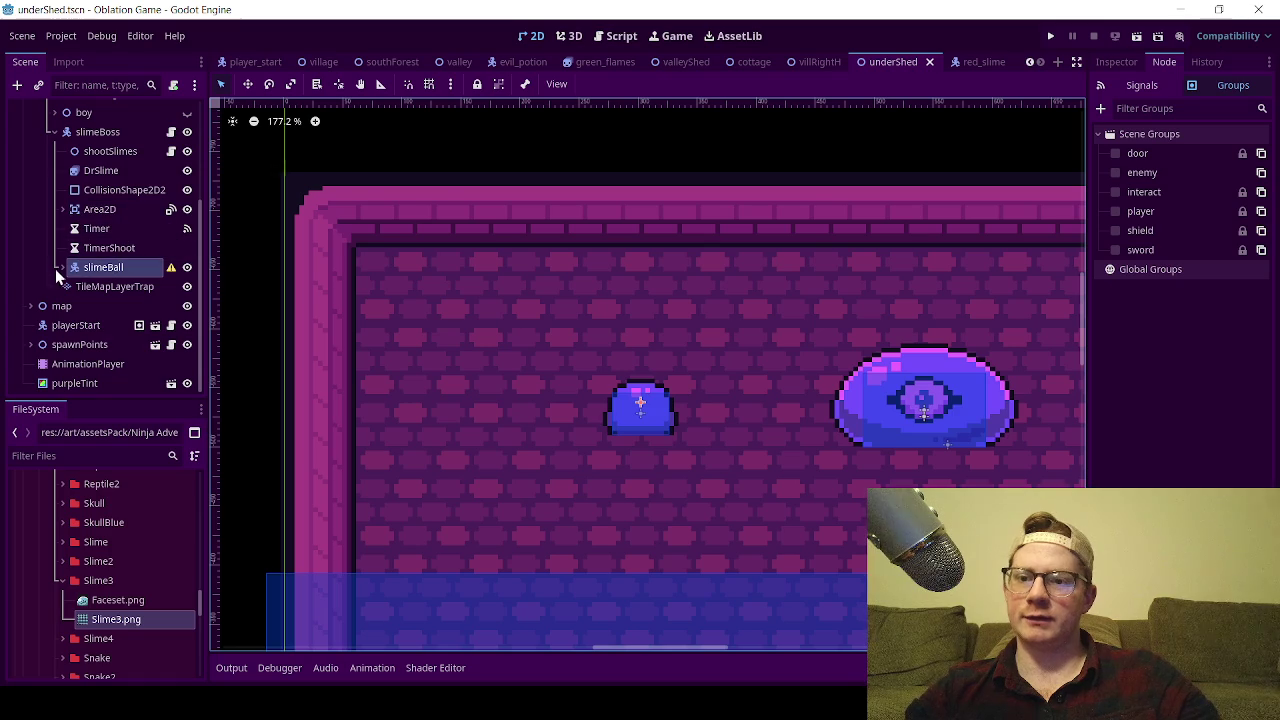
left_click(61, 268)
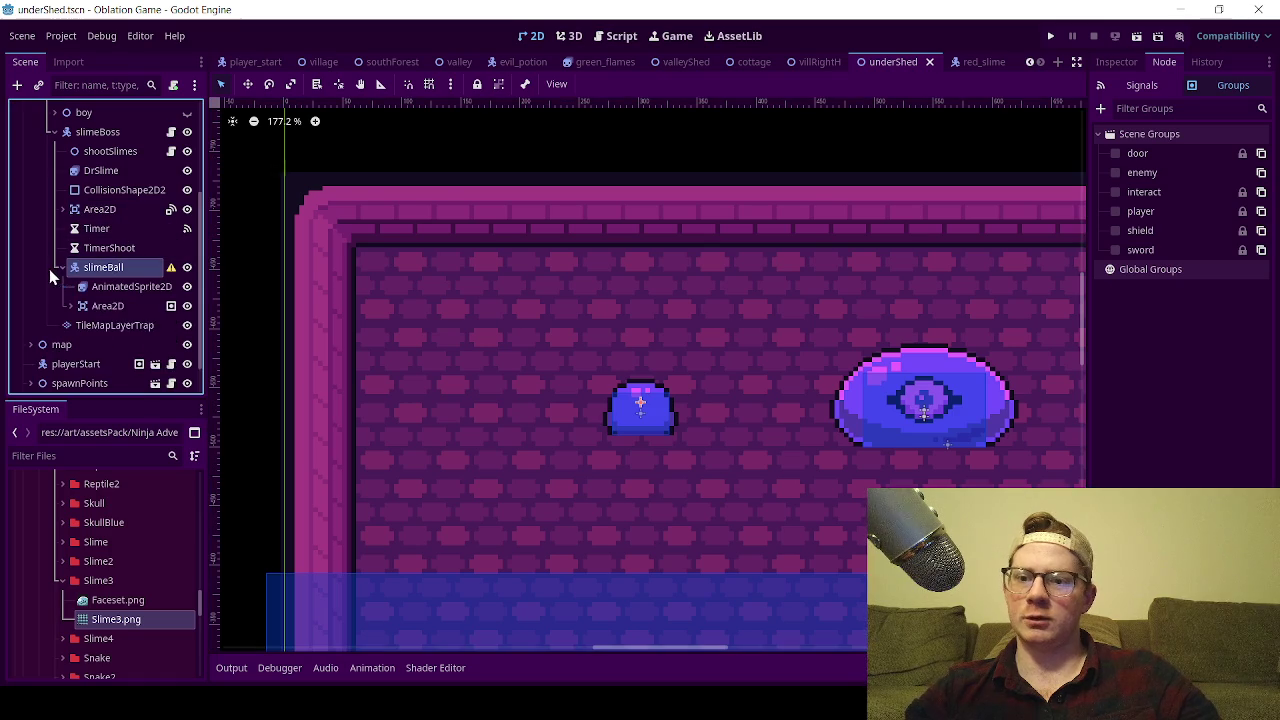
left_click(112, 268)
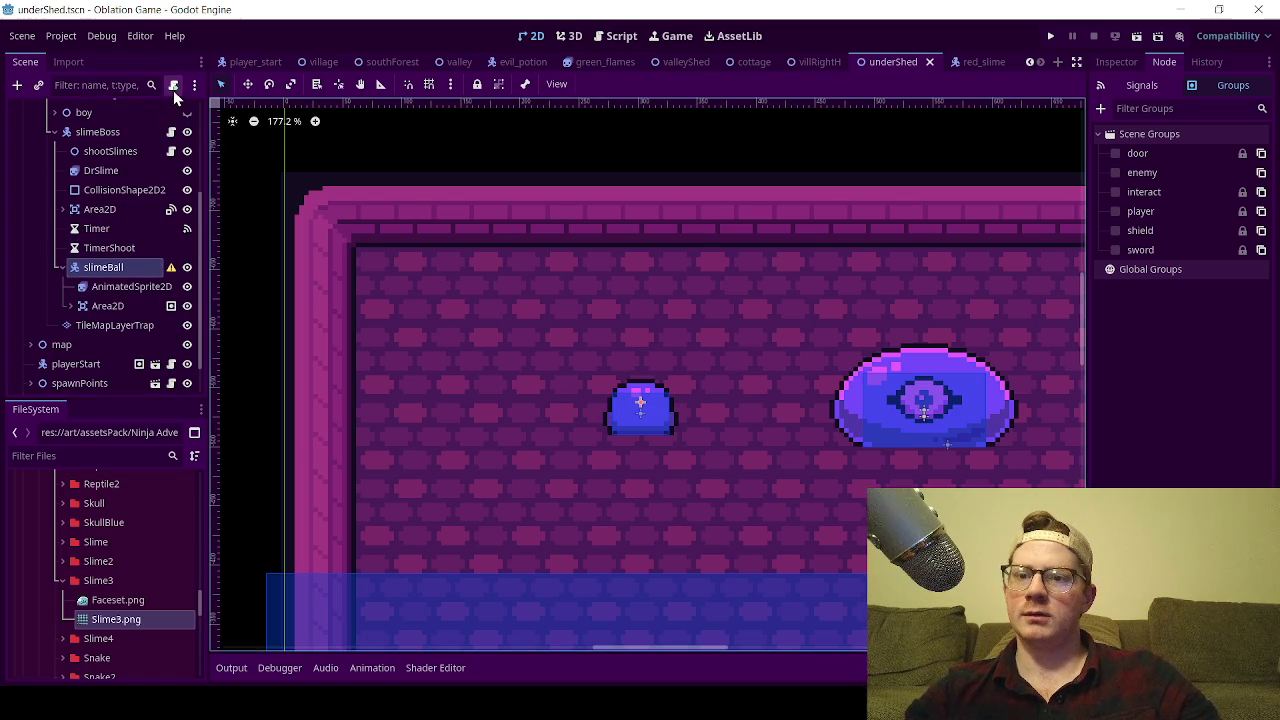
- Start a new script for slimeBall and browse its path to res://scripts/enemy/bosses
left_click(174, 88)
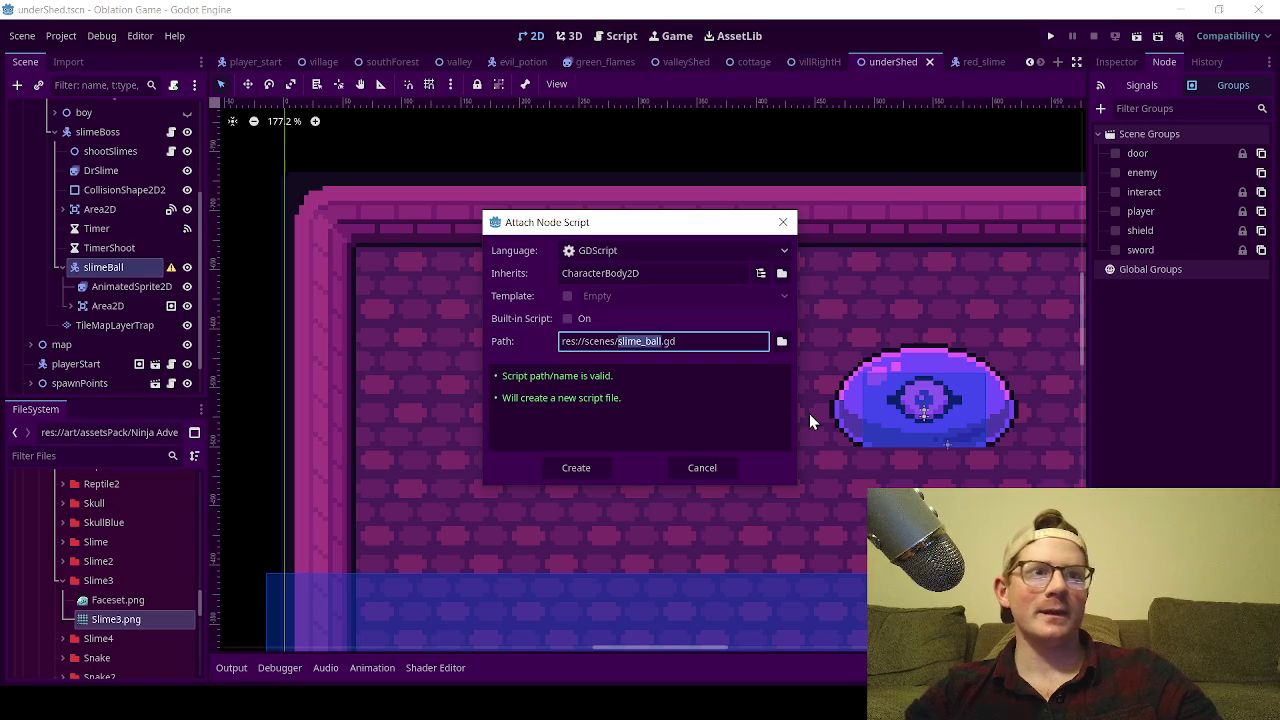
left_click(781, 342)
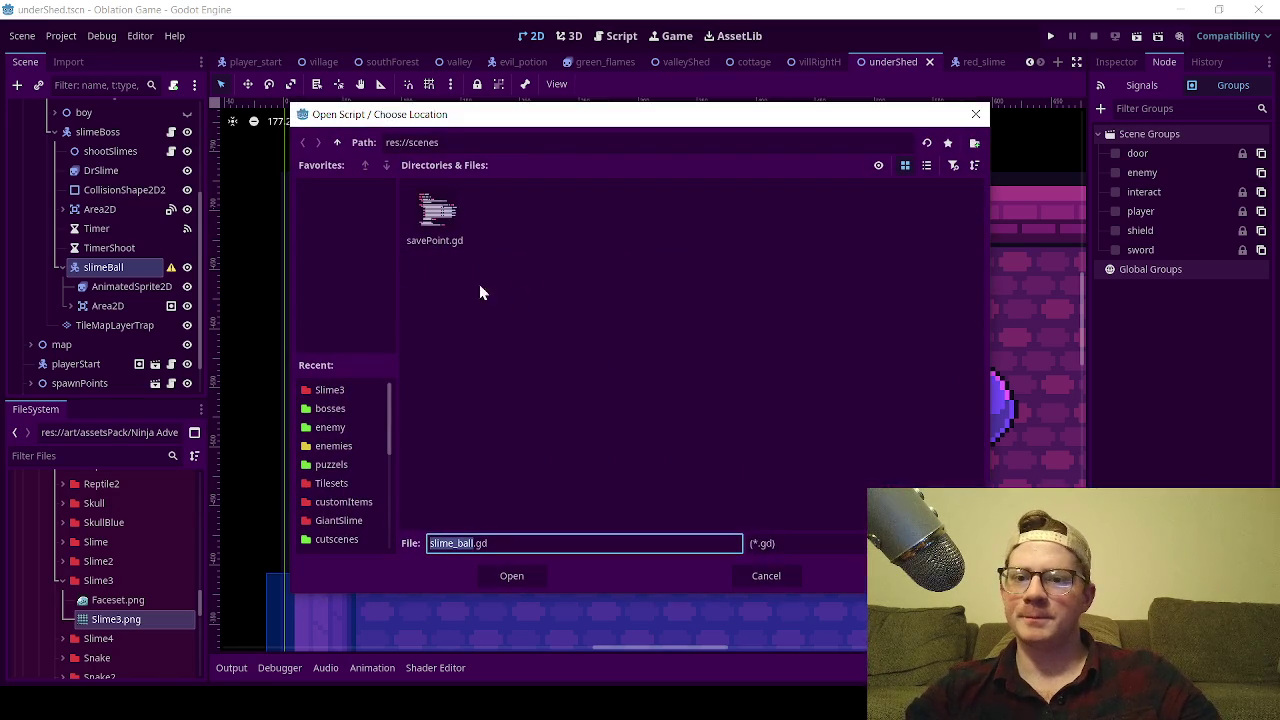
left_click(337, 143)
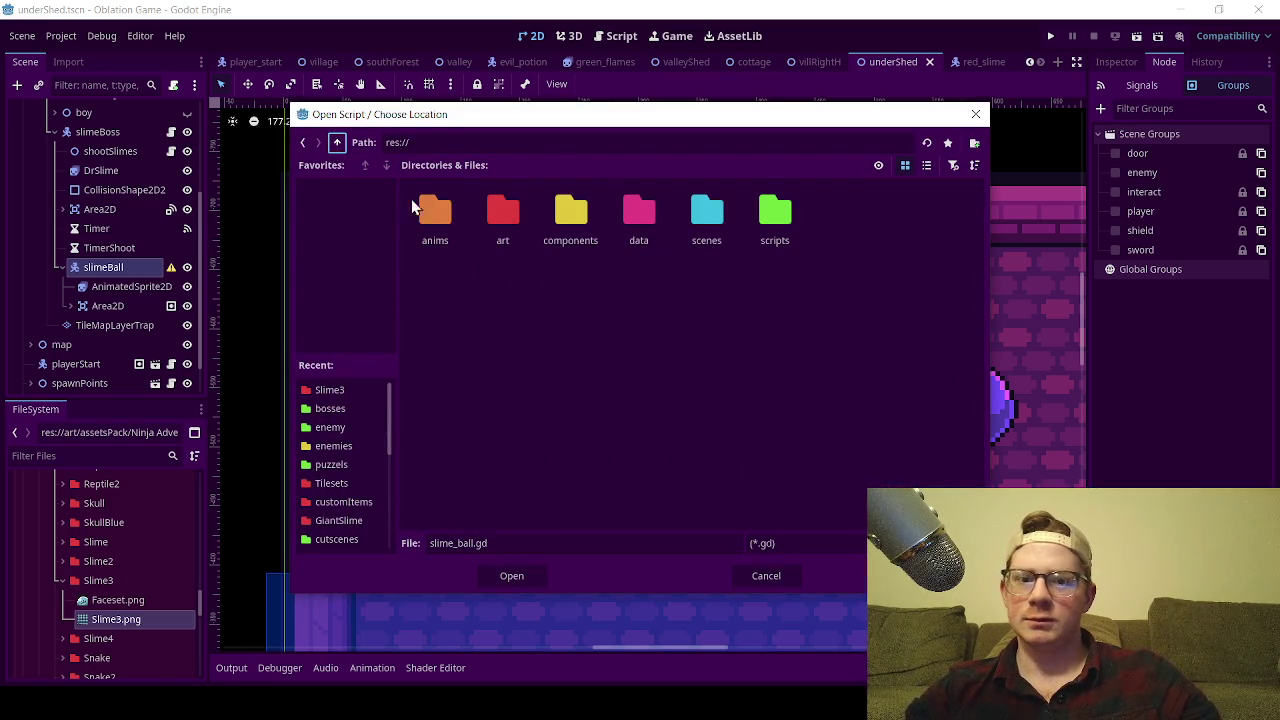
double_click(777, 212)
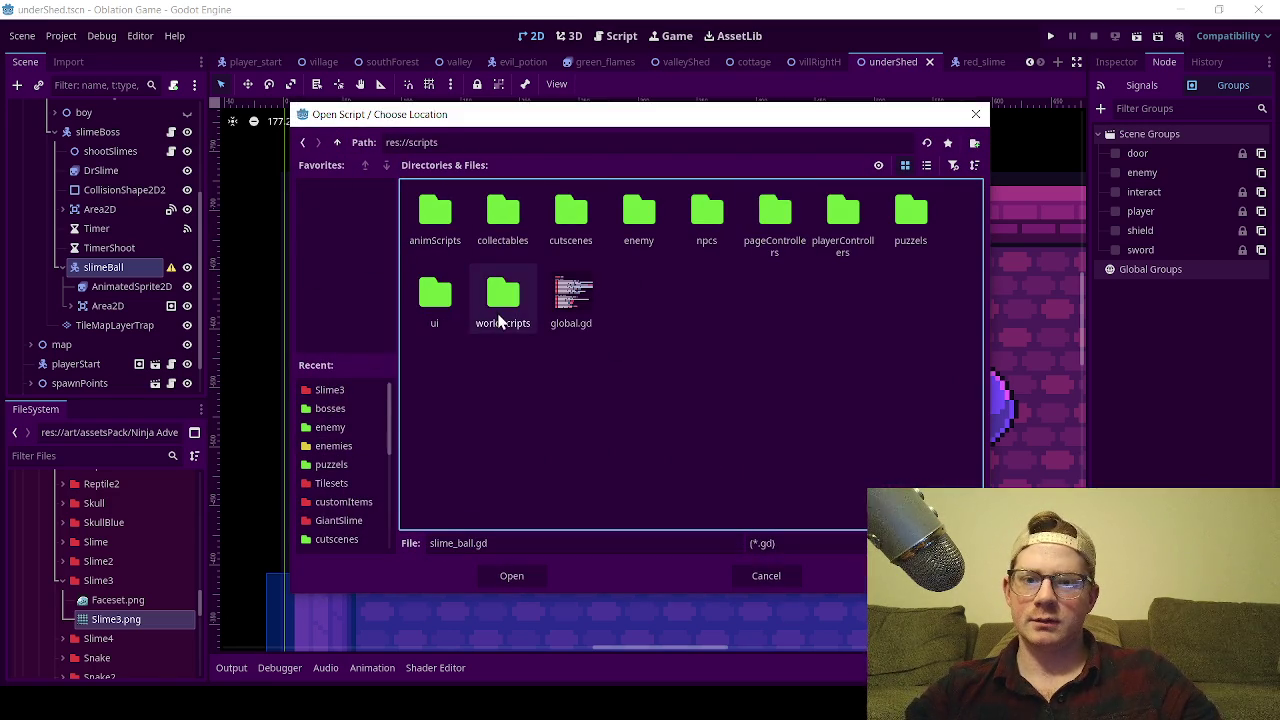
double_click(643, 246)
double_click(450, 228)
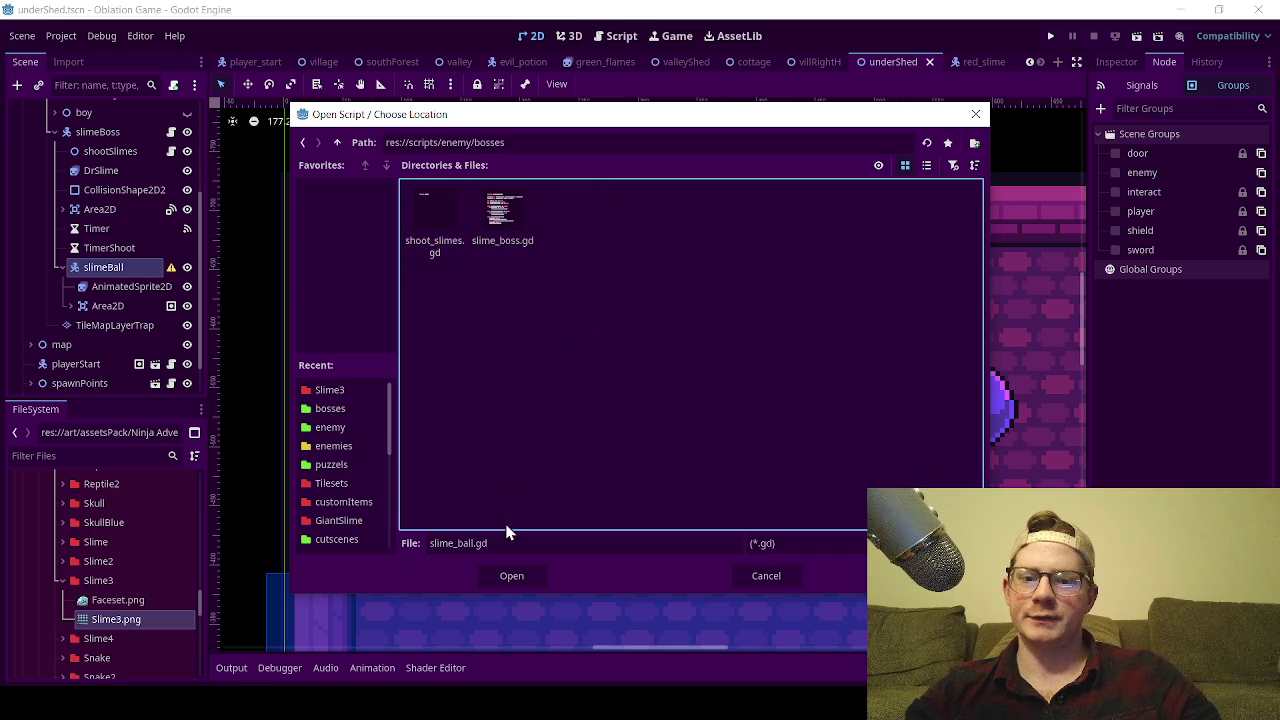
- Keep the name slime_ball.gd in the bosses folder and create the script
left_click(500, 582)
left_click(578, 466)
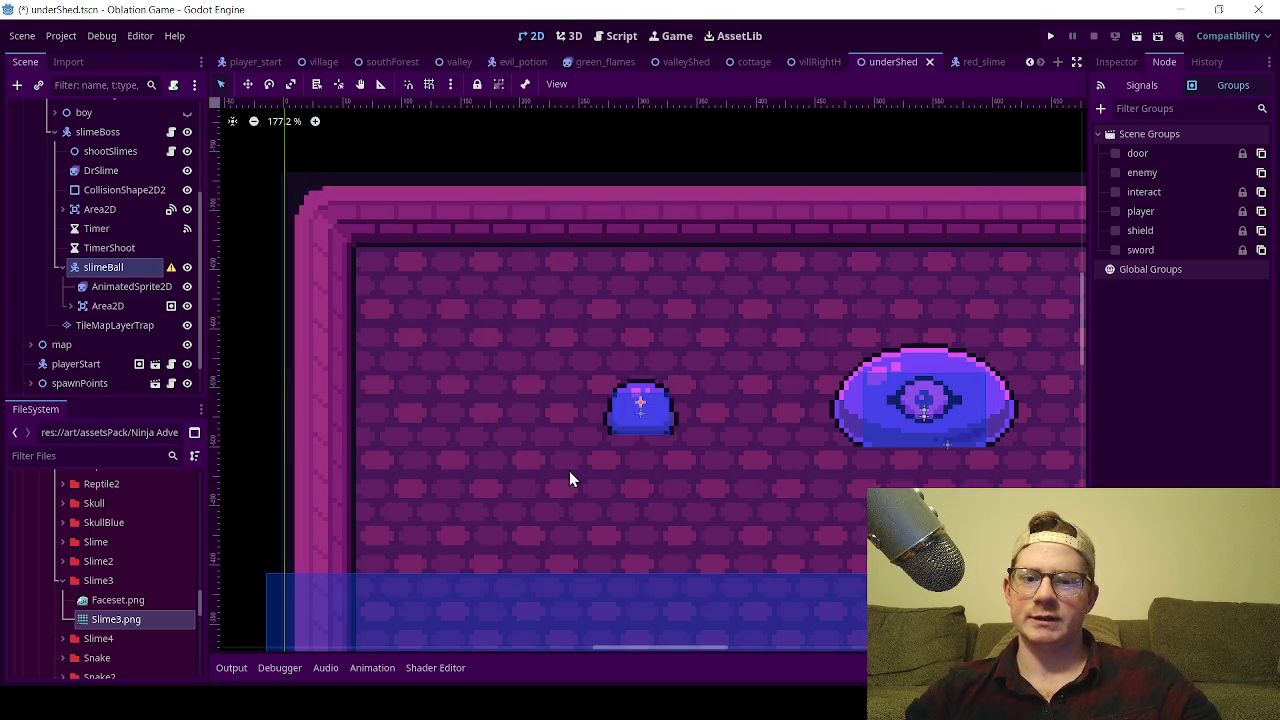
left_click(502, 172)
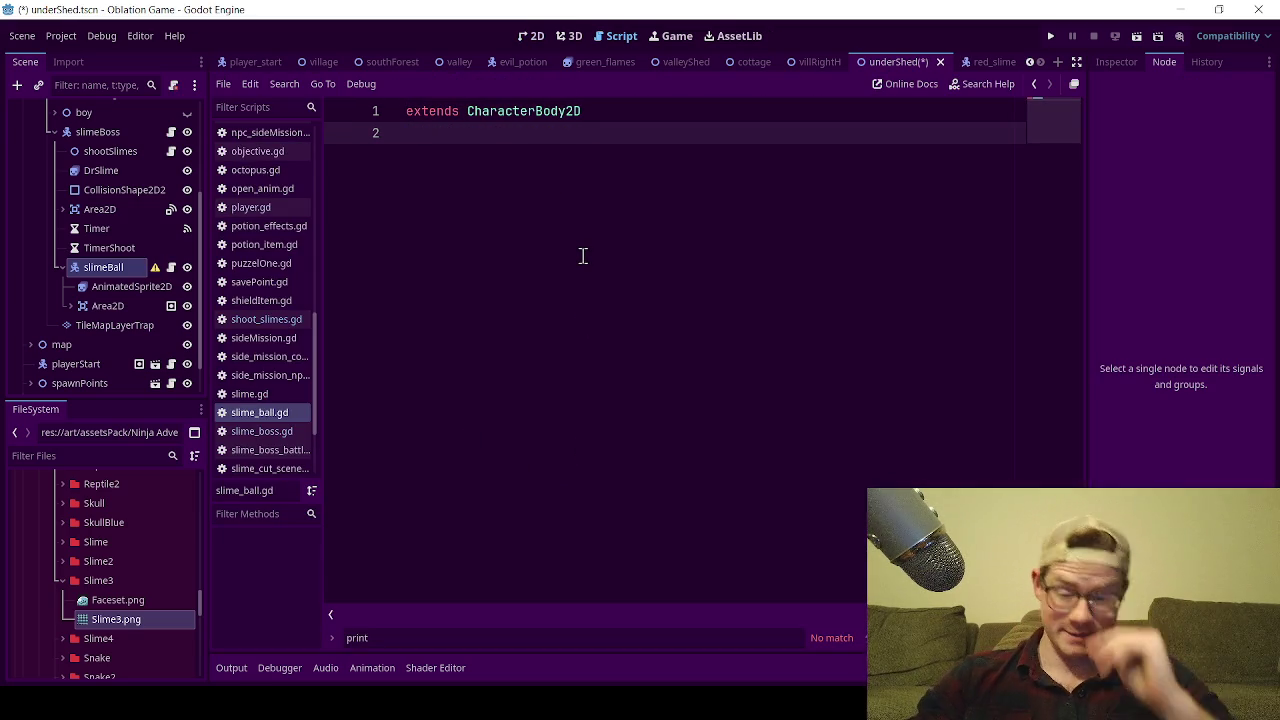
- Connect the Area2D's body_entered signal to slimeBall's script from the Node dock's Signals list
left_click(112, 306)
left_click(1117, 62)
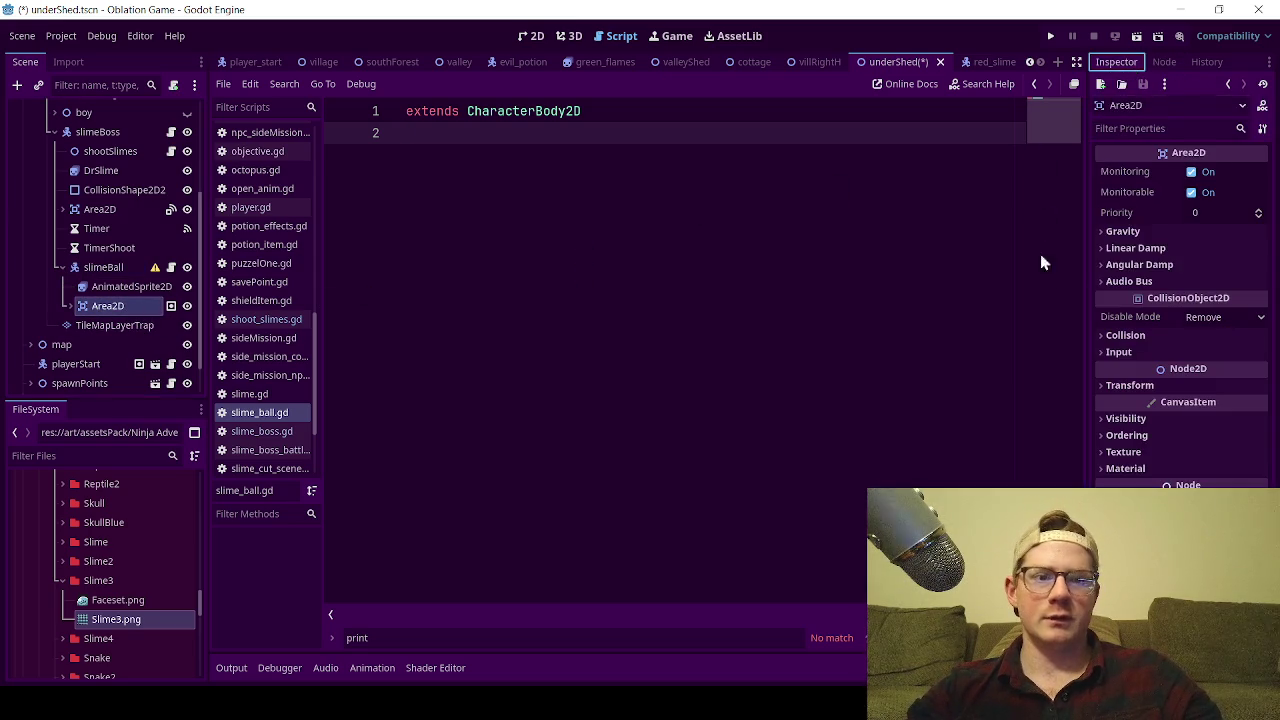
left_click(1170, 63)
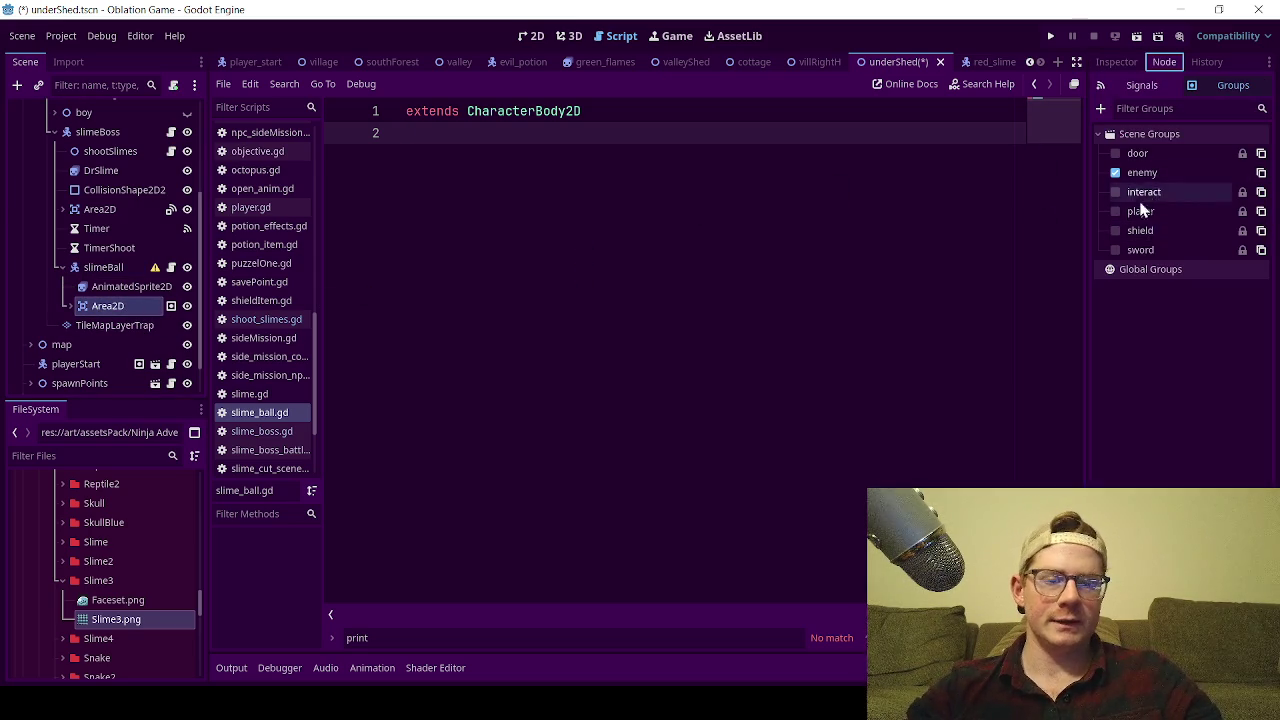
left_click(1142, 87)
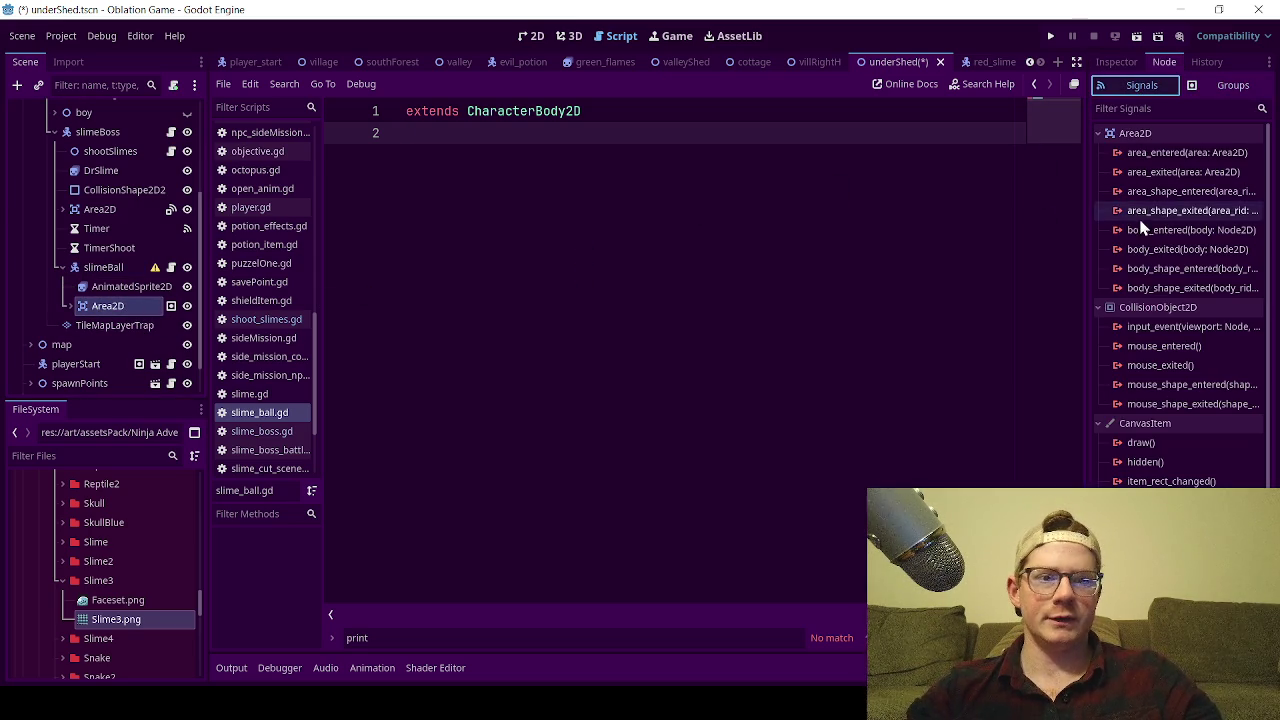
left_click(1187, 233)
double_click(1187, 233)
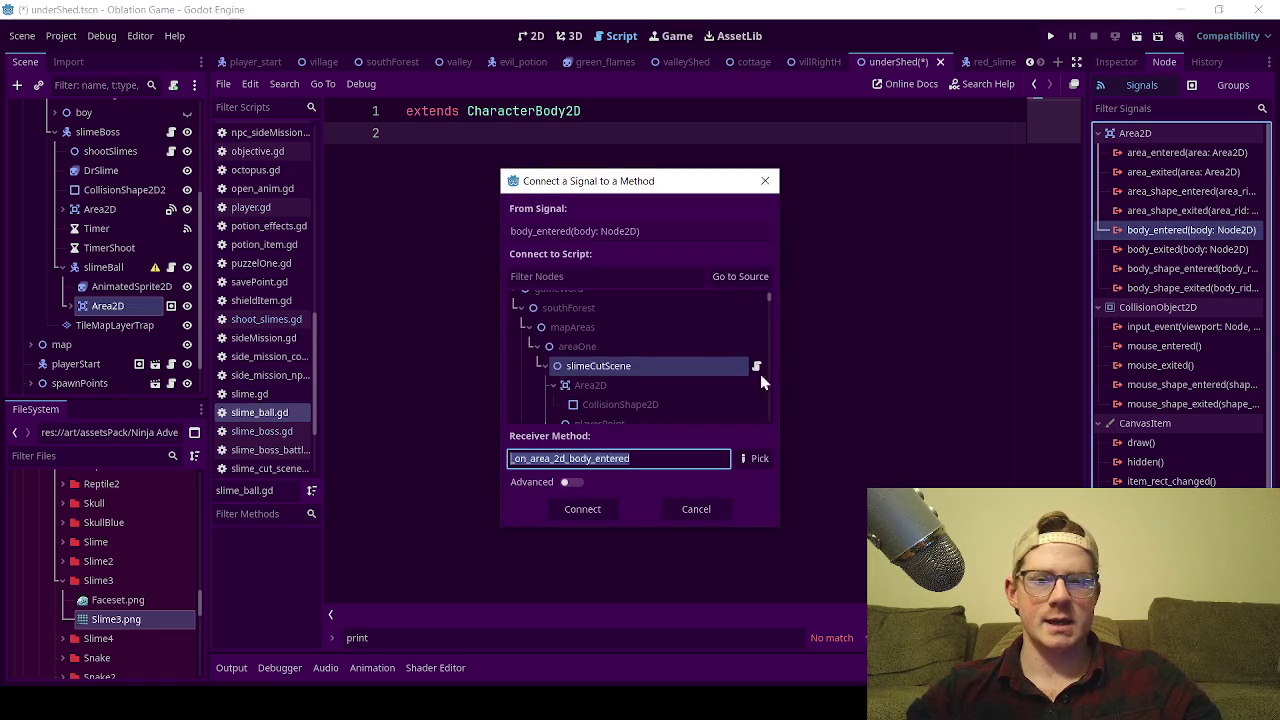
left_click(721, 275)
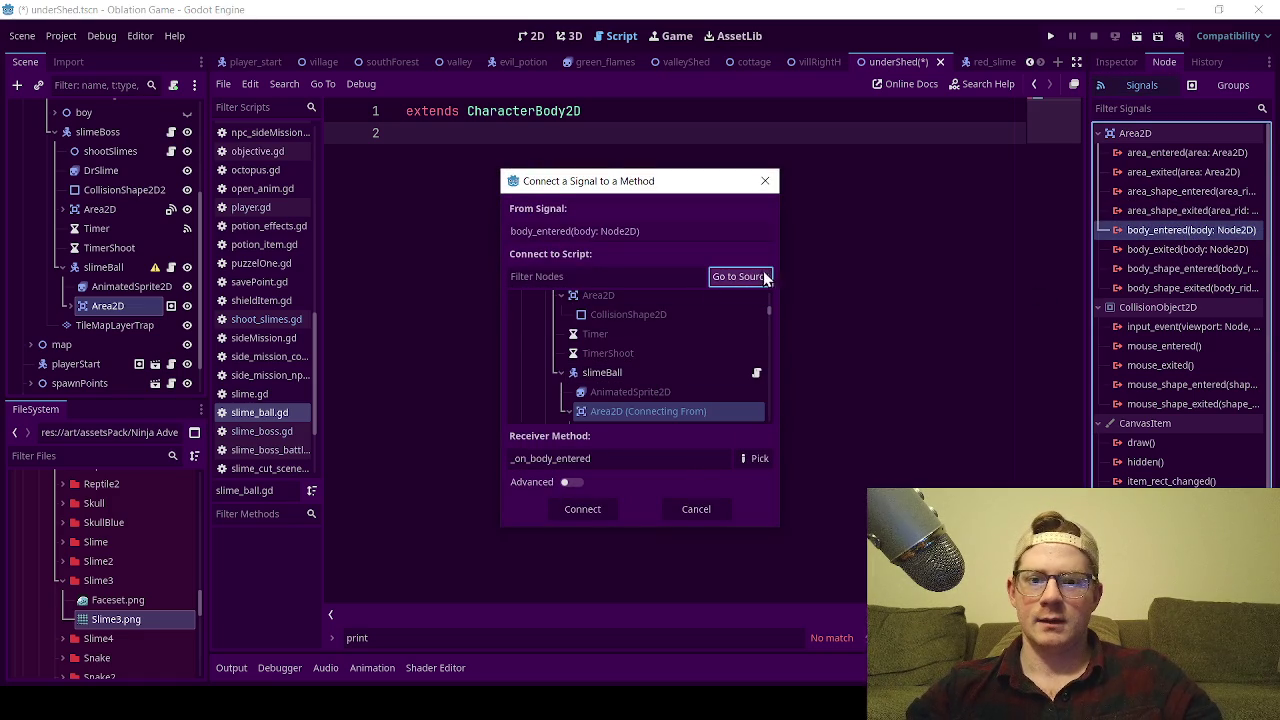
left_click(622, 372)
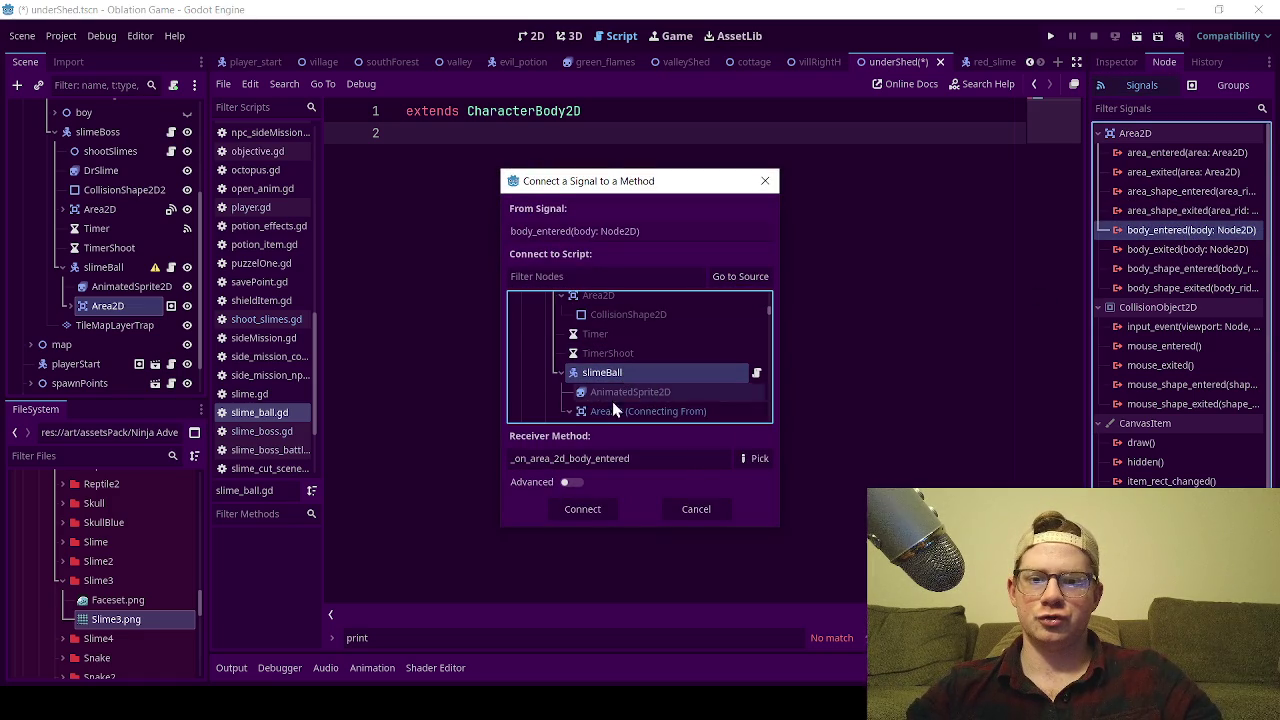
left_click(595, 509)
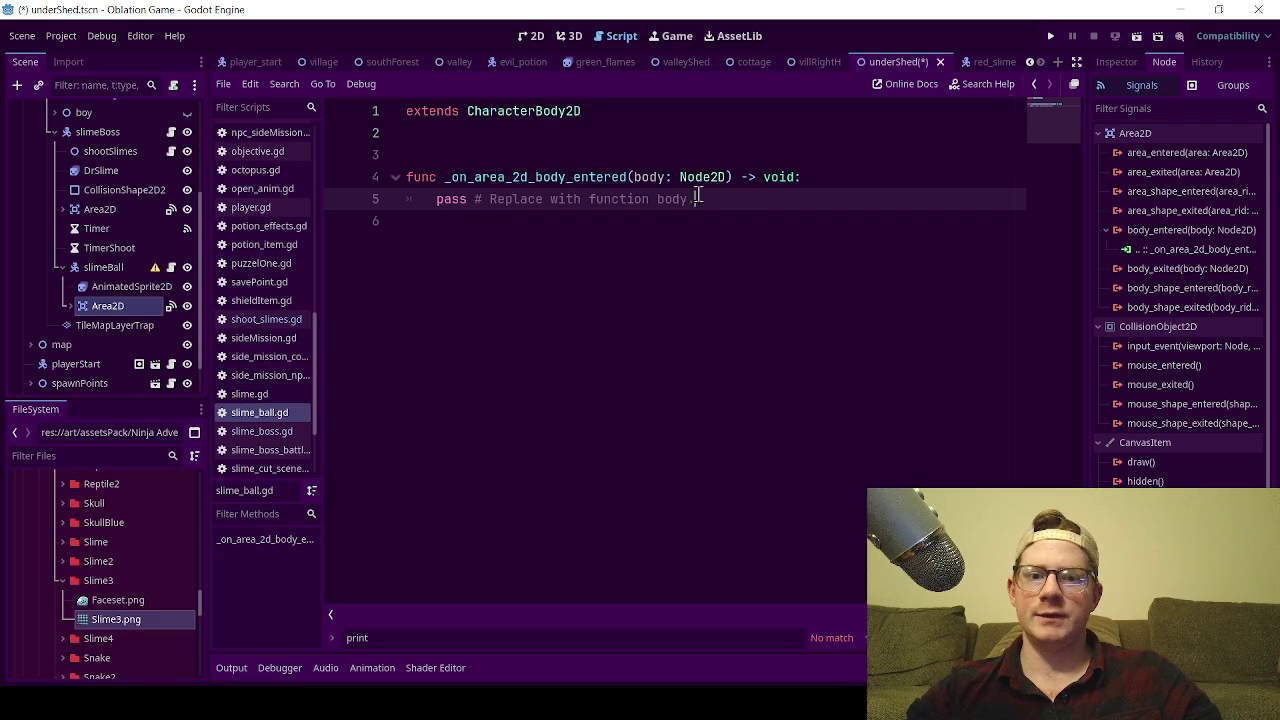
- Replace the handler's pass with queue_free()
left_click_drag(735, 194, 437, 199)
type("qu")
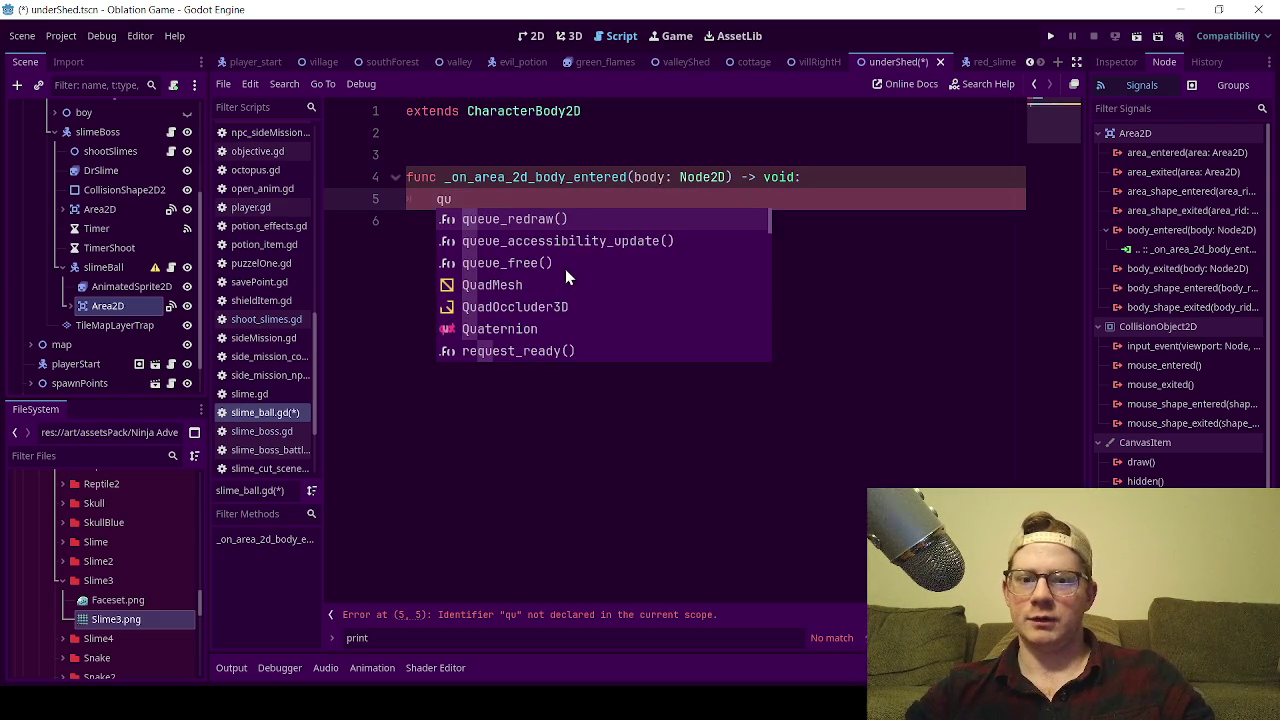
left_click(566, 267)
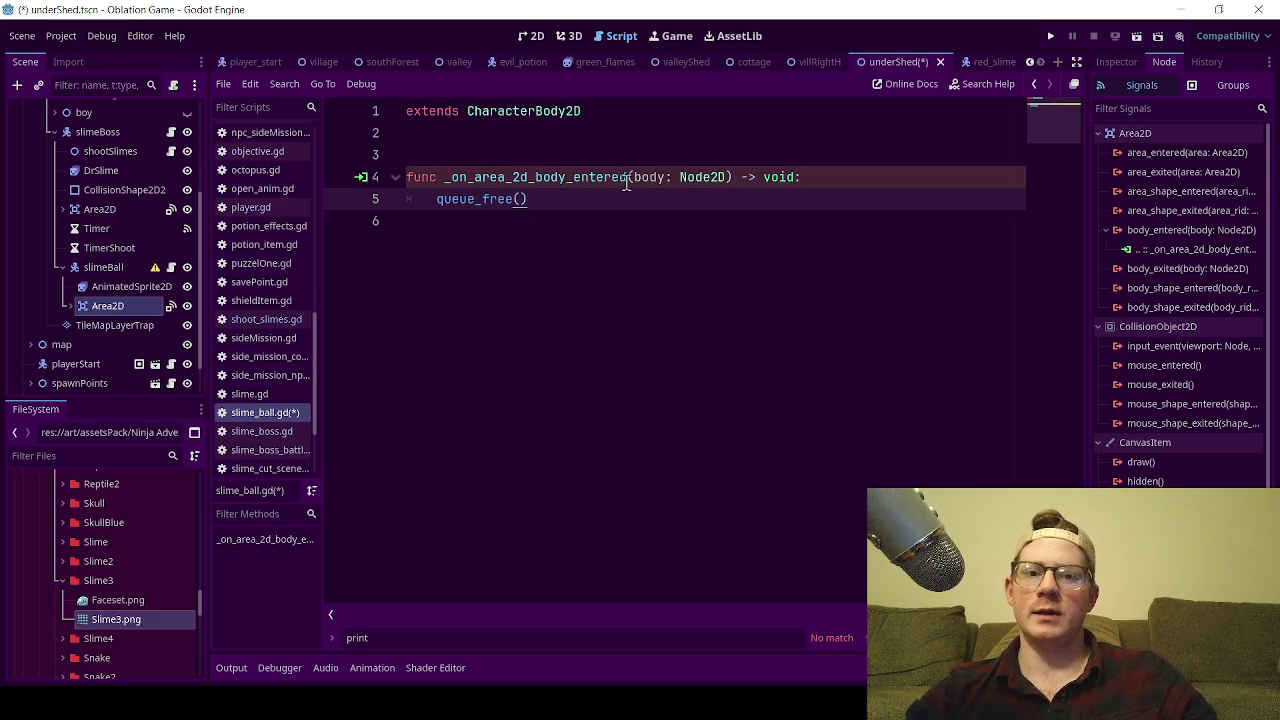
left_click(598, 133)
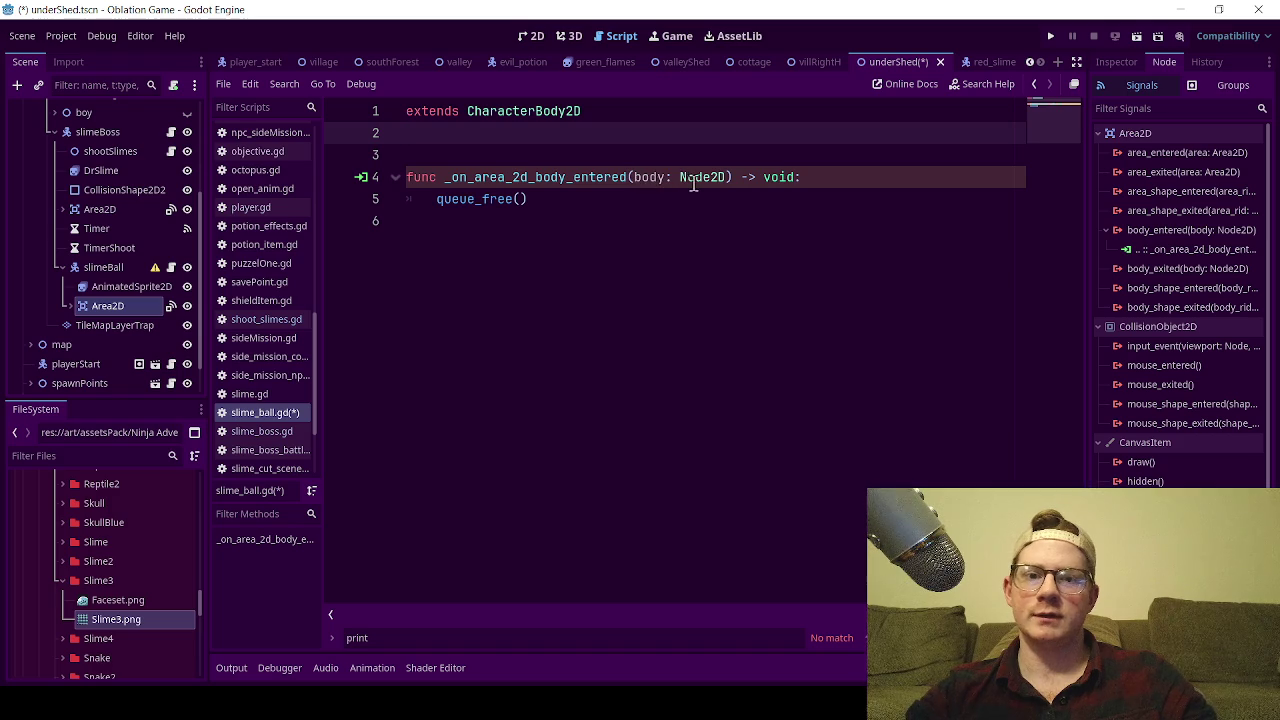
- Drop the Node2D type hint and rename the parameter to _body, then save
left_click_drag(727, 180, 665, 180)
key("BackSpace")
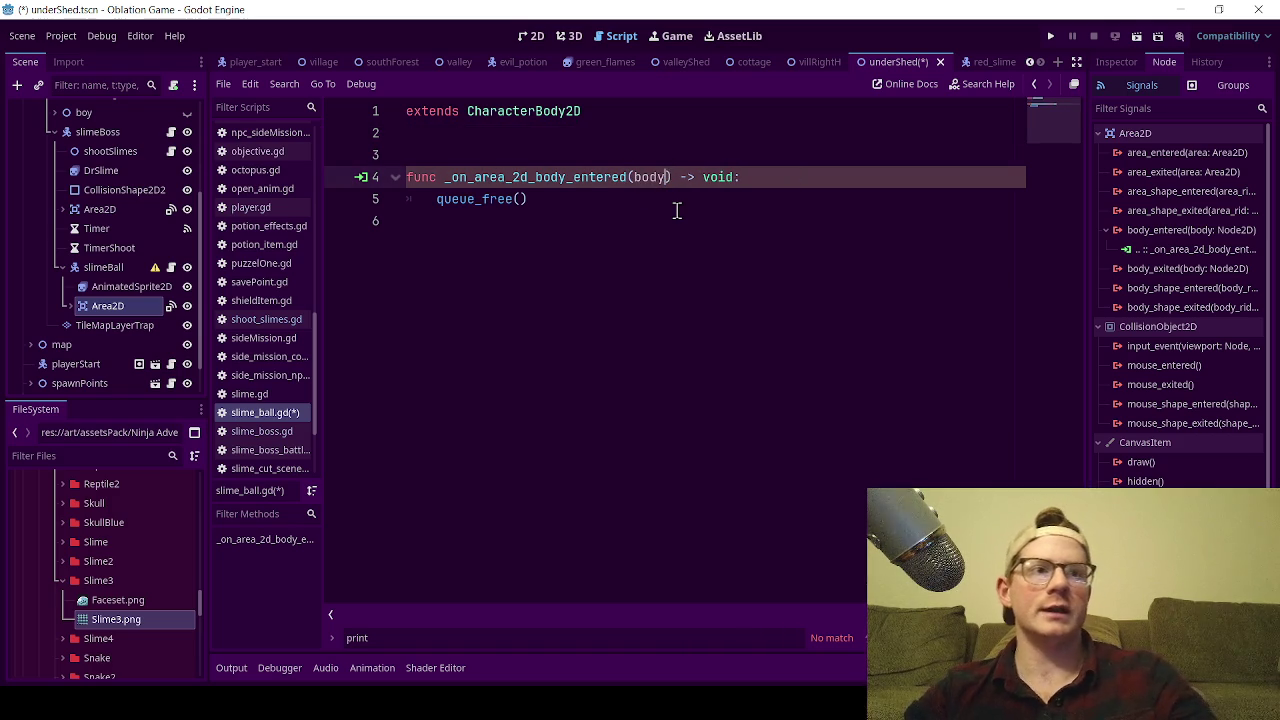
type("_")
left_click(698, 298)
key("ctrl+s")
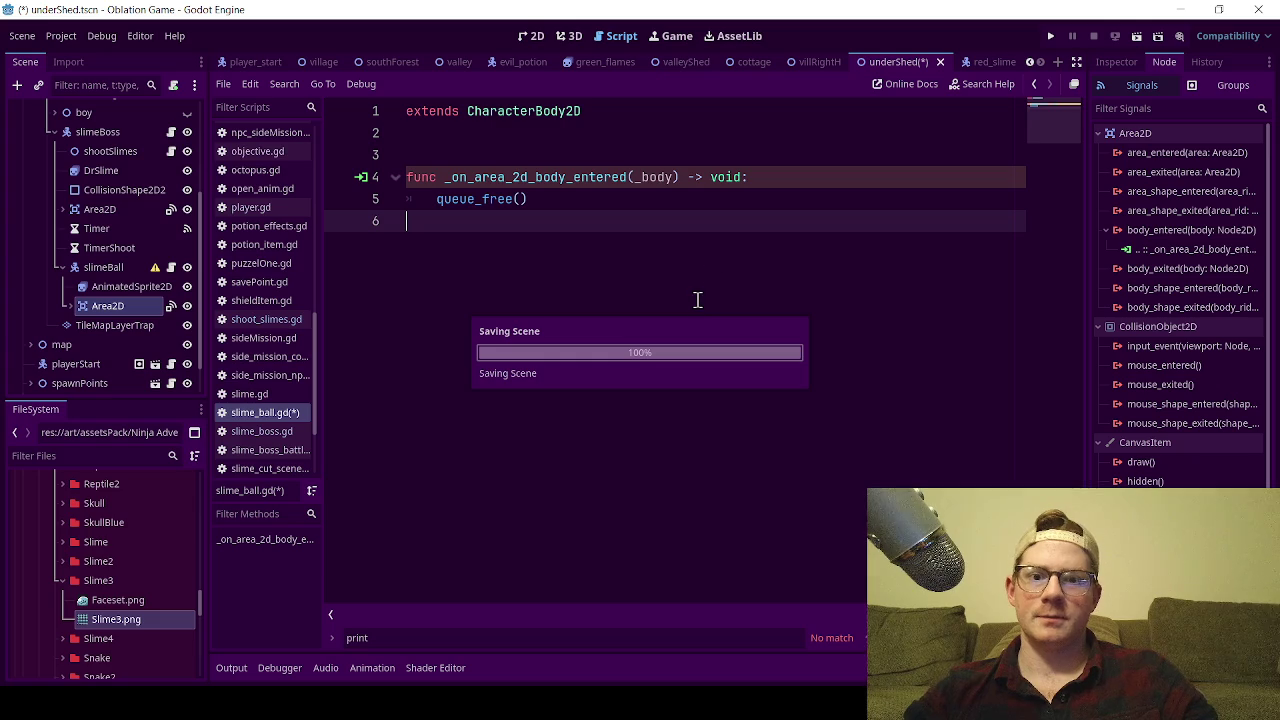
- Delete the extra blank second line and save the script
left_click(566, 141)
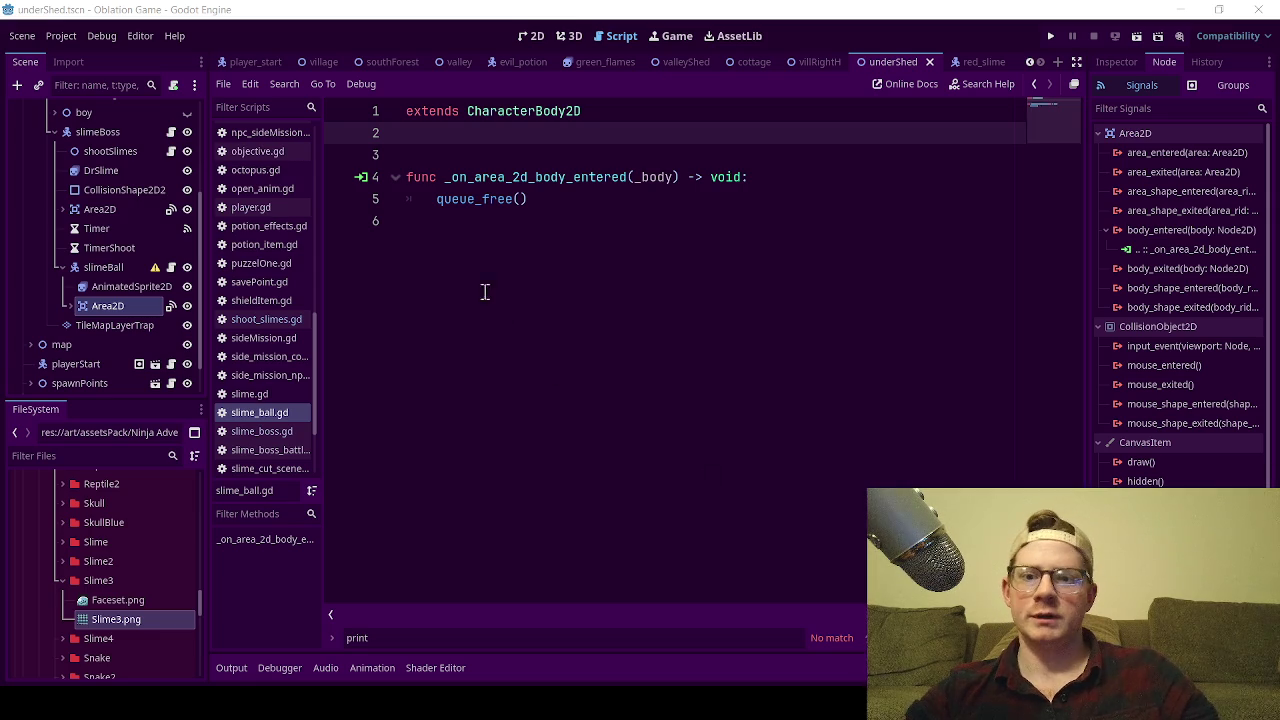
left_click(470, 262)
left_click(425, 141)
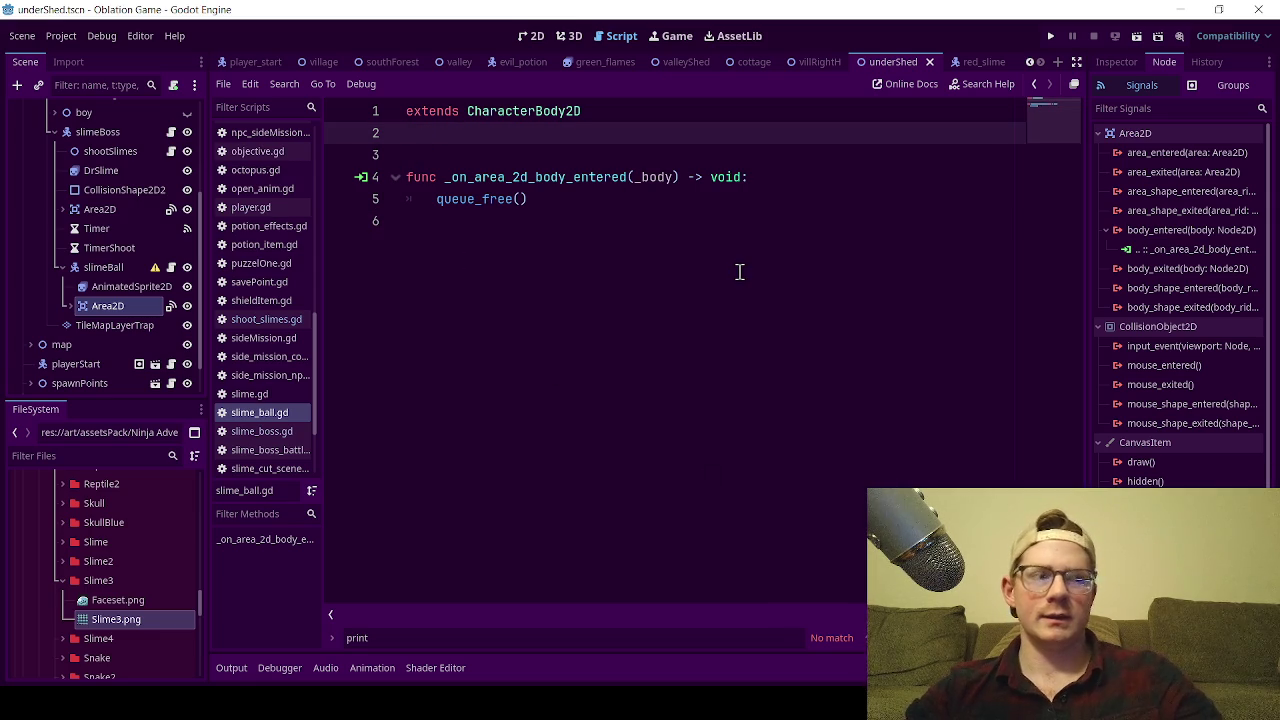
key("BackSpace")
left_click(469, 200)
key("ctrl+s")
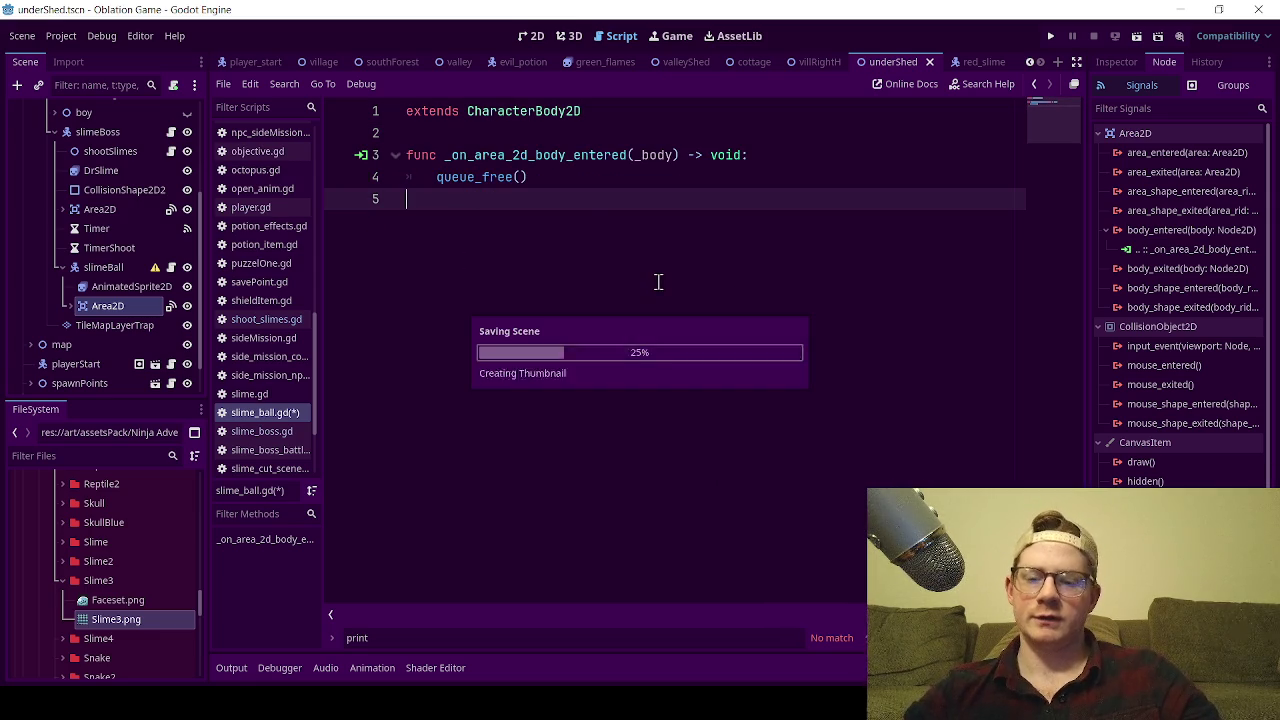
key("ctrl+a")
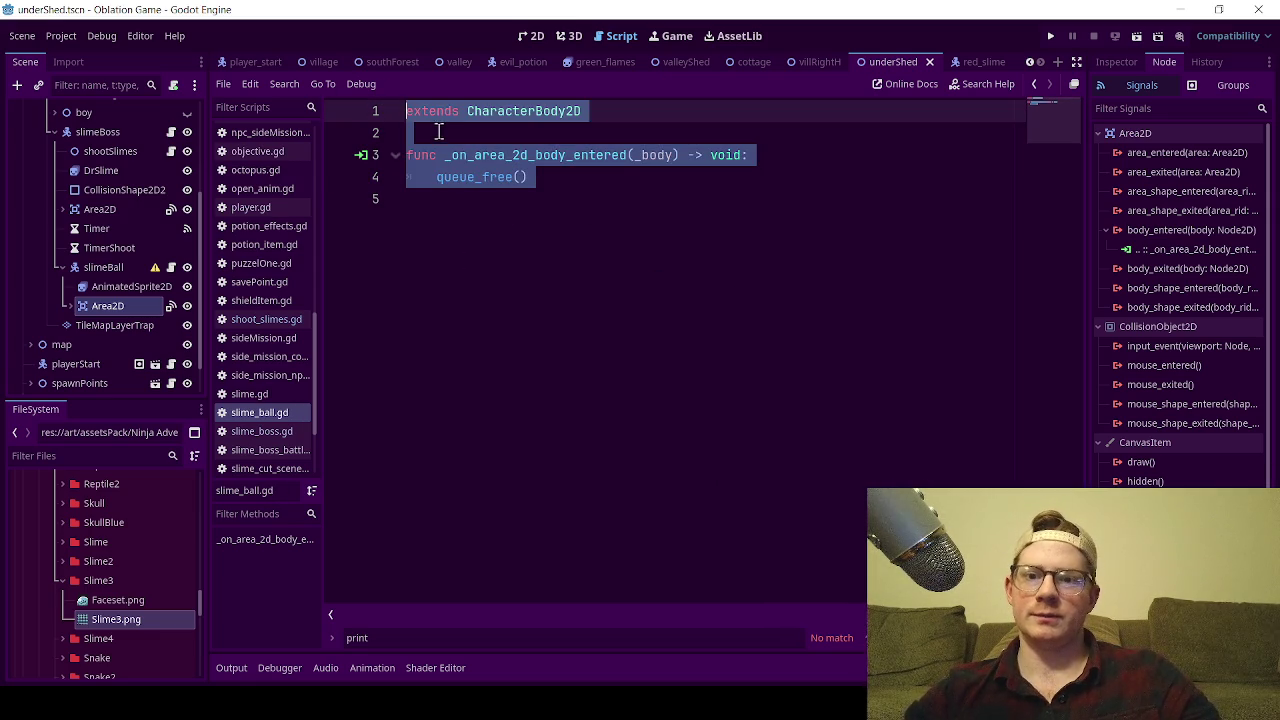
left_click(977, 306)
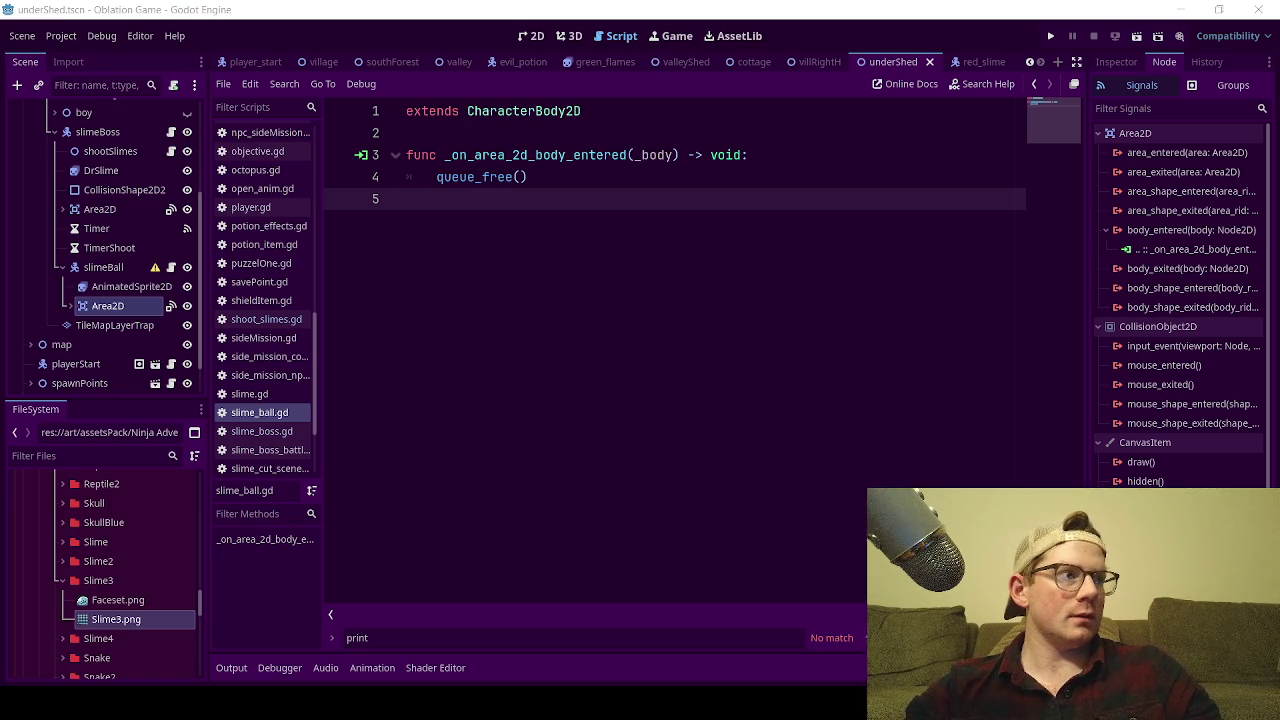
- Paste the longer slime_ball.gd over the old one: 400.0 speed, eight-direction dictionary, set_direction_by_int
left_click(668, 440)
key("ctrl+a")
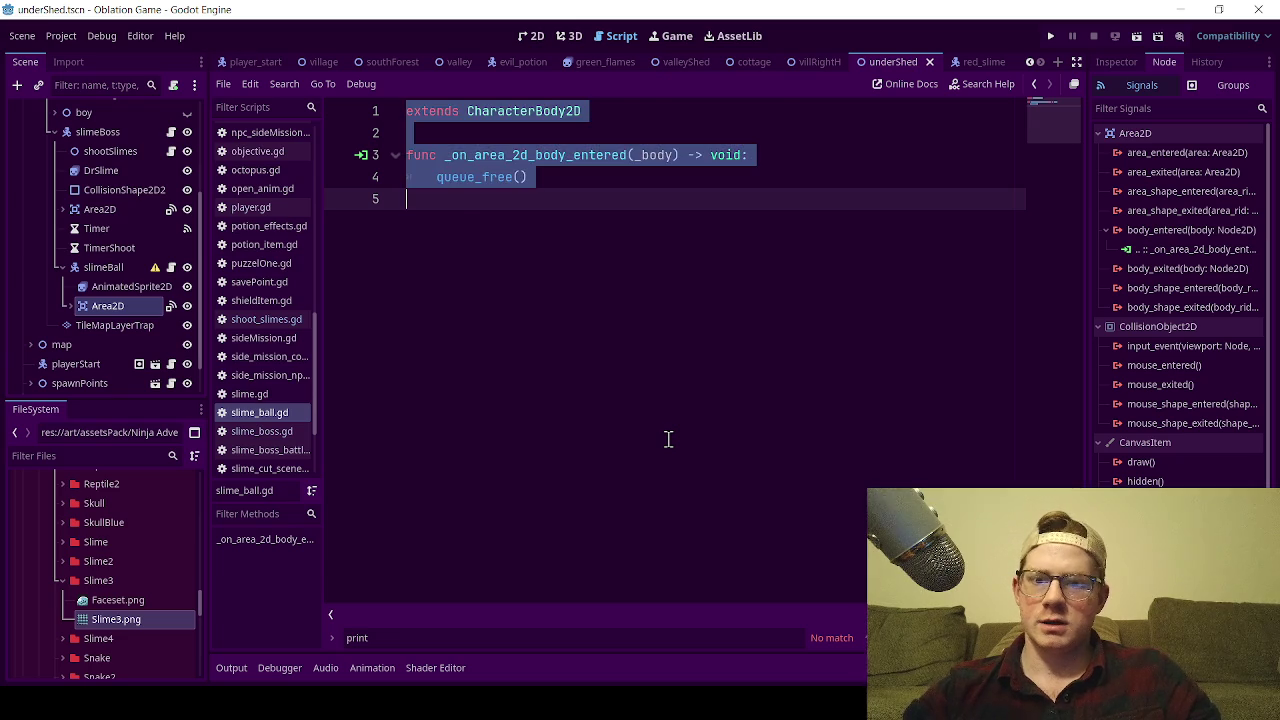
type("extends CharacterBody2D  @export var speed: float = 400.0 var direction: Vector2 = Vector2.ZERO  func _physics_process(delta: float) -> void: \t# Constant movement in the assigned direction \tvar collision = move_and_collide(direction * speed * delta)  \t# If it hits a wall, delete it \tif collision: \t\tqueue_free()  # This is the function you call from your other script! func launch(target_direction: Vector2) -> void: \tdirection = snap_to_8_way(target_direction)  func snap_to_8_way(raw_dir: Vector2) -> Vector2: \t# Normalize to get a vector length of 1 \tvar normalized_dir = raw_dir.normalized()  \t# Calculate the angle in radians and snap it to 45 degree increments (PI/4) \tvar angle = atan2(normalized_dir.y, normalized_dir.x) \tangle = round(angle / (PI / 4.0)) * (PI / 4.0)  \treturn Vector2(cos(angle), sin(angle))  func _on_area_2d_body_entered(_body: Node2D) -> void: \tqueue_free()")
scroll(530, 220, "up", 2)
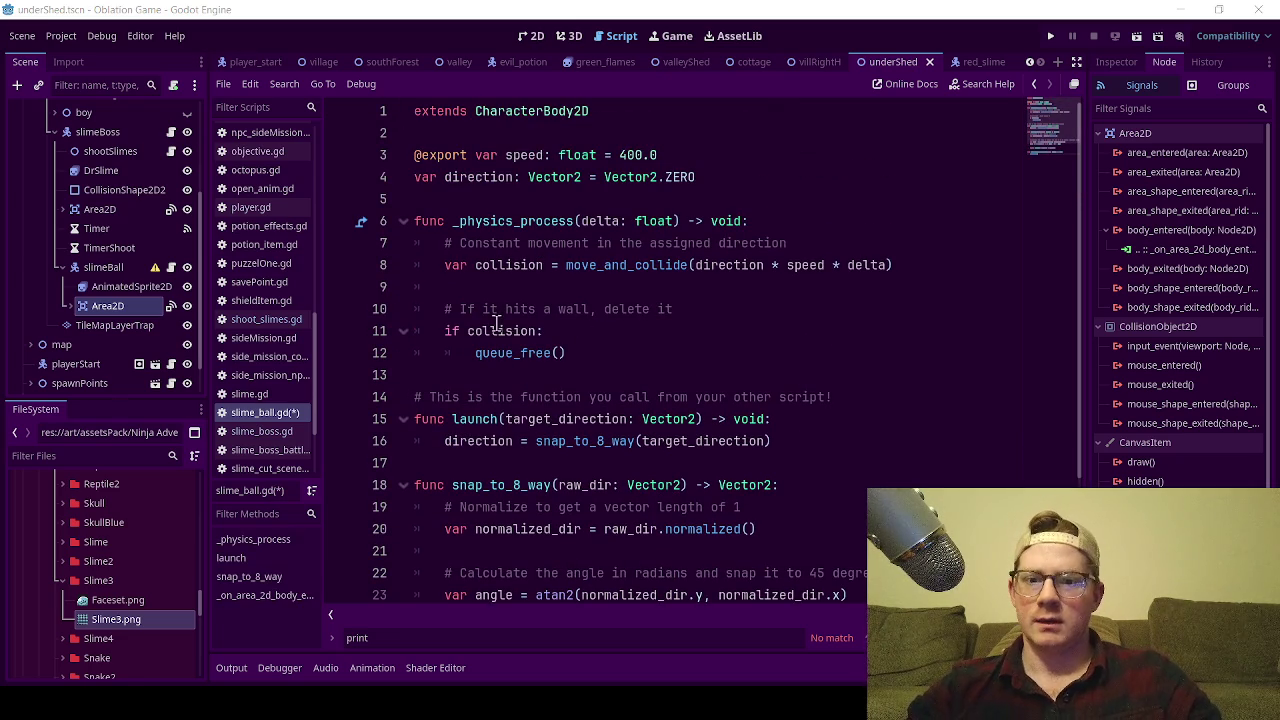
scroll(540, 240, "down", 2)
scroll(520, 215, "up", 2)
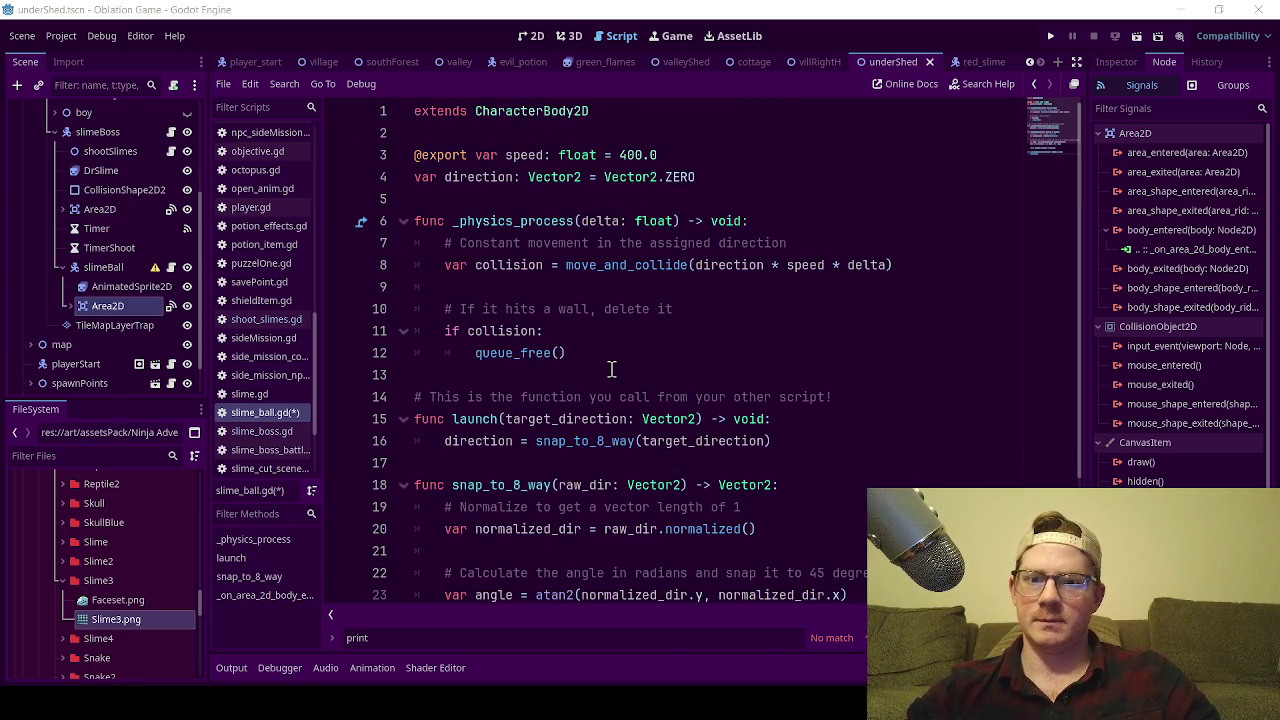
scroll(609, 370, "down", 2)
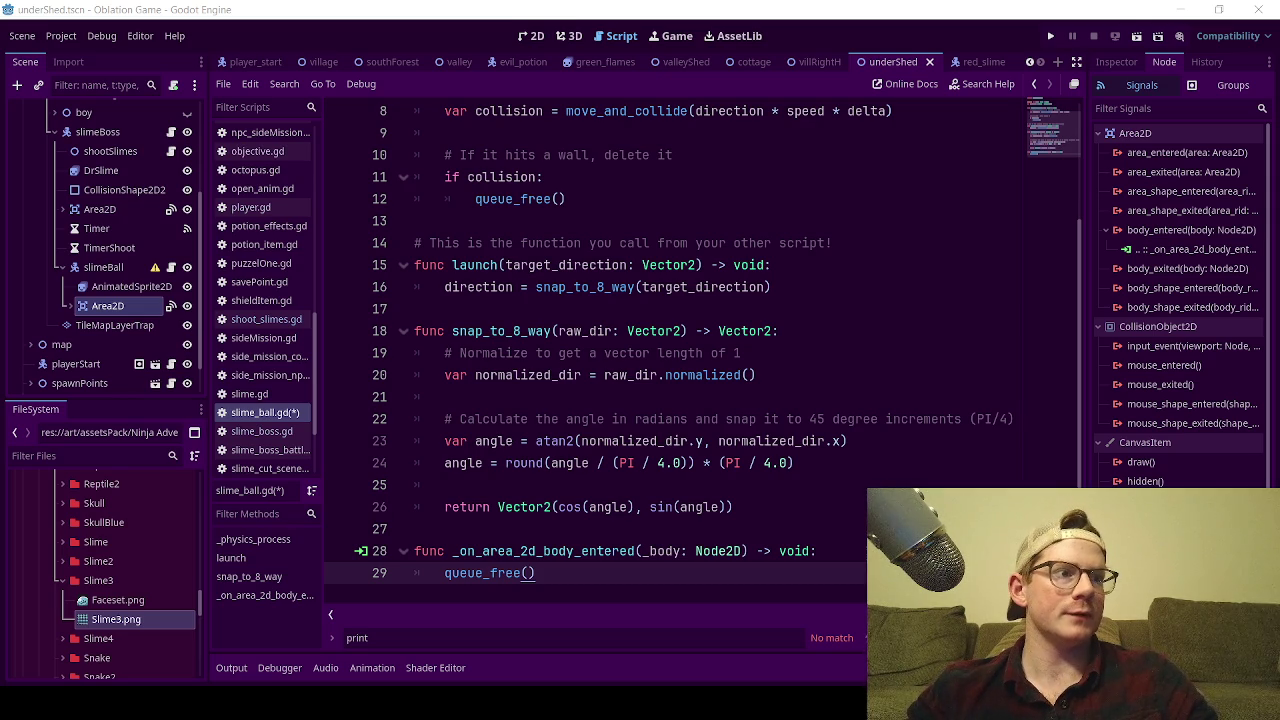
left_click(703, 322)
- Paste the script version with a numbered eight-direction table and save it
key("ctrl+a")
key("ctrl+v")
scroll(651, 358, "up", 2)
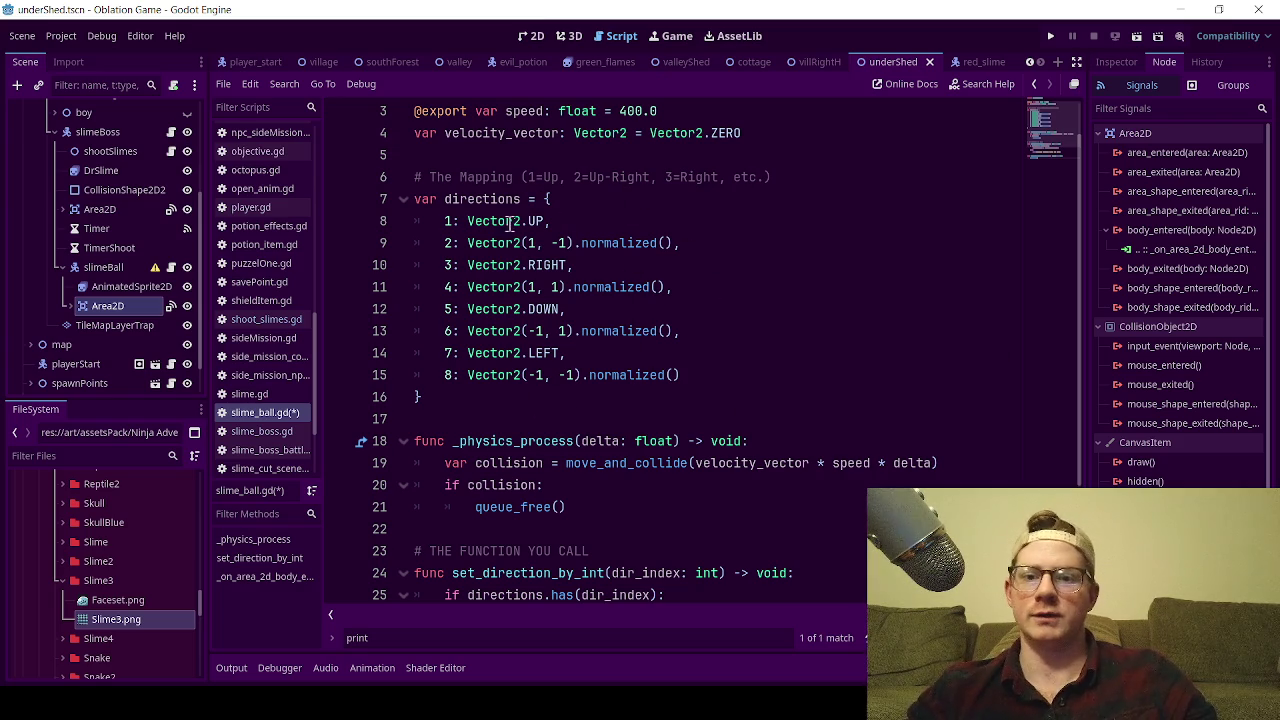
mouse_move(454, 380)
left_mouse_down()
mouse_move(440, 230)
mouse_move(528, 376)
mouse_move(560, 376)
left_mouse_up()
left_click(786, 243)
left_click(711, 333)
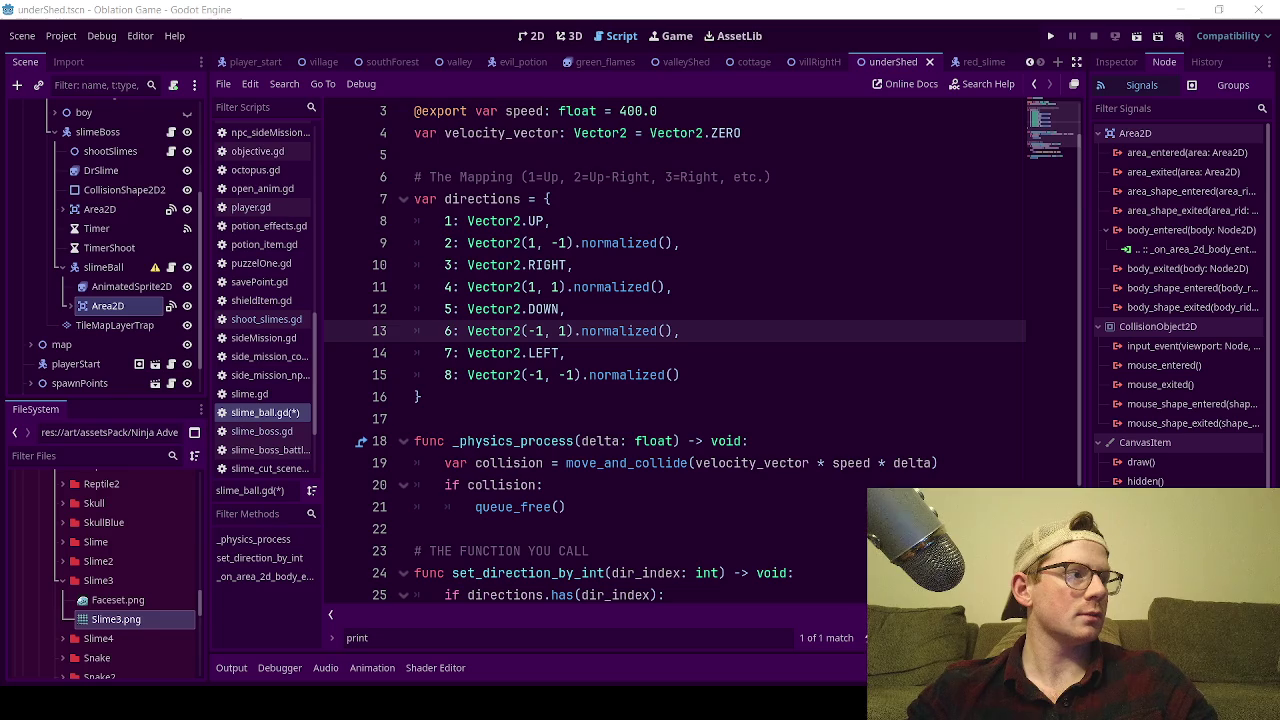
scroll(623, 229, "down", 2)
scroll(640, 240, "up", 2)
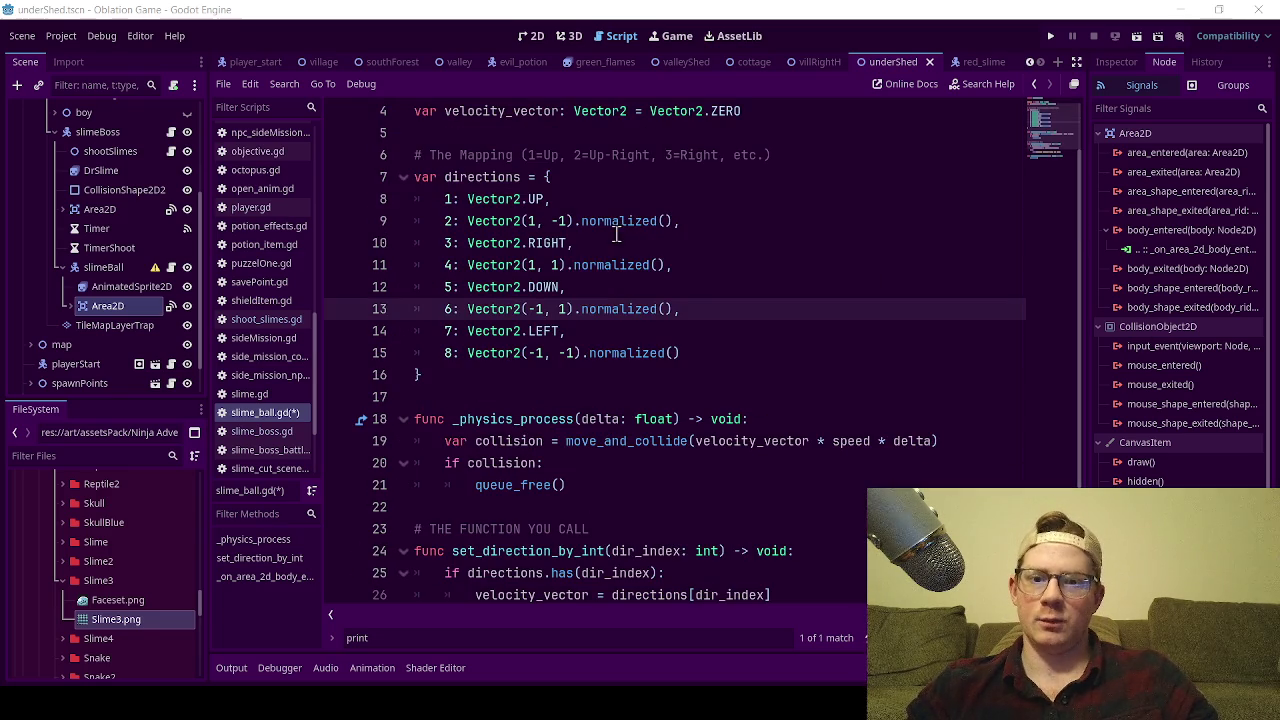
left_click(650, 243)
key("ctrl+s")
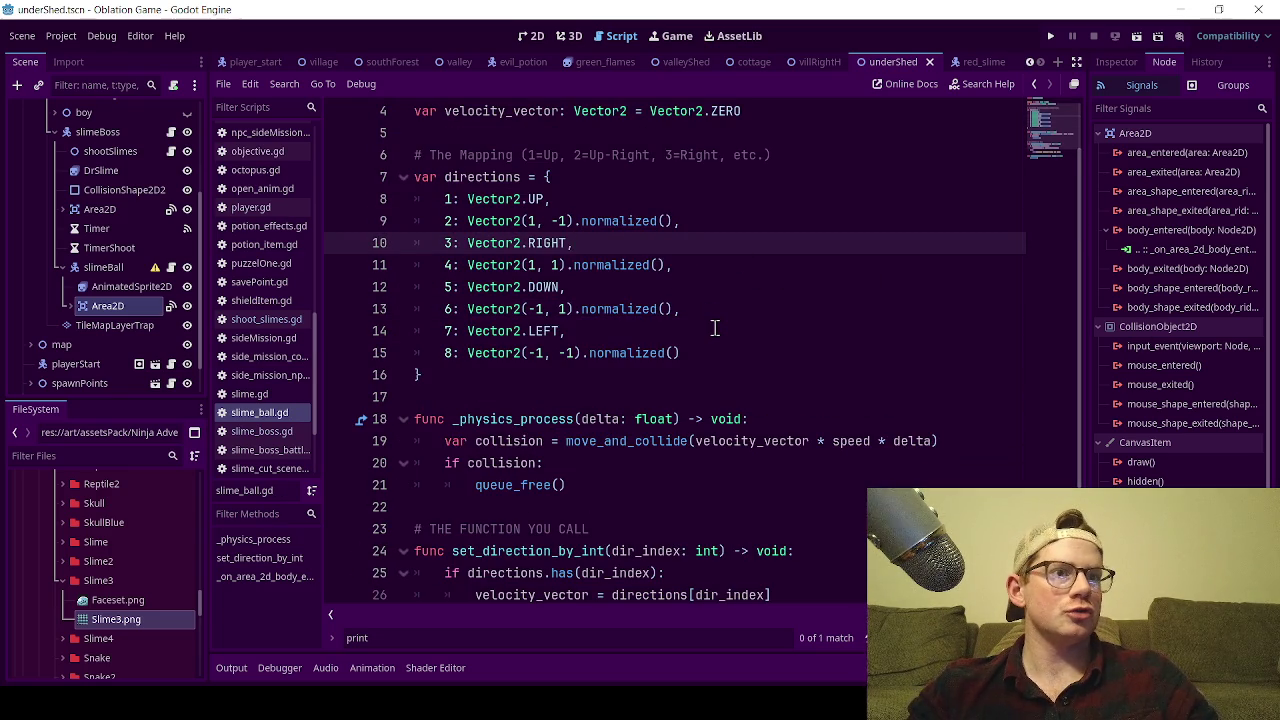
- Review the script, dismissing the move_and_collide and directions popups, then return to the 2D view
scroll(610, 320, "down", 2)
mouse_move(612, 318)
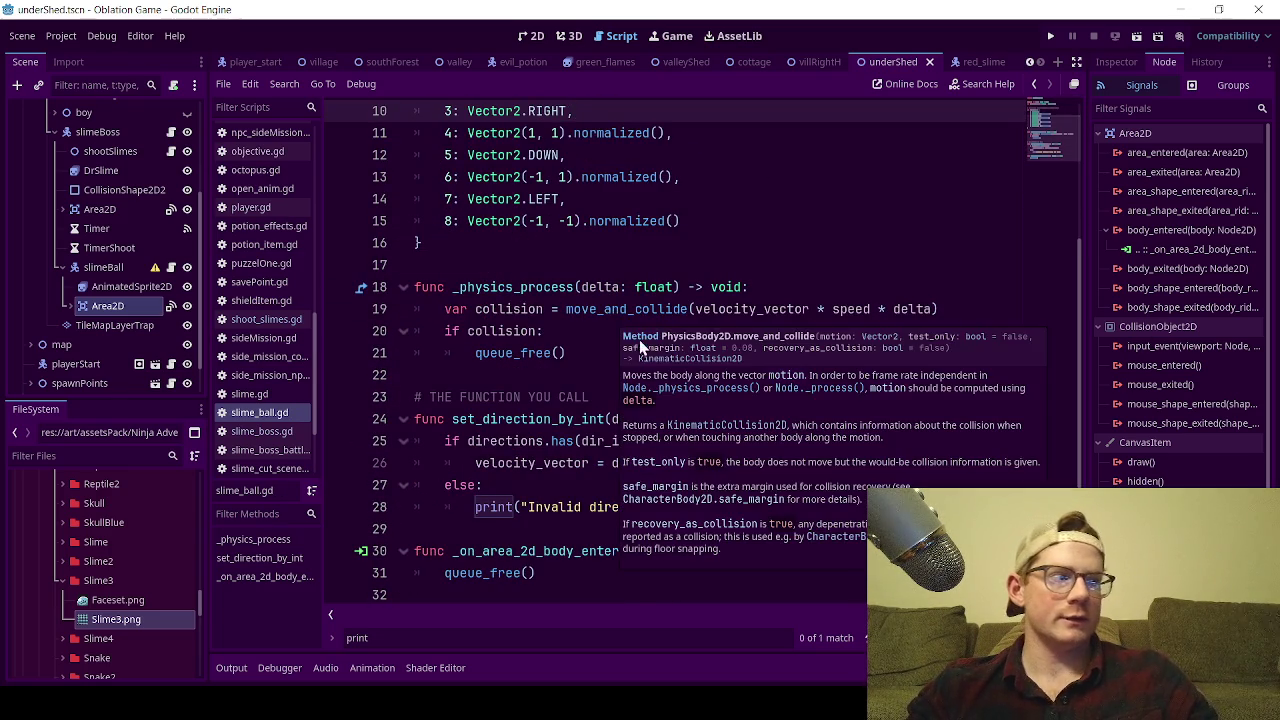
left_click(573, 287)
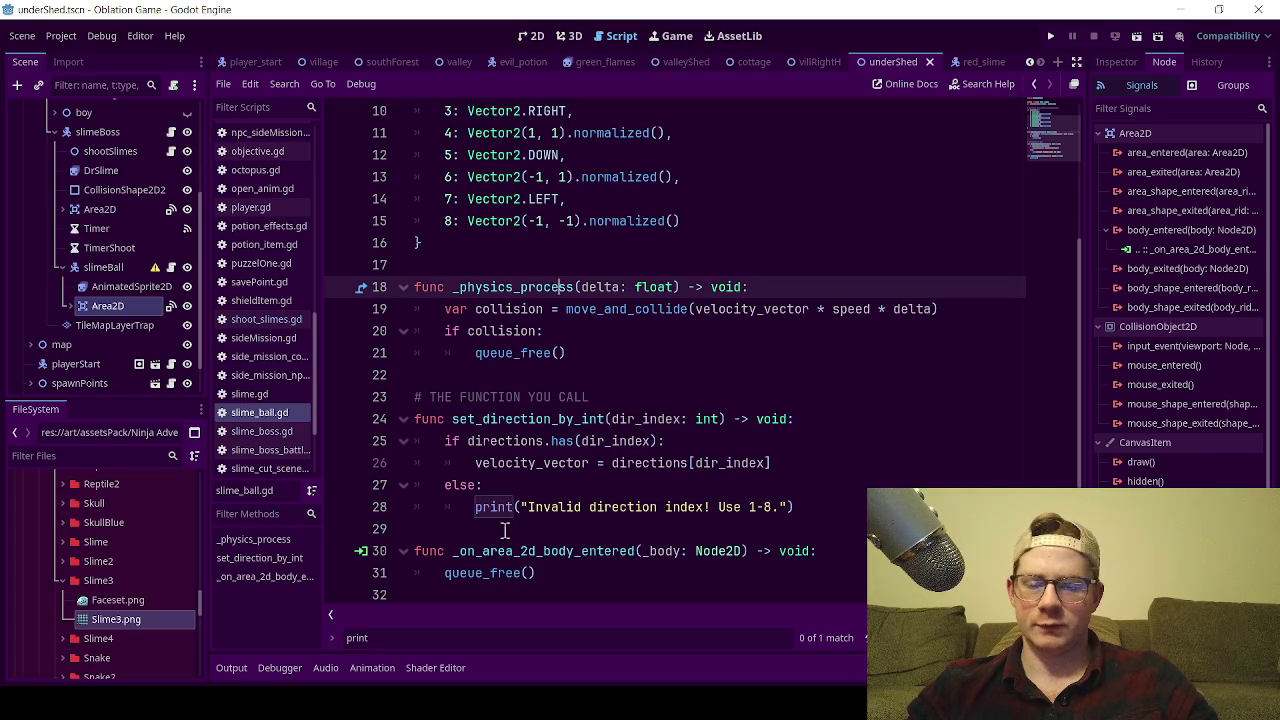
scroll(537, 433, "up", 1)
scroll(537, 433, "down", 1)
scroll(537, 433, "up", 2)
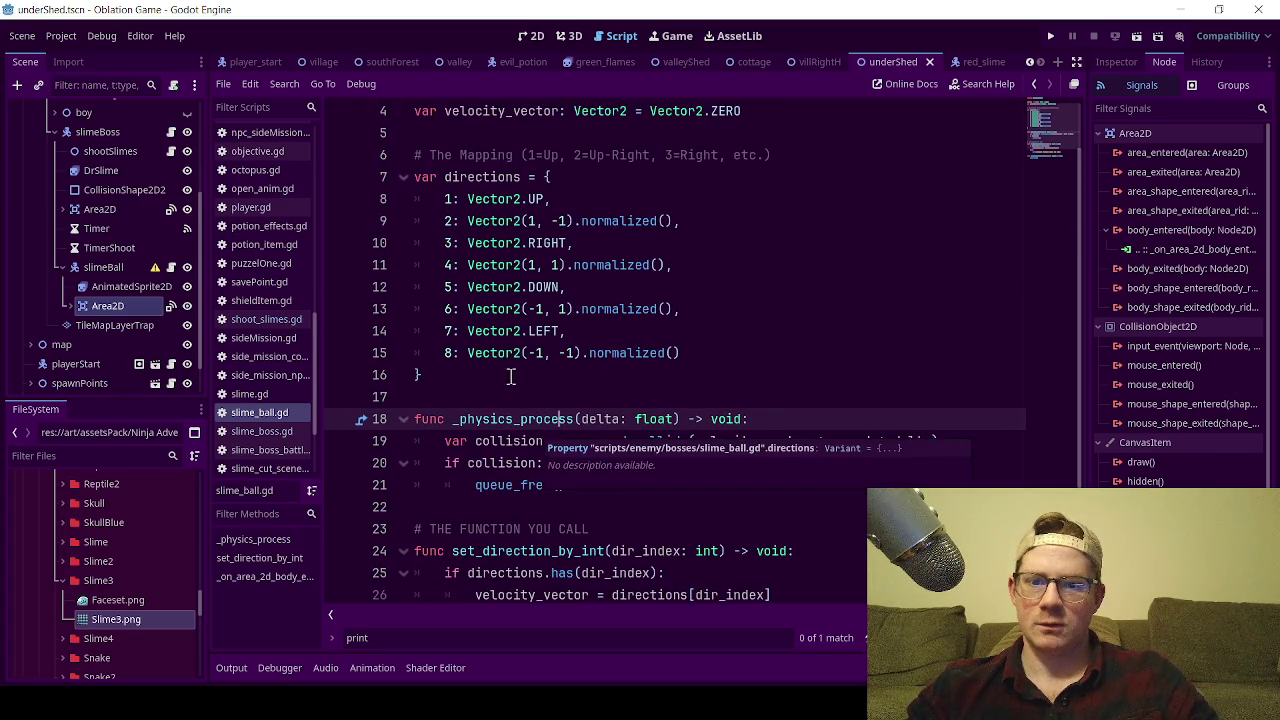
scroll(510, 376, "up", 1)
left_click(498, 213)
left_click(511, 199)
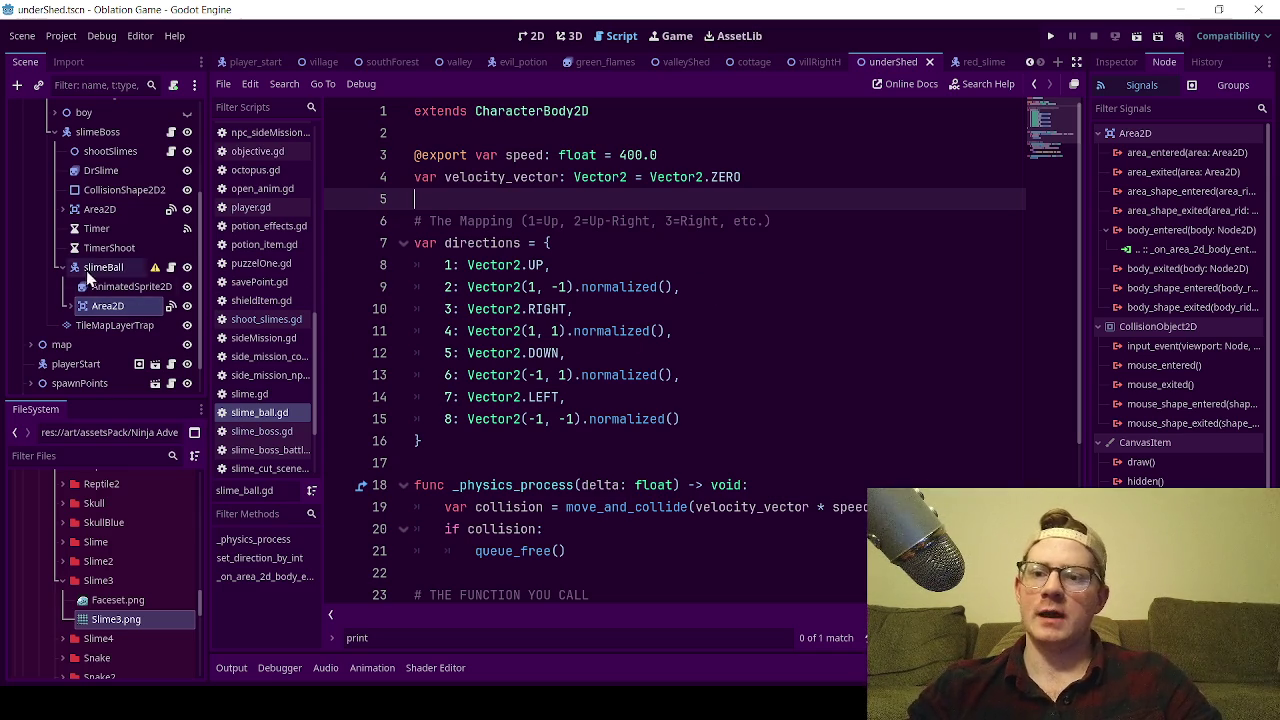
left_click(522, 135)
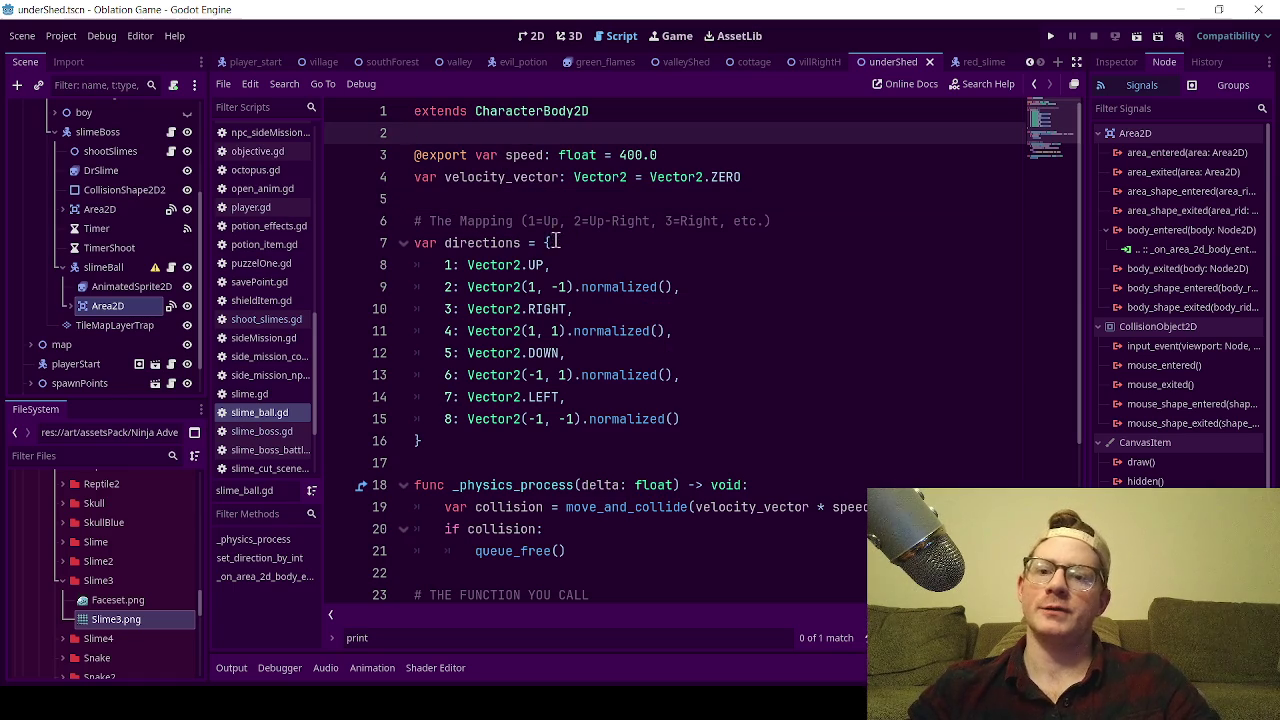
mouse_move(664, 422)
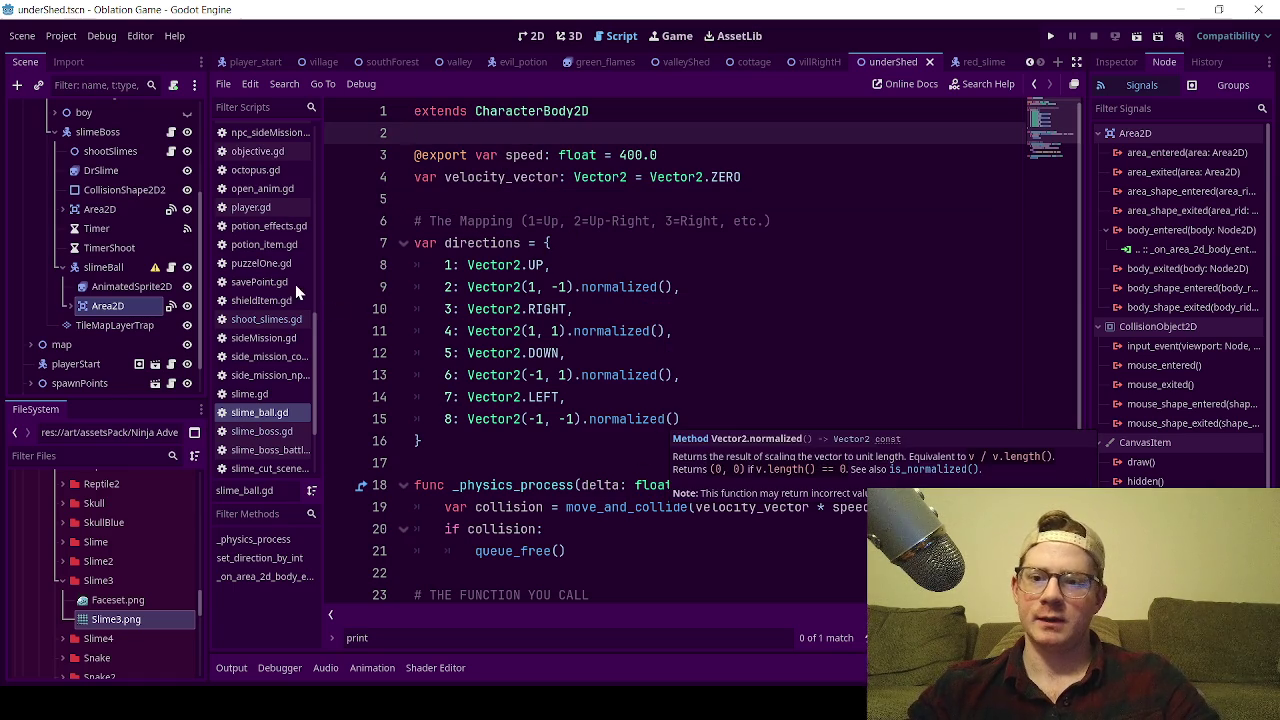
left_click(530, 36)
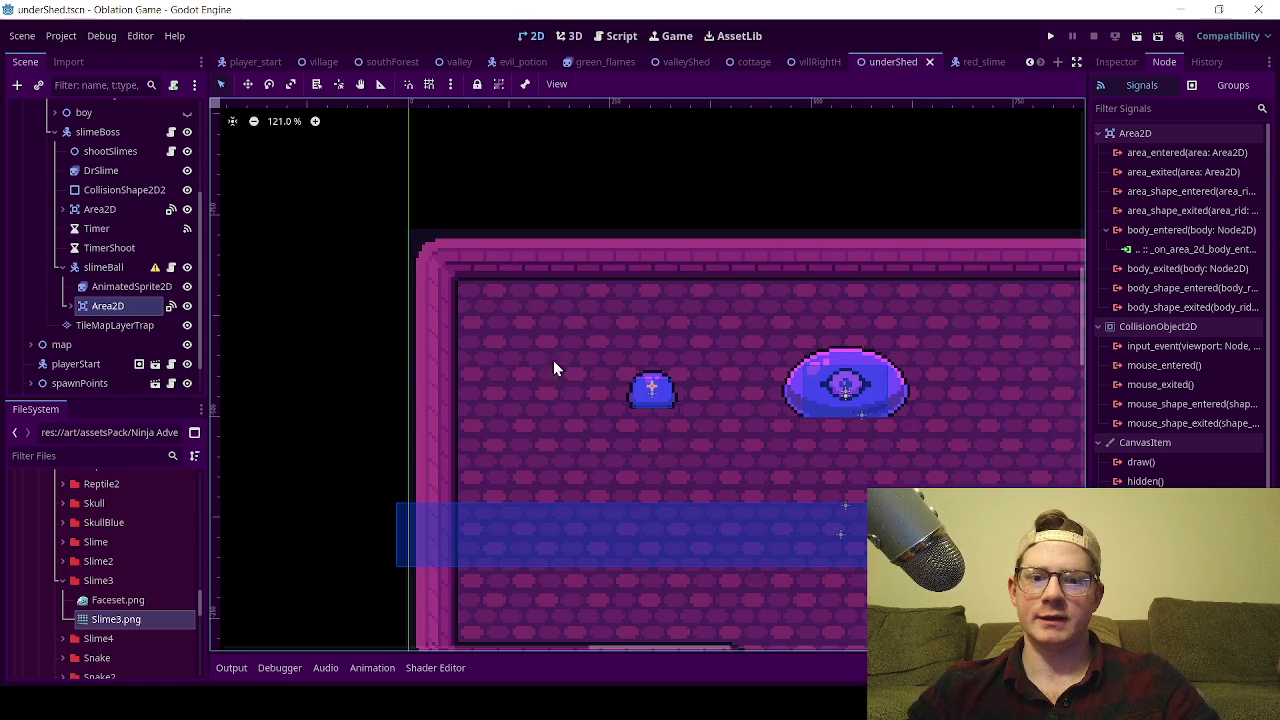
- Select slimeBall, pan the 2D view over the room, and open slimeBall's script
left_click(110, 248)
left_click(104, 267)
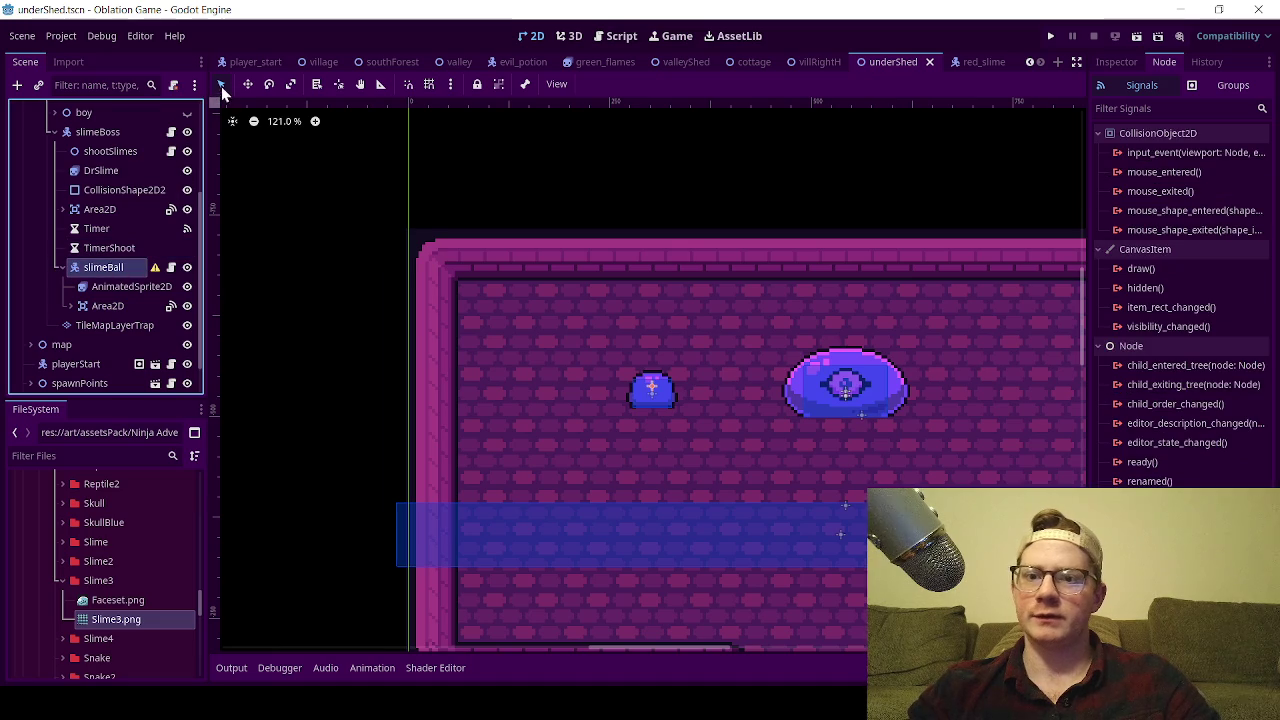
left_click(248, 84)
mouse_move(722, 501)
left_mouse_down()
mouse_move(578, 328)
mouse_move(797, 603)
mouse_move(774, 569)
mouse_move(637, 480)
mouse_move(570, 569)
left_mouse_up()
left_click(170, 267)
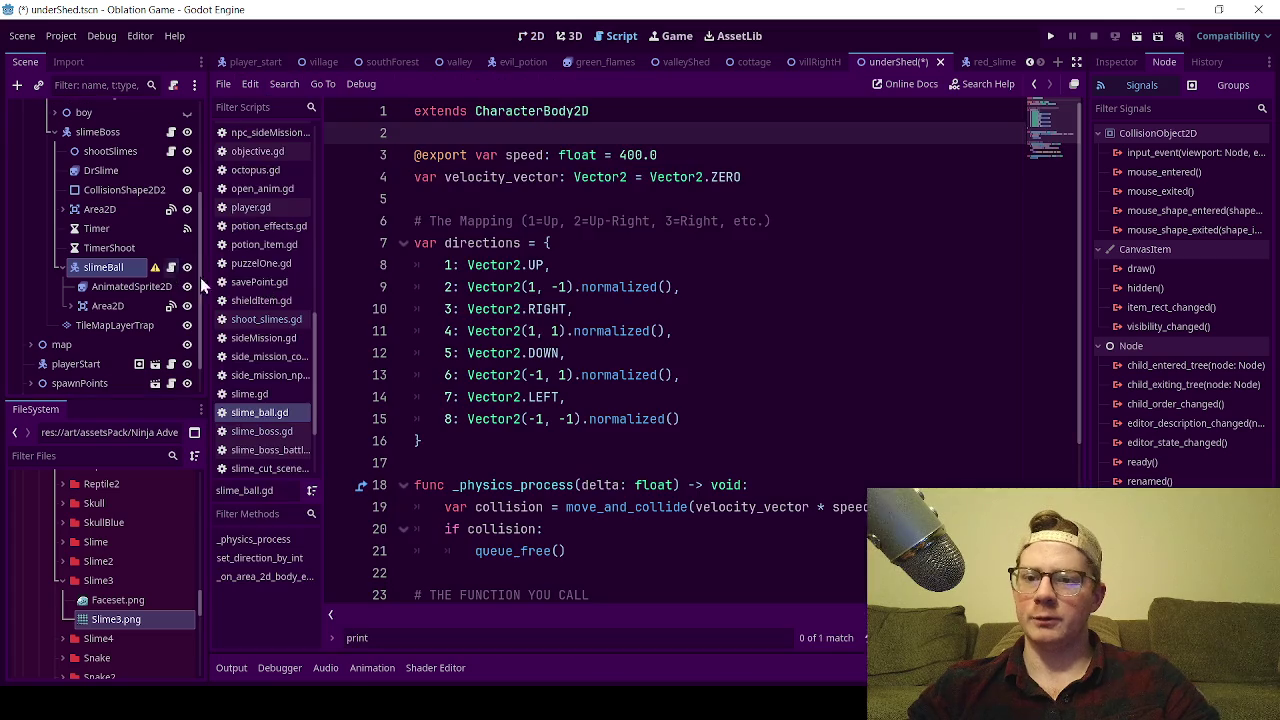
- Change the speed on line 3 to 10.0 and save
left_click(632, 155)
key("BackSpace")
key("BackSpace")
type("1")
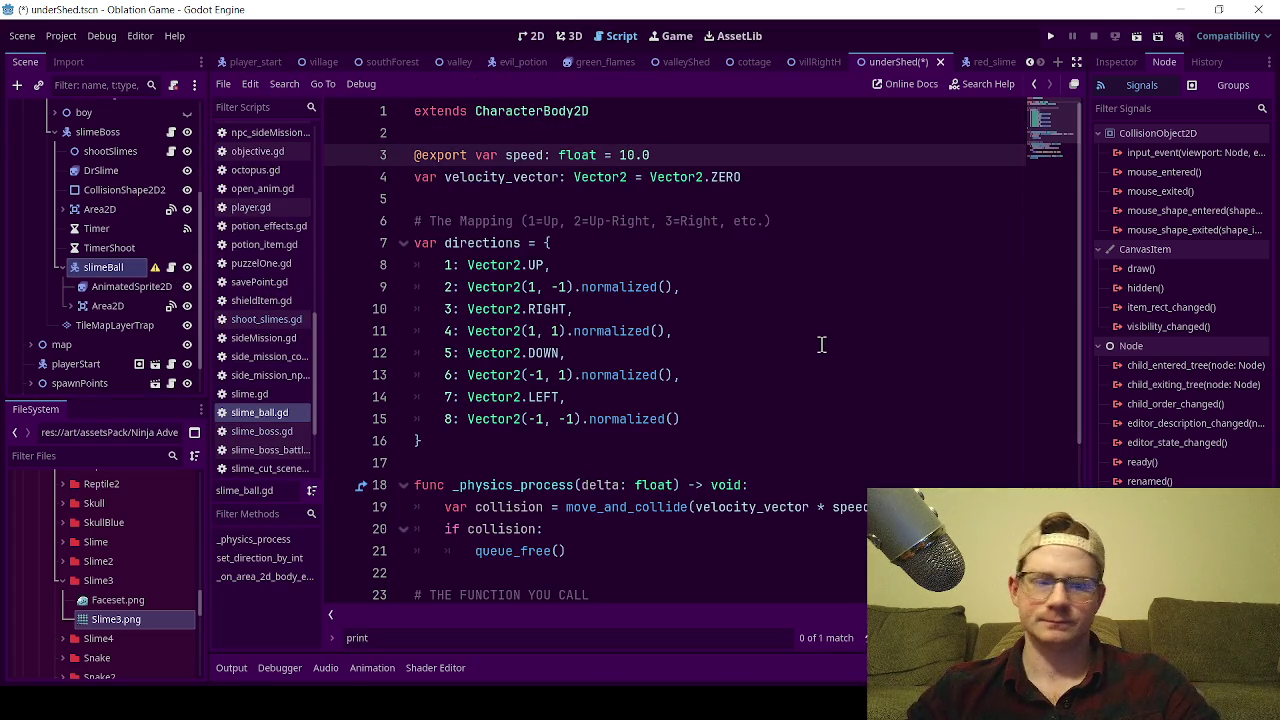
key("ctrl+s")
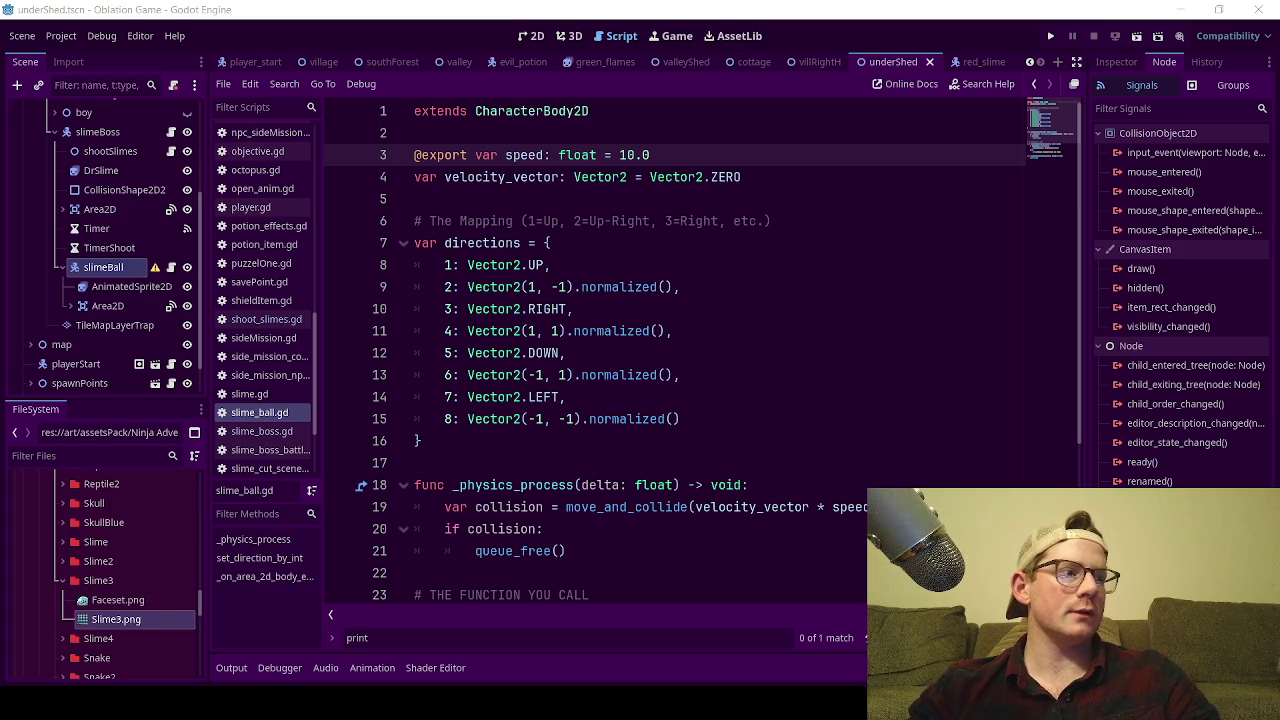
- Scroll through the script and place the caret after the directions dictionary's closing brace
scroll(717, 343, "down", 1)
scroll(728, 343, "up", 1)
left_click(716, 288)
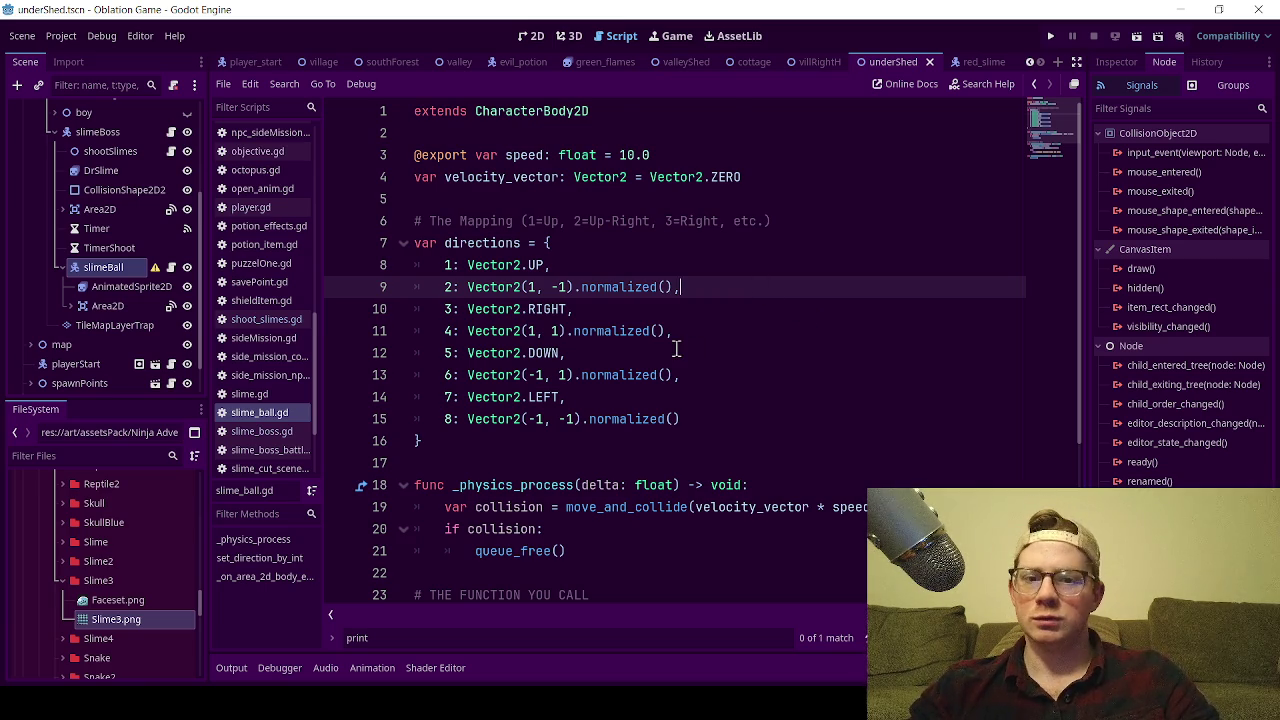
scroll(680, 352, "down", 3)
scroll(615, 440, "down", 1)
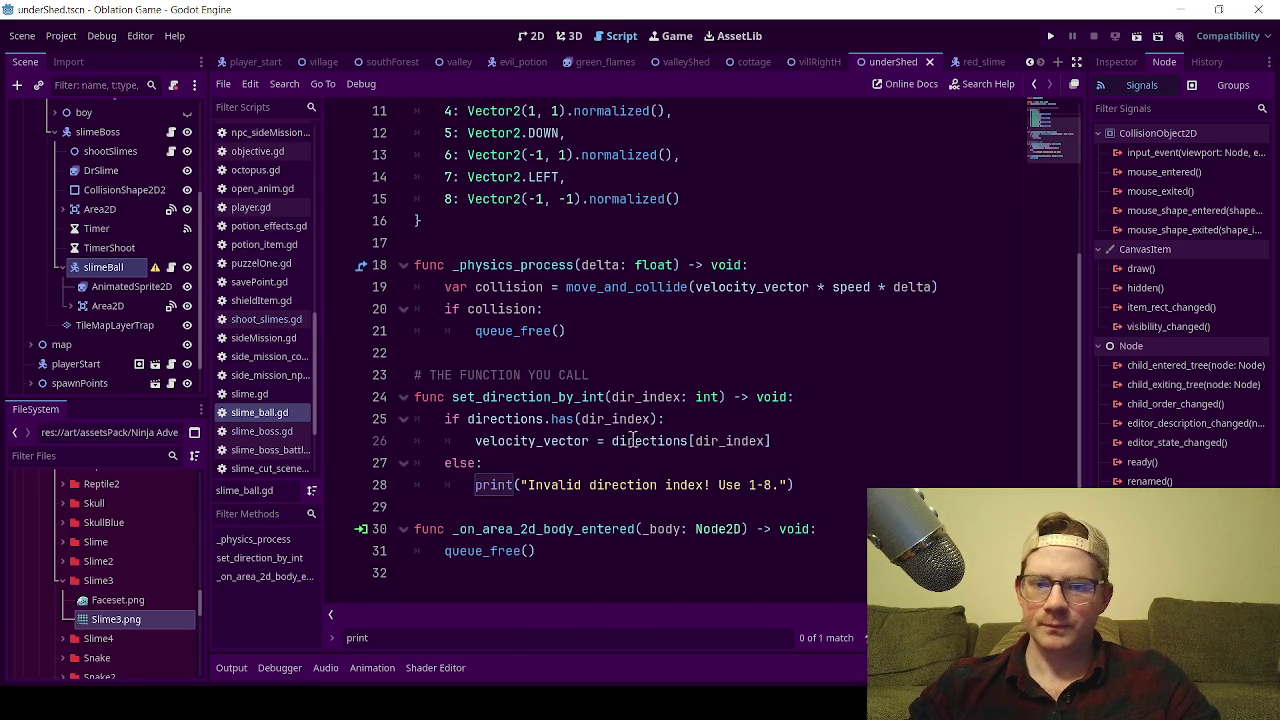
scroll(560, 470, "up", 3)
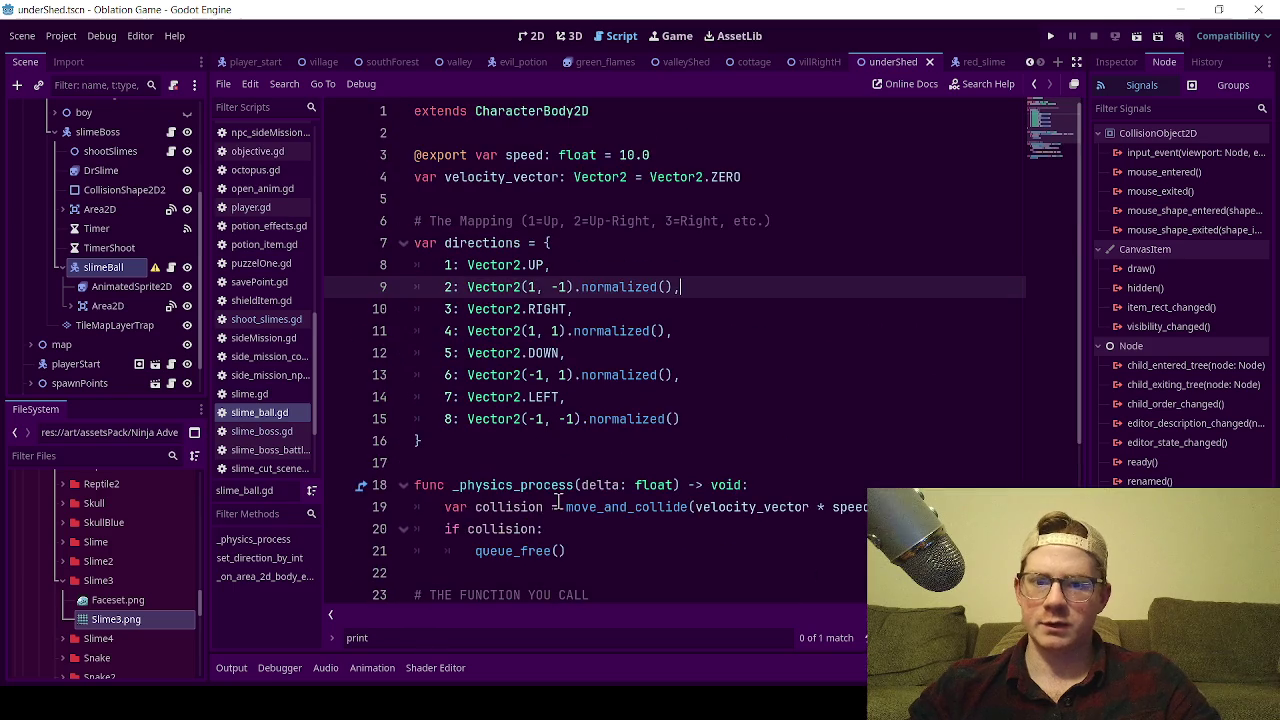
scroll(569, 440, "down", 3)
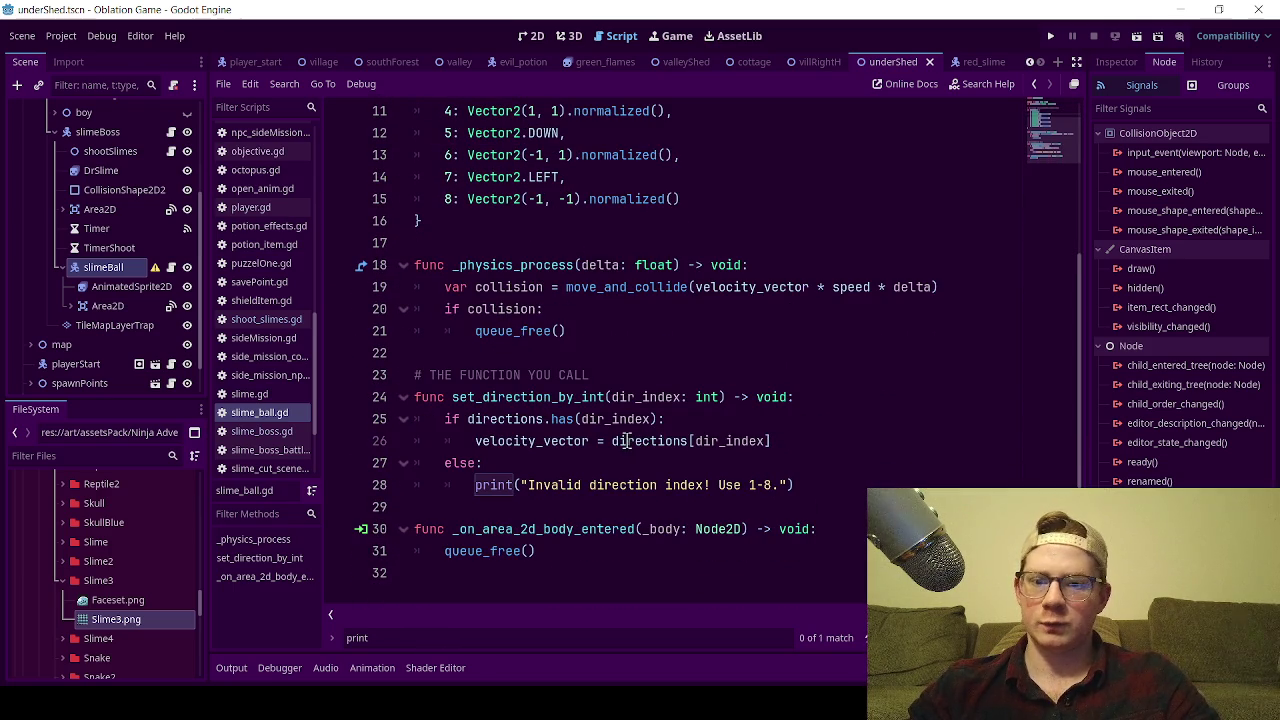
left_click(475, 222)
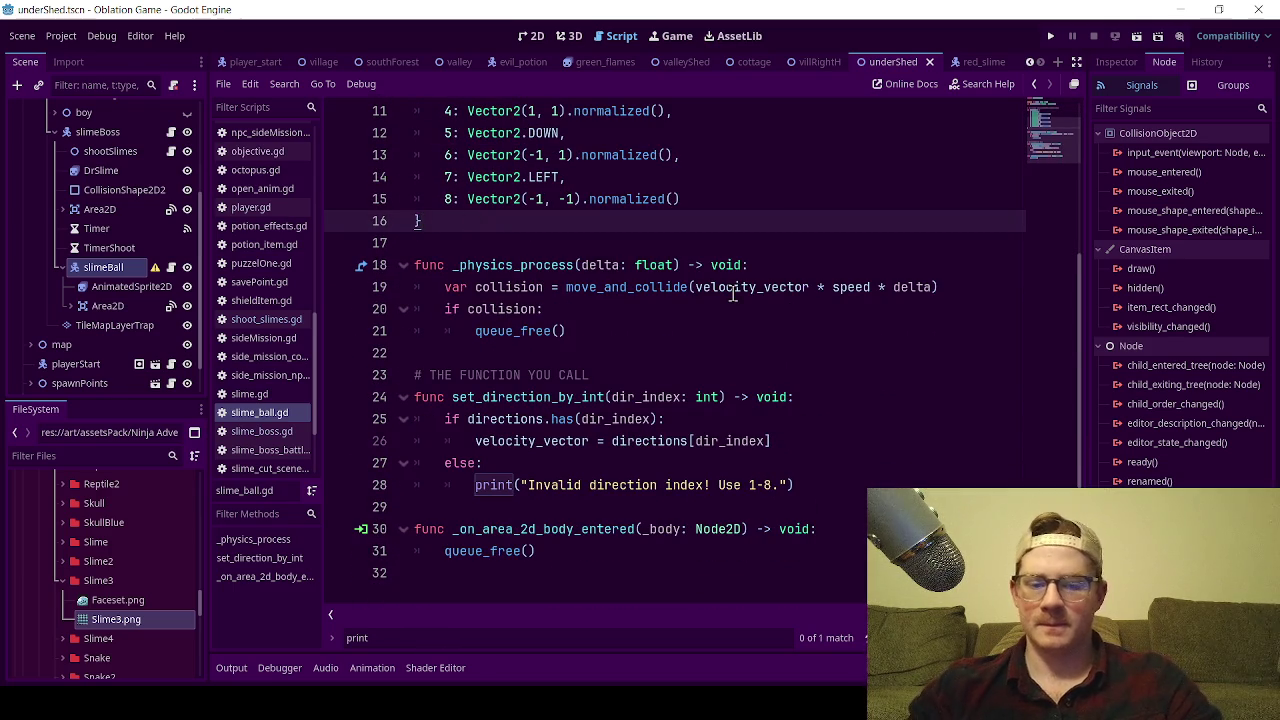
- Add a func _ready() -> void: declaration below the directions dictionary
key("Return")
key("Return")
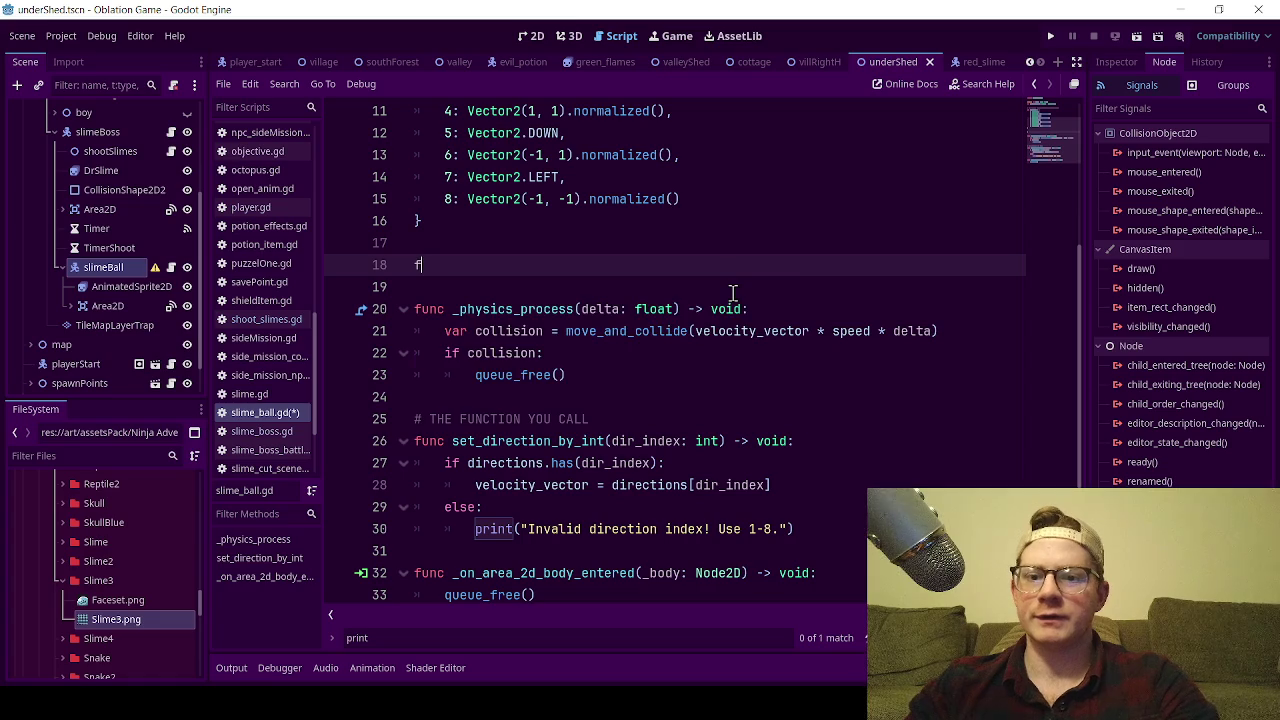
type("func _re")
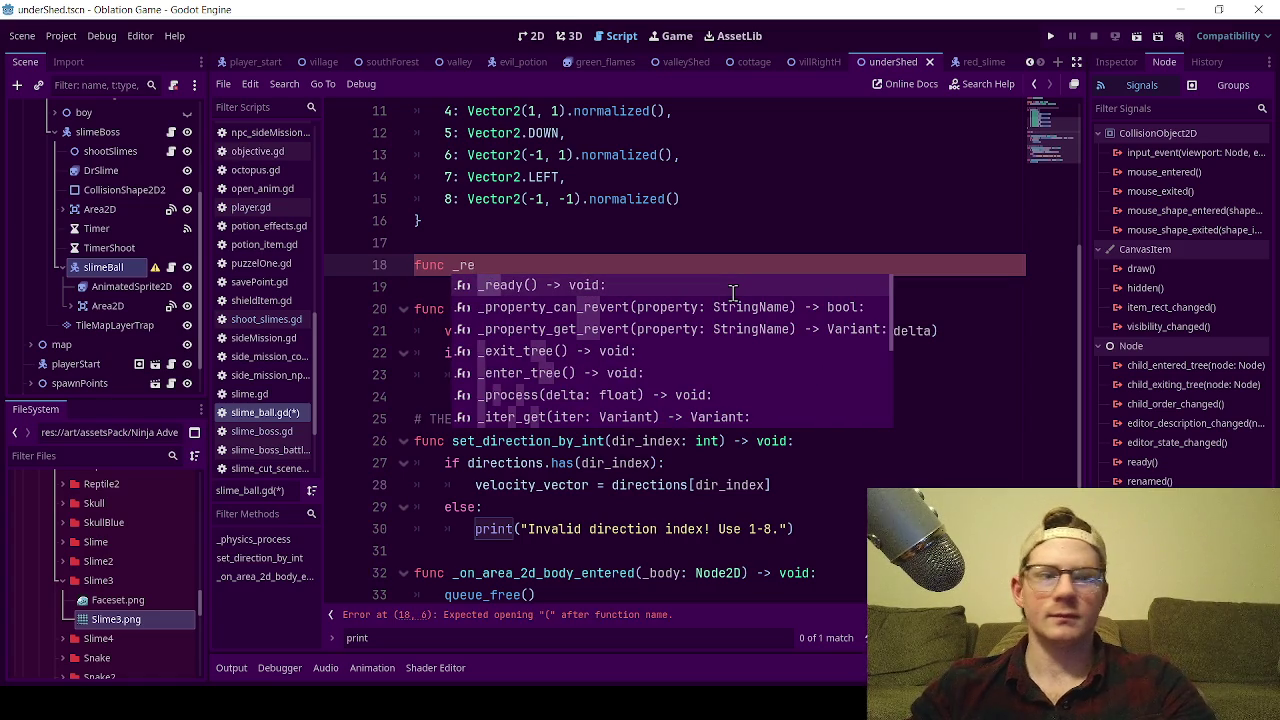
key("Return")
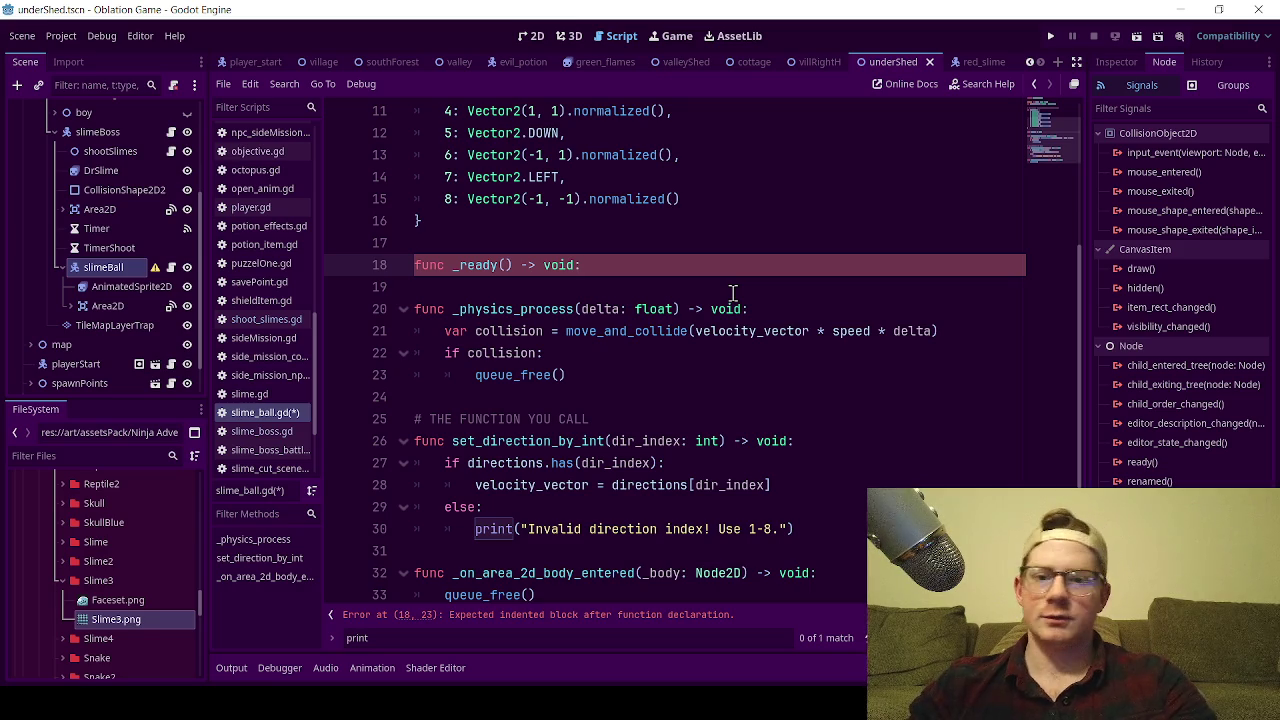
key("Return")
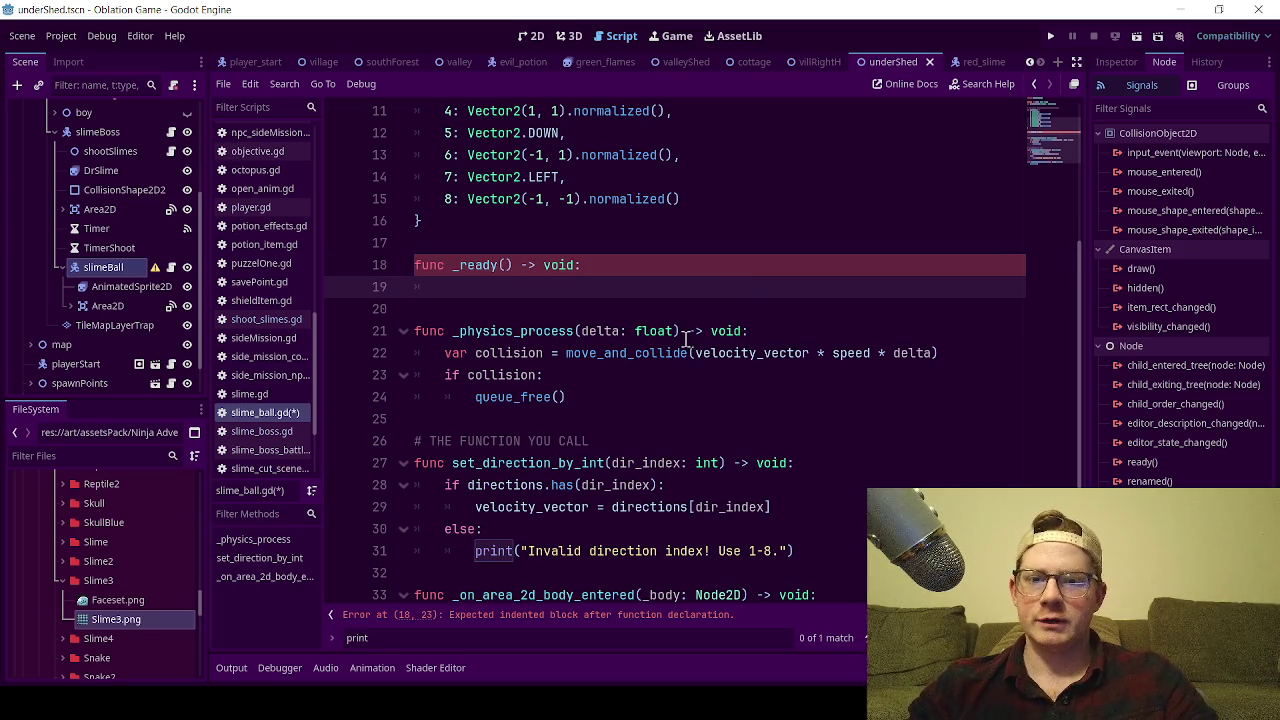
- Make _ready call set_direction_by_int(1), save, and return to the 2D scene view
scroll(512, 388, "down", 1)
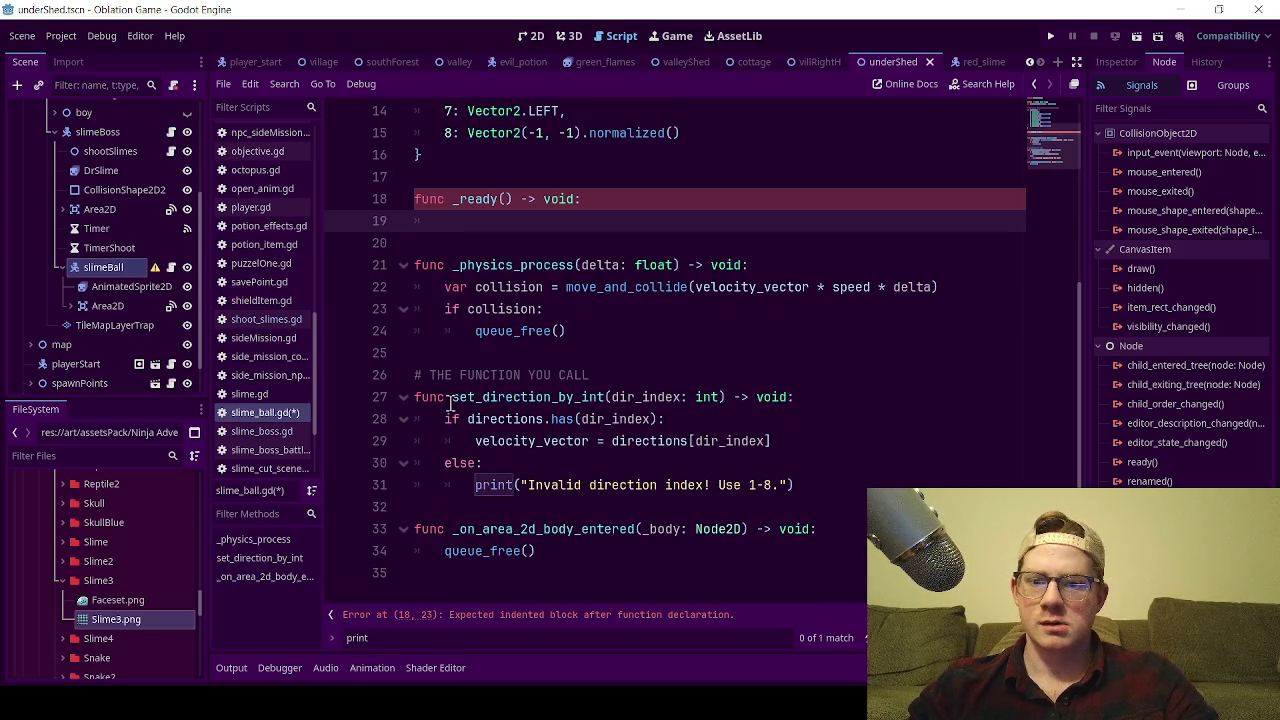
left_click_drag(452, 397, 612, 398)
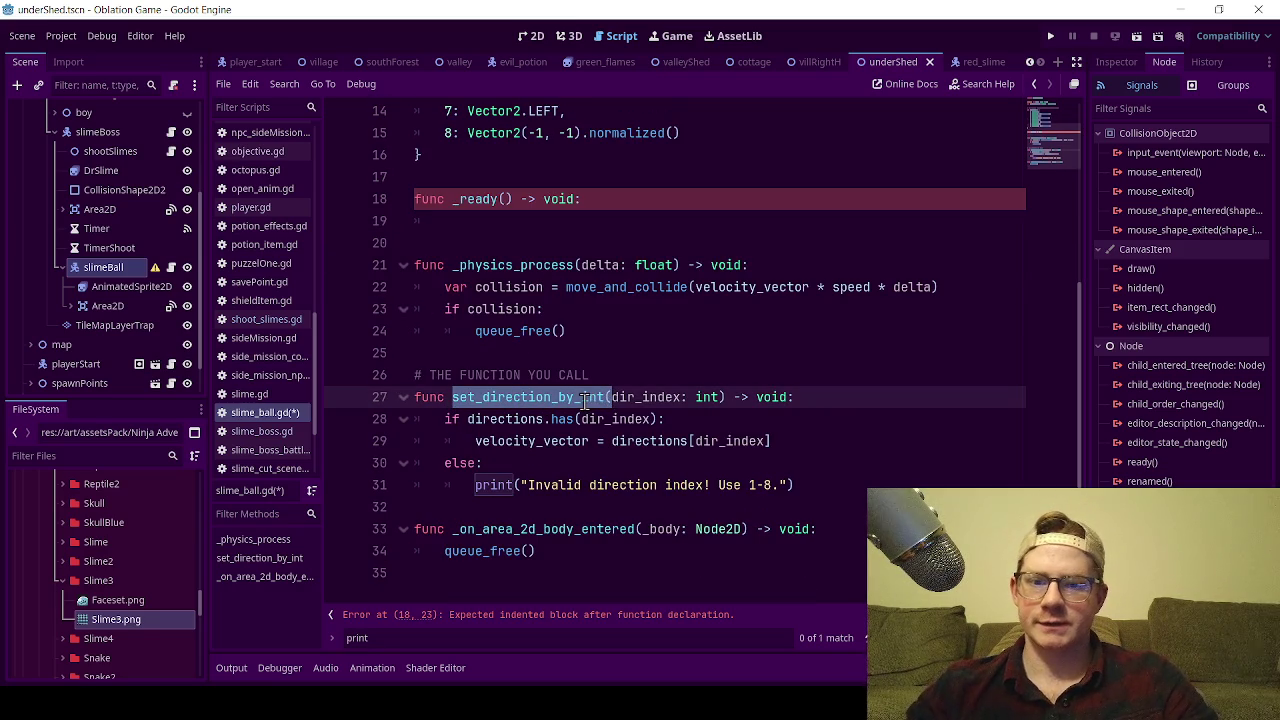
key("ctrl+c")
left_click(486, 220)
key("ctrl+v")
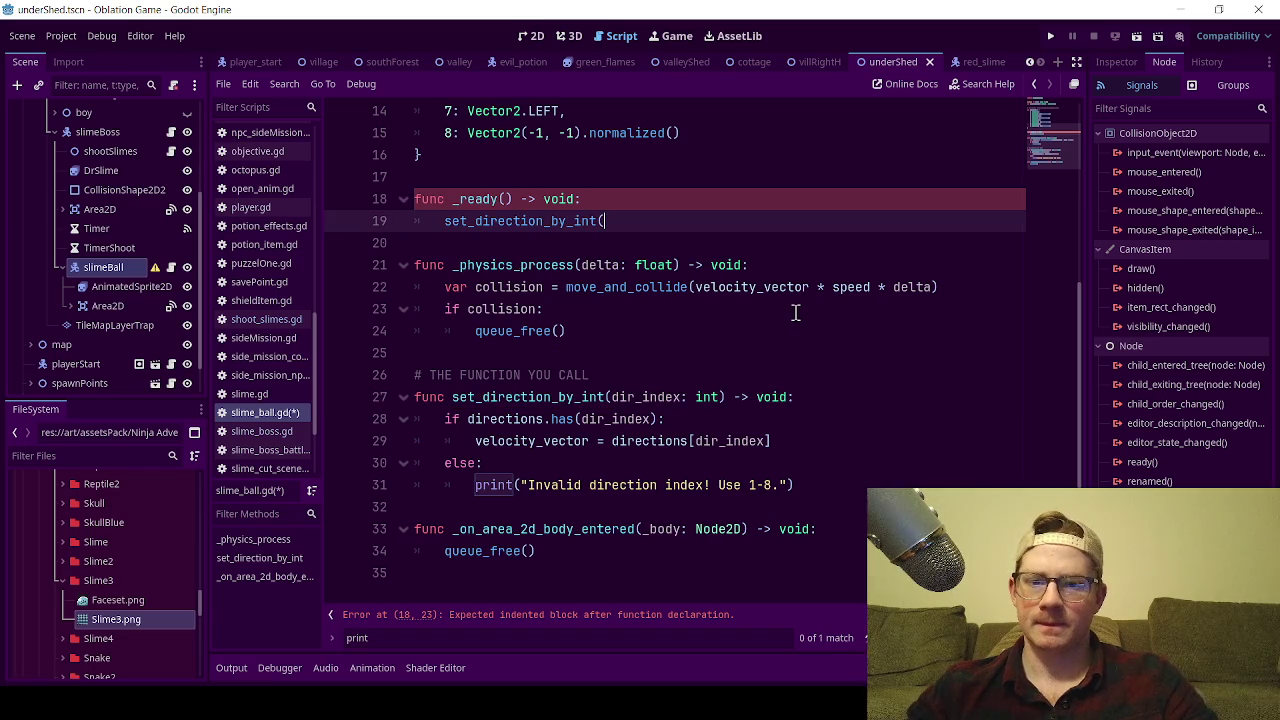
type(")")
key("Left")
type("1")
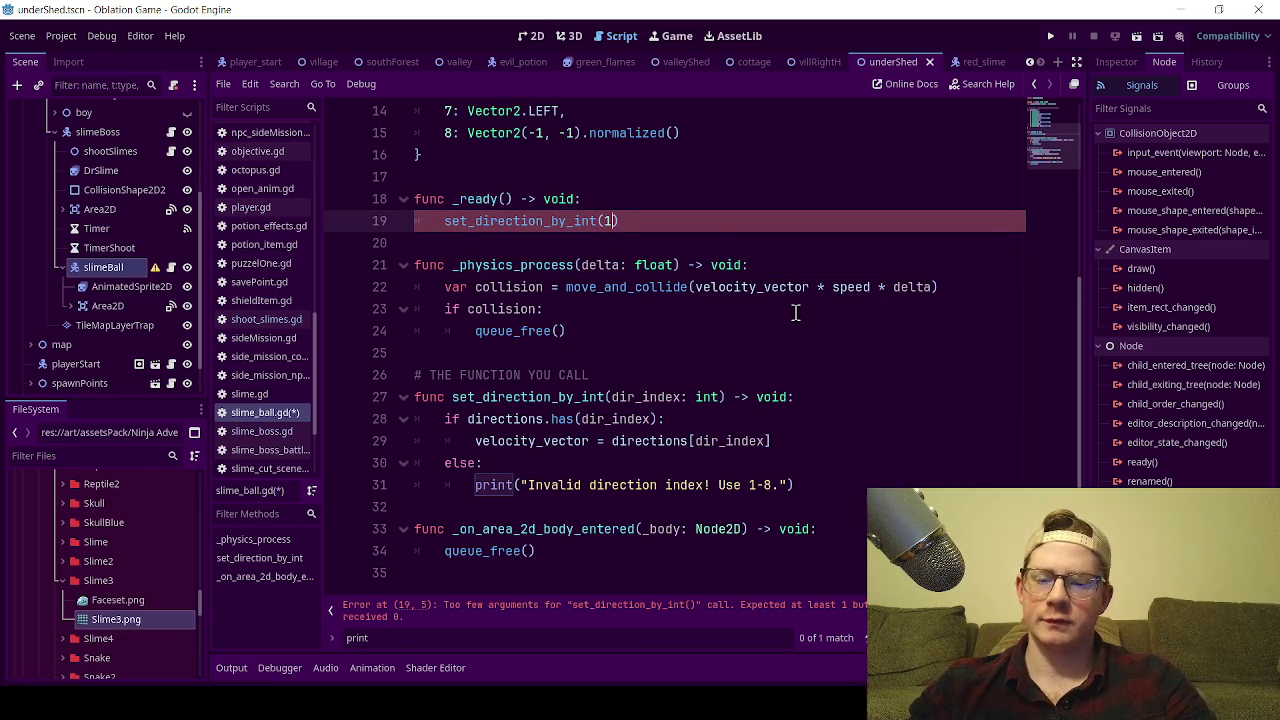
key("ctrl+s")
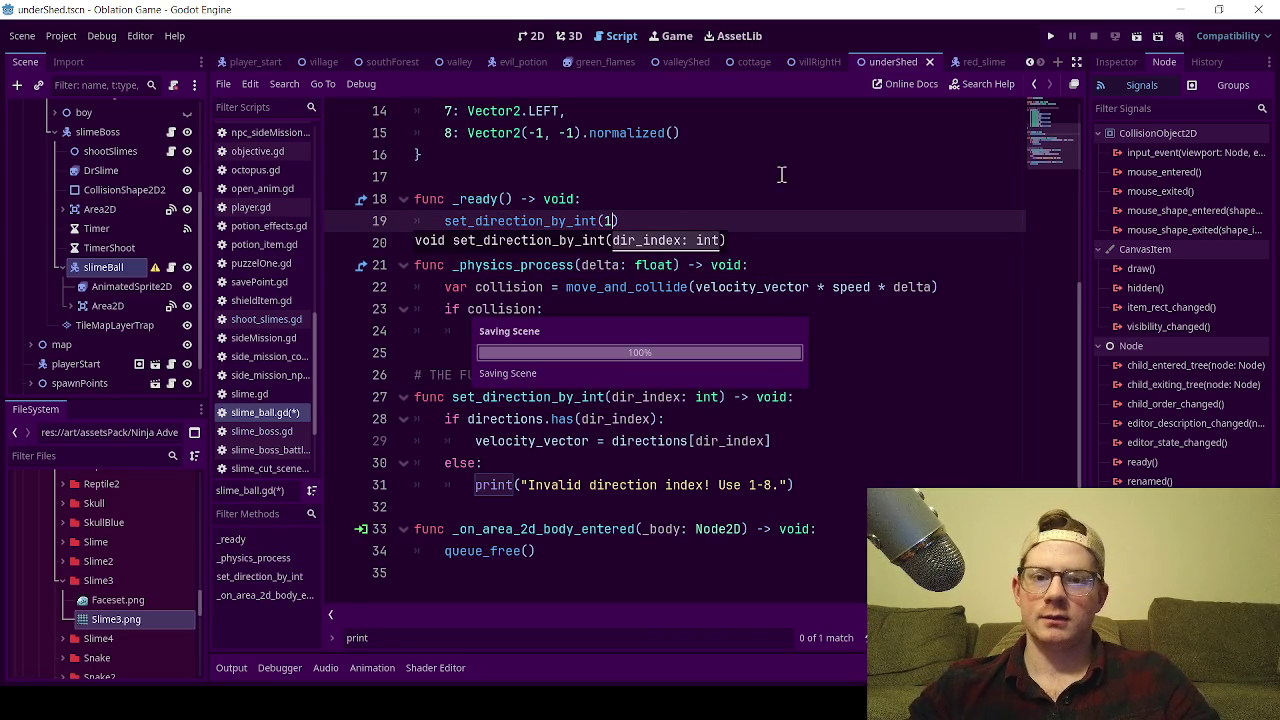
left_click(735, 199)
left_click(527, 36)
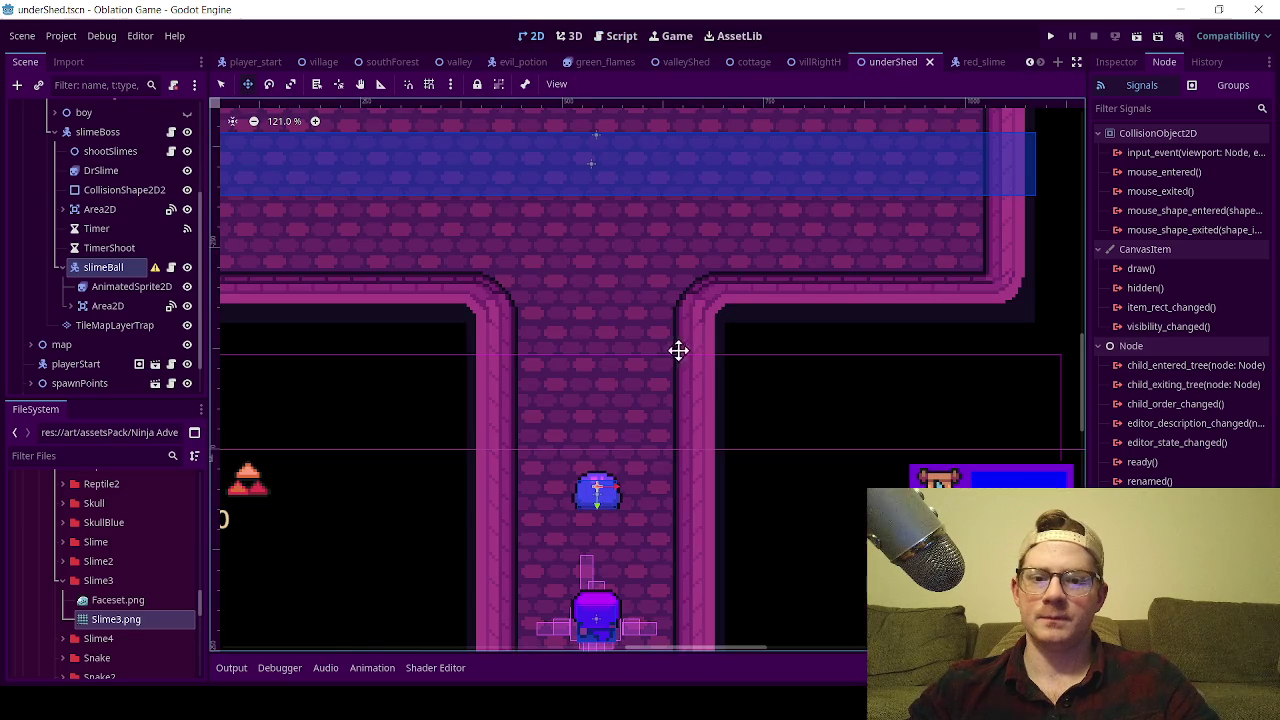
- Run the current scene, walk the player up and down the corridor, then stop the game
left_click(1136, 38)
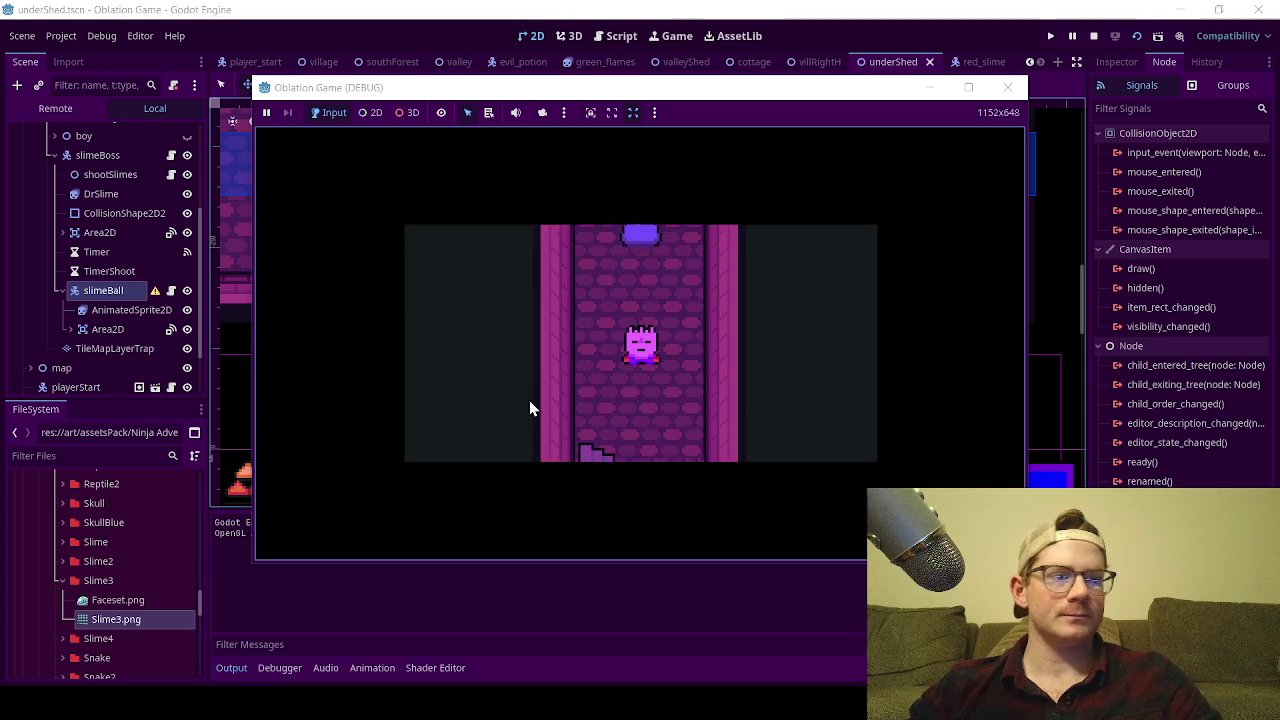
key("Up")
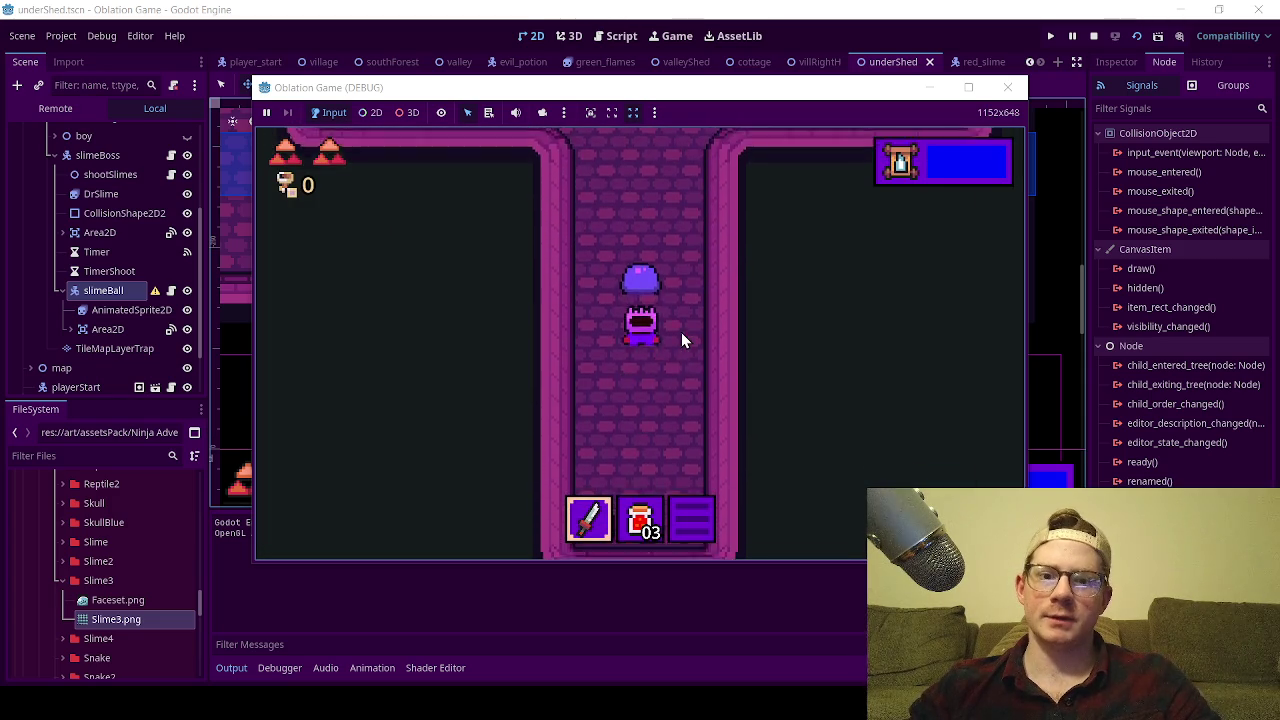
key("Down")
key("Up")
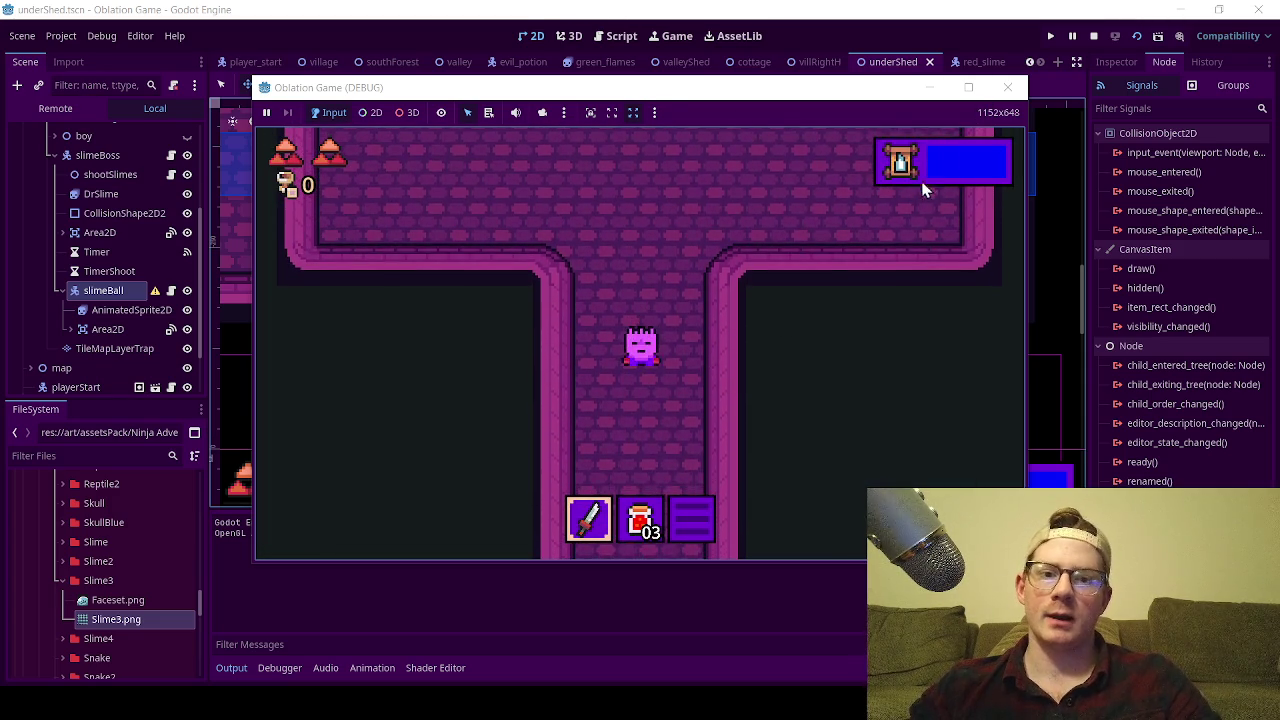
left_click(1007, 87)
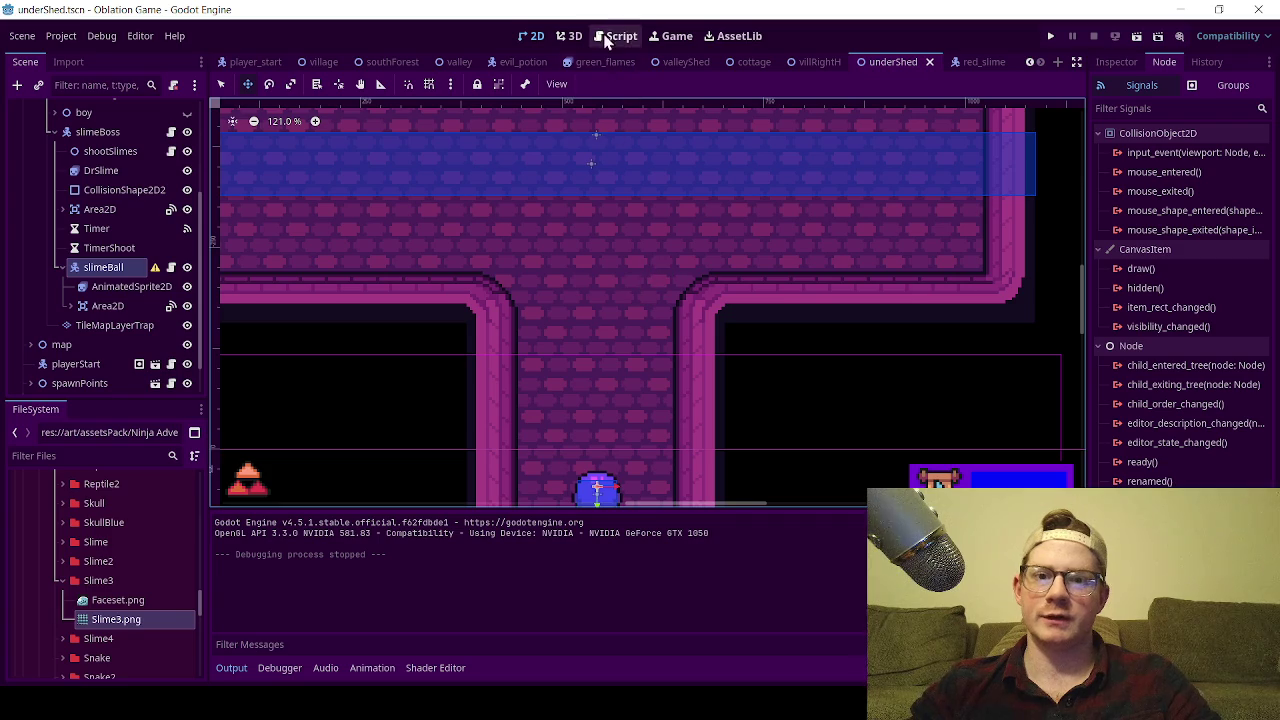
left_click(612, 36)
scroll(550, 265, "up", 2)
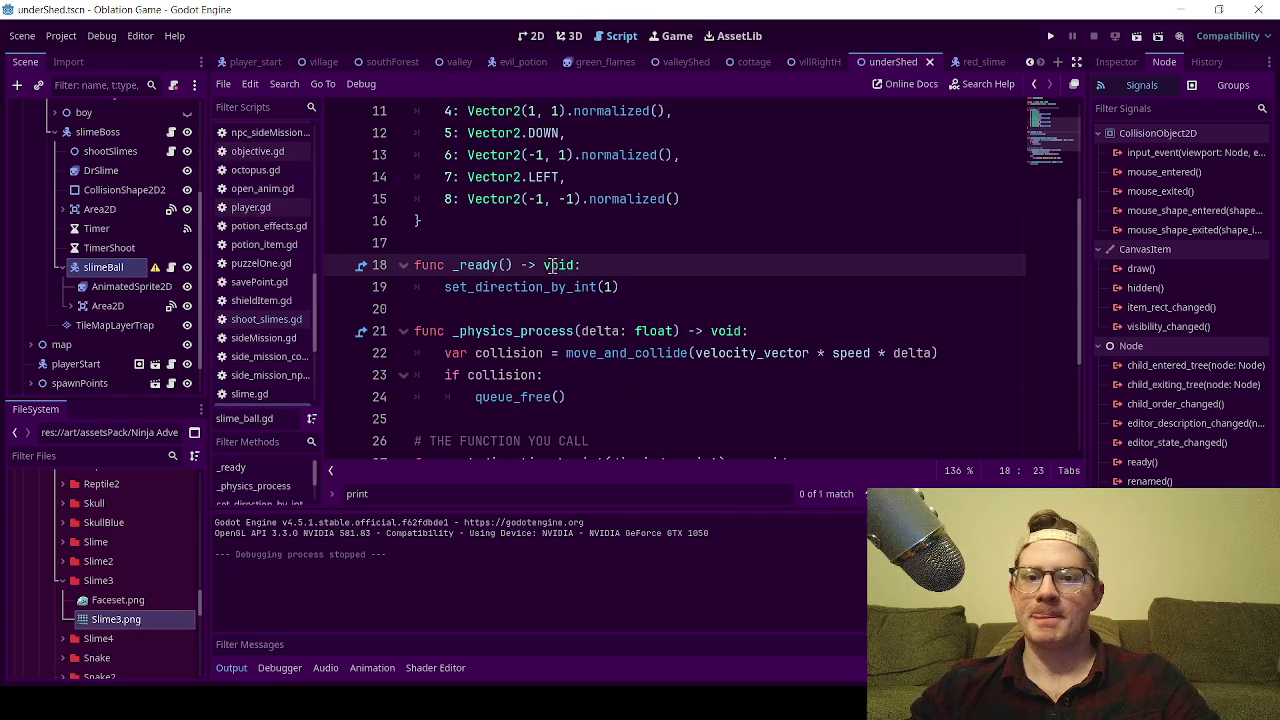
scroll(530, 331, "down", 1)
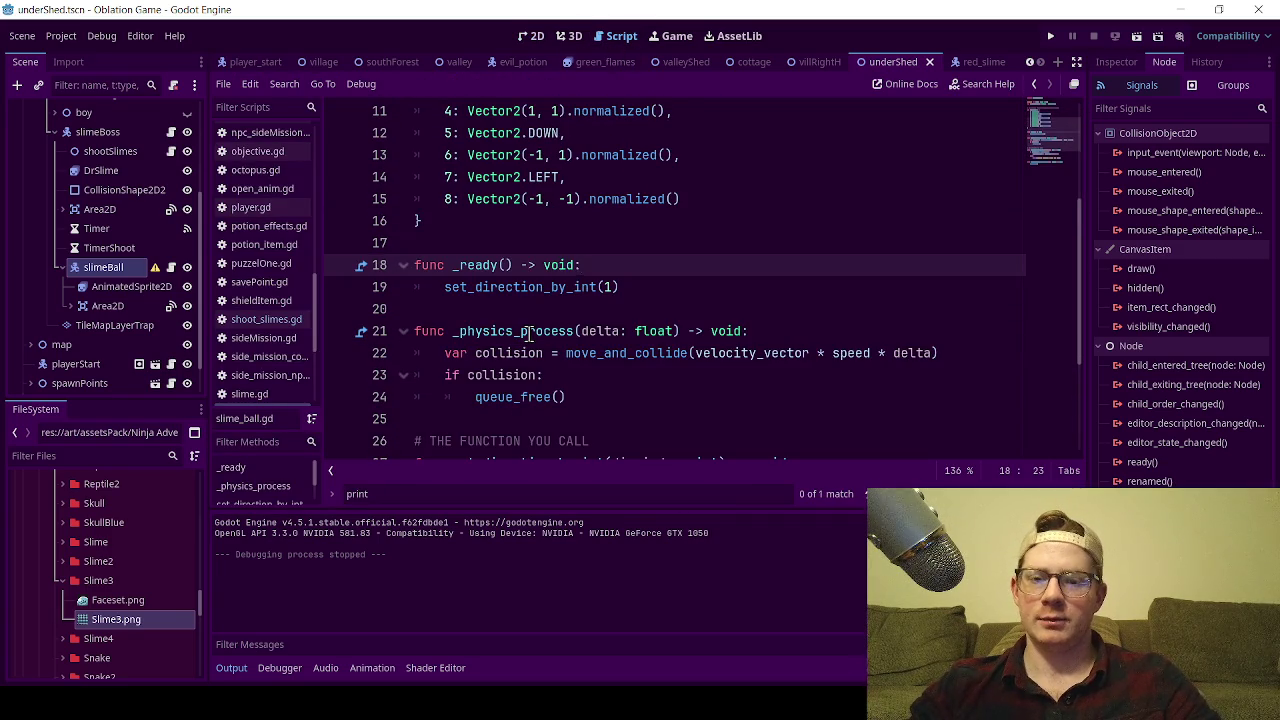
scroll(530, 331, "up", 1)
scroll(530, 331, "down", 1)
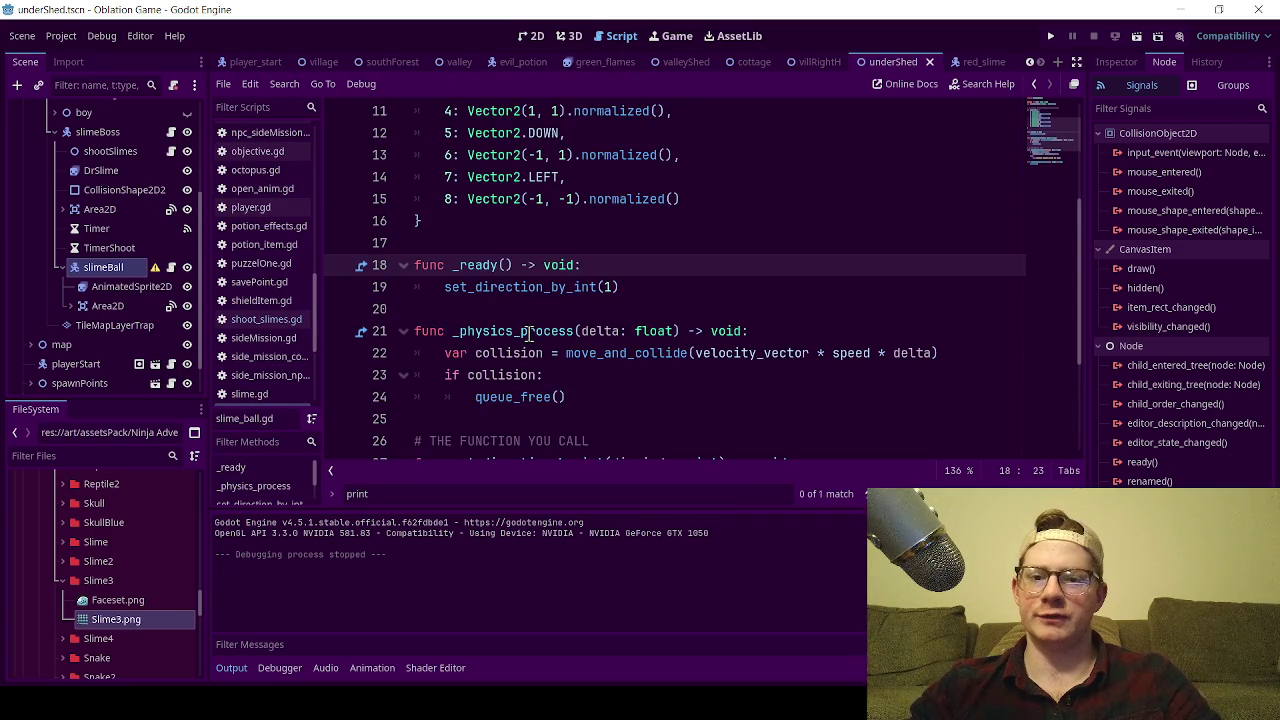
scroll(530, 331, "down", 3)
left_click(530, 220)
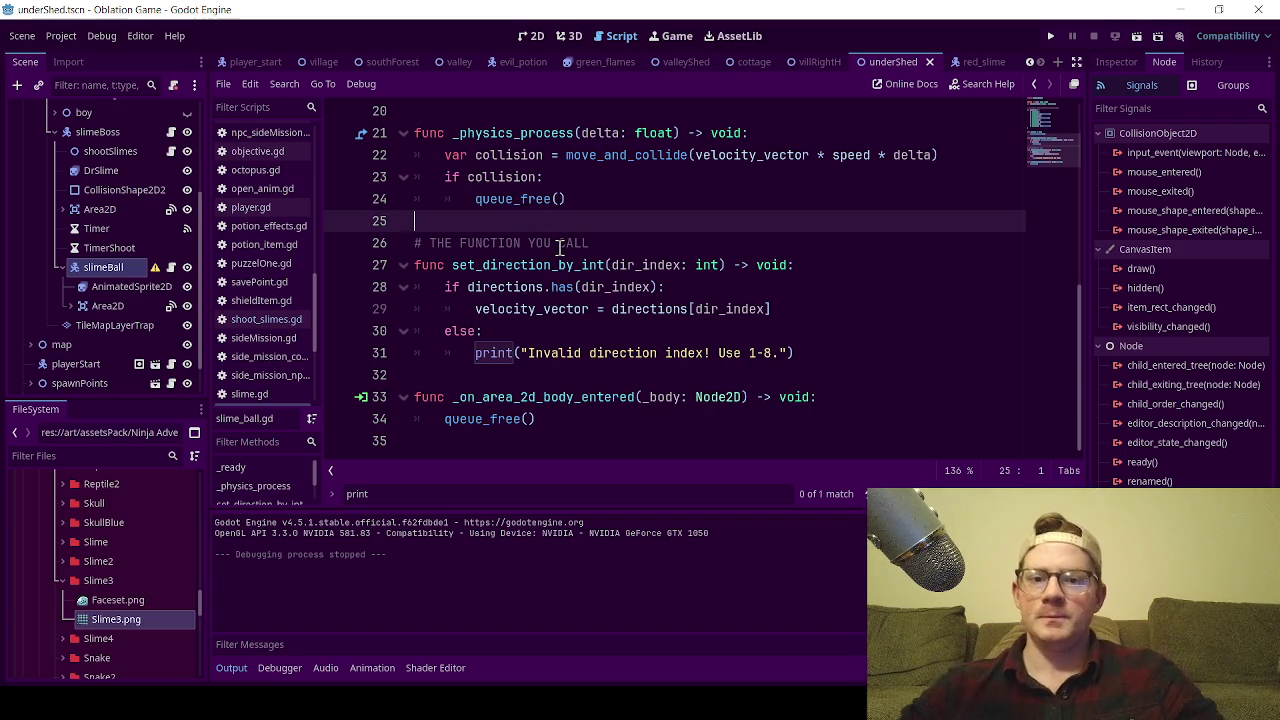
scroll(455, 243, "up", 1)
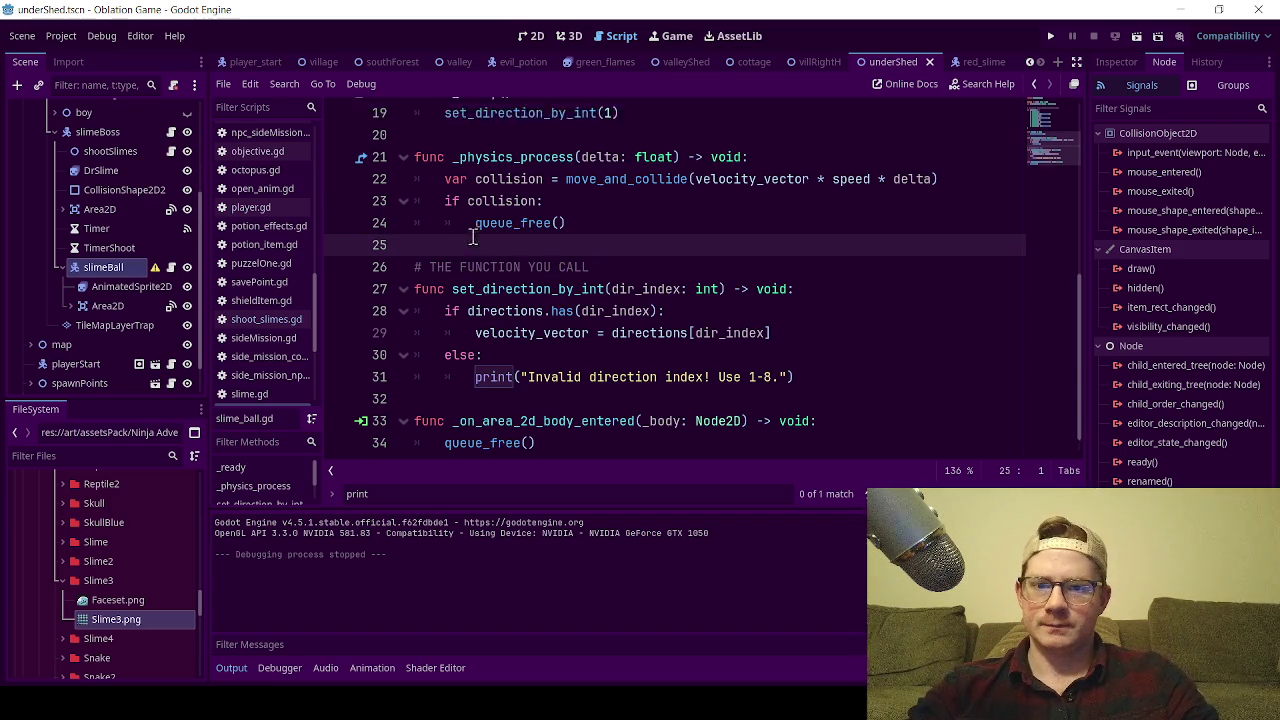
scroll(508, 292, "down", 1)
scroll(510, 296, "up", 1)
scroll(540, 320, "down", 1)
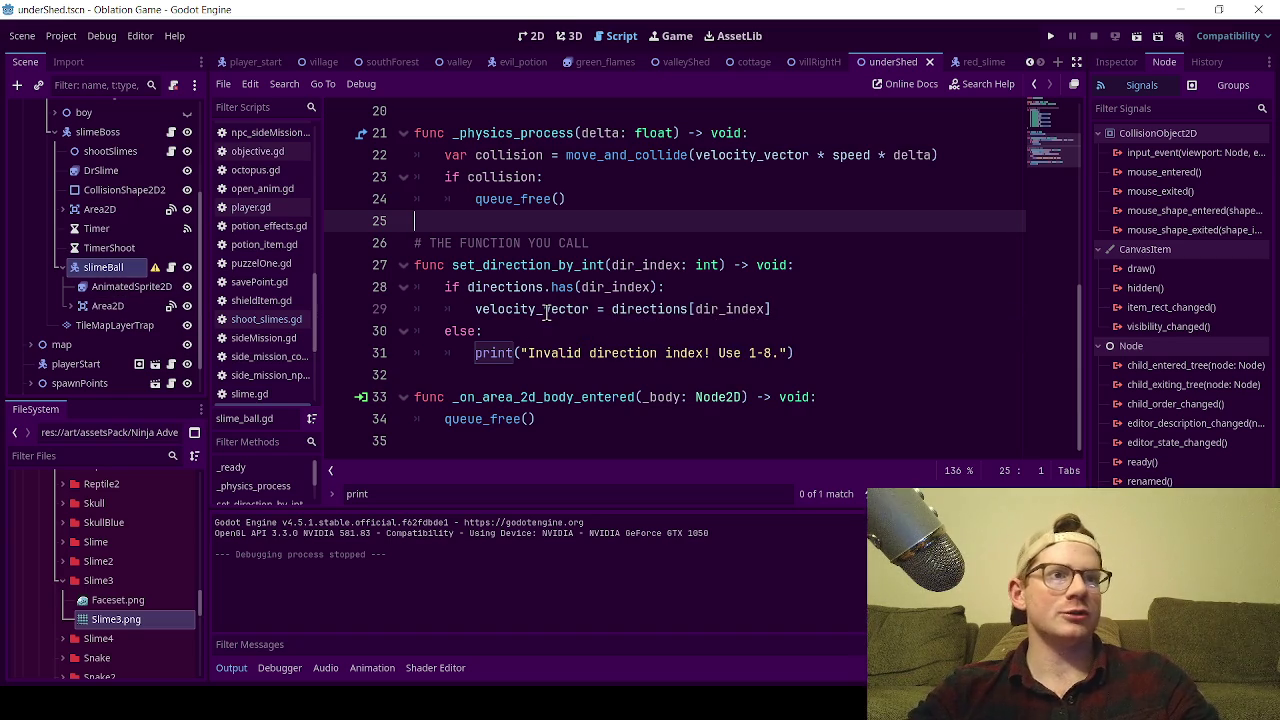
mouse_move(546, 313)
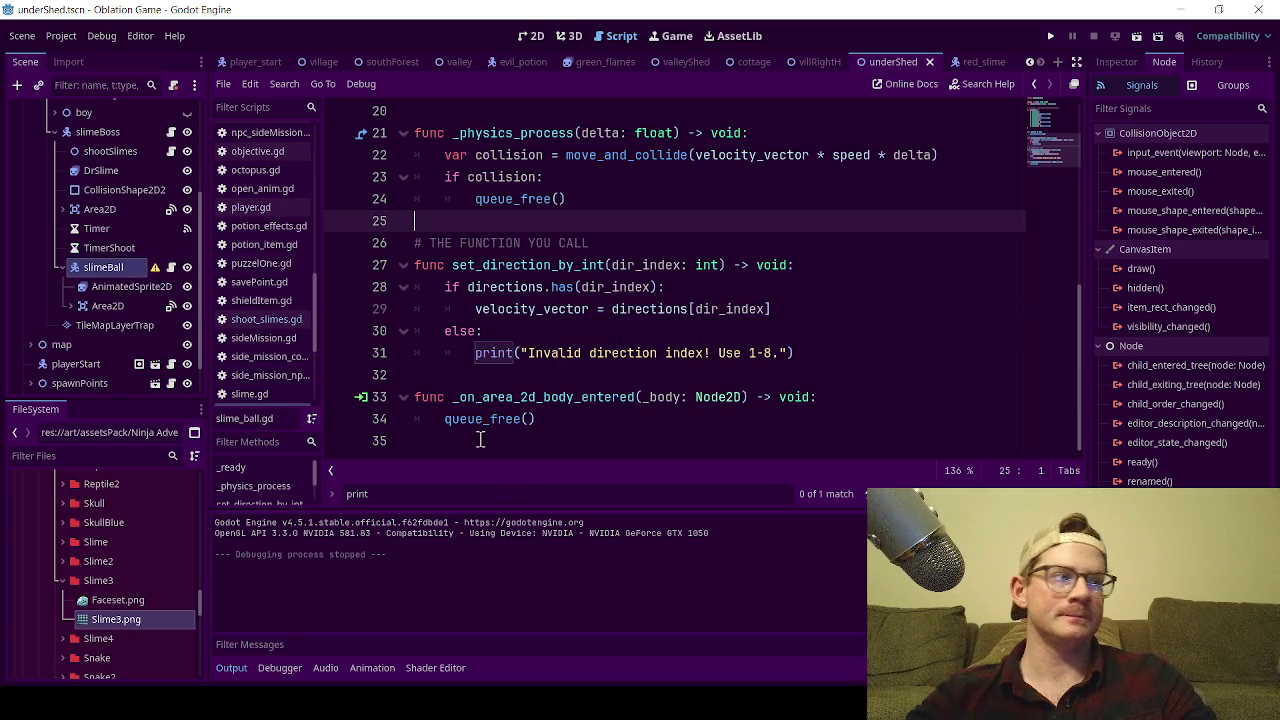
- Add a Timer node as a child of slimeBall
right_click(108, 268)
left_click(177, 242)
key("BackSpace")
type("timer")
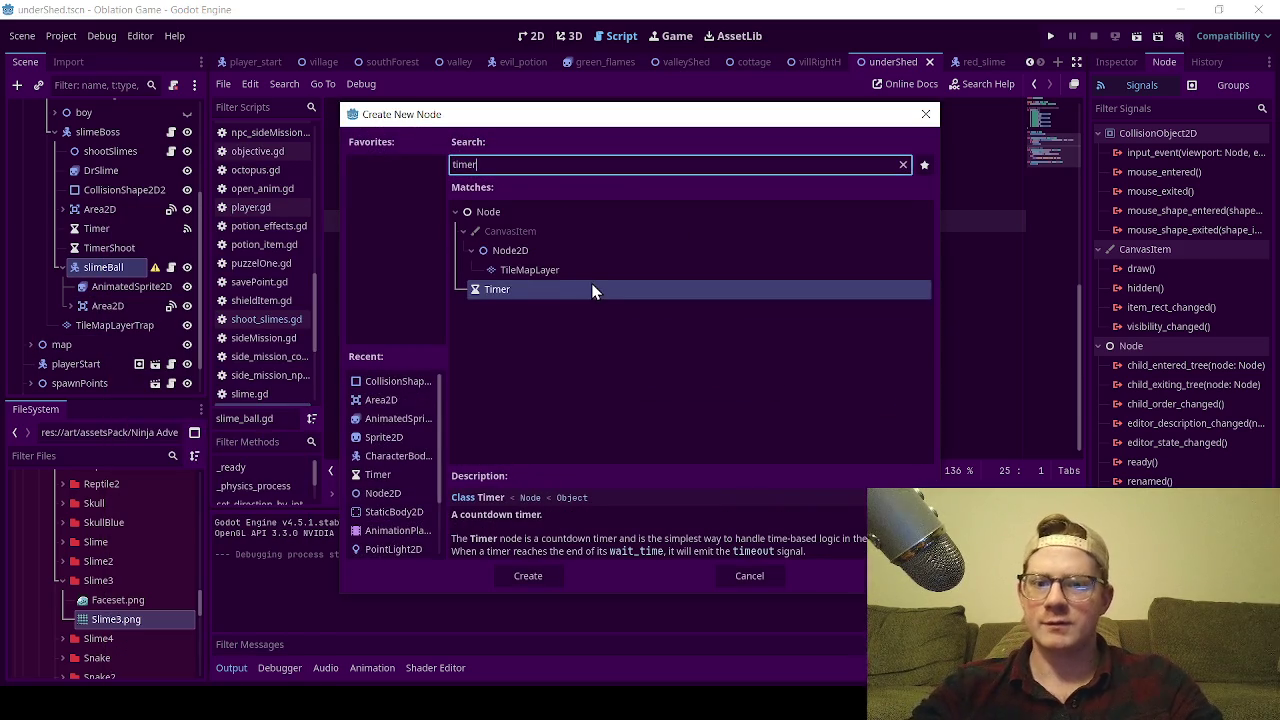
double_click(591, 286)
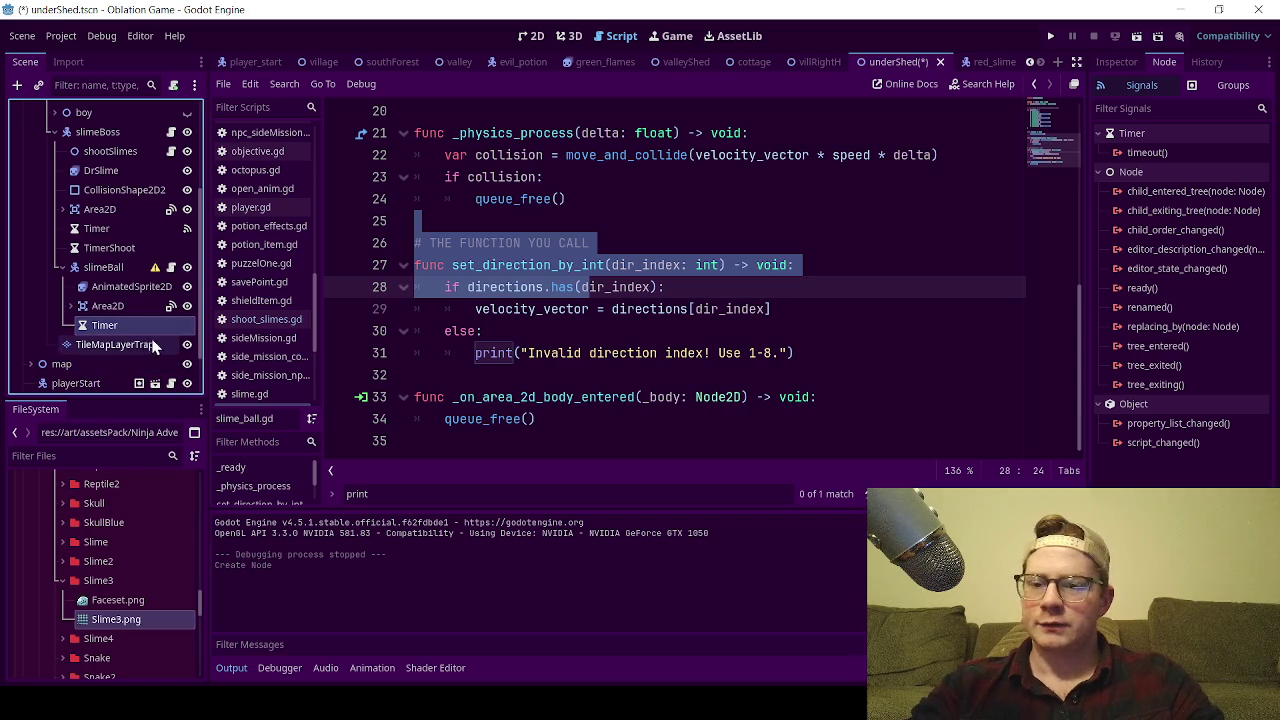
- Make the Timer one-shot with a 0.2-second wait time and save the scene
left_click(1116, 62)
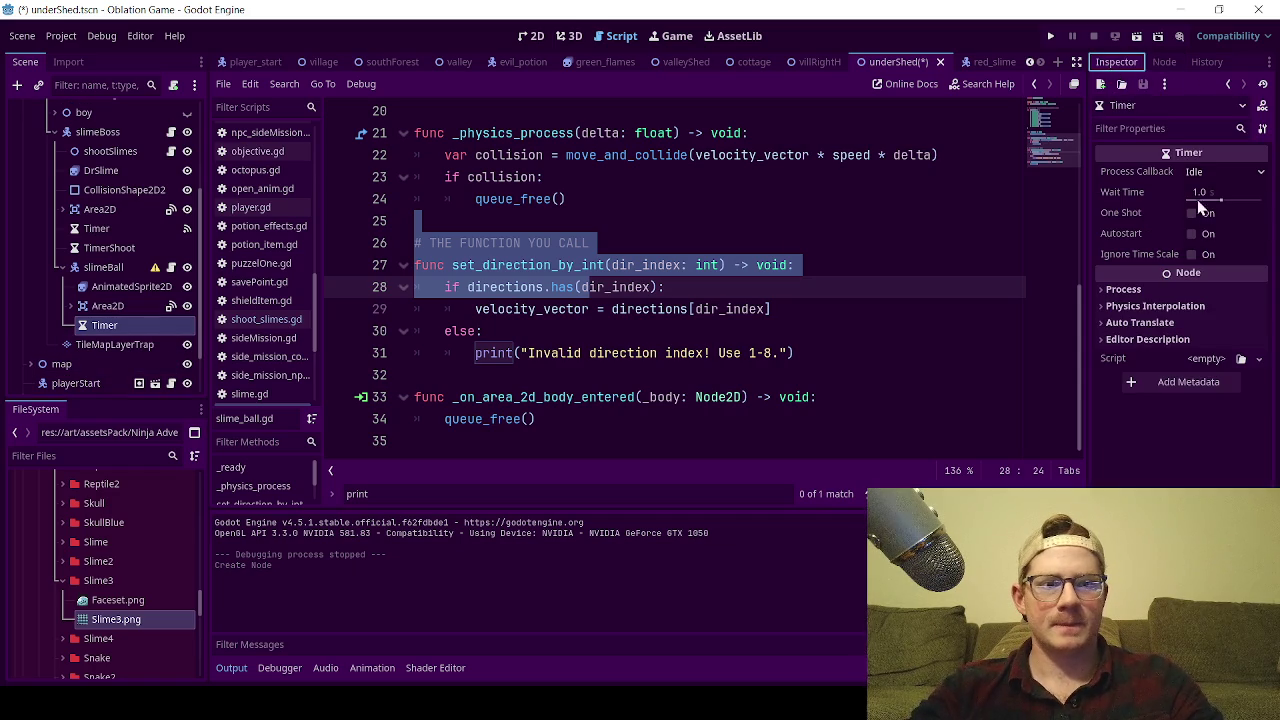
left_click(1191, 213)
left_click(1198, 192)
type("0.2")
key("Return")
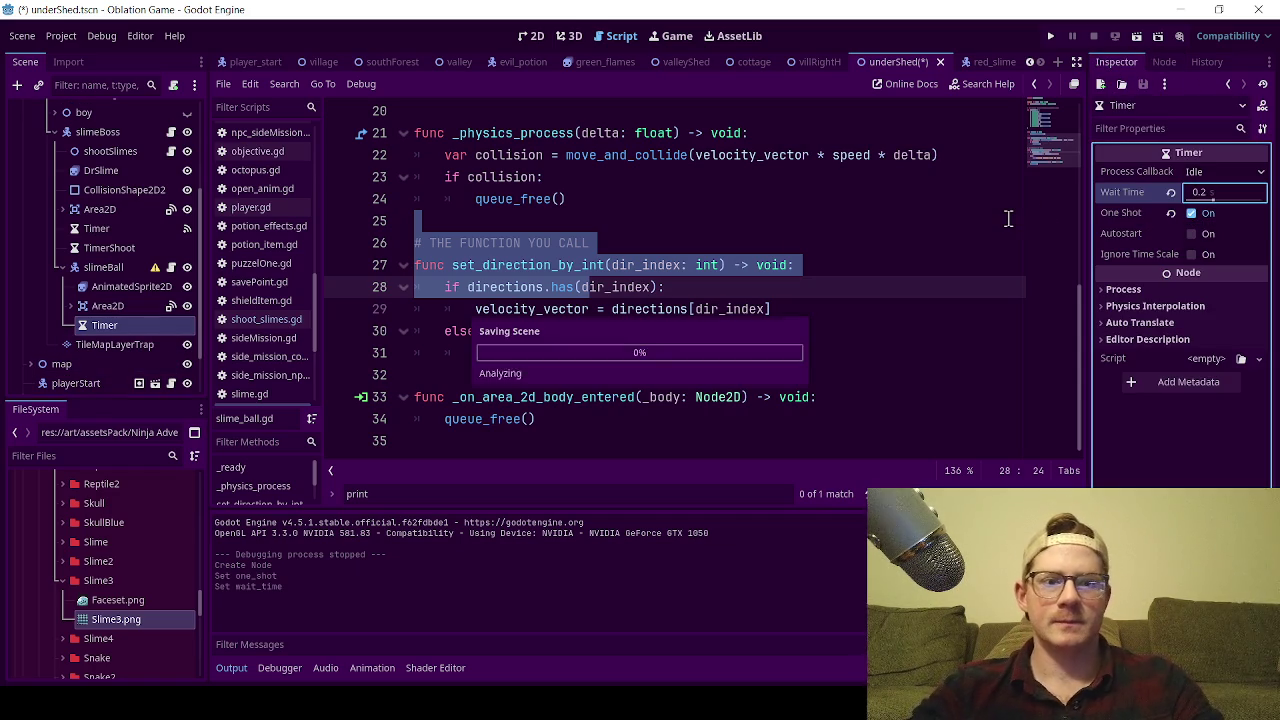
key("ctrl+s")
left_click(558, 199)
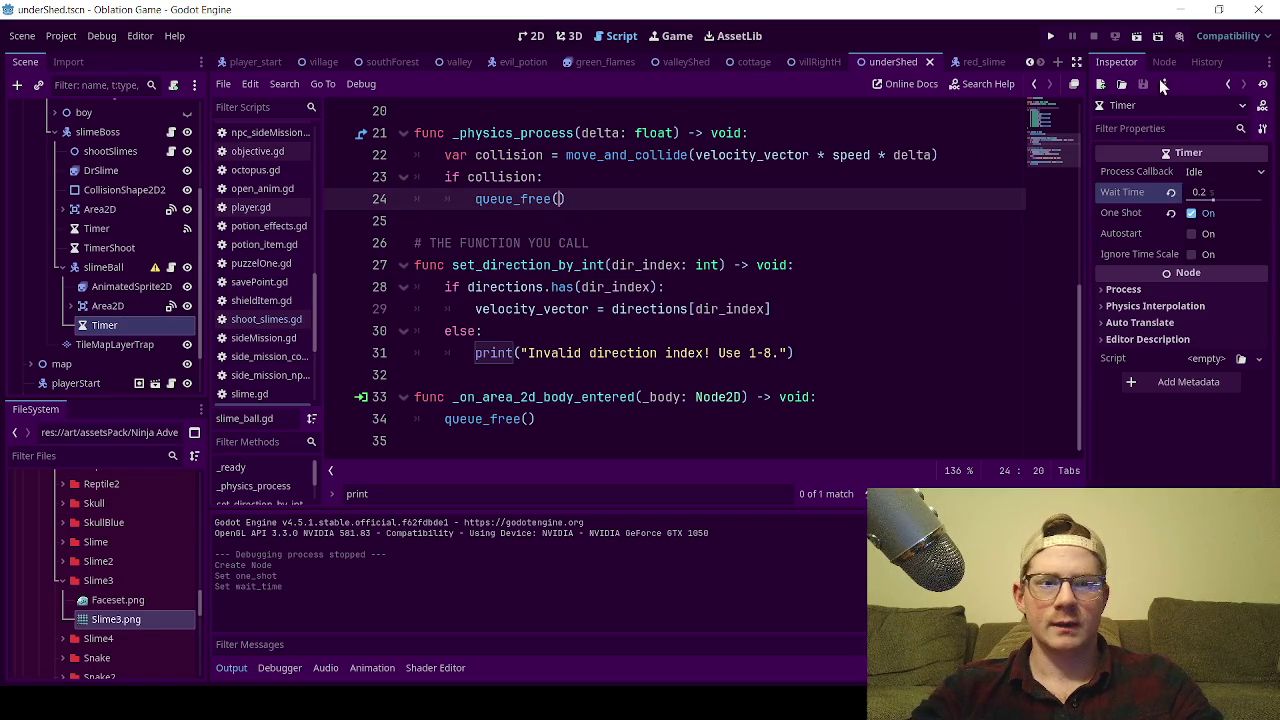
left_click(1164, 61)
- Connect the Timer's timeout signal to the slimeBall script
double_click(1147, 152)
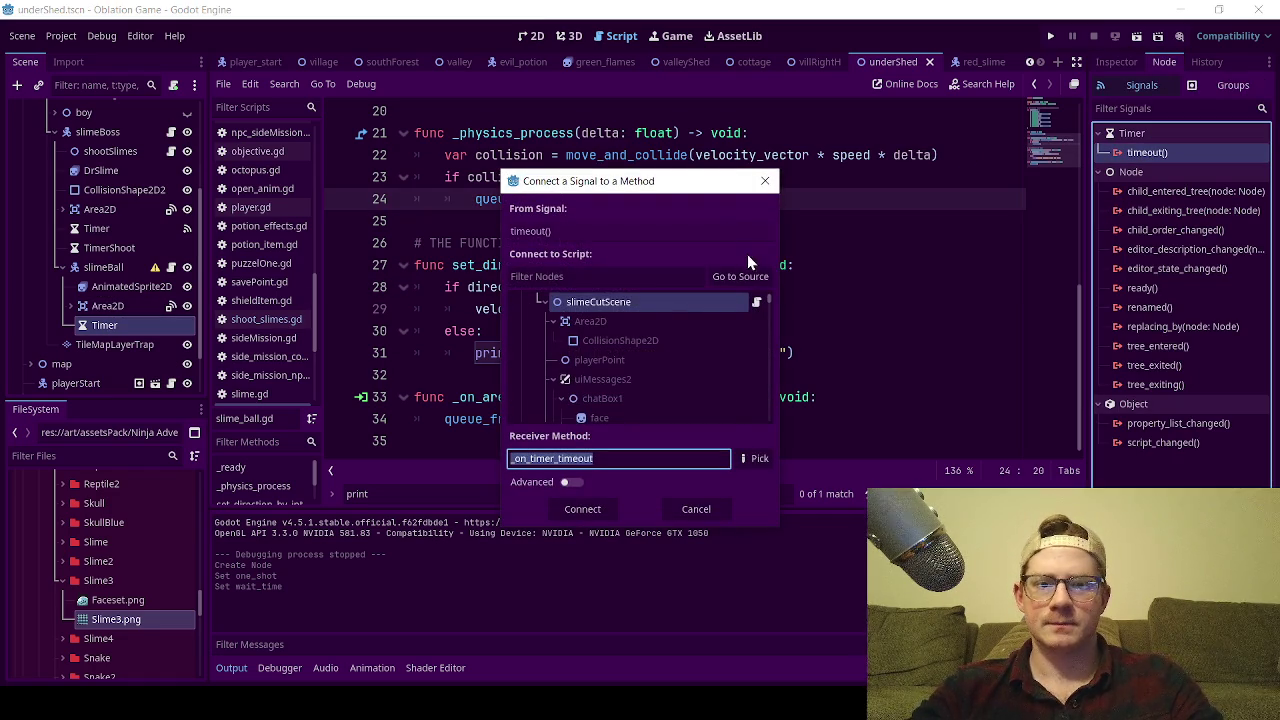
scroll(617, 360, "down", 3)
left_click(602, 333)
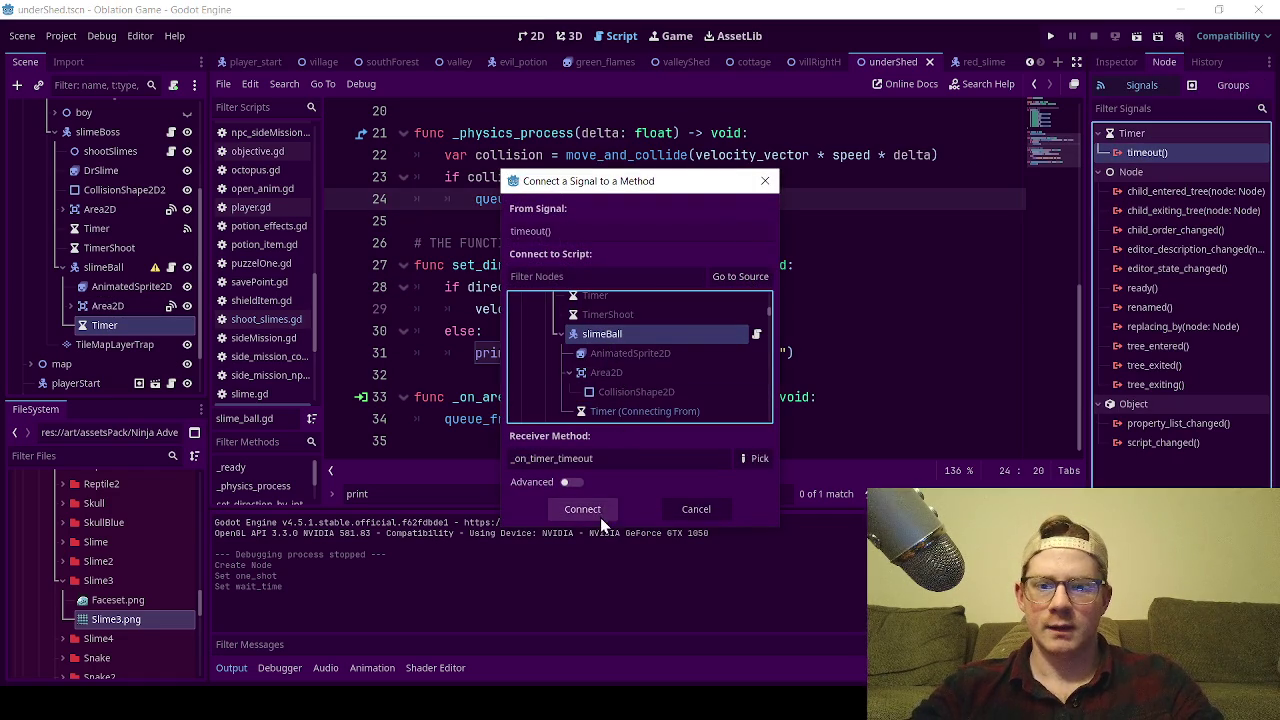
left_click(600, 514)
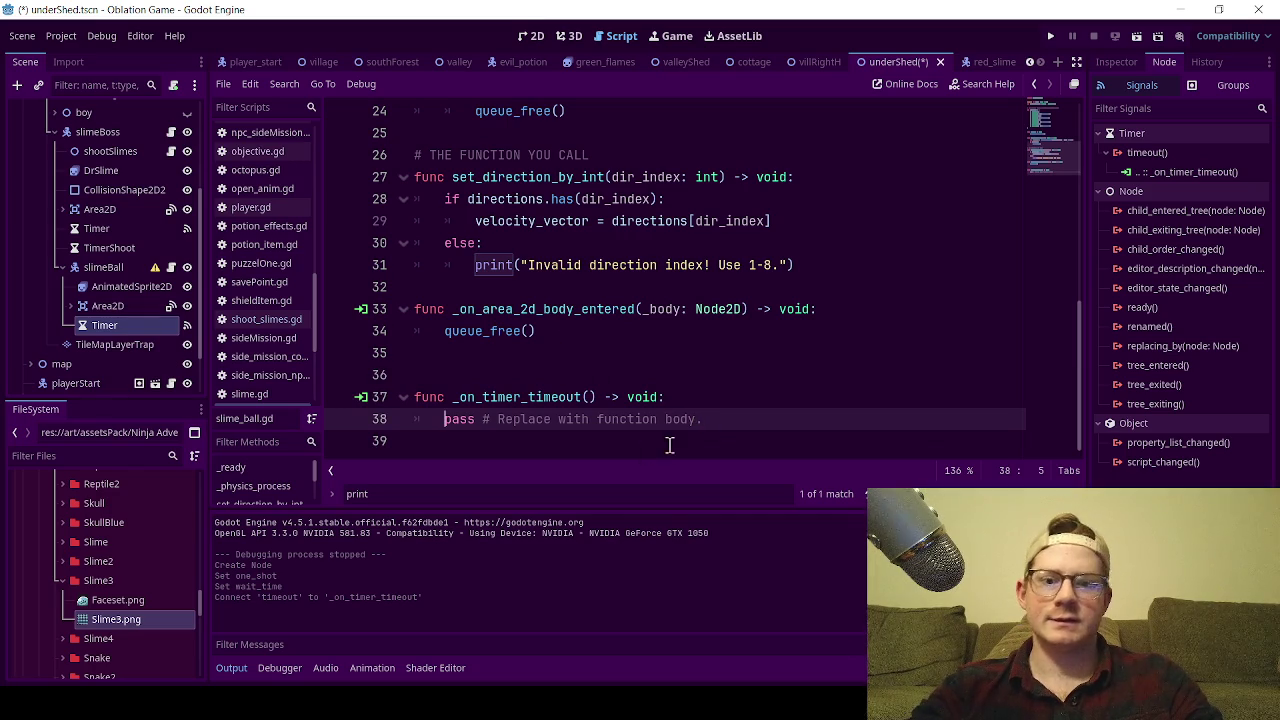
- Replace the timeout handler's placeholder with queue_free()
left_click_drag(738, 420, 651, 420)
left_click_drag(540, 420, 444, 420)
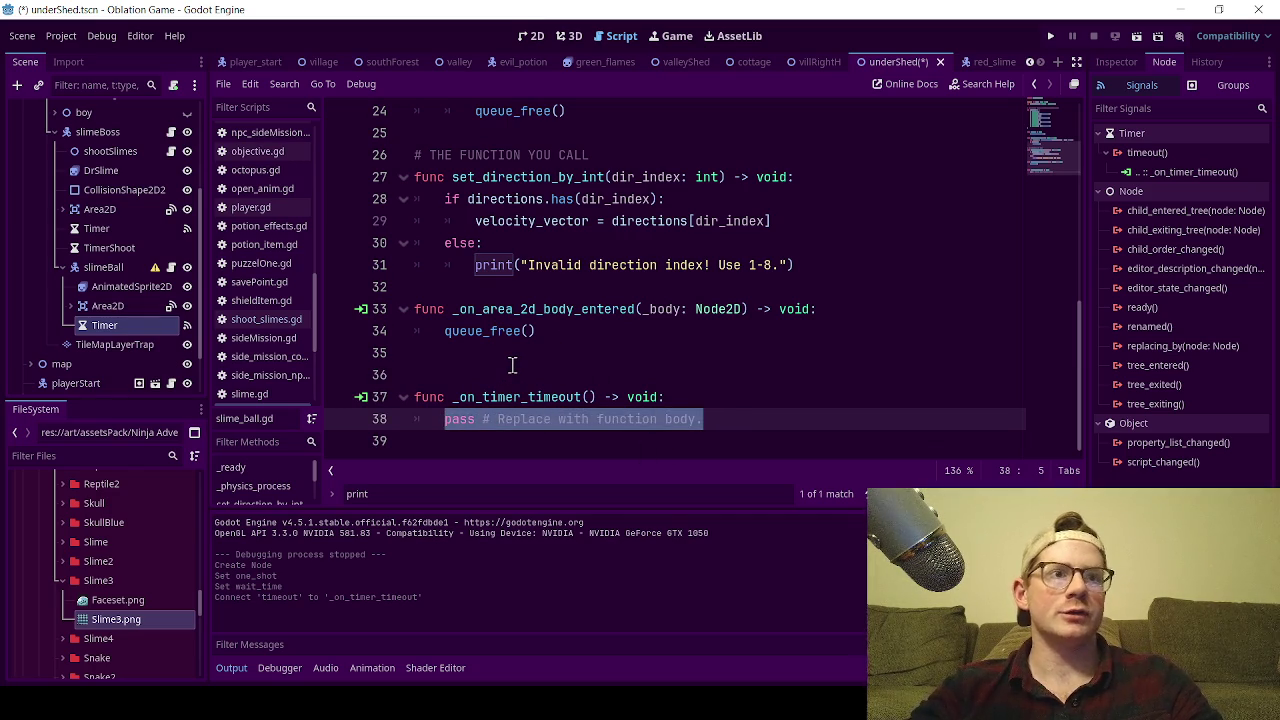
type("qu")
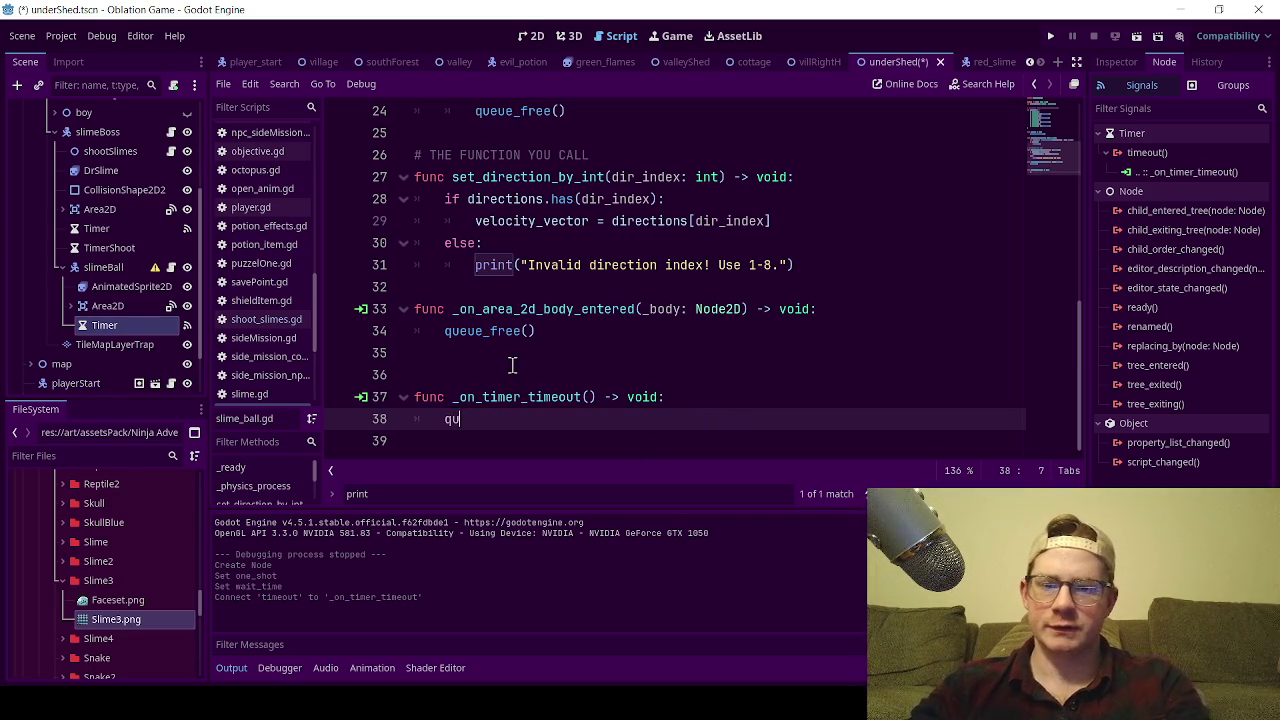
left_click(545, 308)
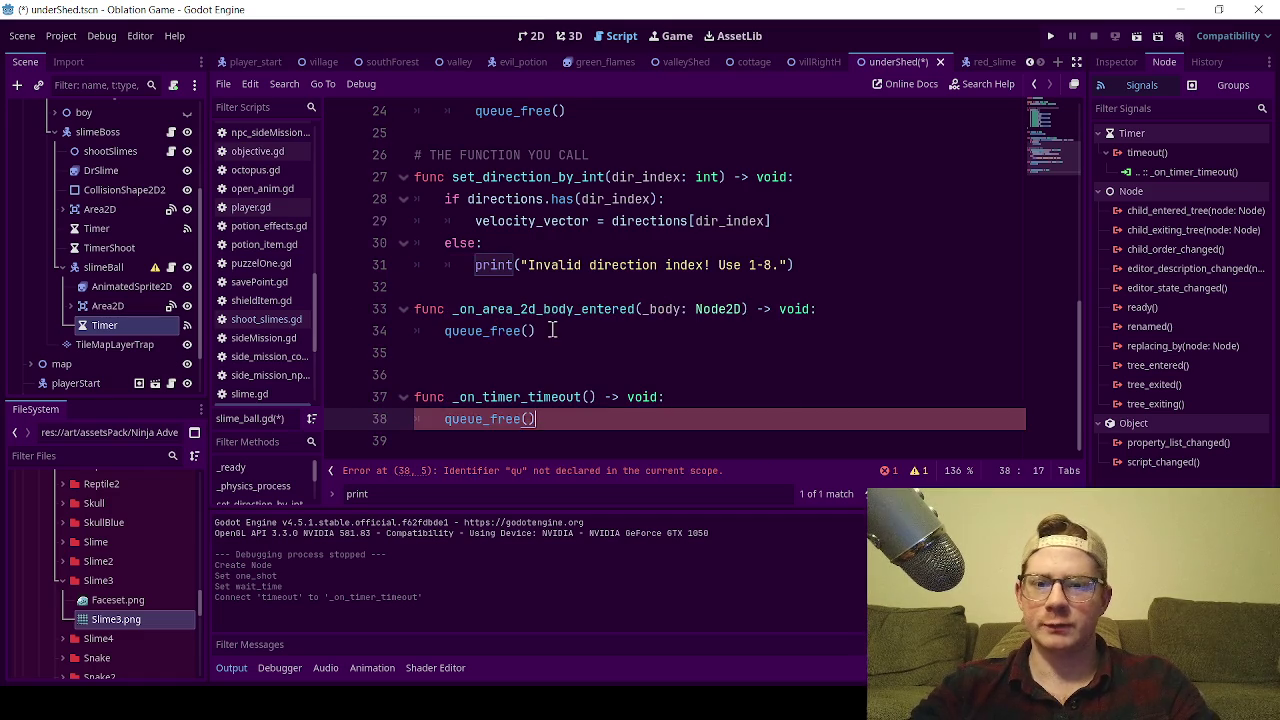
- Replace queue_free() in the body-entered function with $Timer.start() and save
left_click_drag(537, 331, 444, 331)
key("BackSpace")
key("BackSpace")
key("BackSpace")
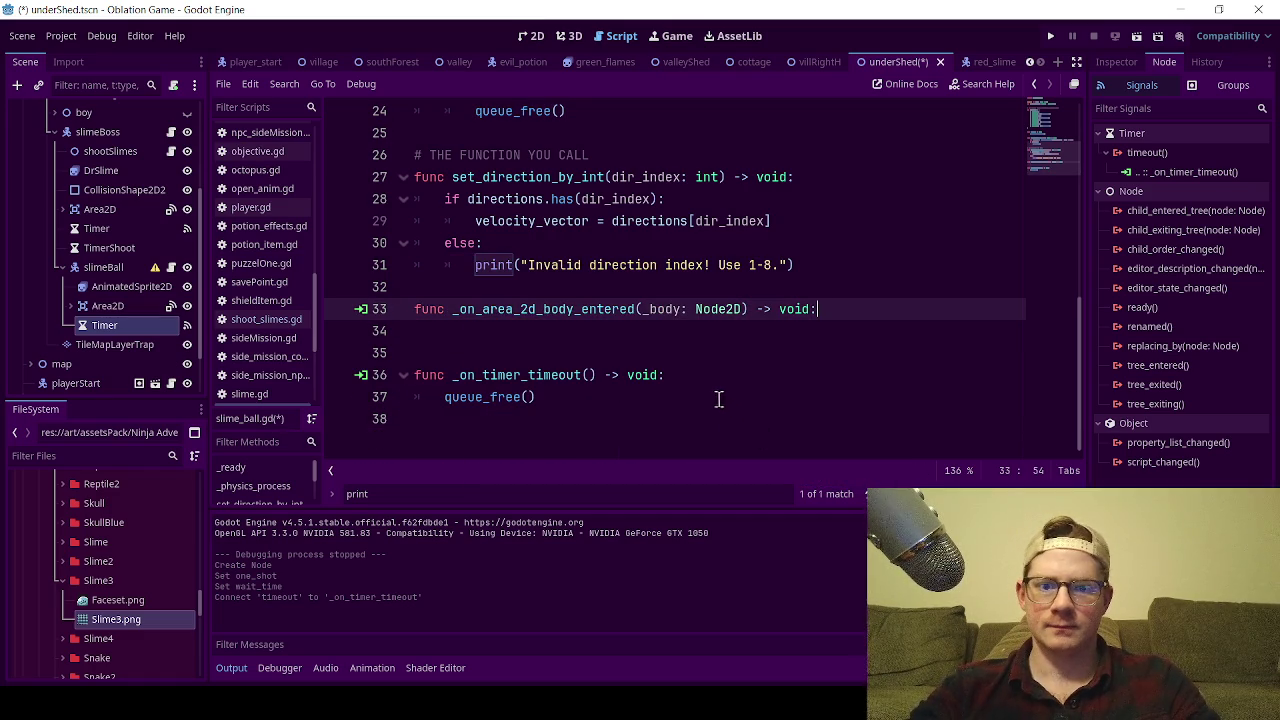
left_click(609, 337)
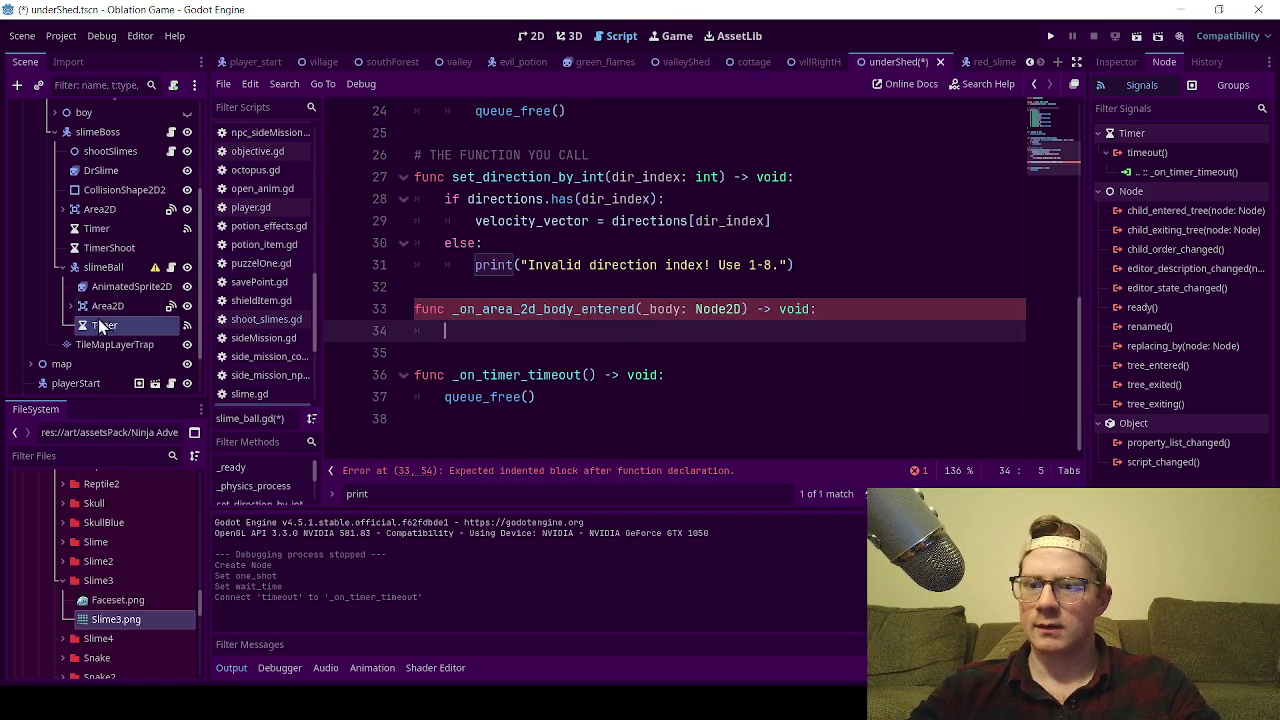
left_click_drag(103, 325, 432, 331)
type(".st")
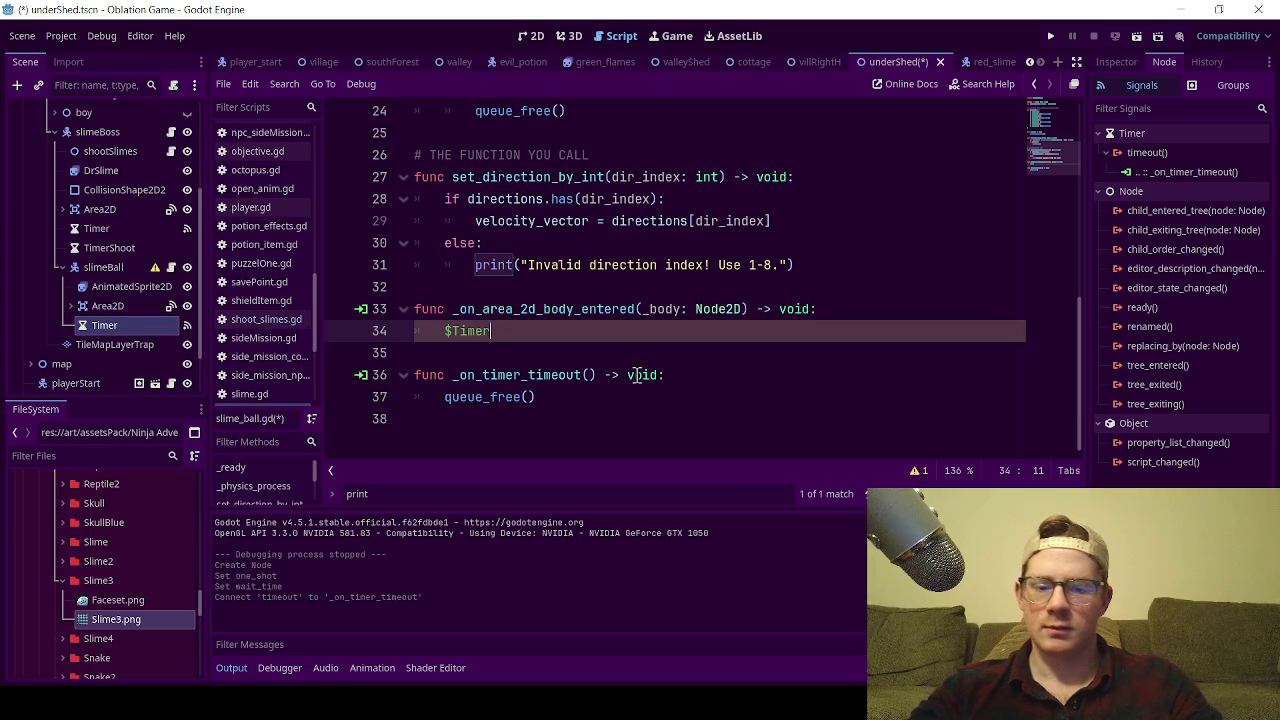
key("Return")
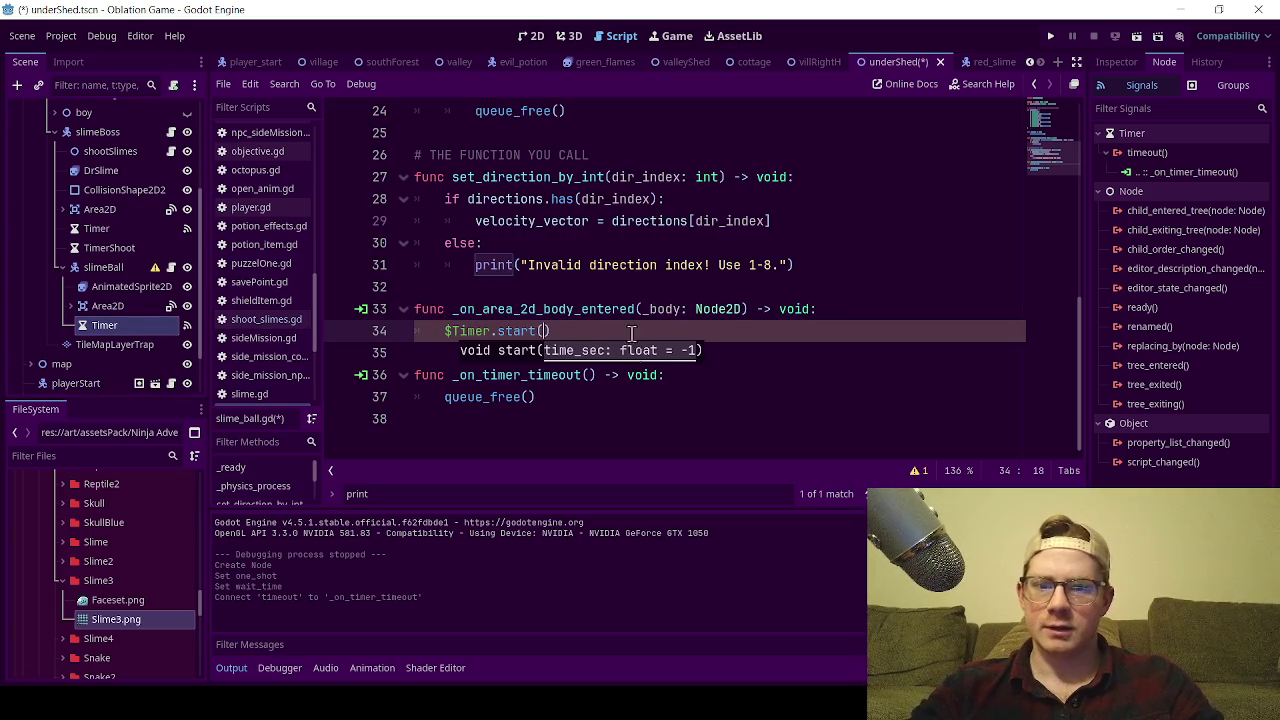
left_click(836, 309)
key("Return")
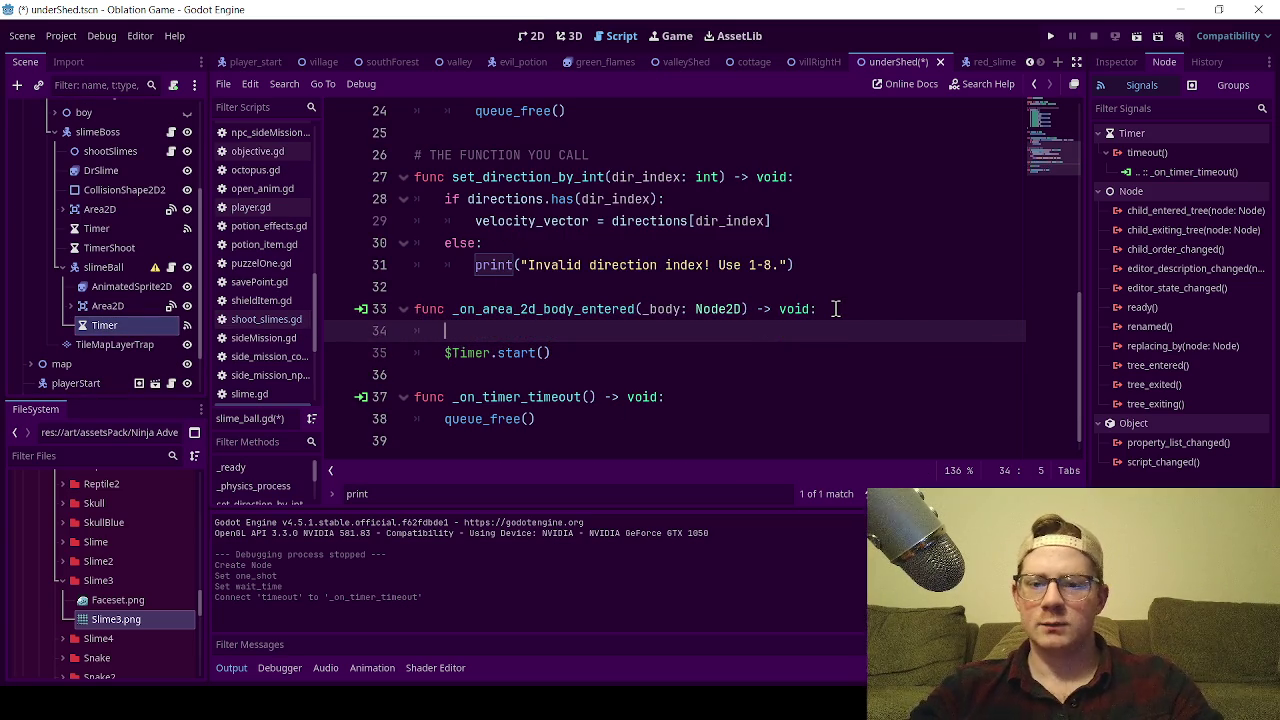
key("BackSpace")
key("BackSpace")
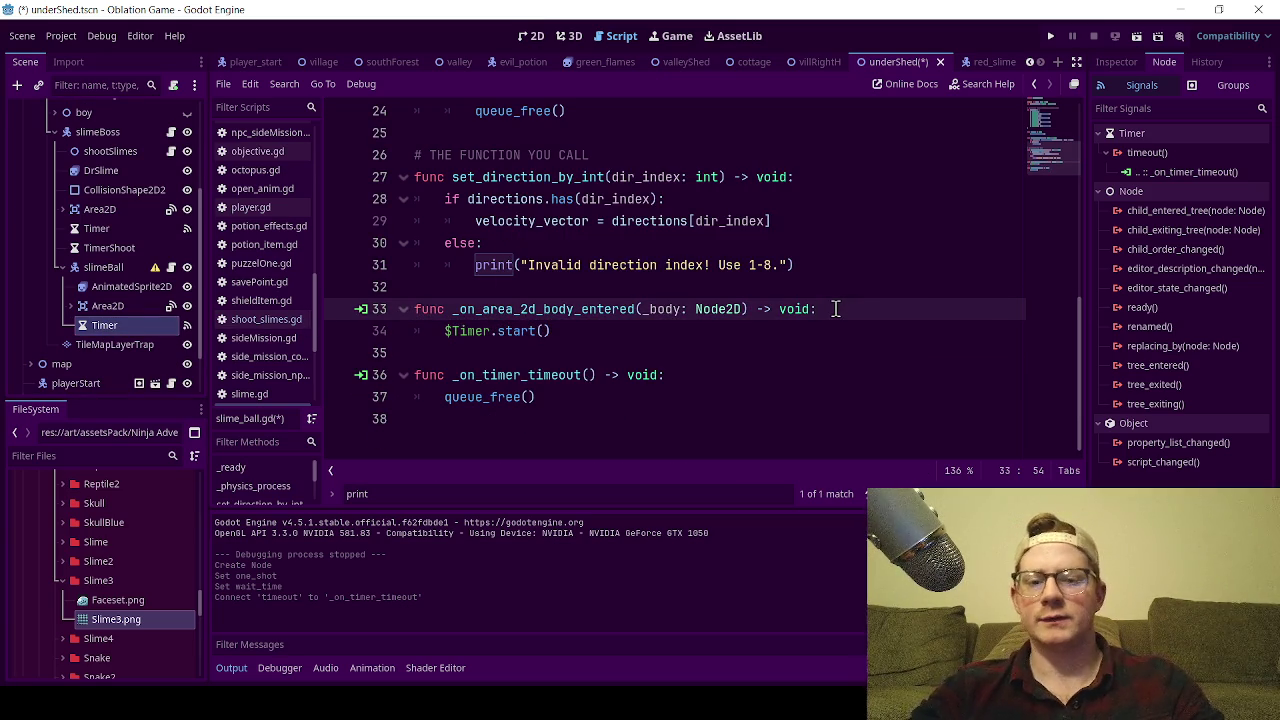
key("ctrl+s")
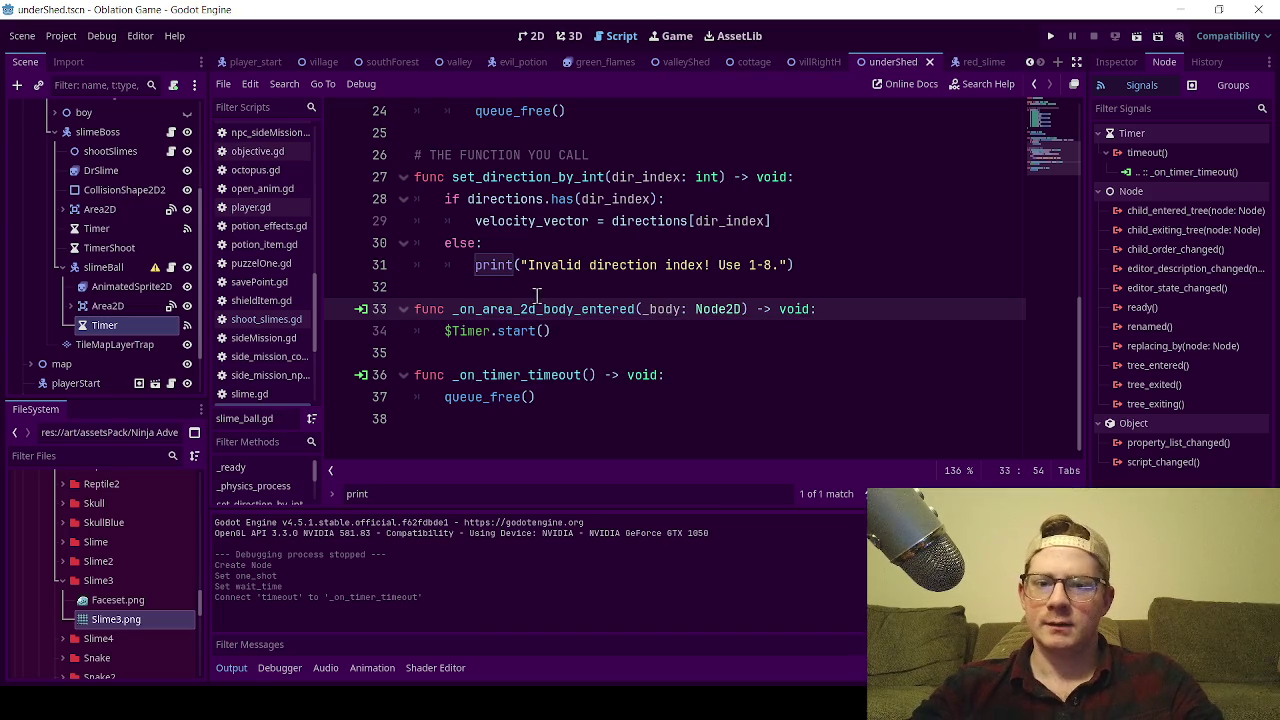
left_click(530, 36)
key("F5")
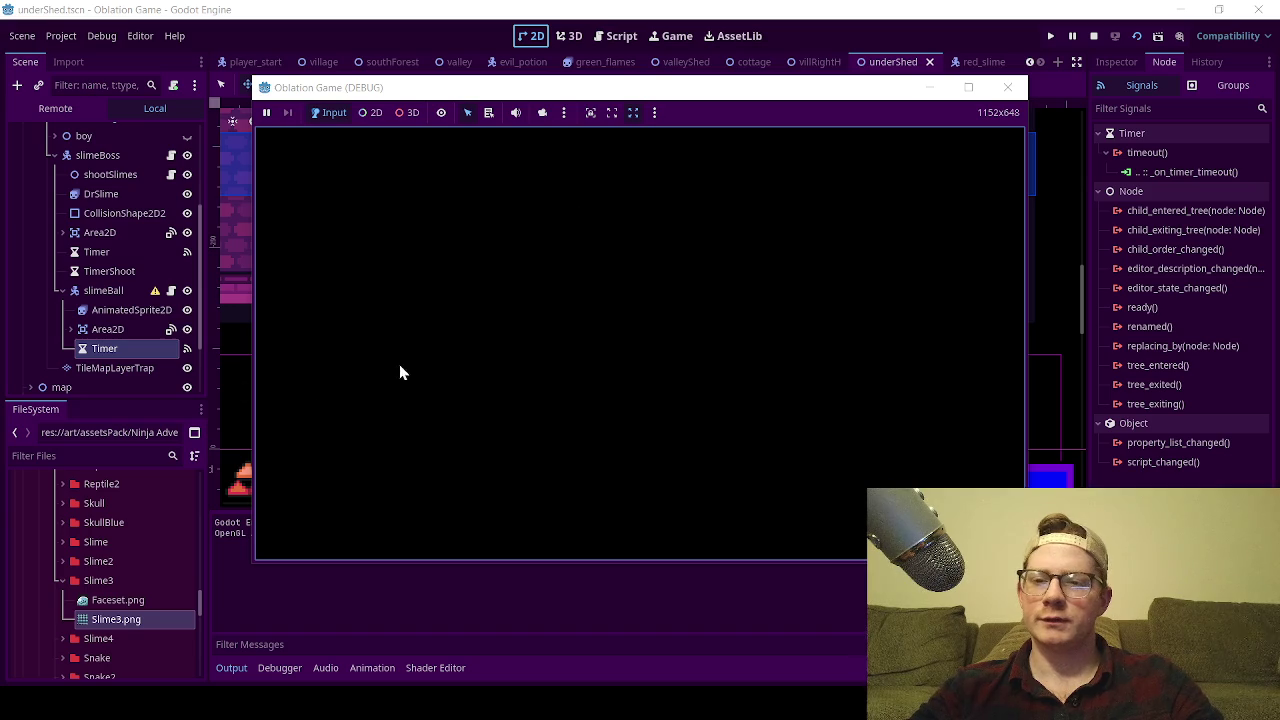
key("Up")
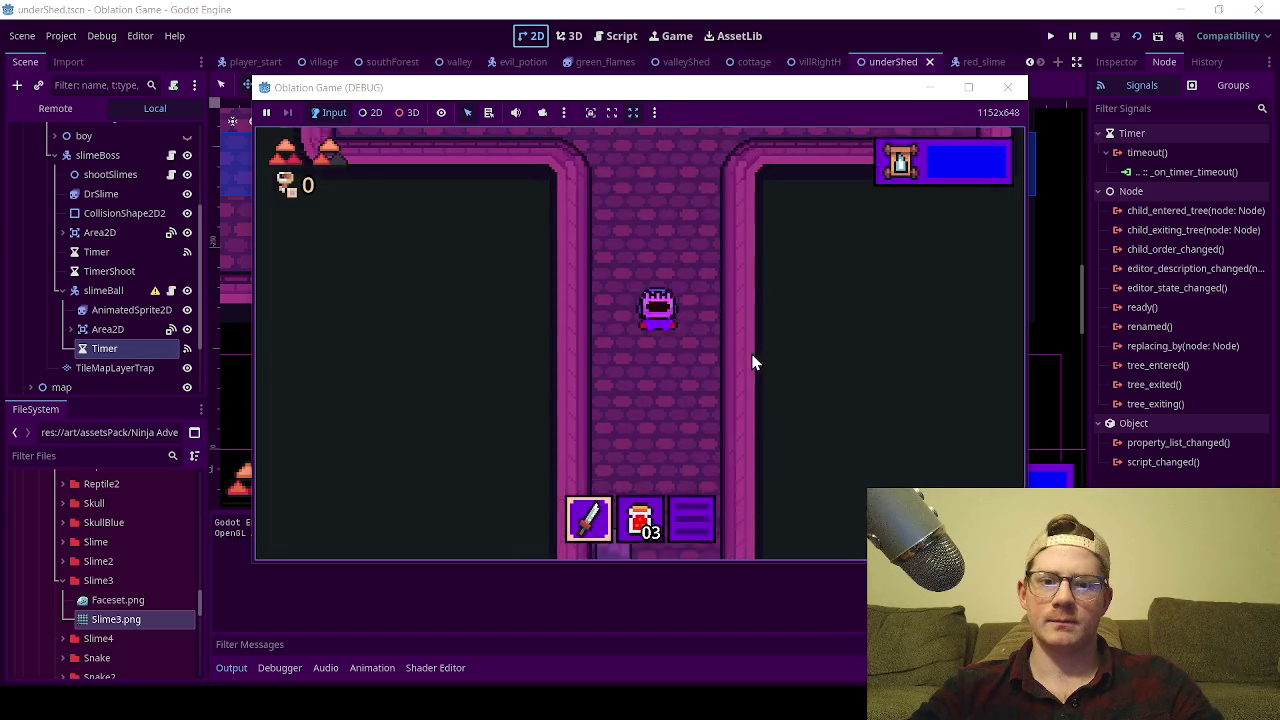
left_click(1007, 87)
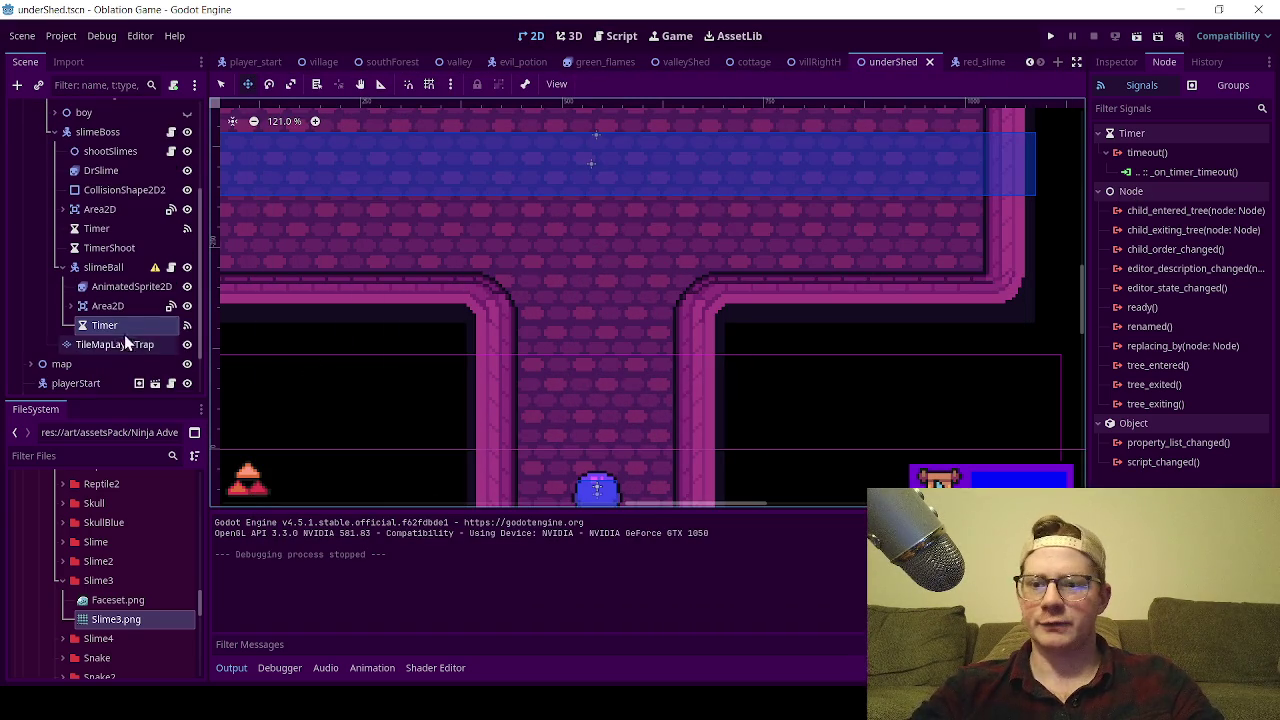
- Set the slimeBall Timer's wait time to 0.1 seconds, save, and rerun the game
left_click(137, 309)
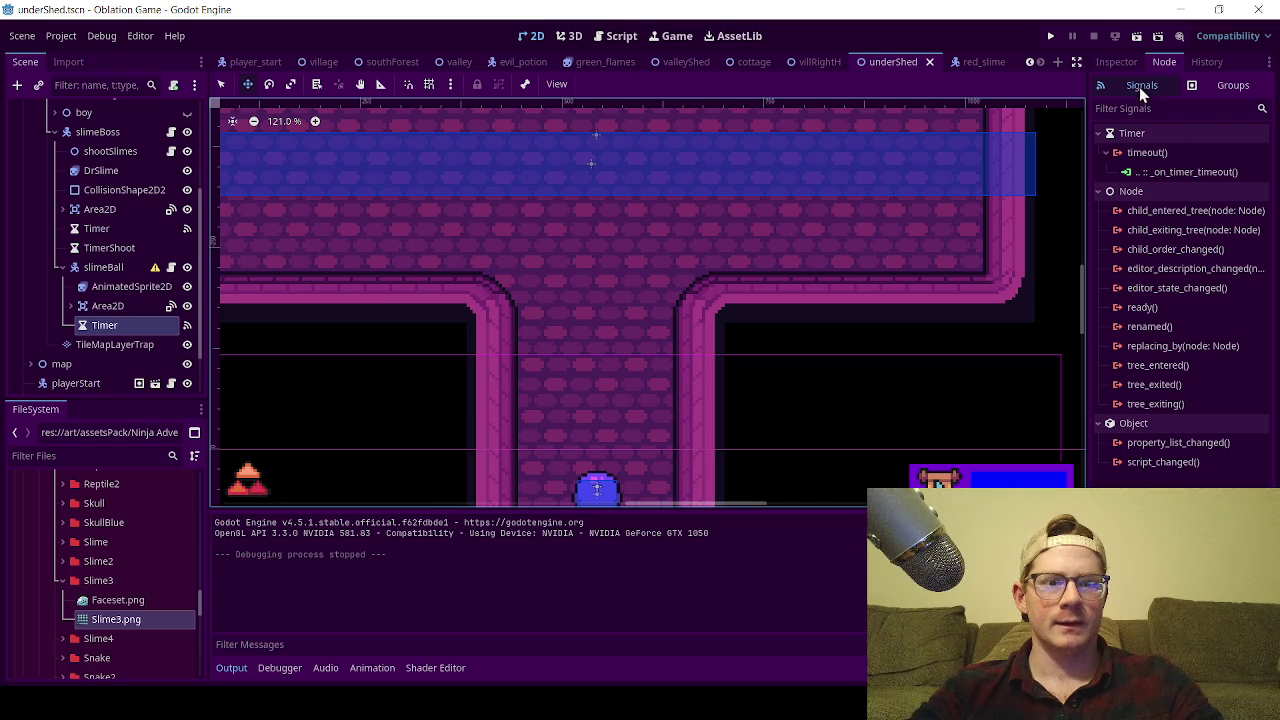
left_click(1116, 62)
left_click(1204, 192)
type("1")
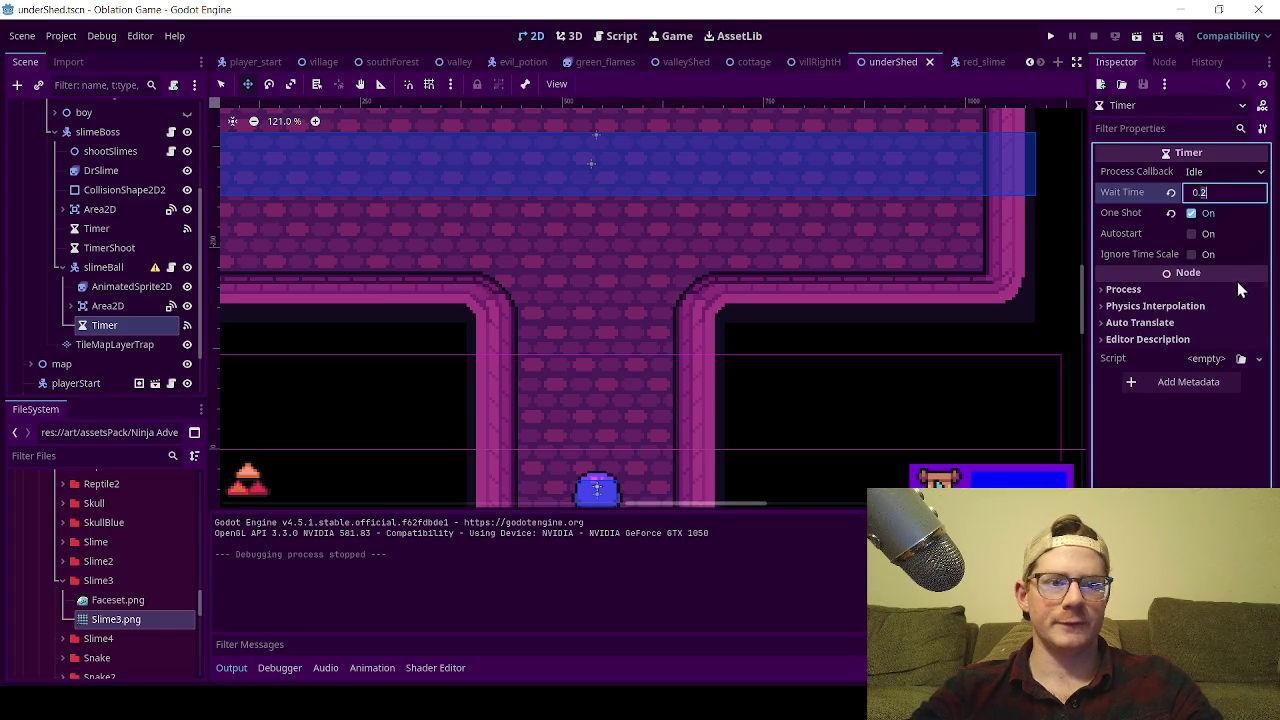
key("Return")
key("ctrl+s")
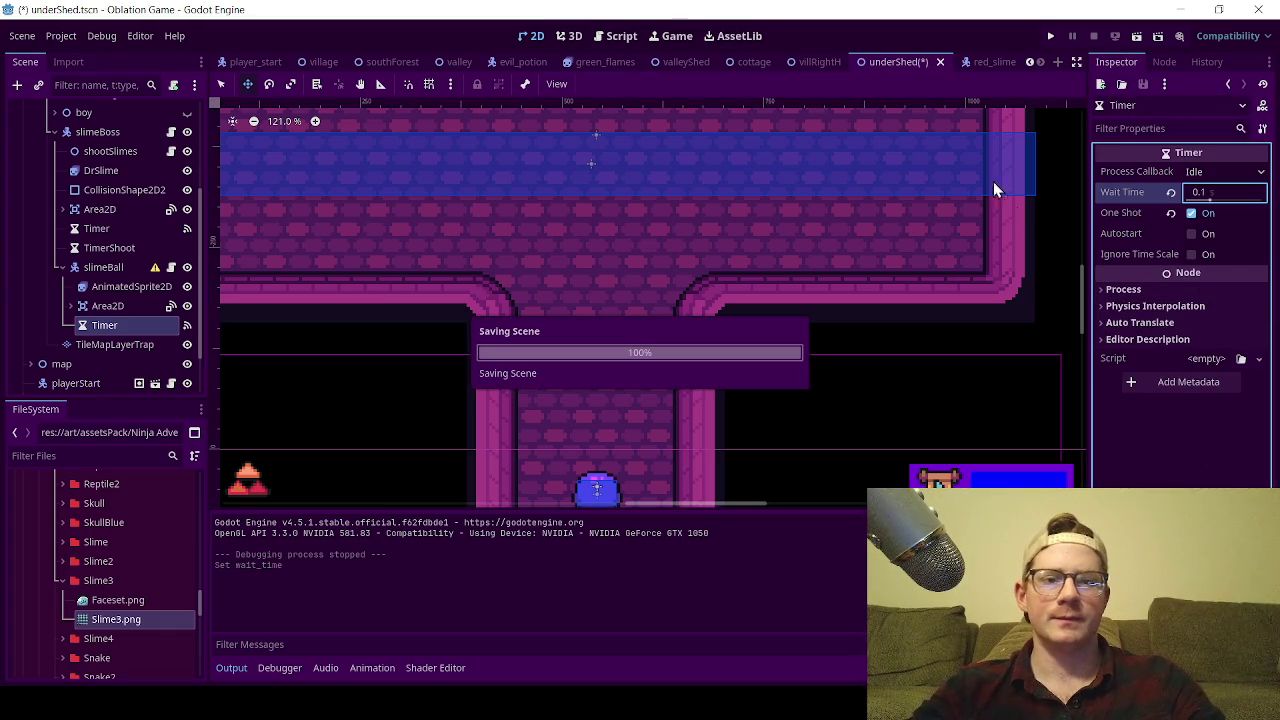
left_click(1137, 36)
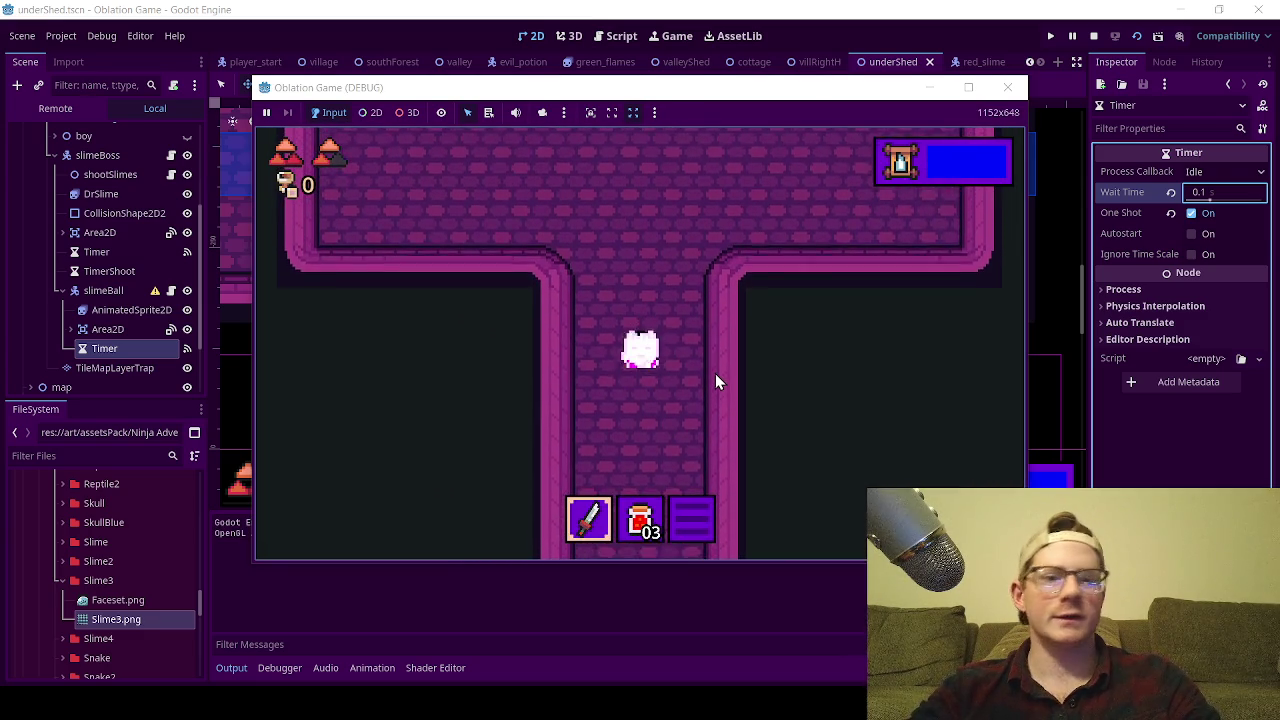
- Close the running game and open slime_ball.gd for editing
left_click(1007, 87)
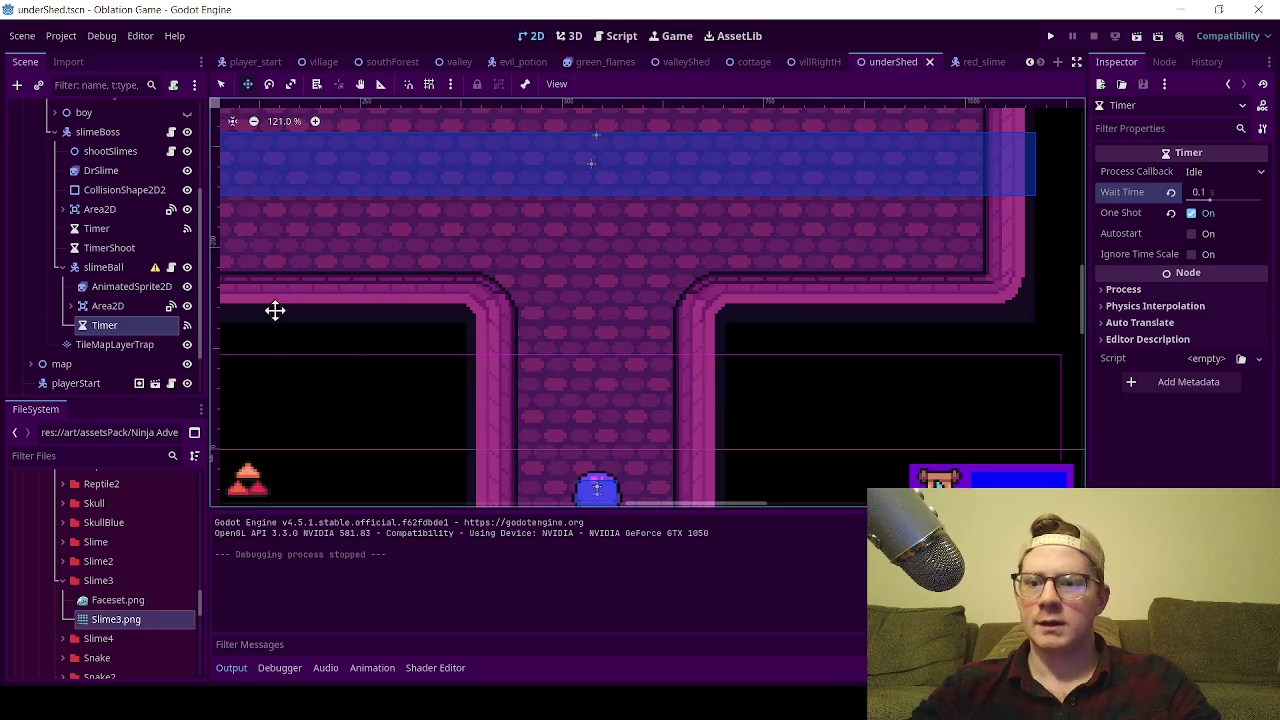
key("ctrl+s")
scroll(180, 280, "down", 1)
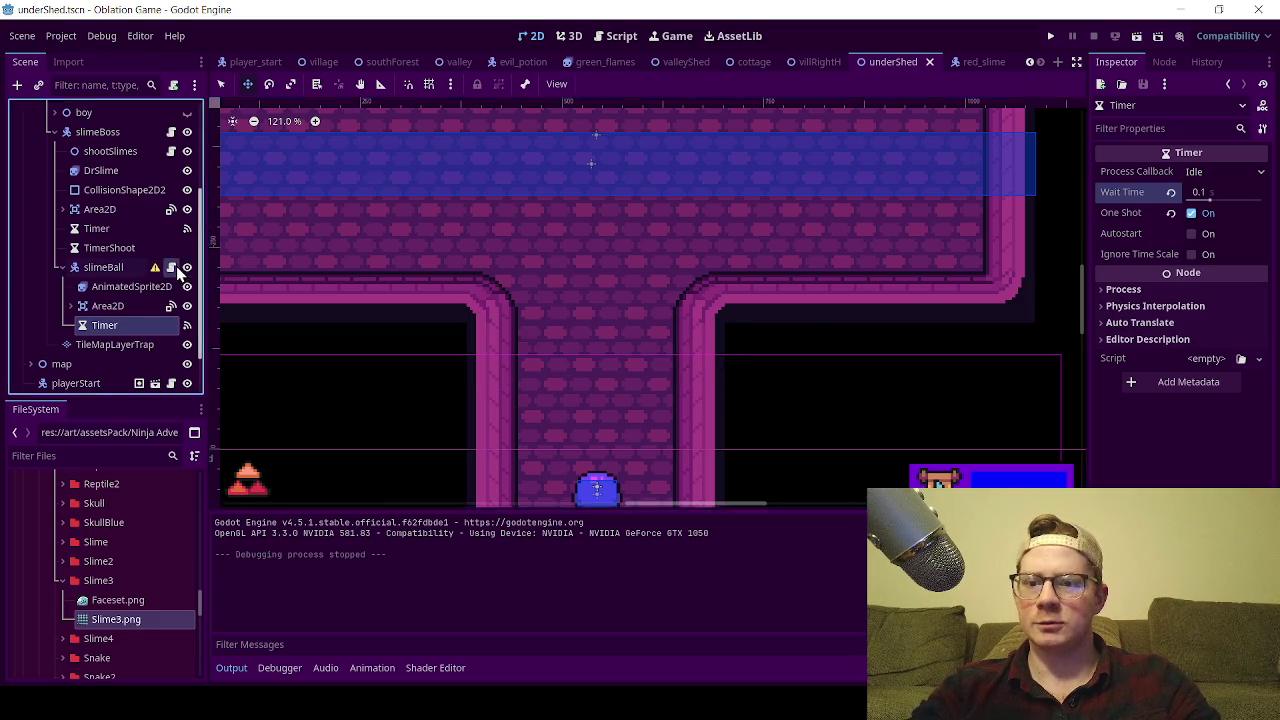
left_click(171, 267)
- Delete the two-line _ready function from slime_ball.gd and save the script
left_click(661, 252)
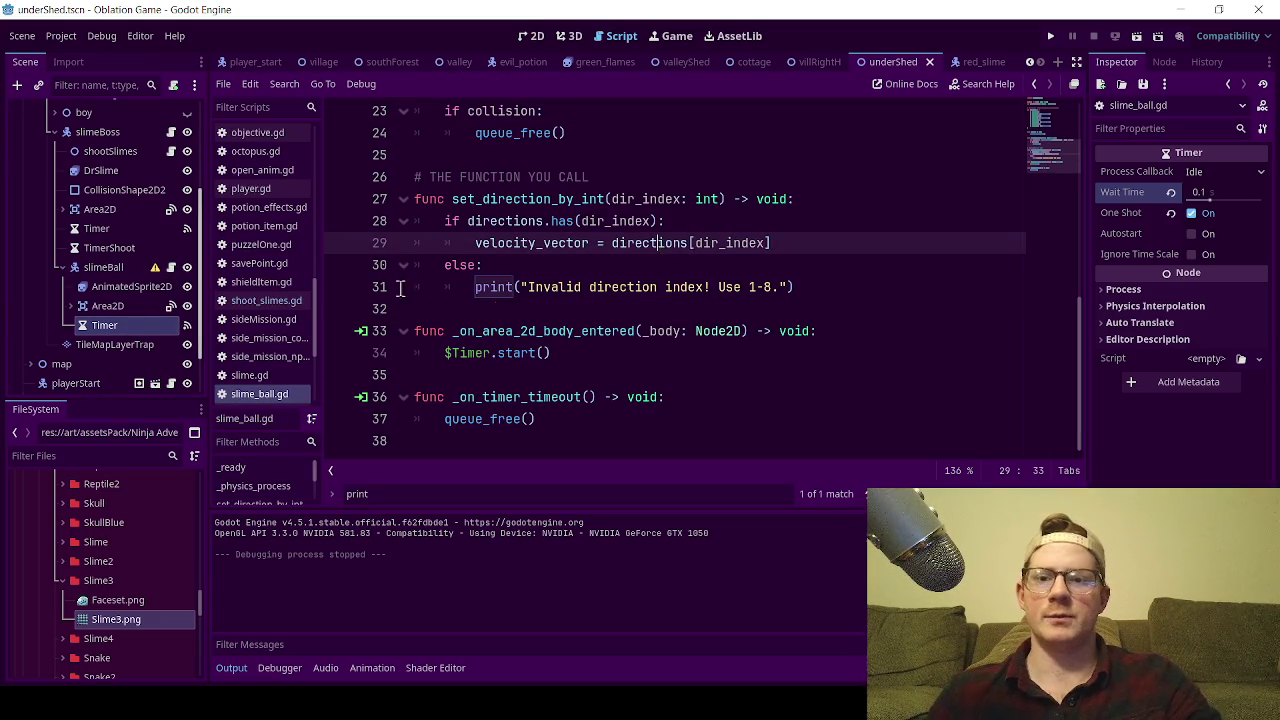
left_click(545, 310)
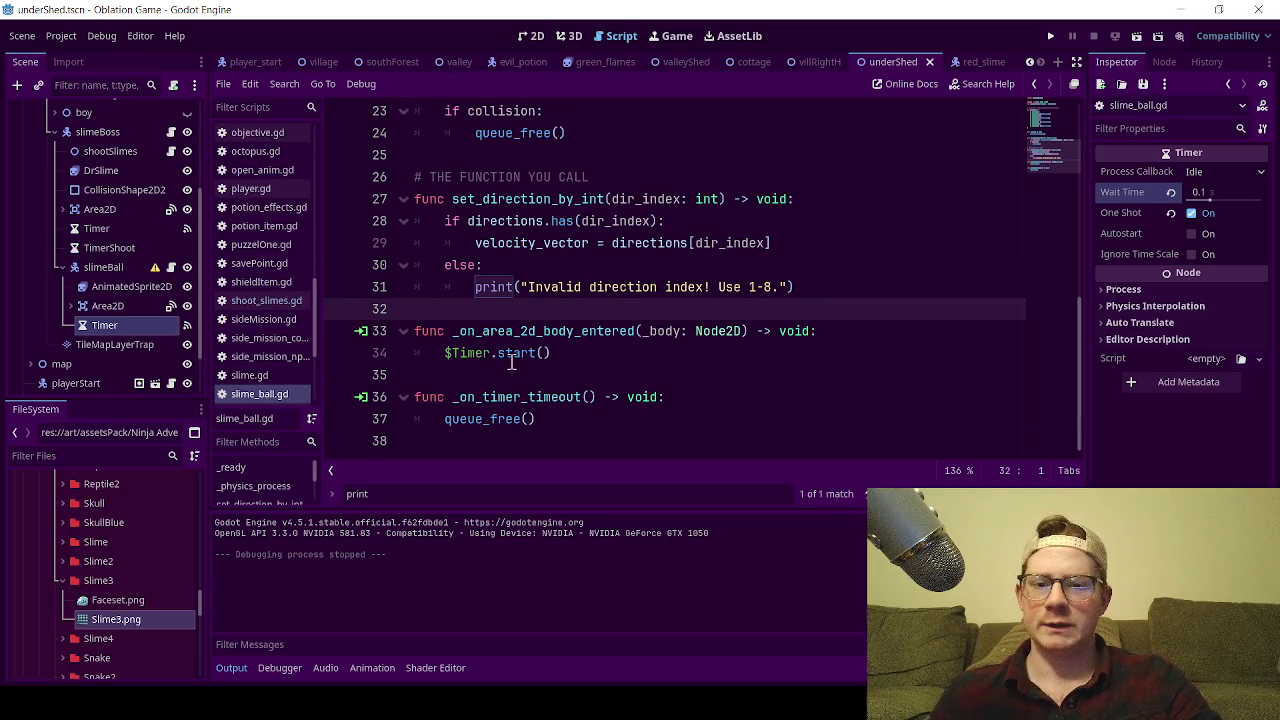
scroll(516, 316, "up", 2)
scroll(516, 316, "down", 2)
scroll(575, 287, "up", 3)
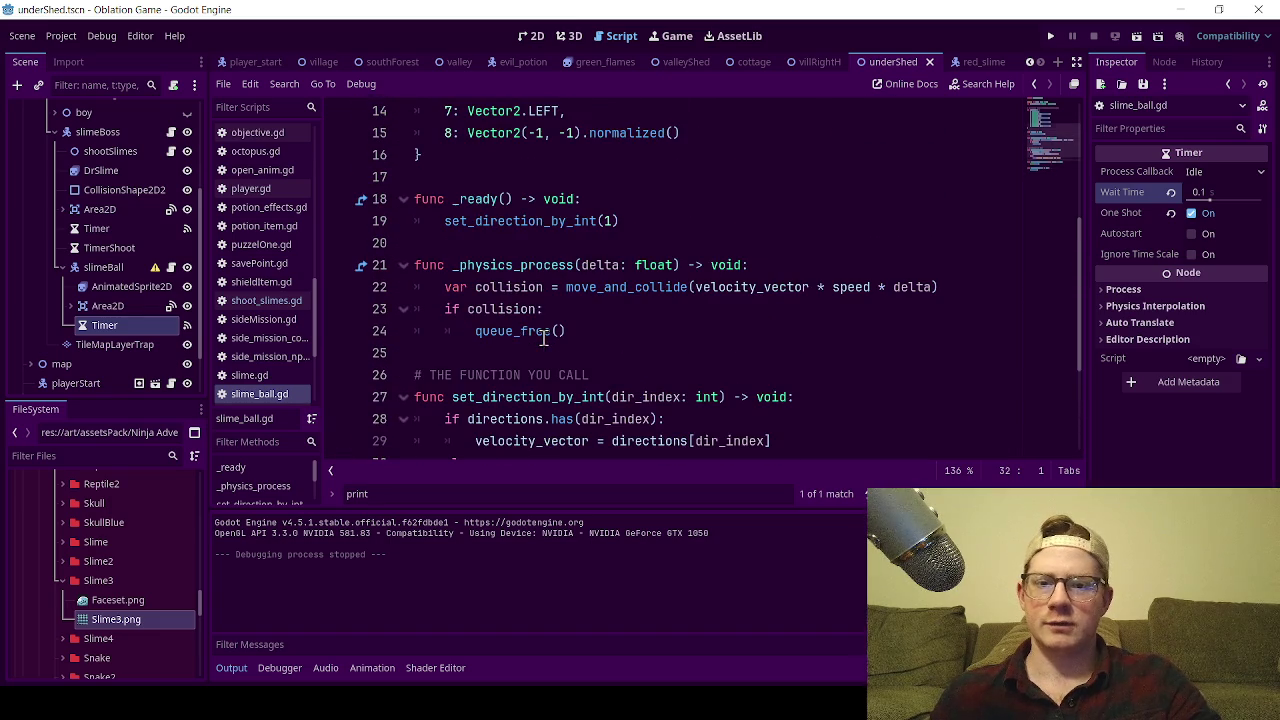
left_click_drag(660, 224, 348, 197)
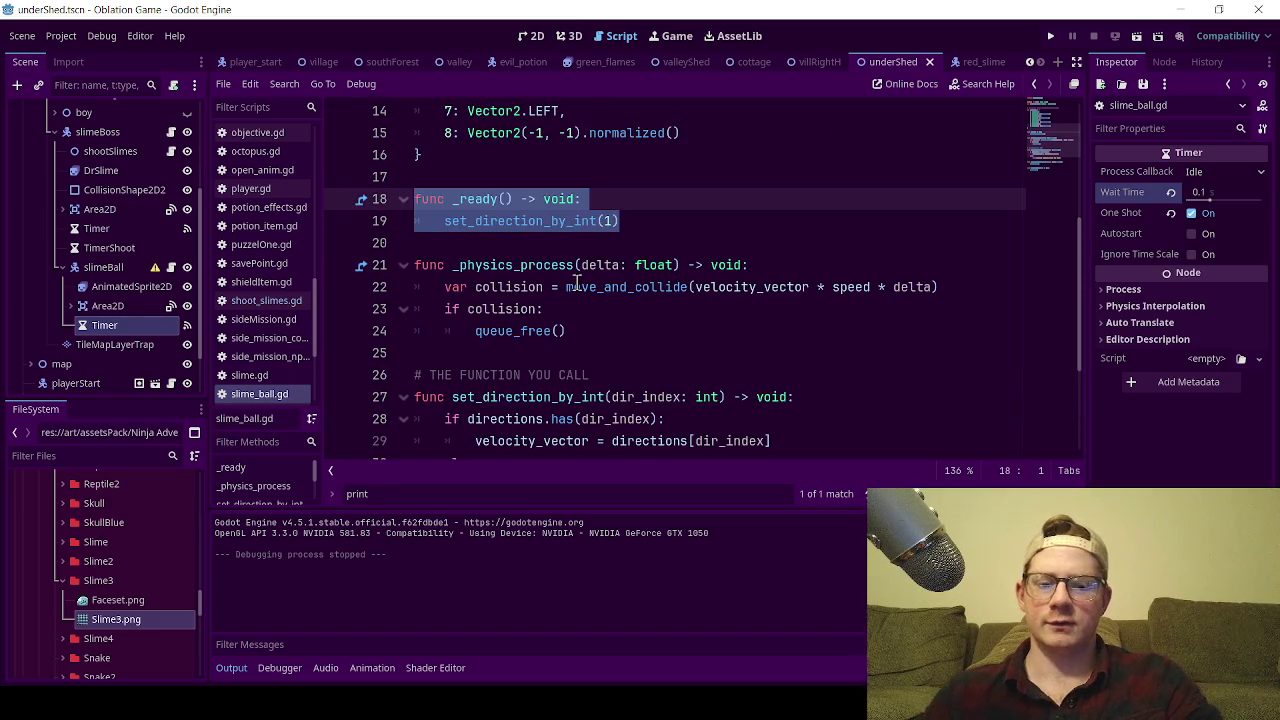
key("BackSpace")
key("BackSpace")
key("ctrl+s")
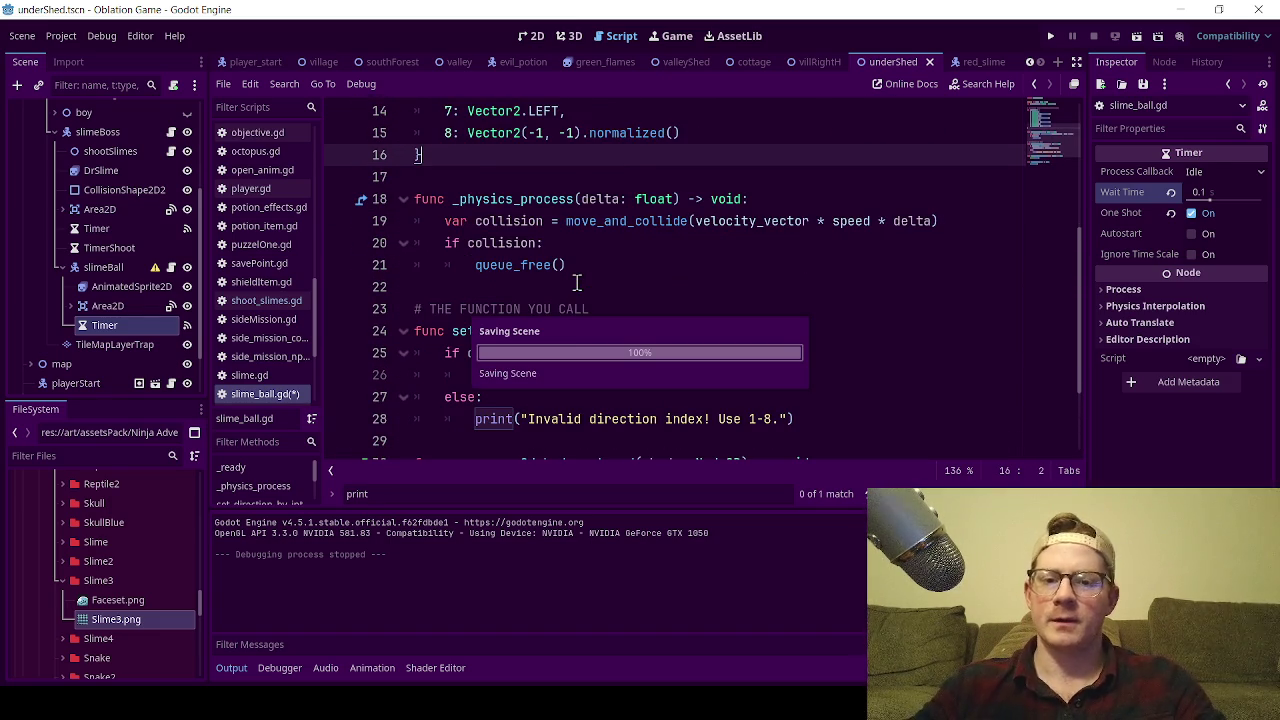
left_click(565, 287)
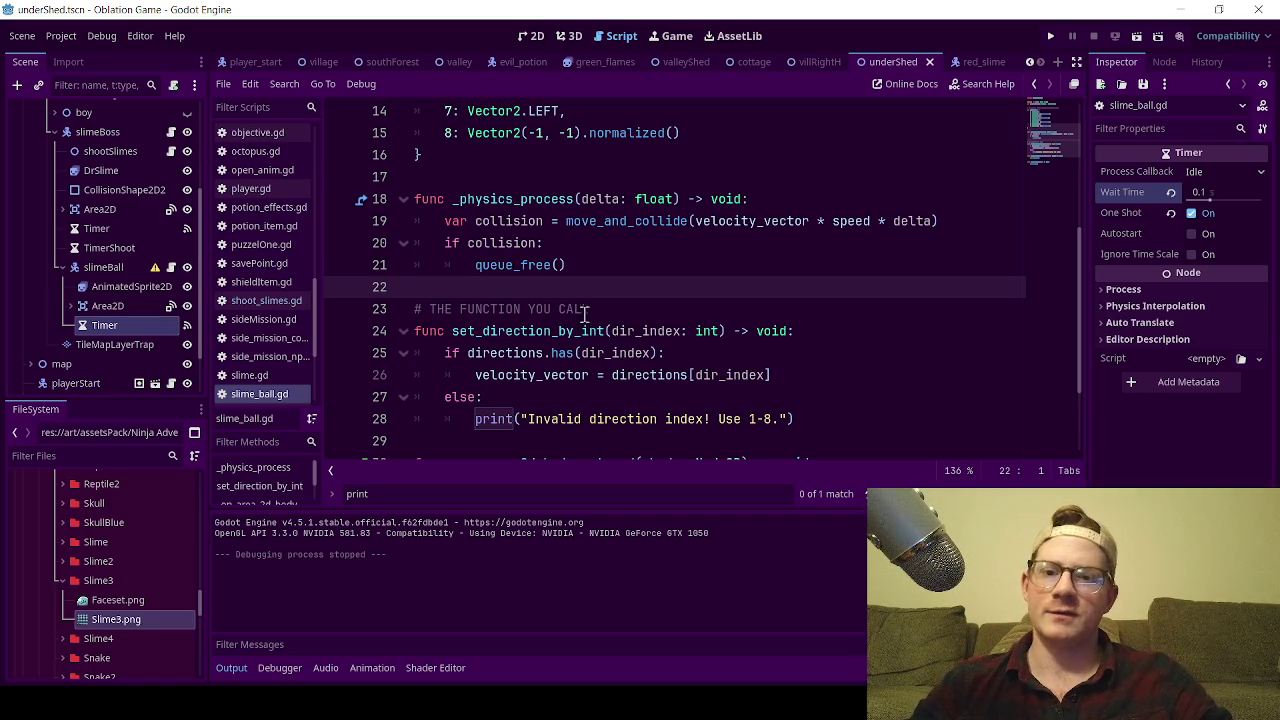
- Save the slimeBall branch as a scene, browsing into components/enemies
left_click(530, 36)
scroll(471, 194, "down", 3)
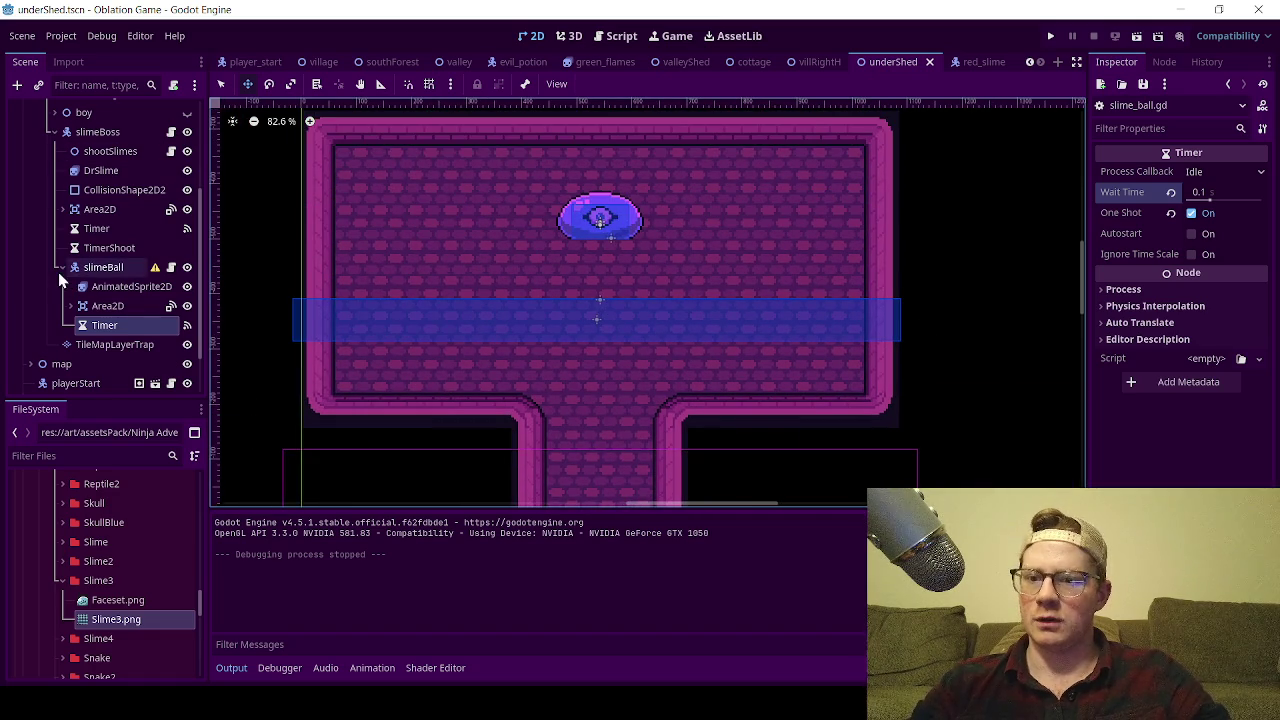
left_click(62, 268)
left_click(100, 267)
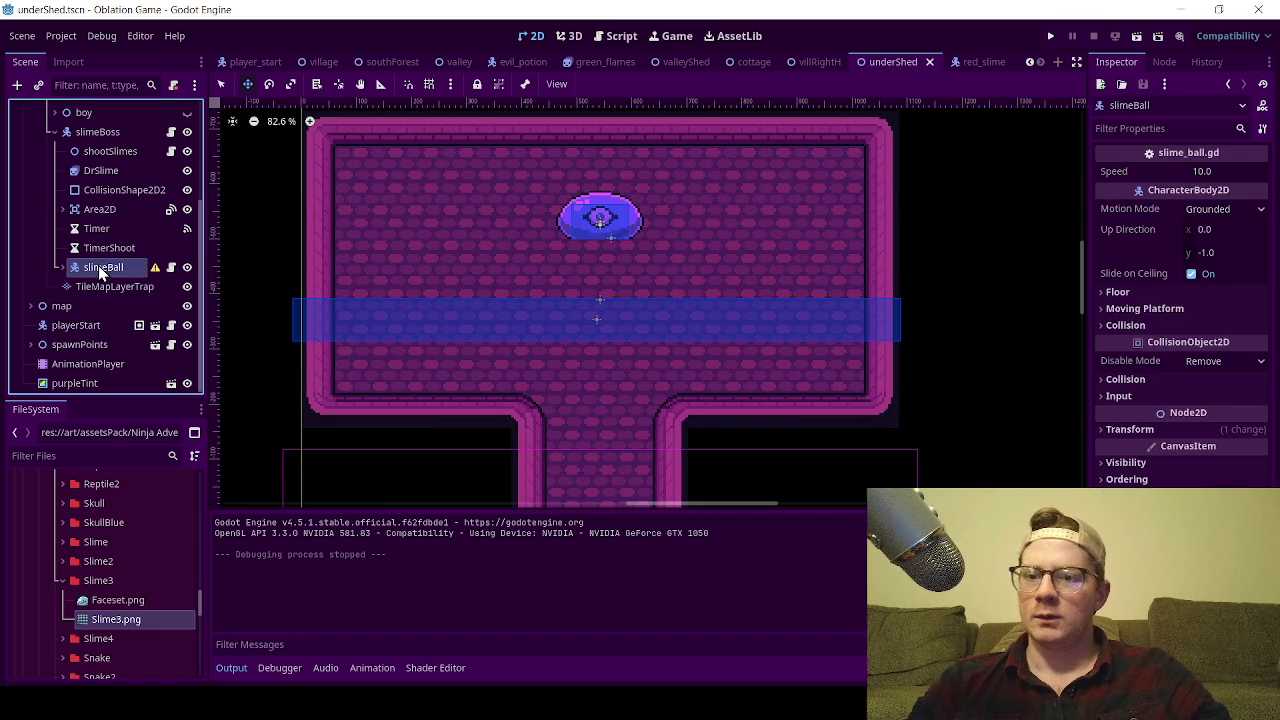
scroll(566, 351, "down", 3)
scroll(657, 363, "up", 5)
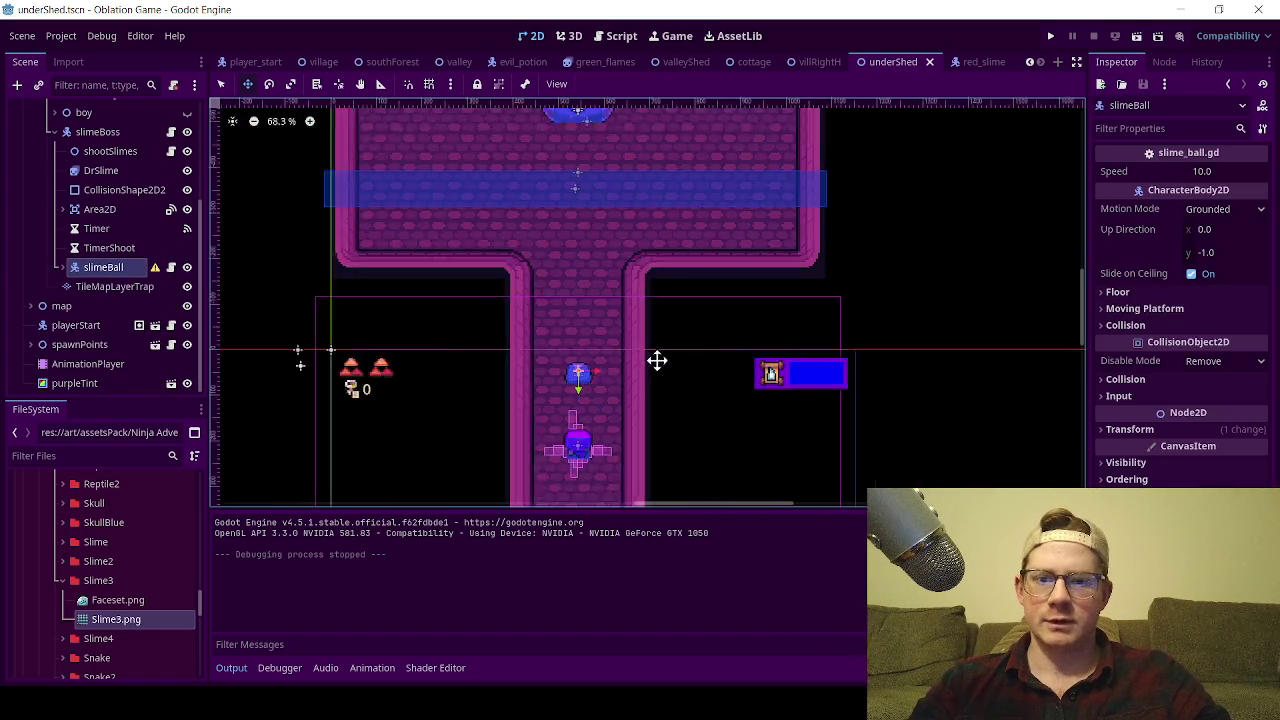
mouse_move(128, 255)
left_mouse_down()
mouse_move(81, 324)
mouse_move(109, 268)
left_mouse_up()
right_click(109, 268)
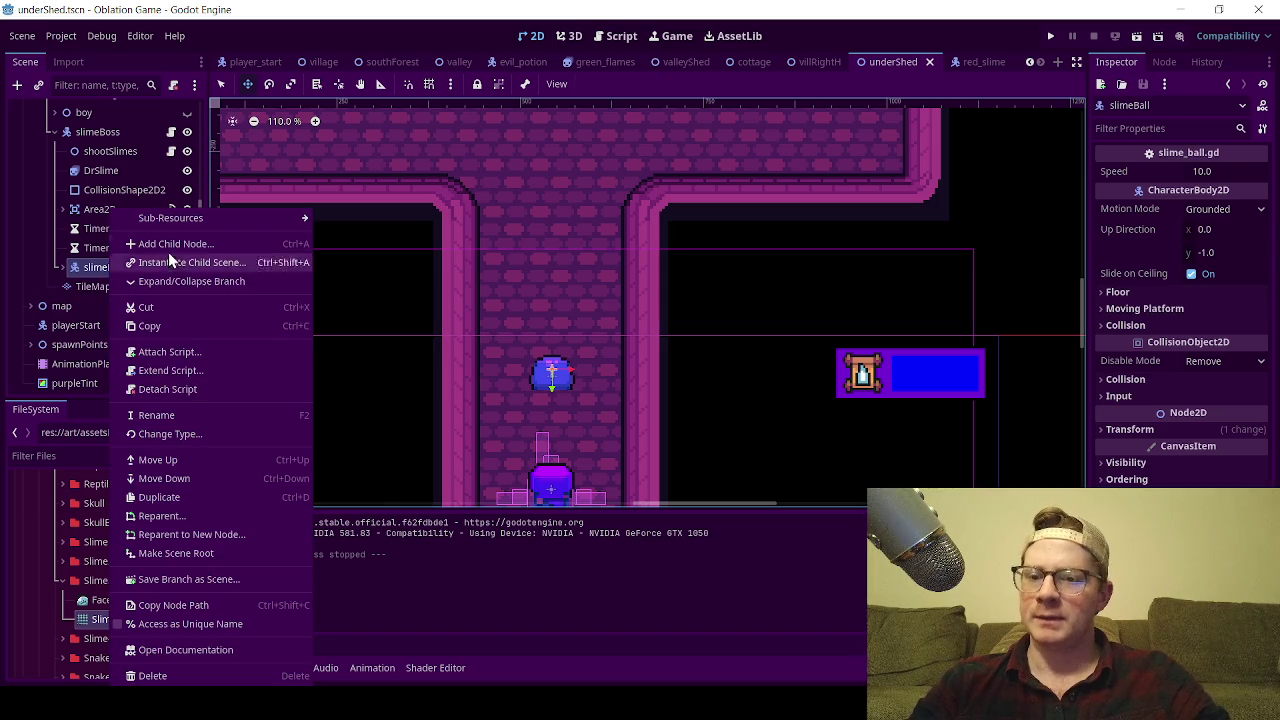
left_click(196, 580)
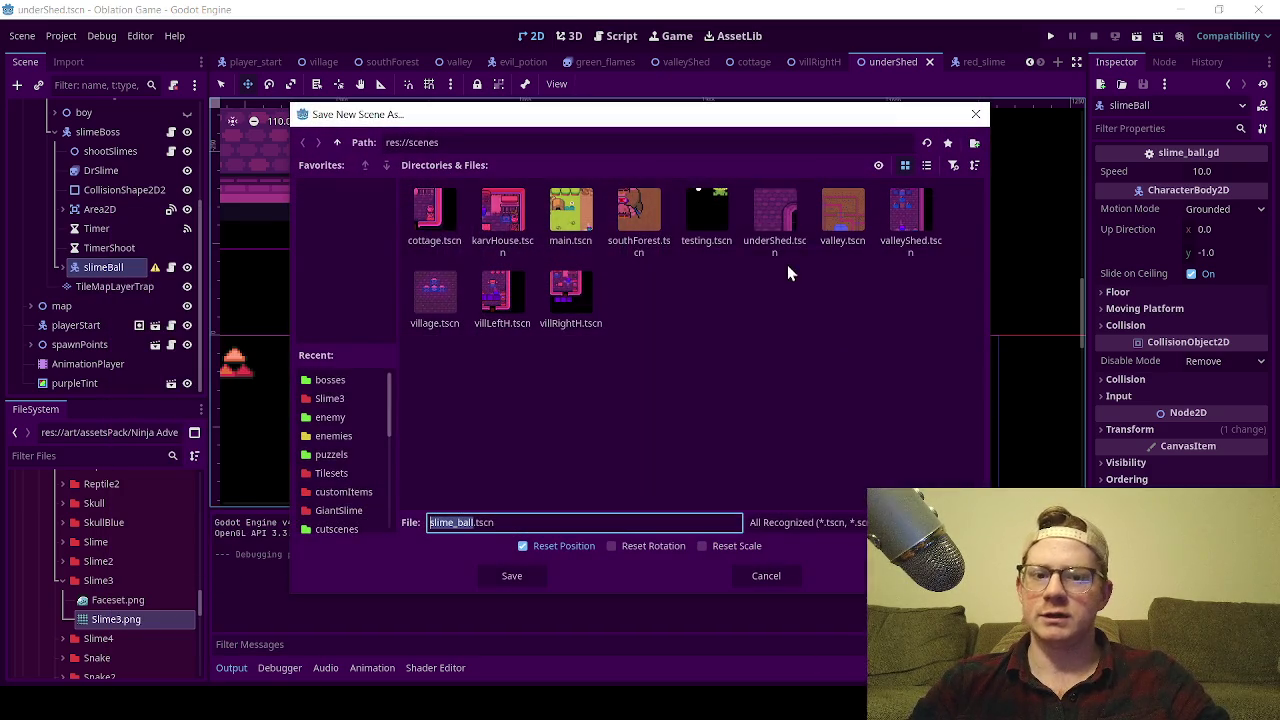
left_click(338, 142)
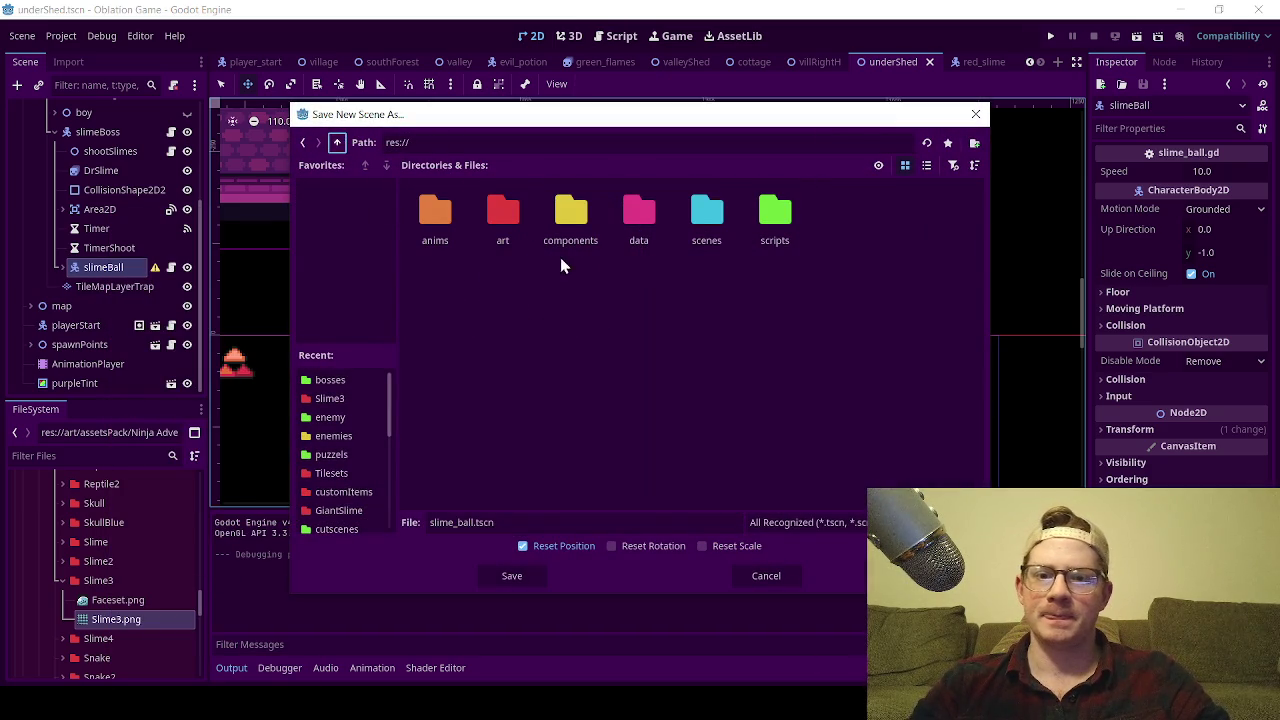
double_click(566, 240)
double_click(577, 230)
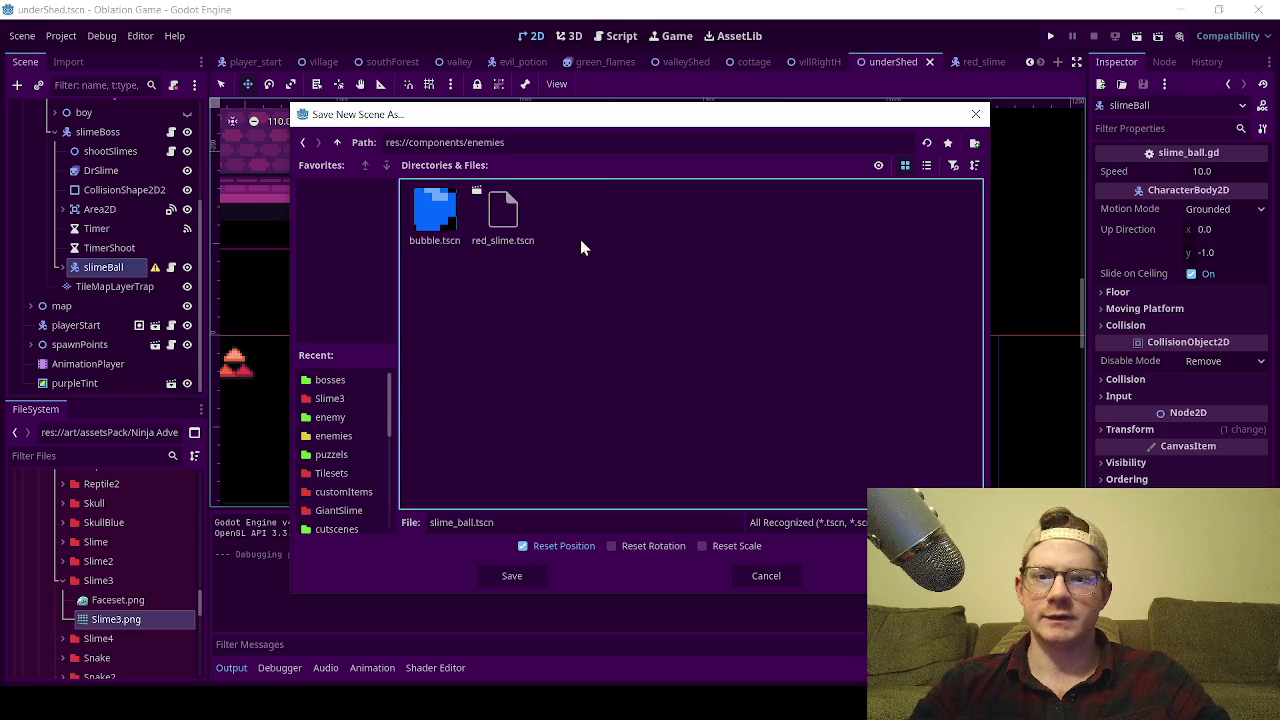
- Create a 'bosses' folder and save slime_ball.tscn into it
left_click(975, 142)
type("sse")
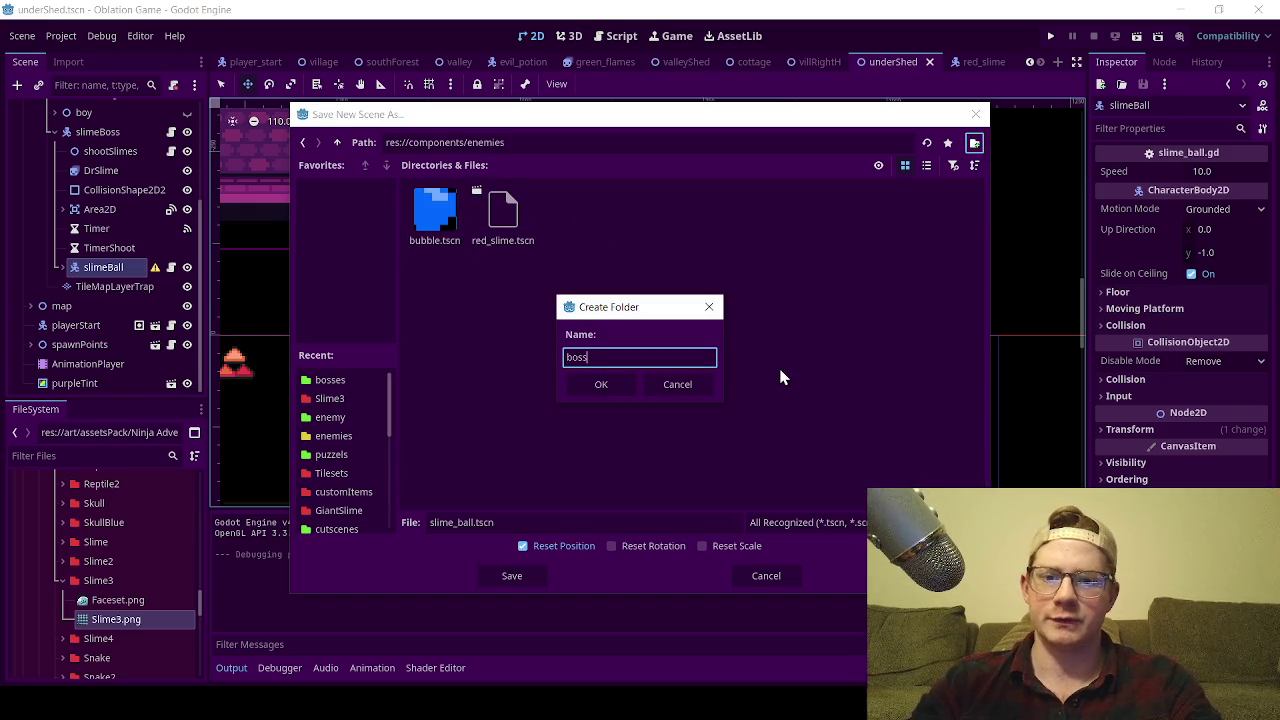
type("s")
key("Return")
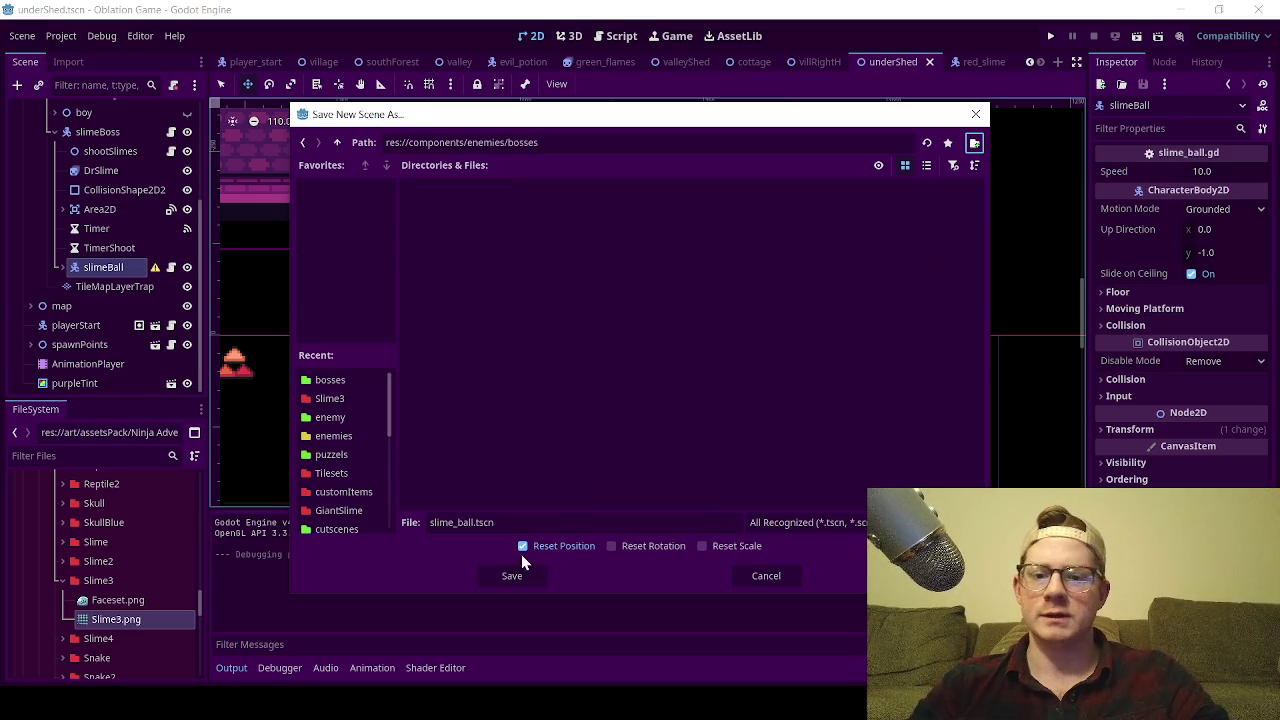
left_click(513, 569)
- Delete the slimeBall node from the underShed level
left_click(107, 266)
key("Delete")
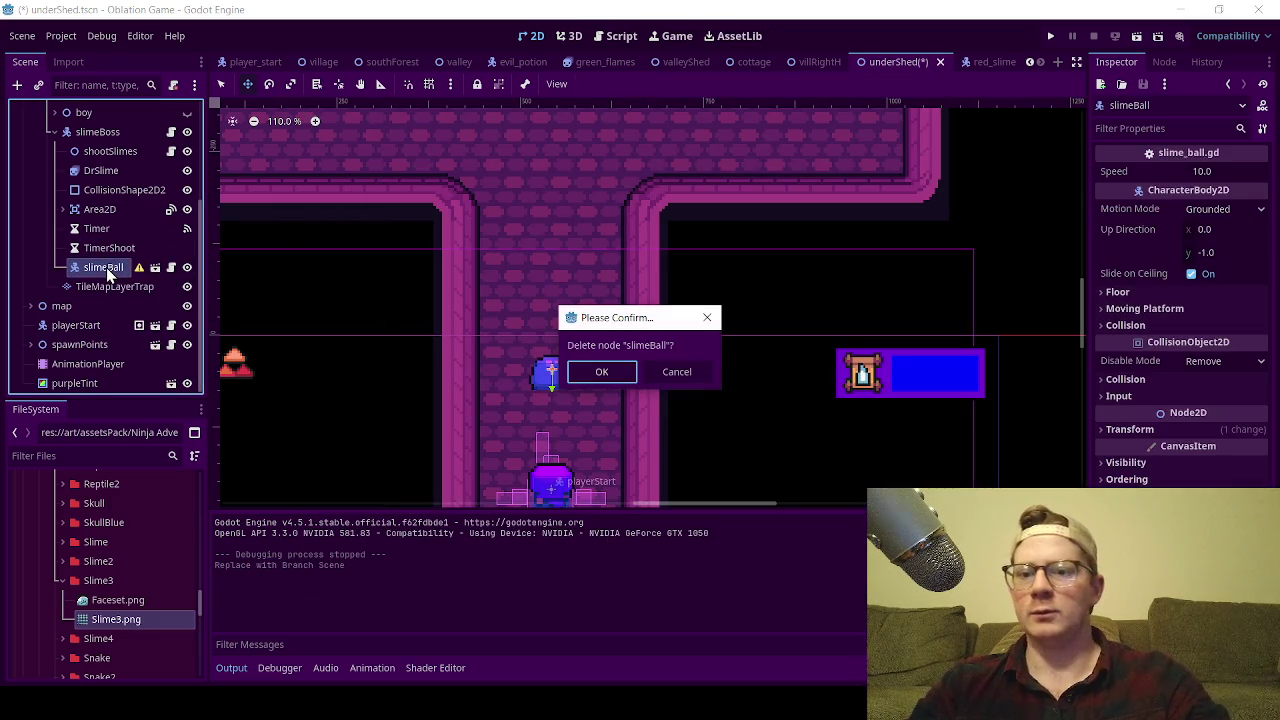
left_click(585, 371)
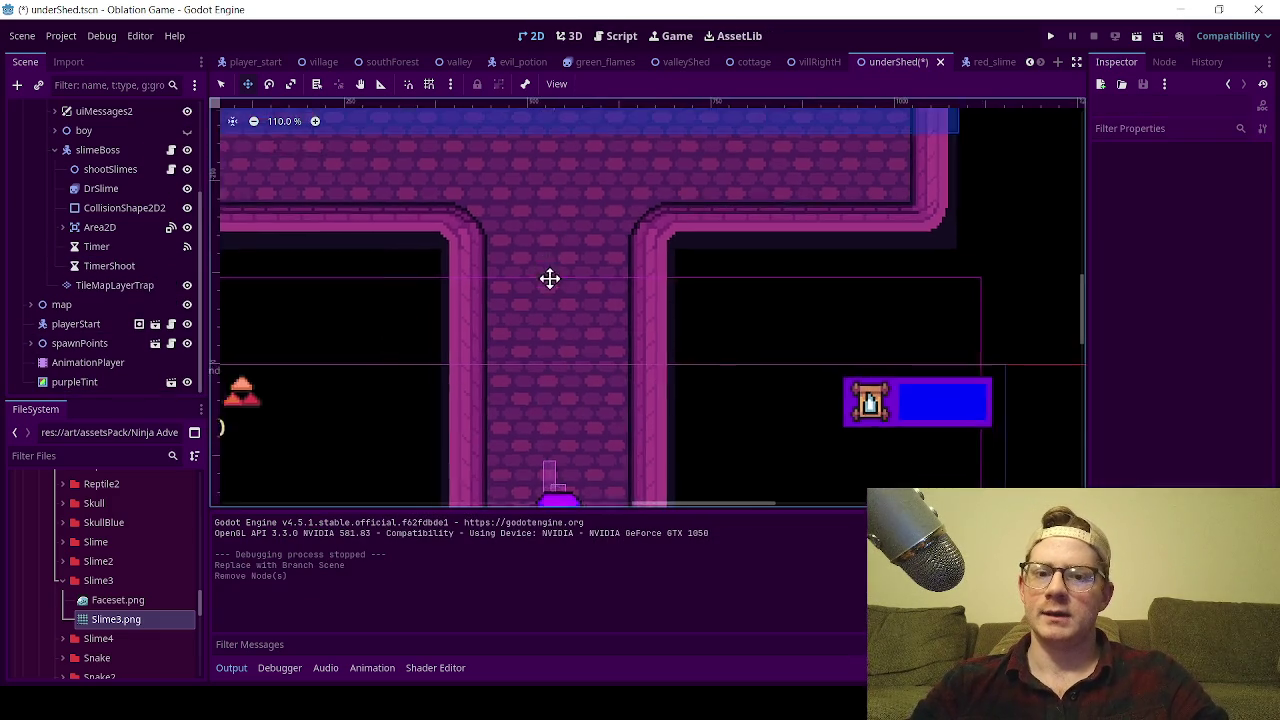
scroll(549, 246, "up", 5)
left_click_drag(558, 105, 592, 129)
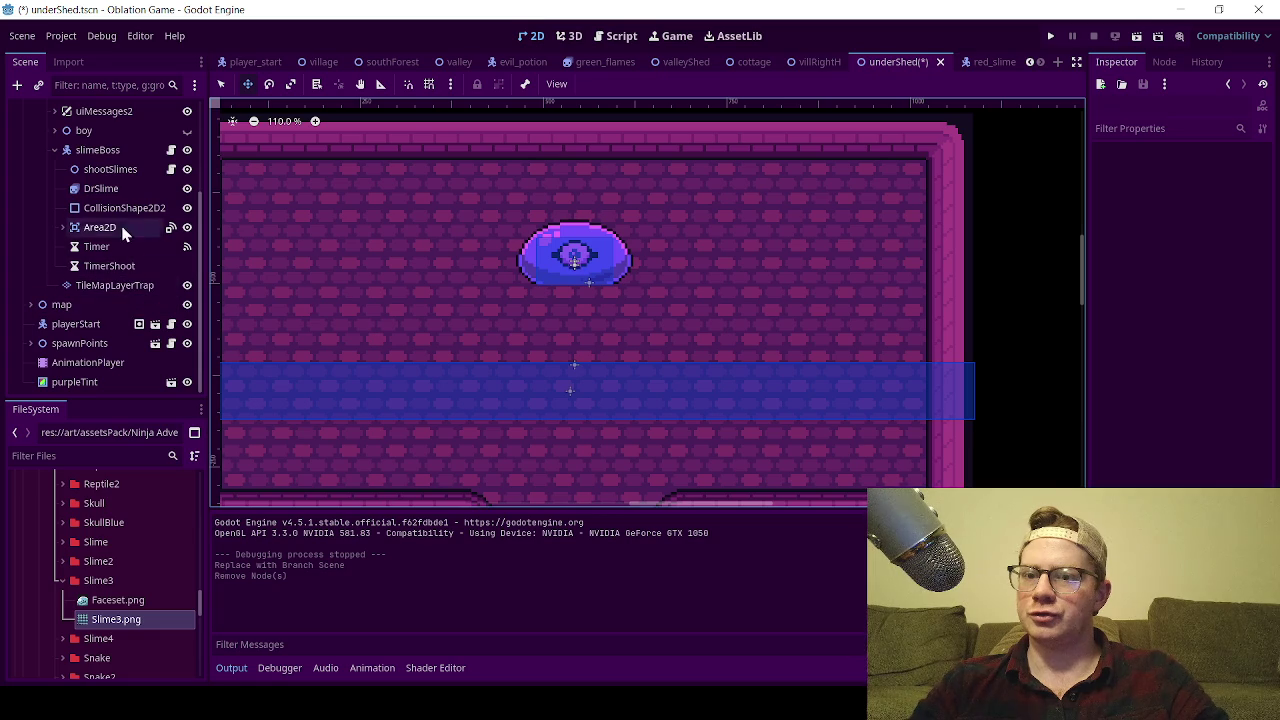
left_click(171, 150)
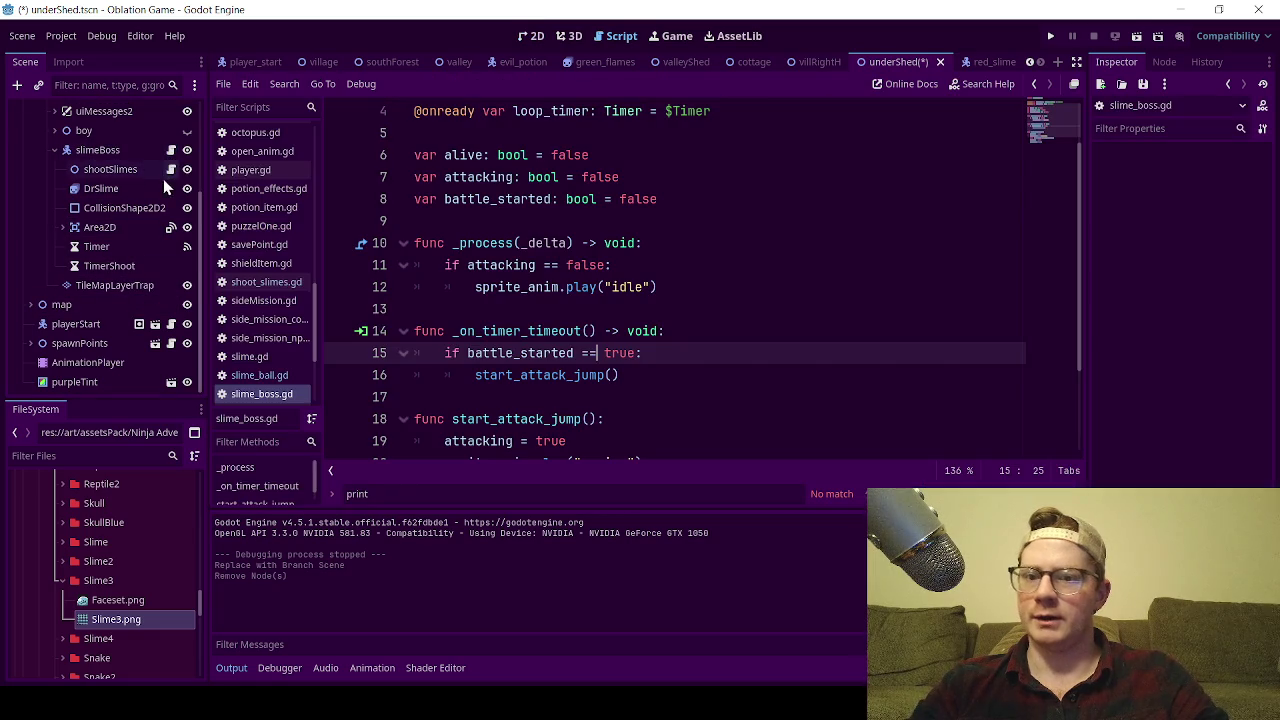
left_click(171, 169)
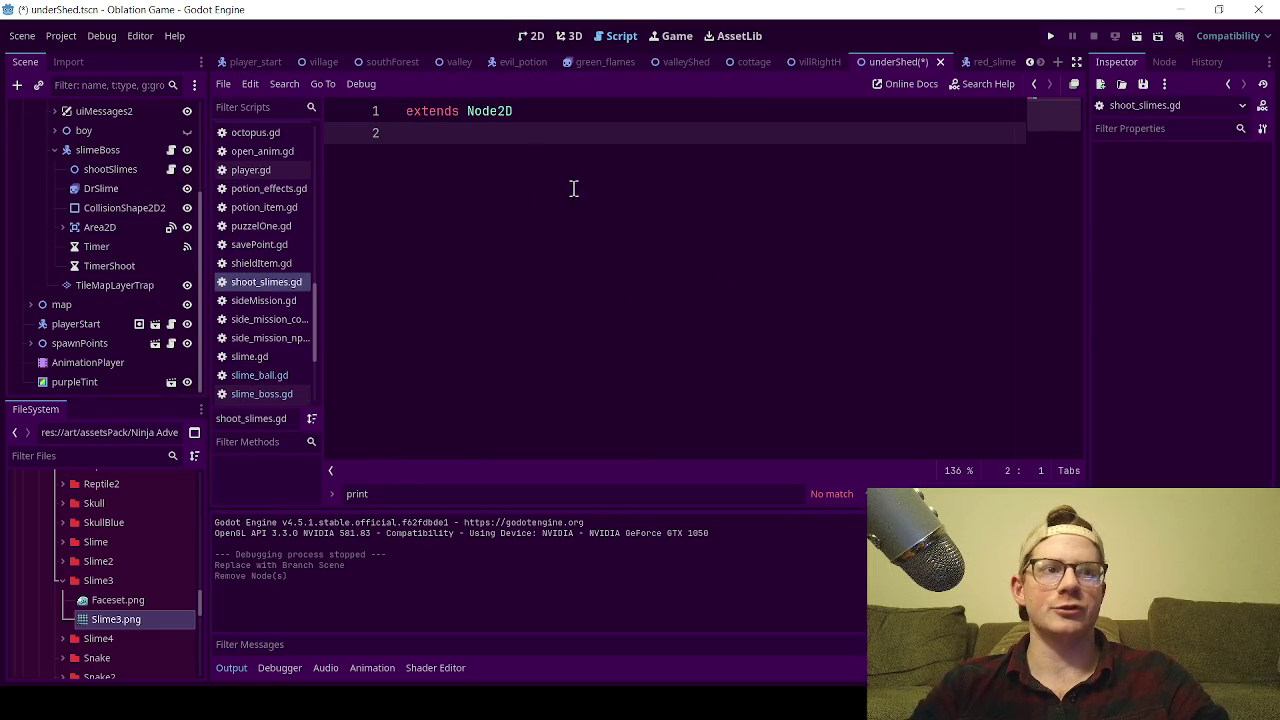
key("Return")
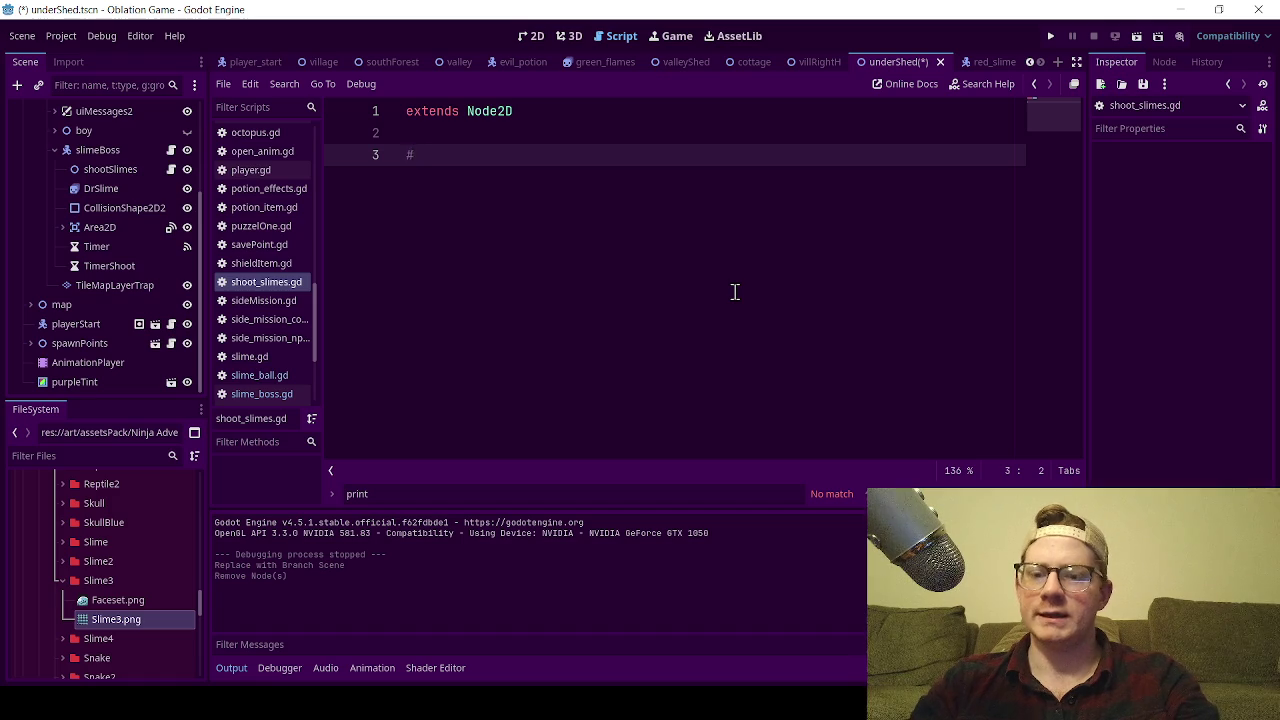
type("re")
key("Return")
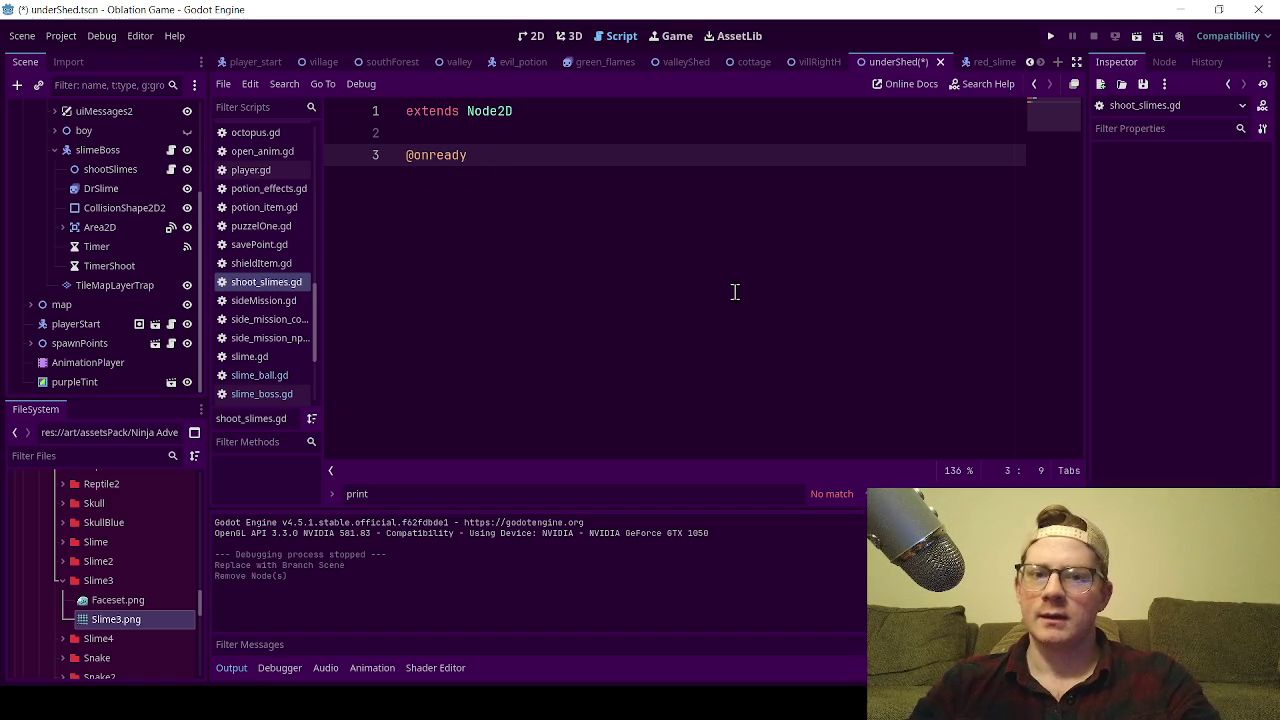
type(" var slime_balls")
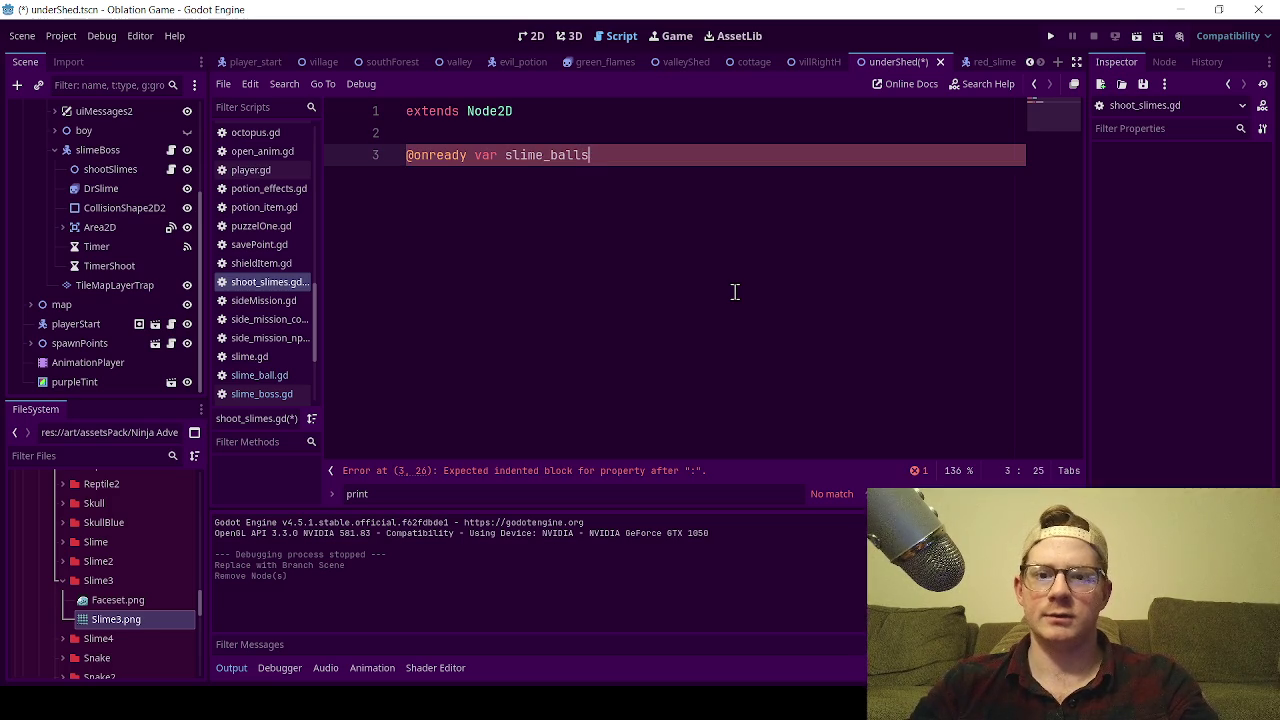
type(" = prel")
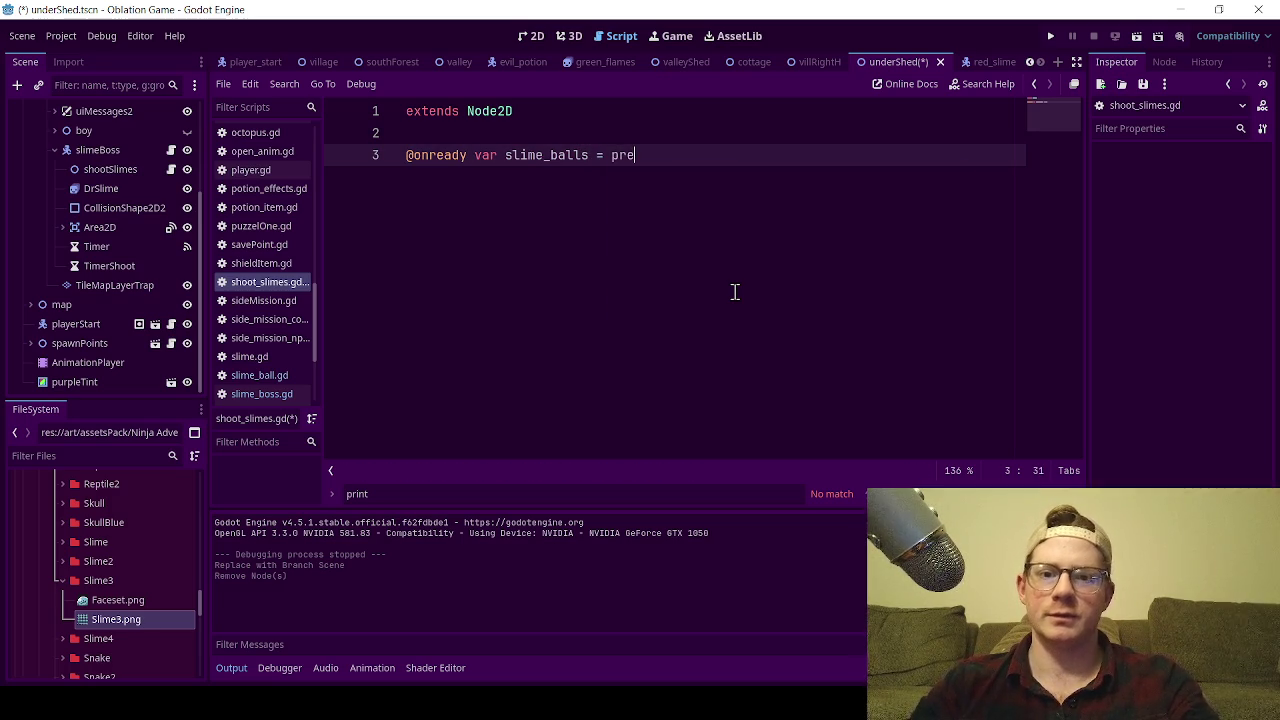
key("Return")
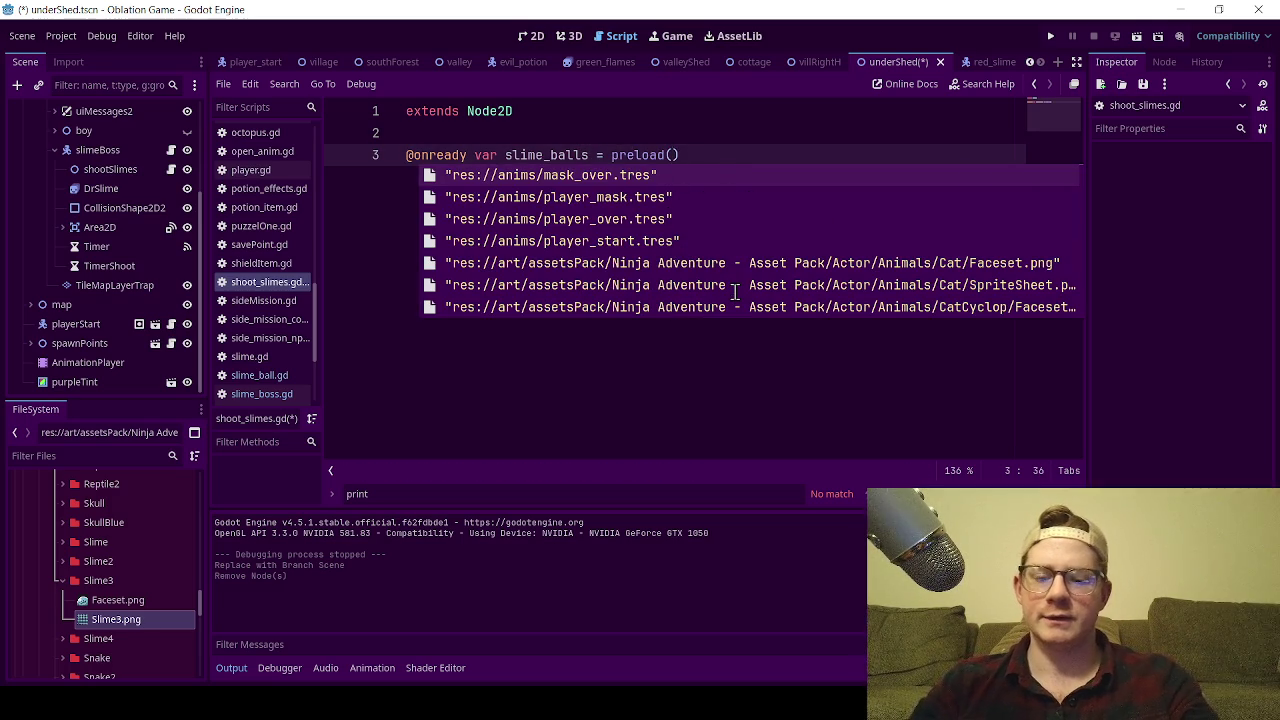
- Point the preload at res://components/enemies/bosses/slime_ball.tscn and add blank lines below
type("sl")
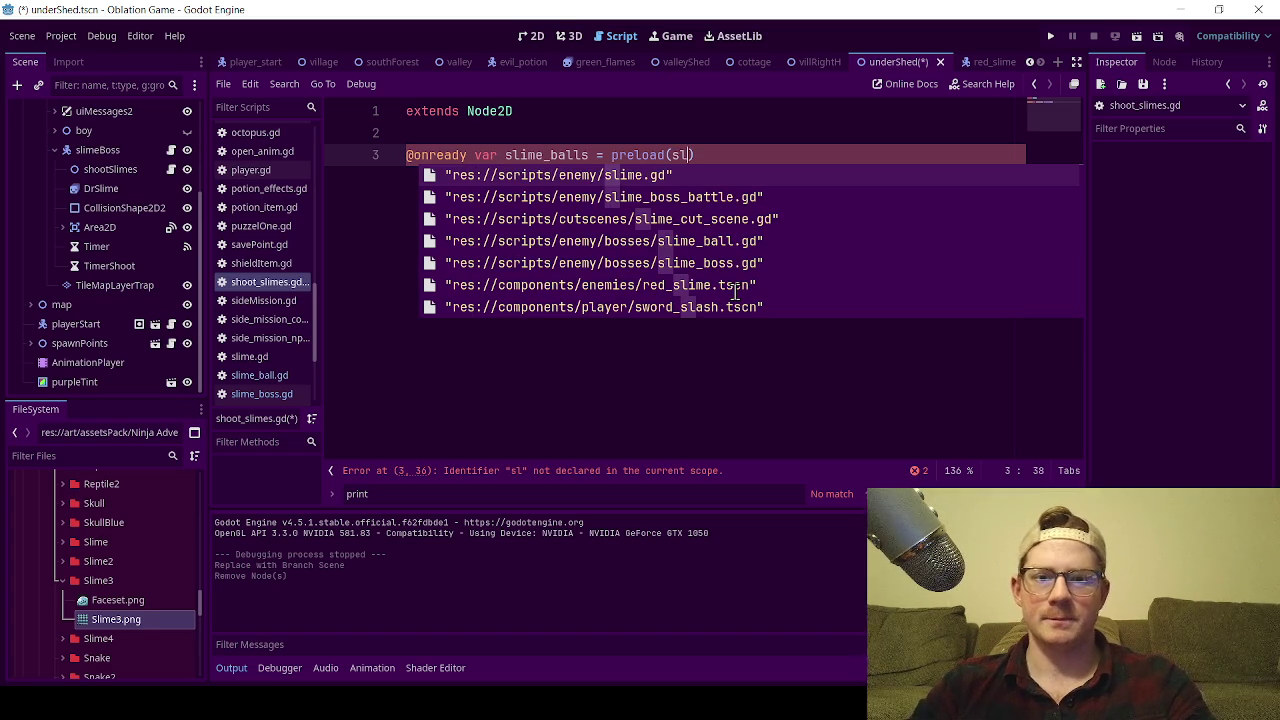
key("Down")
key("Down")
key("Down")
key("Down")
key("Down")
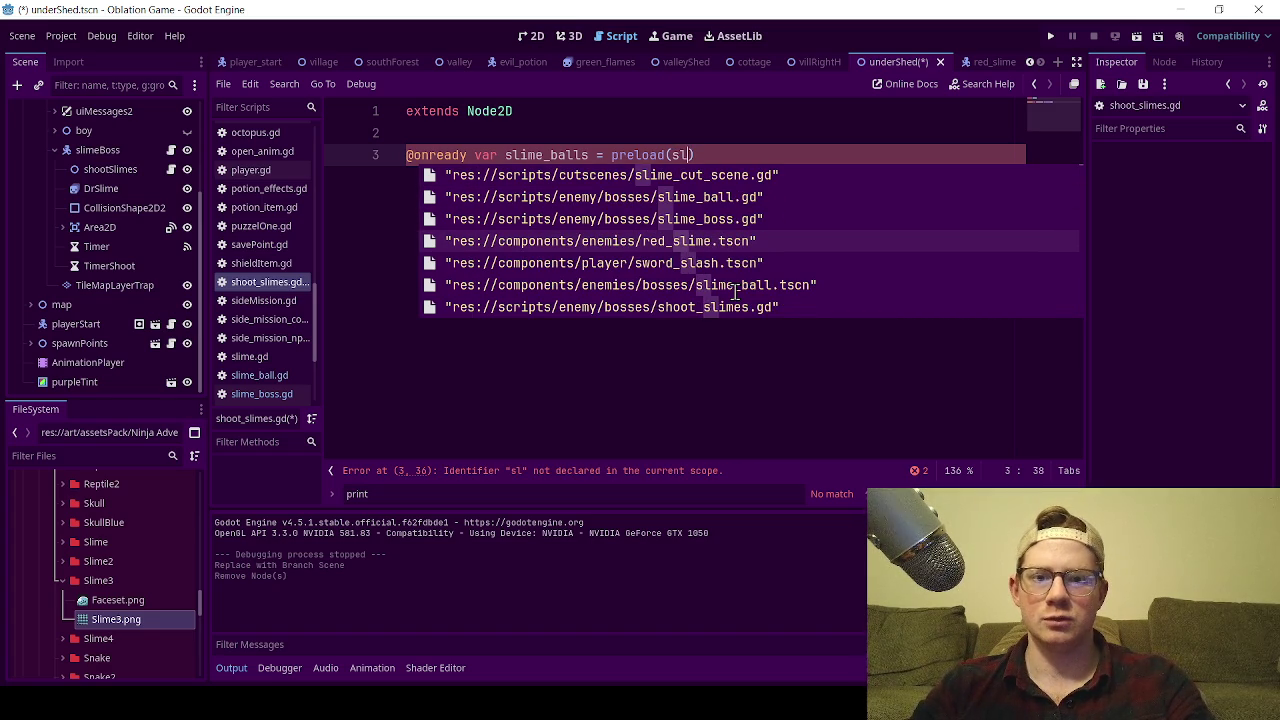
key("Up")
key("Up")
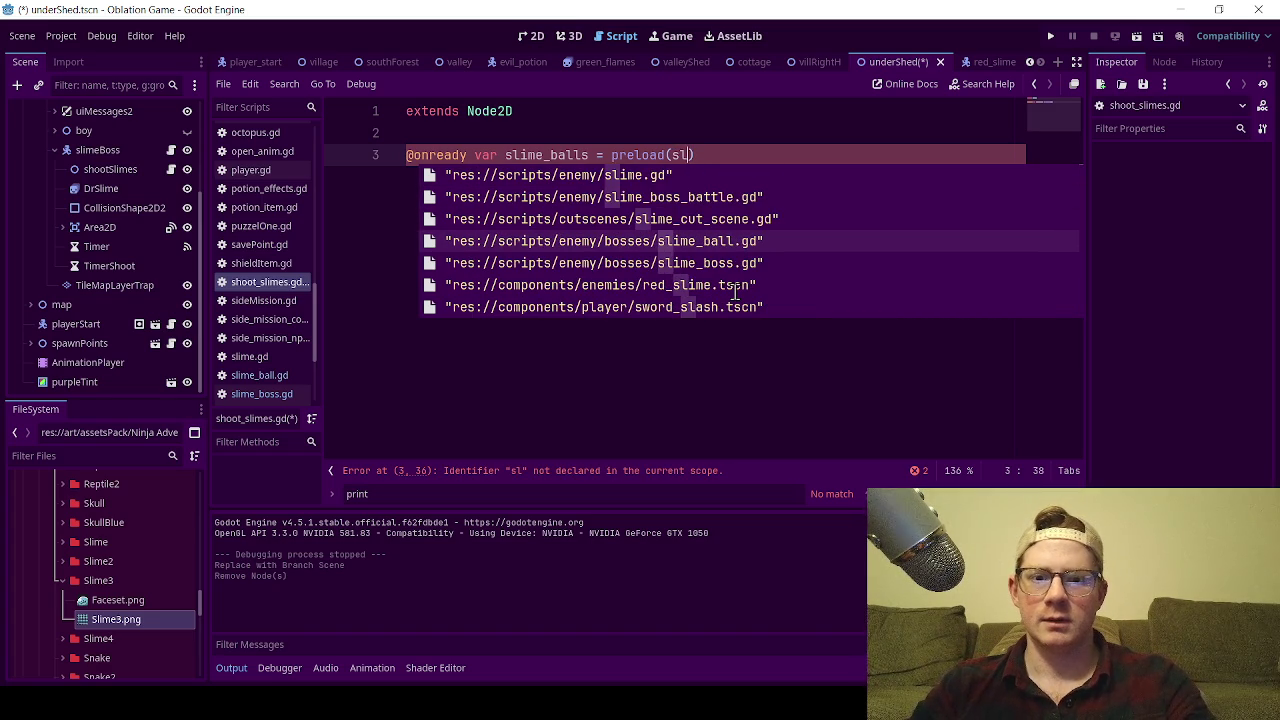
key("Up")
key("Up")
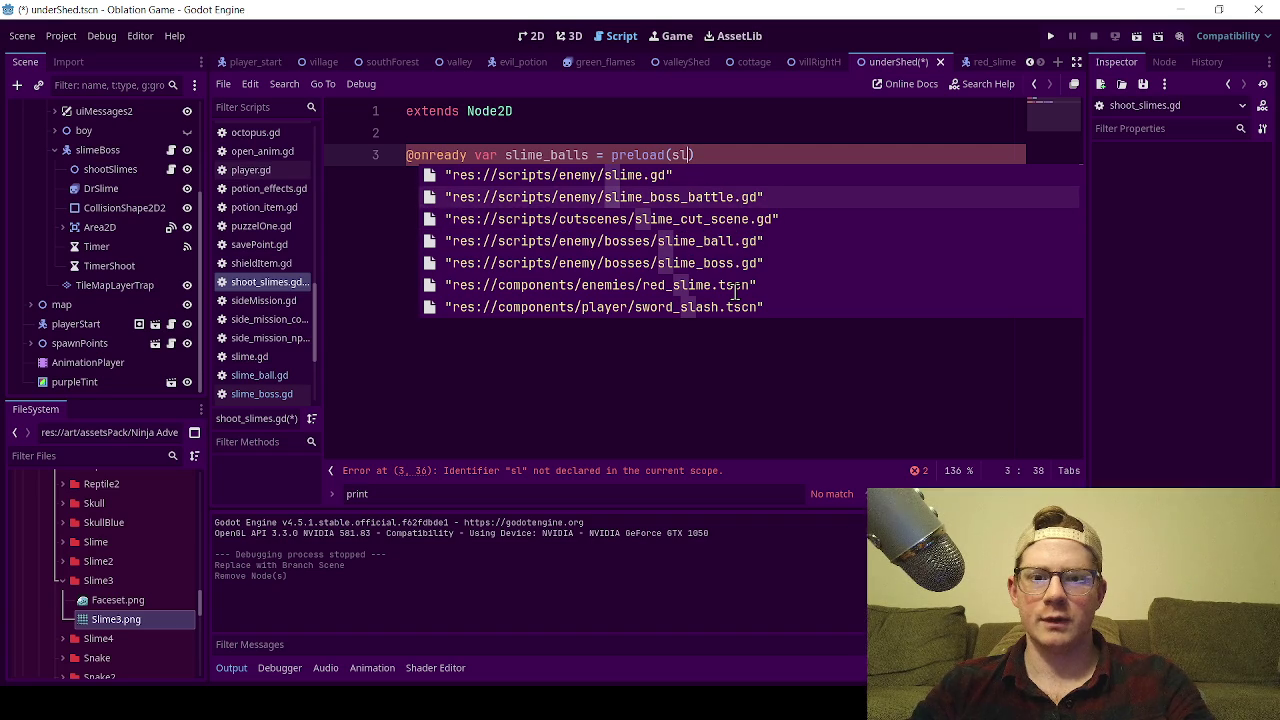
key("Down")
key("Down")
key("Down")
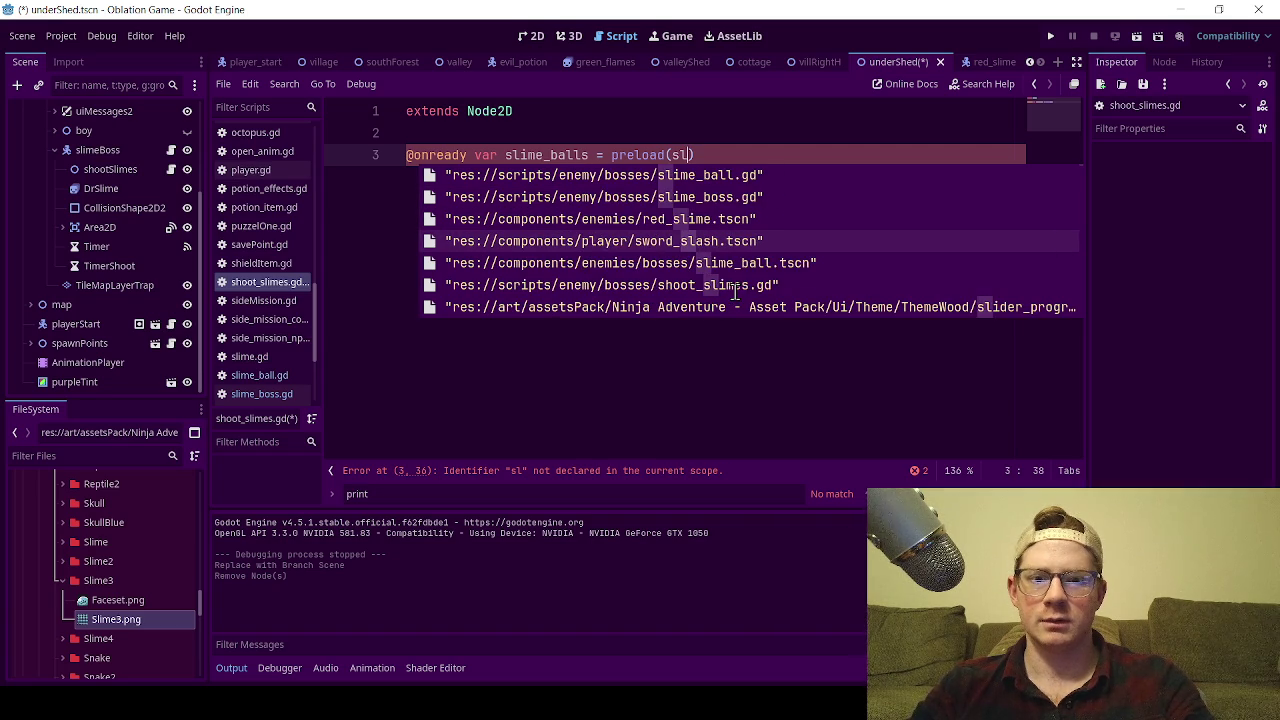
key("Down")
key("Return")
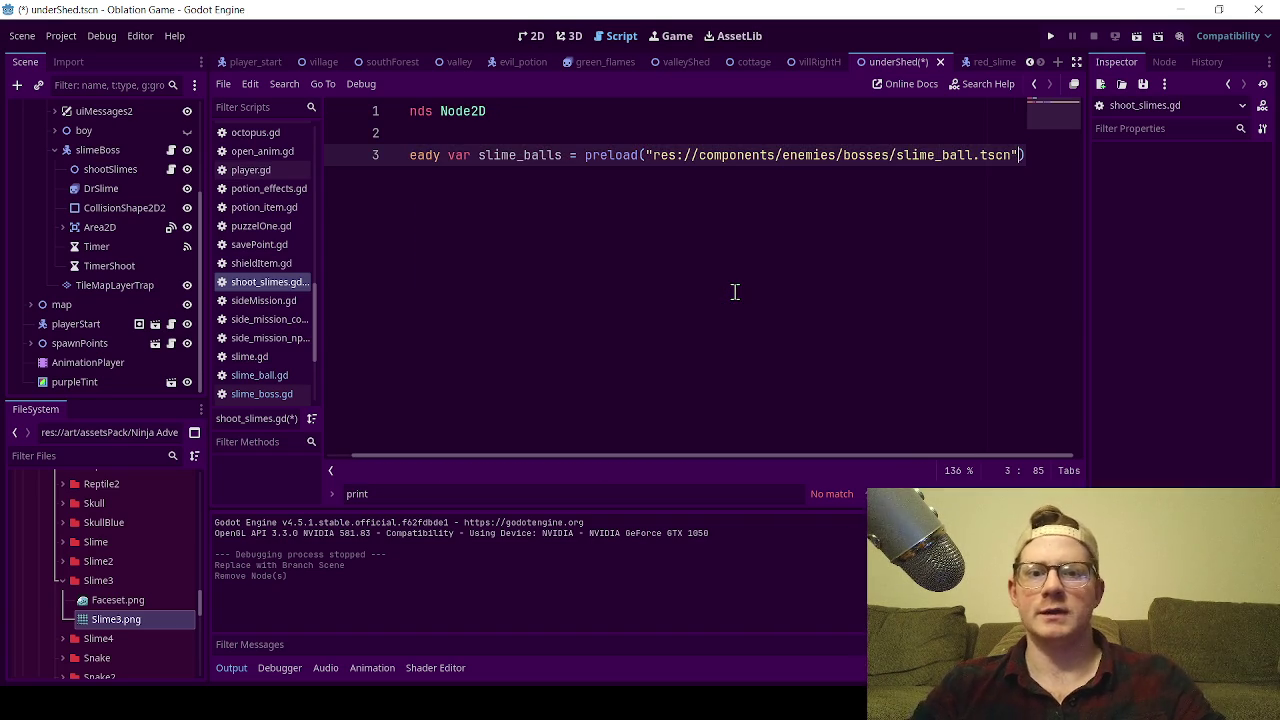
left_click_drag(789, 457, 486, 457)
left_click(625, 277)
key("Return")
key("Return")
key("Return")
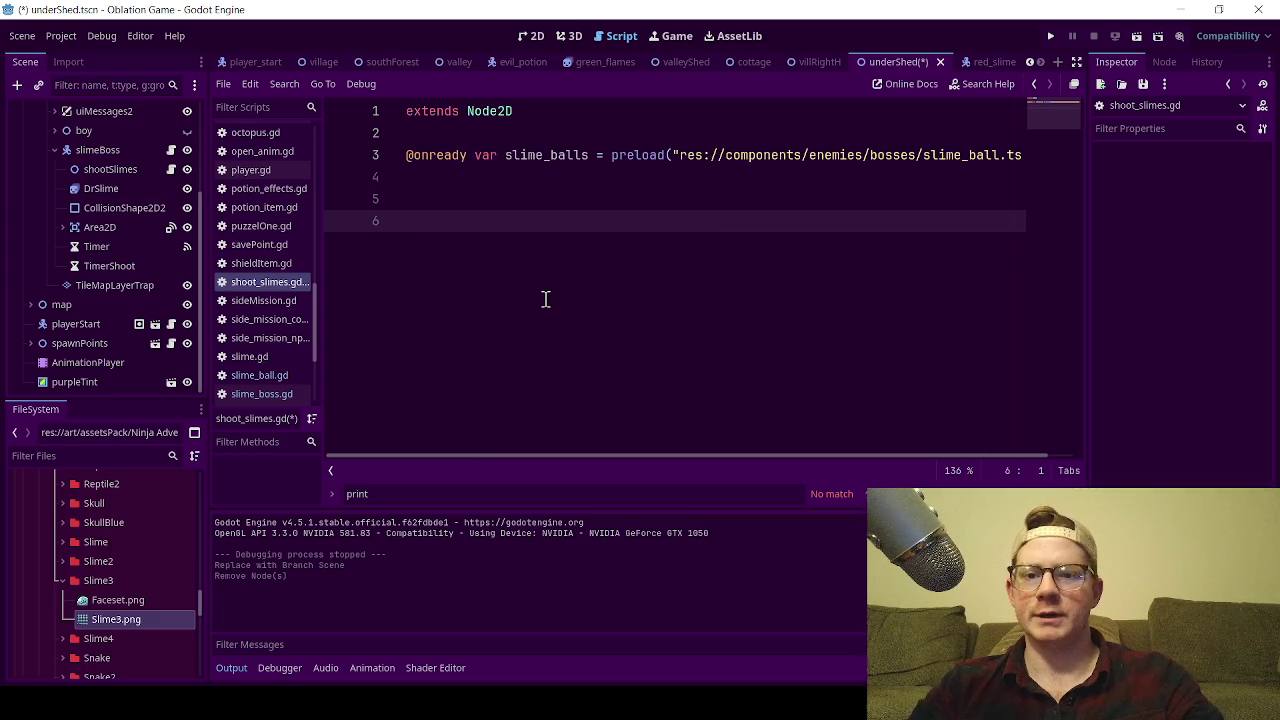
key("ctrl+F1")
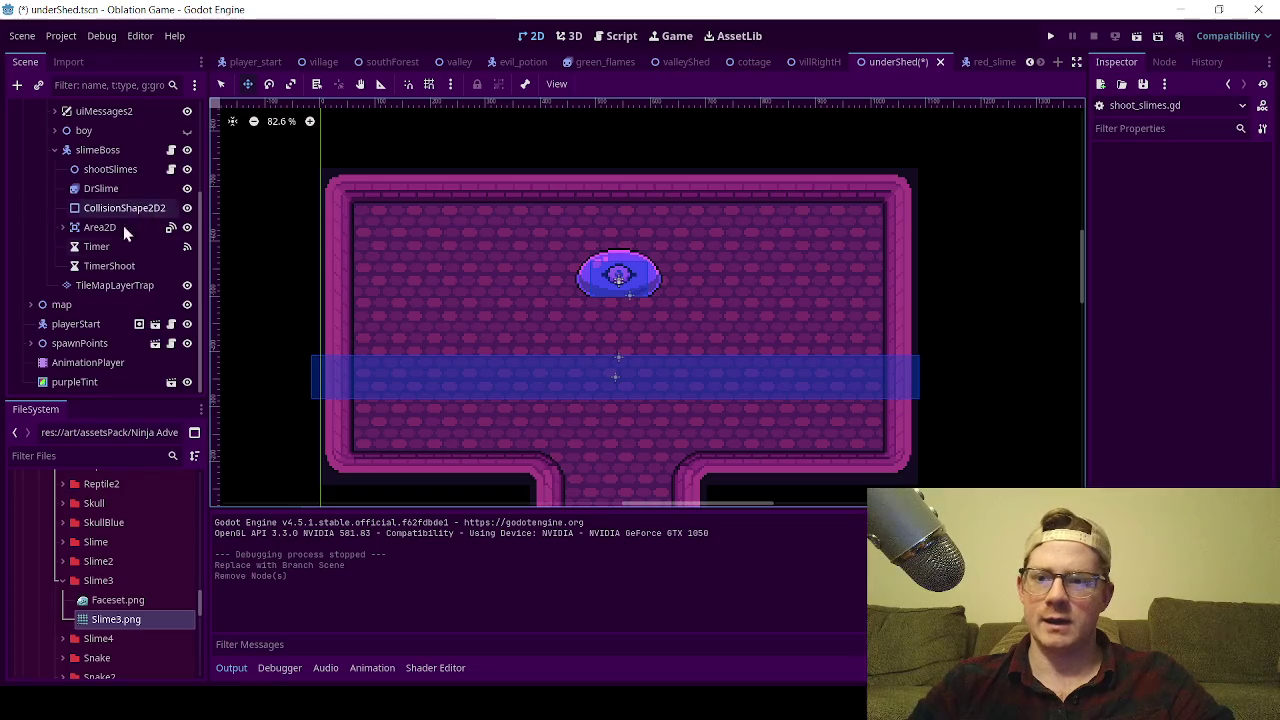
- Add a Node2D child named point1 under shootSlimes
left_click(106, 225)
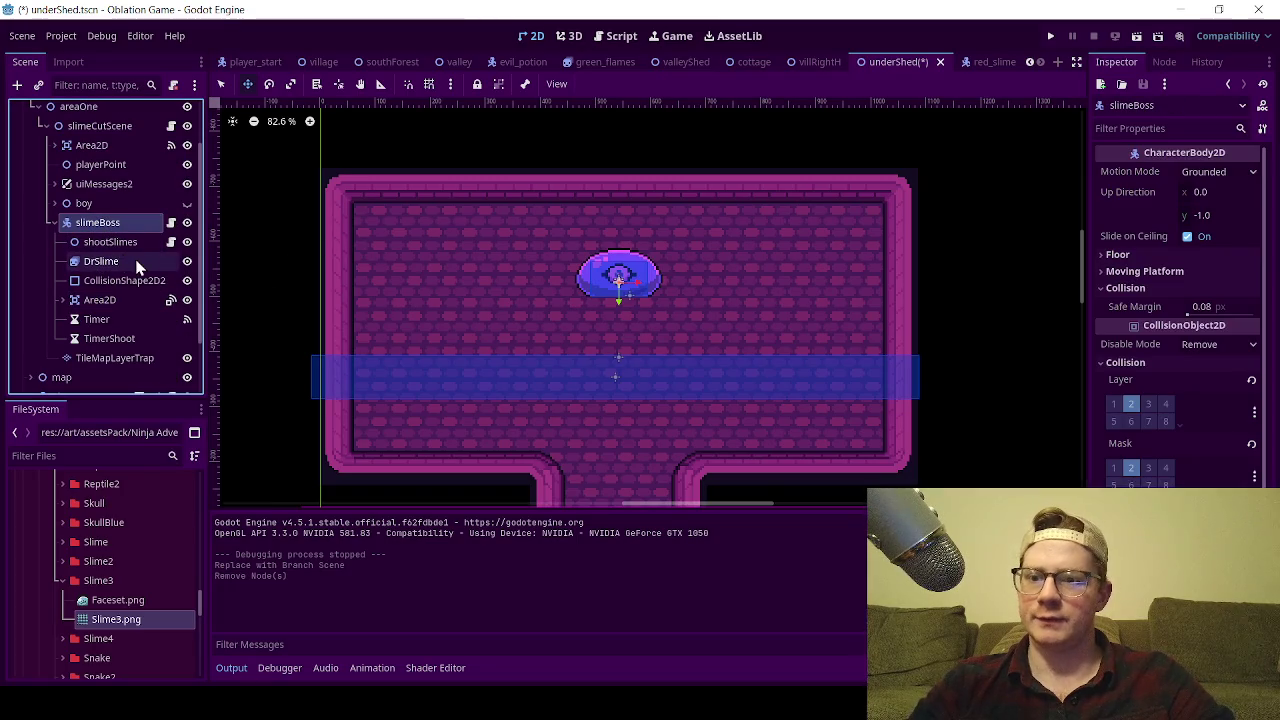
left_click(126, 247)
right_click(126, 247)
left_click(170, 244)
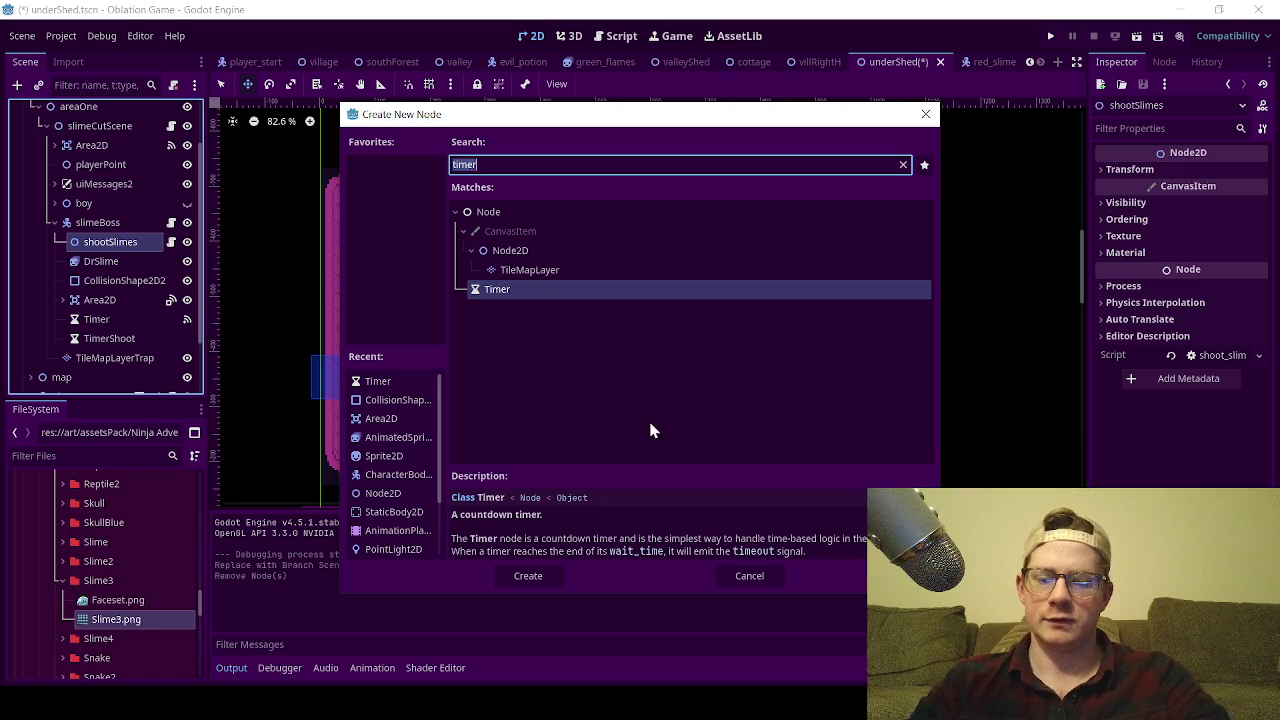
type("no")
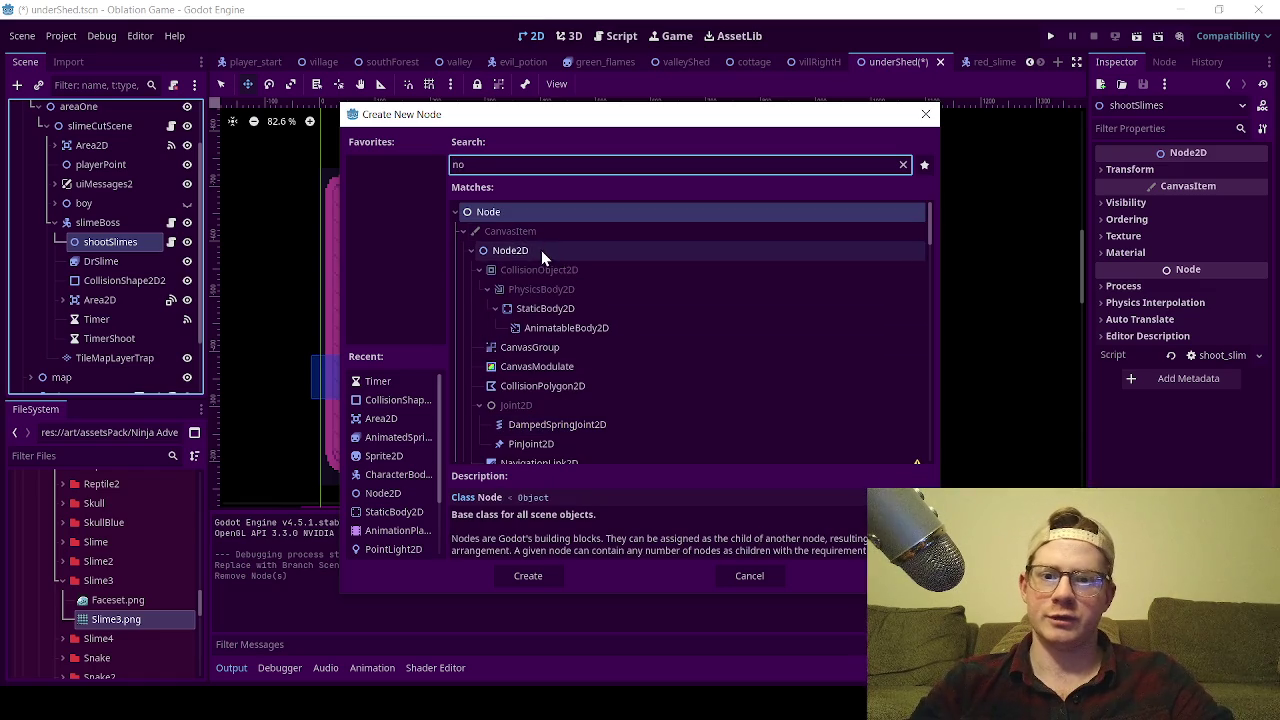
double_click(541, 250)
double_click(117, 259)
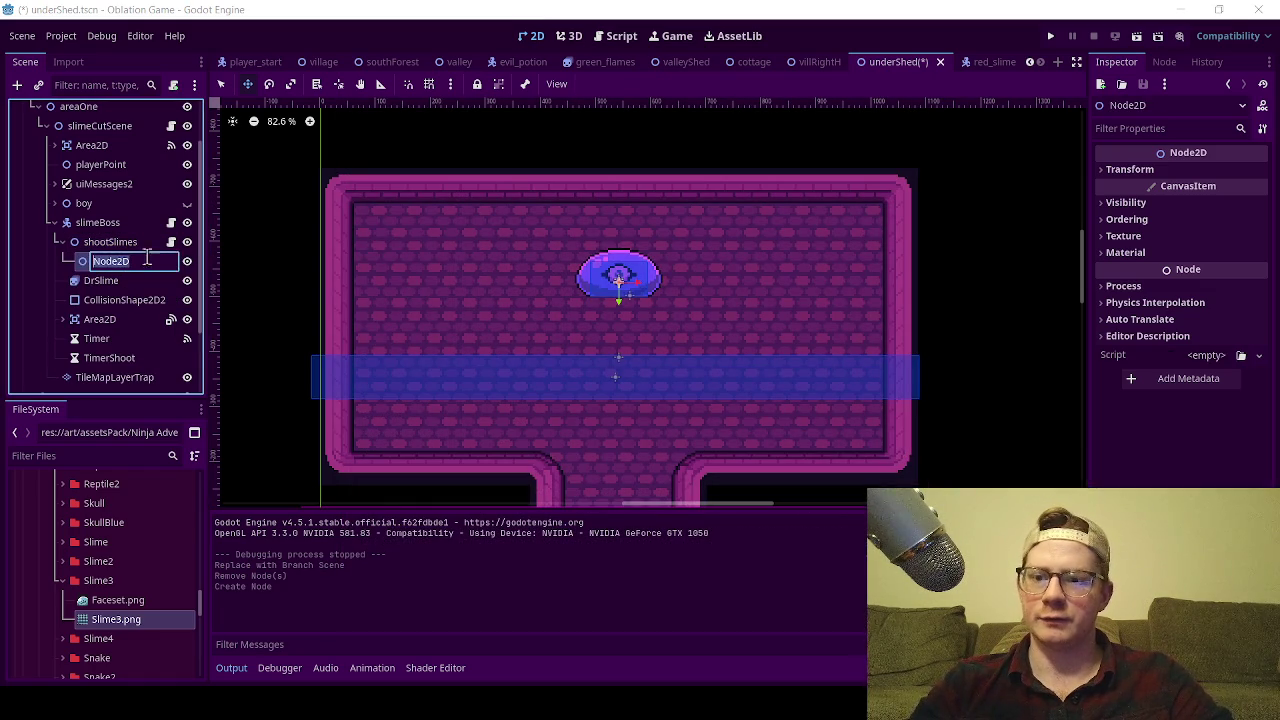
type("point")
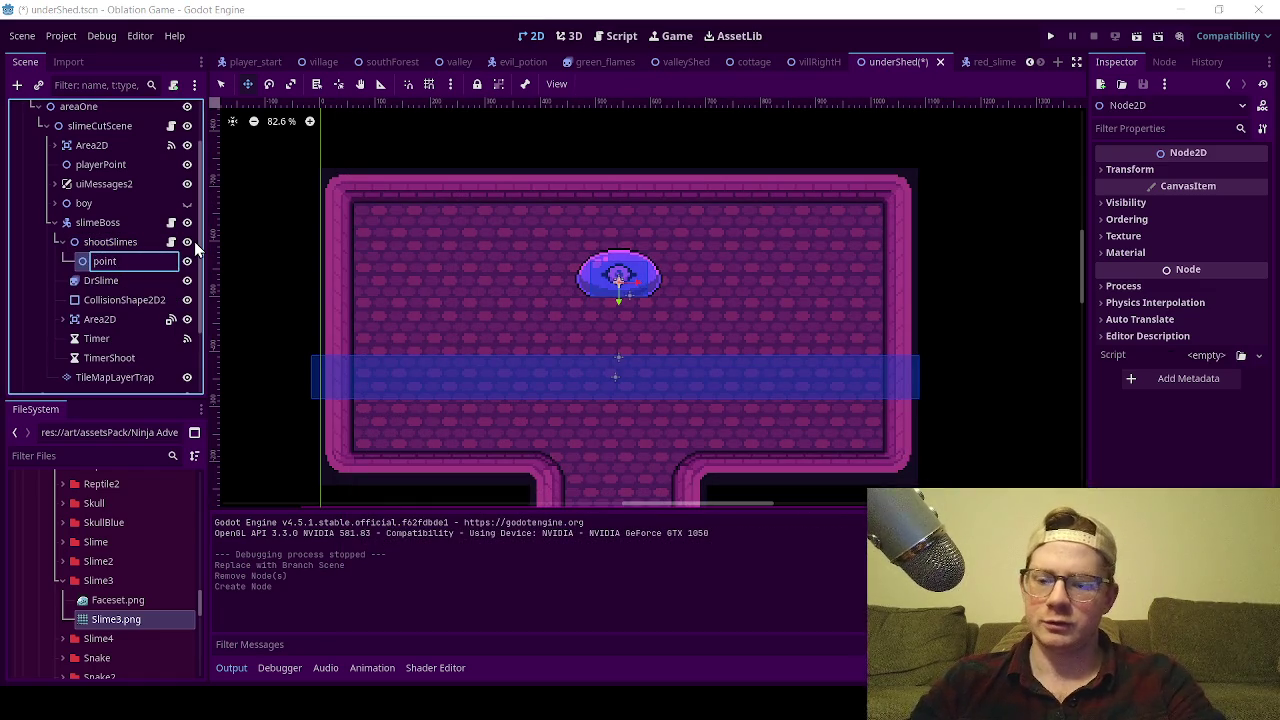
type("1")
key("Return")
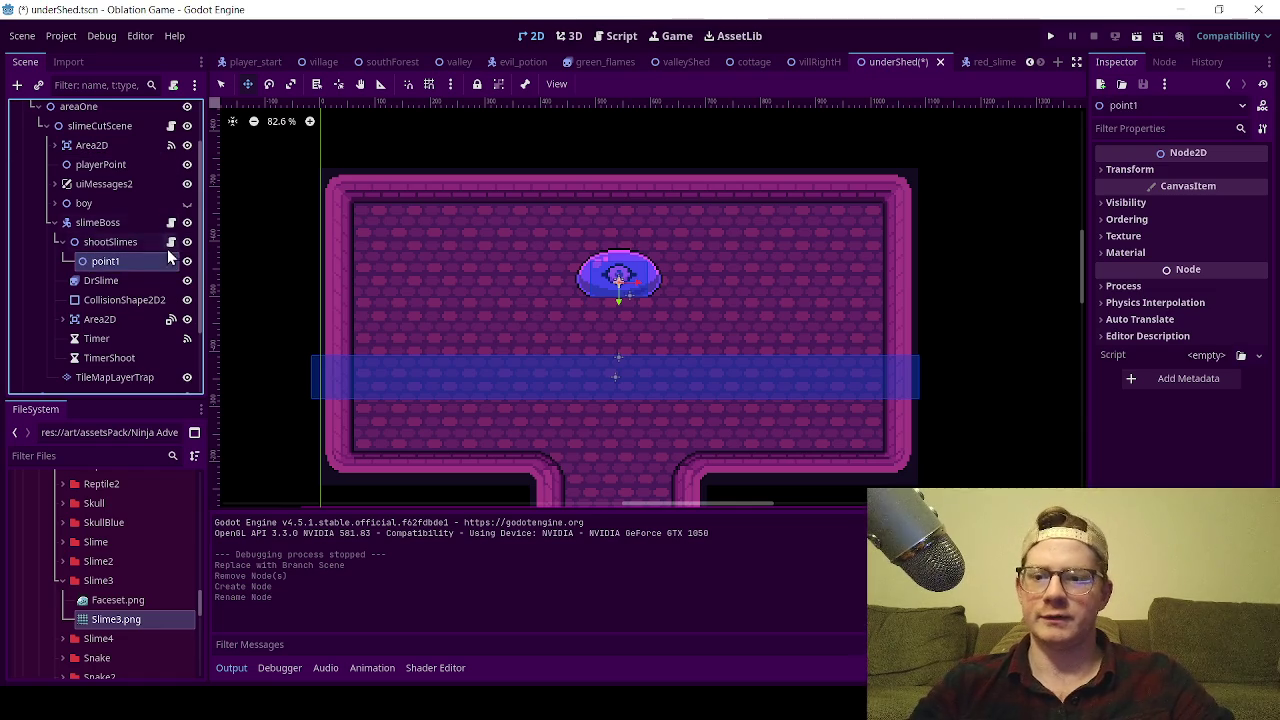
- Duplicate point1 into point2 and place both above the slime, point2 up-right
scroll(617, 288, "up", 5)
left_click_drag(617, 288, 622, 217)
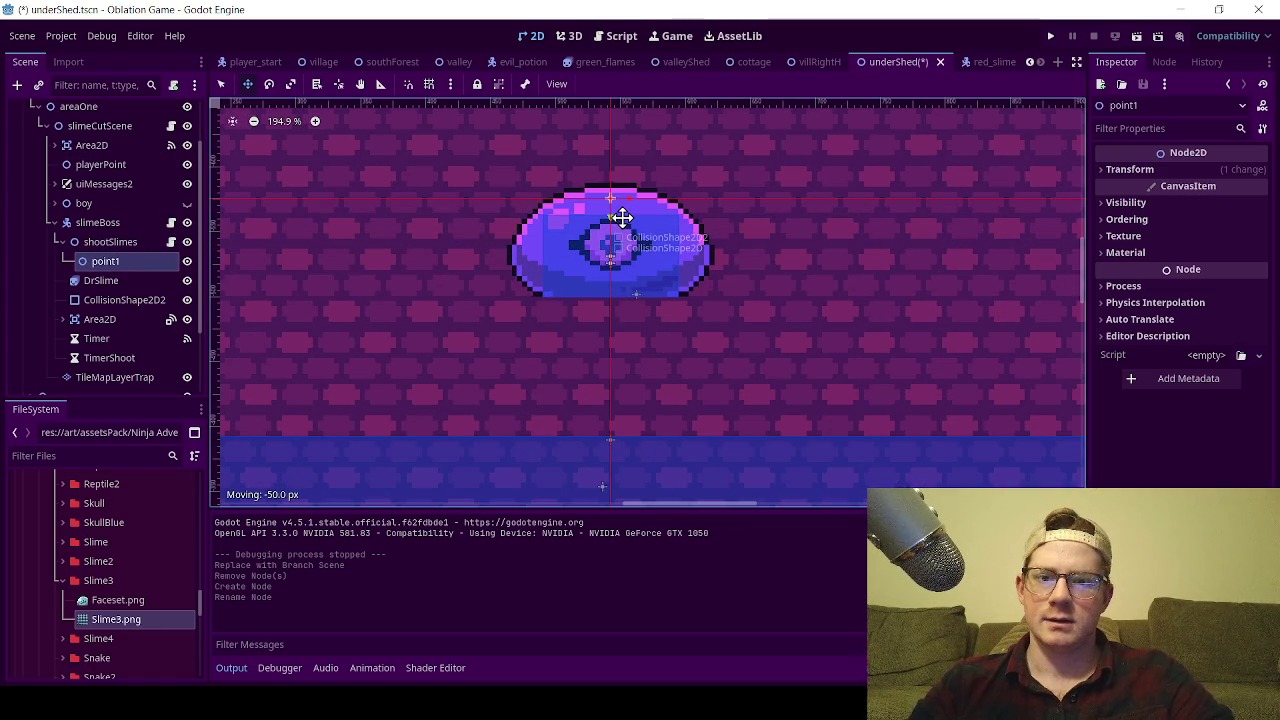
left_click(131, 281)
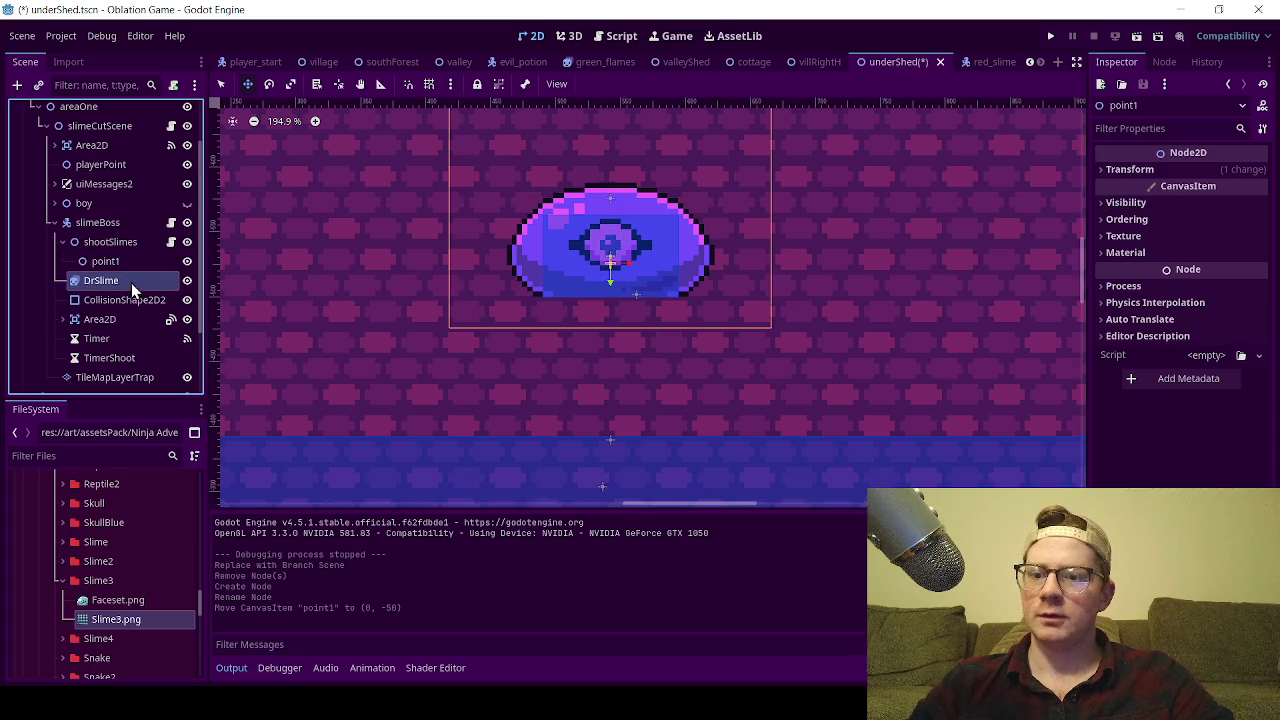
left_click(129, 260)
key("ctrl+d")
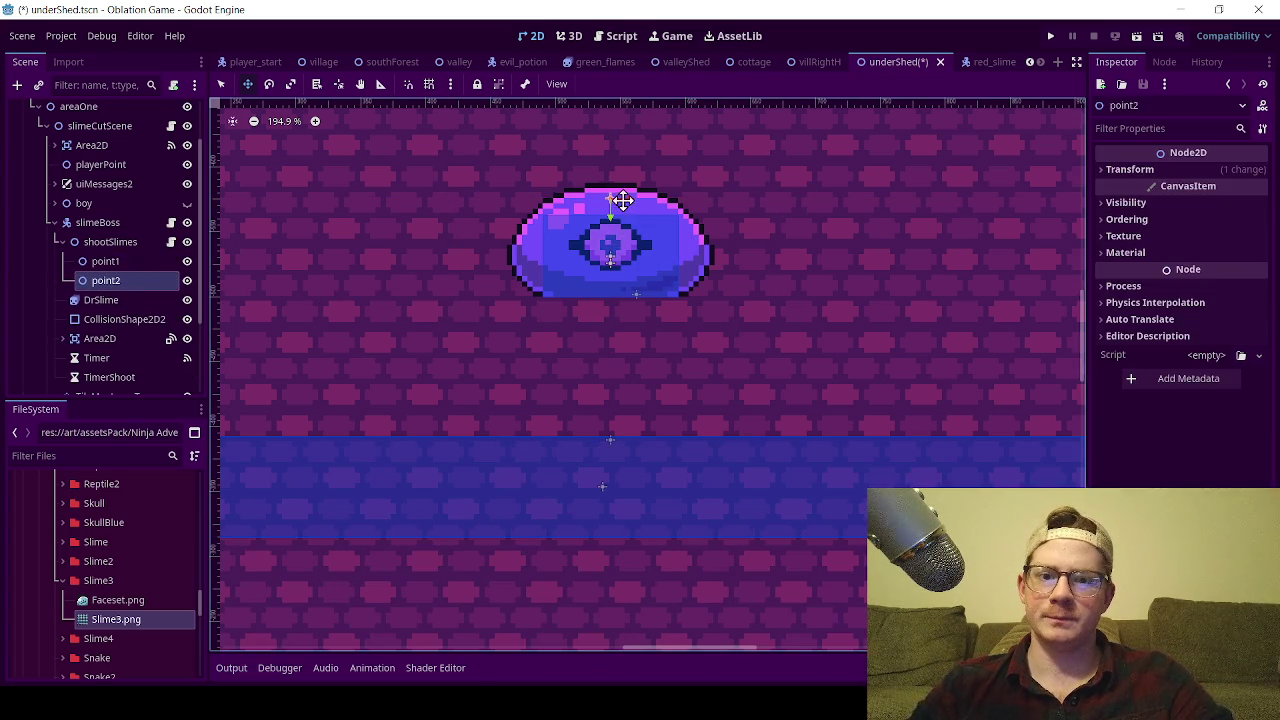
mouse_move(629, 198)
left_mouse_down()
mouse_move(695, 200)
mouse_move(697, 224)
left_mouse_up()
scroll(660, 233, "up", 5)
left_click_drag(623, 260, 543, 294)
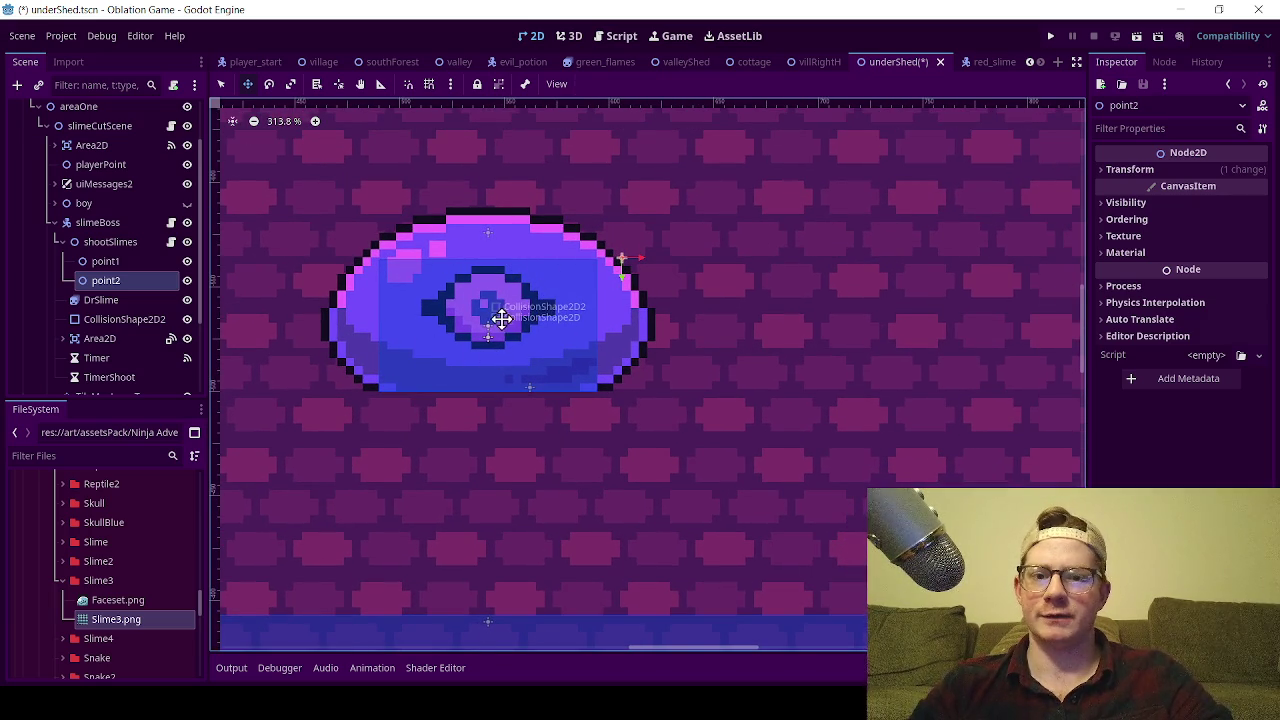
left_click(118, 262)
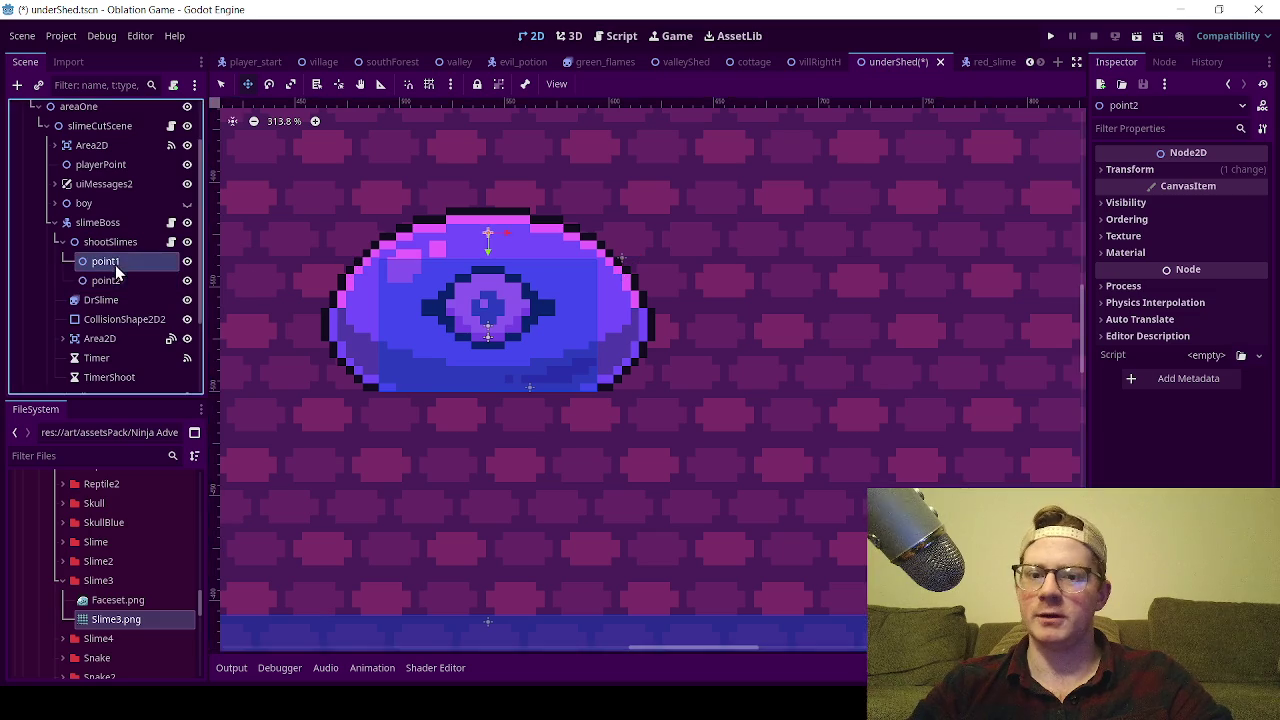
left_click_drag(515, 247, 513, 190)
left_click(135, 284)
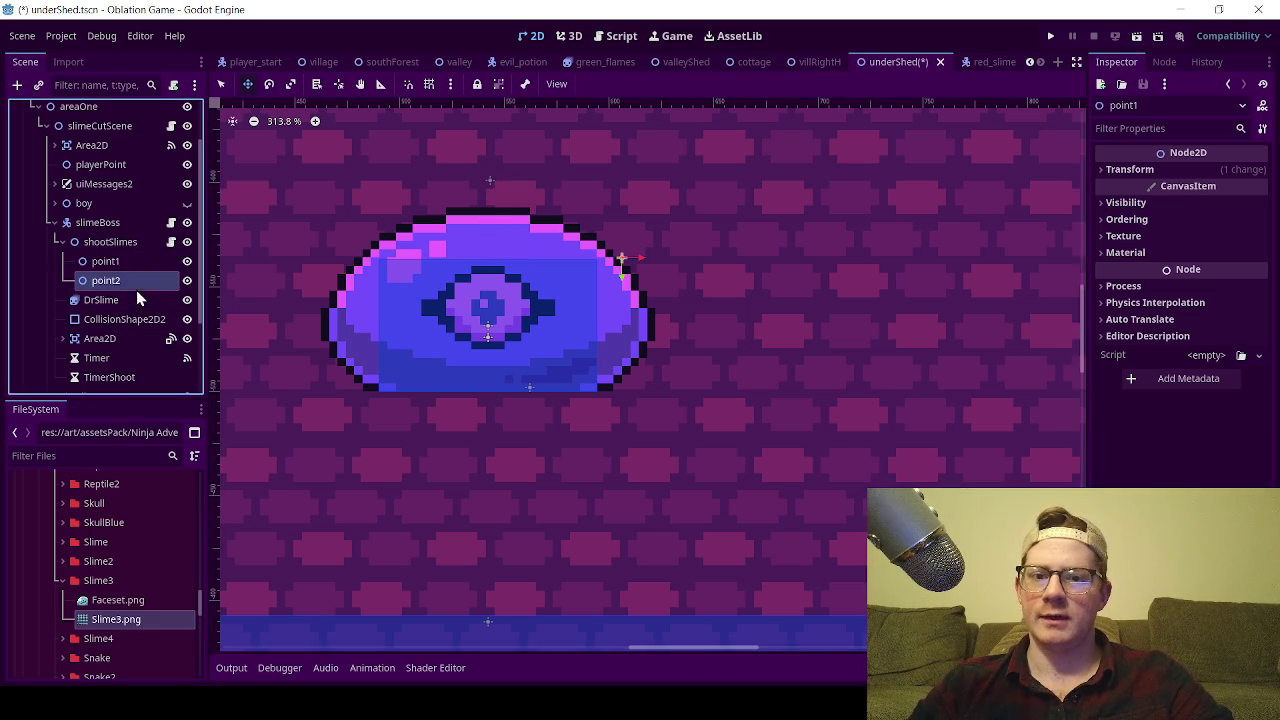
mouse_move(652, 252)
left_mouse_down()
mouse_move(678, 228)
mouse_move(668, 208)
left_mouse_up()
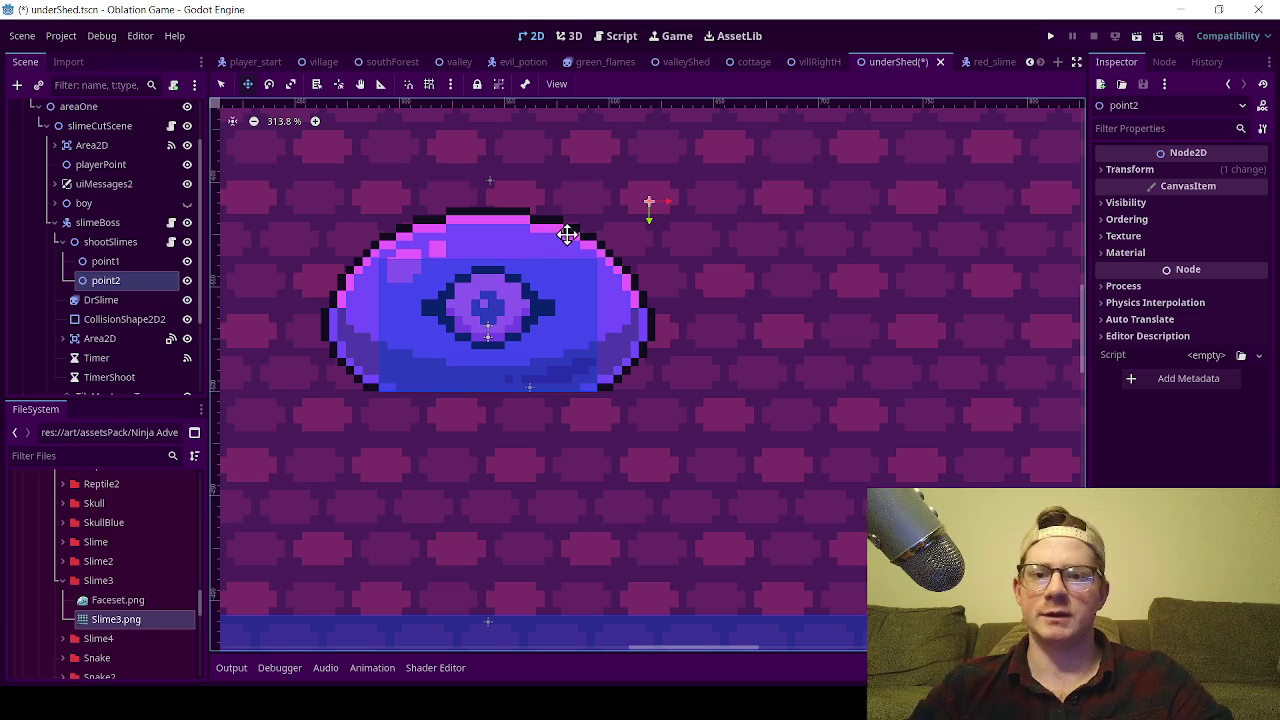
left_click_drag(681, 244, 683, 247)
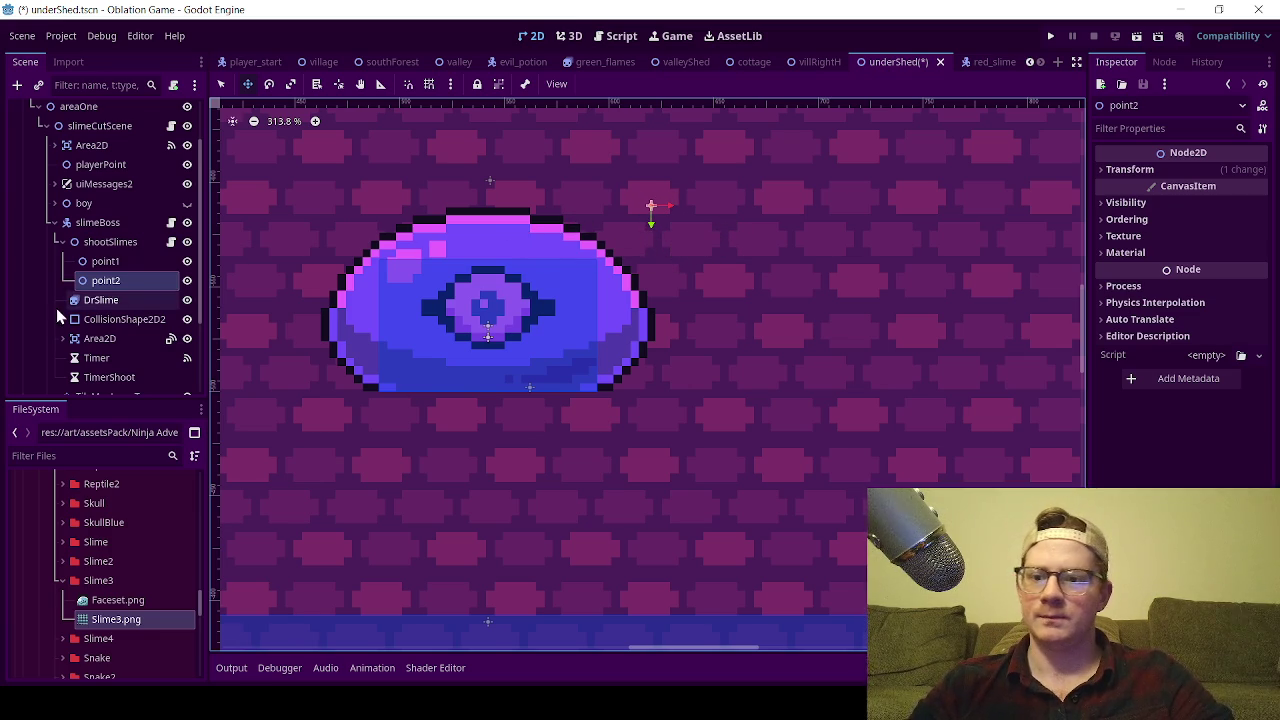
- Duplicate markers point3 to point7 around the slime's right, bottom and left, and save
key("ctrl+d")
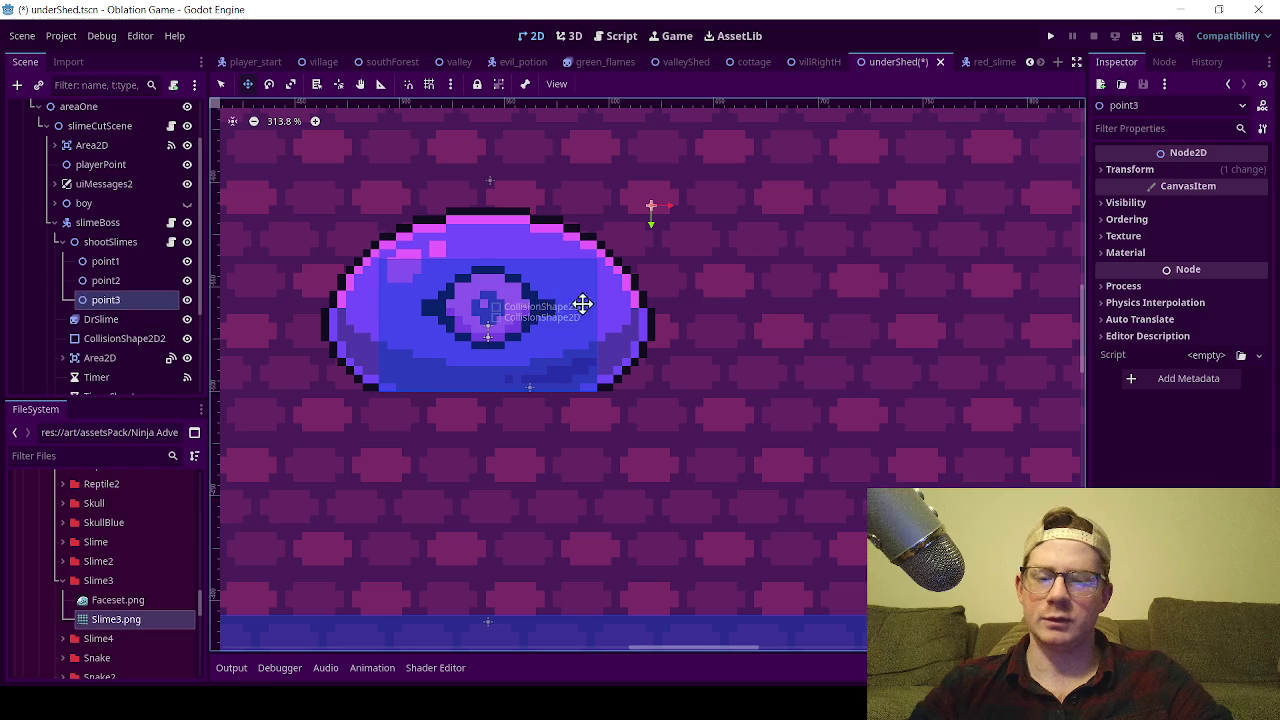
left_click_drag(697, 269, 735, 383)
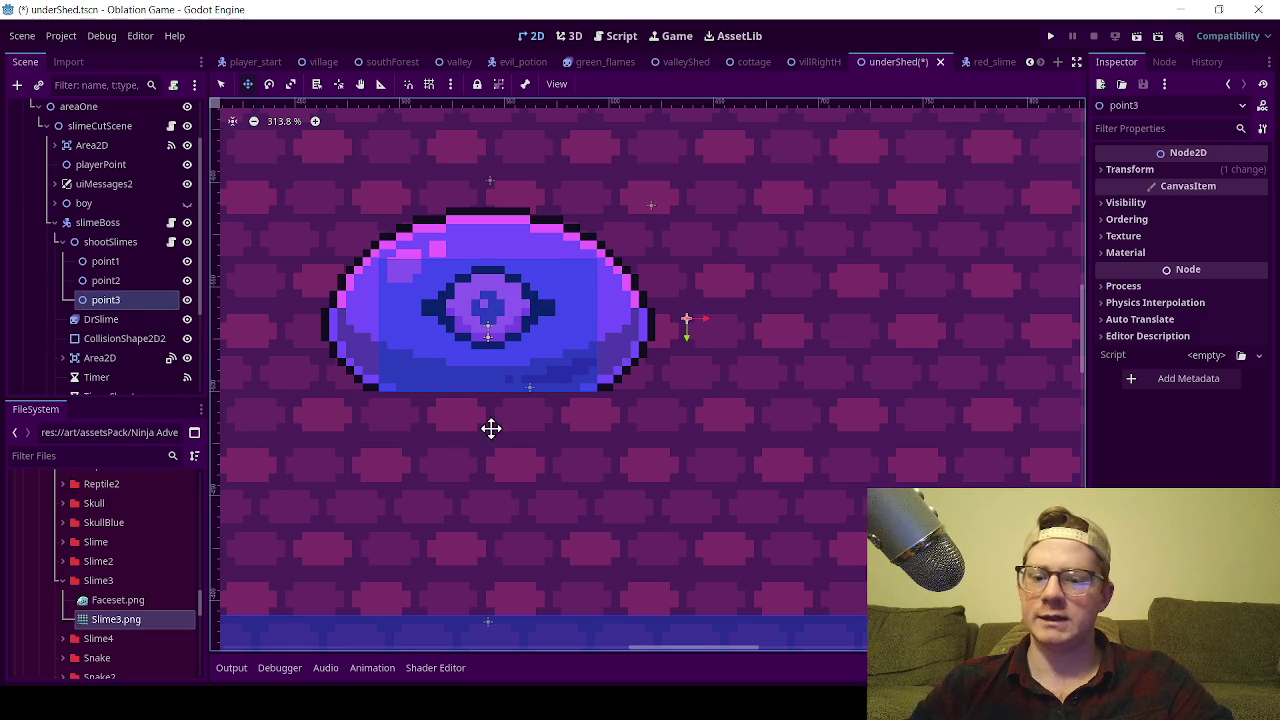
key("ctrl+d")
mouse_move(706, 397)
left_mouse_down()
mouse_move(640, 535)
mouse_move(668, 514)
left_mouse_up()
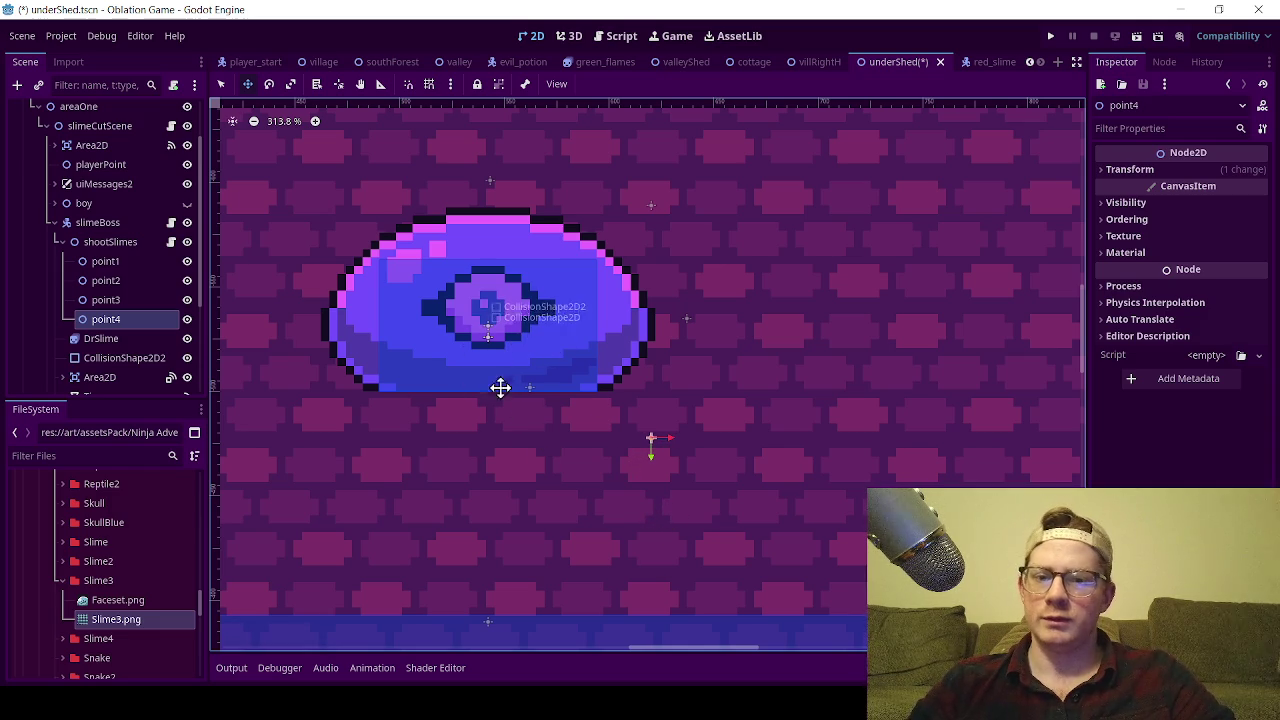
key("ctrl+d")
mouse_move(674, 471)
left_mouse_down()
mouse_move(634, 500)
mouse_move(503, 503)
mouse_move(526, 506)
left_mouse_up()
scroll(600, 500, "left", 4)
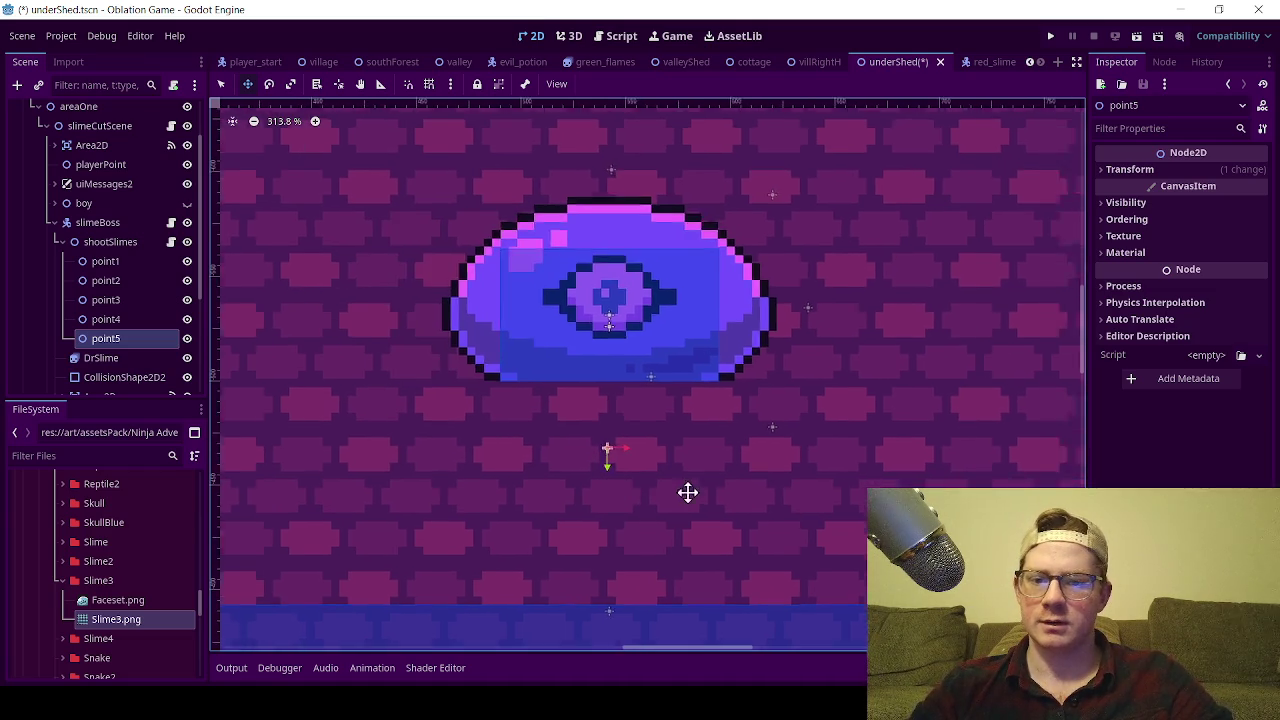
key("ctrl+d")
mouse_move(708, 505)
left_mouse_down()
mouse_move(538, 494)
mouse_move(543, 474)
mouse_move(494, 366)
mouse_move(522, 379)
mouse_move(593, 263)
left_mouse_up()
key("ctrl+d")
key("ctrl+d")
scroll(694, 366, "down", 3)
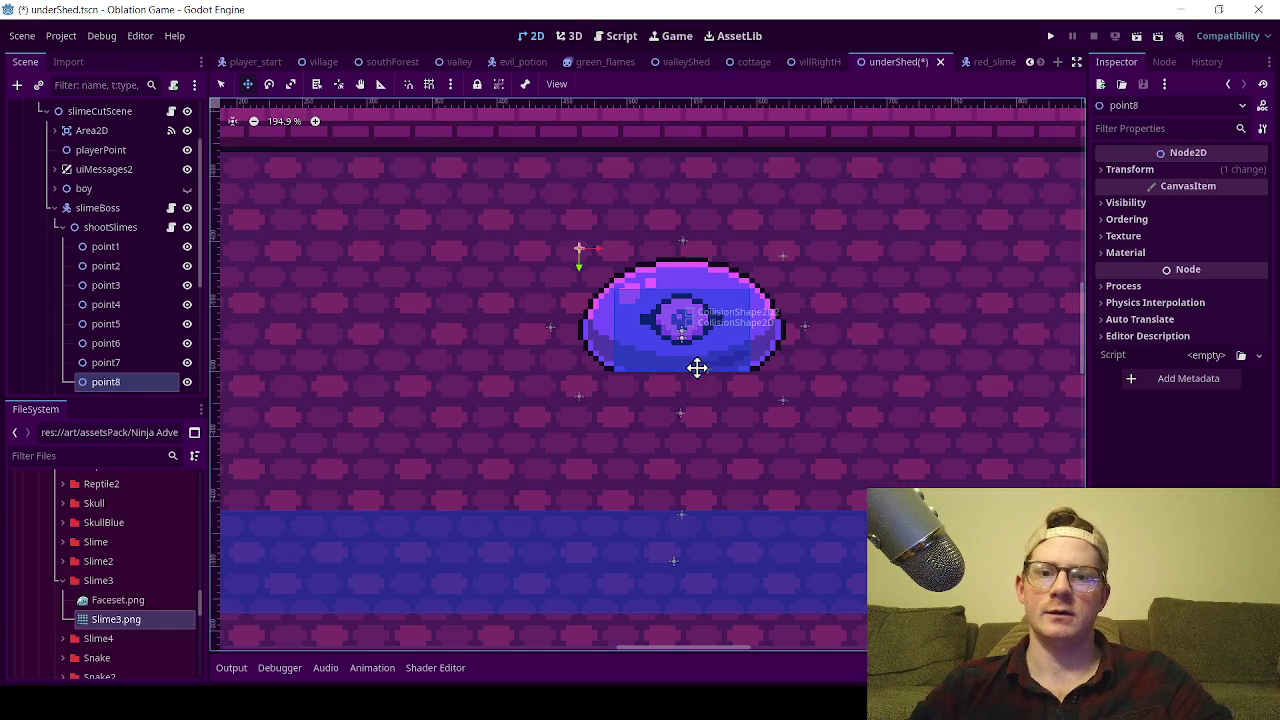
key("ctrl+s")
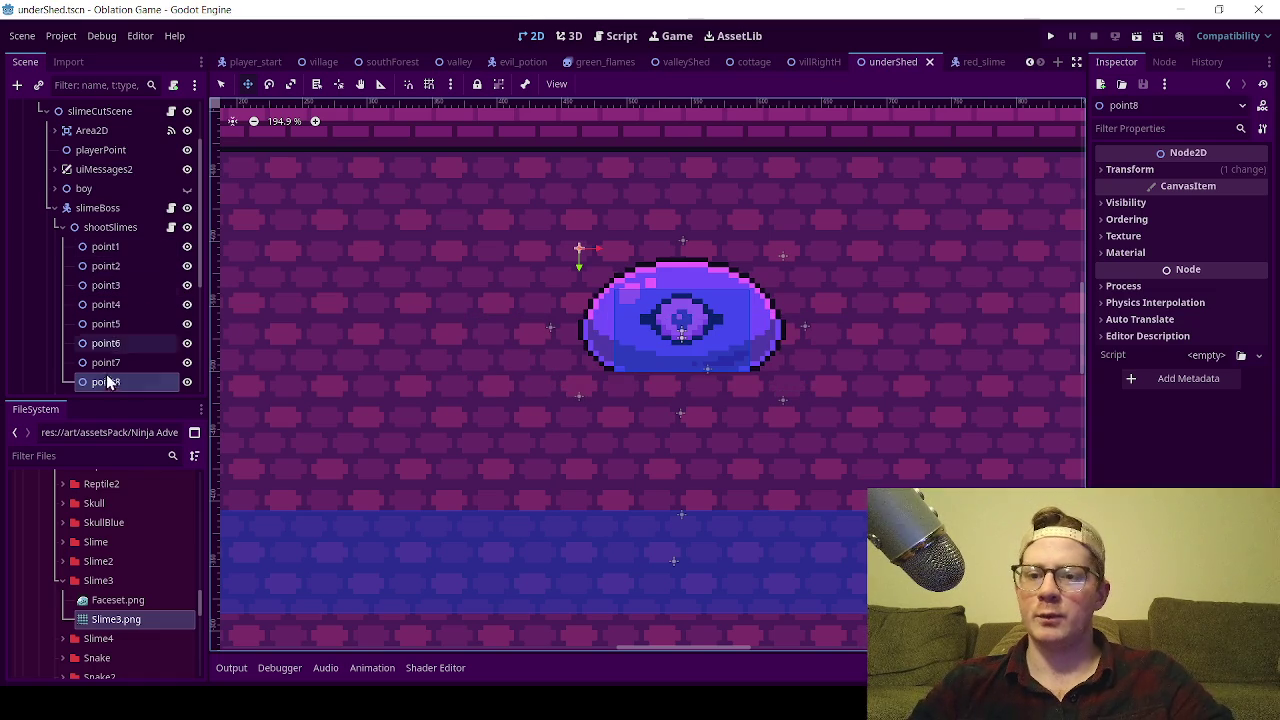
left_click(171, 227)
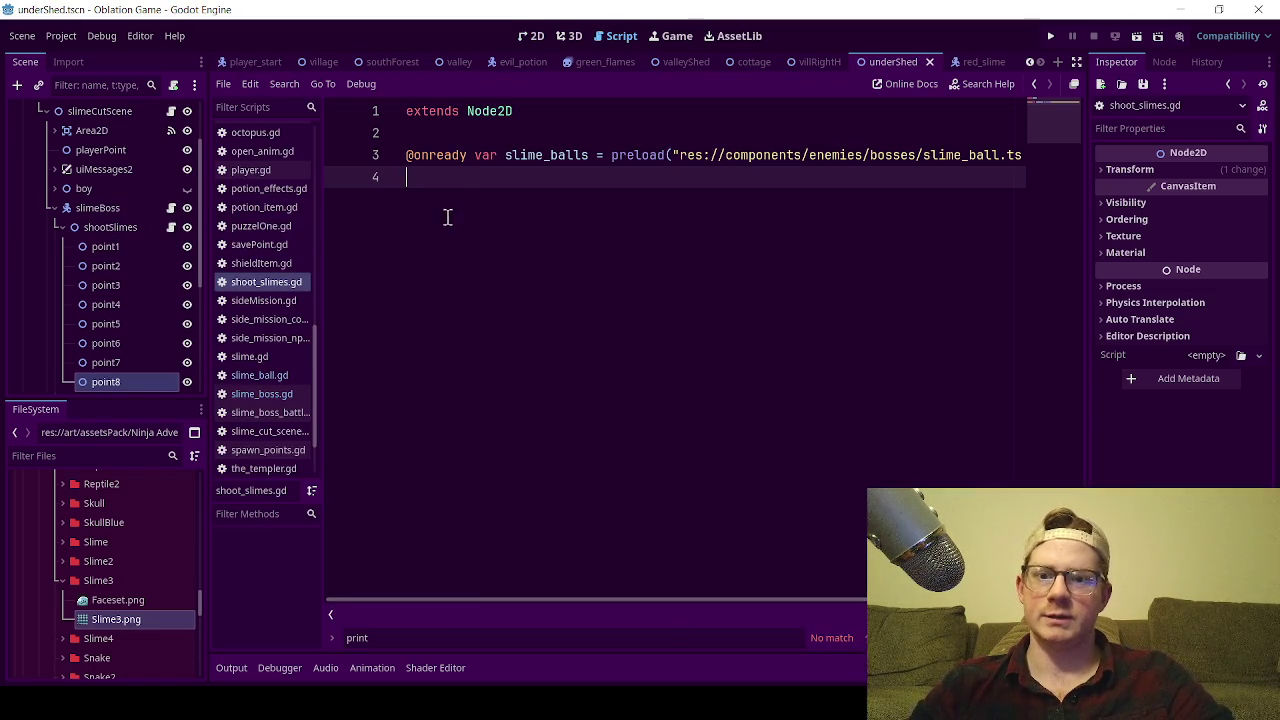
- Add a 'func shoots_out_slimes():' header on a new line below the slime_balls preload
key("Return")
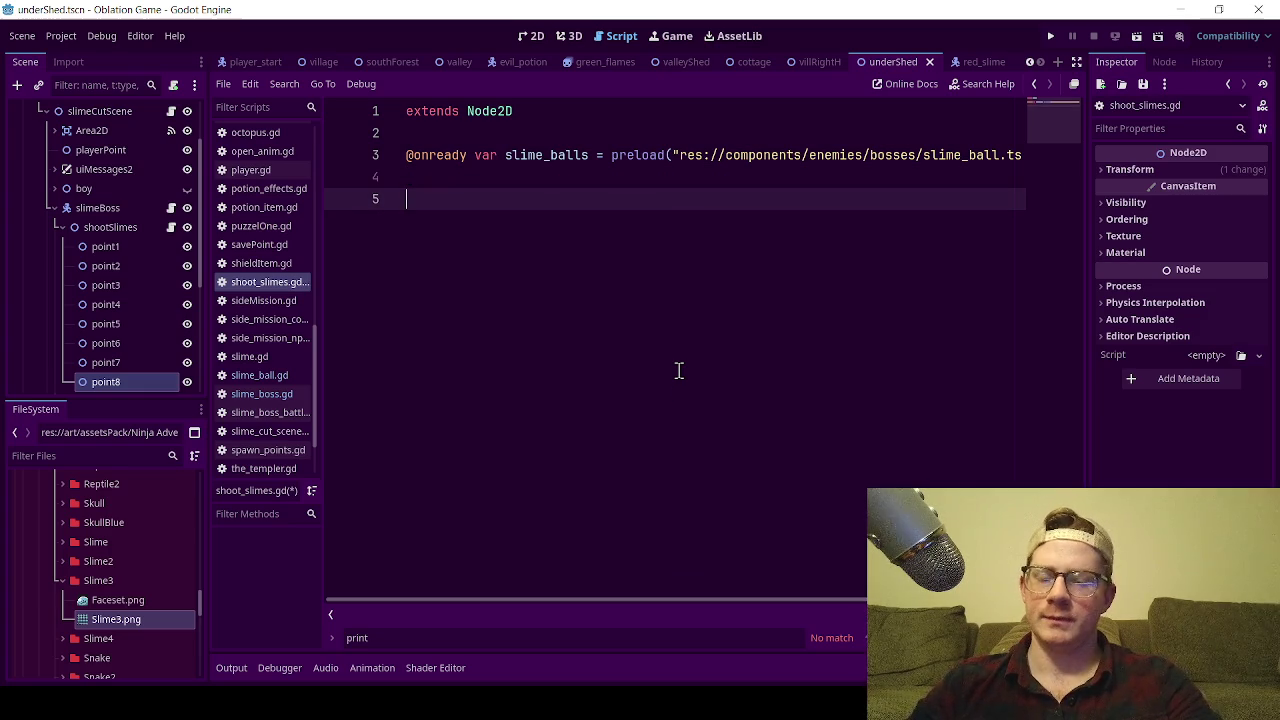
type("func")
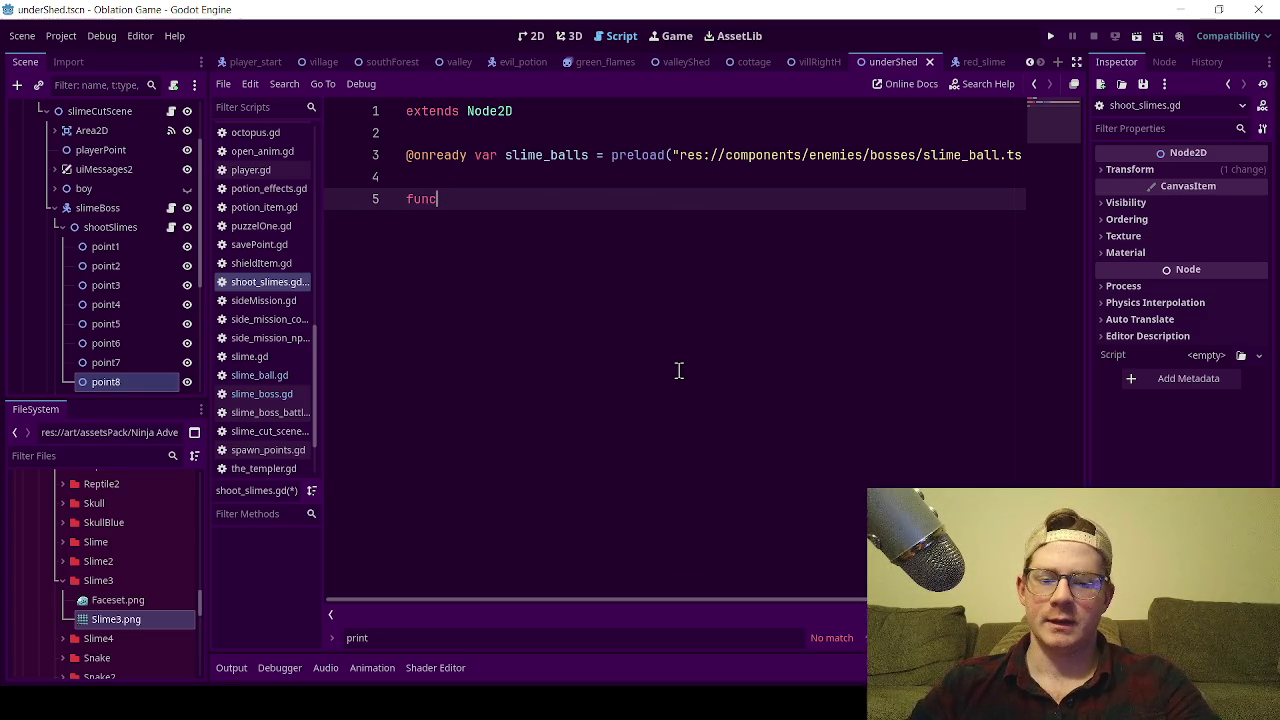
key("BackSpace")
key("BackSpace")
key("BackSpace")
type("funcshoots")
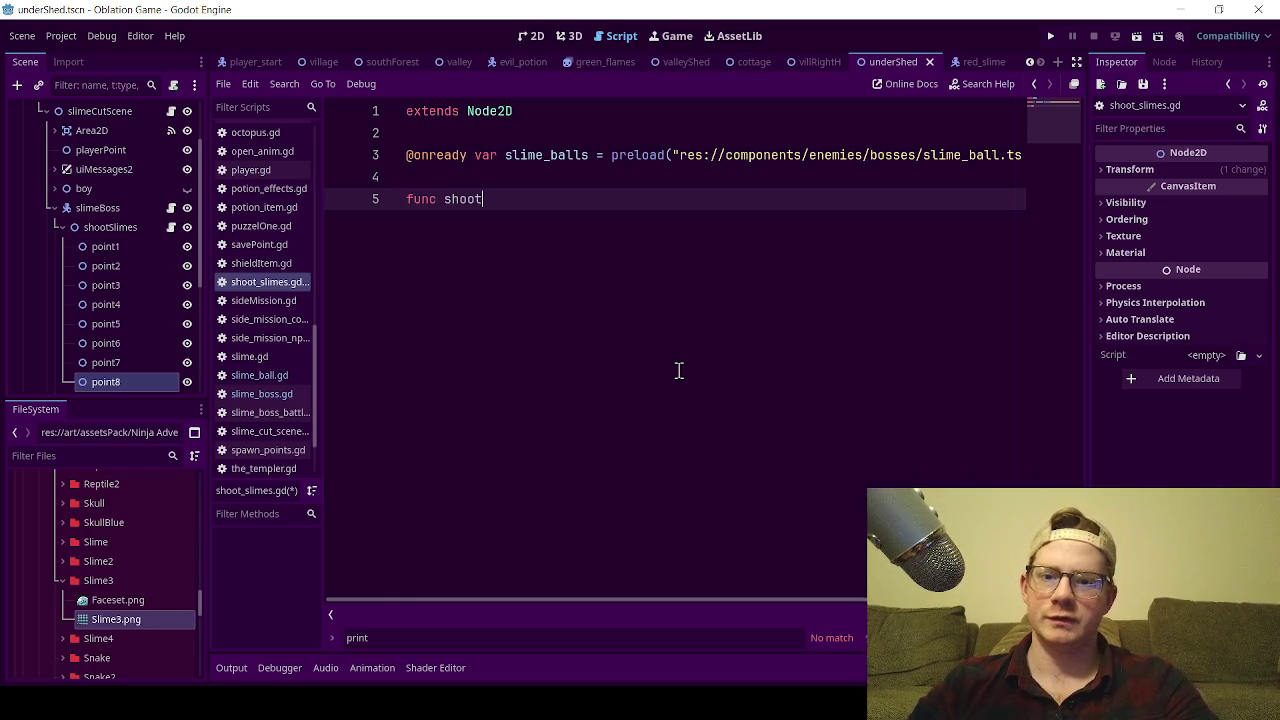
key("BackSpace")
type("s")
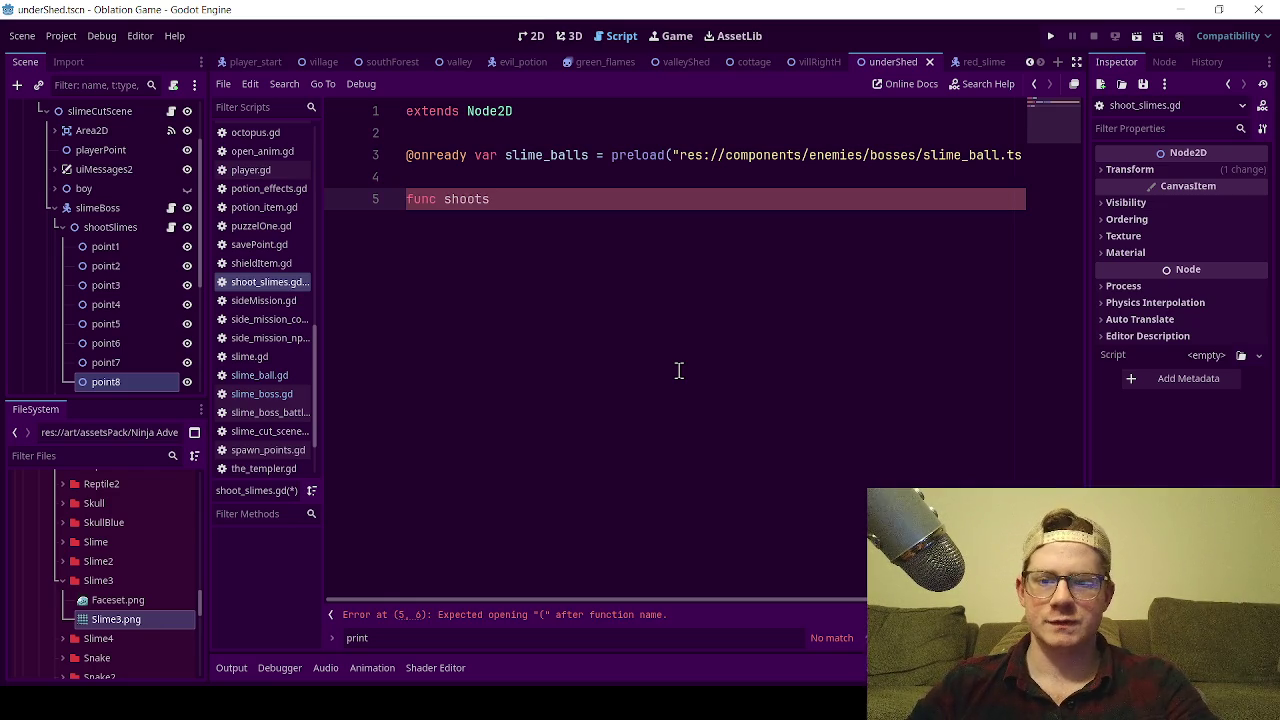
type("sl")
key("BackSpace")
key("BackSpace")
key("BackSpace")
type("_slimes")
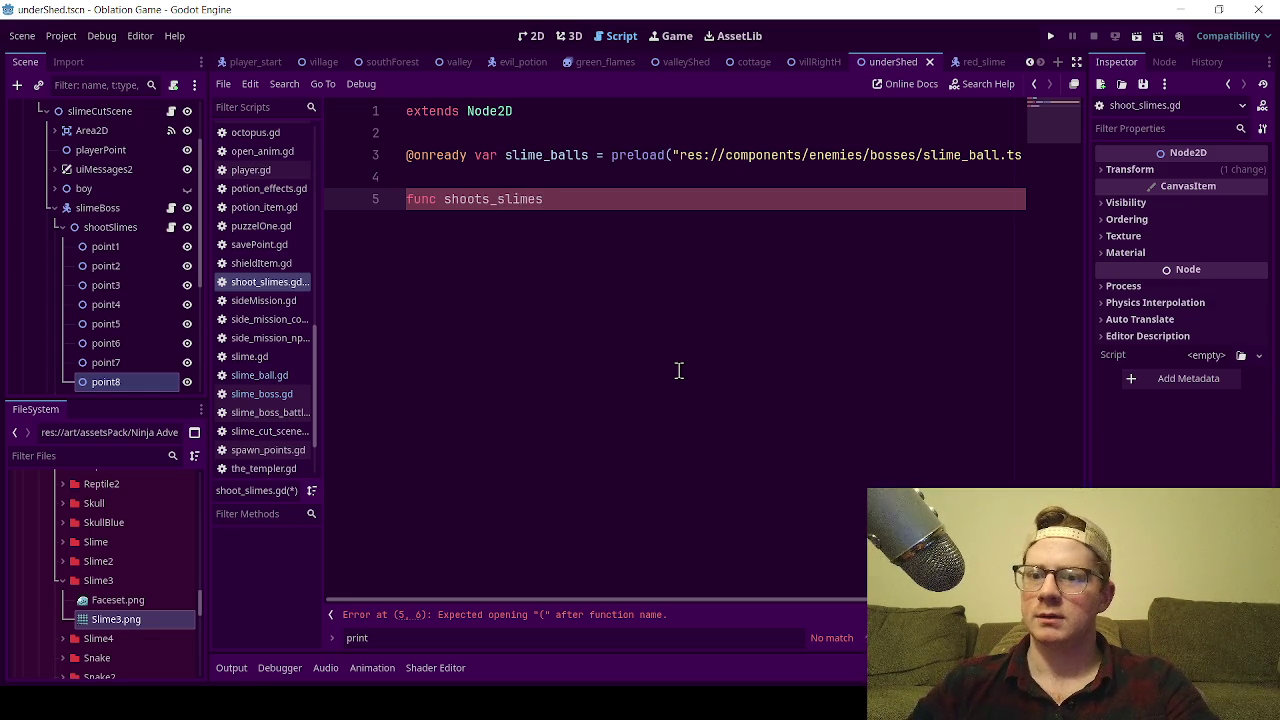
key("BackSpace")
key("BackSpace")
key("BackSpace")
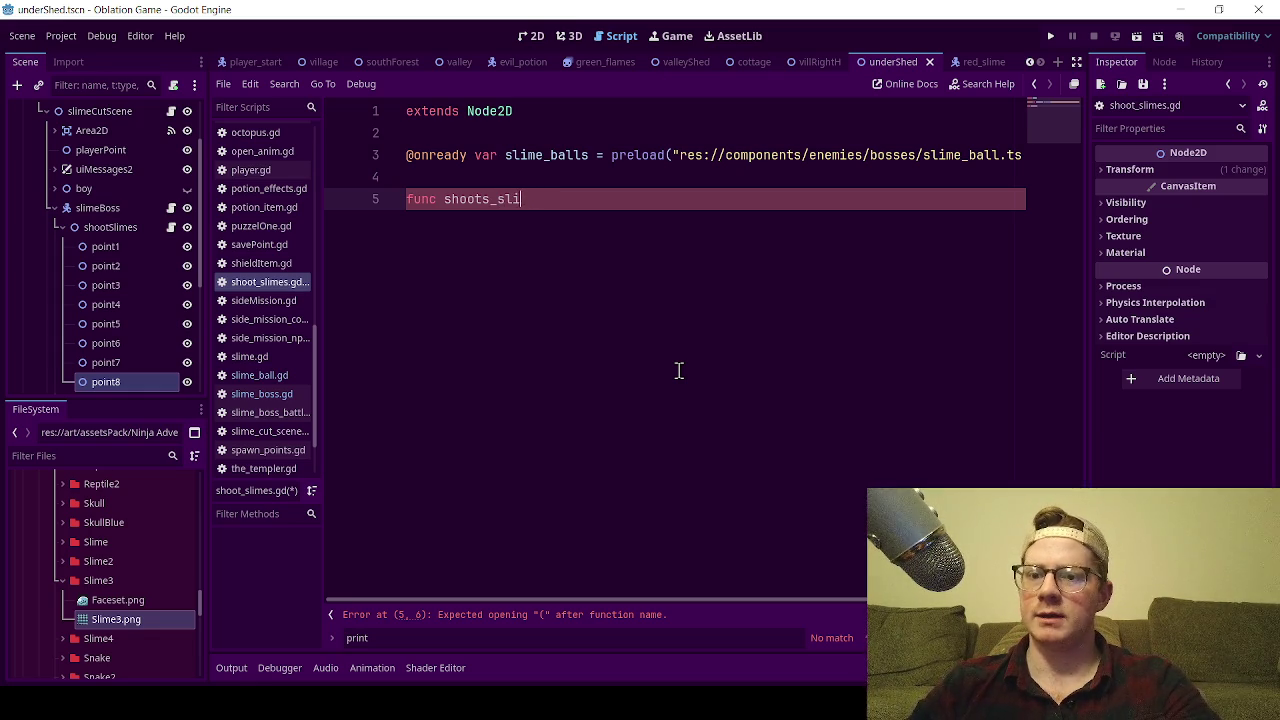
key("BackSpace")
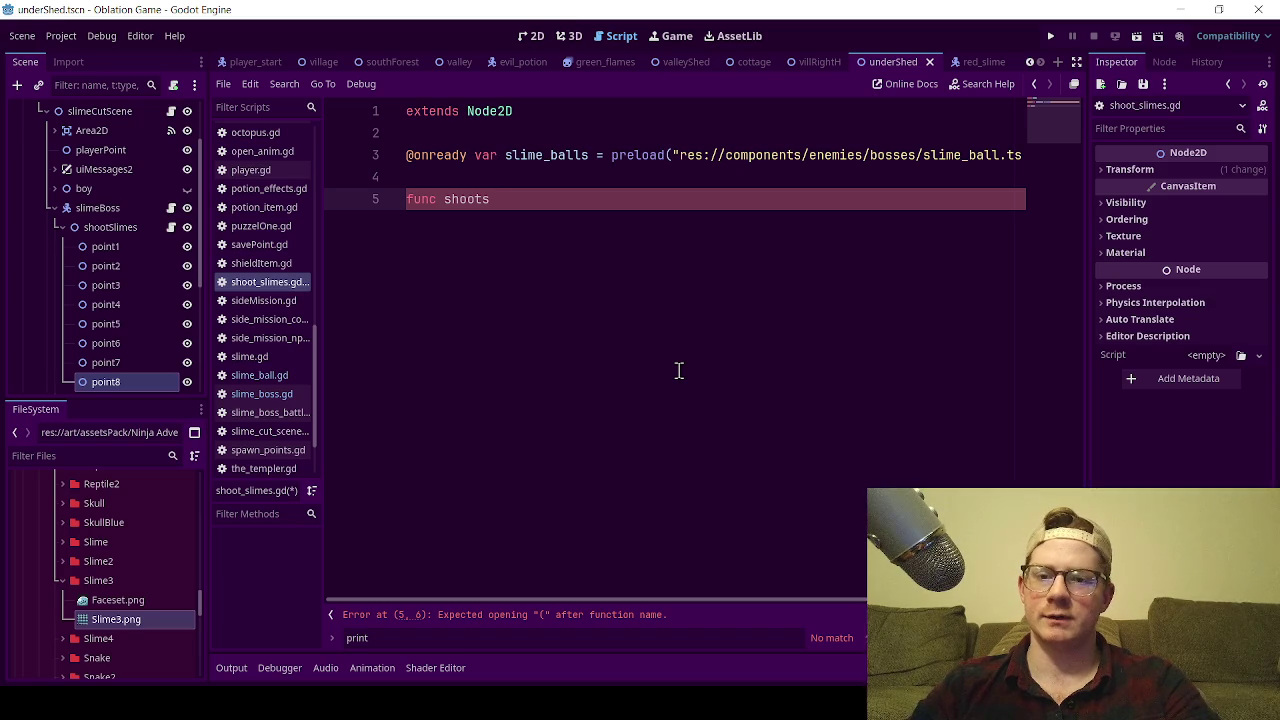
type("_out")
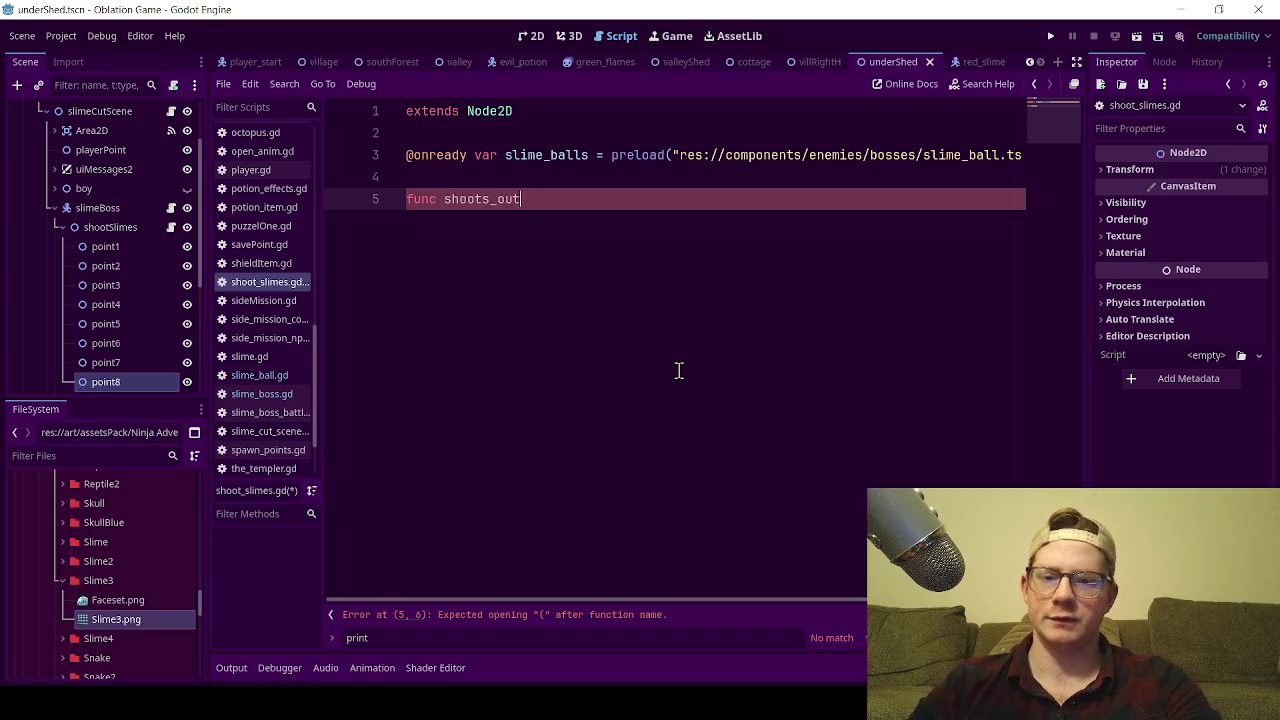
type("_slimes")
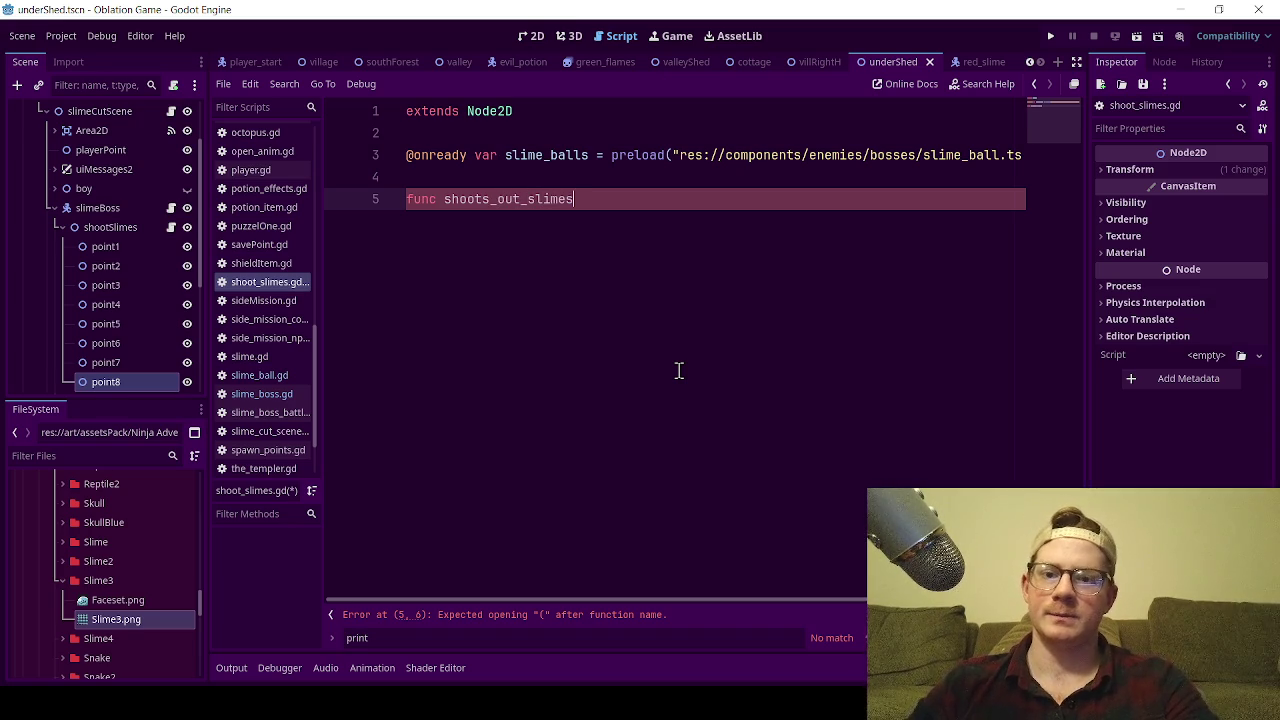
type("(")
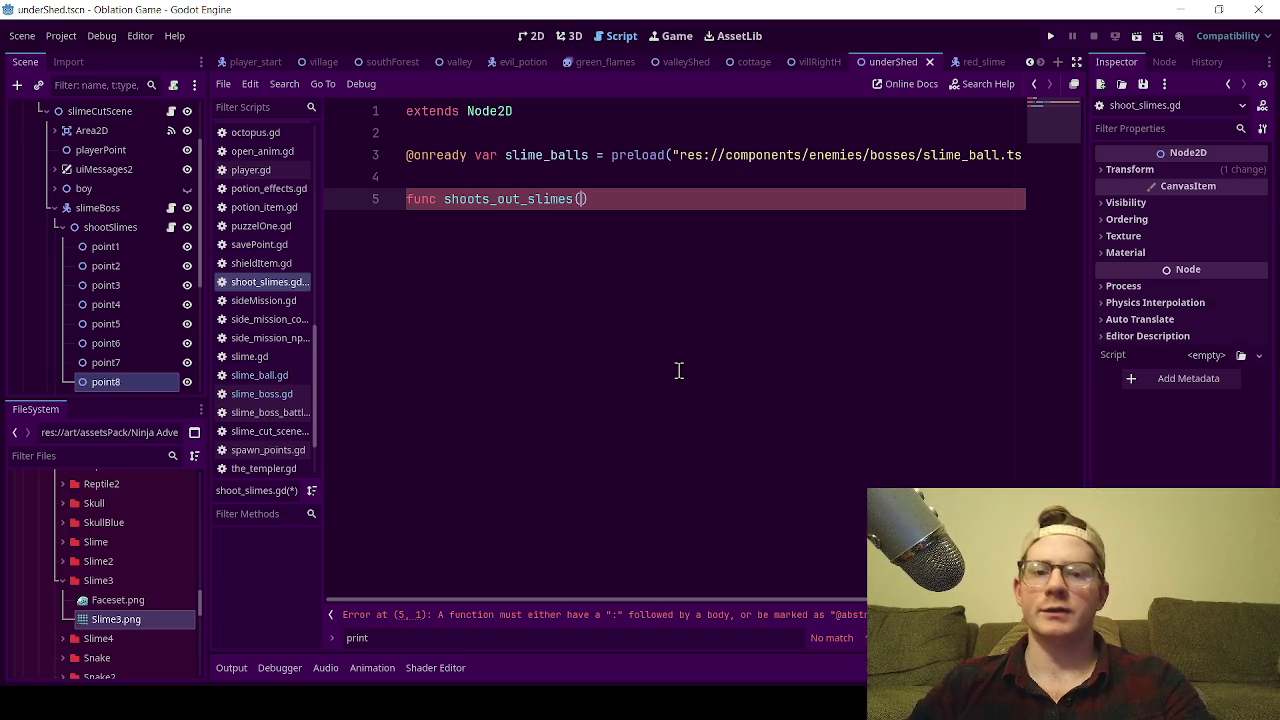
type(")")
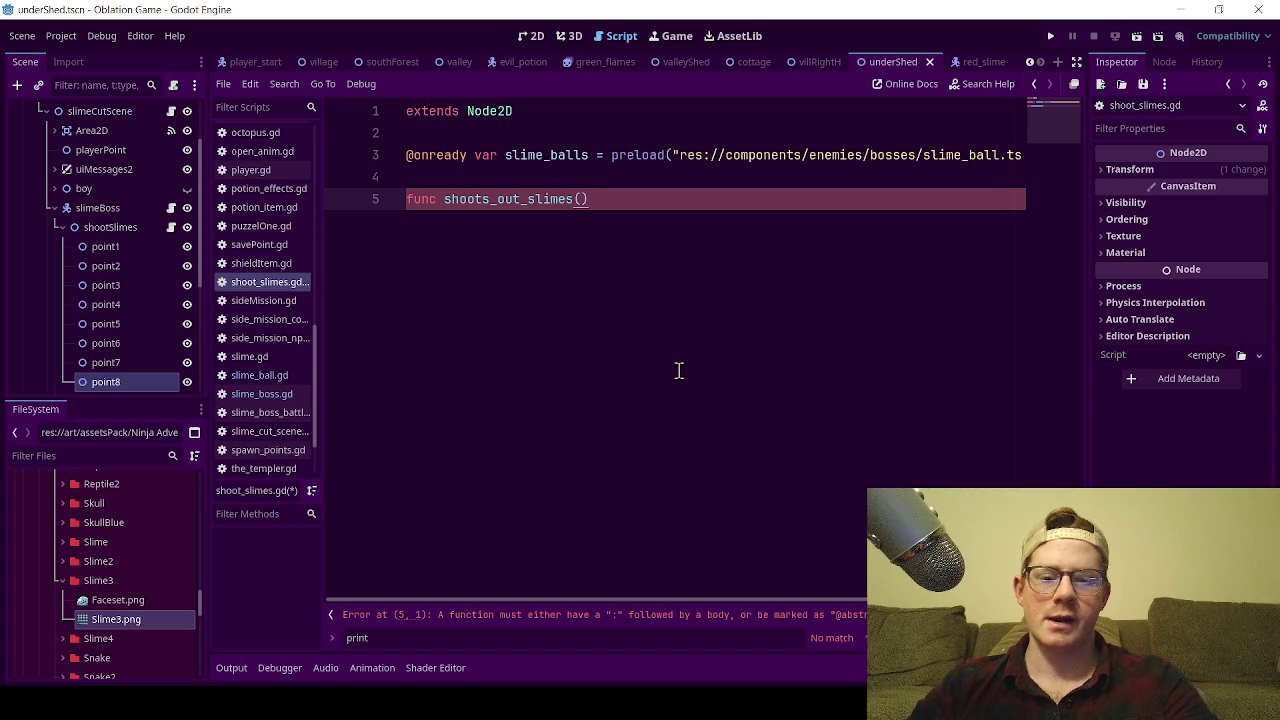
type(":")
key("Return")
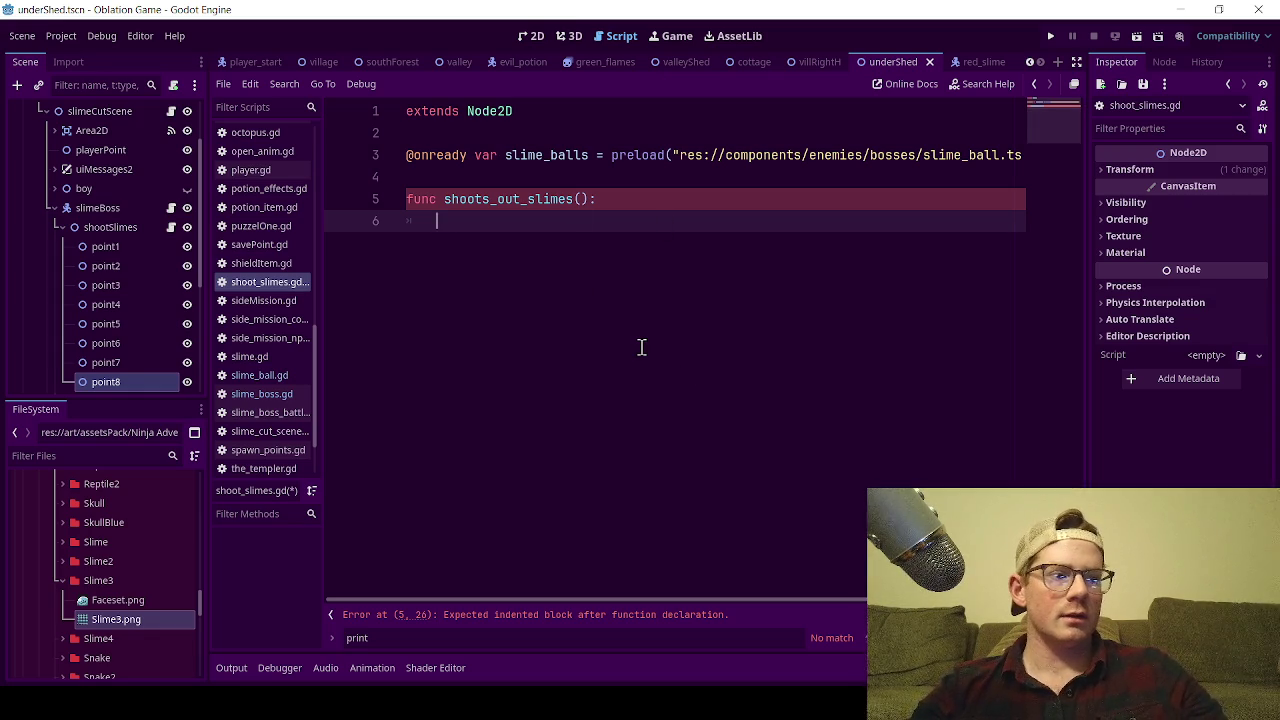
- Clear the leftover 'print' search text and give the function the parameter 'number: int'
left_click(405, 642)
key("ctrl+BackSpace")
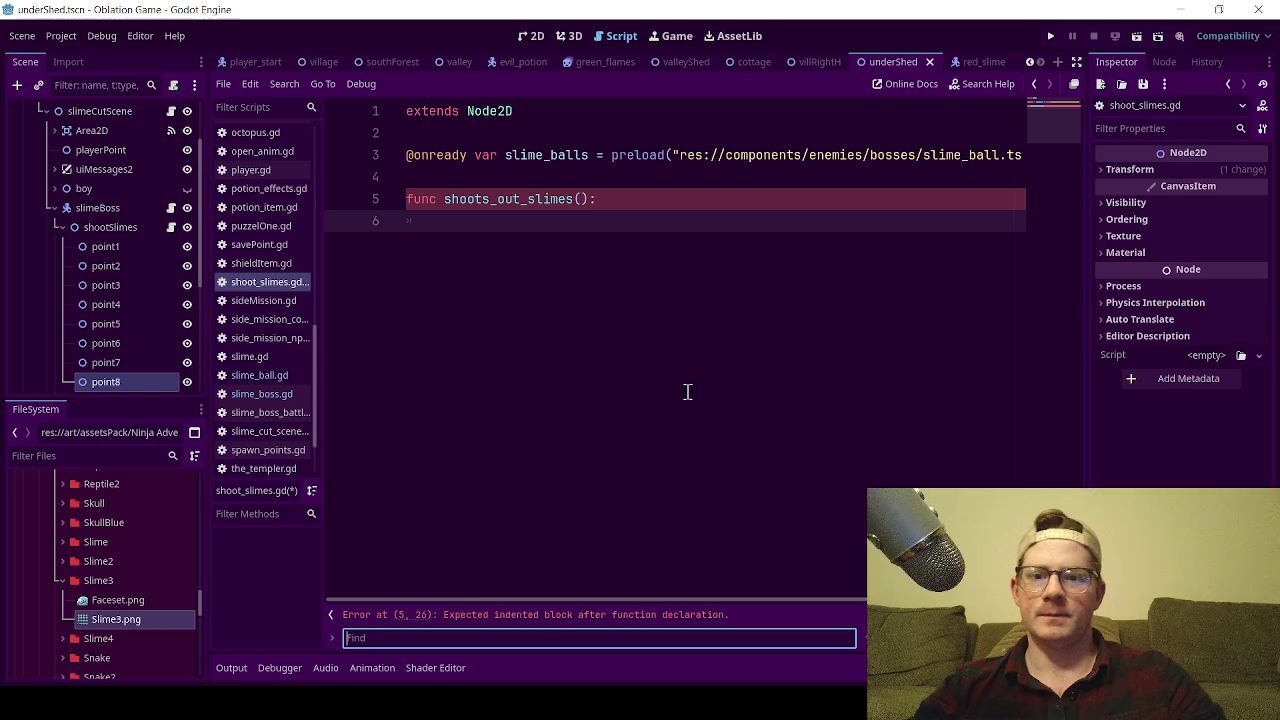
left_click(577, 218)
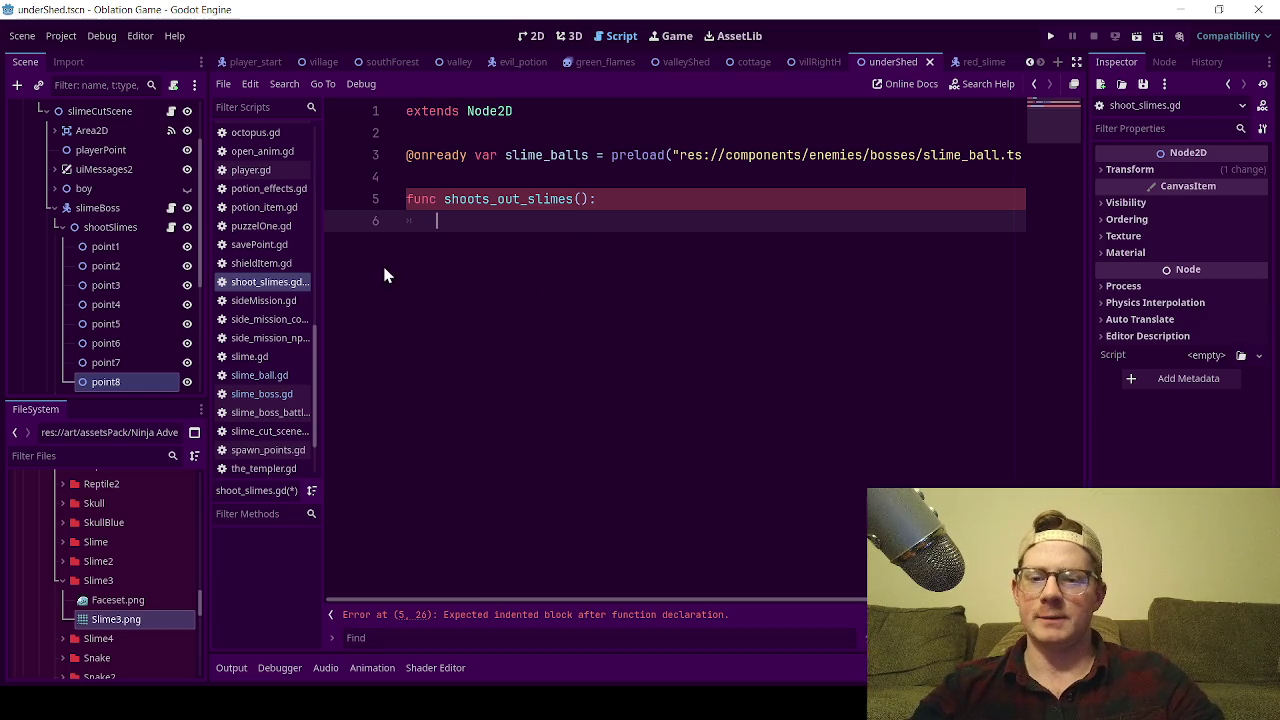
left_click(580, 200)
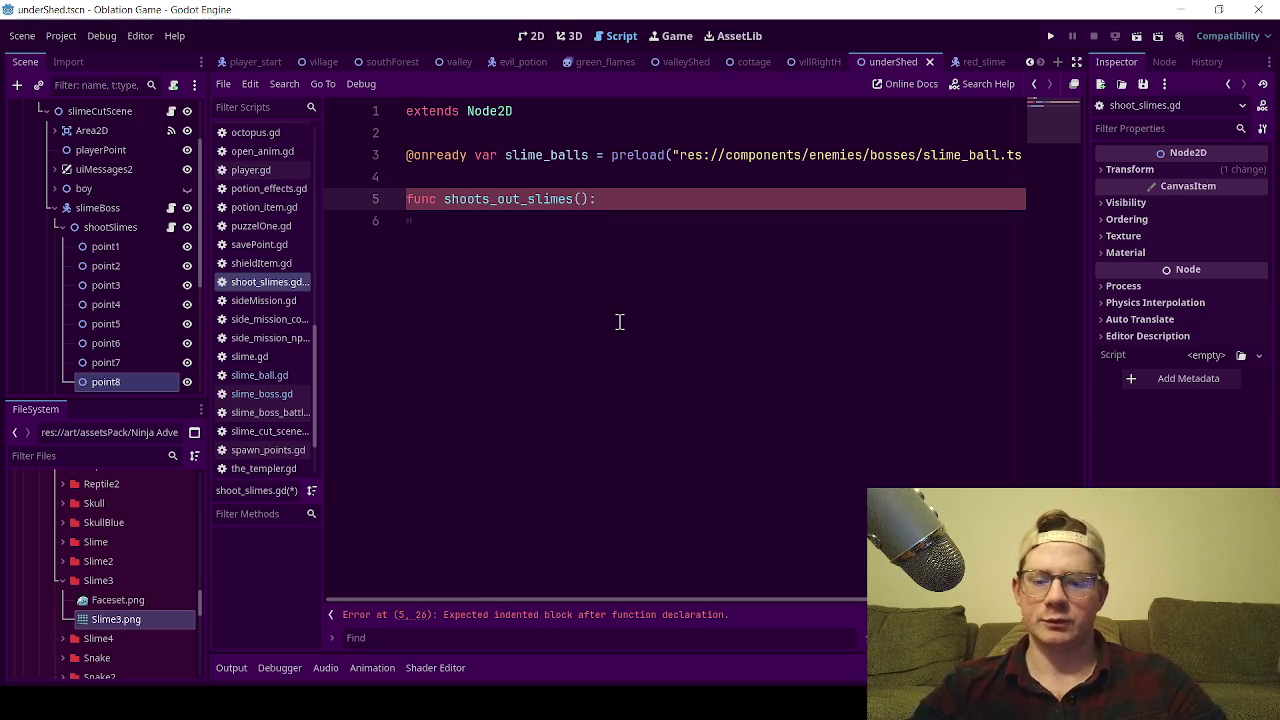
key("Left")
key("Left")
type("type")
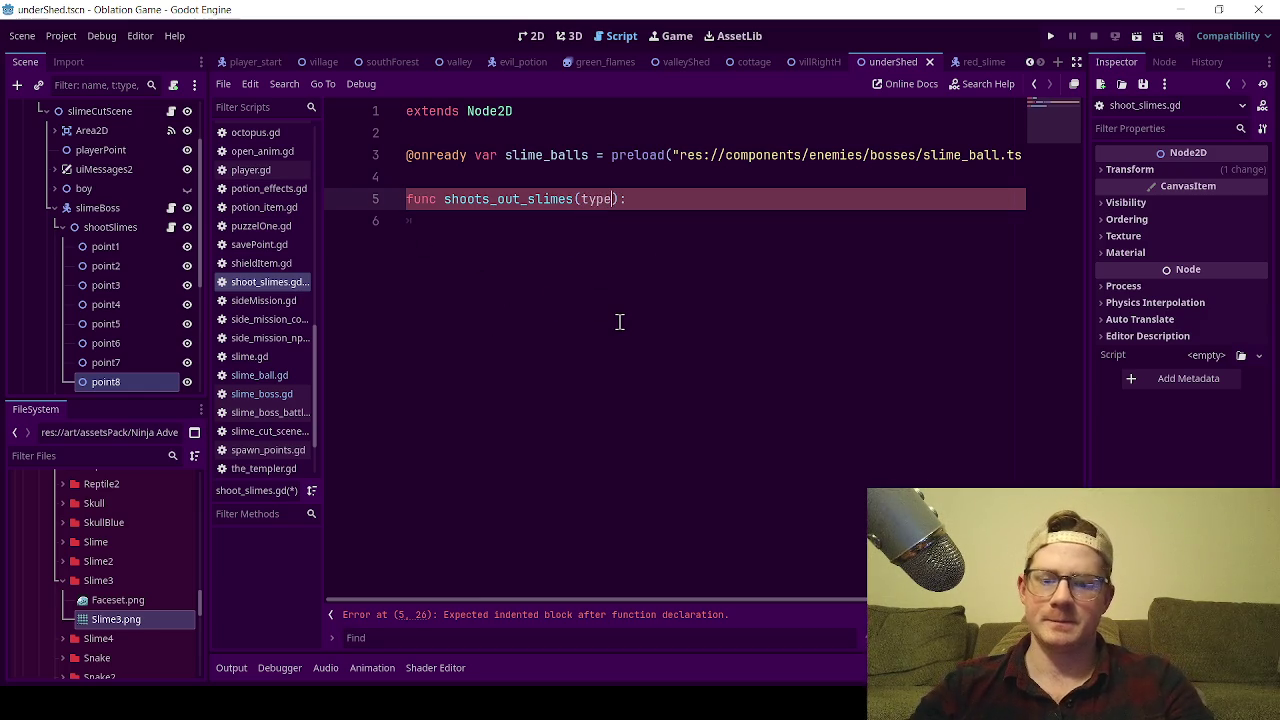
key("BackSpace")
key("BackSpace")
key("BackSpace")
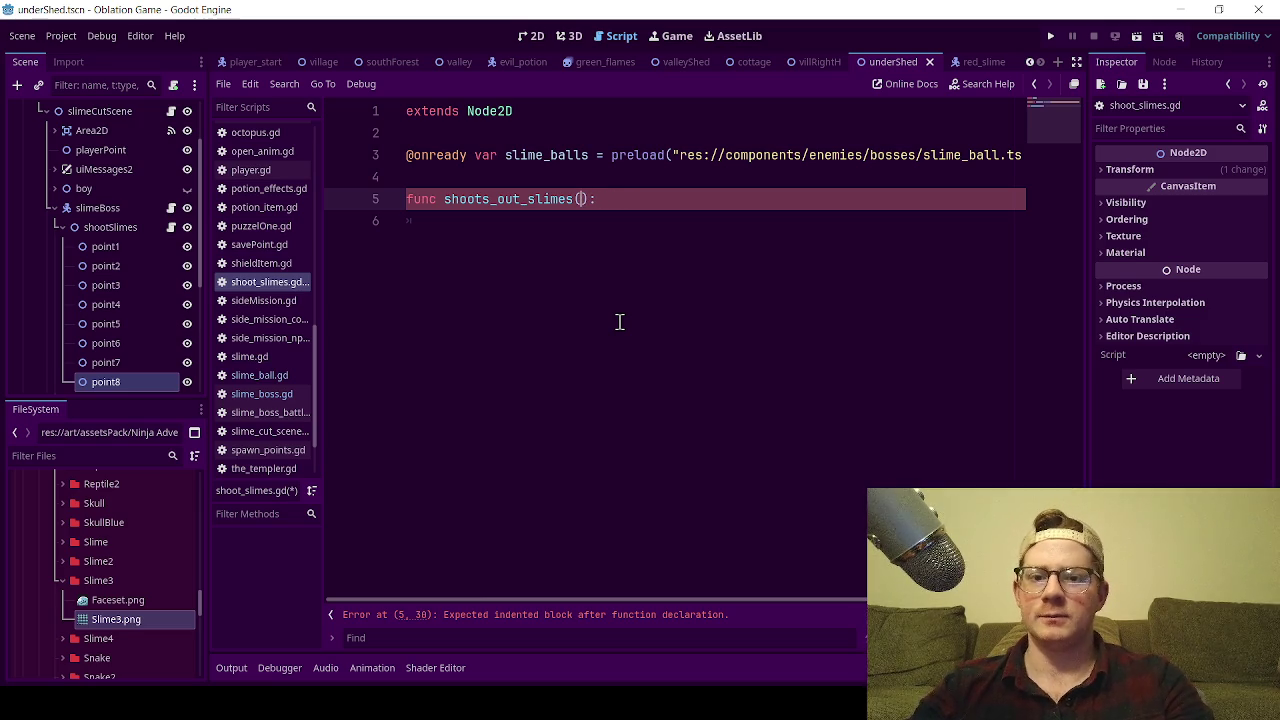
type("num_s")
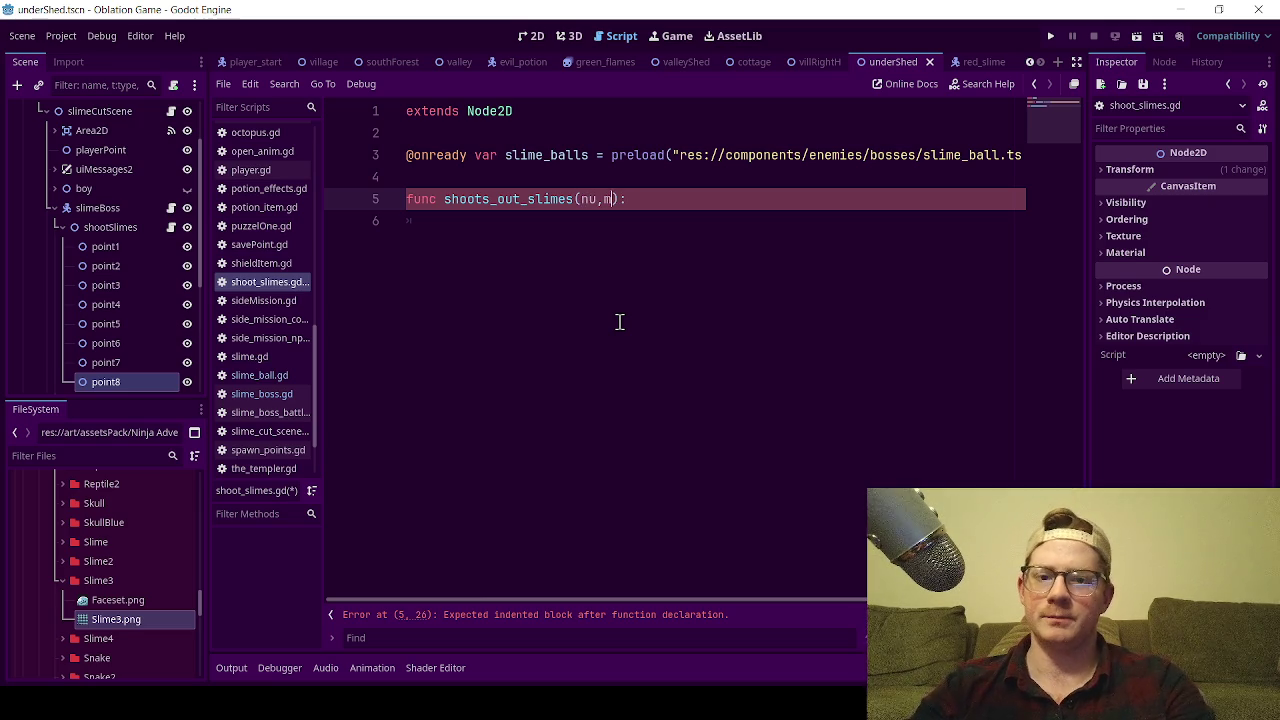
key("BackSpace")
key("BackSpace")
key("BackSpace")
type("mber")
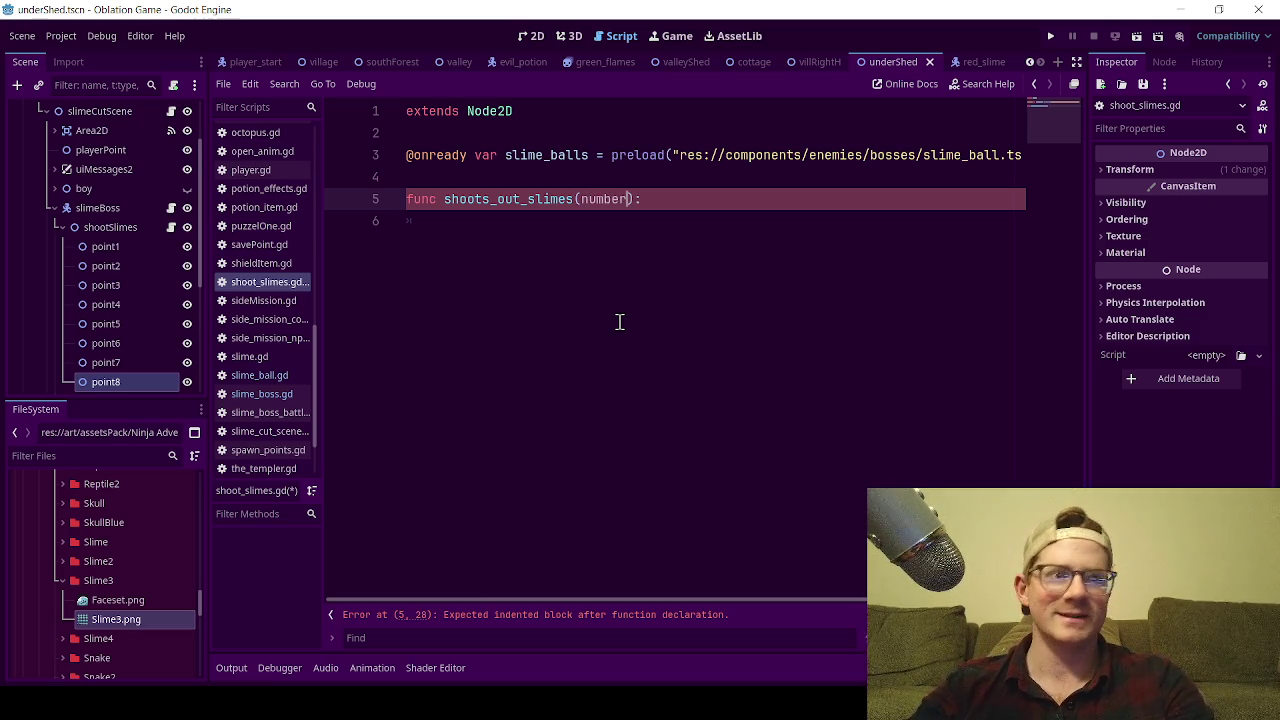
type(": int")
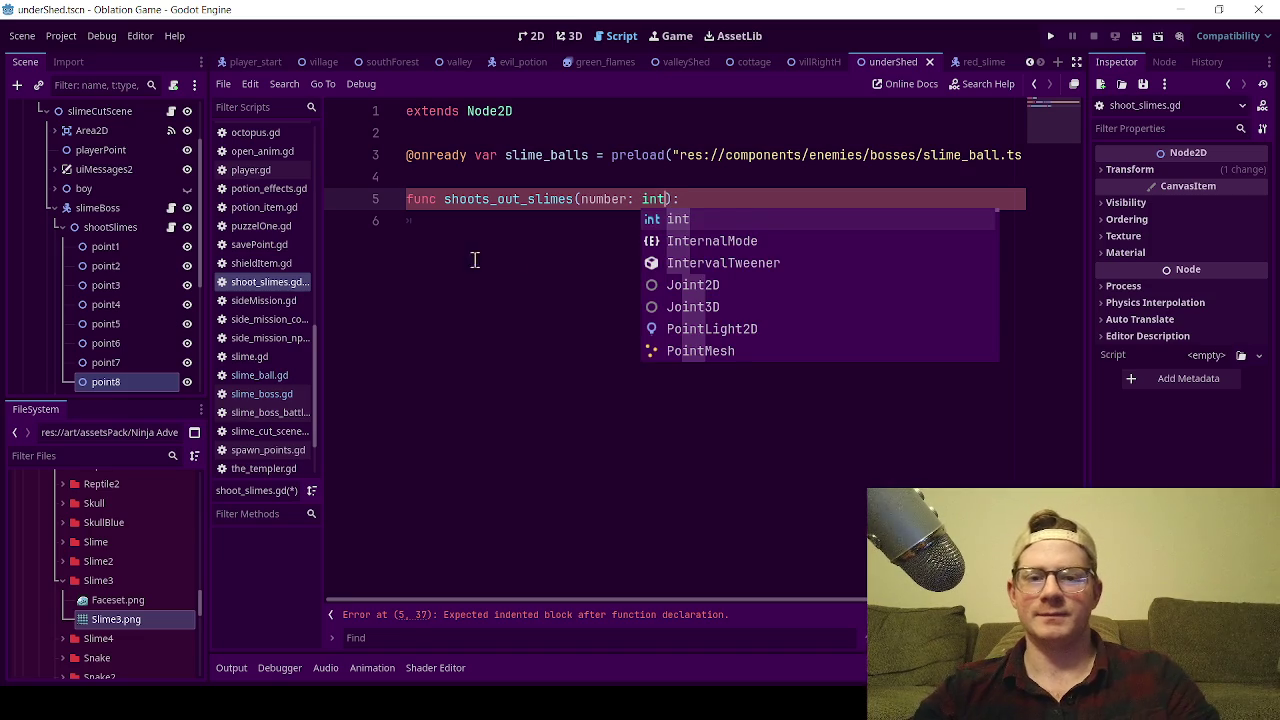
- Add 'match number:' with an indented '1:' case in the function body
left_click(536, 237)
type("ma")
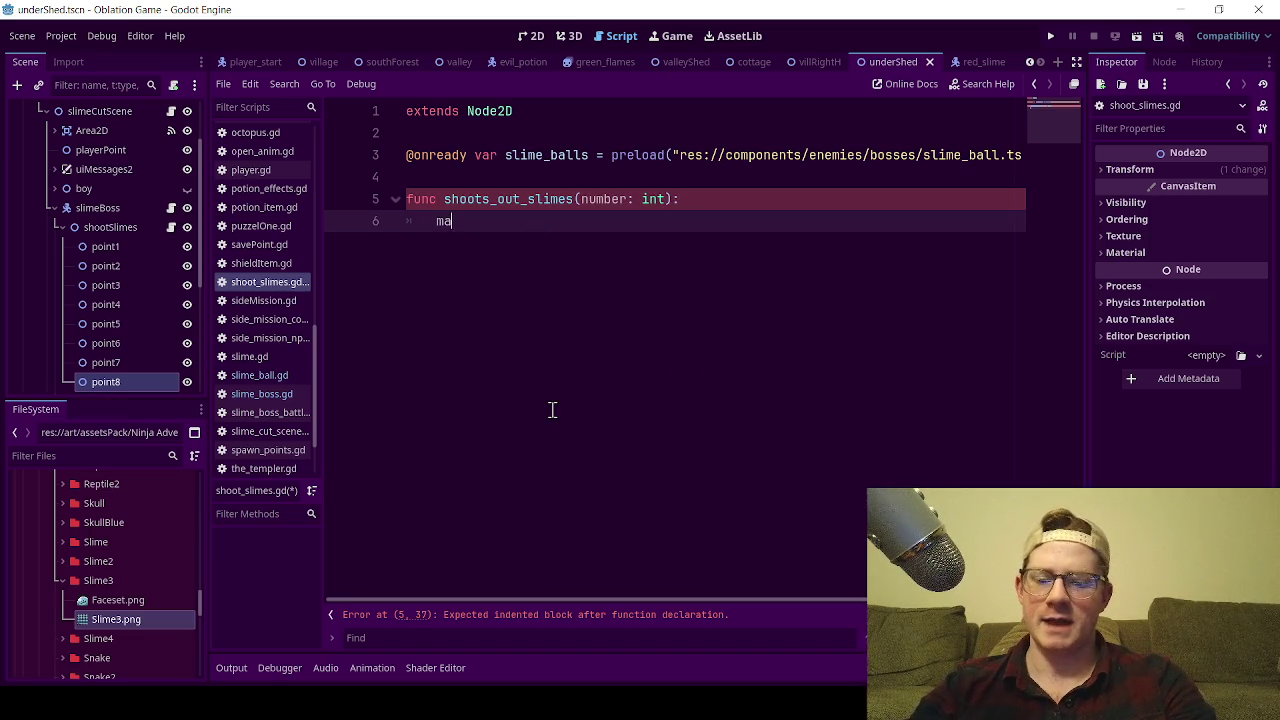
type("tch n")
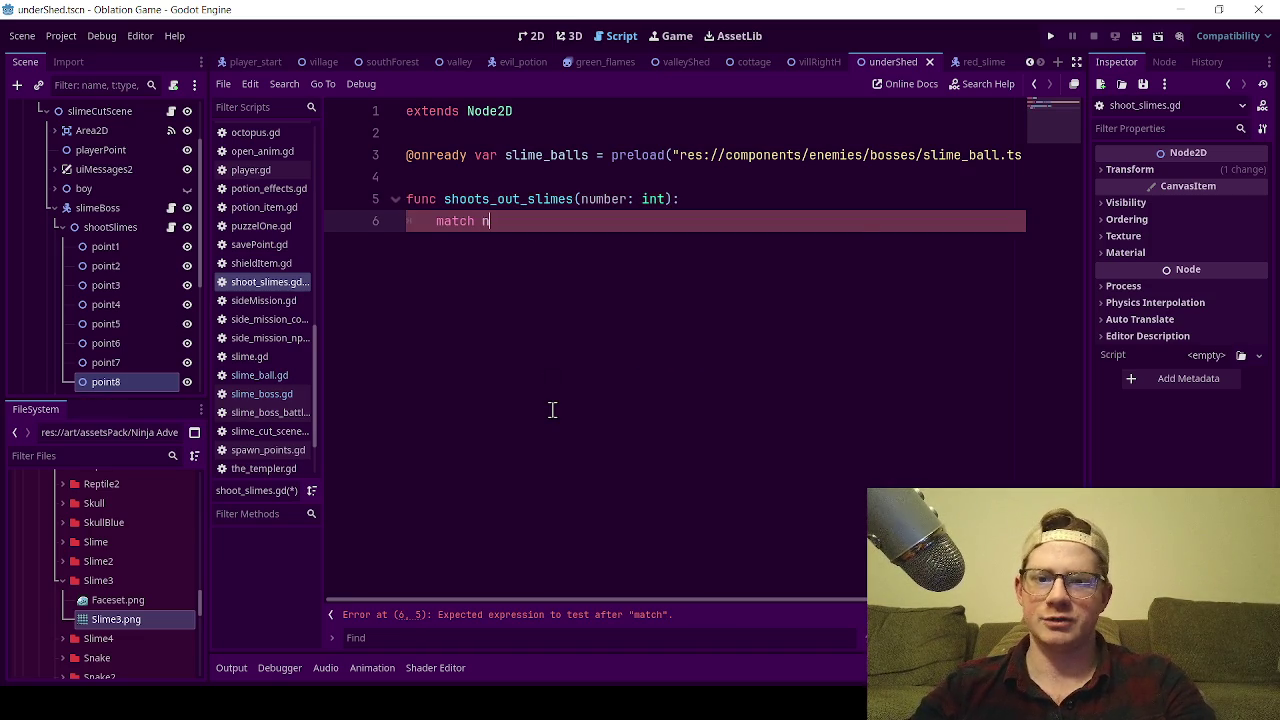
type("umber:")
key("Return")
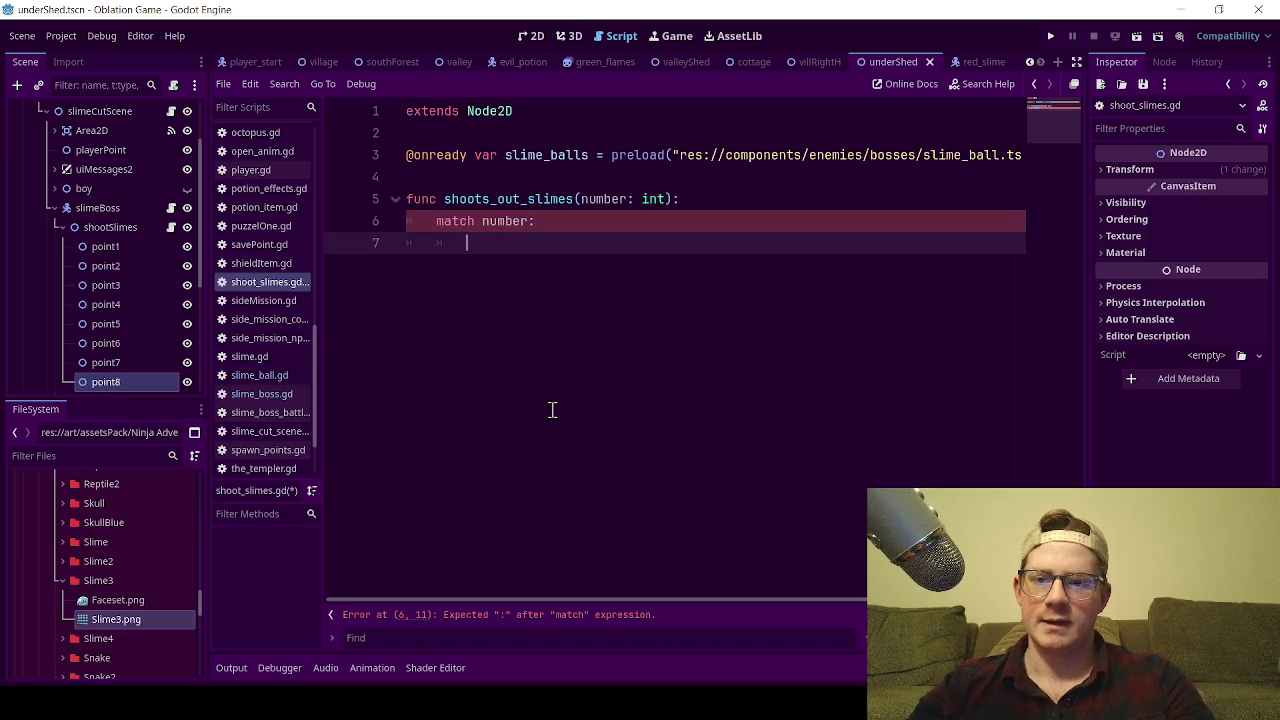
type("1")
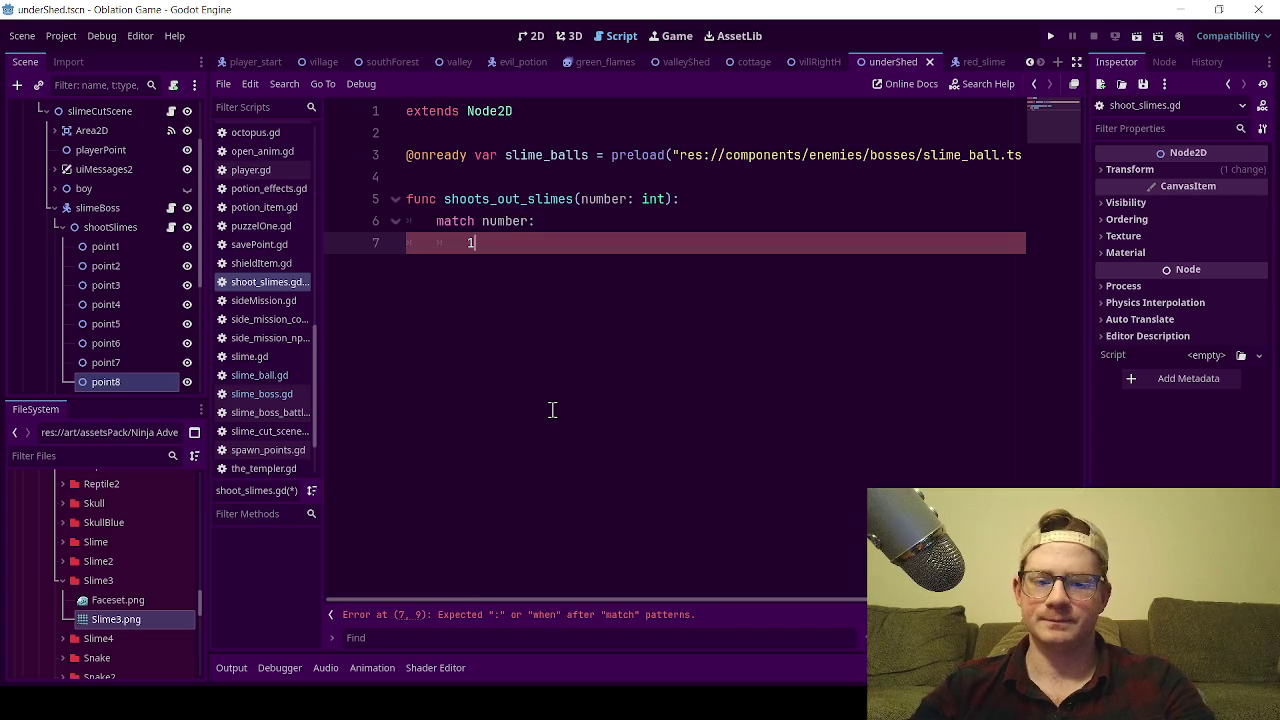
type(":")
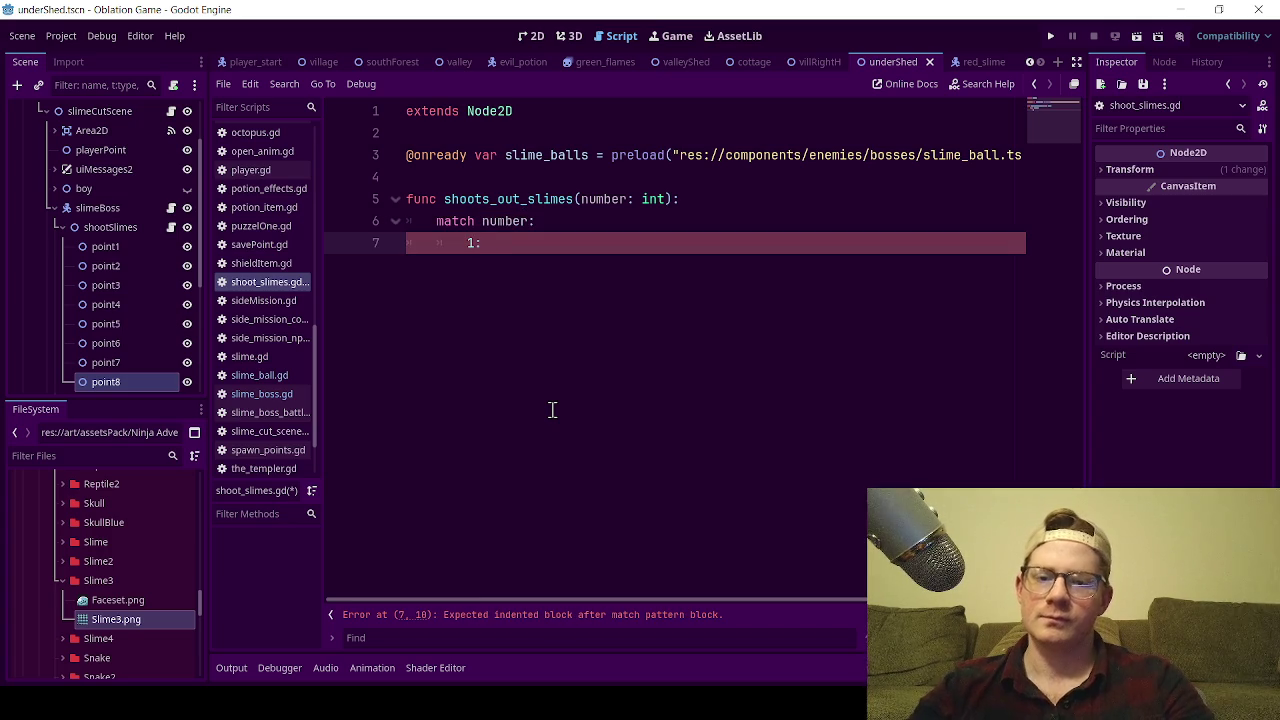
key("Return")
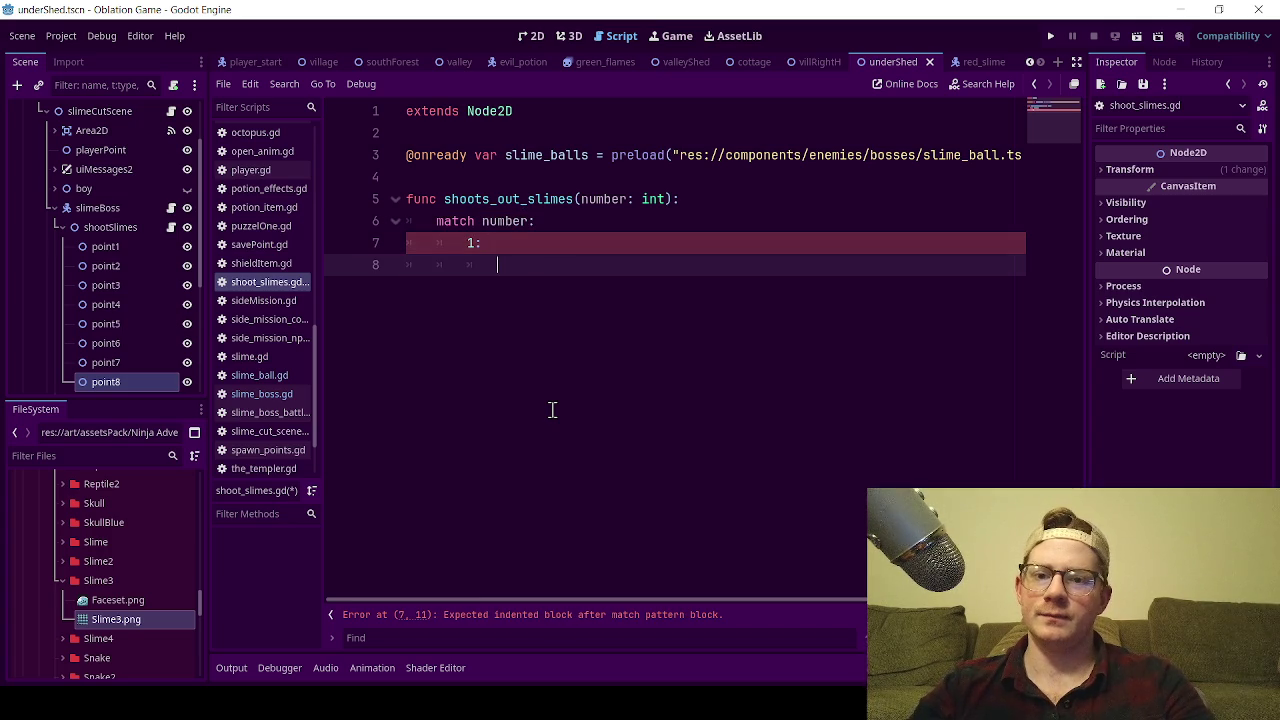
key("BackSpace")
key("BackSpace")
key("BackSpace")
key("Return")
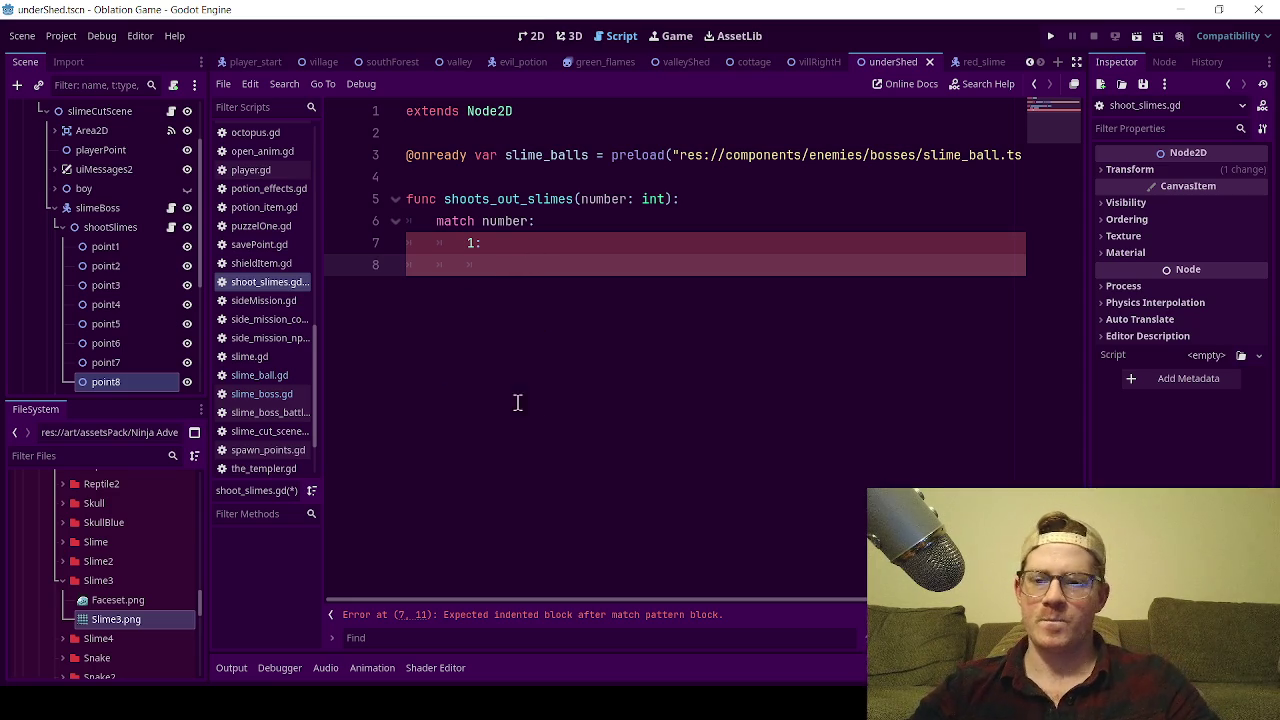
- Under case 1, write 'var new_slime = slime_balls.instantiate()' using autocomplete
type("var")
key("BackSpace")
key("BackSpace")
key("BackSpace")
type("var new_slime")
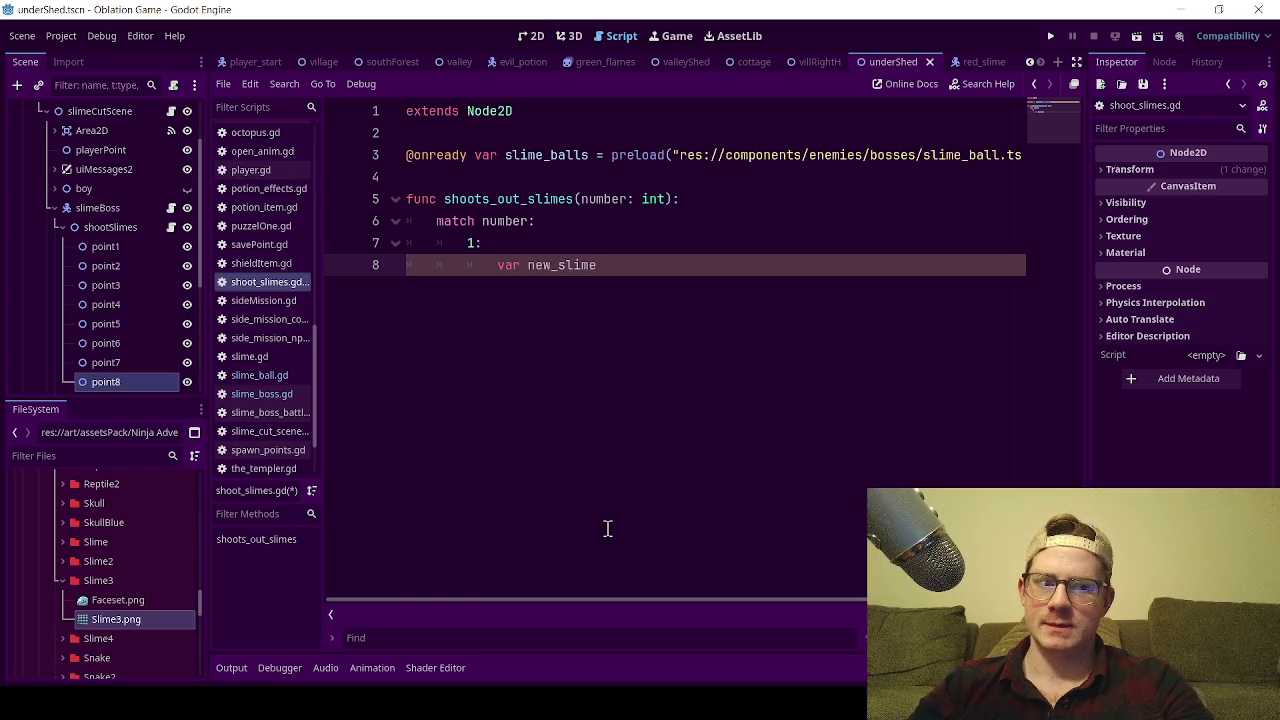
type(" = inst")
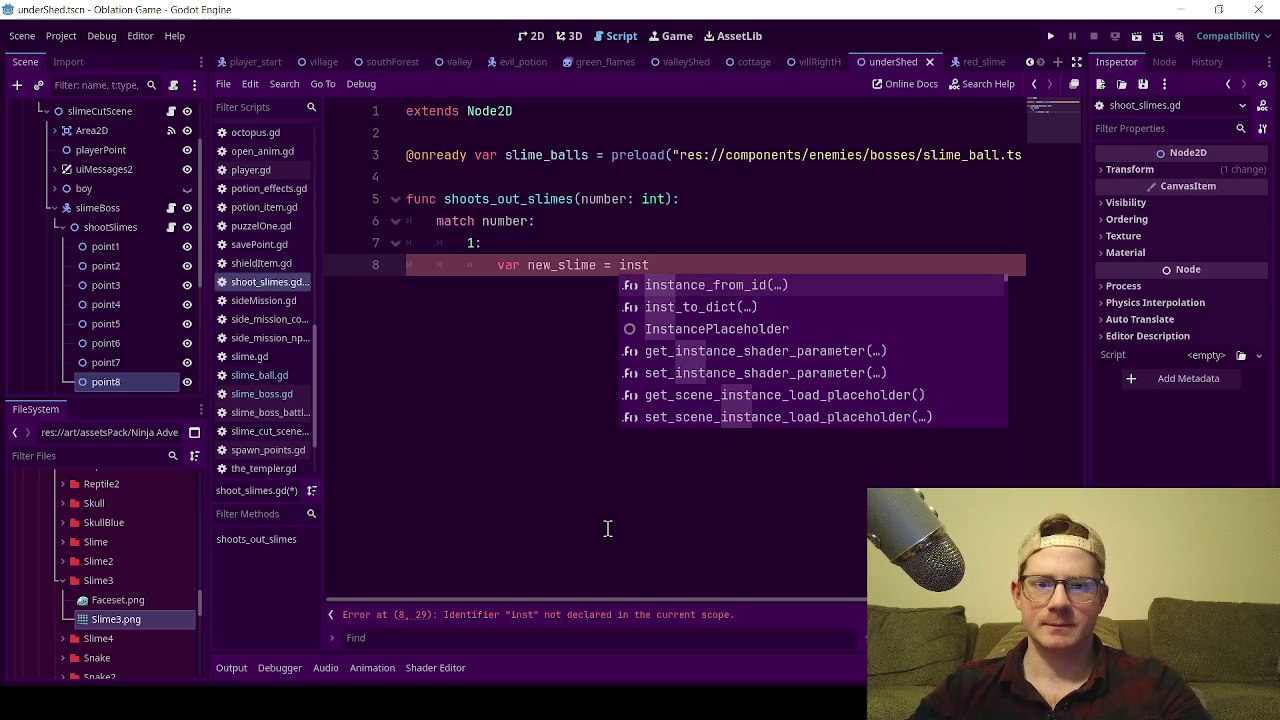
key("BackSpace")
key("BackSpace")
key("BackSpace")
key("BackSpace")
type("s")
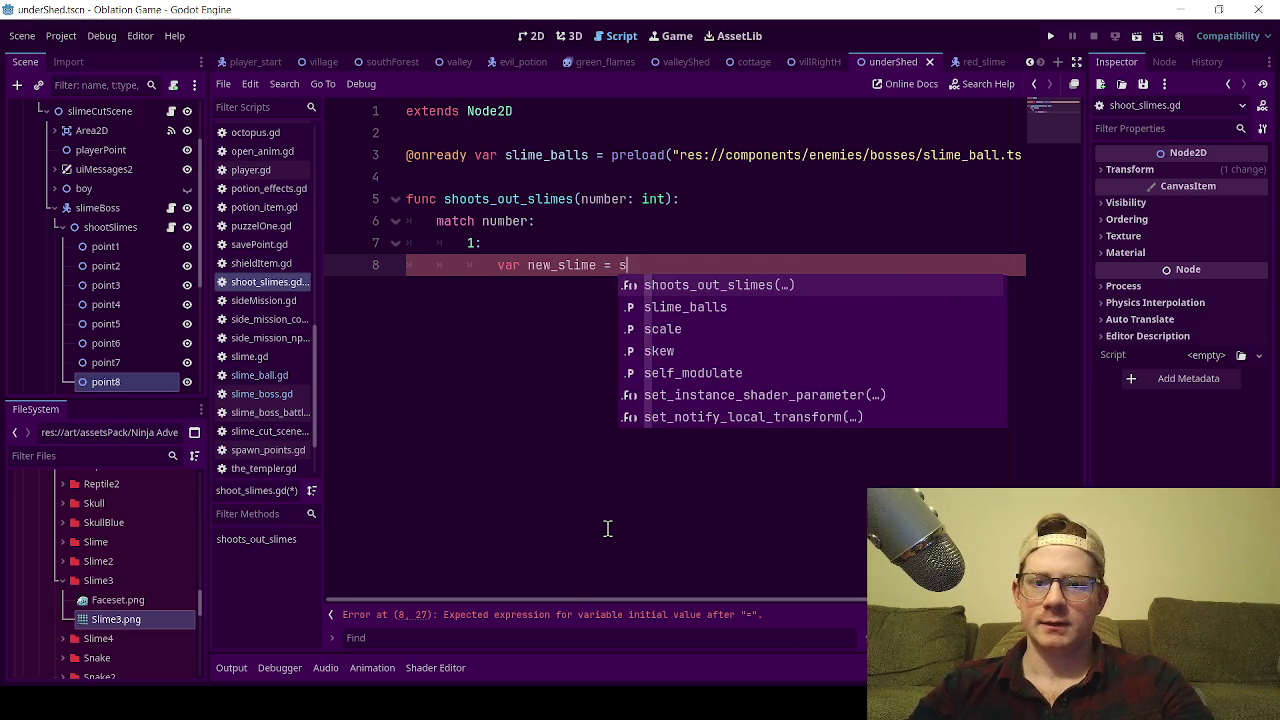
key("Down")
key("Return")
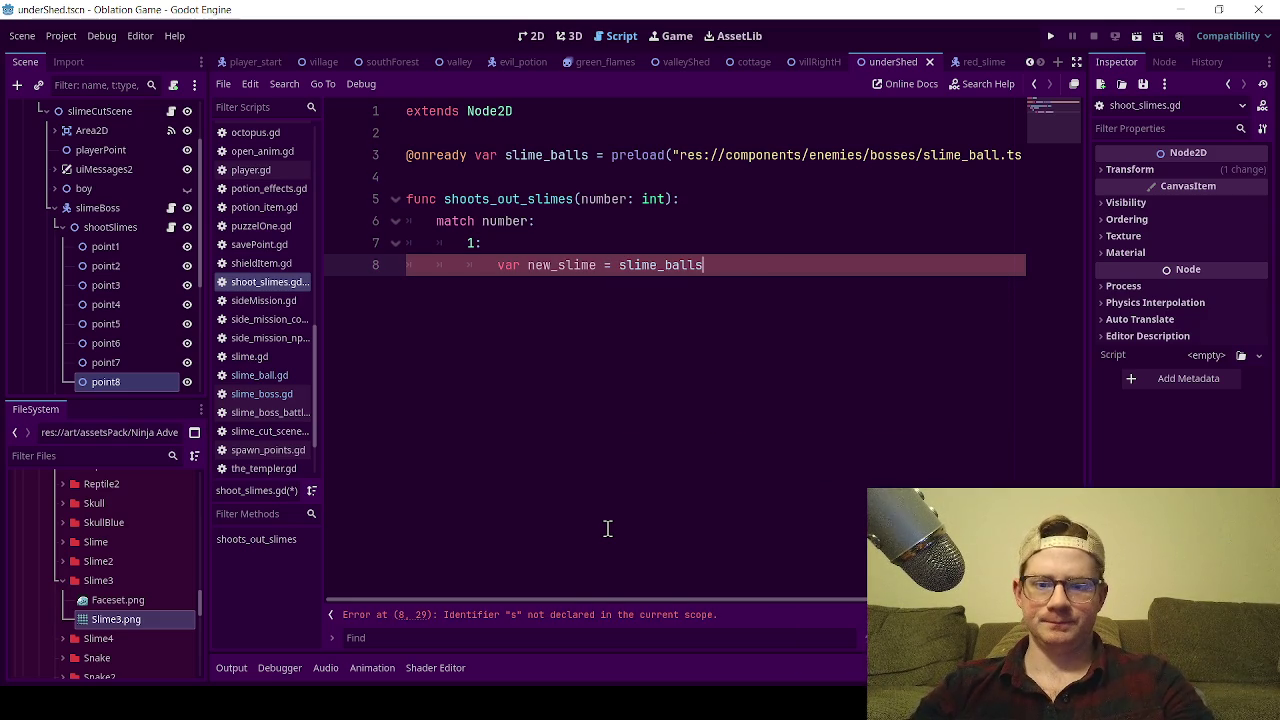
type(".instantiate(")
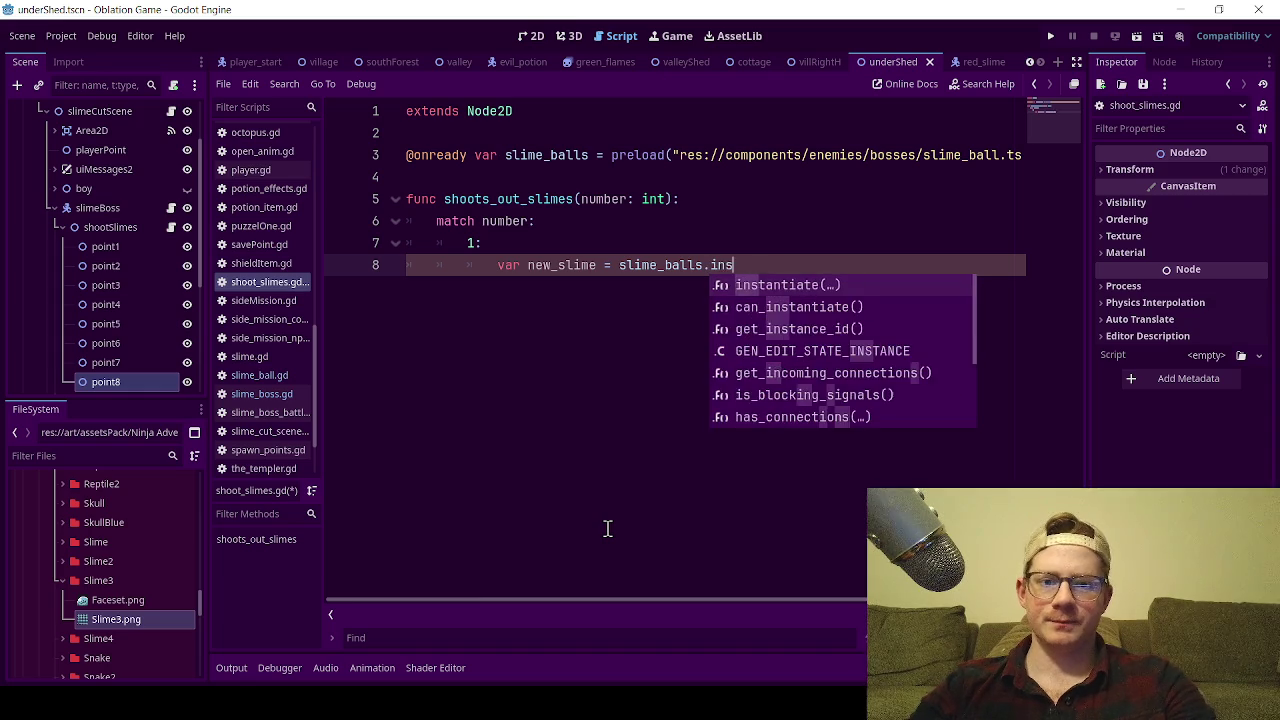
key("Return")
key("Right")
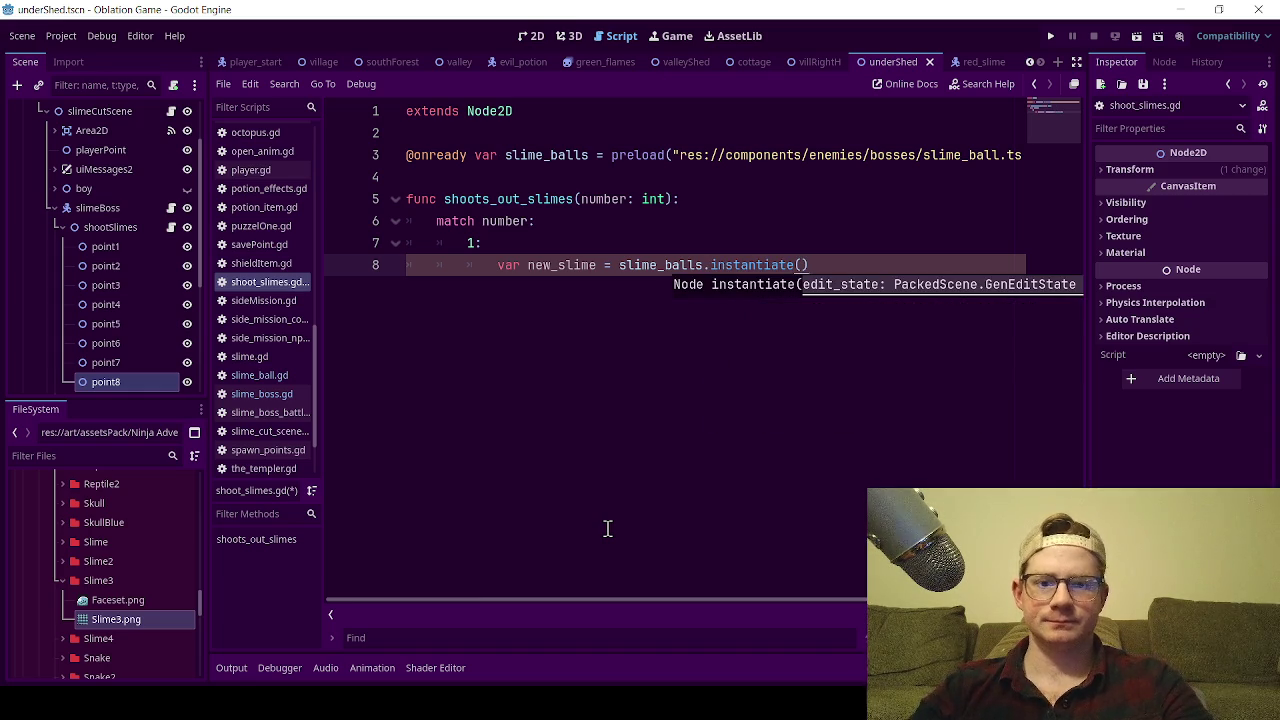
key("Return")
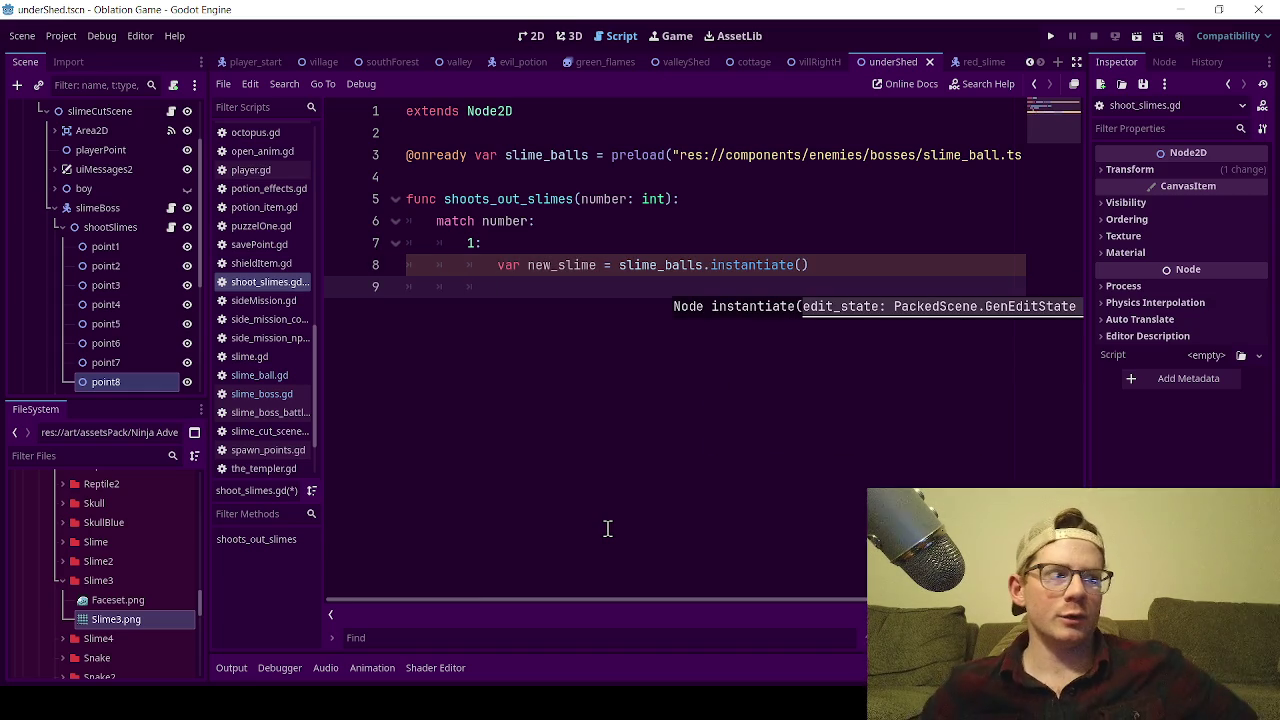
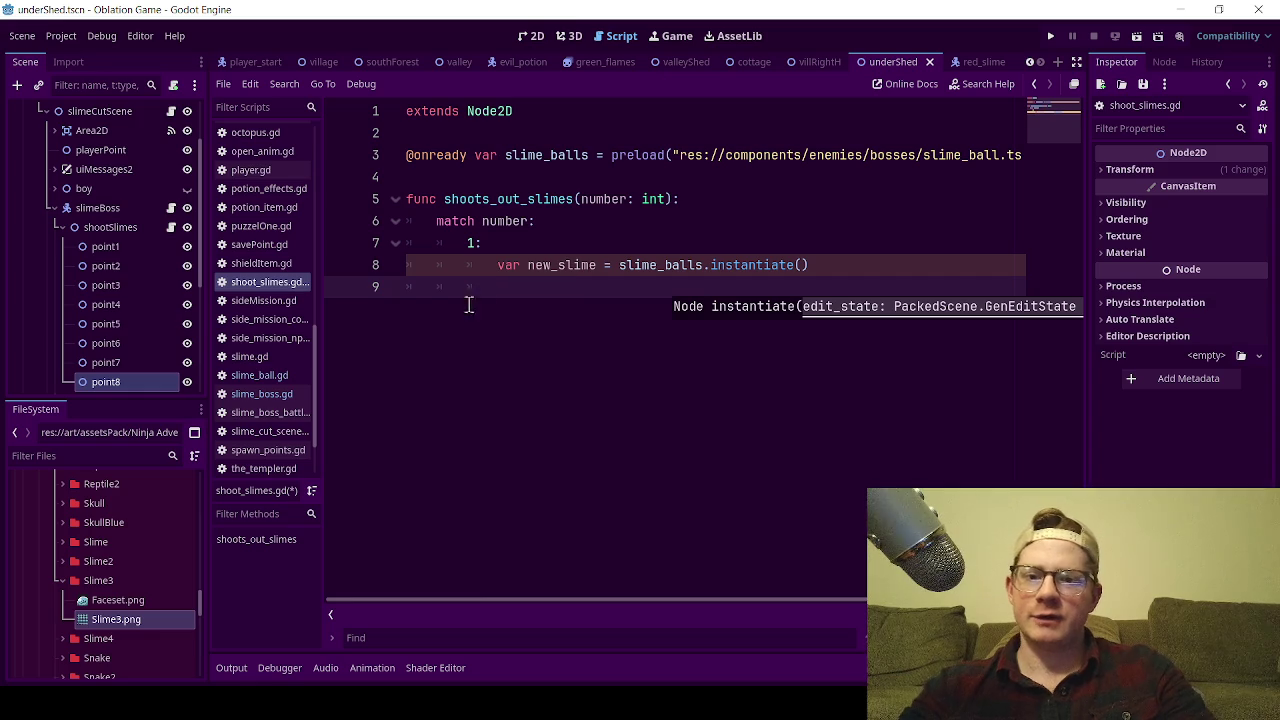
- Write line 9 as new_slime.global_postion = point1.global_position, dragging point1 in from the Scene dock
left_click(510, 284)
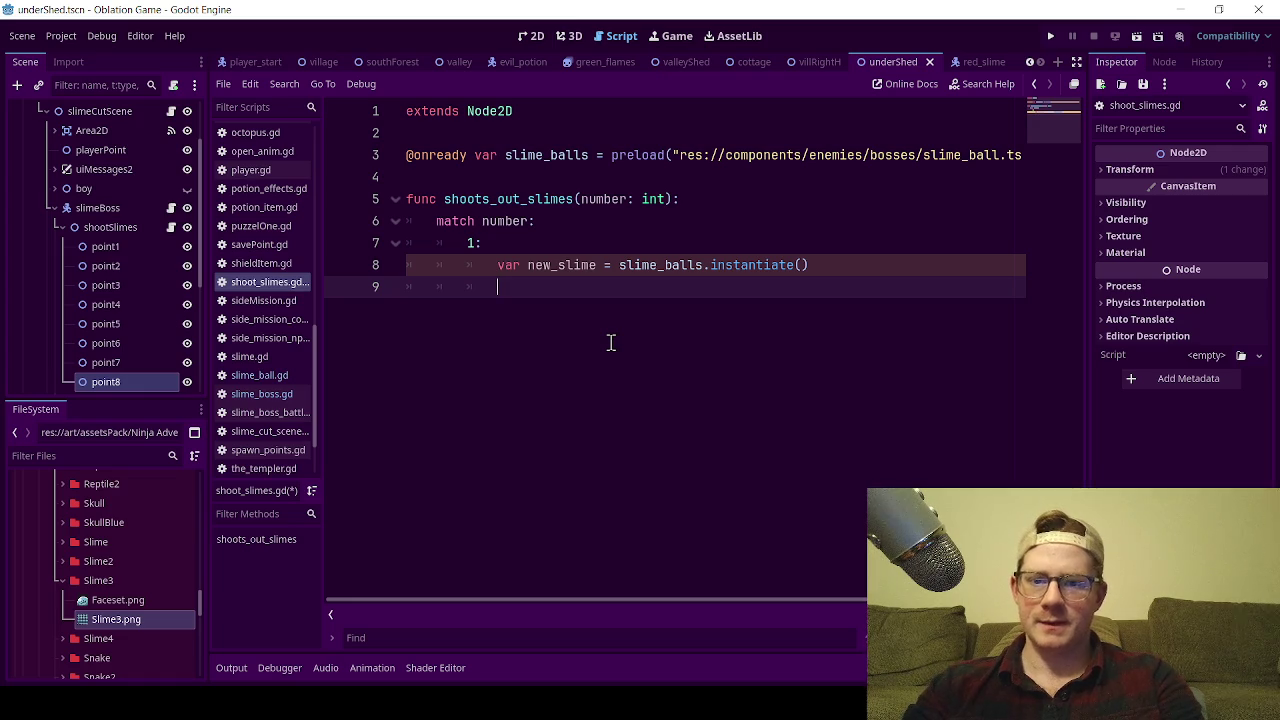
type("new")
key("Return")
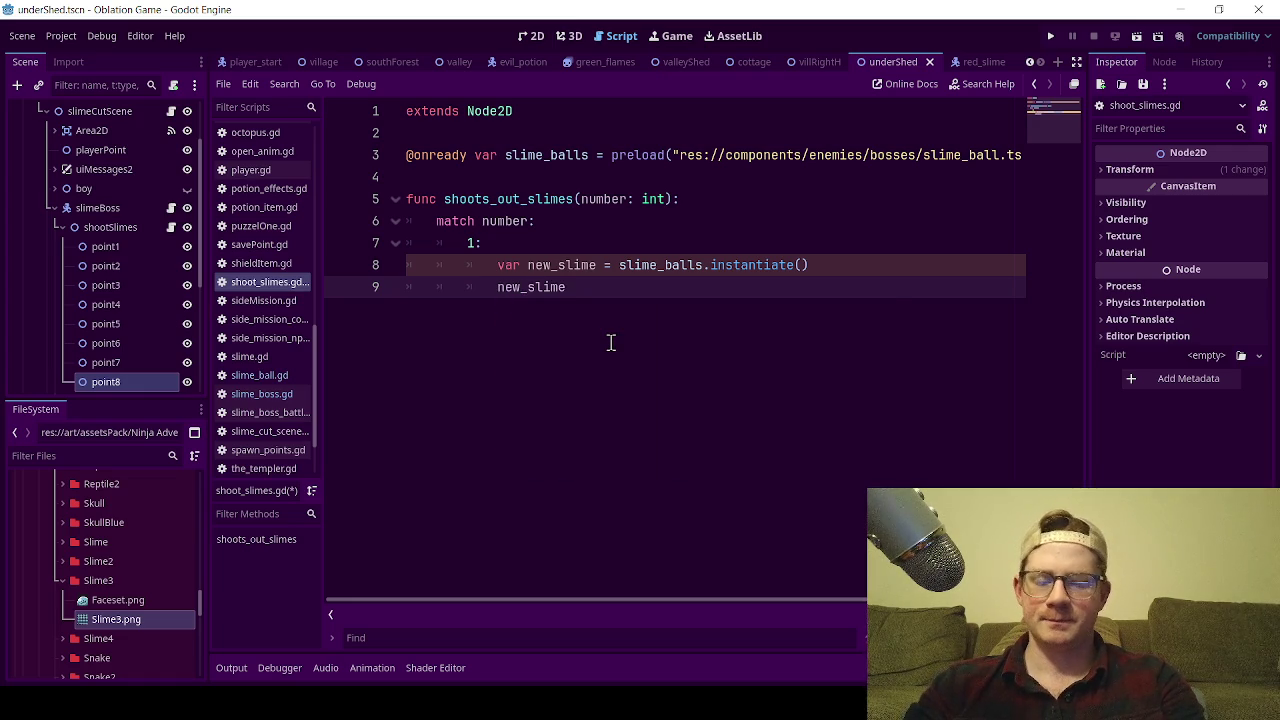
type(".gl")
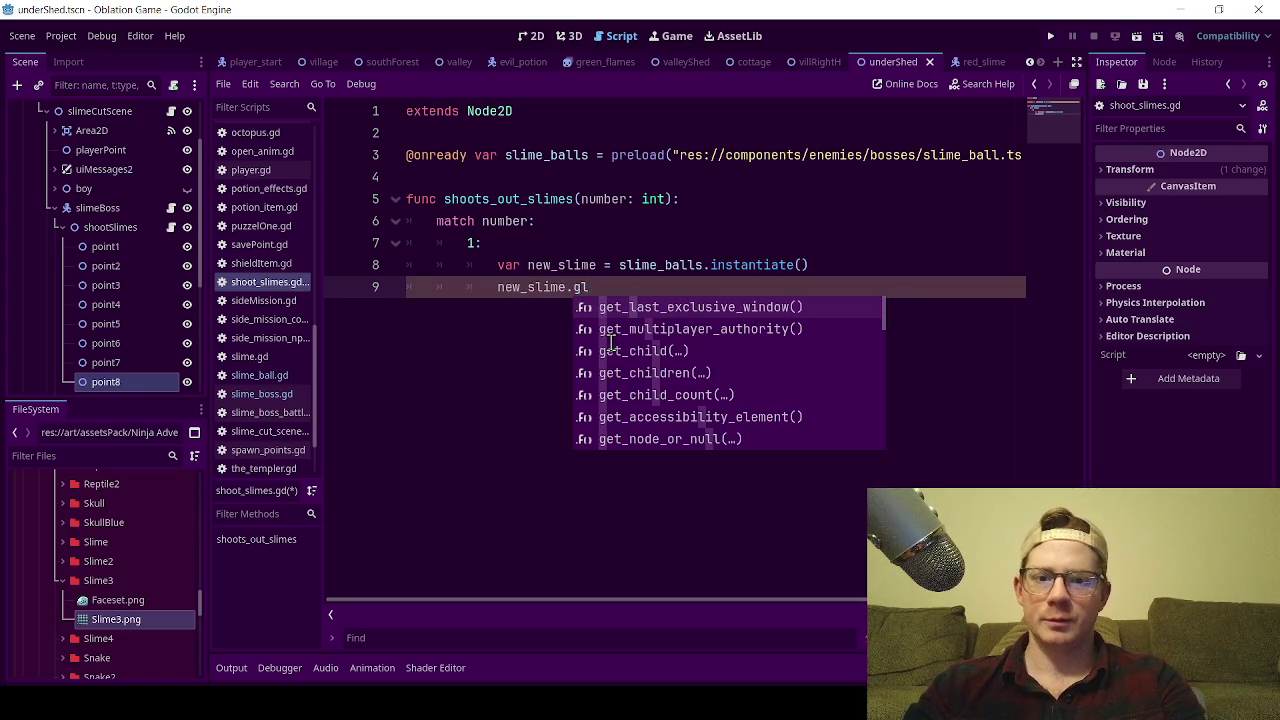
type("obal_")
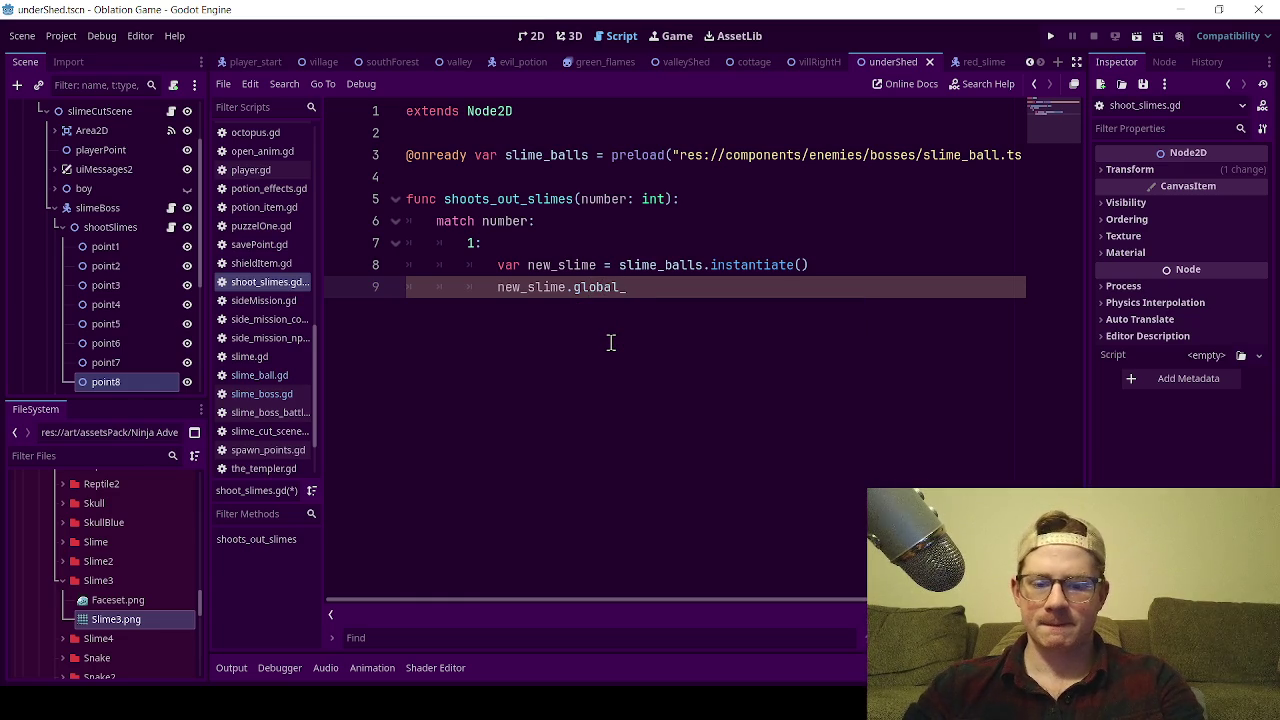
type("postion =")
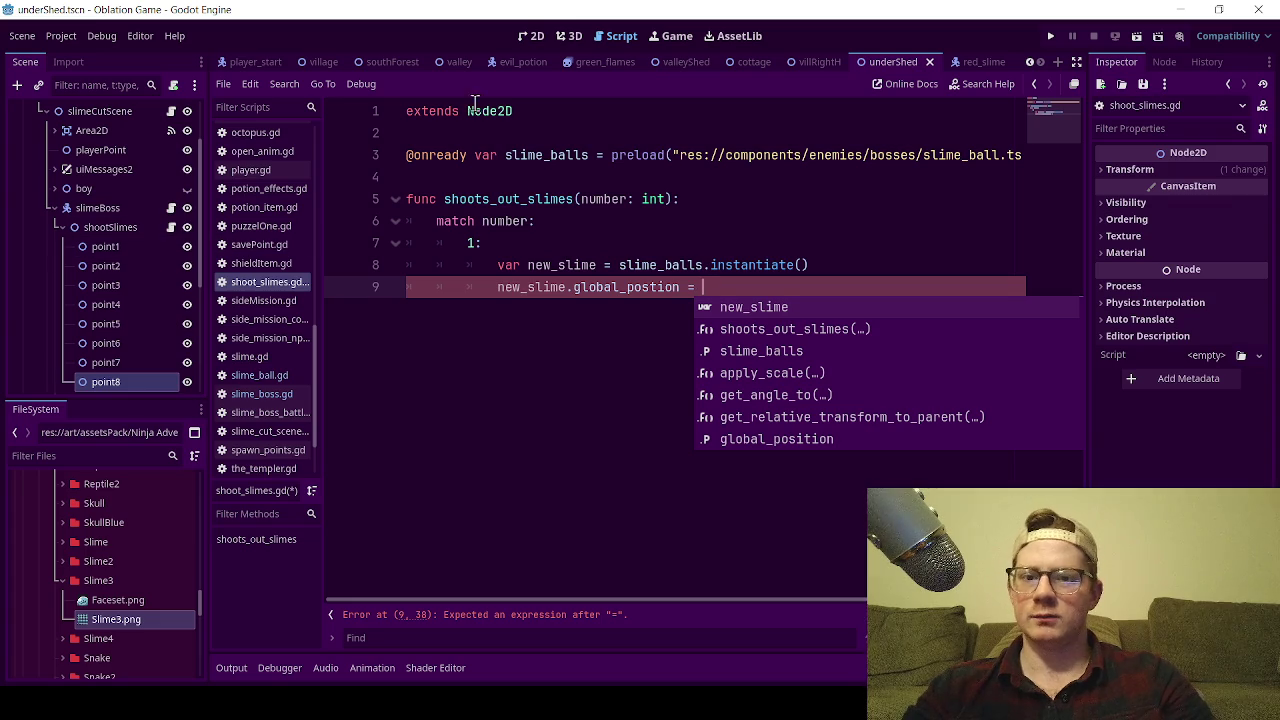
left_click(116, 254)
mouse_move(116, 258)
left_mouse_down()
mouse_move(834, 310)
mouse_move(764, 297)
left_mouse_up()
type(".gl")
key("Return")
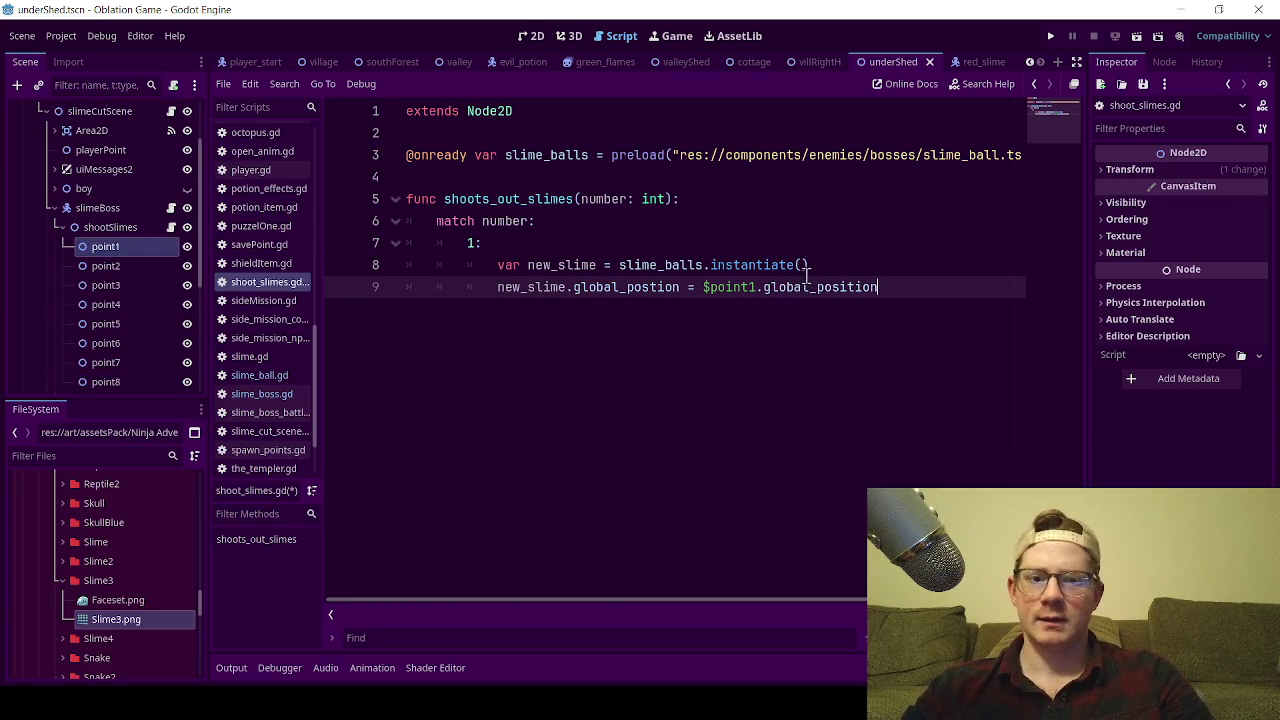
- Review lines 8–9 and start a new line below line 9
left_click(812, 266)
left_click(913, 289)
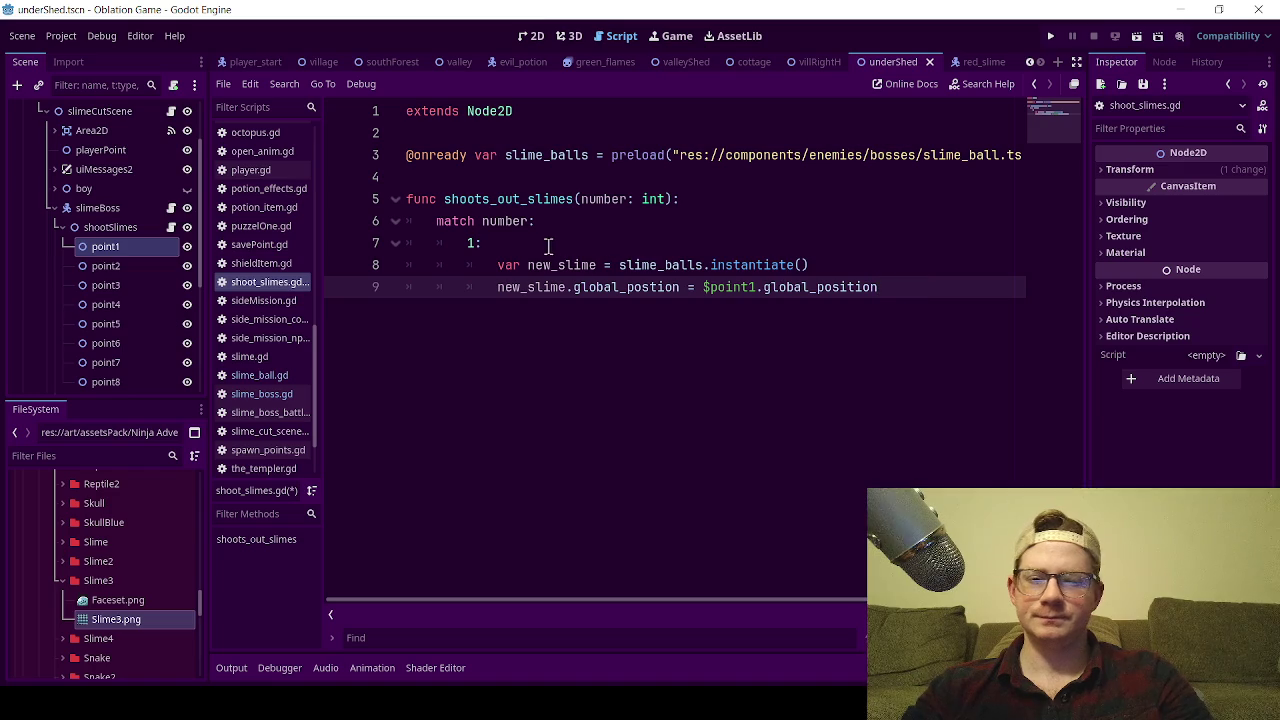
mouse_move(889, 286)
left_mouse_down()
mouse_move(515, 286)
mouse_move(471, 263)
mouse_move(492, 272)
left_mouse_up()
left_click(972, 260)
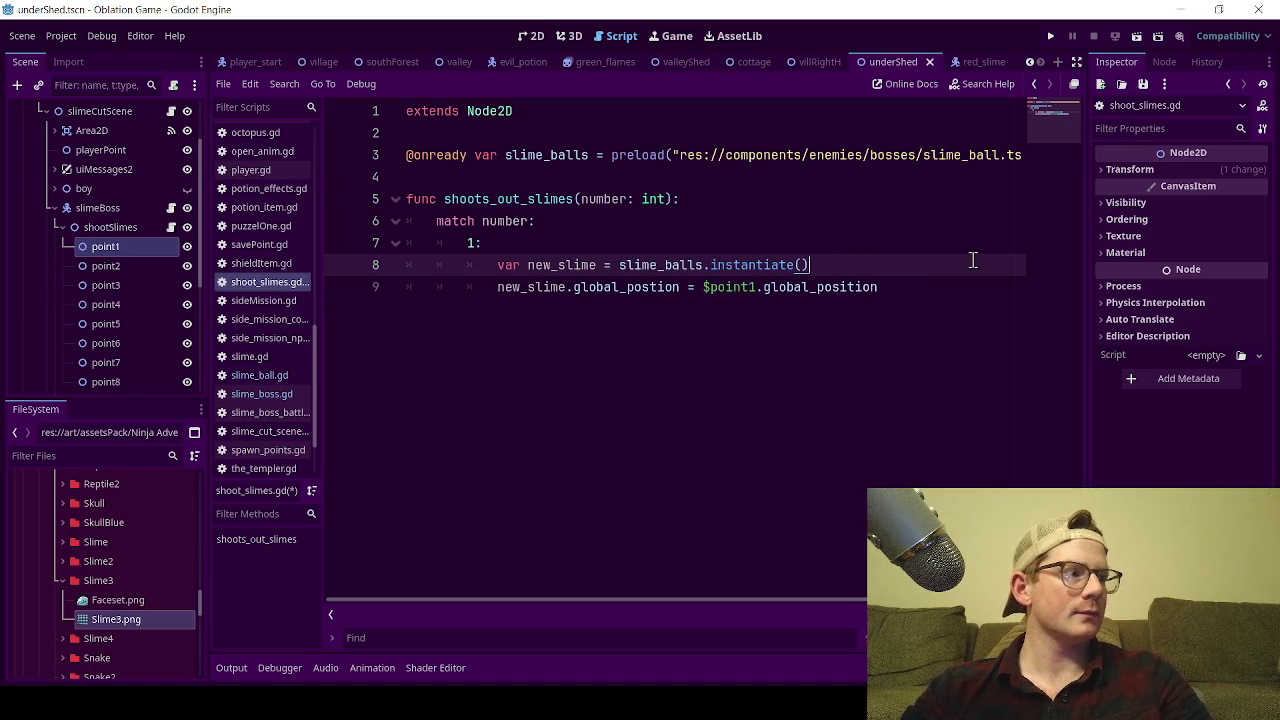
mouse_move(893, 287)
left_mouse_down()
mouse_move(600, 272)
mouse_move(494, 283)
mouse_move(497, 263)
left_mouse_up()
left_click(925, 287)
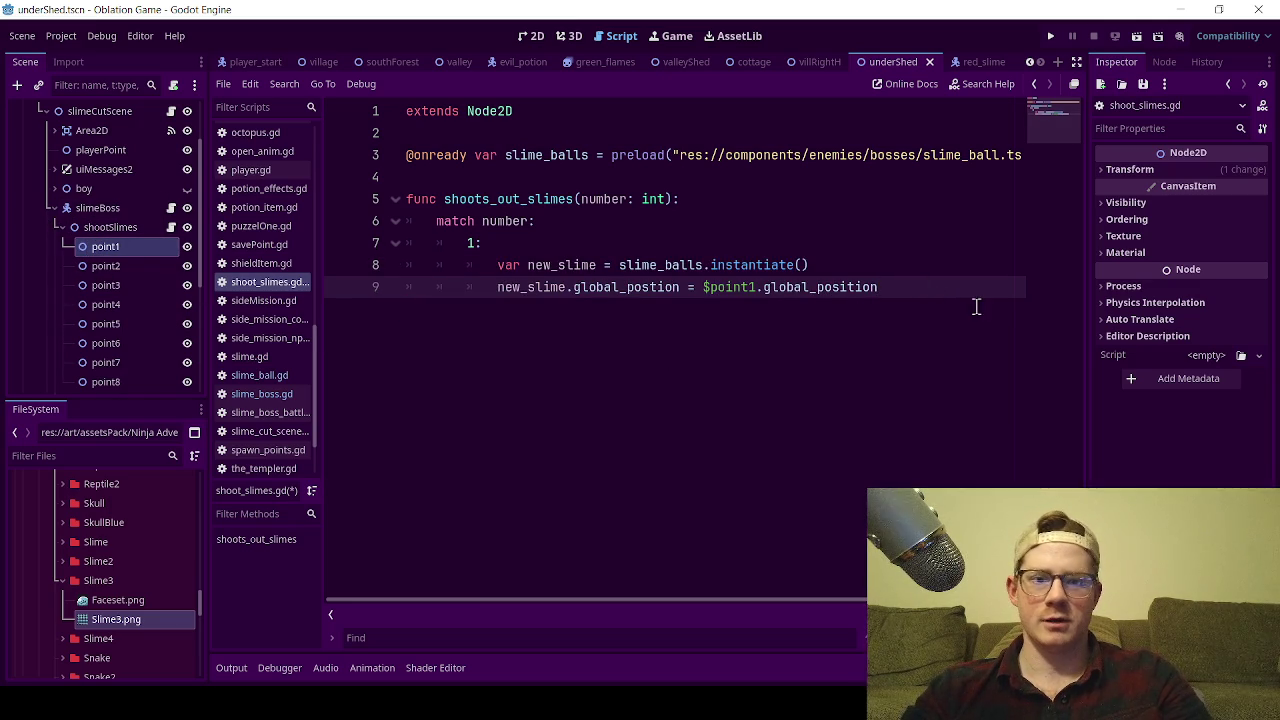
key("Return")
- Remove the stray line 10 and open a new line below line 8
type("a")
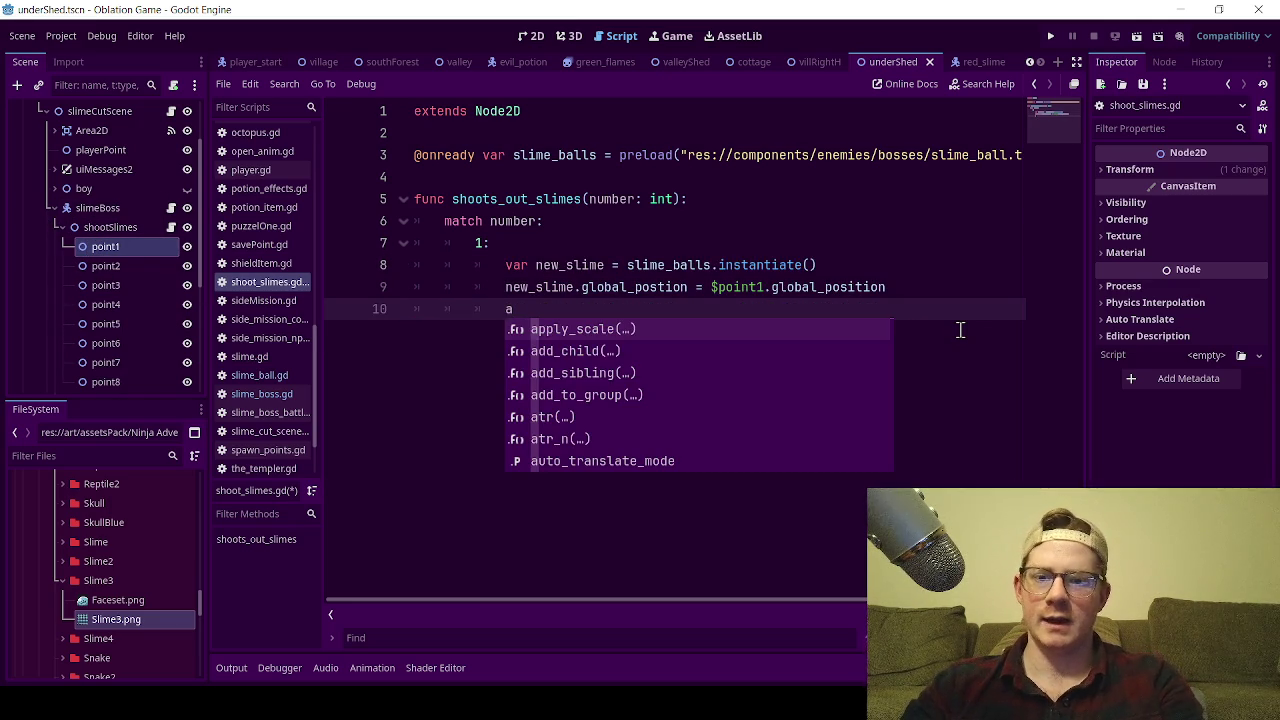
key("BackSpace")
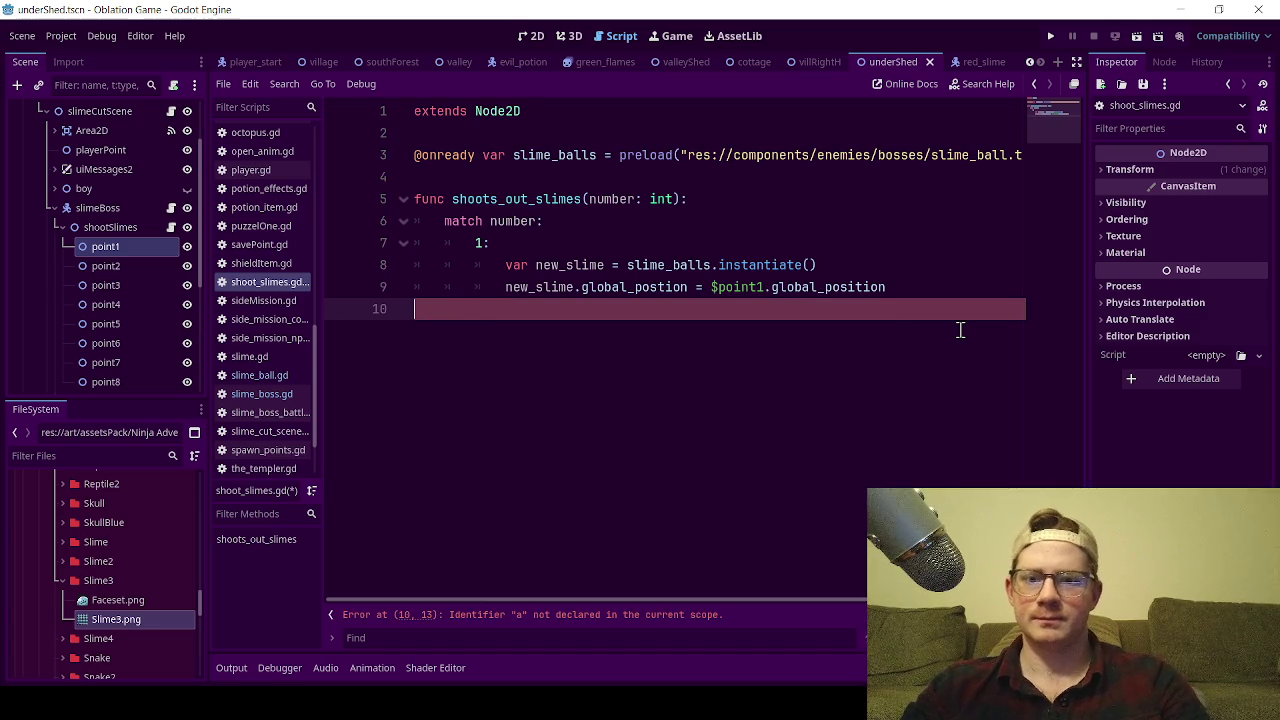
key("BackSpace")
left_click(866, 265)
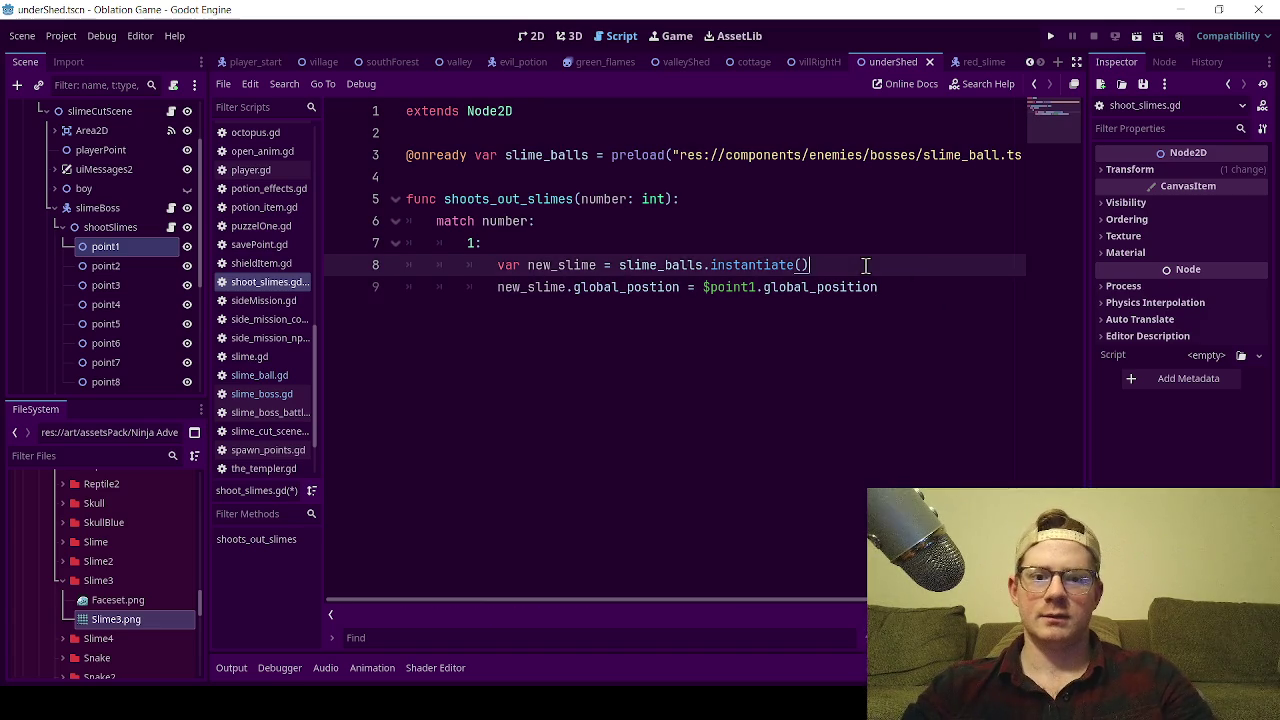
key("Return")
- Write $"..".add_sibling(new_slime) on line 9, dragging slimeBoss in for $".."
type("a")
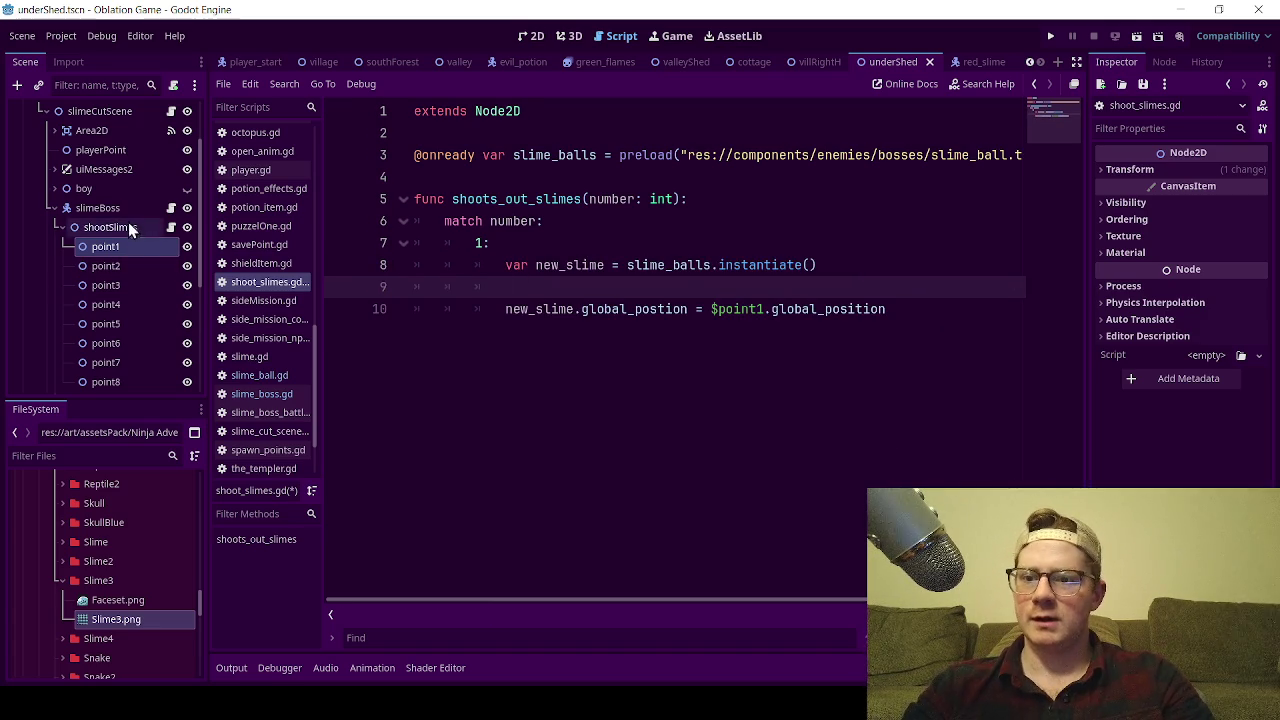
mouse_move(110, 208)
left_mouse_down()
mouse_move(274, 221)
mouse_move(536, 289)
left_mouse_up()
type(".ad")
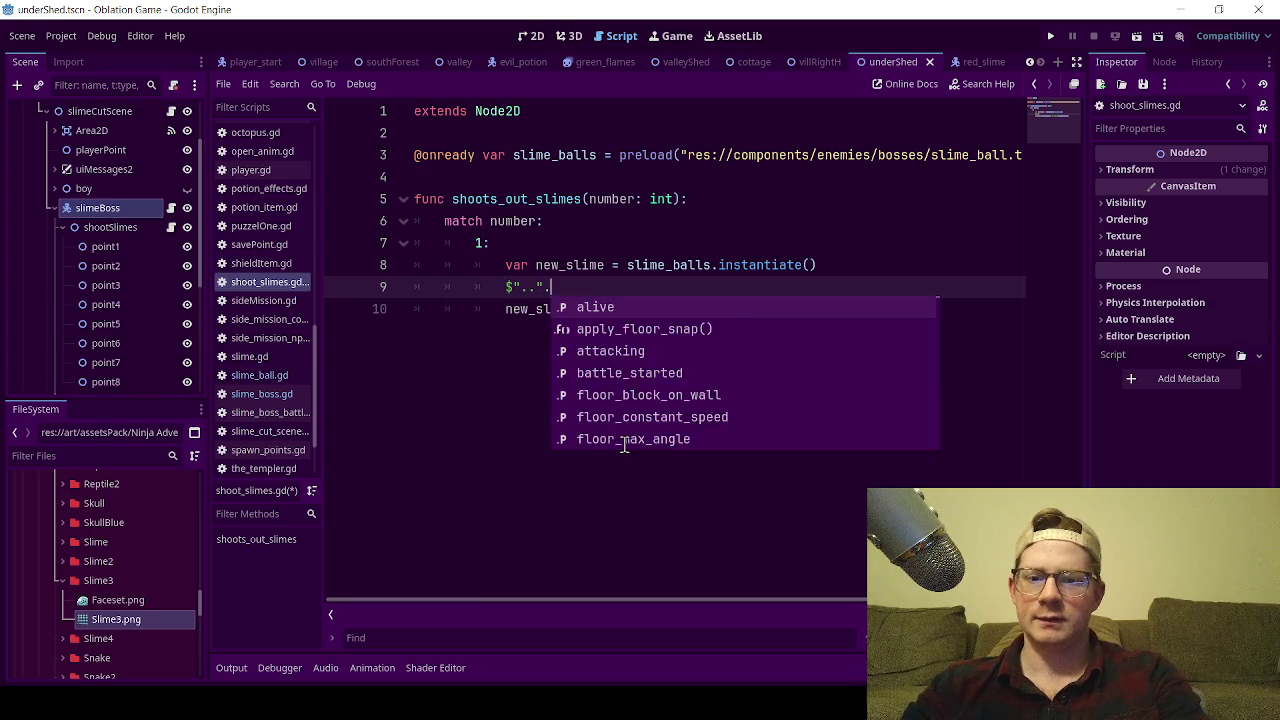
key("Down")
key("Down")
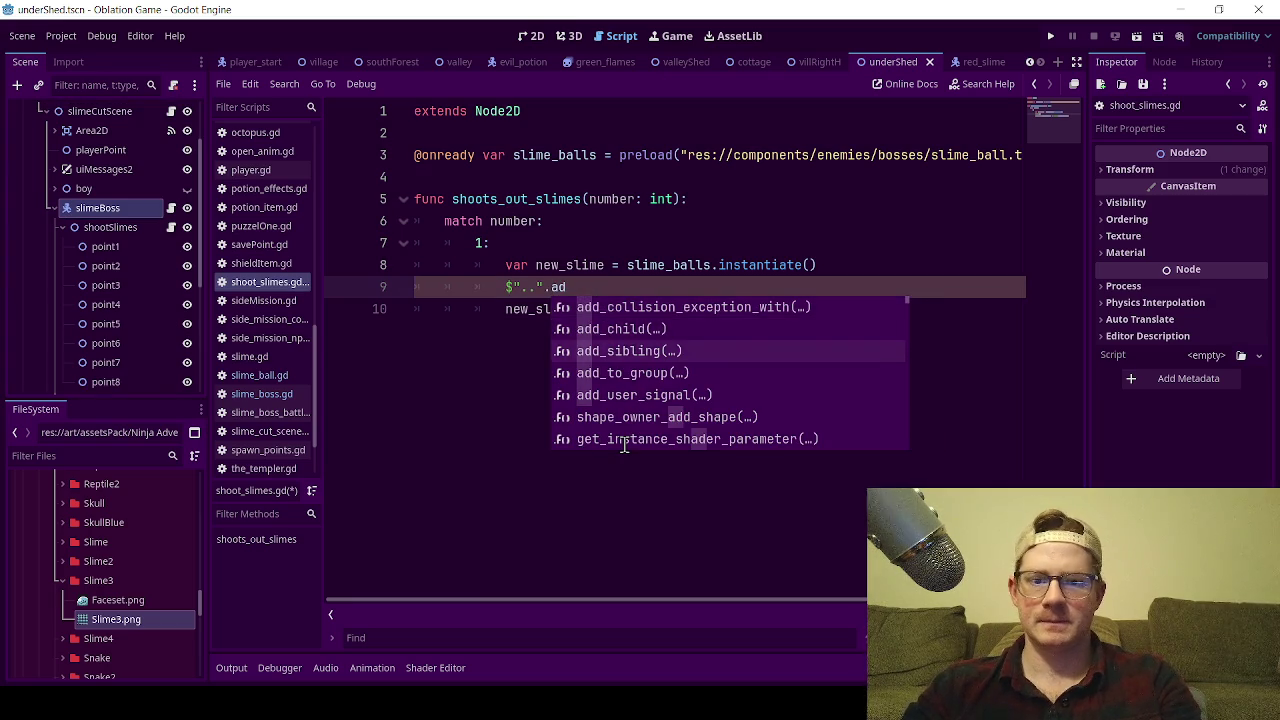
key("Return")
type("new")
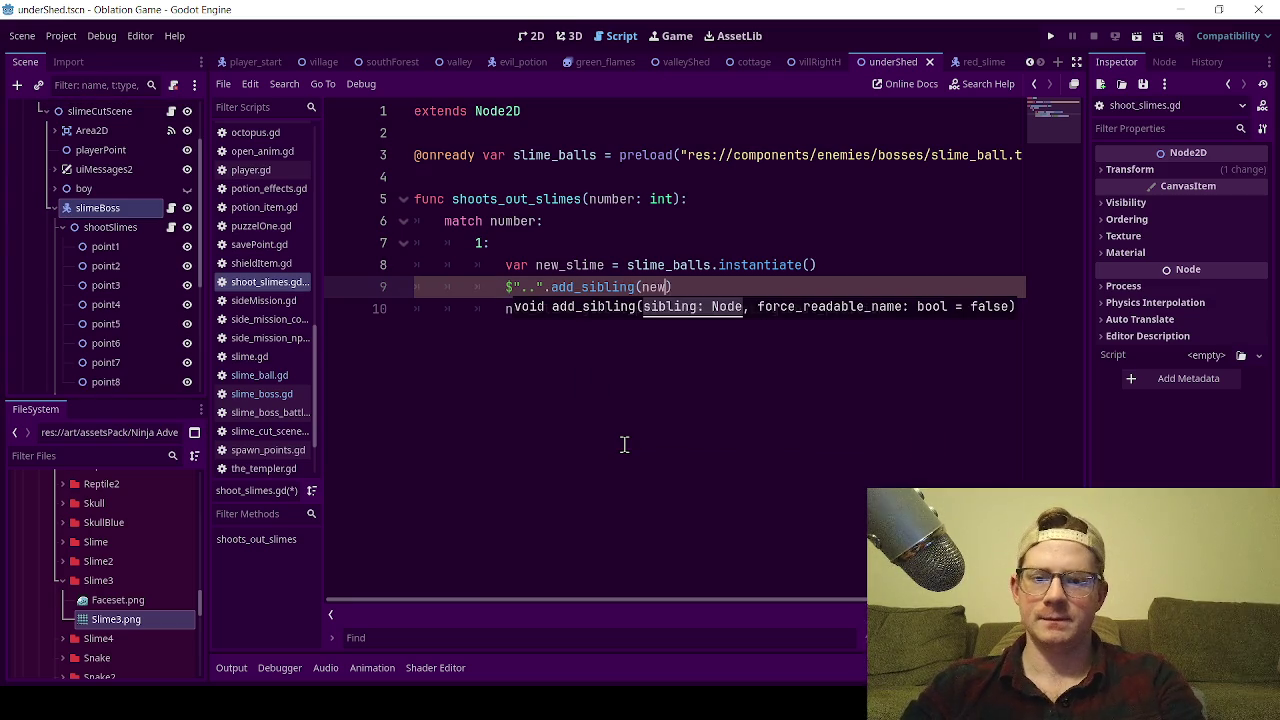
key("Return")
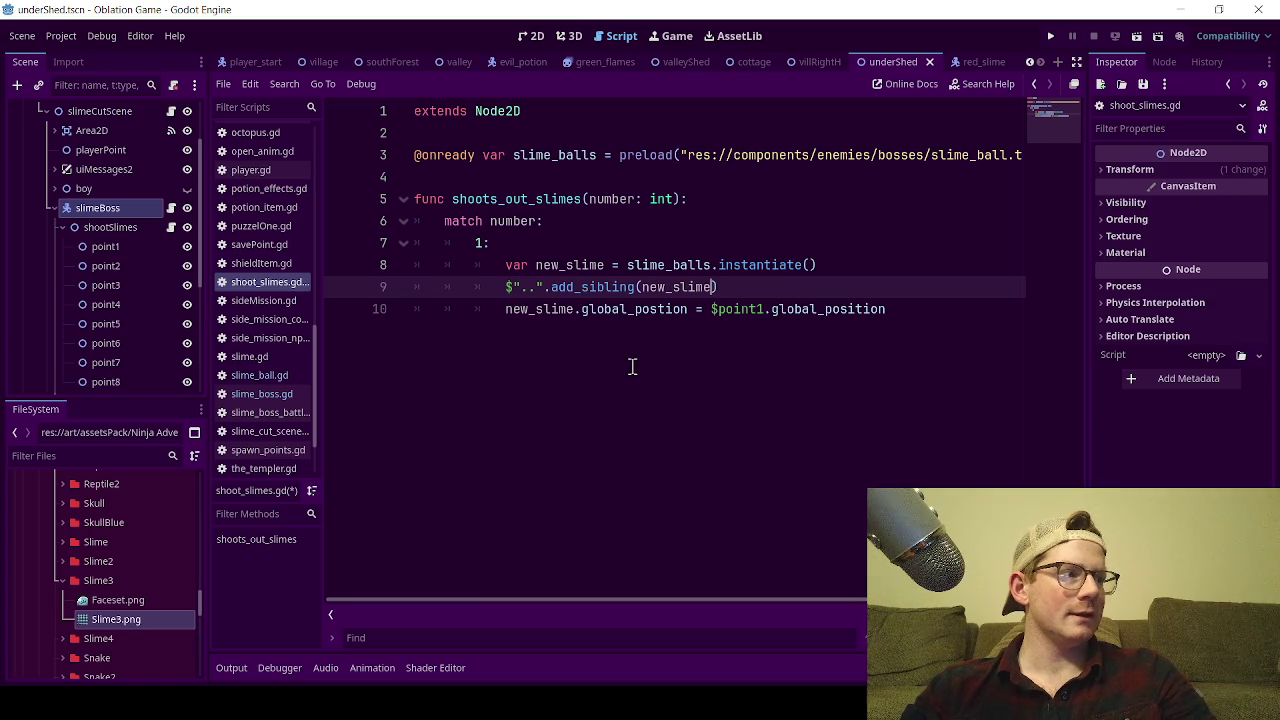
left_click(613, 241)
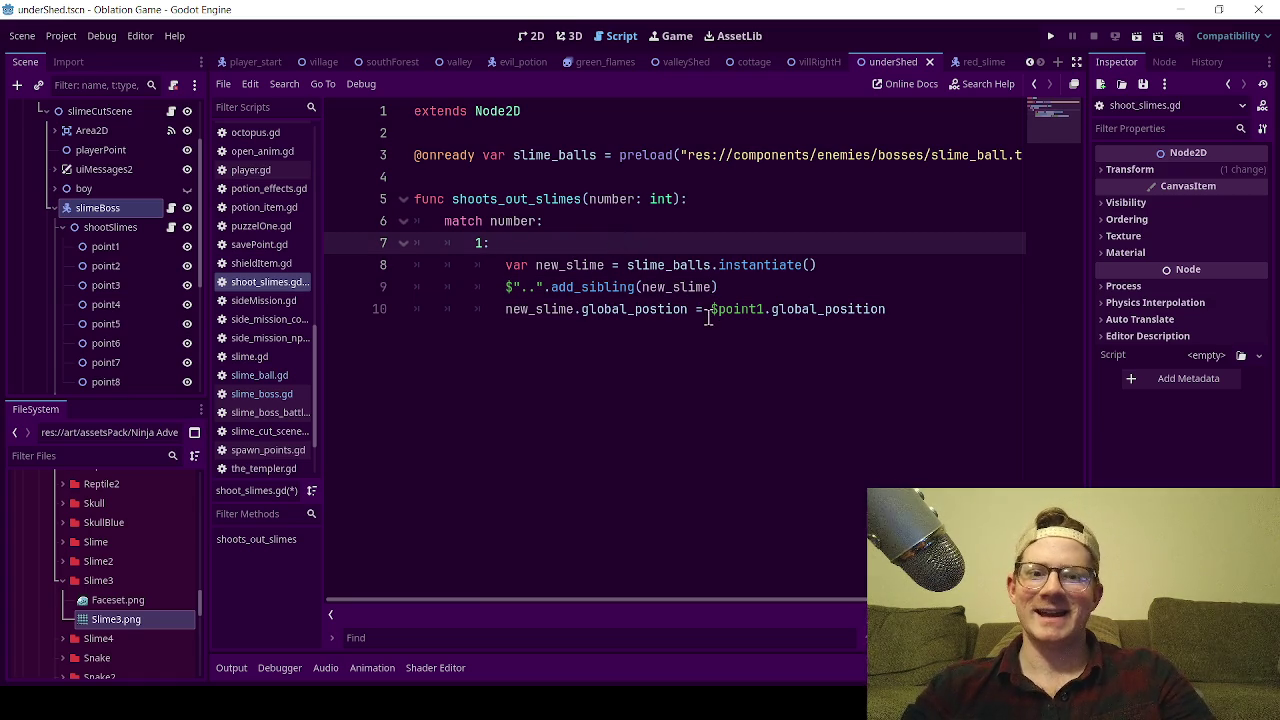
double_click(741, 266)
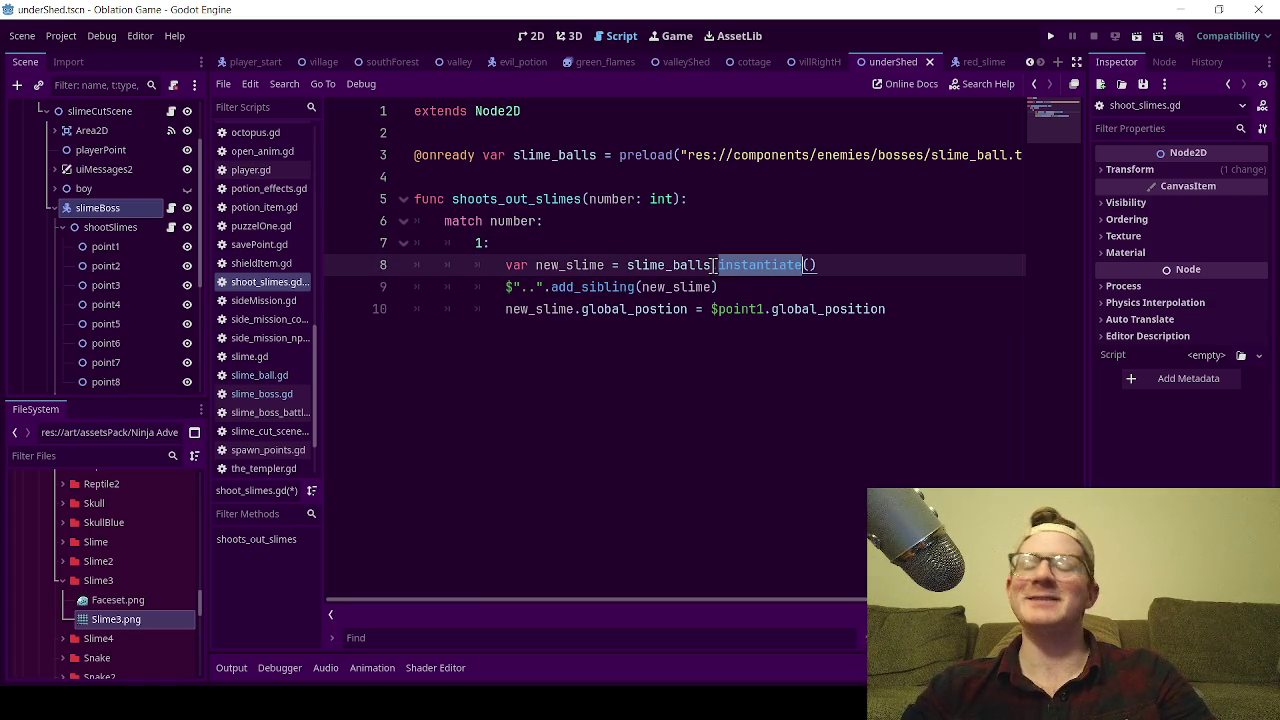
left_click(678, 240)
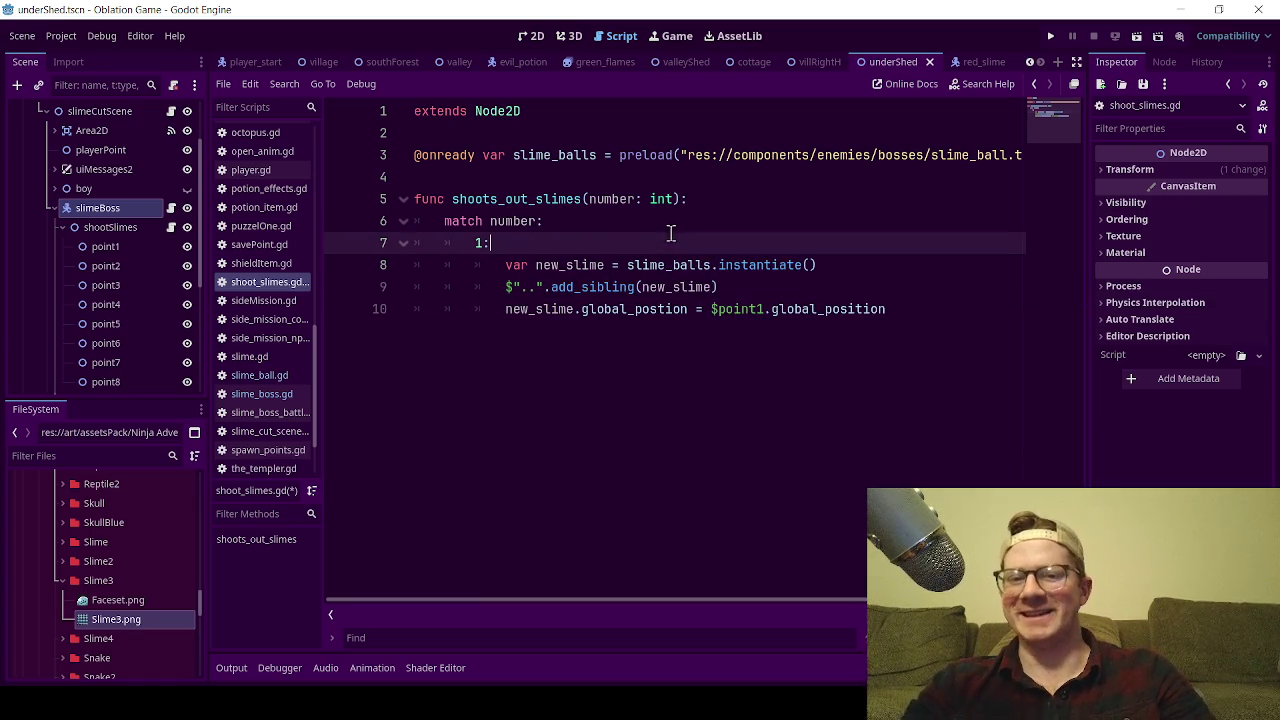
left_click(746, 290)
double_click(746, 267)
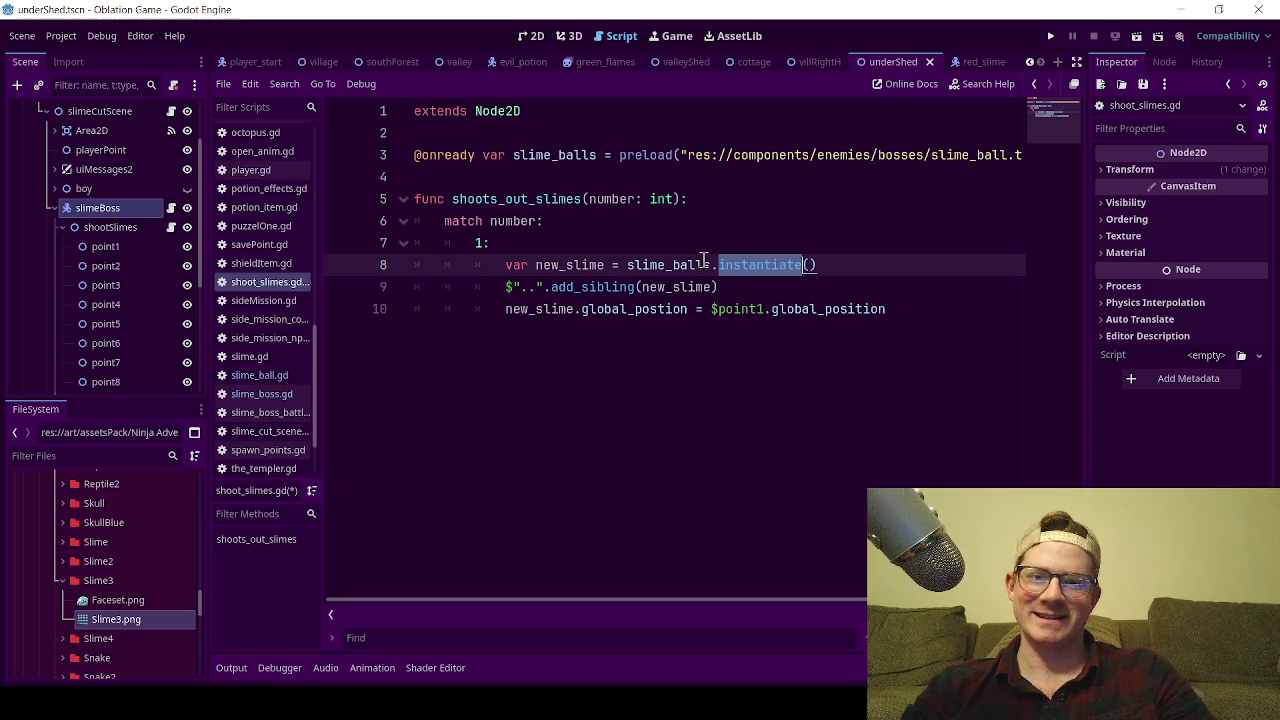
left_click(658, 245)
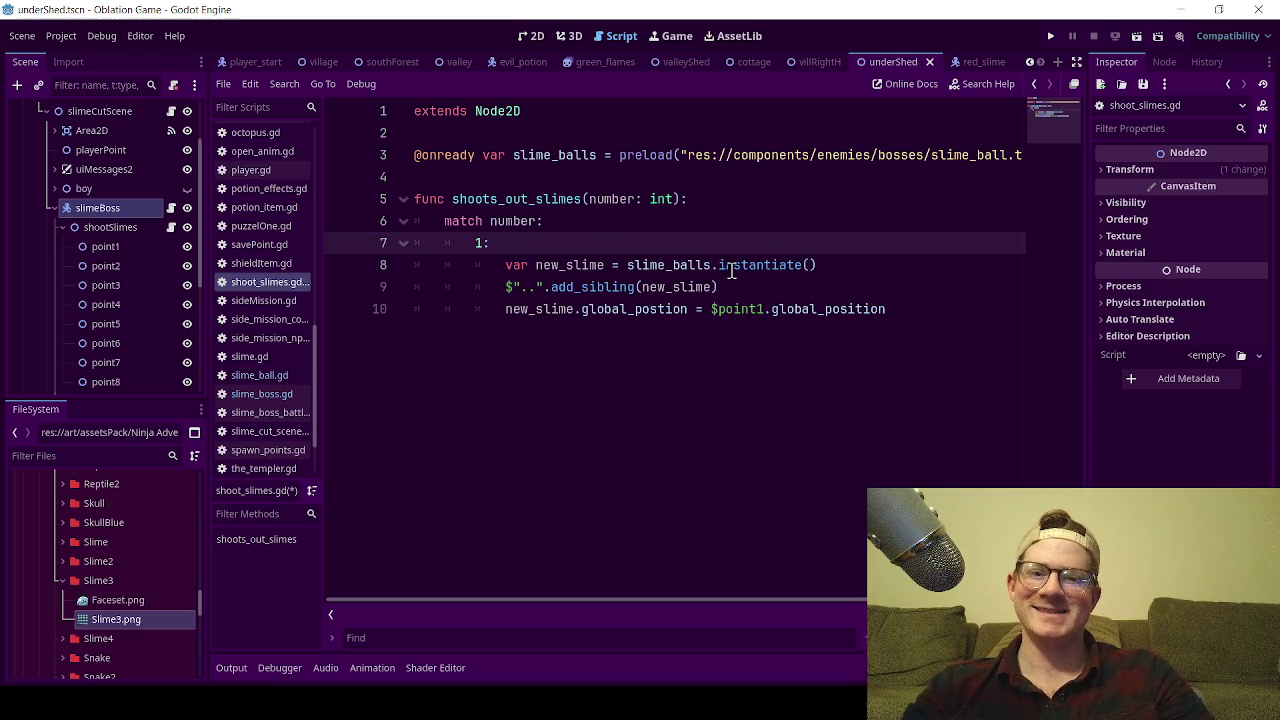
left_click(760, 265, "ctrl")
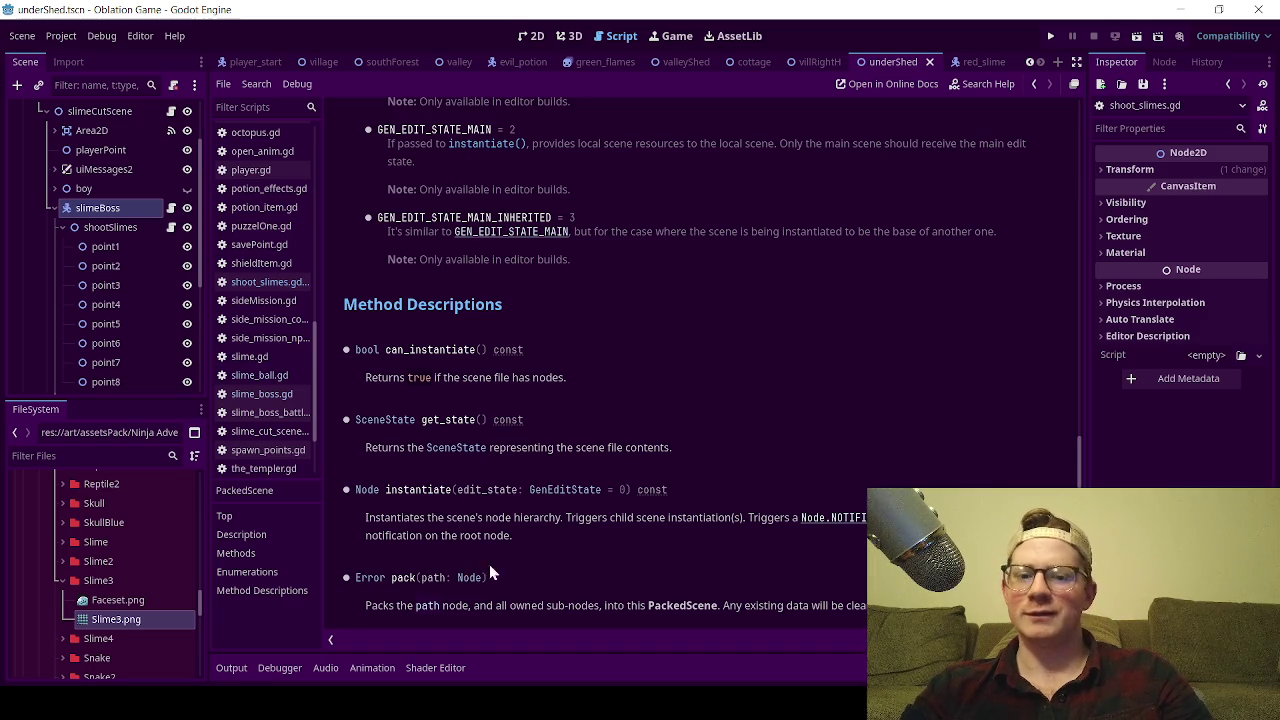
left_click(394, 518)
double_click(394, 520)
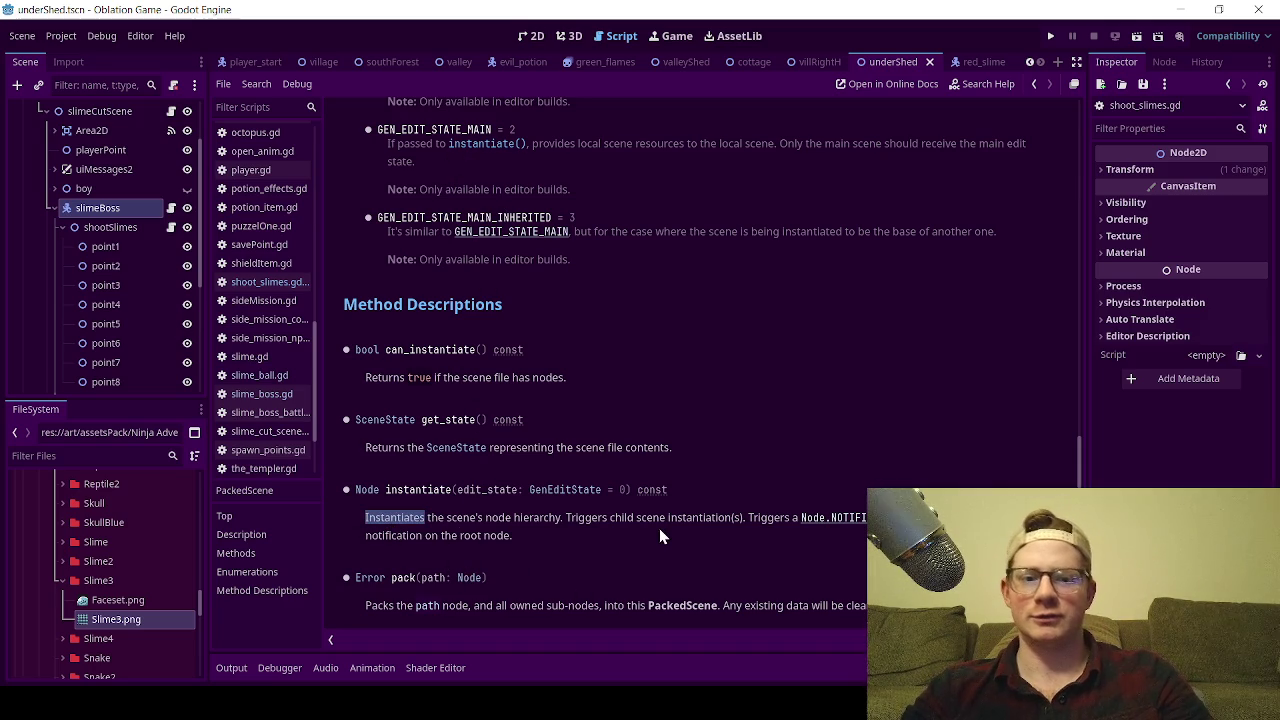
left_click(268, 283)
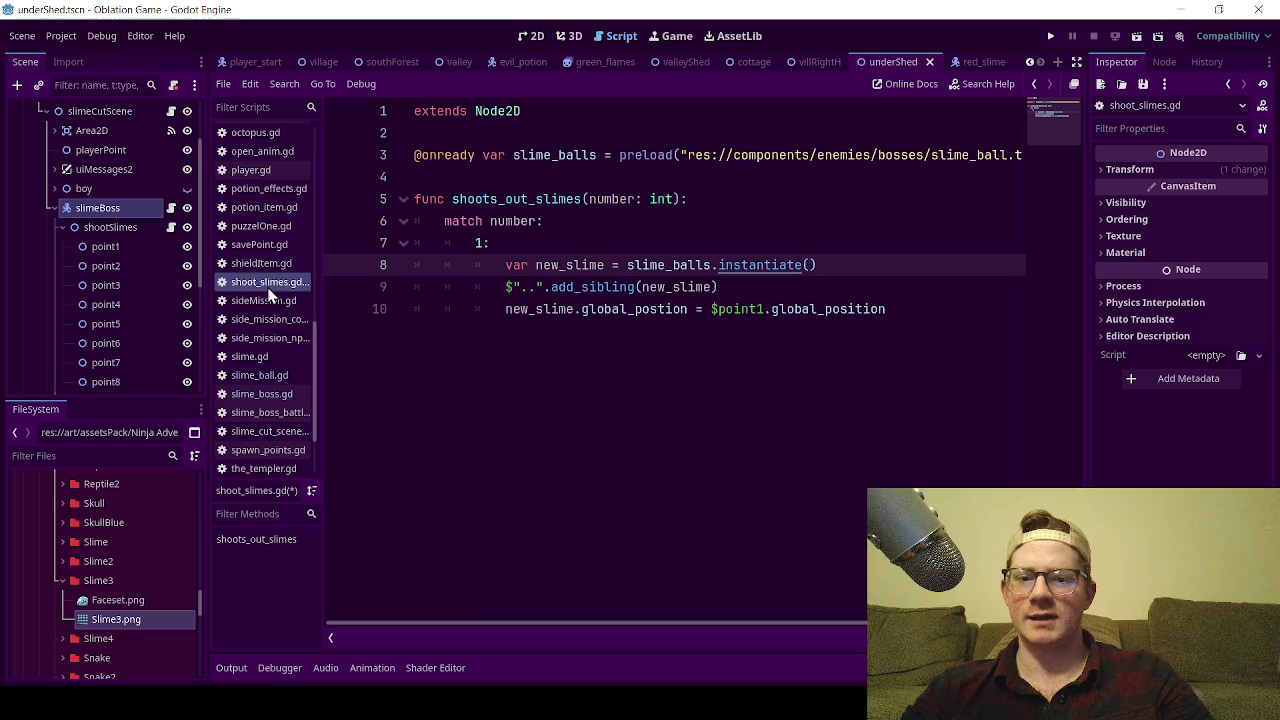
left_click(697, 230)
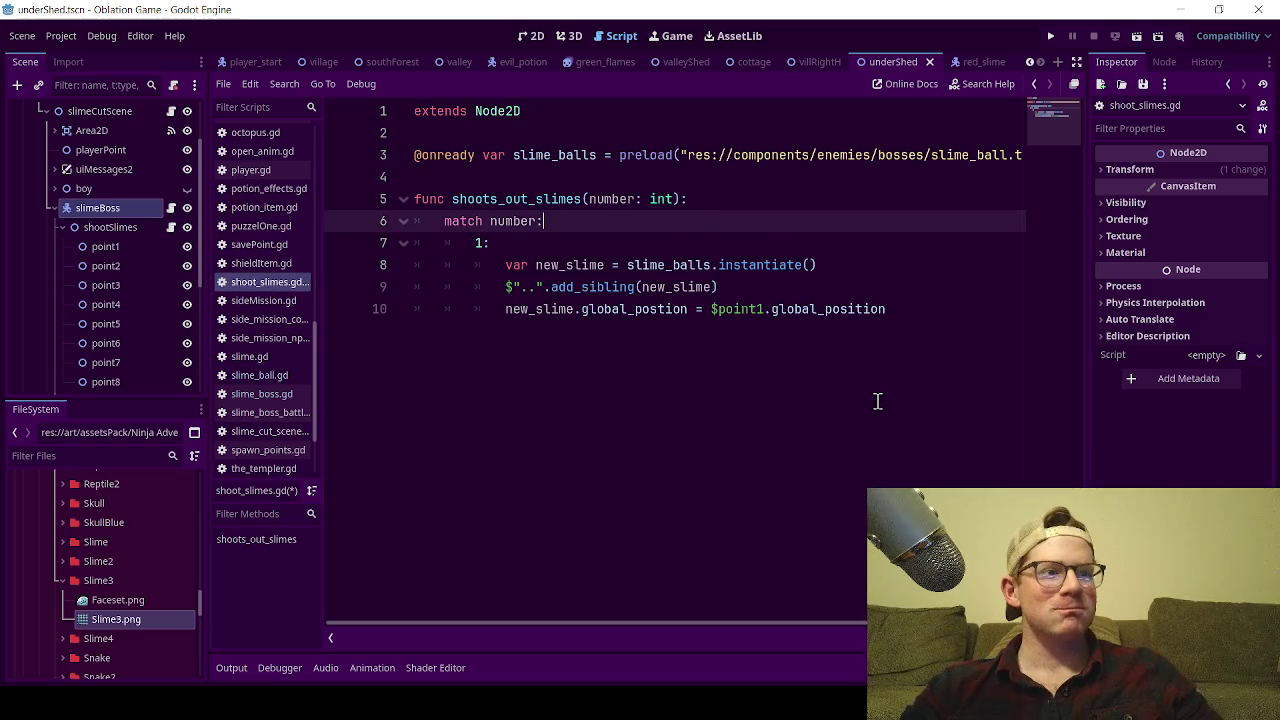
- Add line 11 starting with new_slime below the global_position assignment
key("Down")
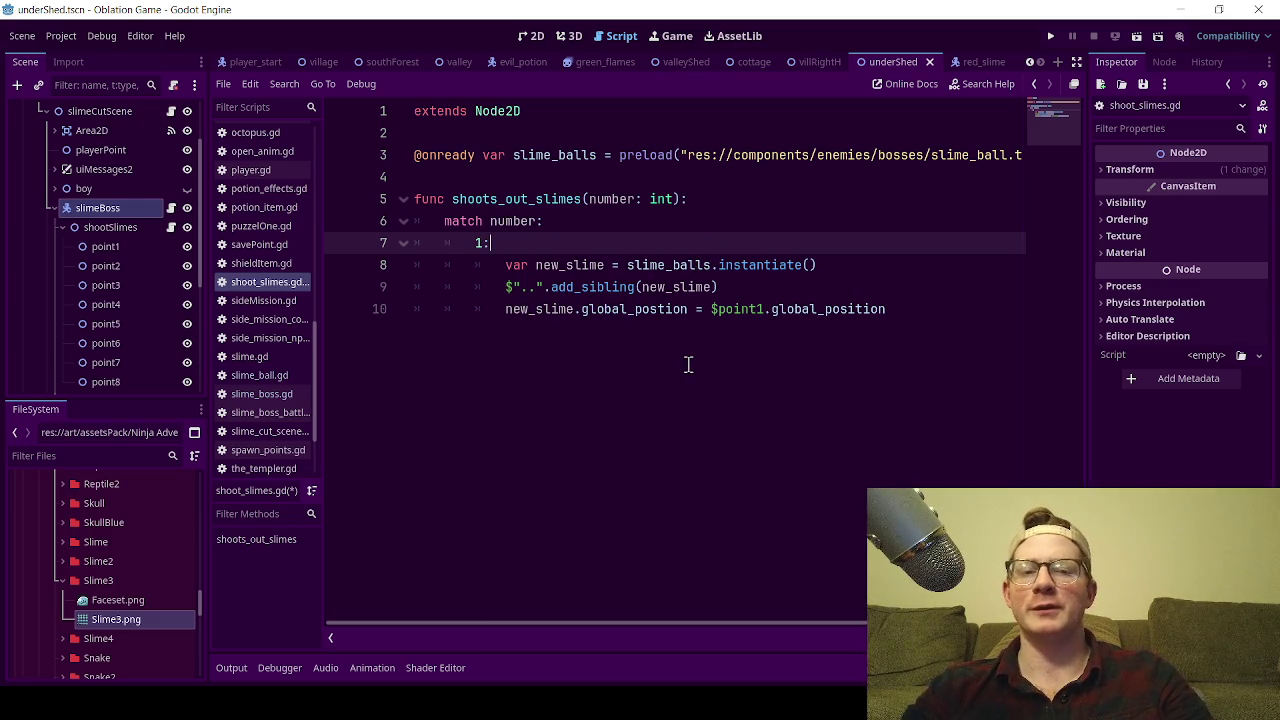
double_click(760, 265)
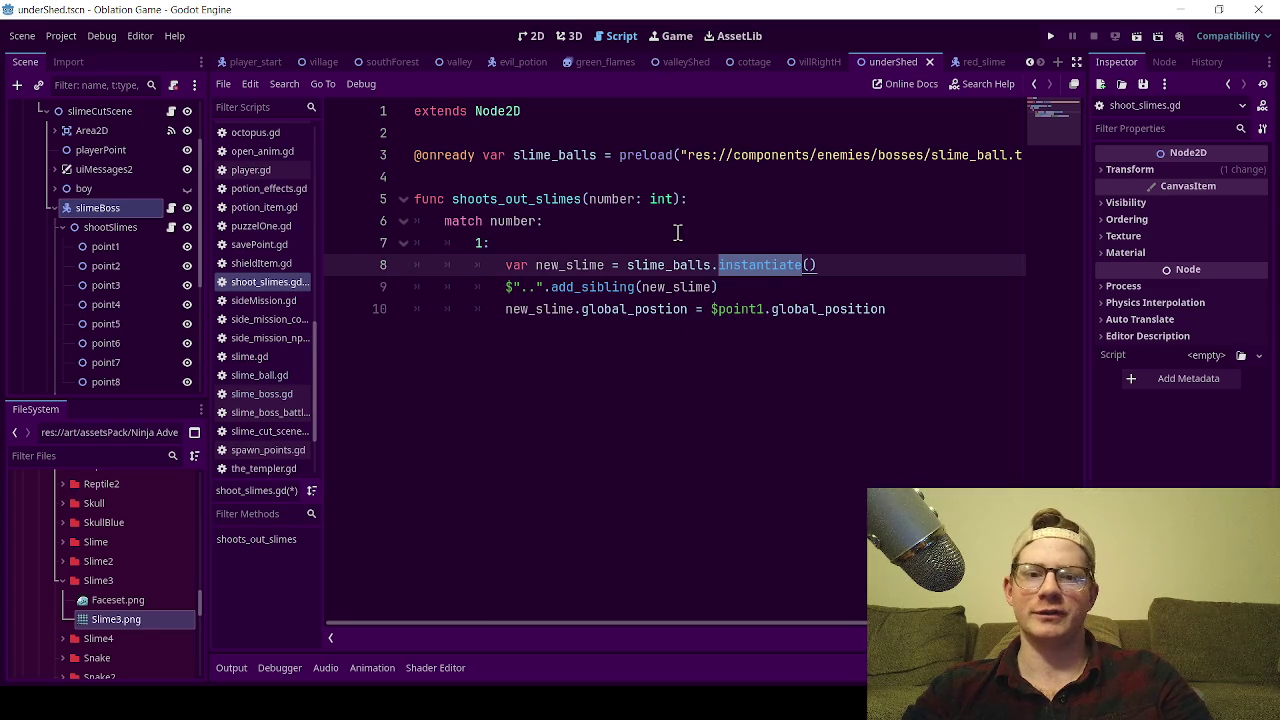
left_click(698, 242)
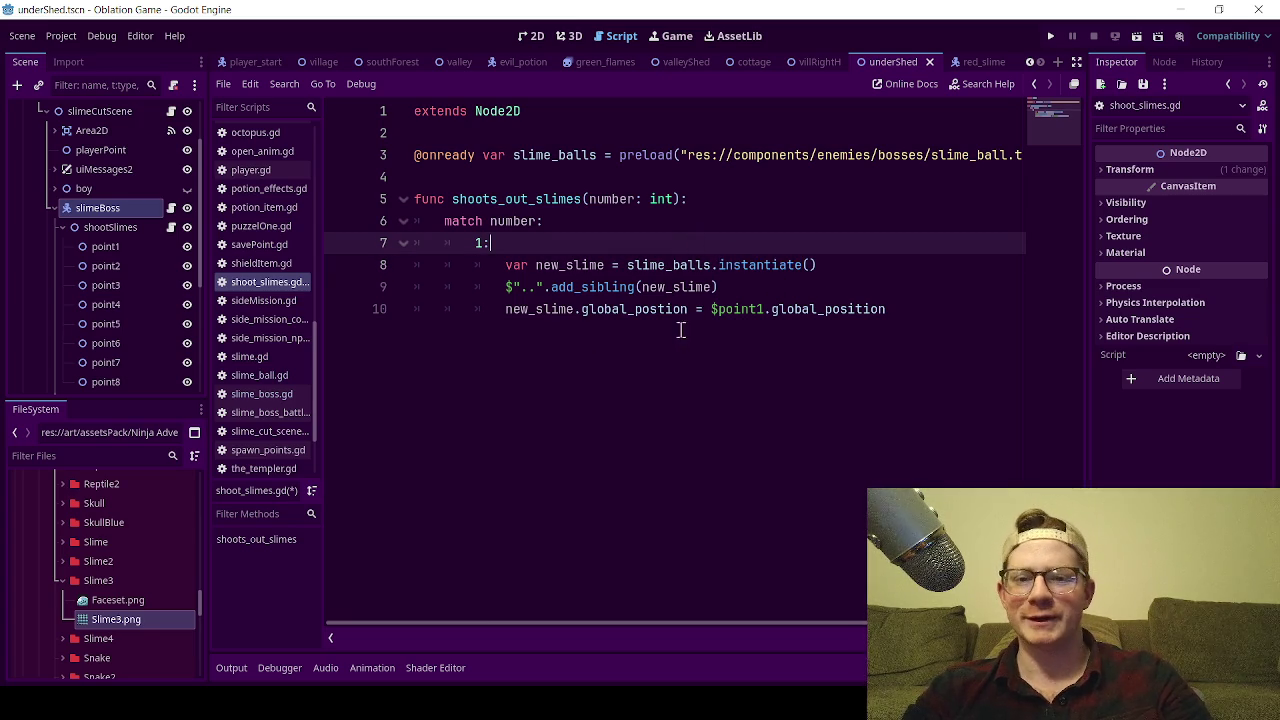
left_click(735, 295)
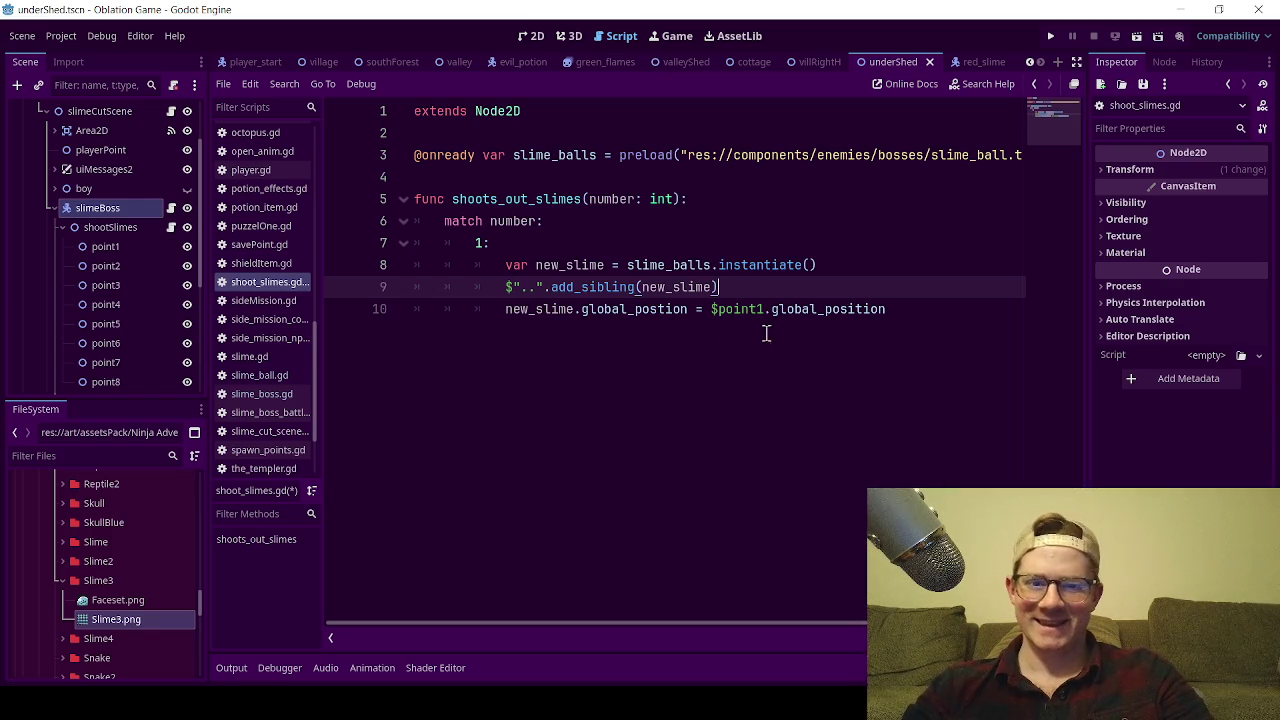
left_click(902, 306)
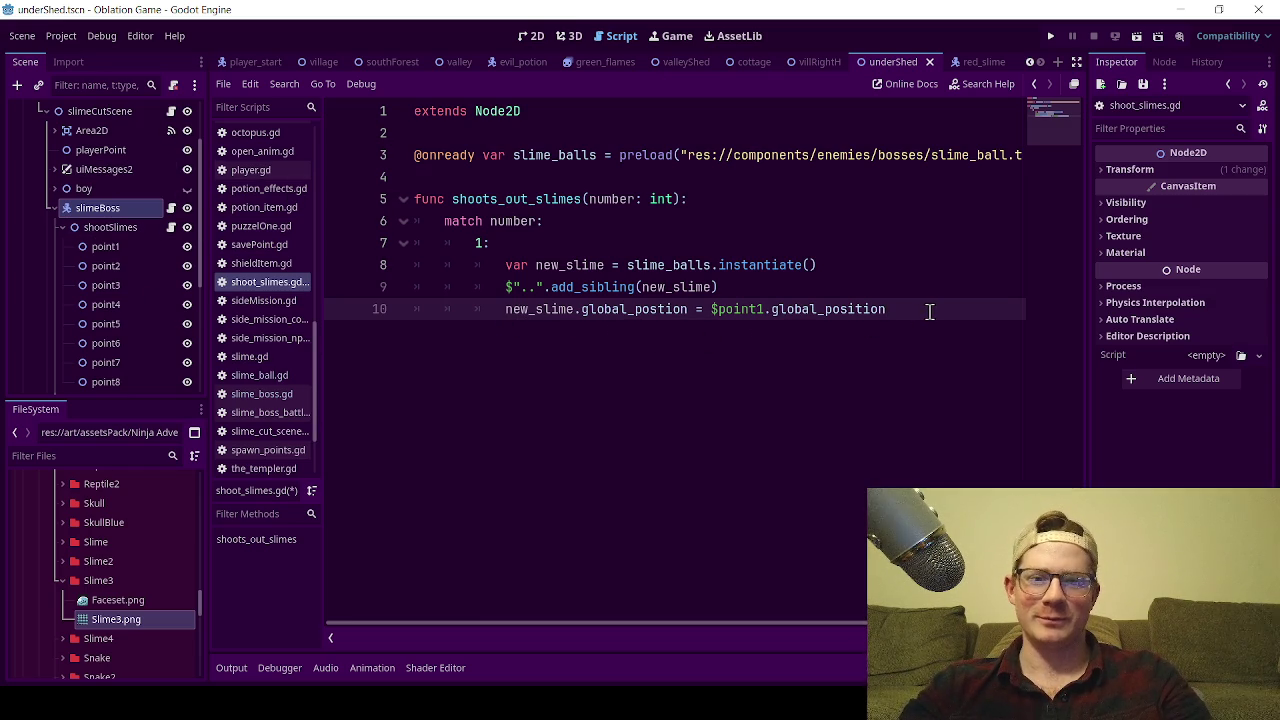
double_click(541, 310)
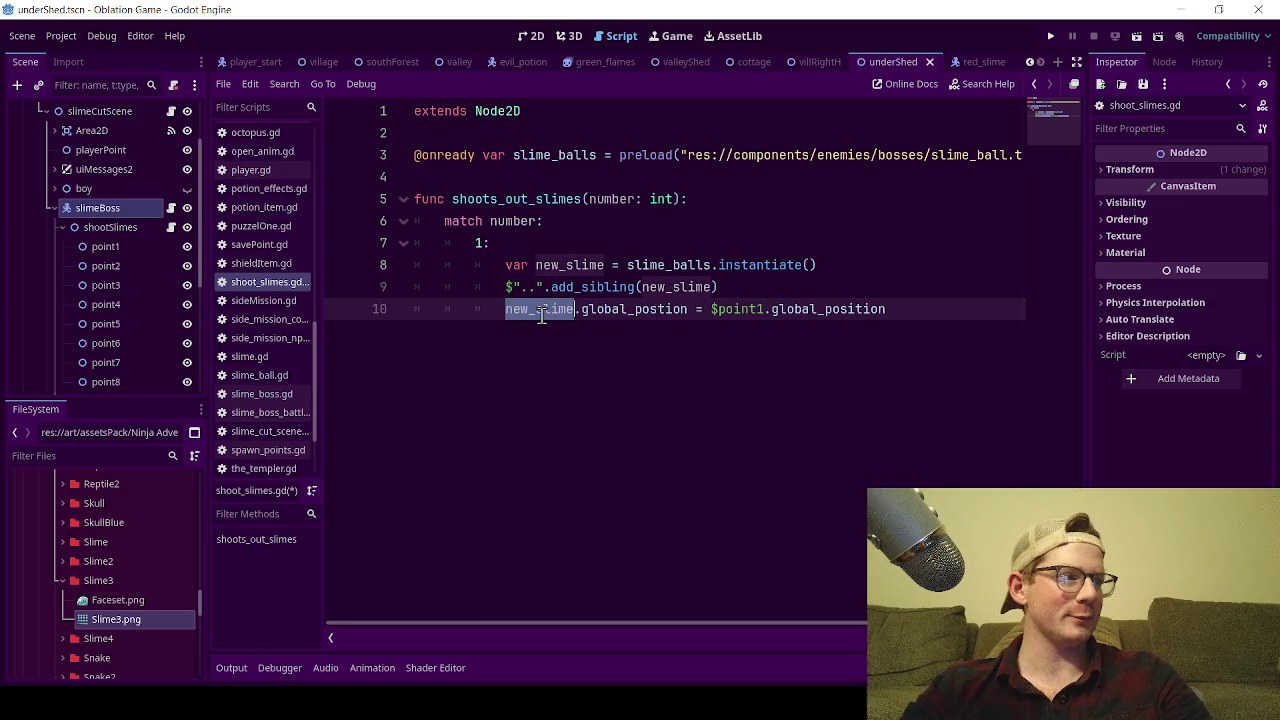
left_click(927, 343)
key("Return")
type("new_slime")
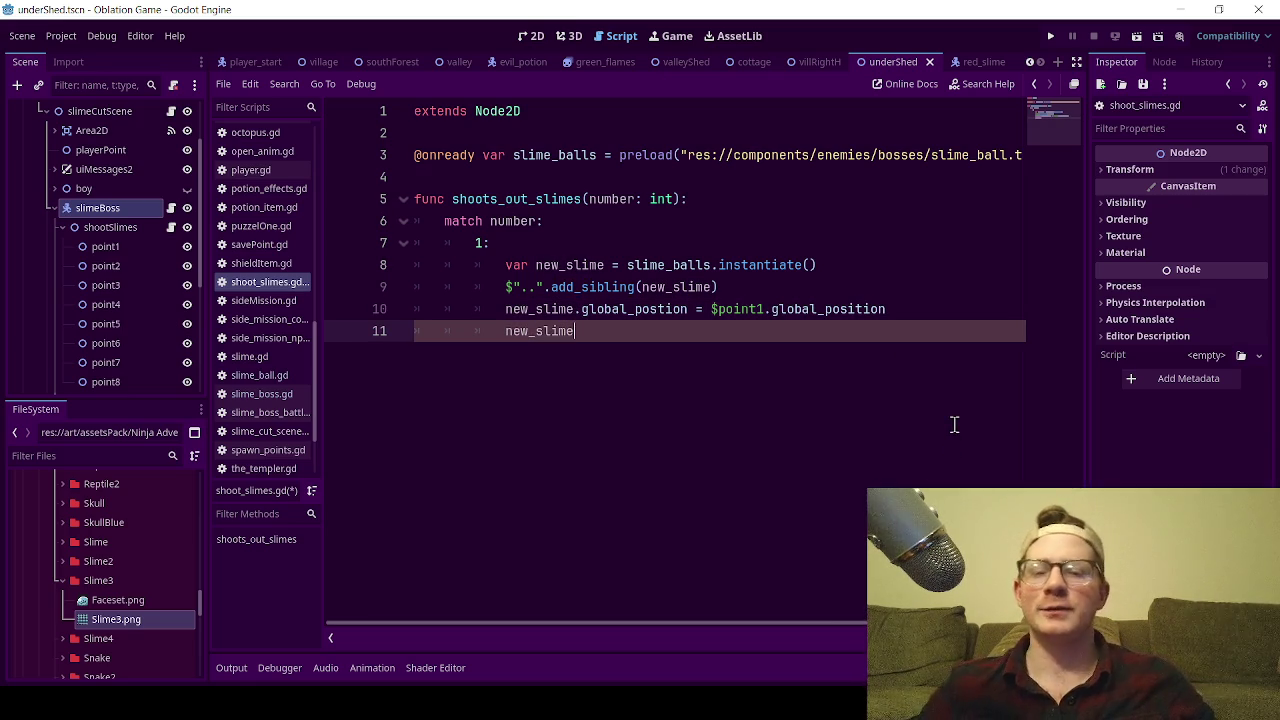
- Switch to the 2D view, zoom out, and show underShed's slimeBoss room with its spawn points
left_click(527, 37)
scroll(683, 305, "down", 5)
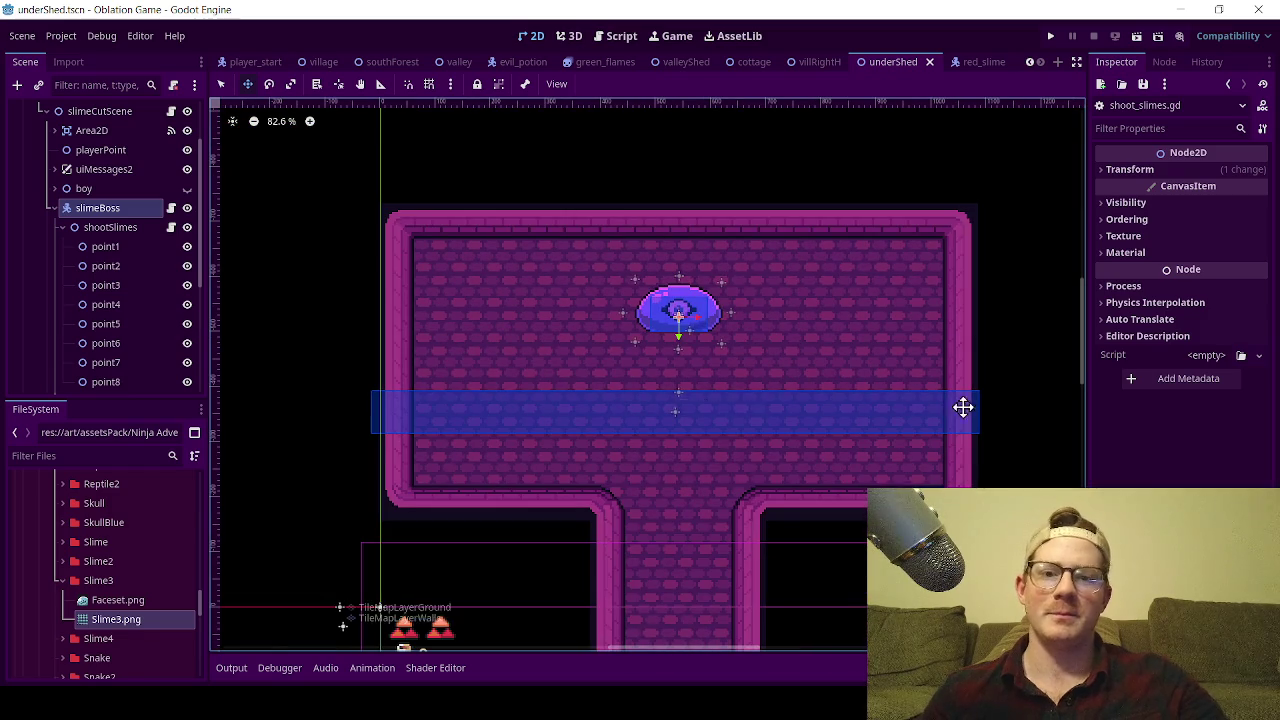
scroll(680, 440, "down", 4)
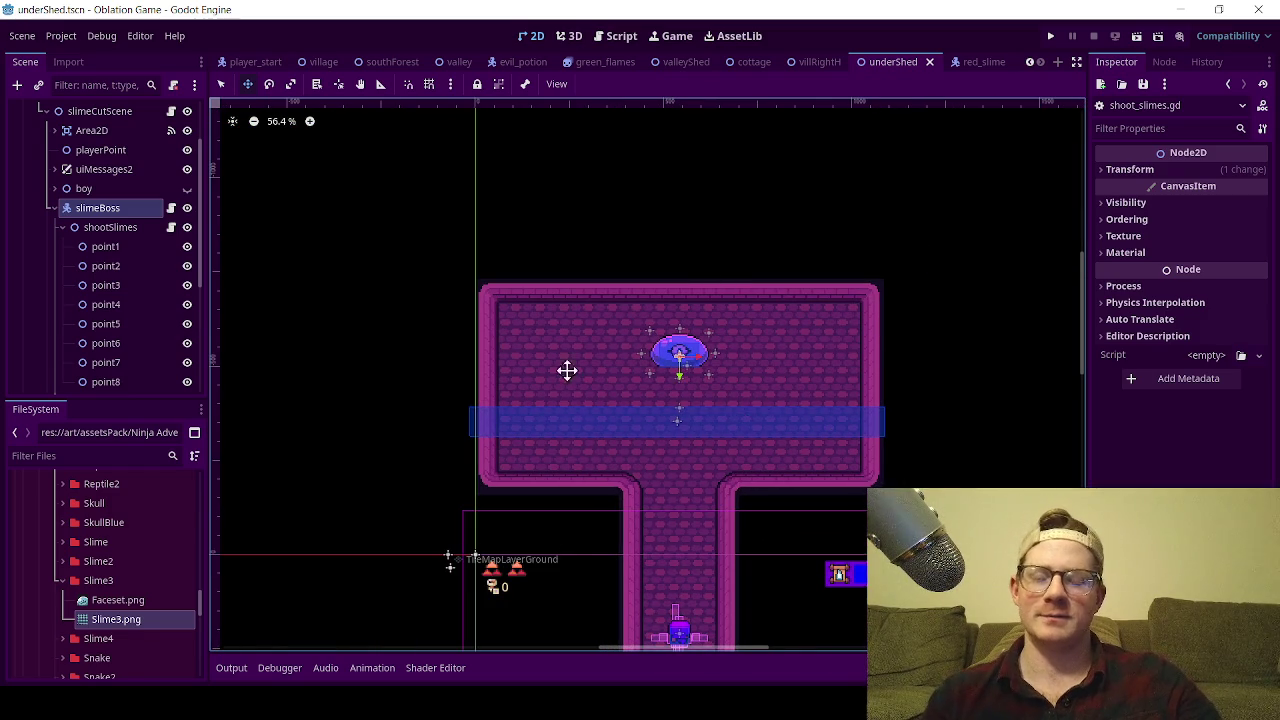
scroll(715, 445, "up", 2)
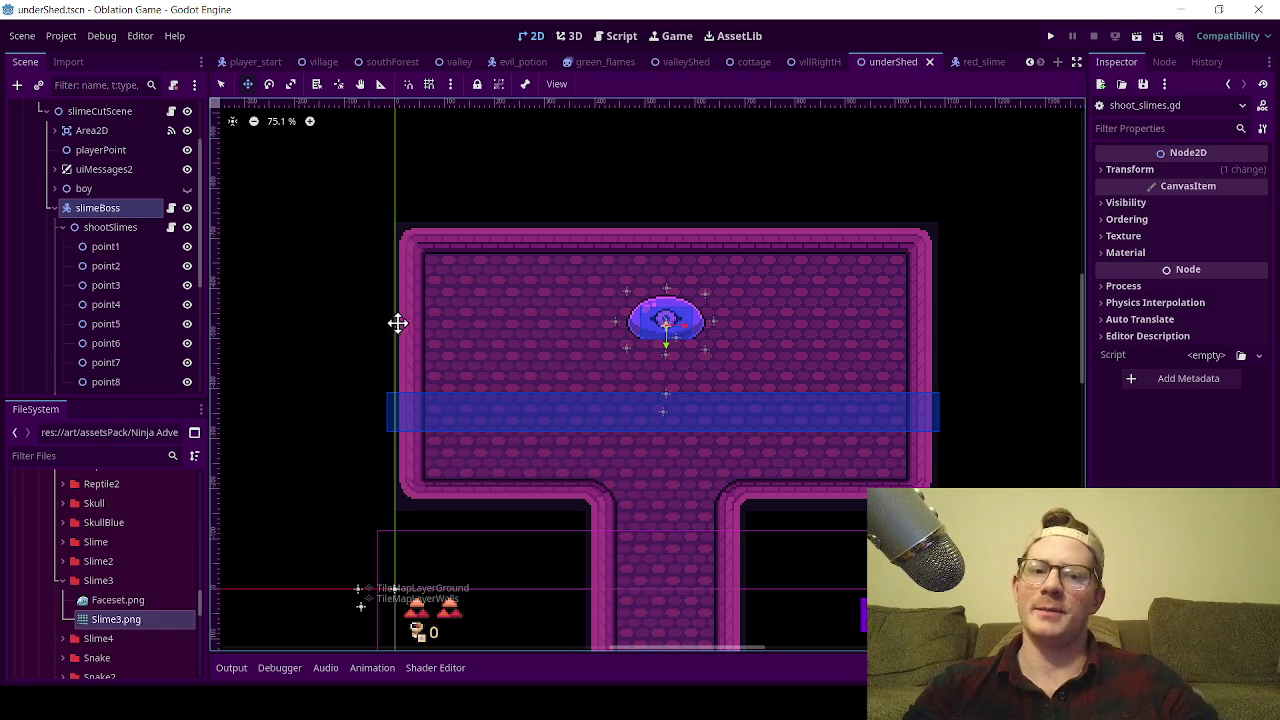
scroll(480, 332, "down", 1)
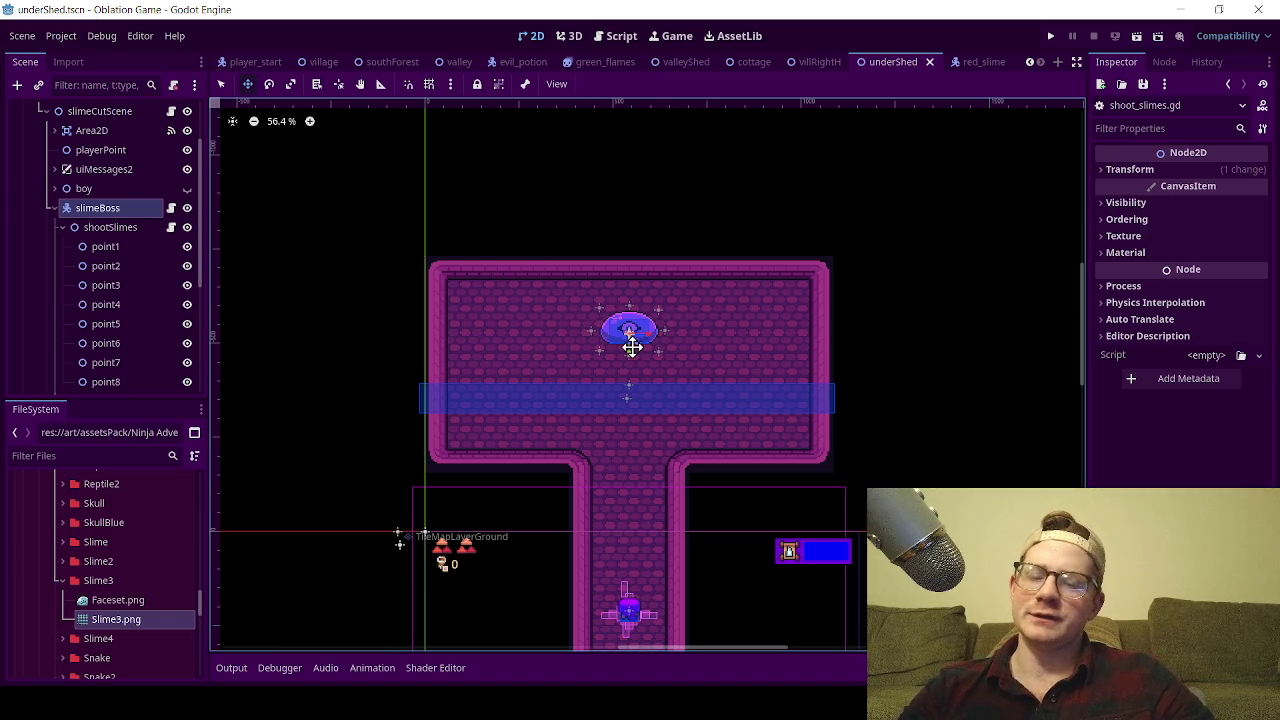
left_click(984, 62)
left_click(890, 62)
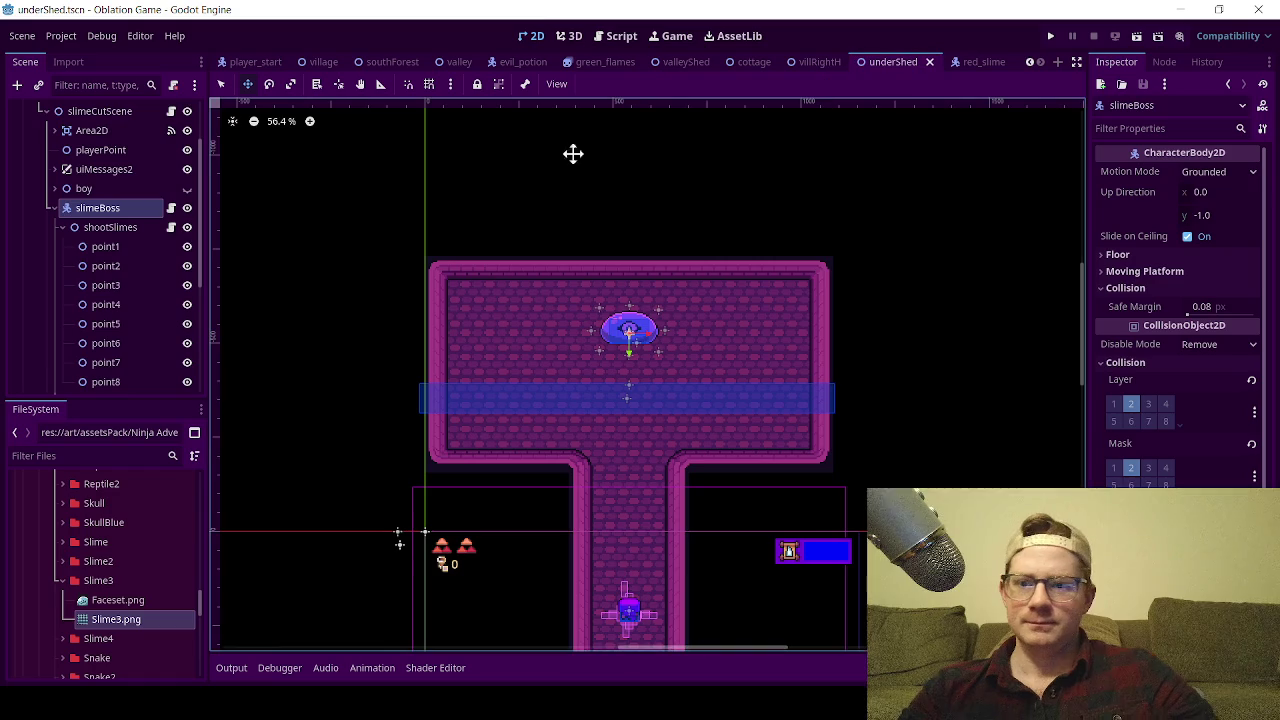
- Open the shootSlimes script and scroll down the FileSystem dock
left_click(171, 227)
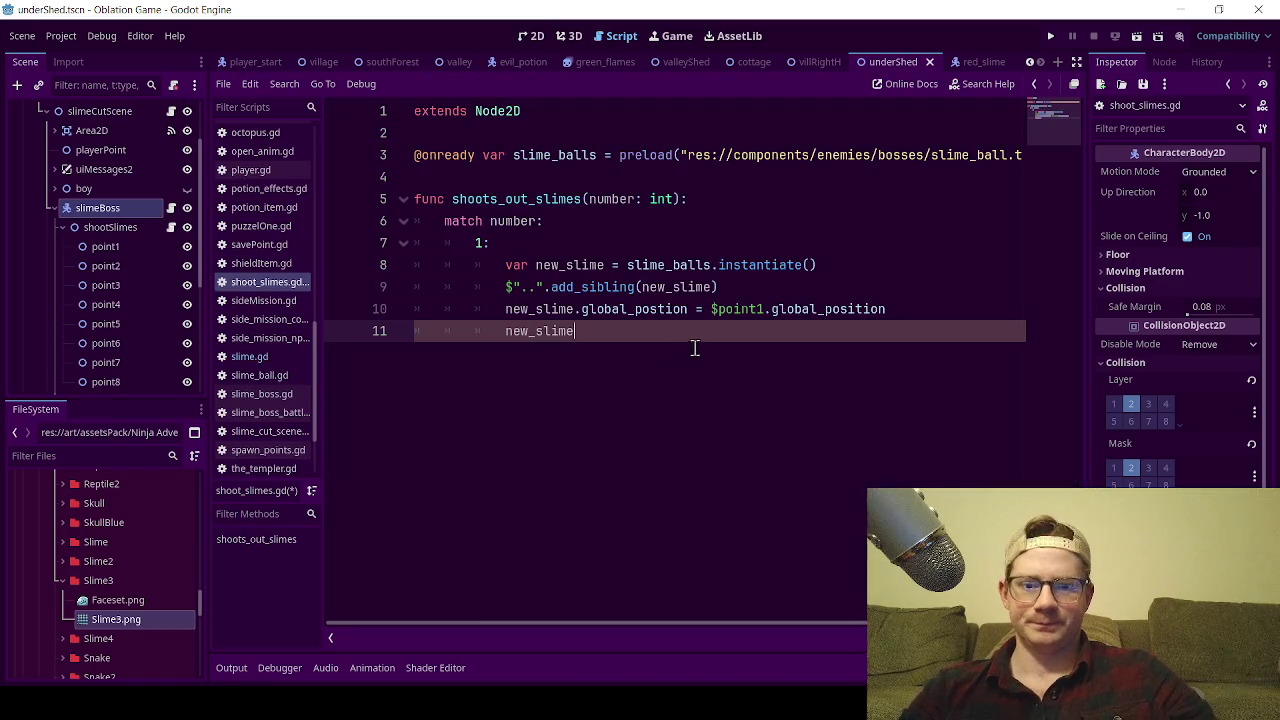
left_click(551, 243)
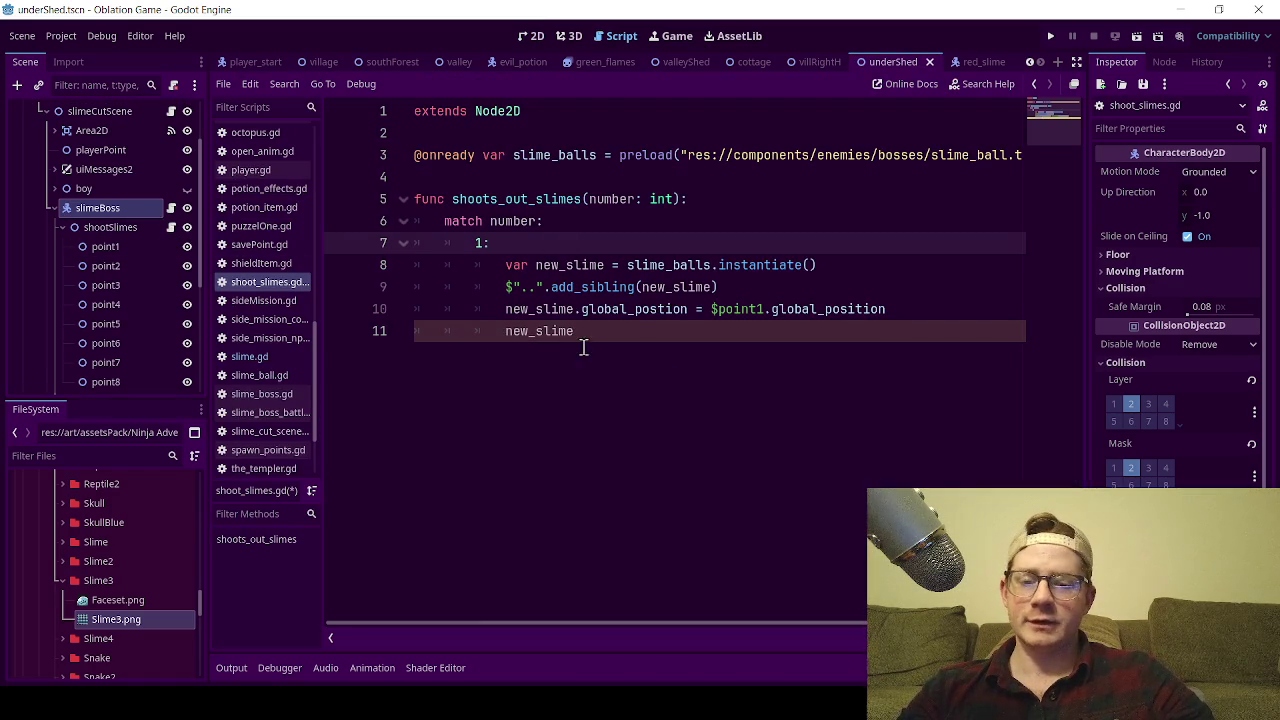
left_click(683, 362)
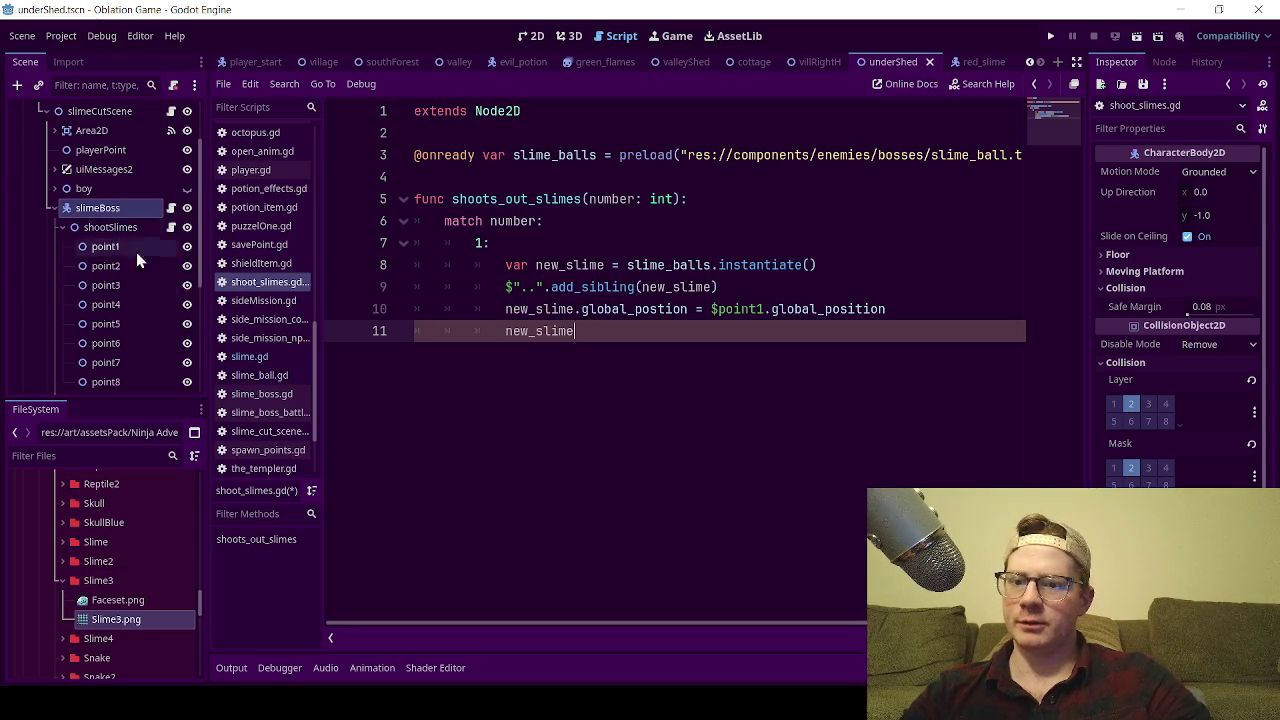
scroll(108, 292, "down", 3)
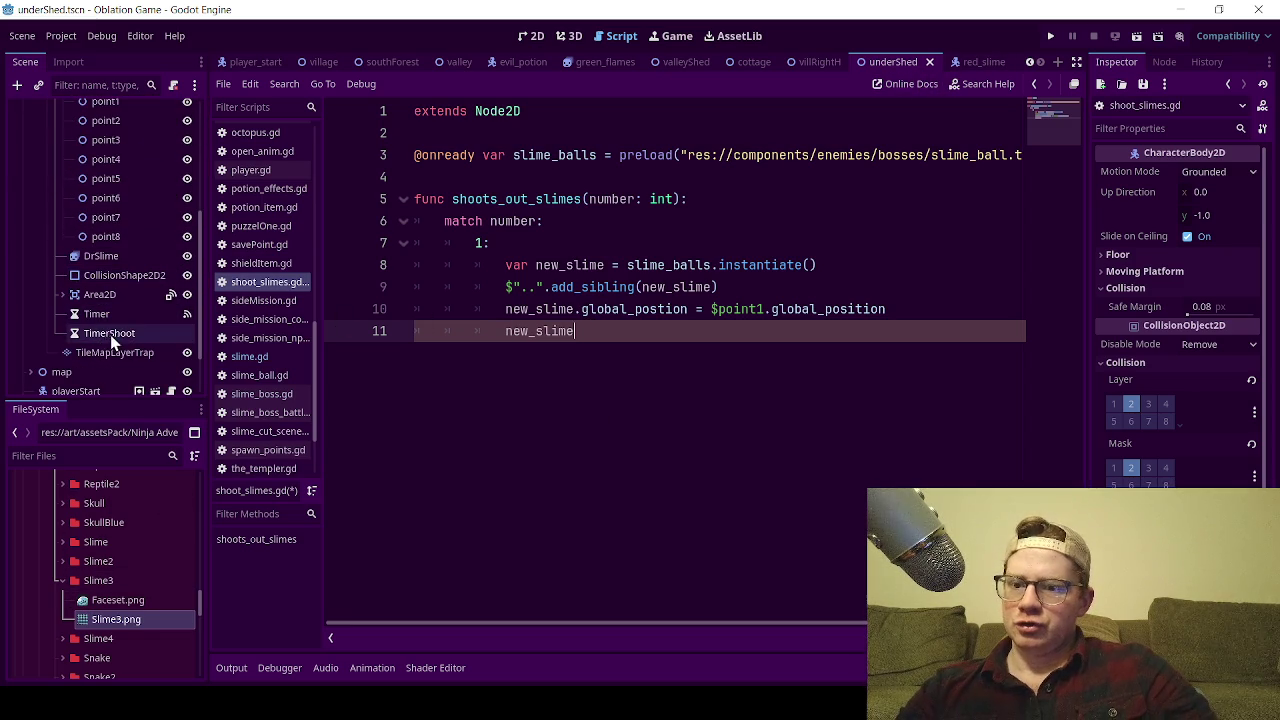
scroll(111, 335, "up", 1)
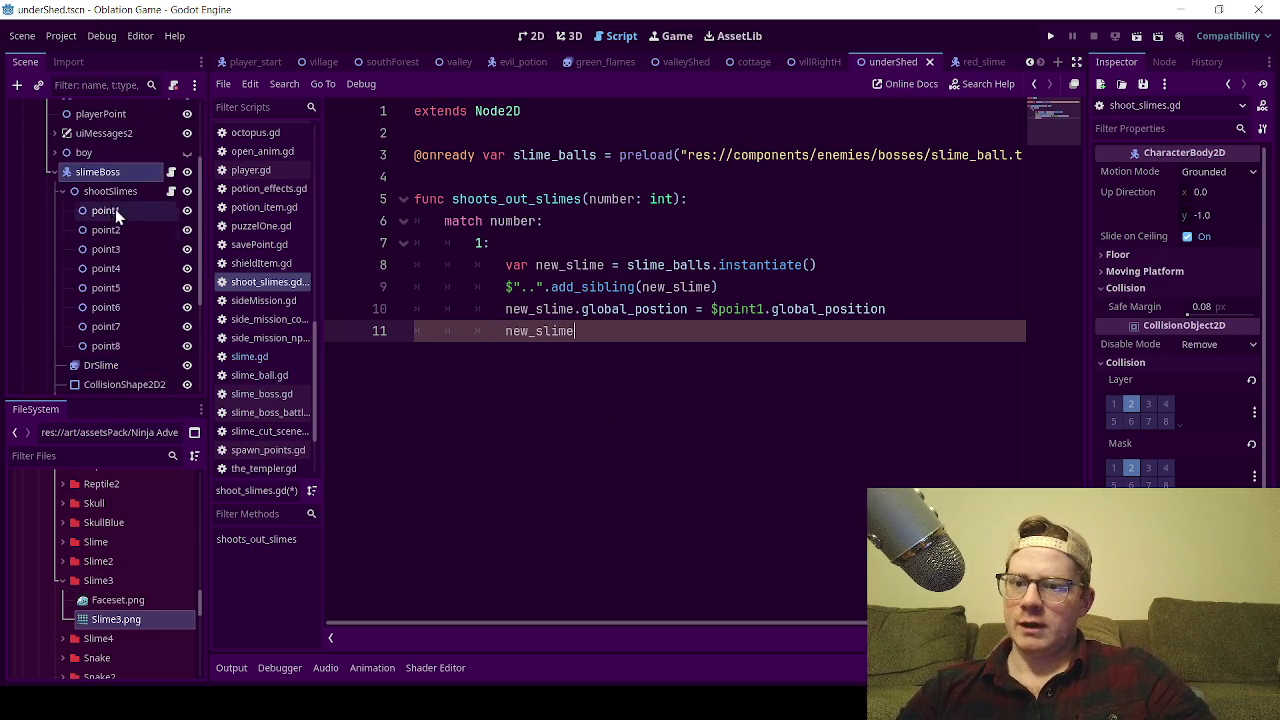
scroll(129, 260, "down", 4)
scroll(114, 322, "up", 2)
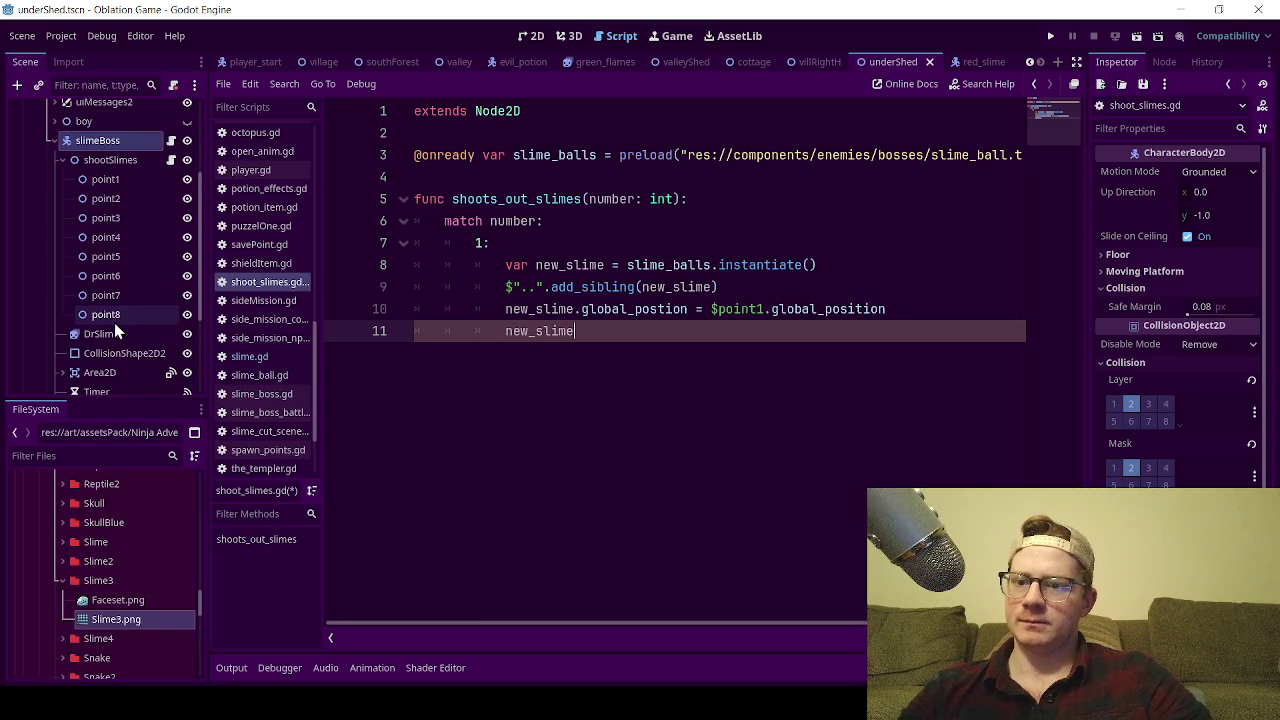
scroll(114, 322, "down", 2)
scroll(86, 598, "down", 10)
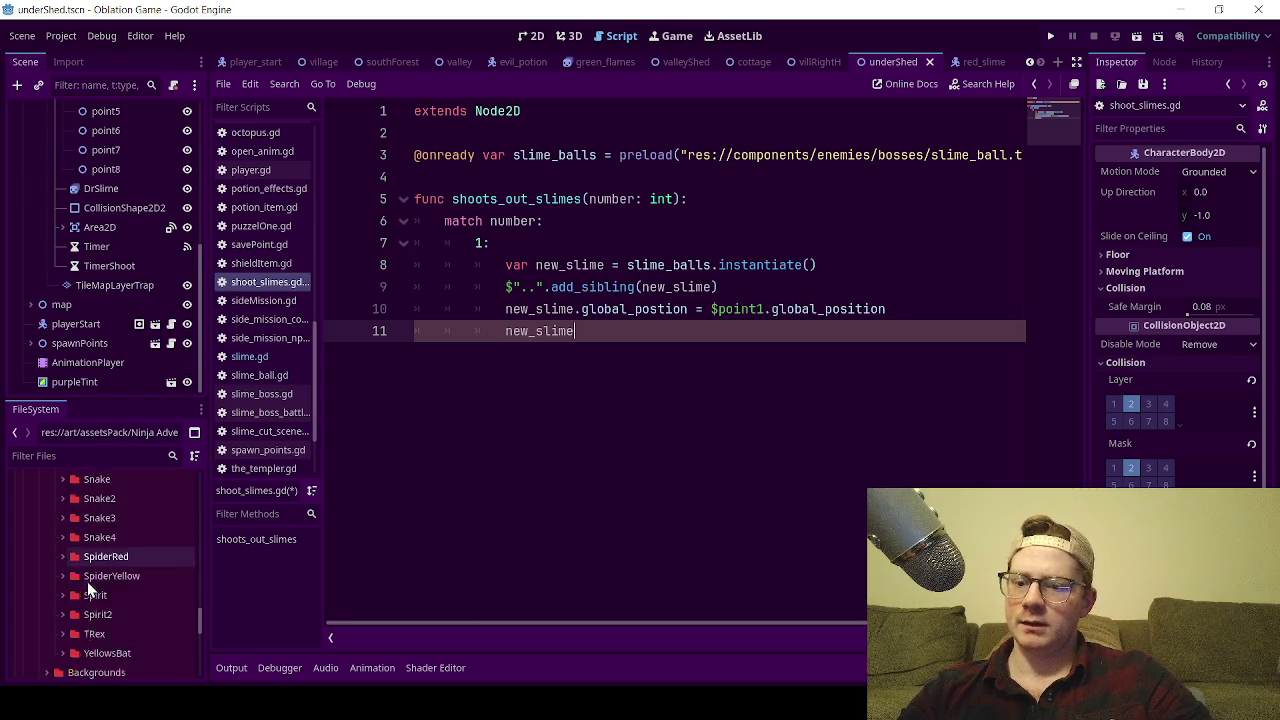
scroll(91, 587, "down", 2)
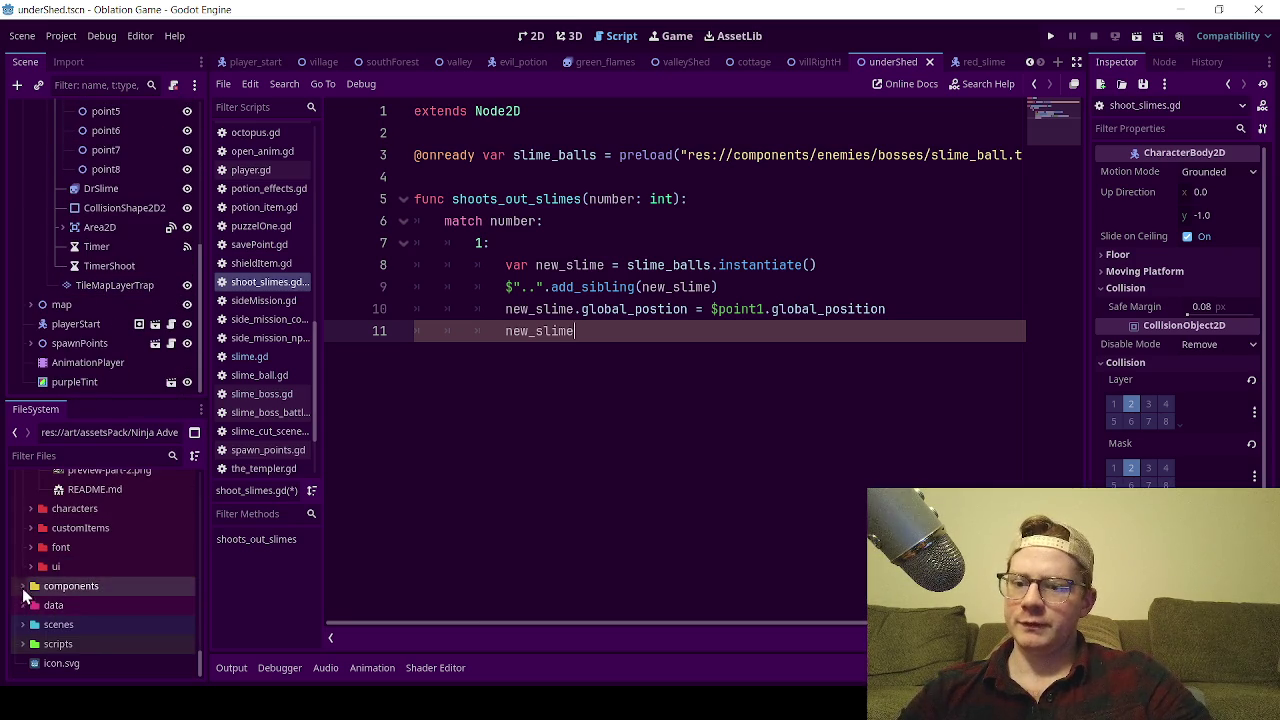
- Open slime_ball.tscn from components > enemies > bosses and select set_direction_by_int in its script
double_click(60, 580)
double_click(69, 620)
scroll(54, 621, "down", 2)
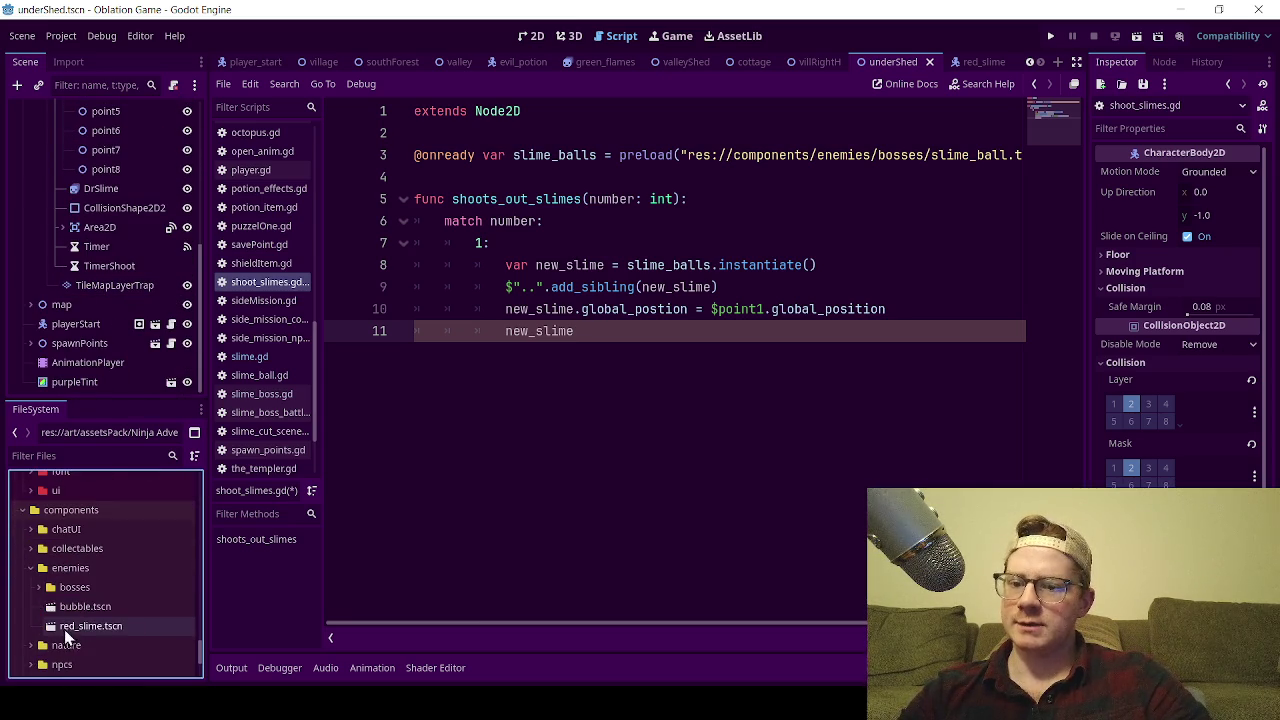
left_click(38, 586)
double_click(94, 606)
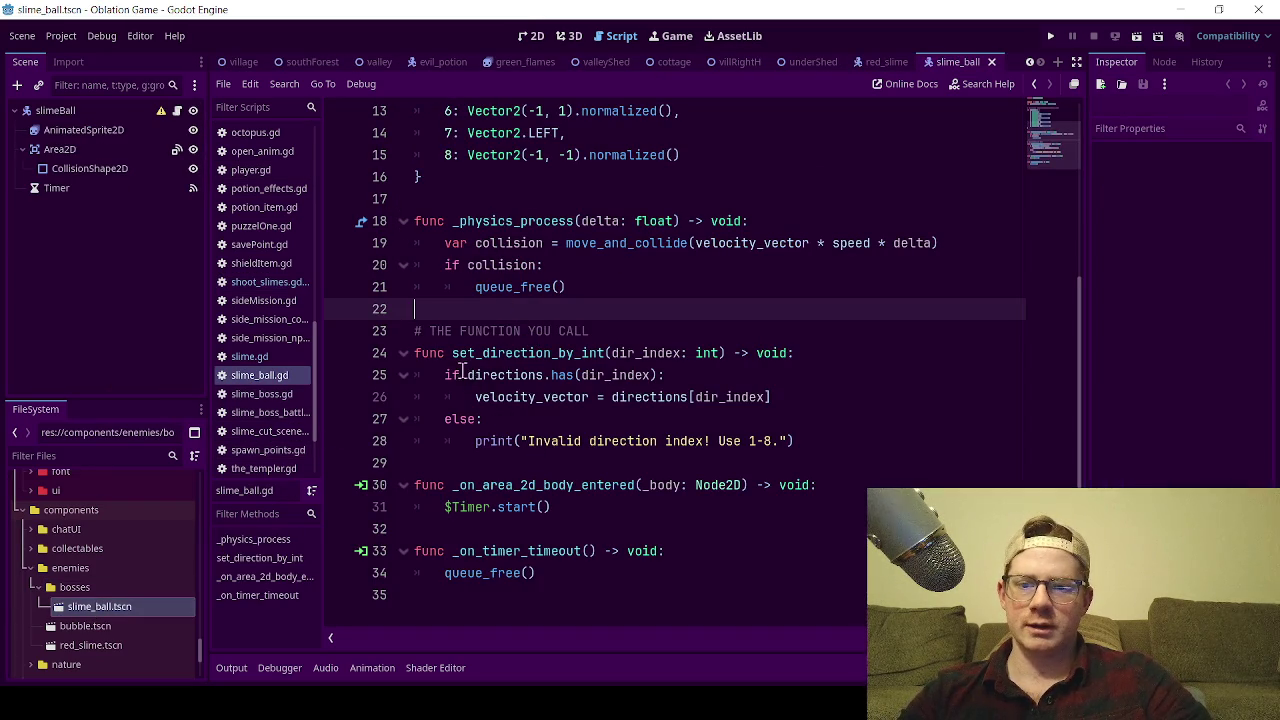
left_click_drag(452, 353, 607, 358)
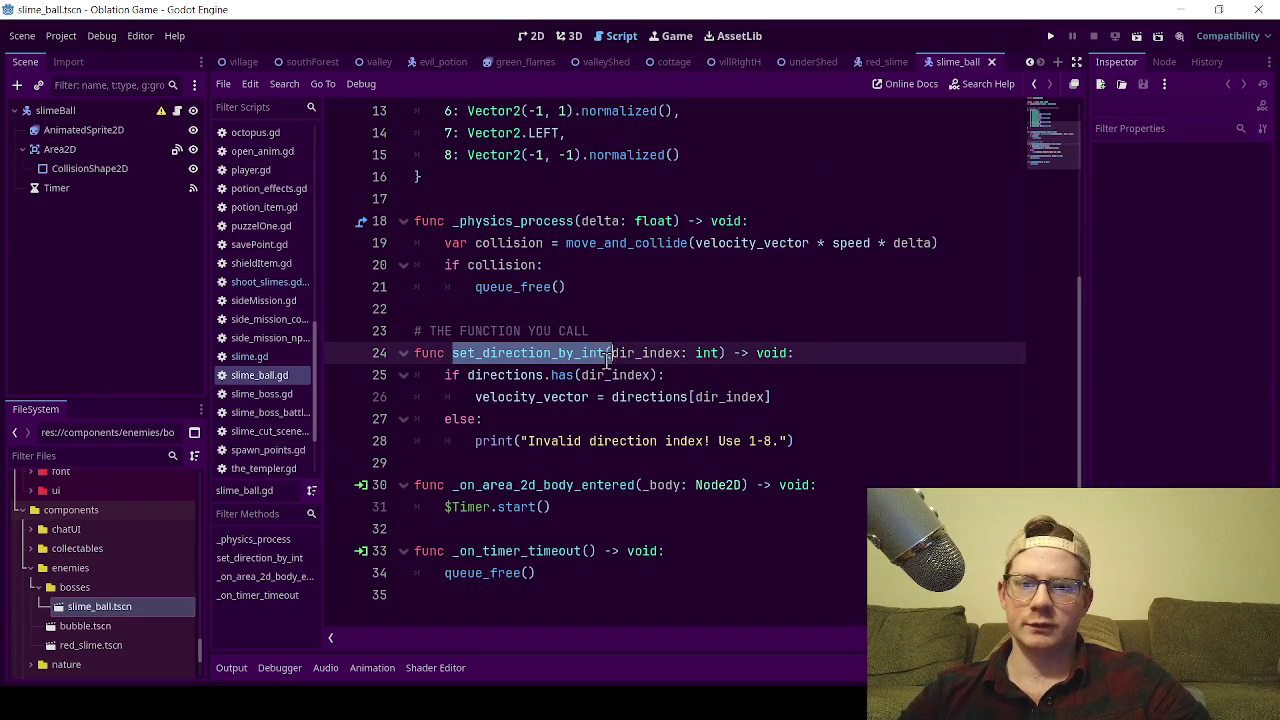
- In underShed's script, complete line 11 as new_slime.set_direction_by_int(1)
left_click(812, 62)
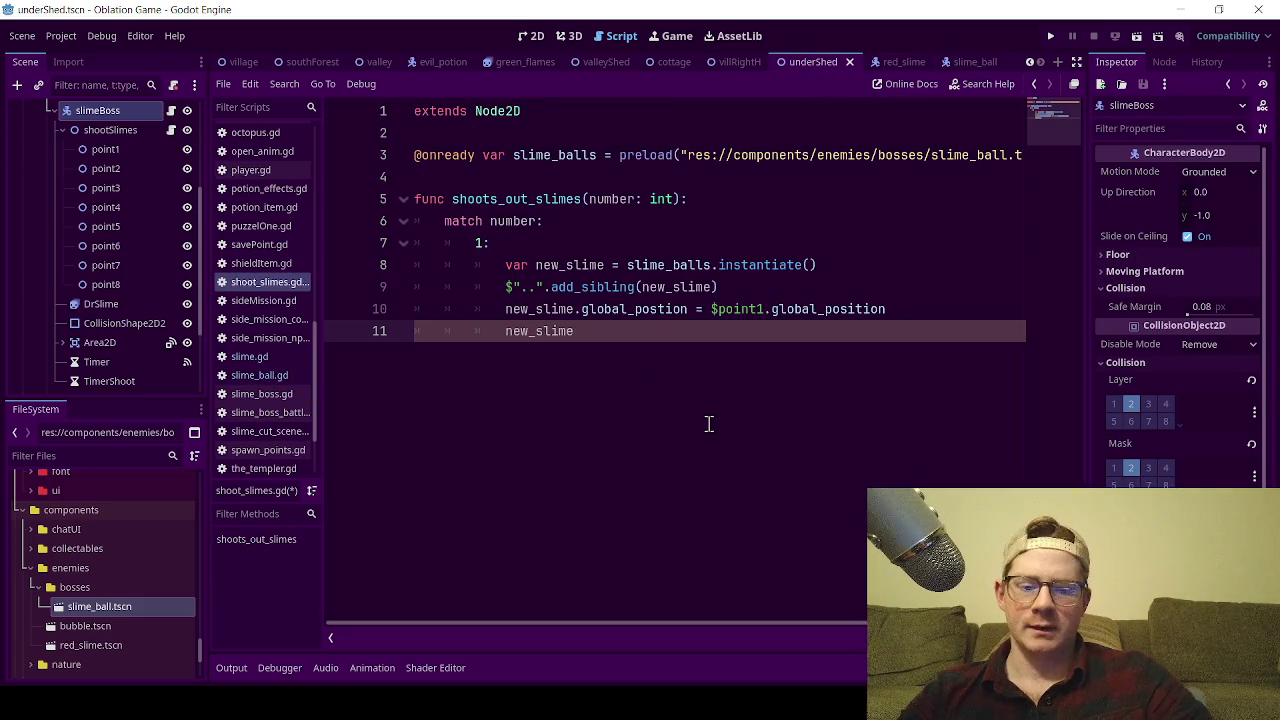
type("set_direction_by_int(")
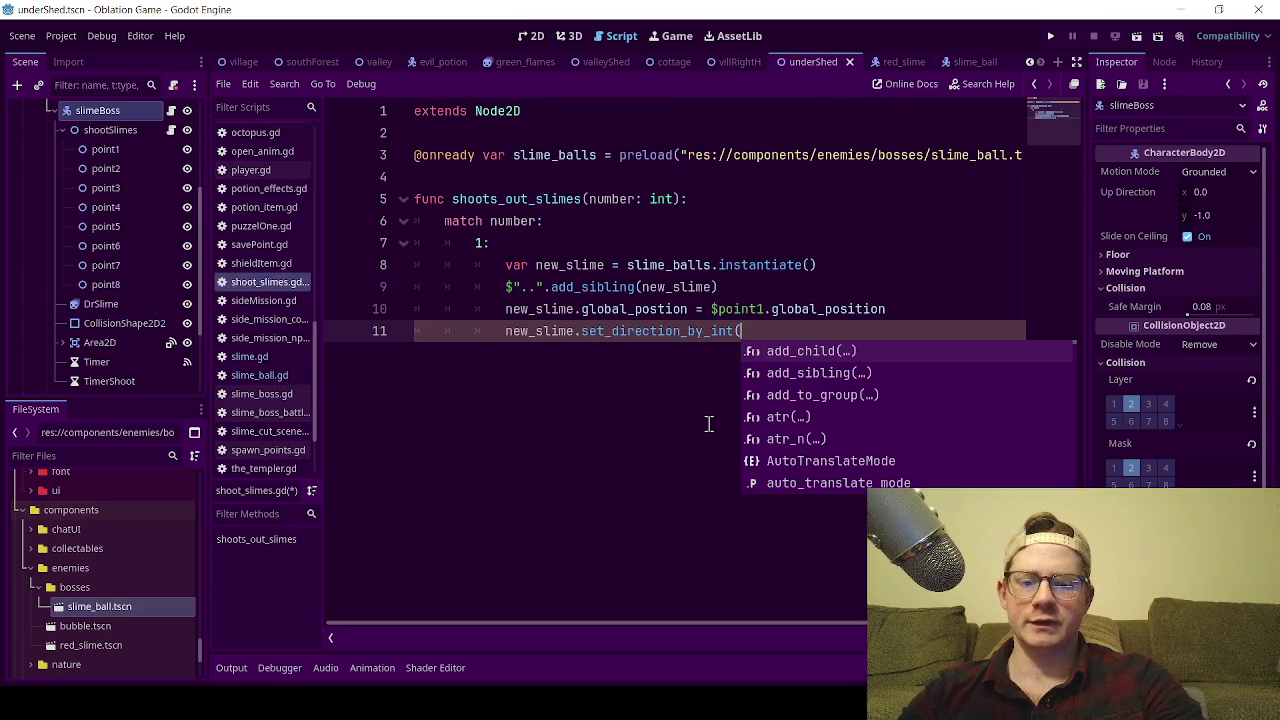
type(")")
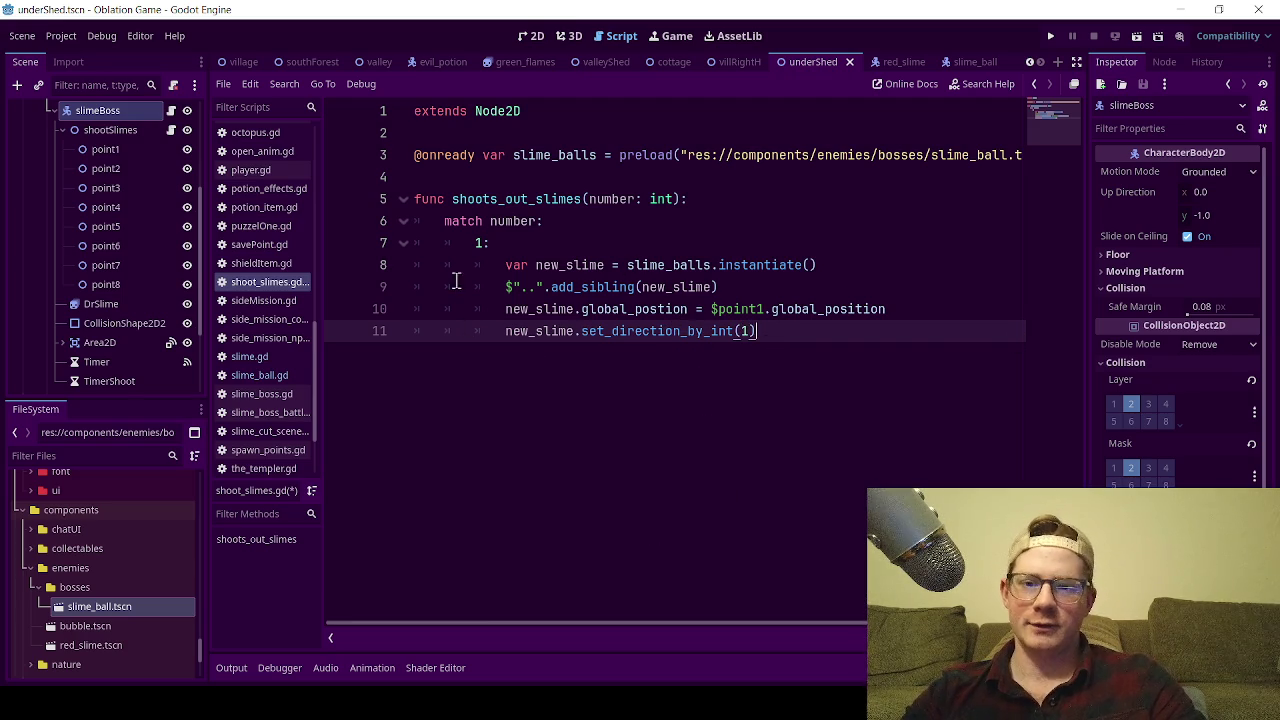
left_click_drag(757, 331, 529, 287)
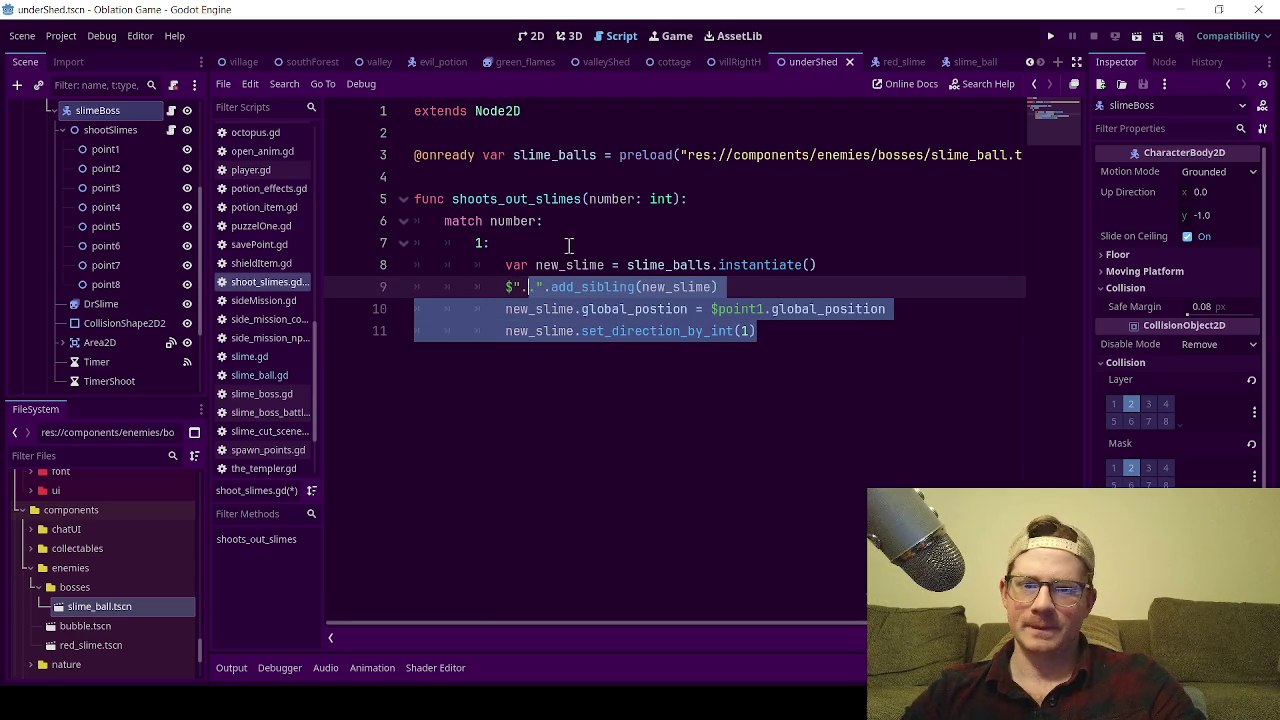
left_click(564, 252)
- Rename new_slime to new_slime1 on lines 8–11 and open a line after the block
left_click(600, 264)
type("1")
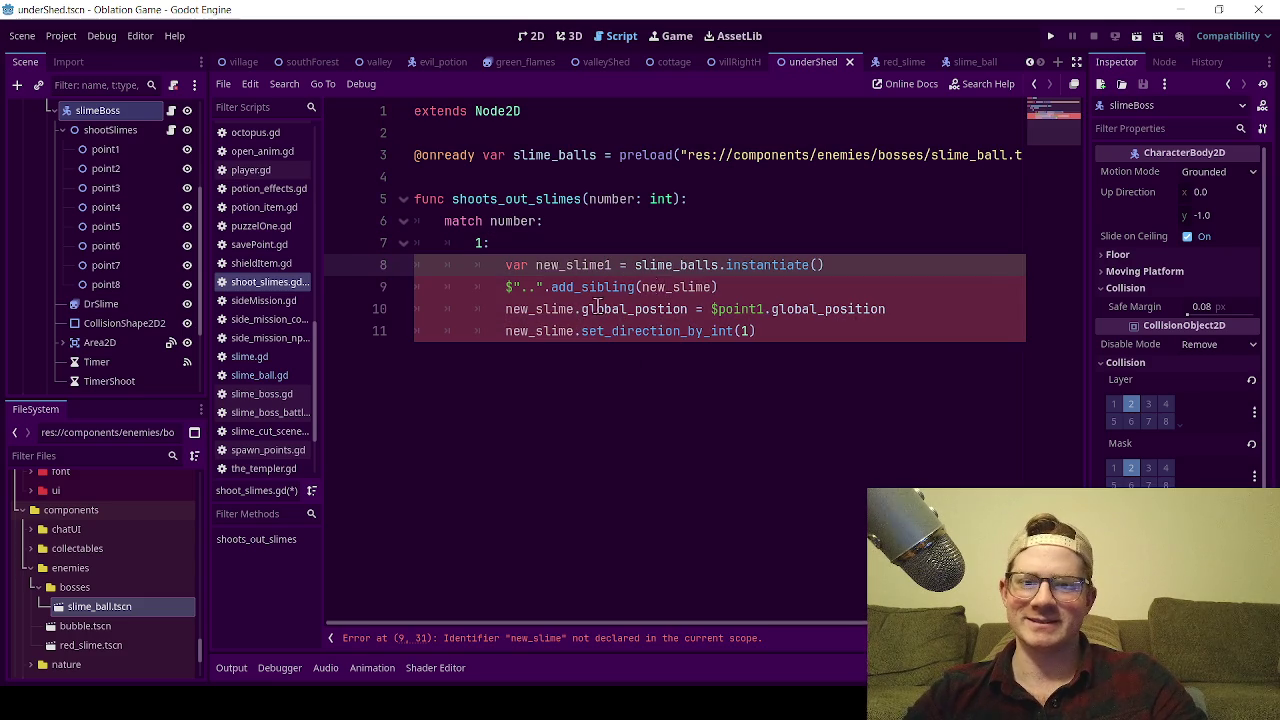
left_click(716, 287)
type("1")
left_click(582, 312)
type("1")
left_click(582, 330)
type("1")
mouse_move(820, 331)
left_mouse_down()
mouse_move(508, 287)
mouse_move(503, 266)
left_mouse_up()
key("ctrl+c")
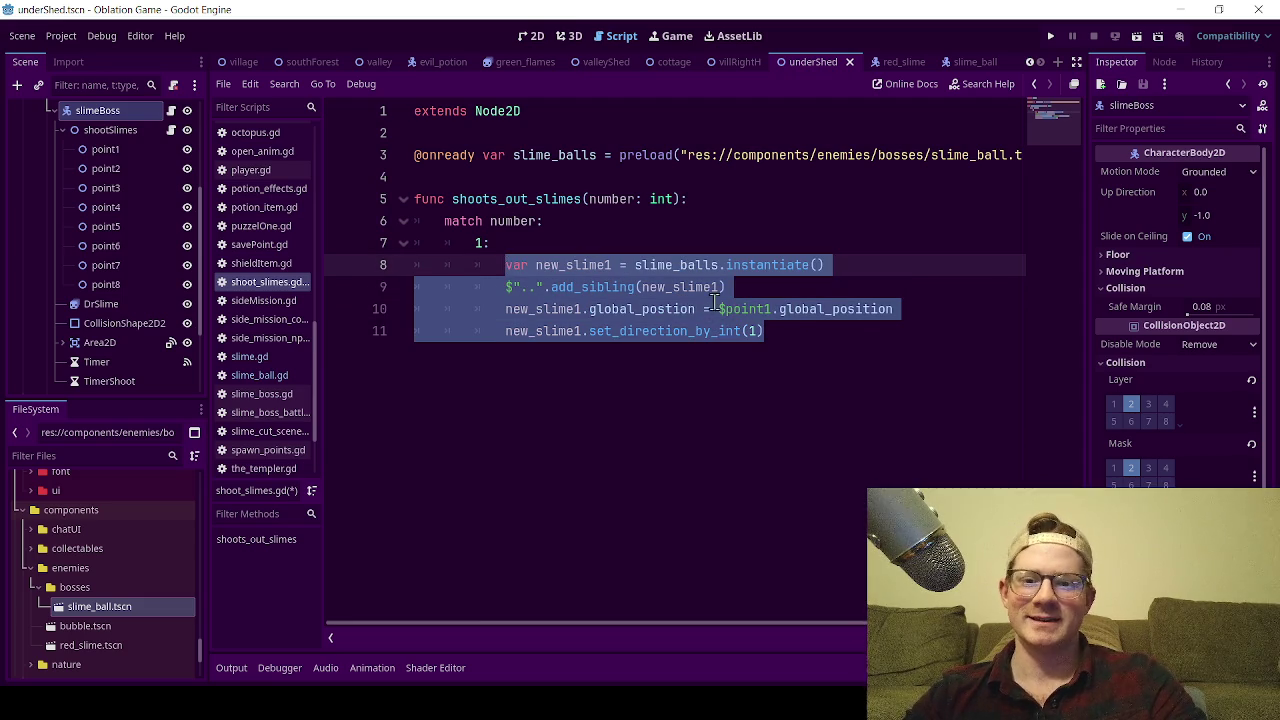
left_click(858, 335)
key("Return")
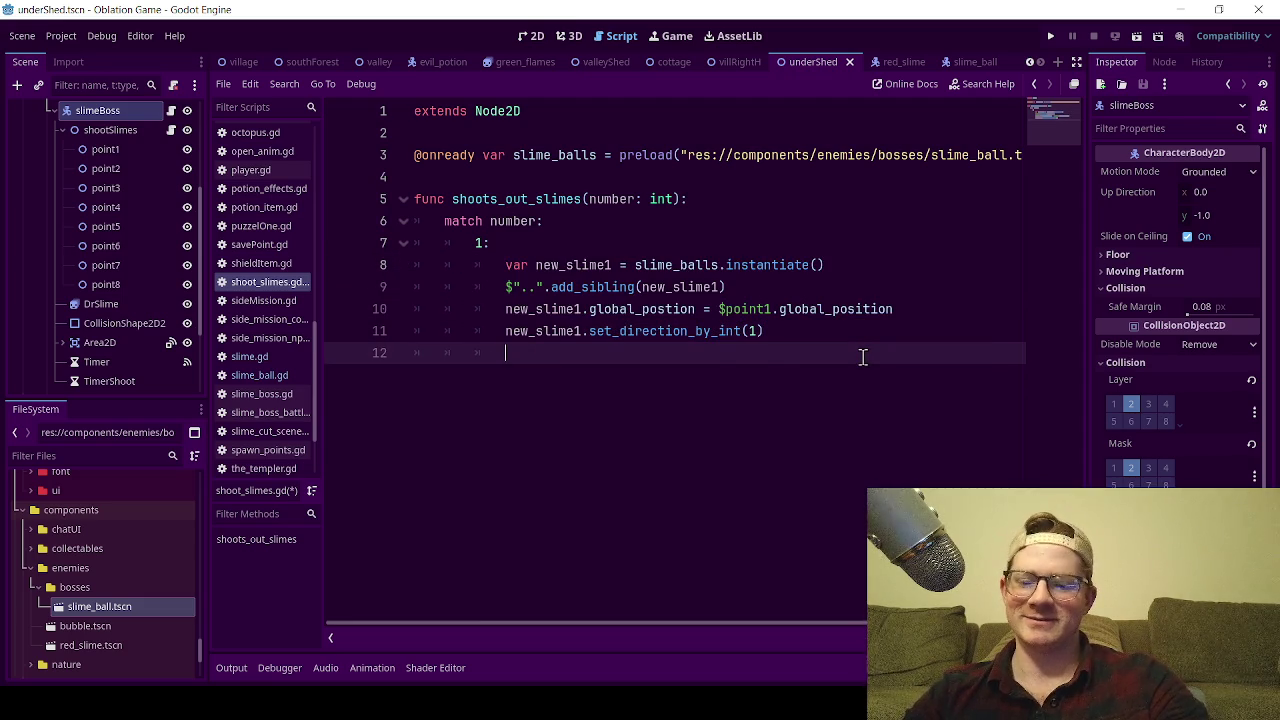
- Paste a copy of the first slime block and rename its variable to new_slime2
key("ctrl+v")
left_click(612, 353)
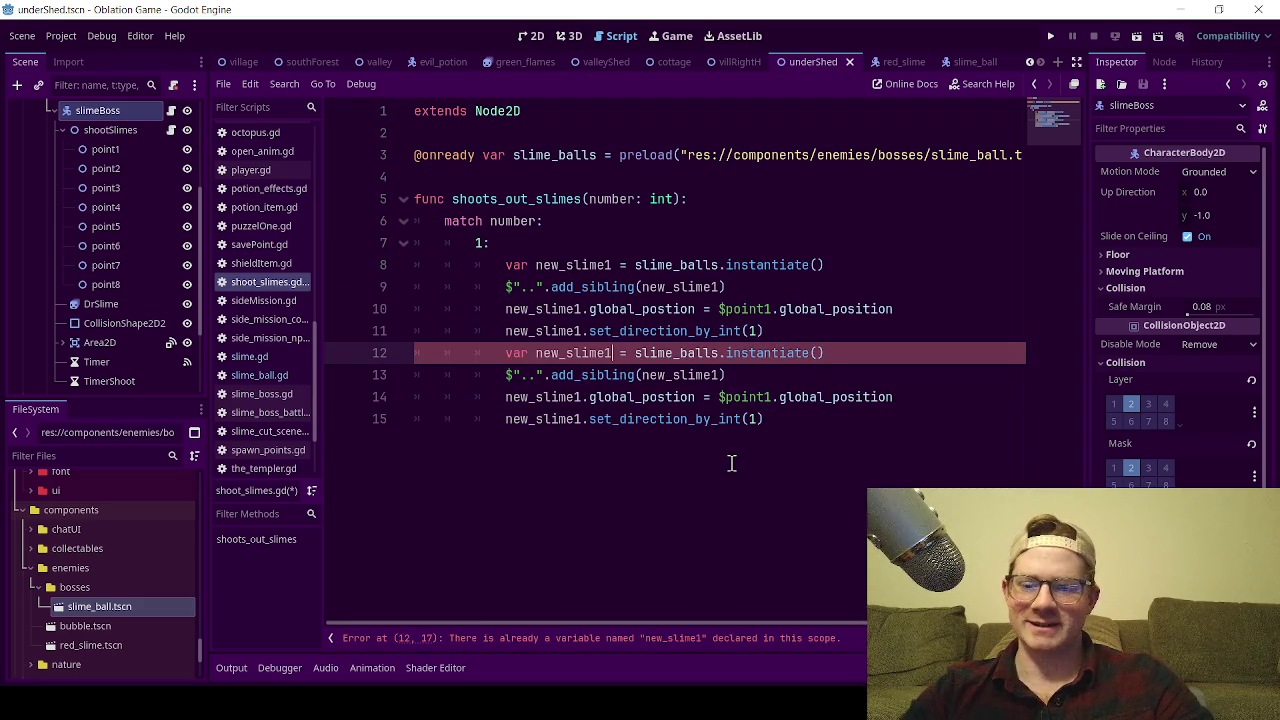
left_click(583, 397)
key("BackSpace")
type("2")
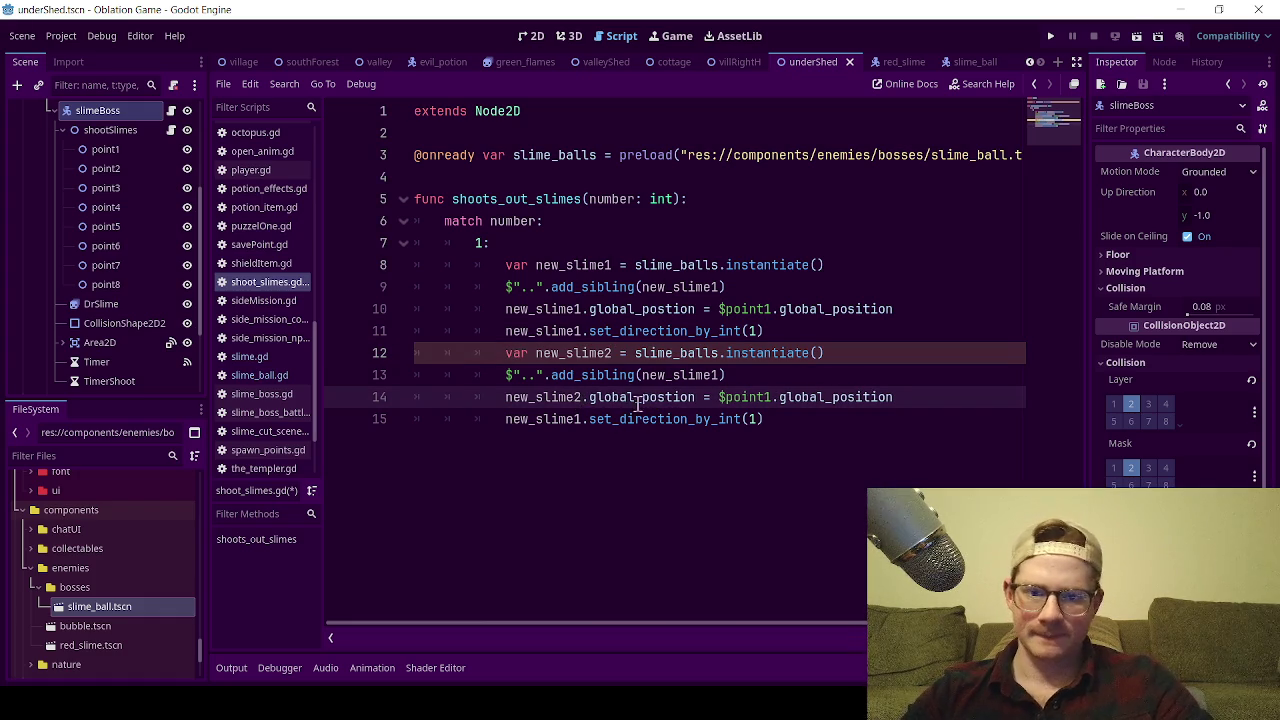
left_click(584, 419)
key("BackSpace")
type("2")
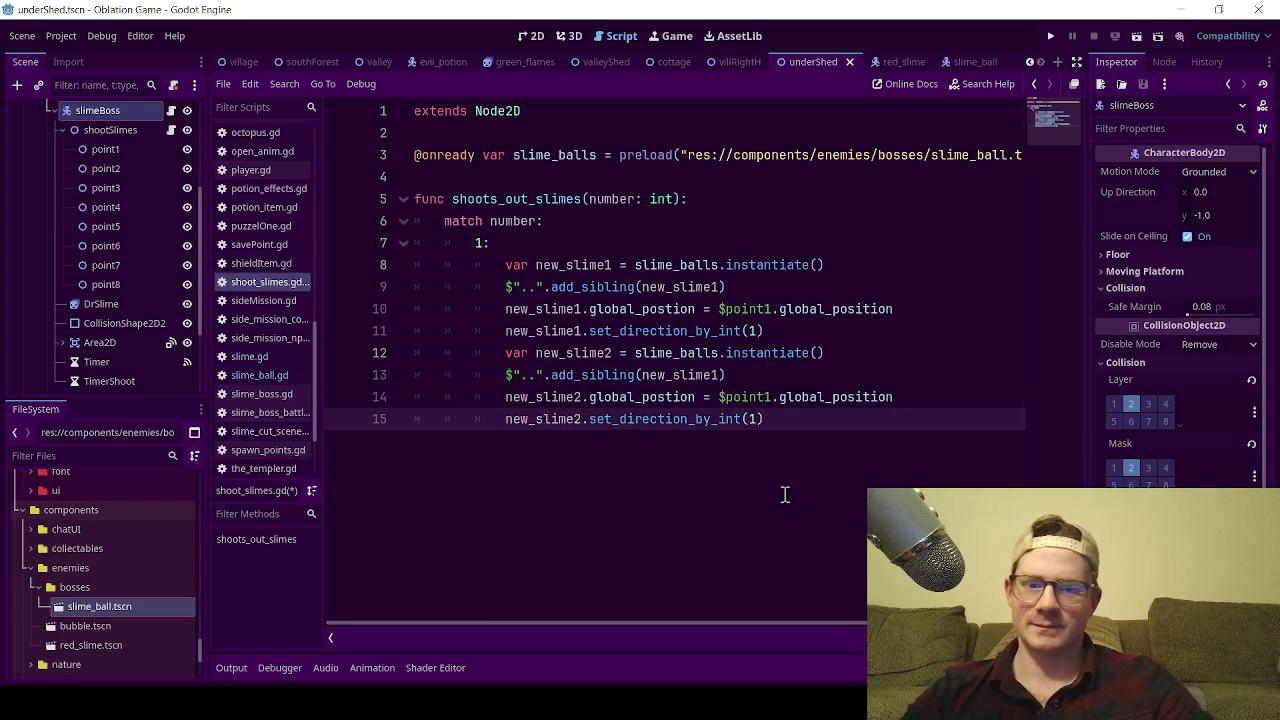
- Review the new_slime2 block's add_sibling and set_direction_by_int(3) lines
left_click(718, 375)
type("2")
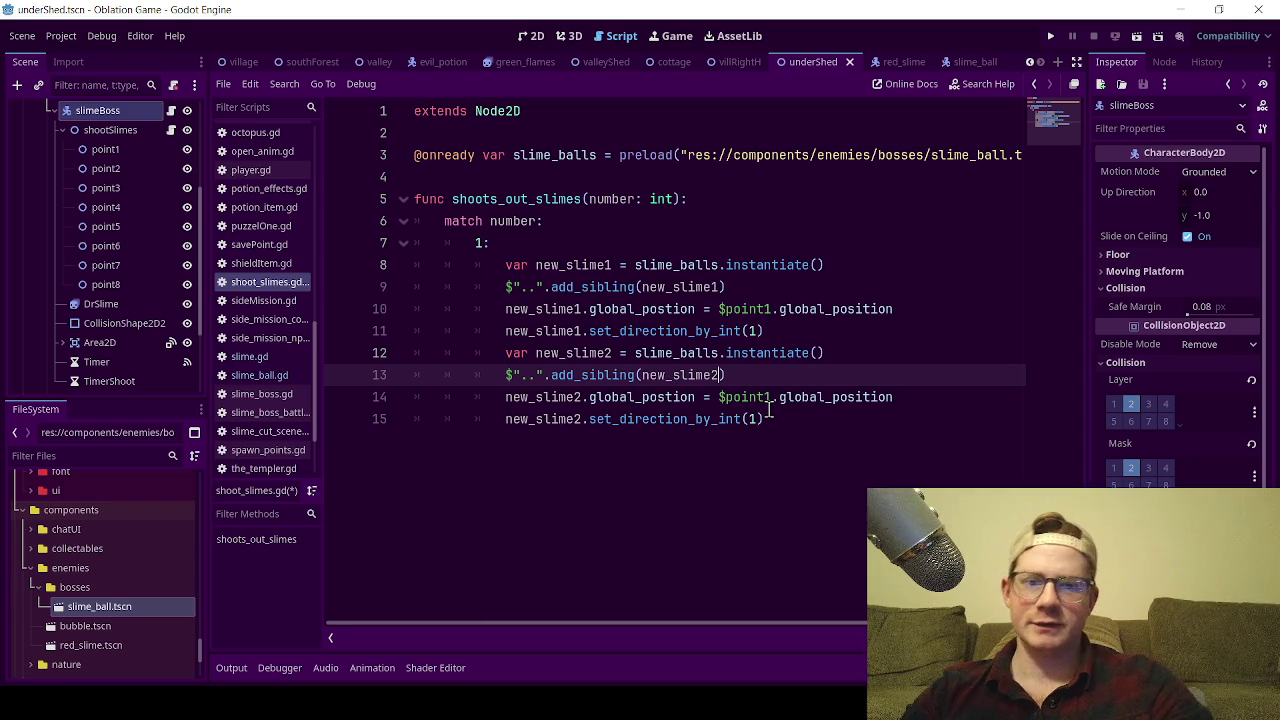
left_click(757, 419)
type("2")
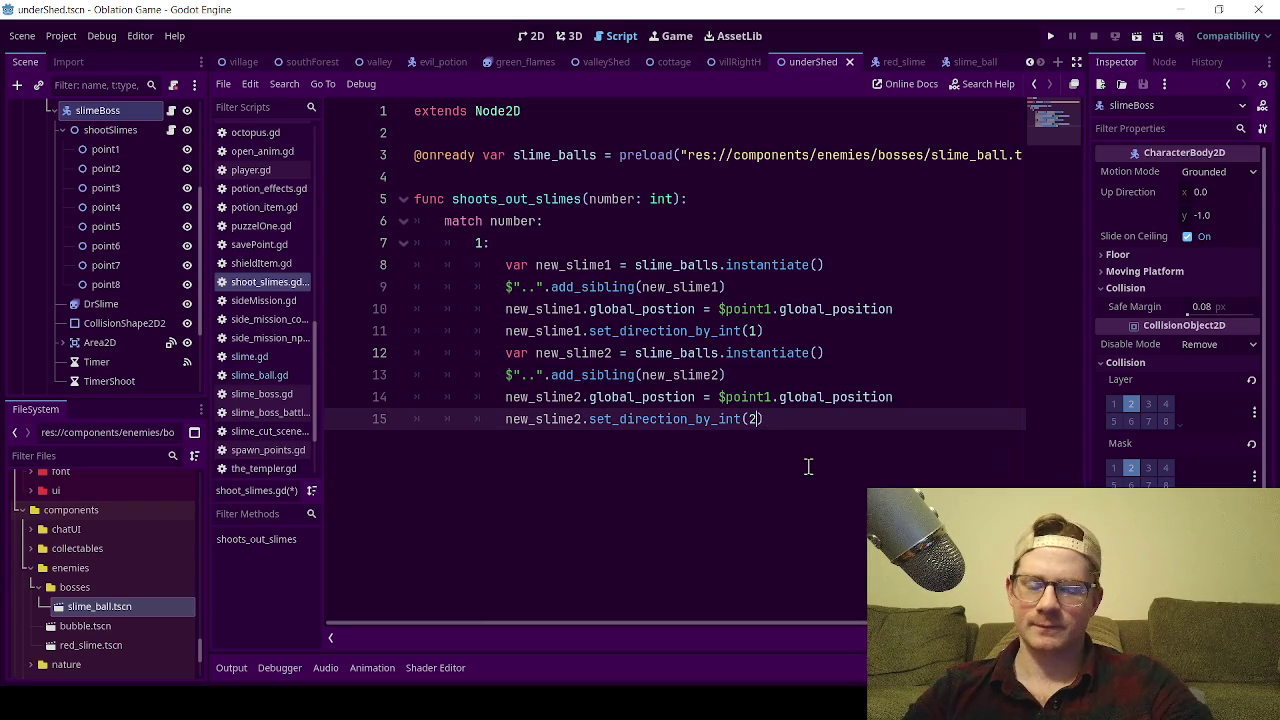
mouse_move(800, 423)
left_mouse_down()
mouse_move(555, 375)
mouse_move(515, 350)
mouse_move(531, 365)
left_mouse_up()
left_click(802, 466)
type("3")
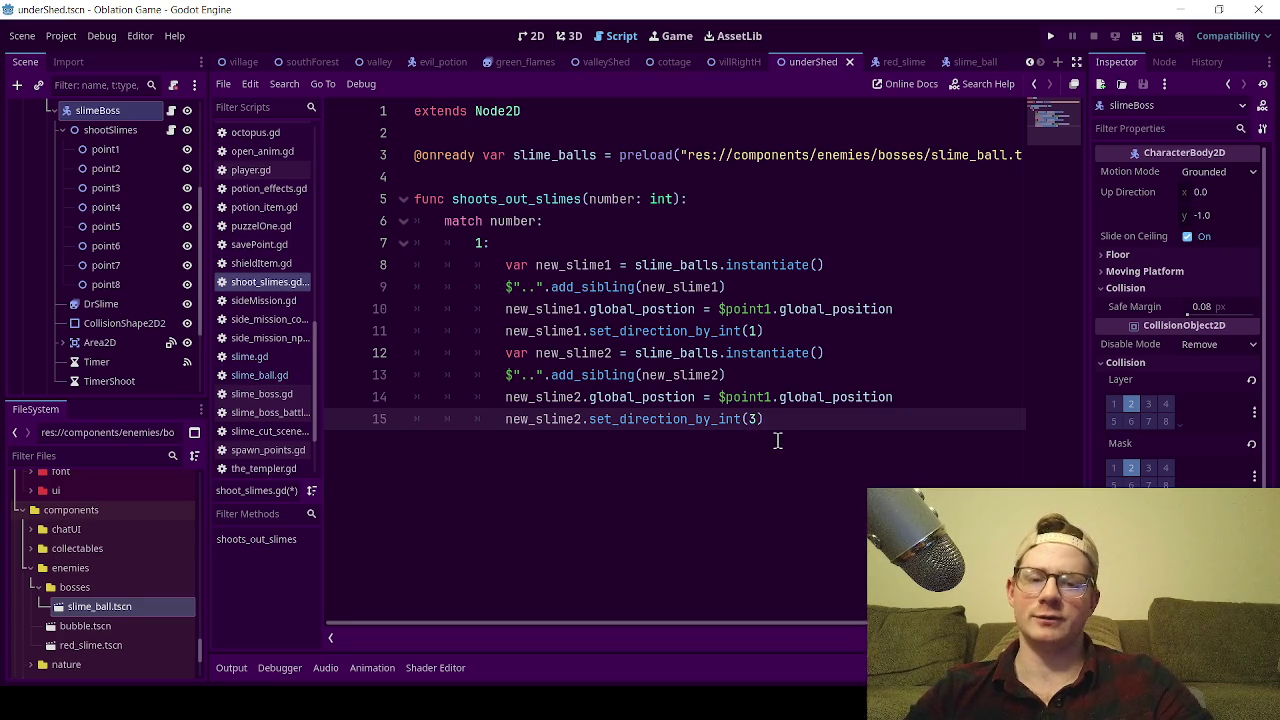
mouse_move(764, 420)
left_mouse_down()
mouse_move(527, 377)
mouse_move(506, 355)
left_mouse_up()
key("ctrl+c")
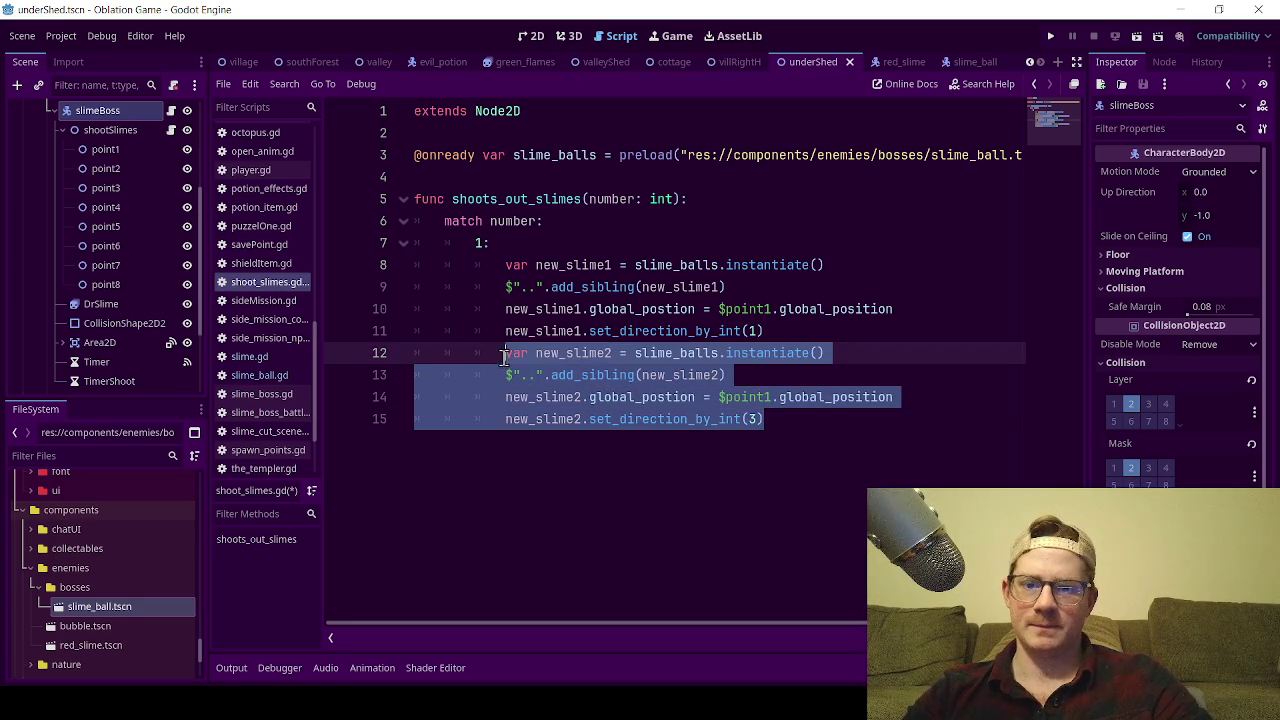
left_click(805, 414)
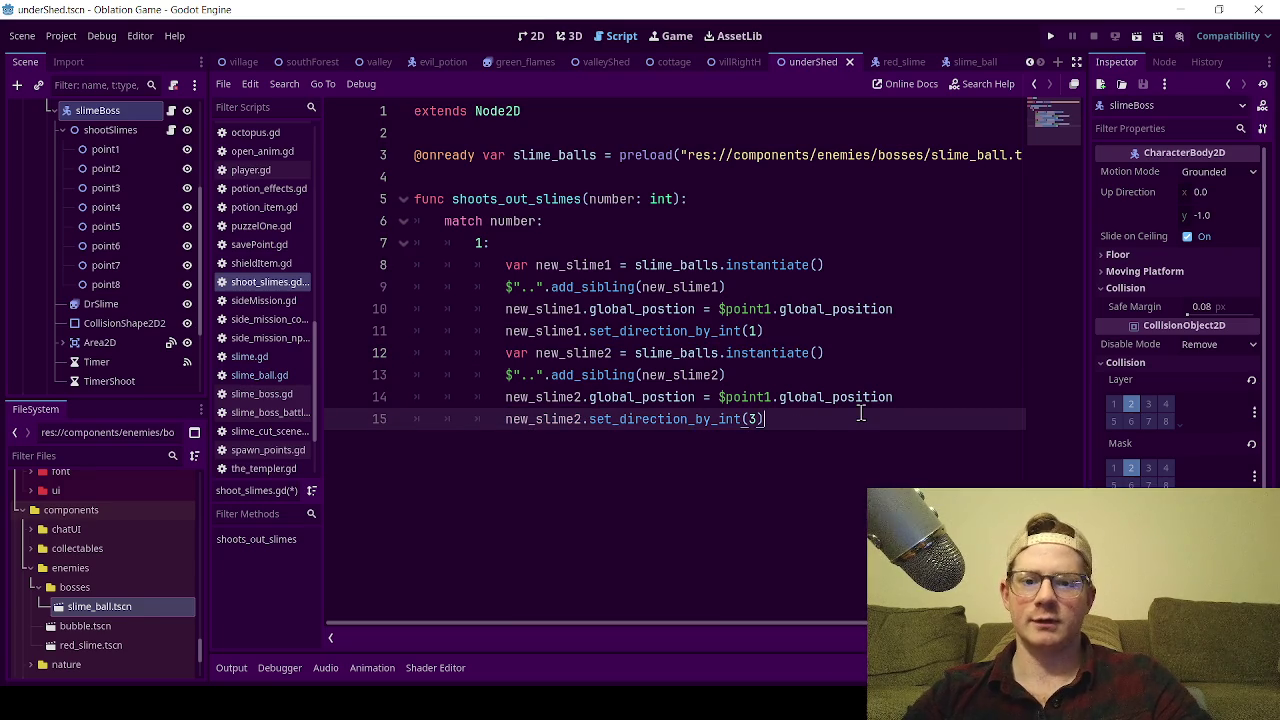
- Paste a copy of the new_slime2 block and rename its declaration to new_slime3
key("Return")
key("ctrl+v")
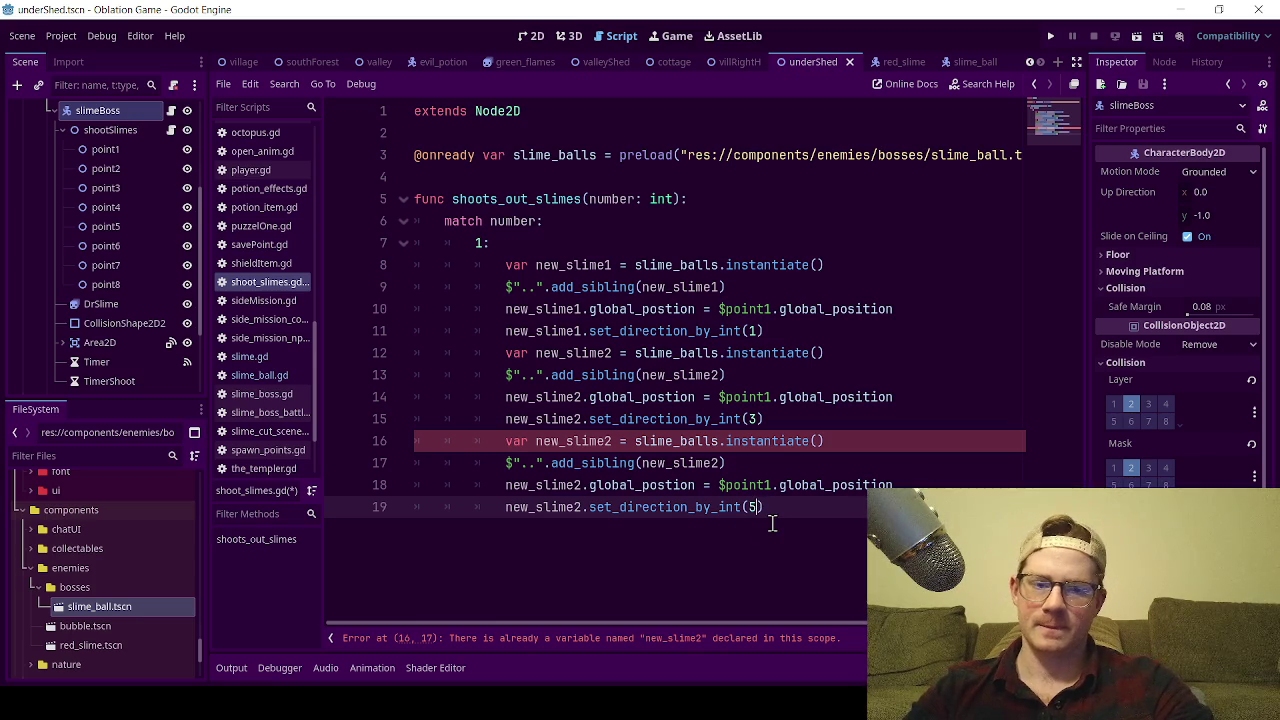
key("Up")
key("Up")
key("Up")
key("Left")
key("Left")
key("Left")
key("BackSpace")
type("3")
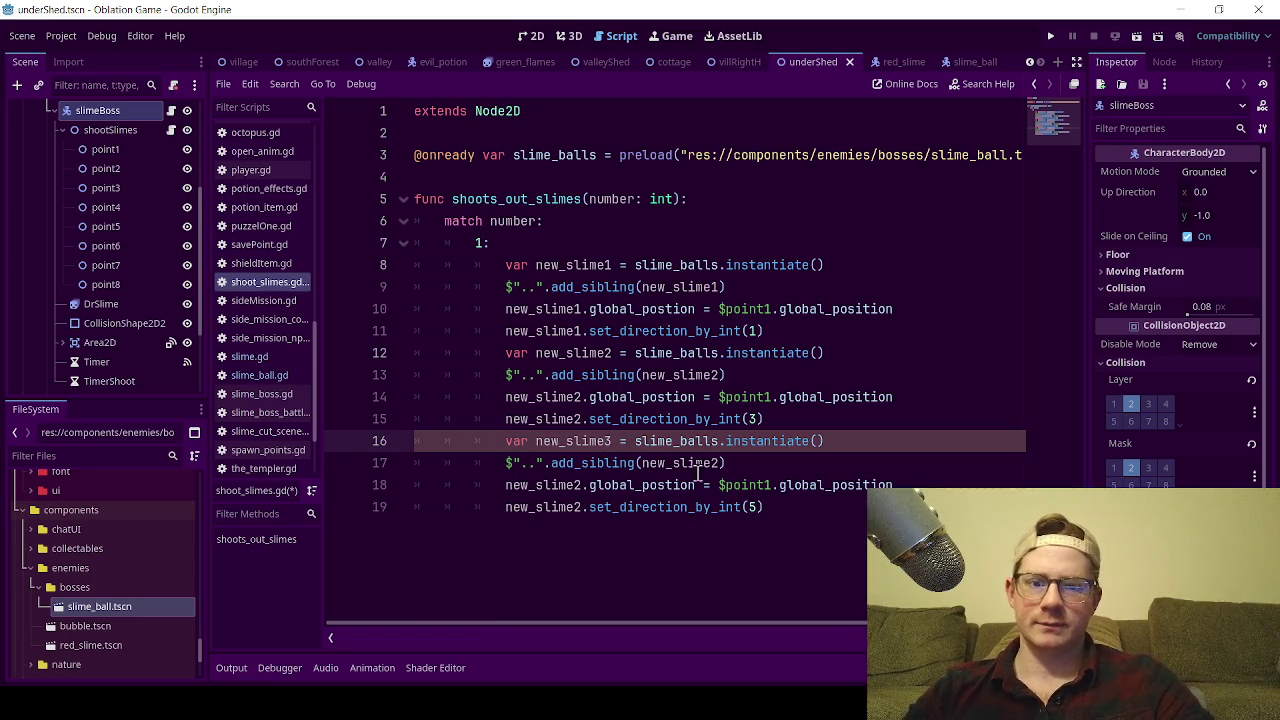
- Finish renaming the block to new_slime3 with direction 5, then paste another copy below
left_click(719, 464)
type("3")
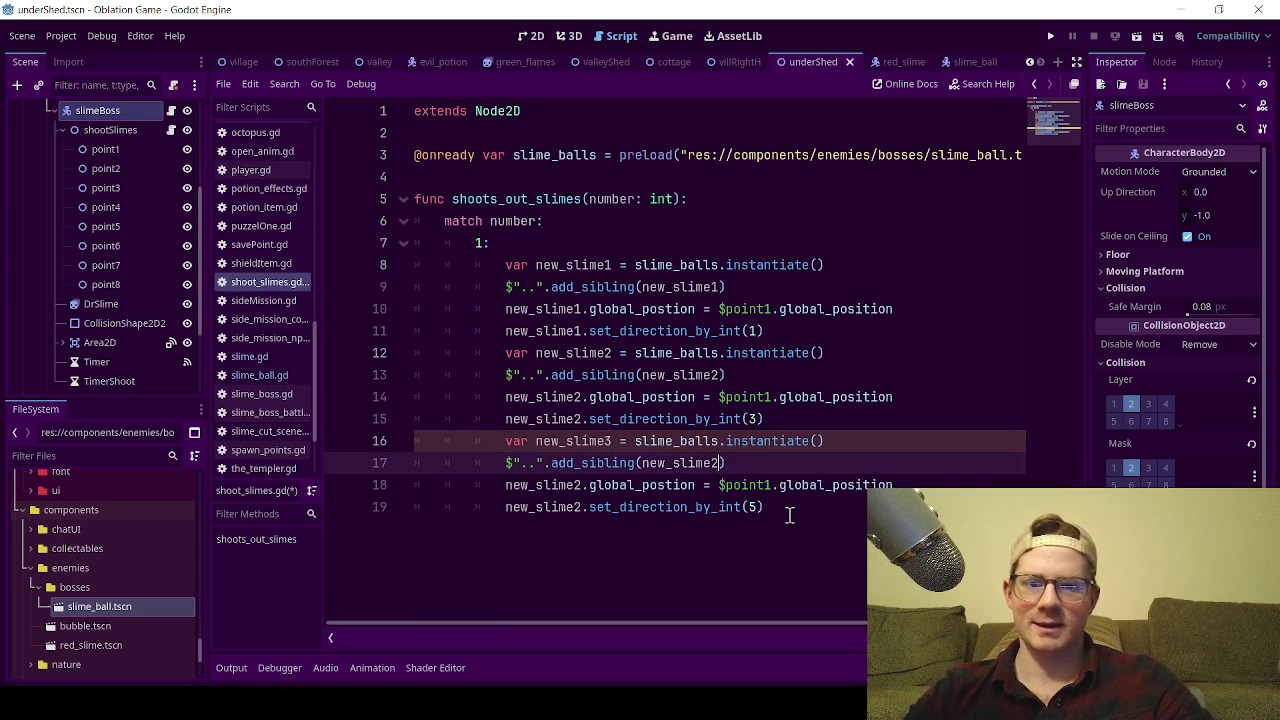
left_click(585, 485)
type("3")
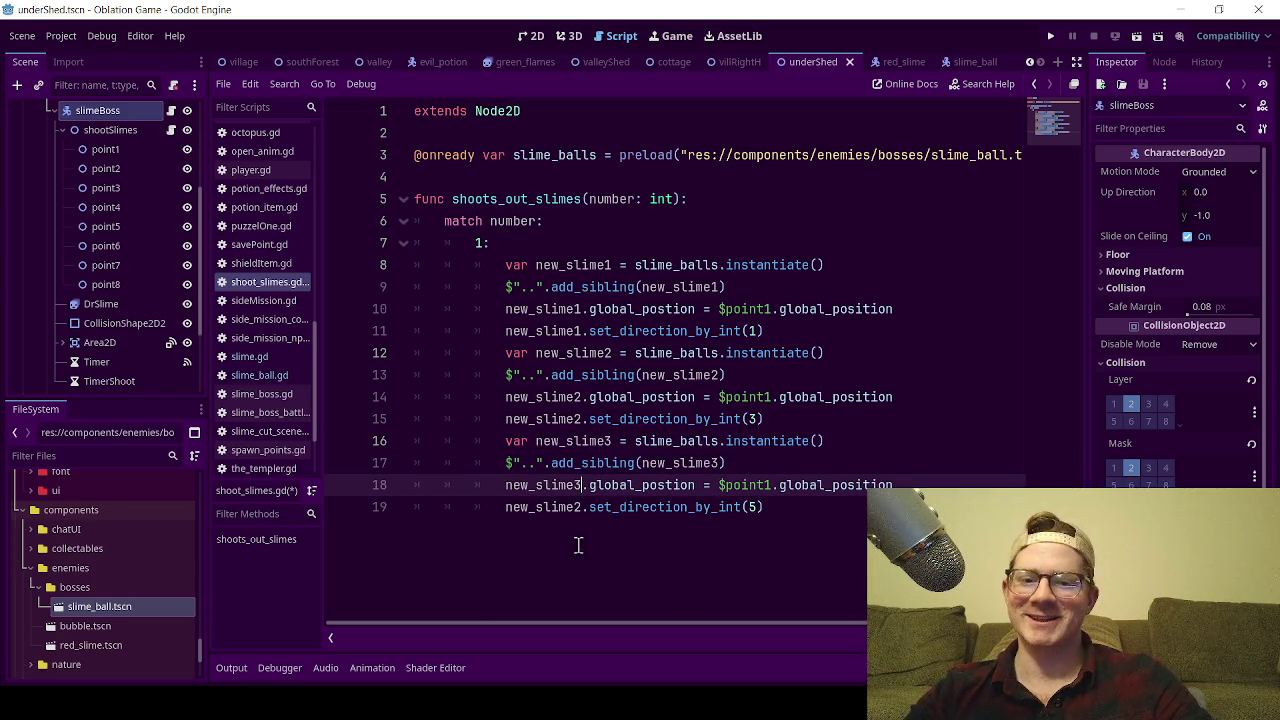
left_click(584, 507)
type("3")
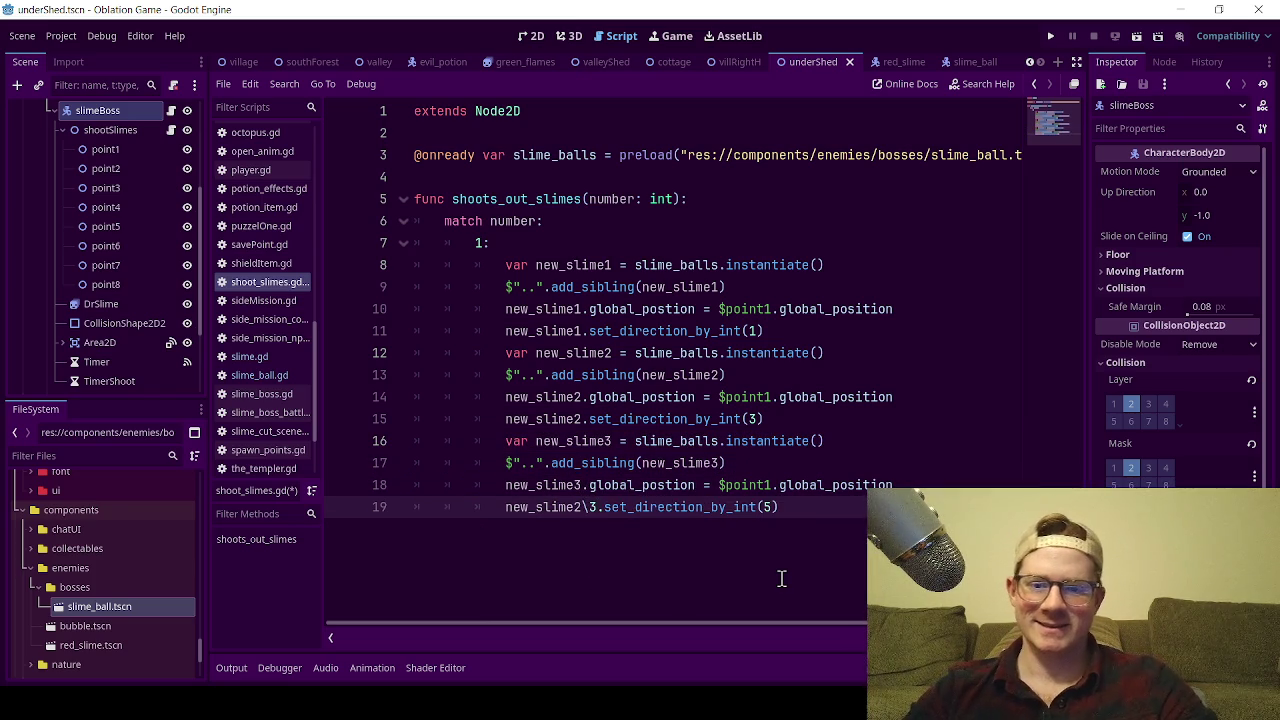
key("BackSpace")
key("BackSpace")
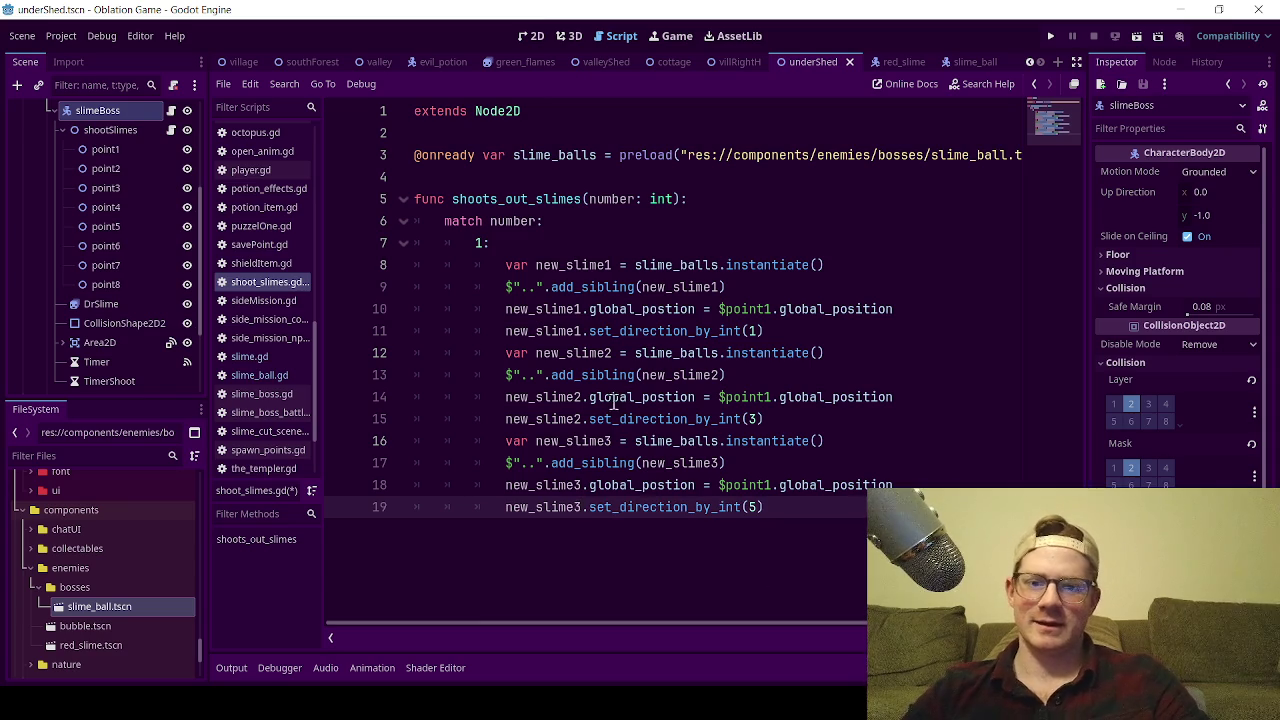
mouse_move(765, 507)
left_mouse_down()
mouse_move(588, 507)
mouse_move(480, 462)
mouse_move(500, 445)
left_mouse_up()
key("ctrl+c")
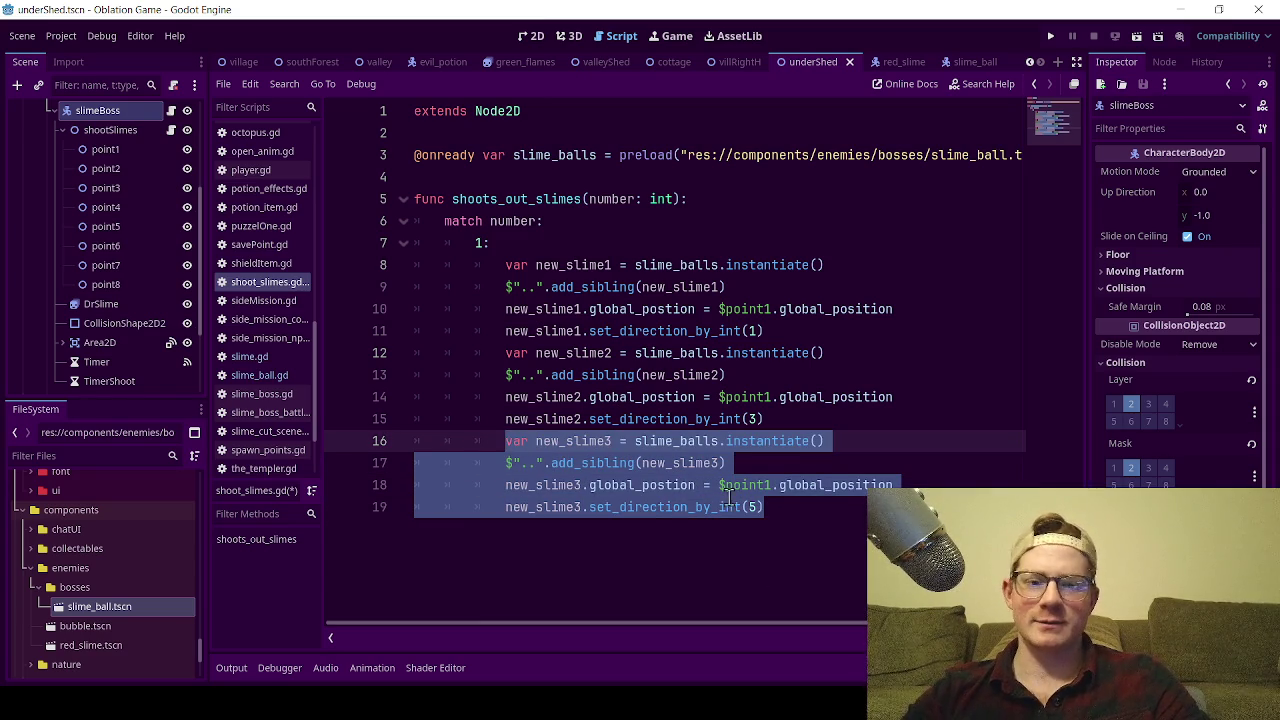
left_click(770, 512)
key("Return")
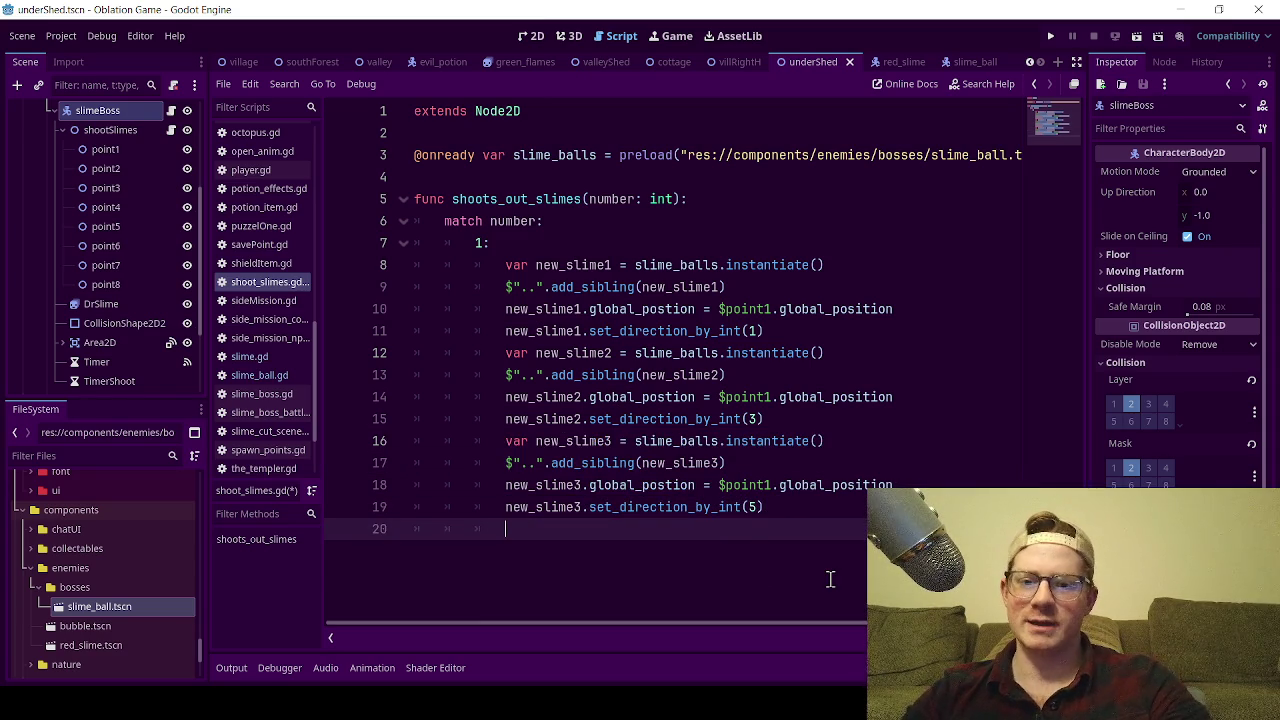
key("ctrl+v")
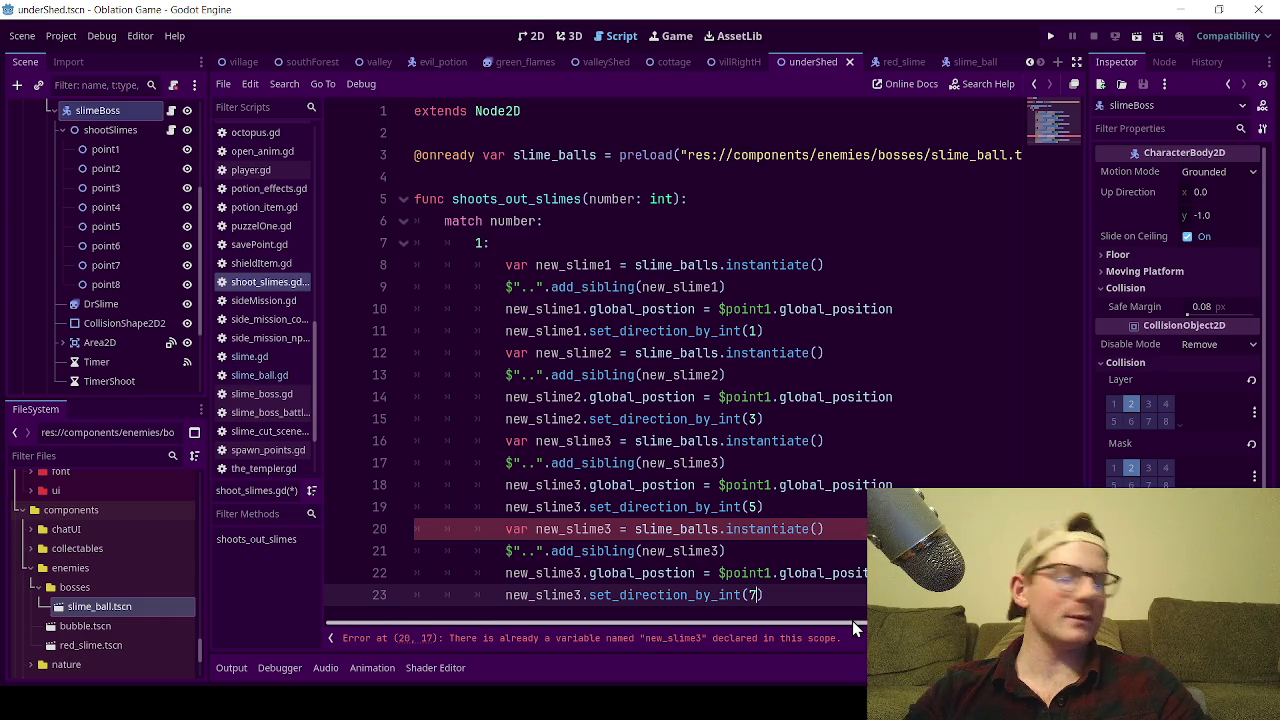
- Move the caret to the slime_balls preload line
left_click(505, 157)
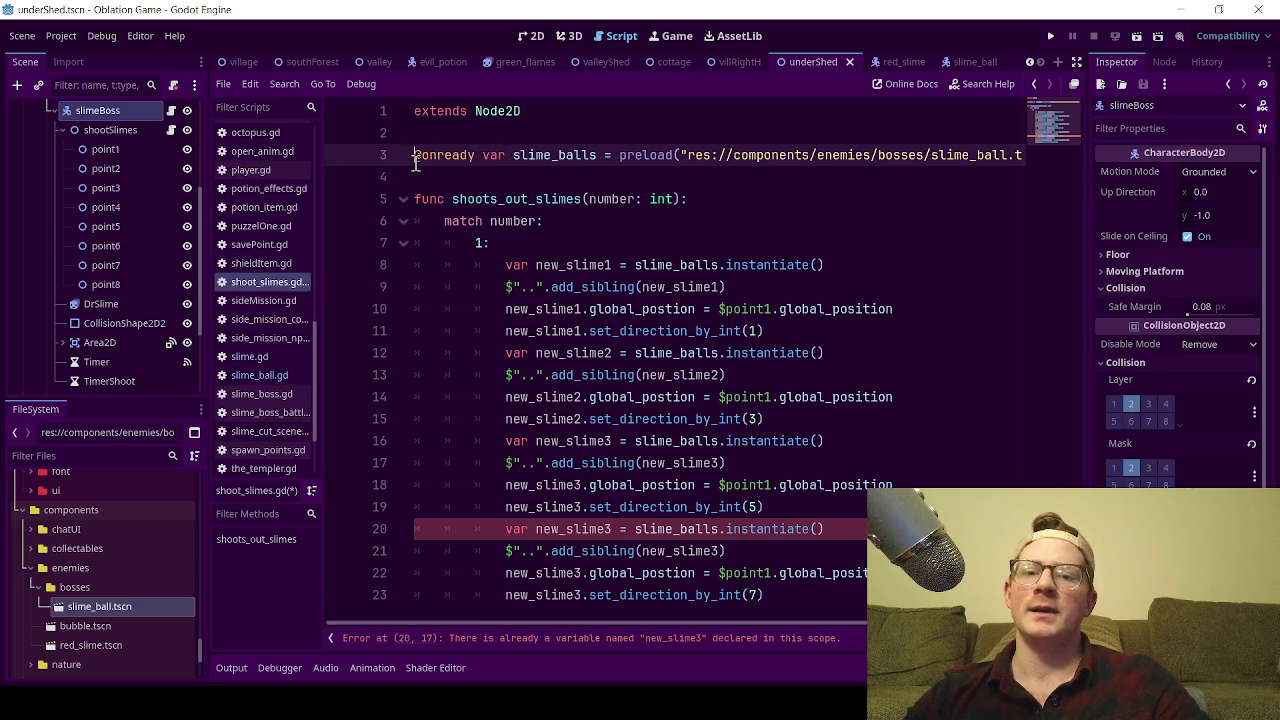
left_click_drag(416, 162, 940, 155)
left_click(636, 138)
left_click(917, 148)
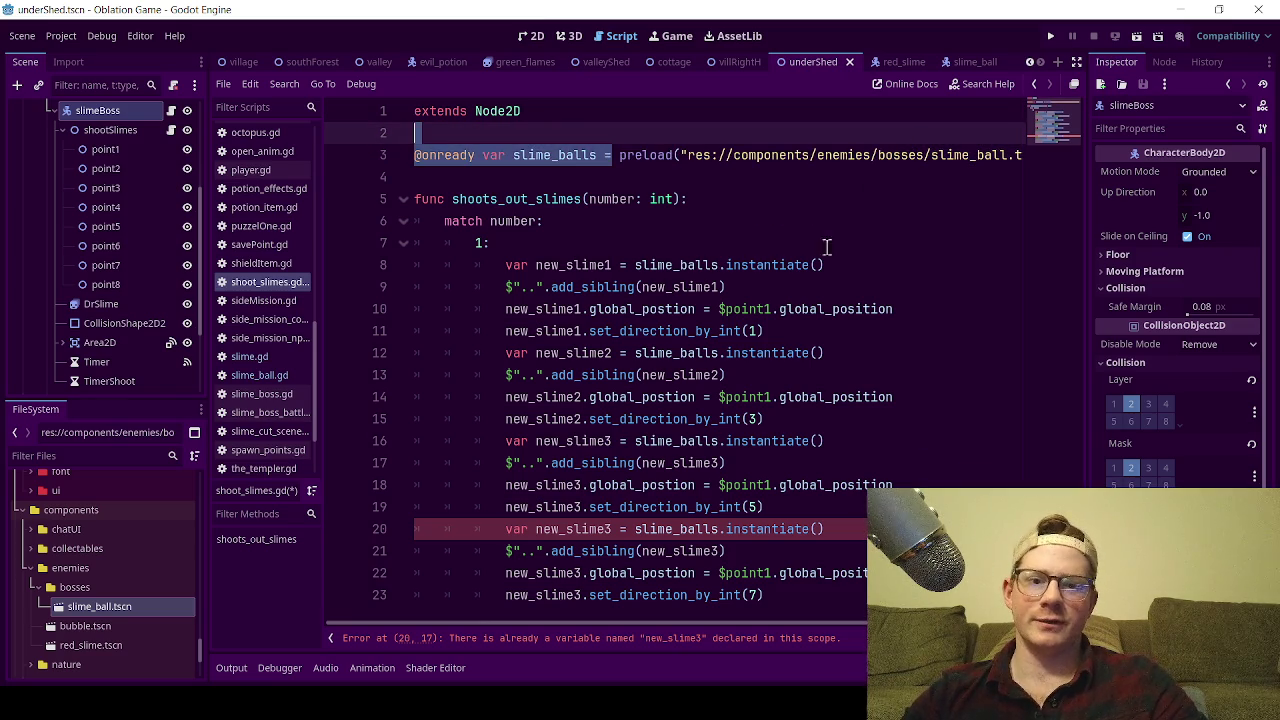
left_click(785, 265)
double_click(785, 265)
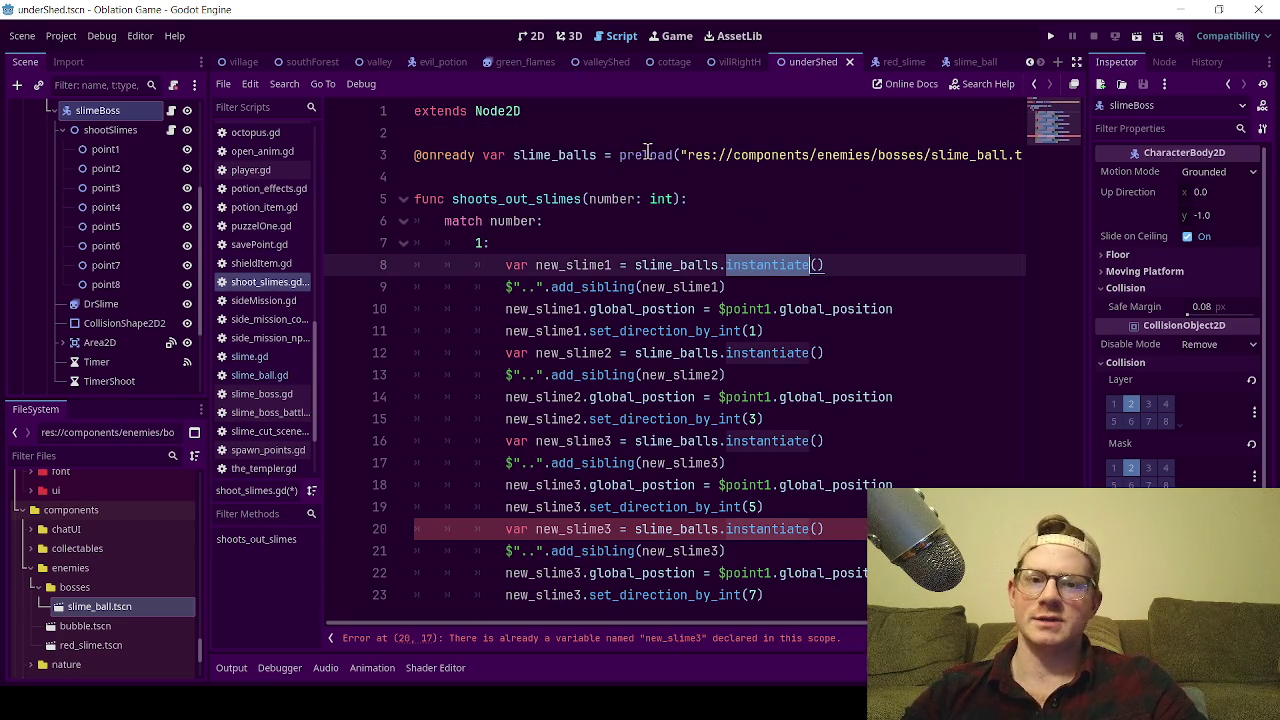
mouse_move(628, 160)
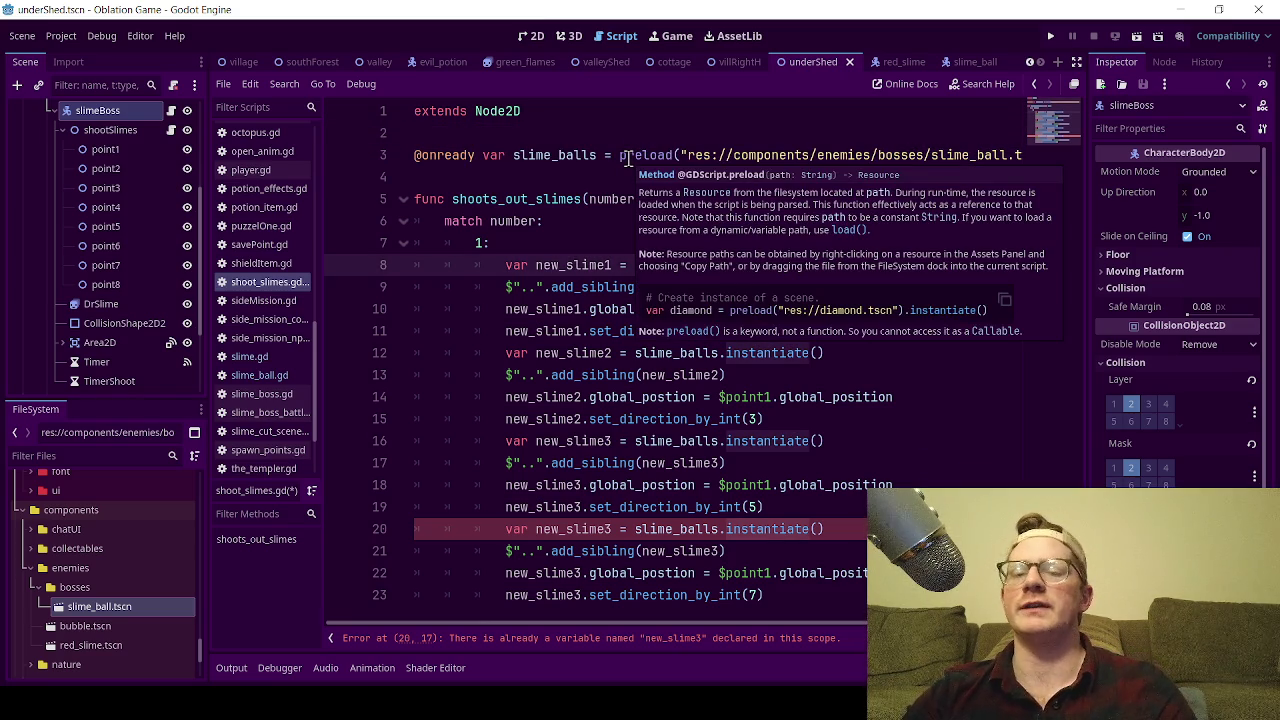
left_click(514, 139)
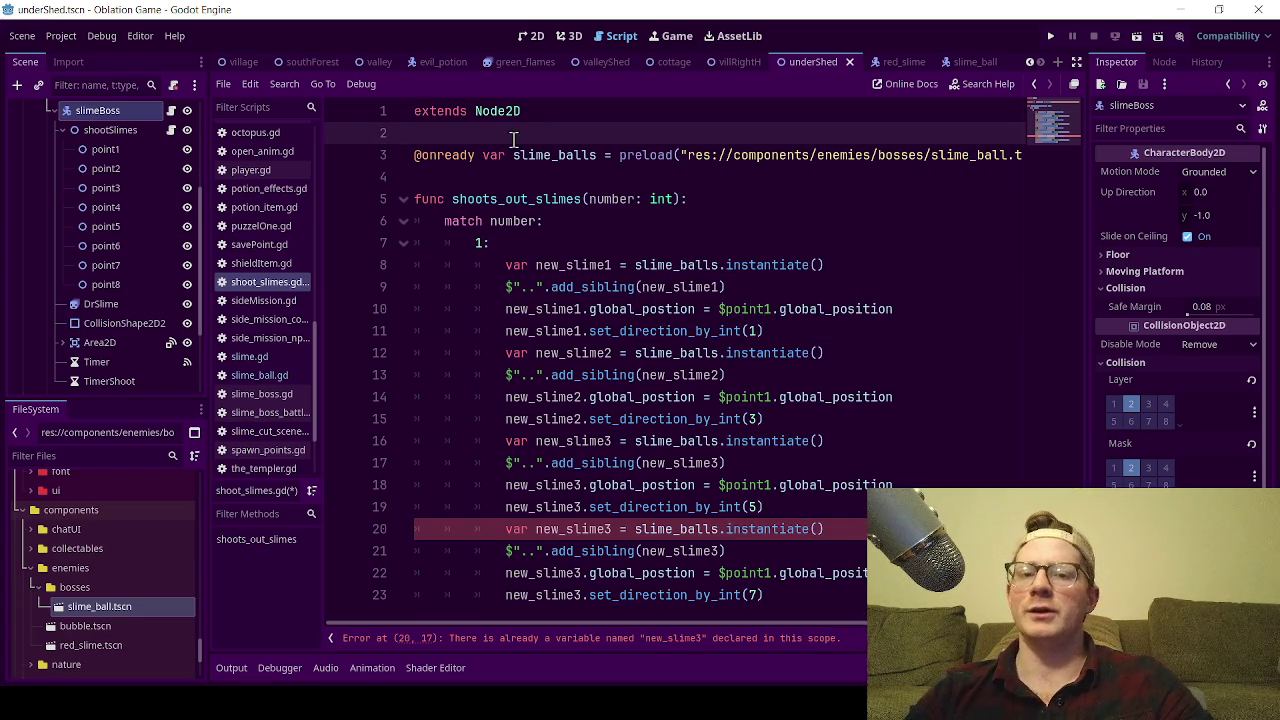
left_click(500, 176)
double_click(585, 150)
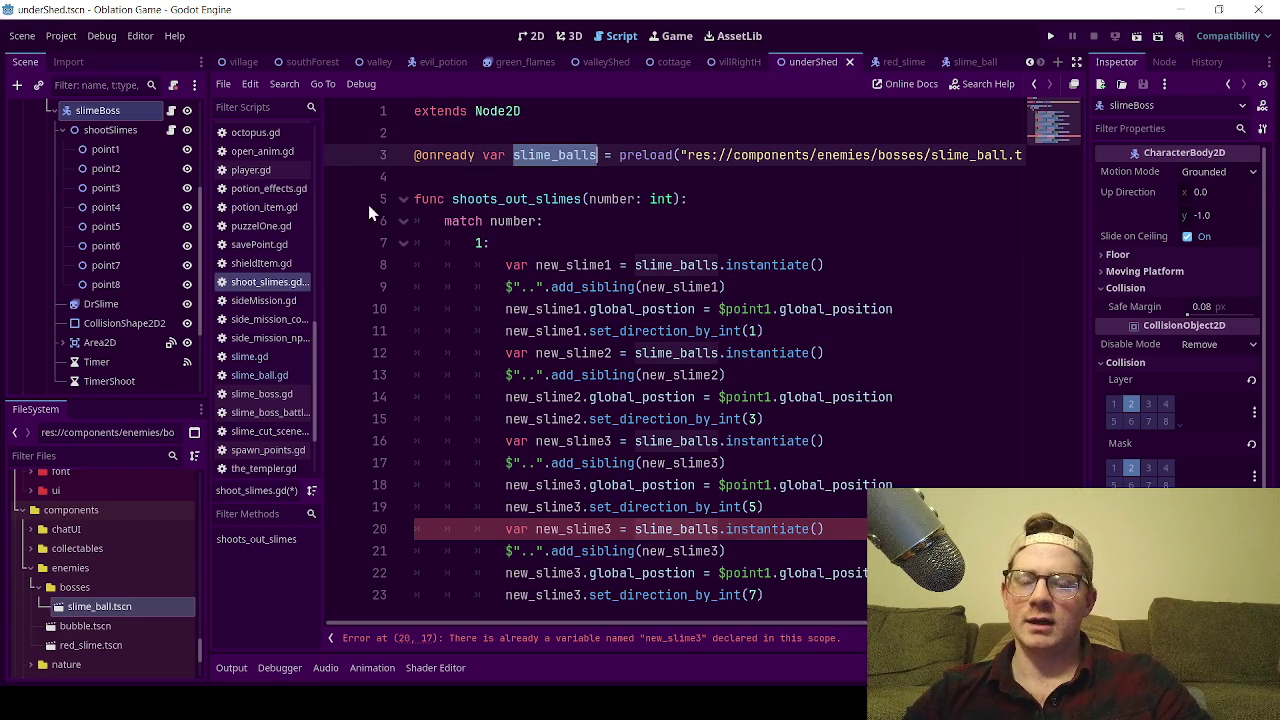
left_click(460, 176)
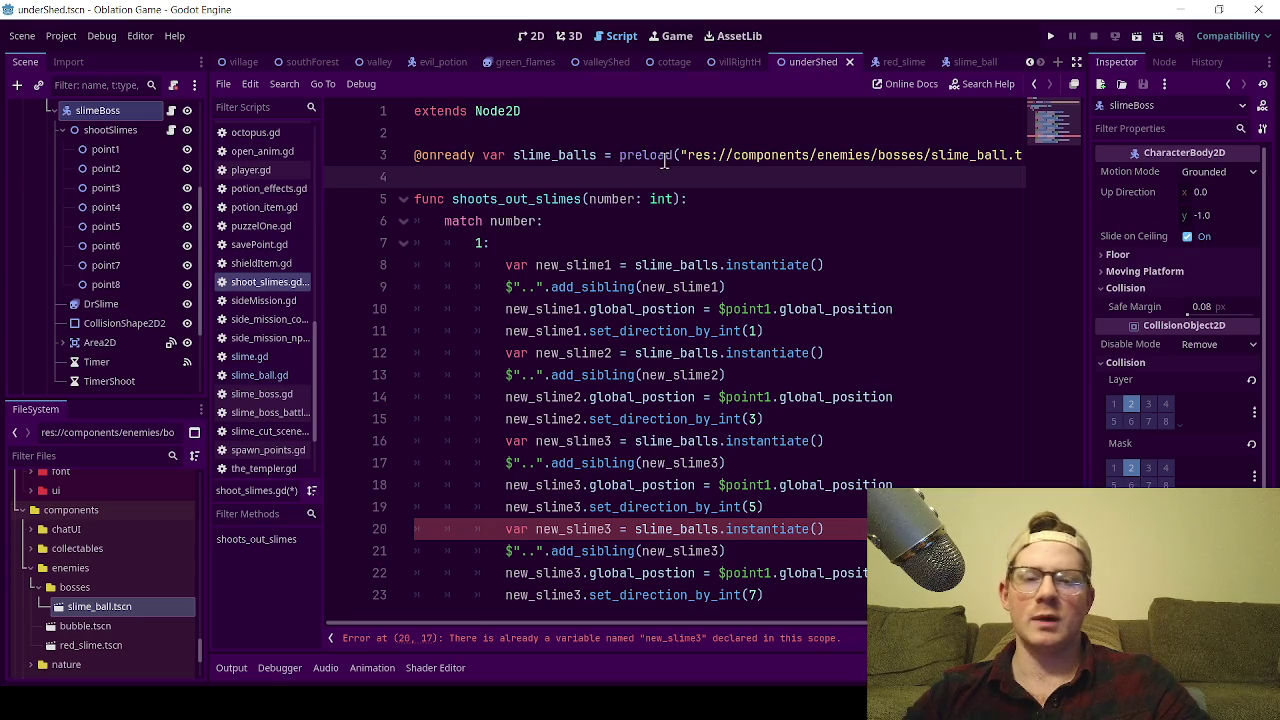
double_click(660, 155)
left_click(490, 196)
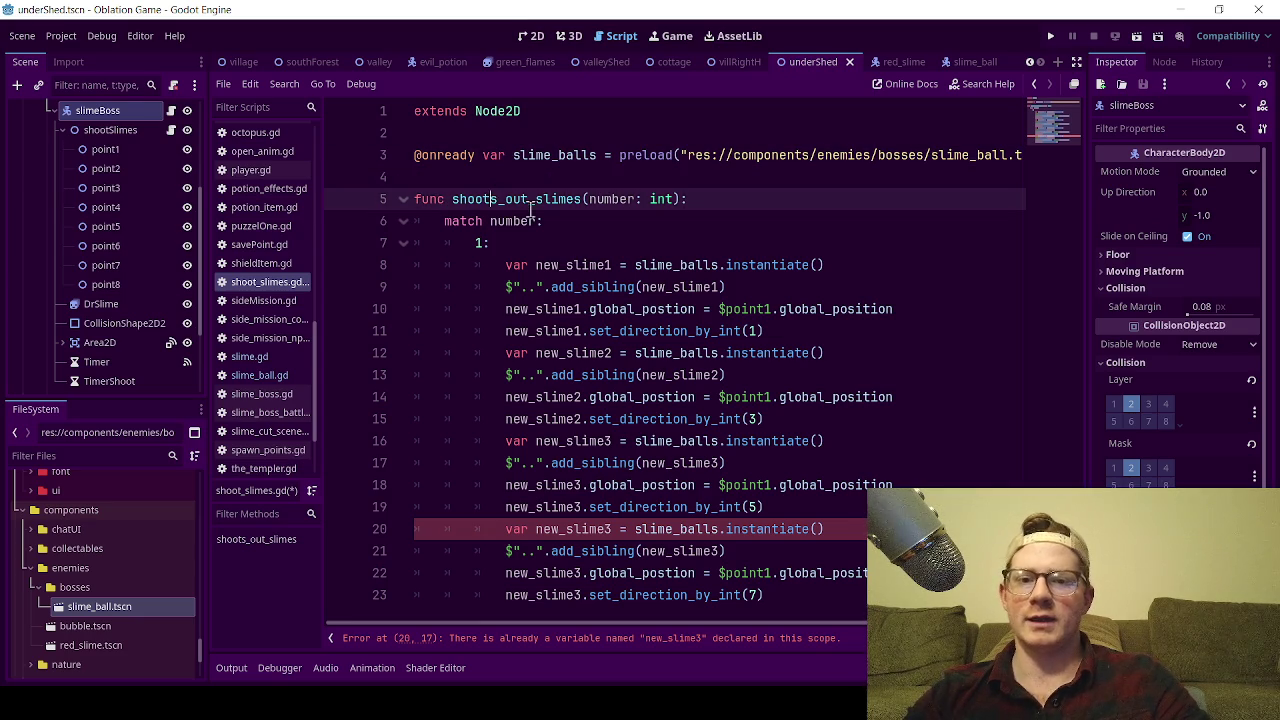
double_click(650, 155)
left_click(608, 134)
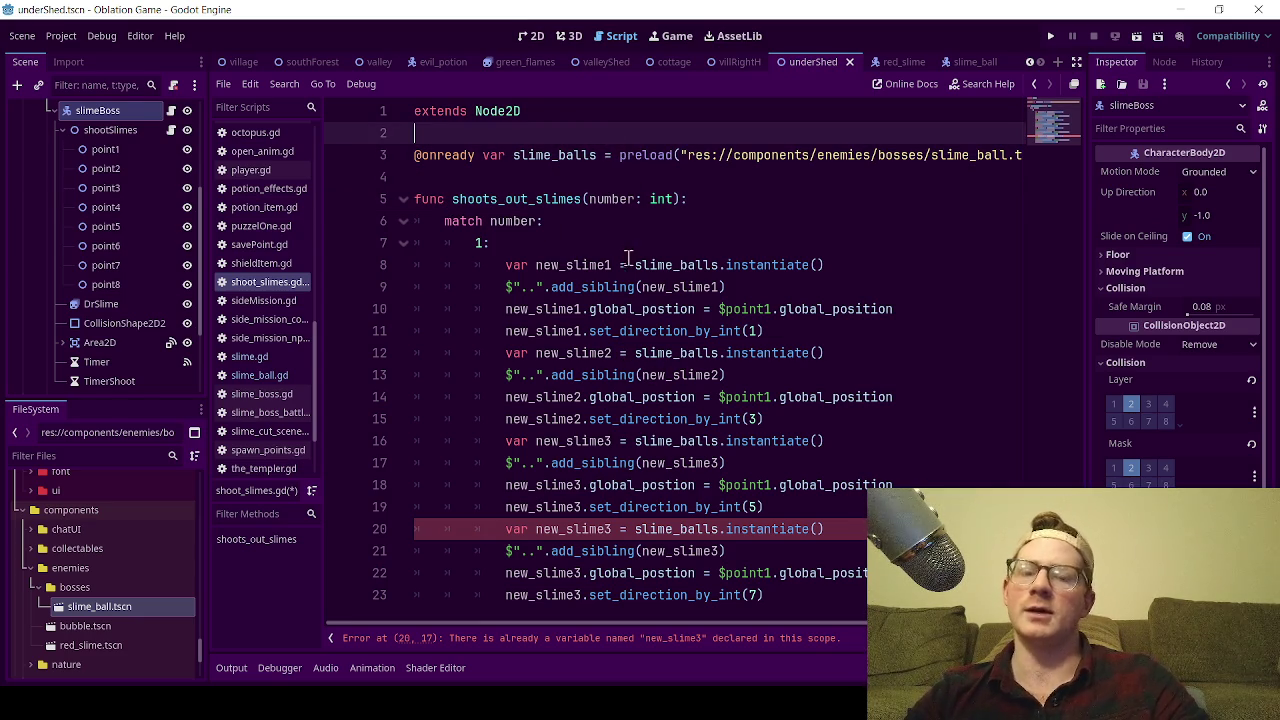
mouse_move(657, 287)
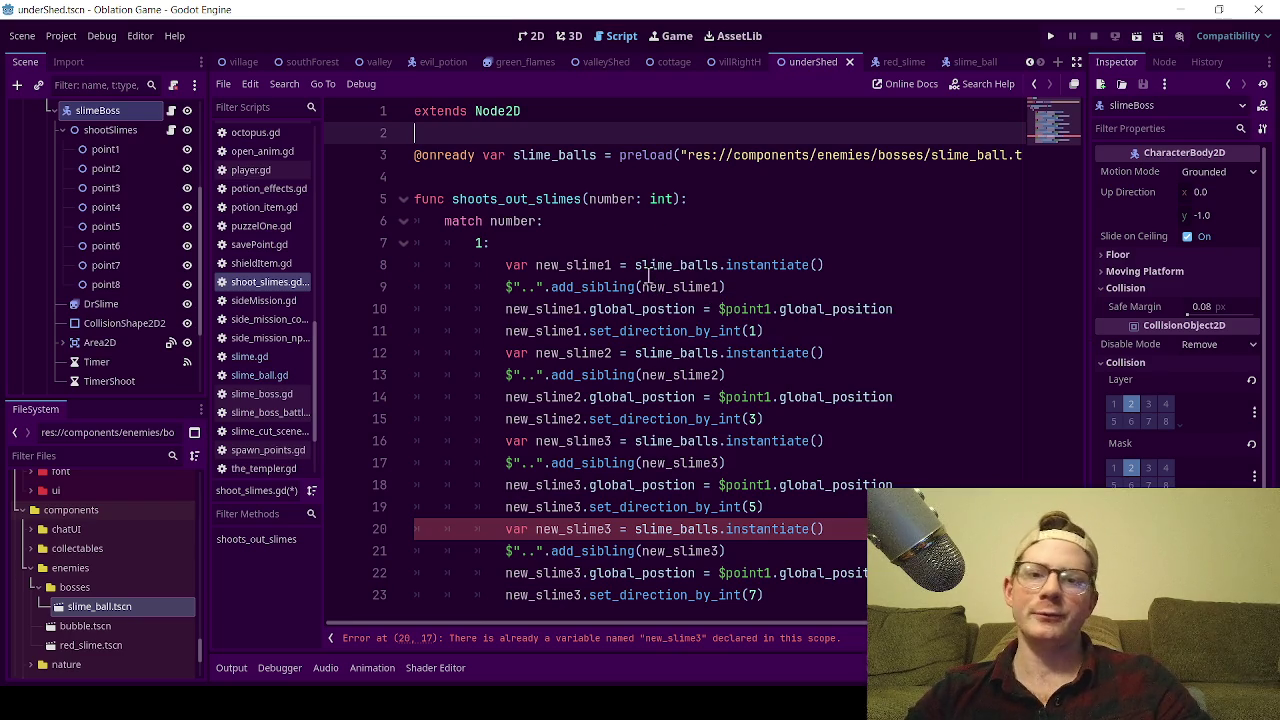
mouse_move(605, 299)
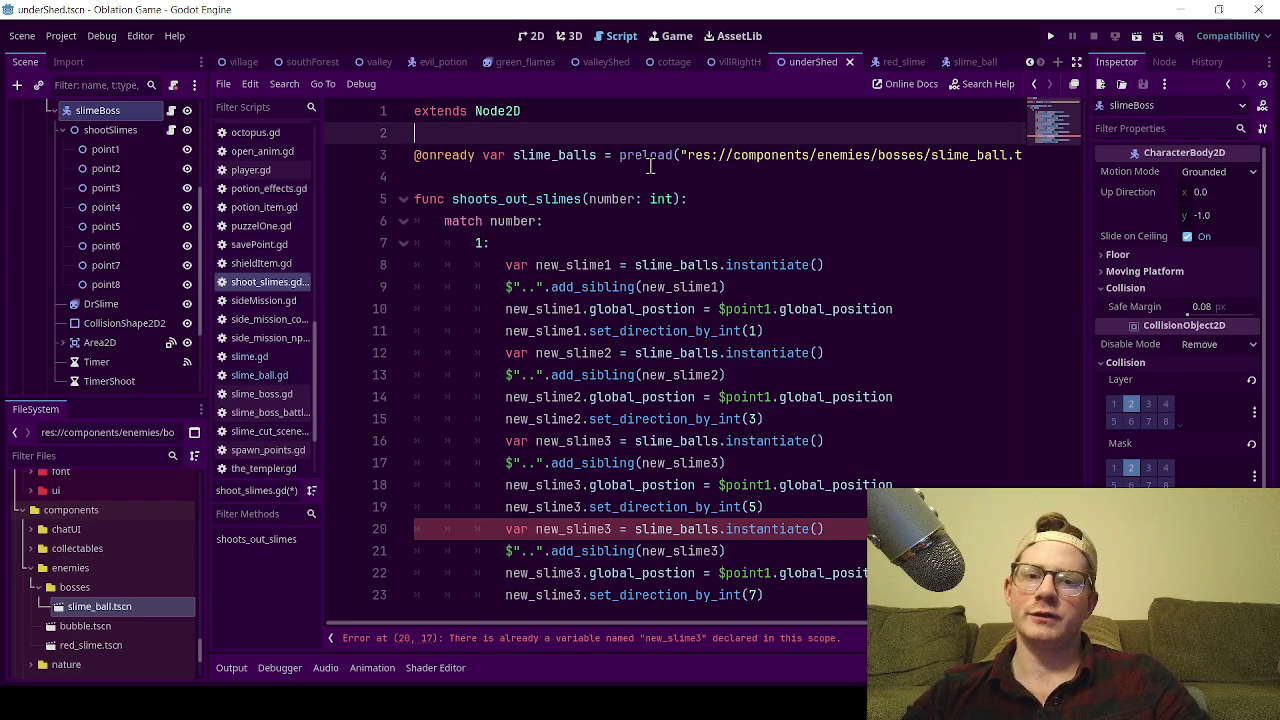
mouse_move(650, 167)
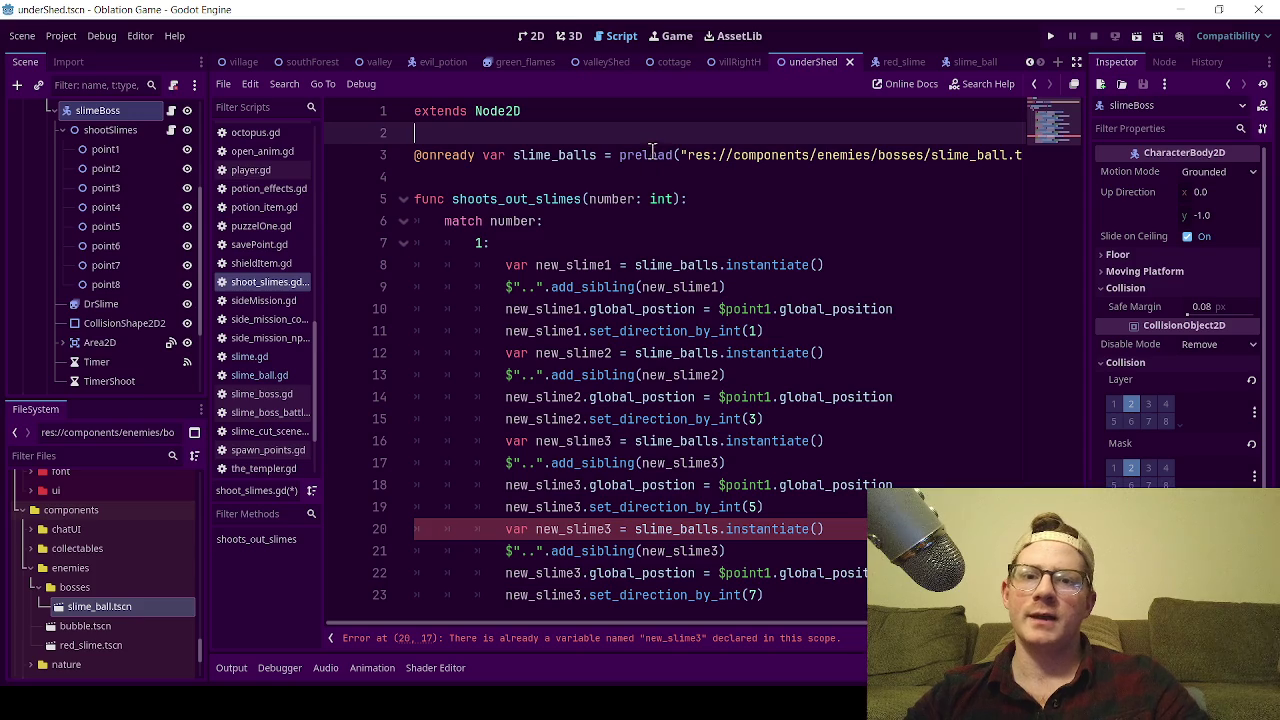
double_click(651, 153)
left_click(620, 180)
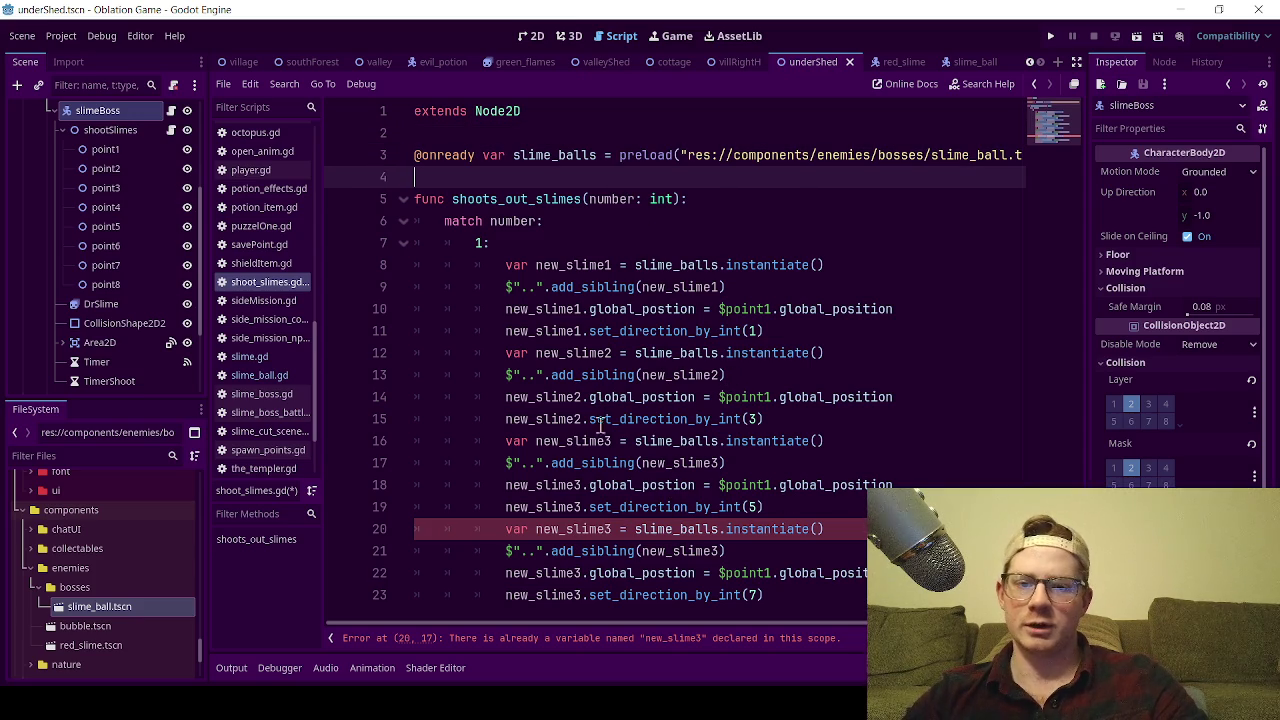
- Rename the fourth block's variable to new_slime4 on lines 20–23 and save shoot_slimes.gd
left_click(616, 531)
type("4")
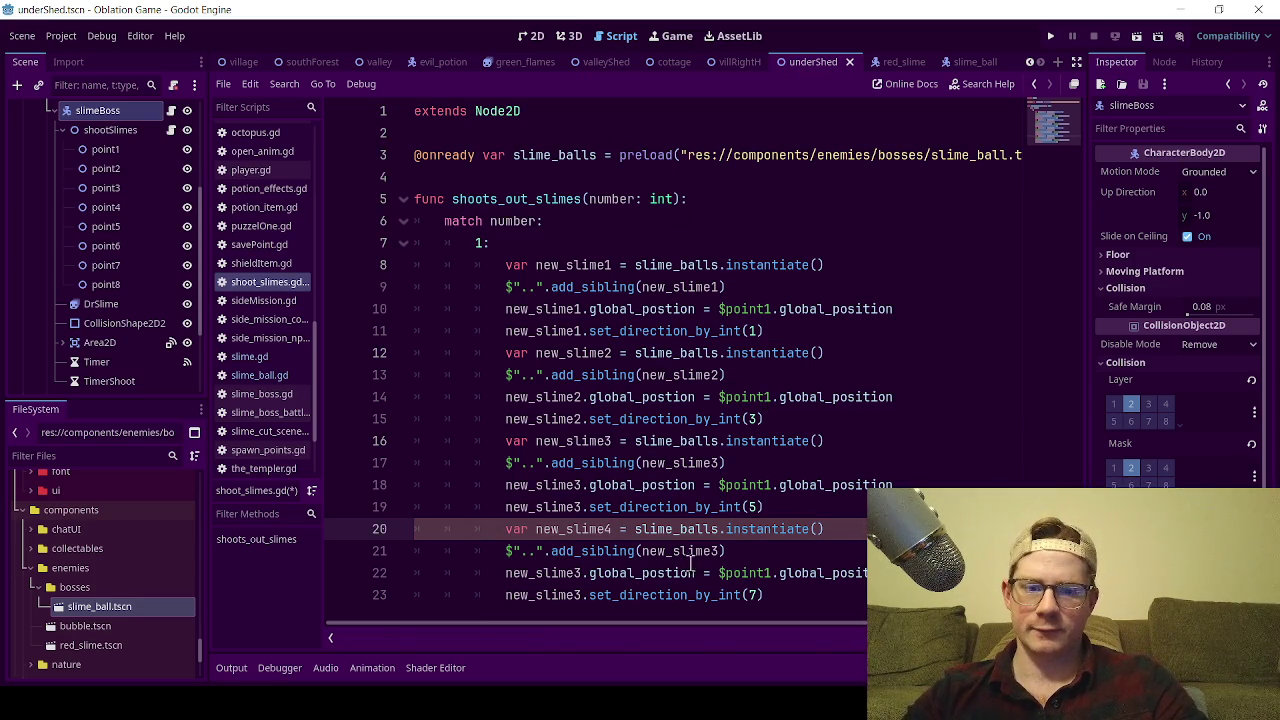
left_click(720, 551)
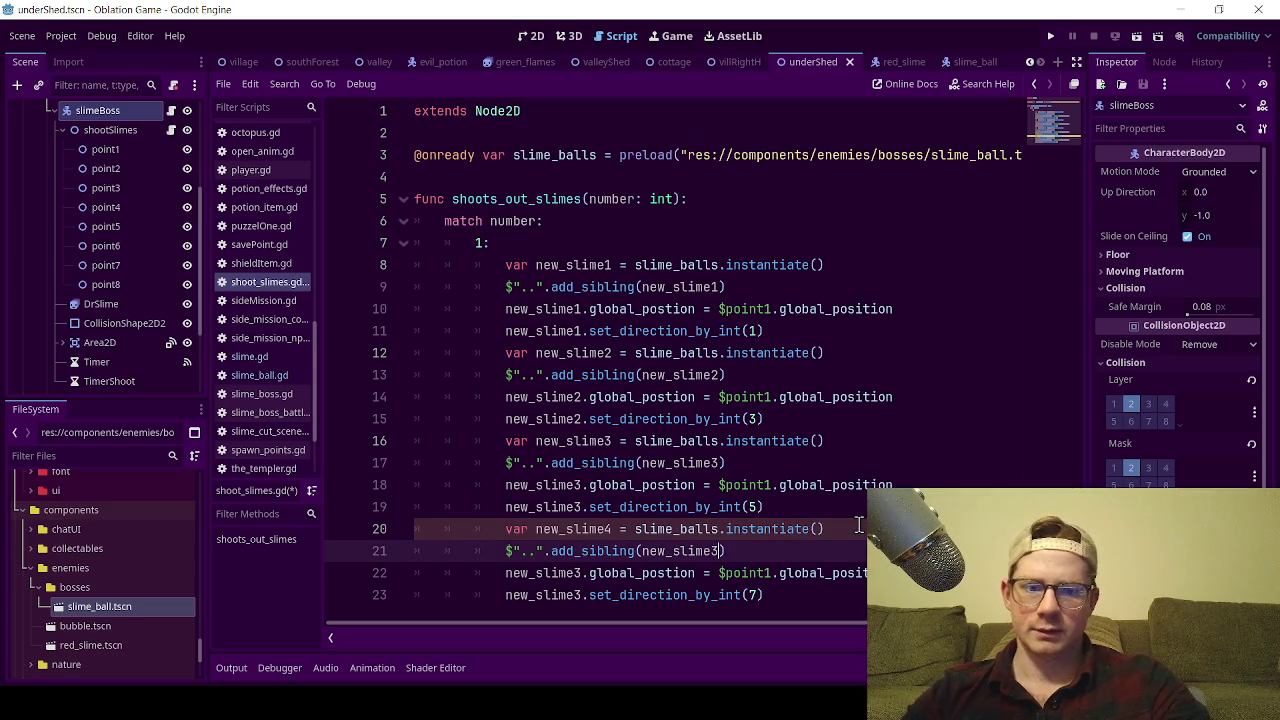
type("4")
left_click(584, 577)
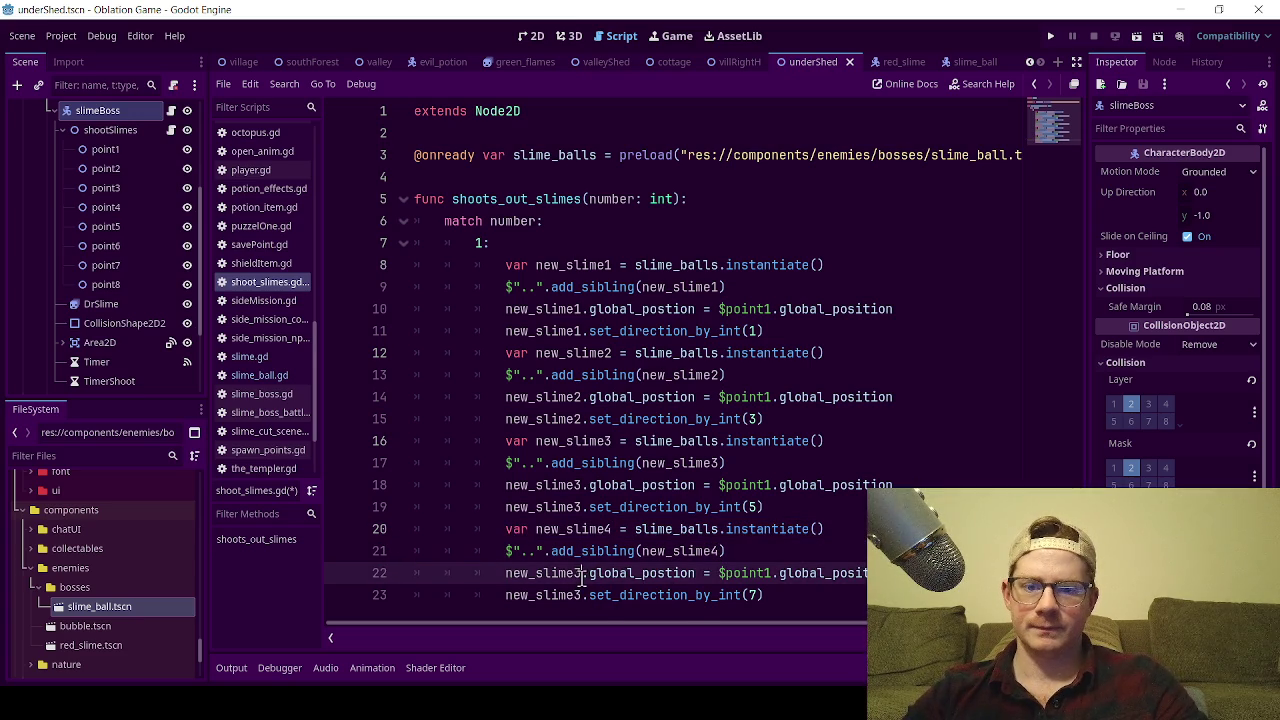
key("Down")
key("BackSpace")
type("4")
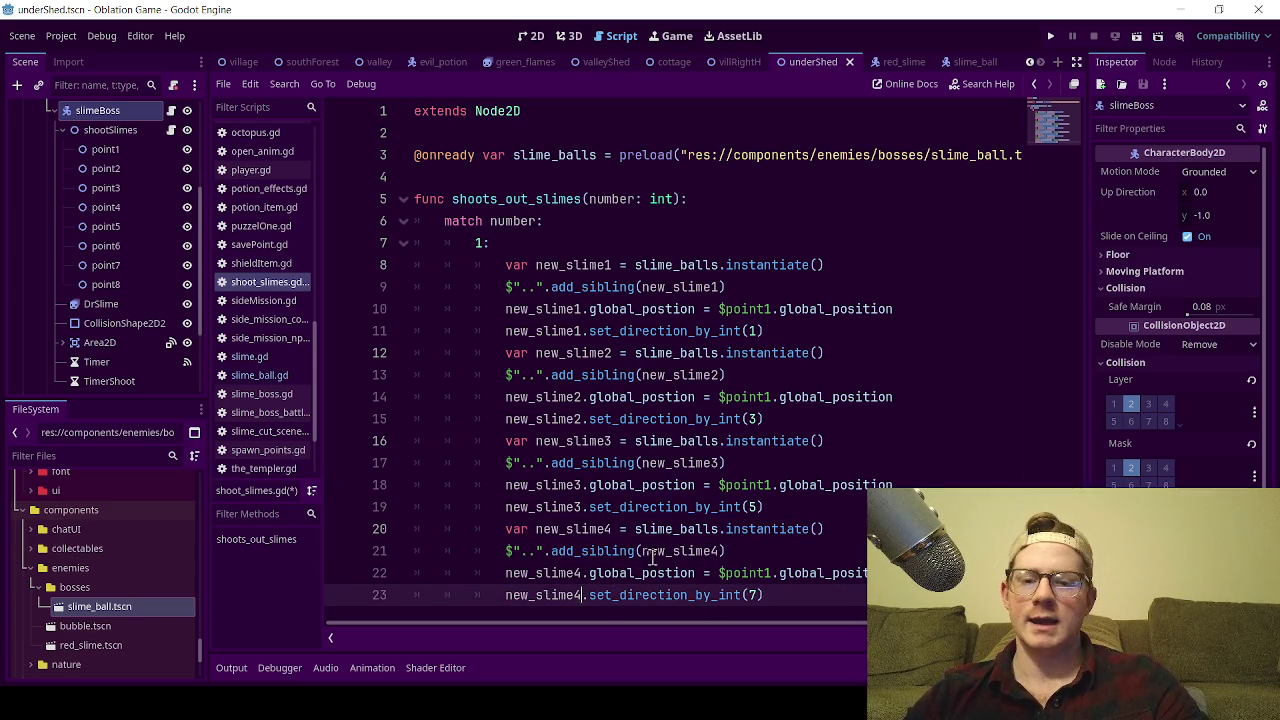
key("ctrl+s")
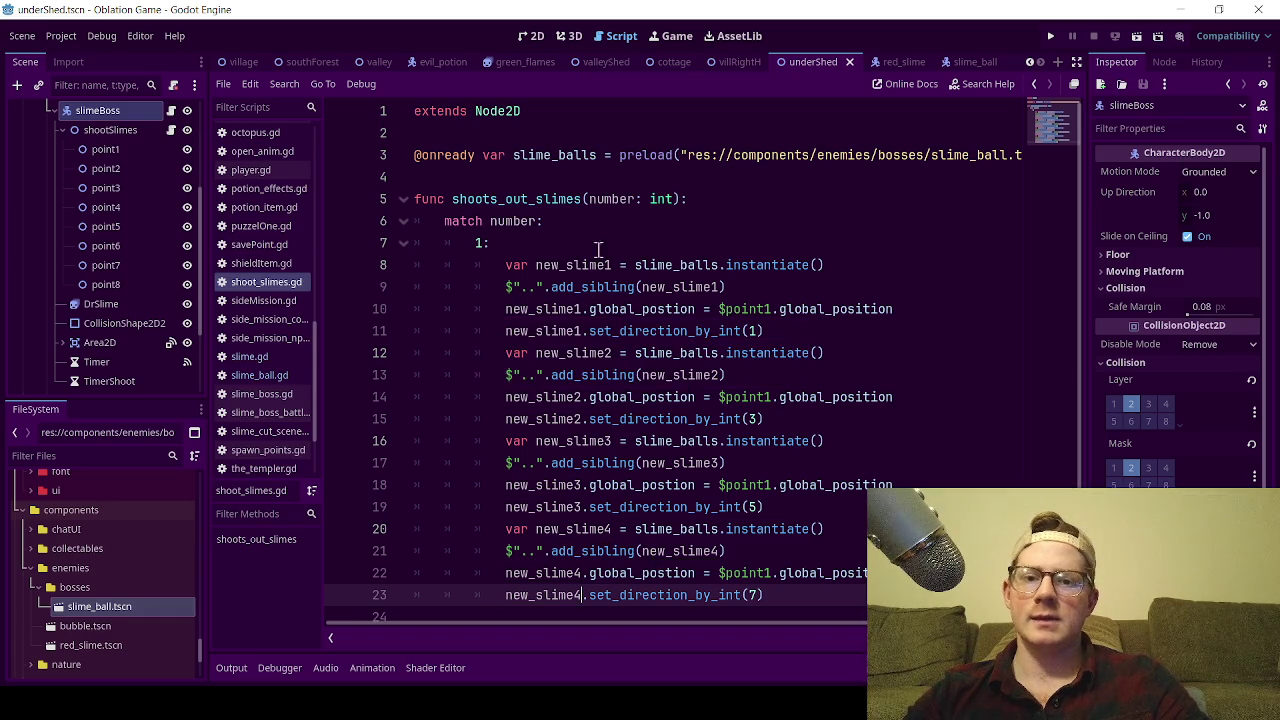
left_click(768, 265)
double_click(768, 265)
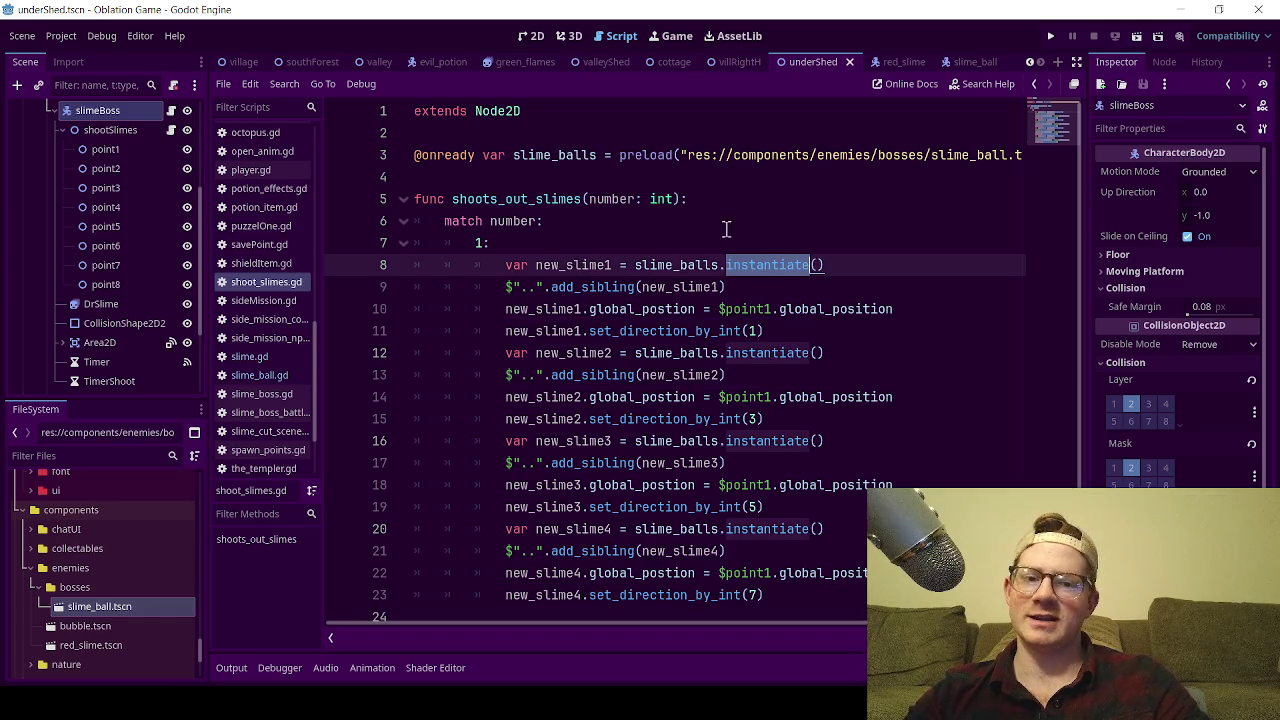
left_click(725, 236)
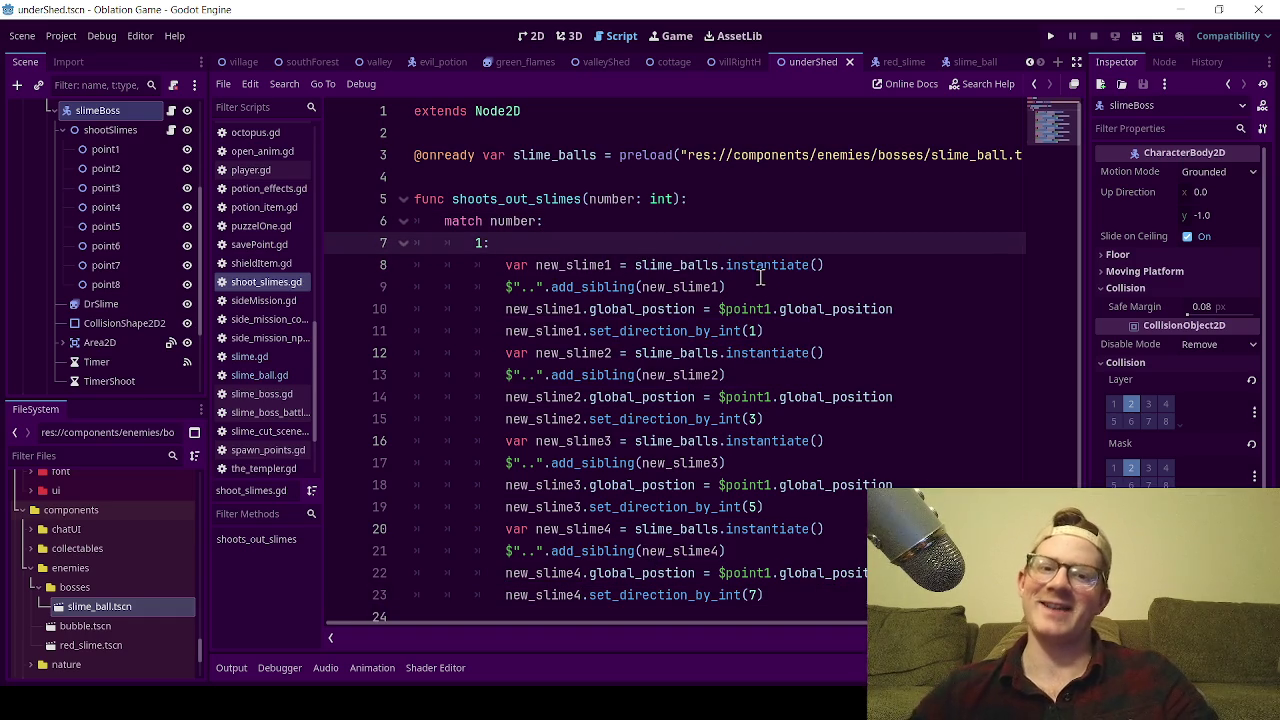
double_click(768, 266)
left_click(610, 243)
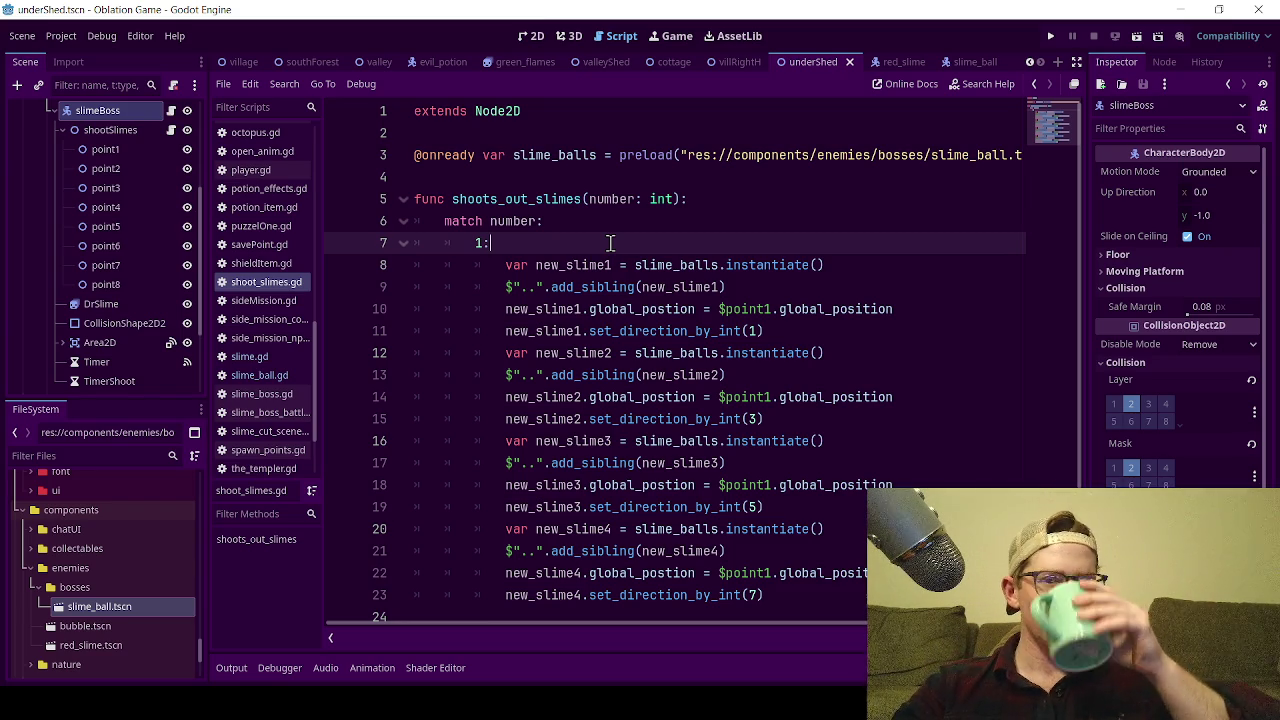
left_click(675, 199)
left_click(712, 221)
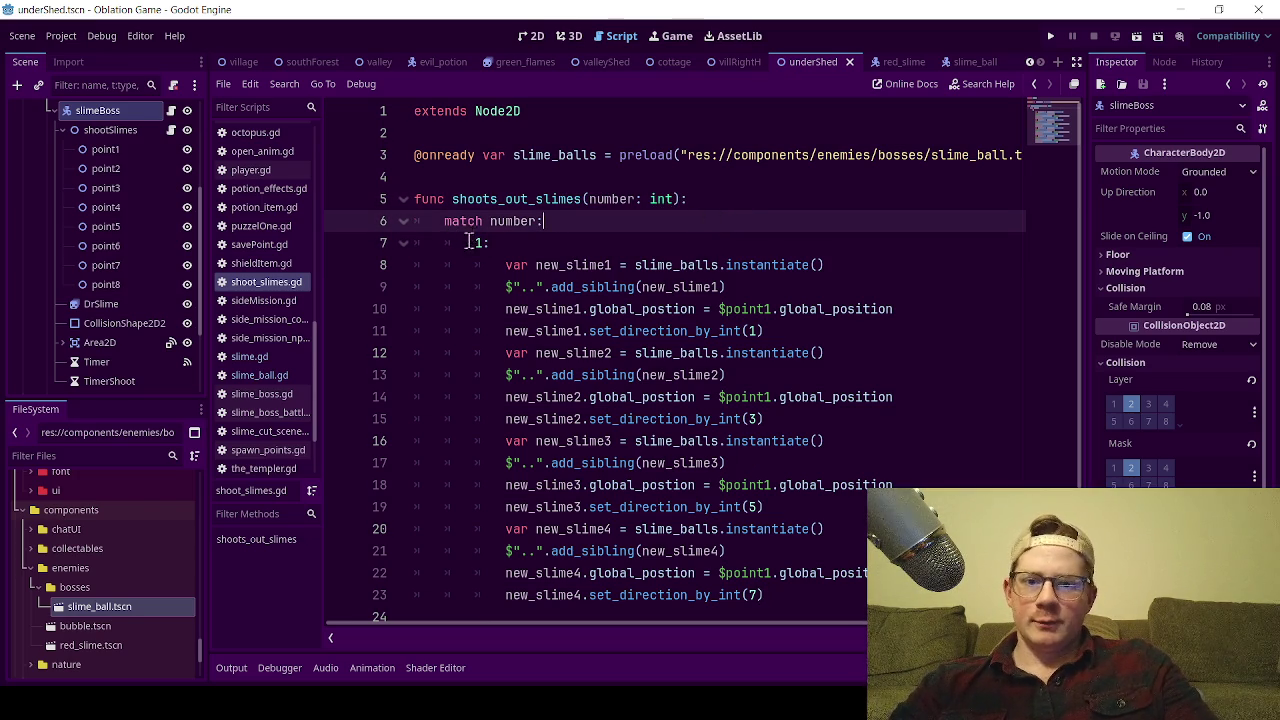
scroll(564, 341, "down", 1)
mouse_move(772, 576)
left_mouse_down()
mouse_move(540, 397)
mouse_move(463, 243)
mouse_move(474, 224)
left_mouse_up()
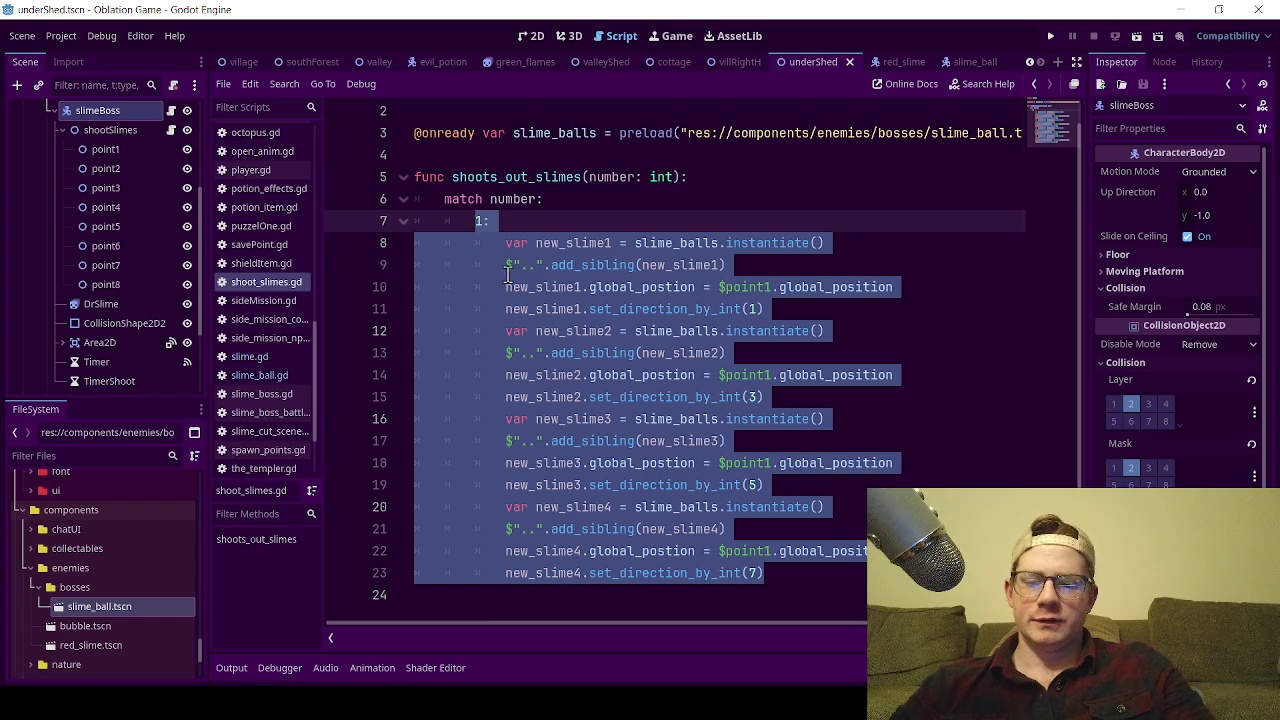
- Paste a copy of the case 1 block below it to start case 2
left_click(806, 595)
left_click(800, 572)
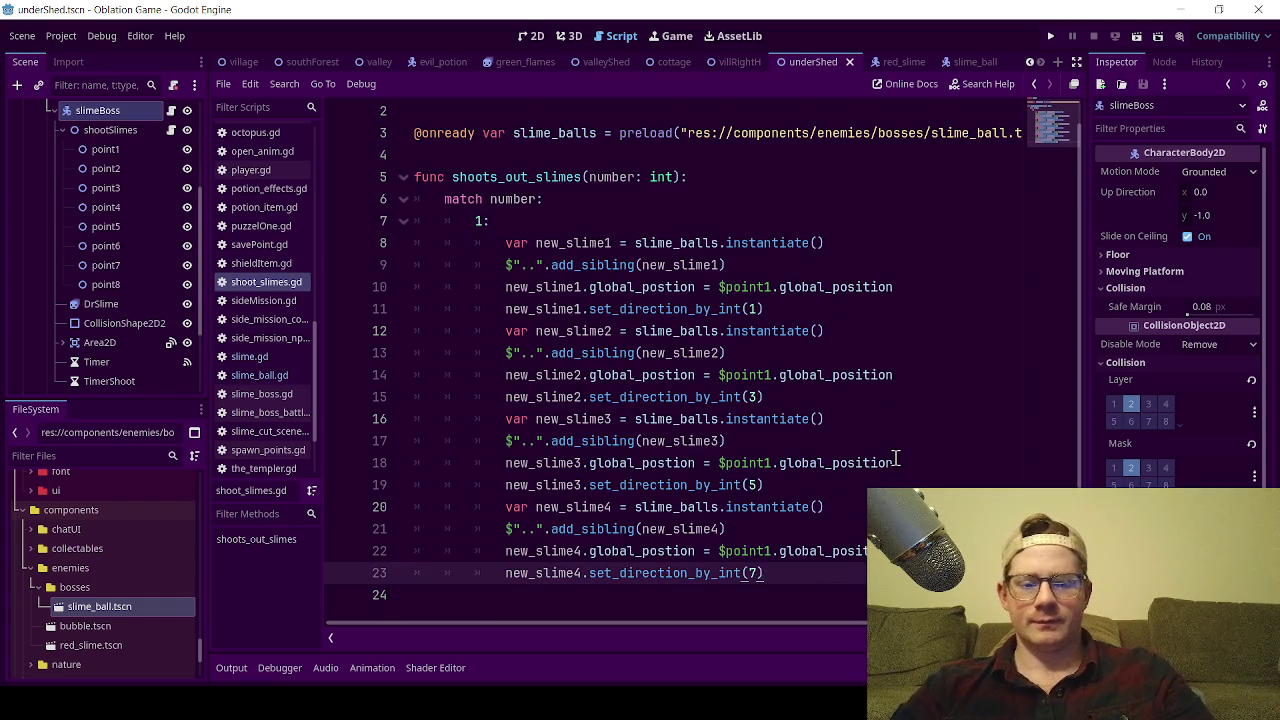
key("Return")
key("BackSpace")
type("1: \t\t\tvar new_slime1 = slime_balls.instantiate() \t\t\t$\"..\".add_sibling(new_slime1) \t\t\tnew_slime1.global_postion = $point1.global_position \t\t\tnew_slime1.set_direction_by_int(1) \t\t\tvar new_slime2 = slime_balls.instantiate() \t\t\t$\"..\".add_sibling(new_slime2) \t\t\tnew_slime2.global_postion = $point1.global_position \t\t\tnew_slime2.set_direction_by_int(3) \t\t\tvar new_slime3 = slime_balls.instantiate() \t\t\t$\"..\".add_sibling(new_slime3) \t\t\tnew_slime3.global_postion = $point1.global_position \t\t\tnew_slime3.set_direction_by_int(5) \t\t\tvar new_slime4 = slime_balls.instantiate() \t\t\t$\"..\".add_sibling(new_slime4) \t\t\tnew_slime4.global_postion = $point1.global_position \t\t\tnew_slime4.set_direction_by_int(7)")
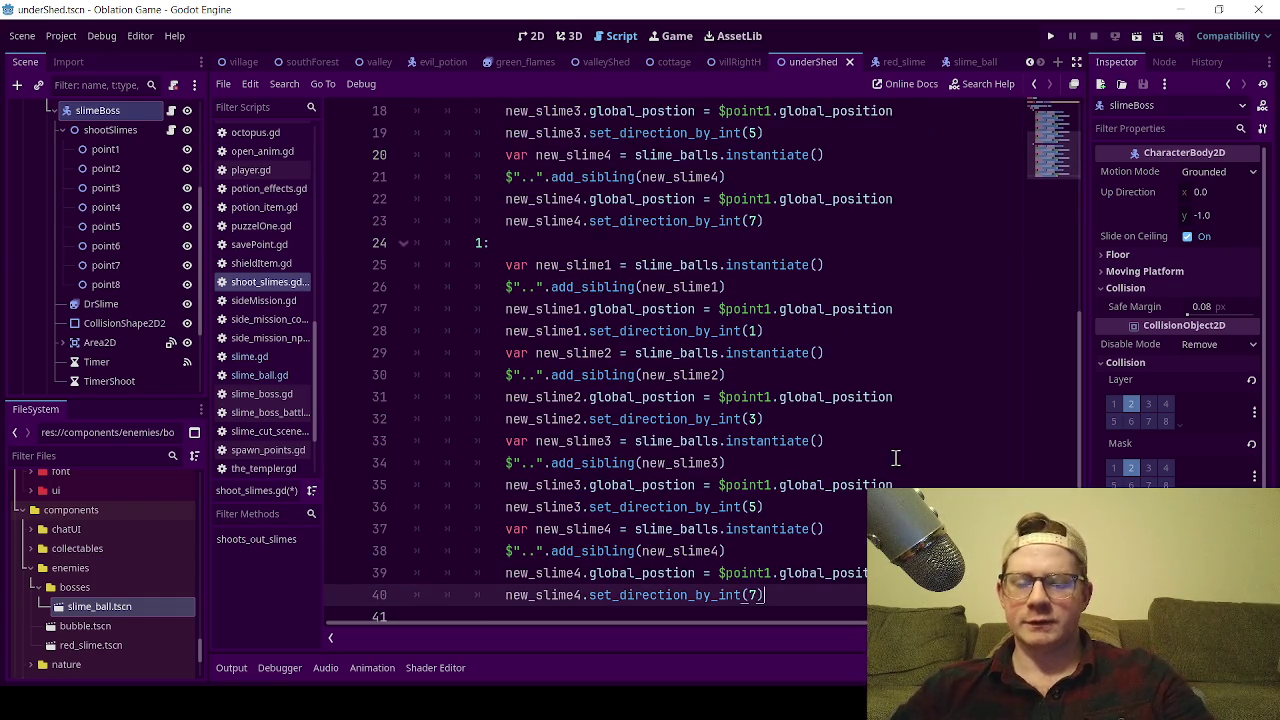
left_click(487, 243)
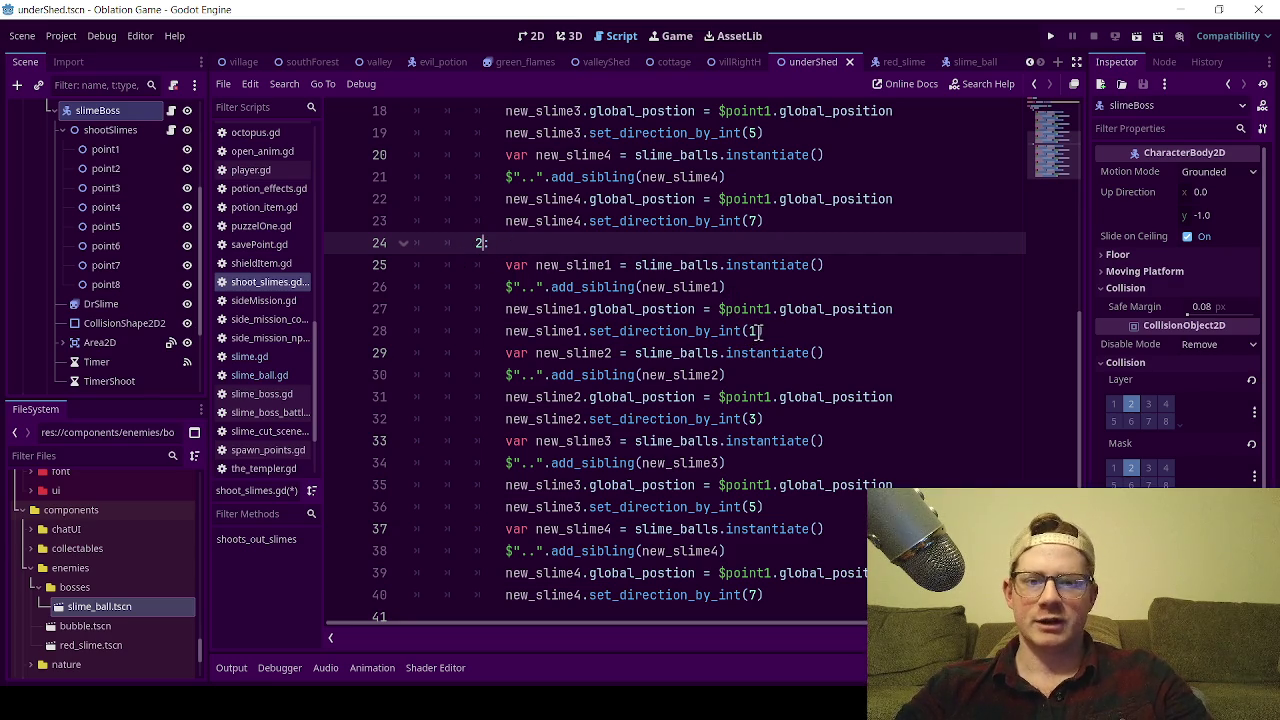
- Set the duplicated block's slime directions to 2, 4, 6 and 8, then save the script
left_click(756, 332)
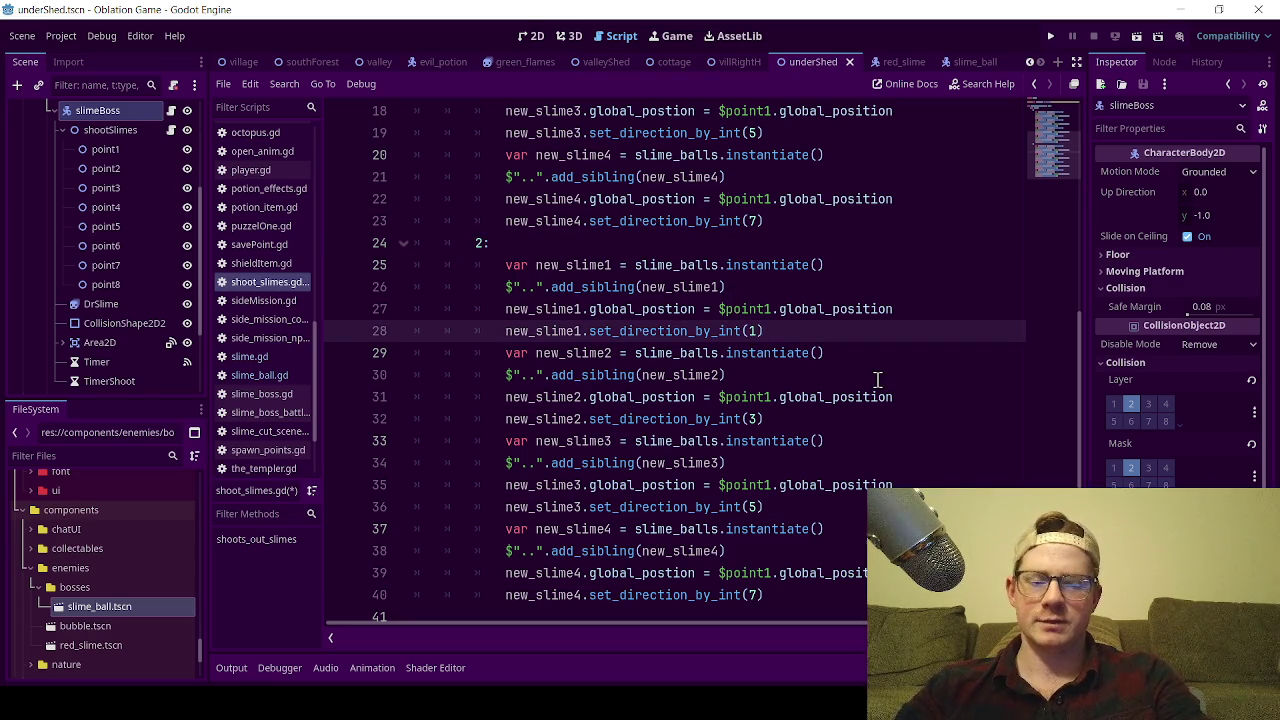
key("BackSpace")
type("2")
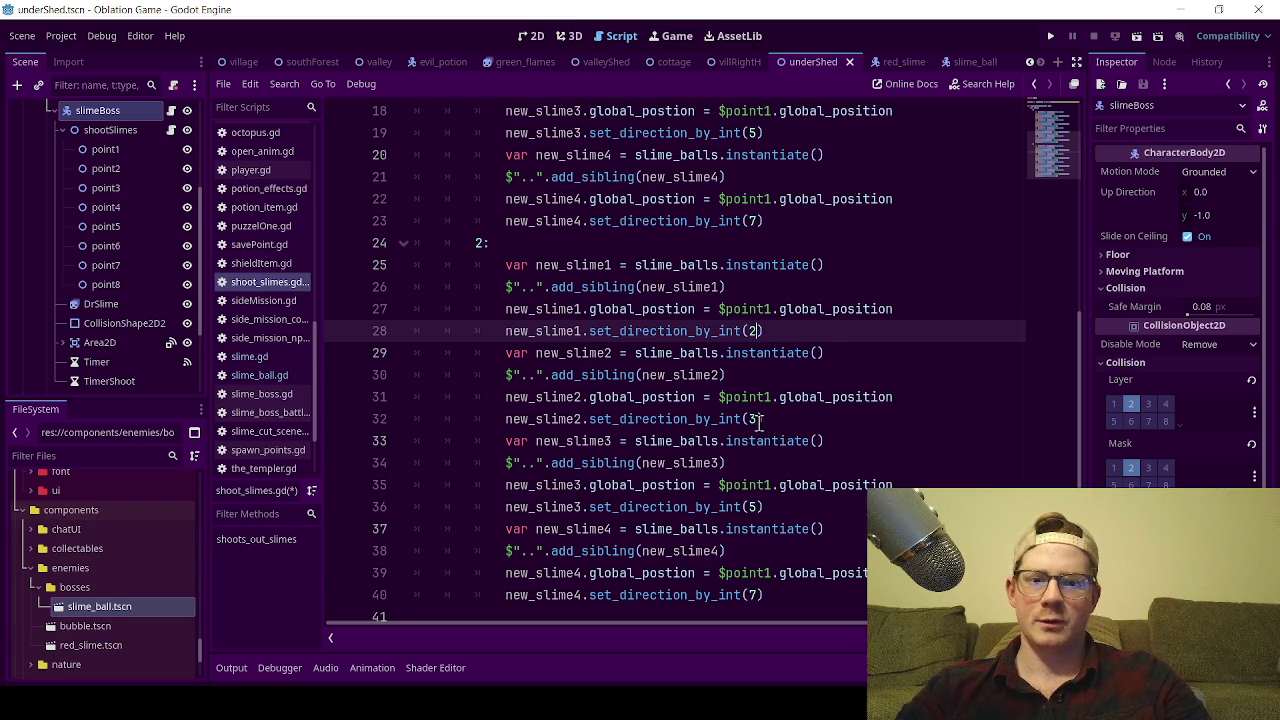
left_click(759, 420)
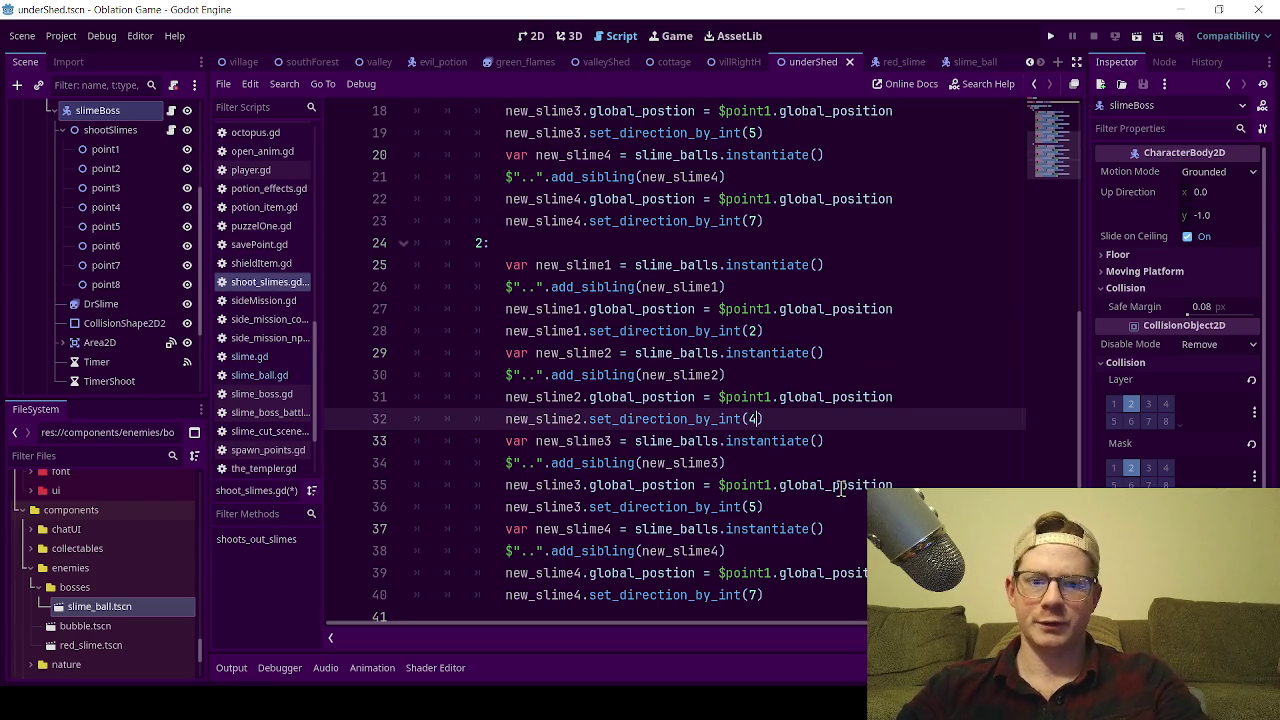
left_click(758, 507)
key("BackSpace")
type("7")
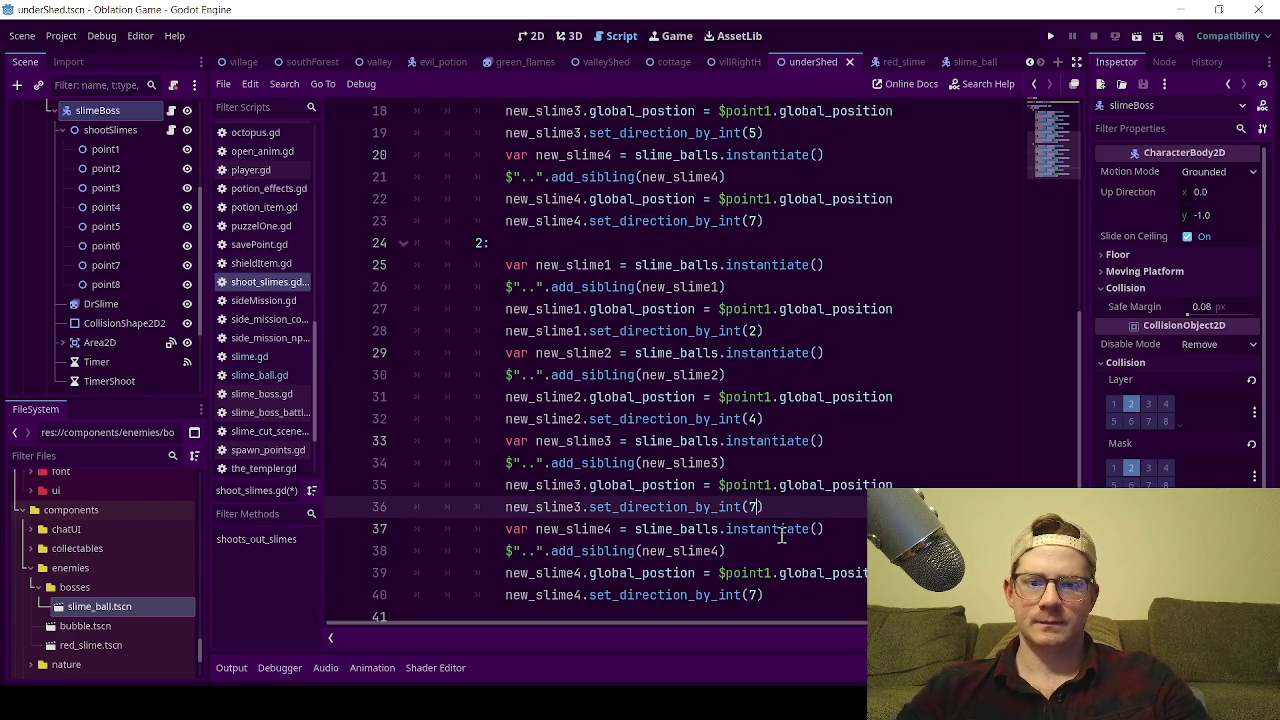
type("6")
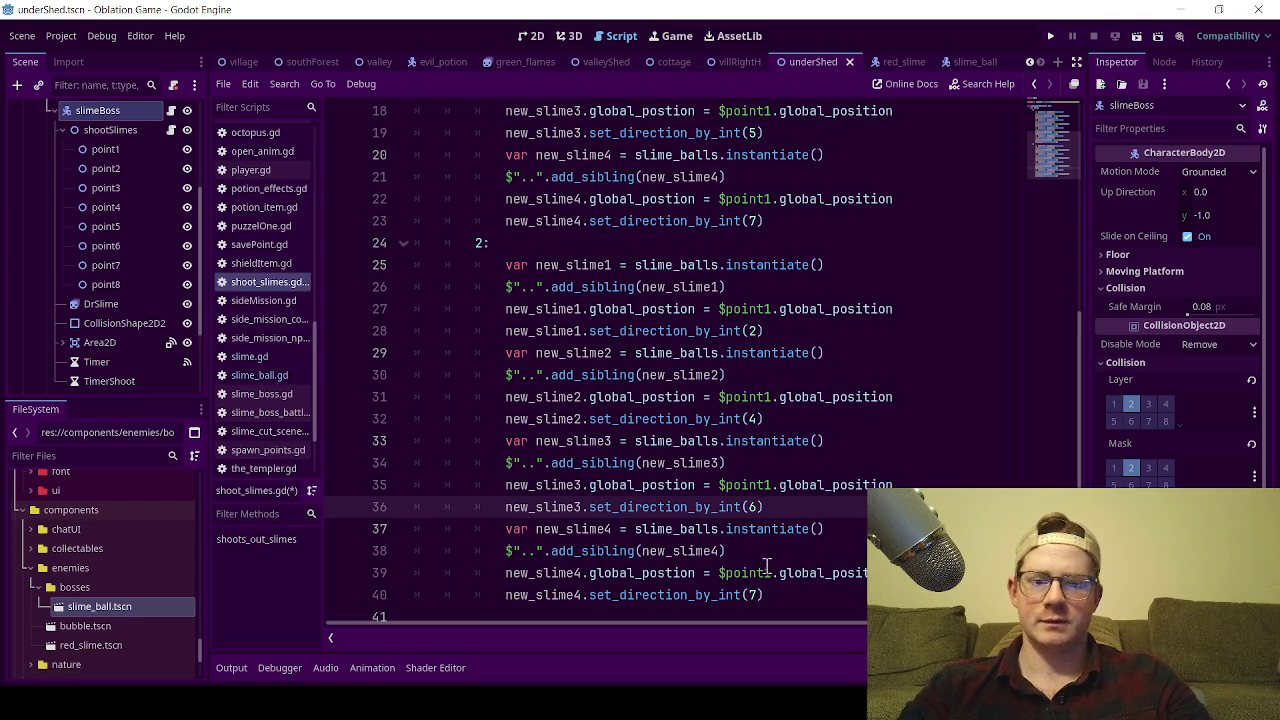
left_click(759, 595)
key("BackSpace")
type("8")
key("ctrl+s")
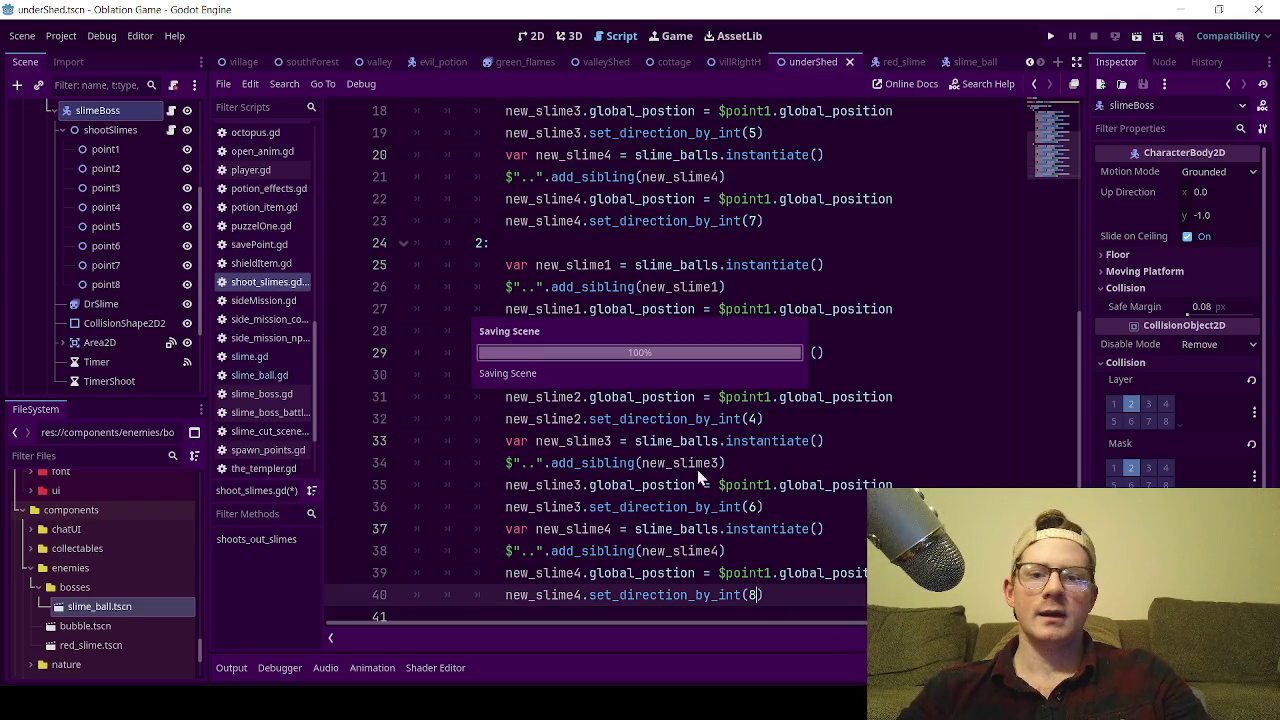
scroll(640, 282, "up", 4)
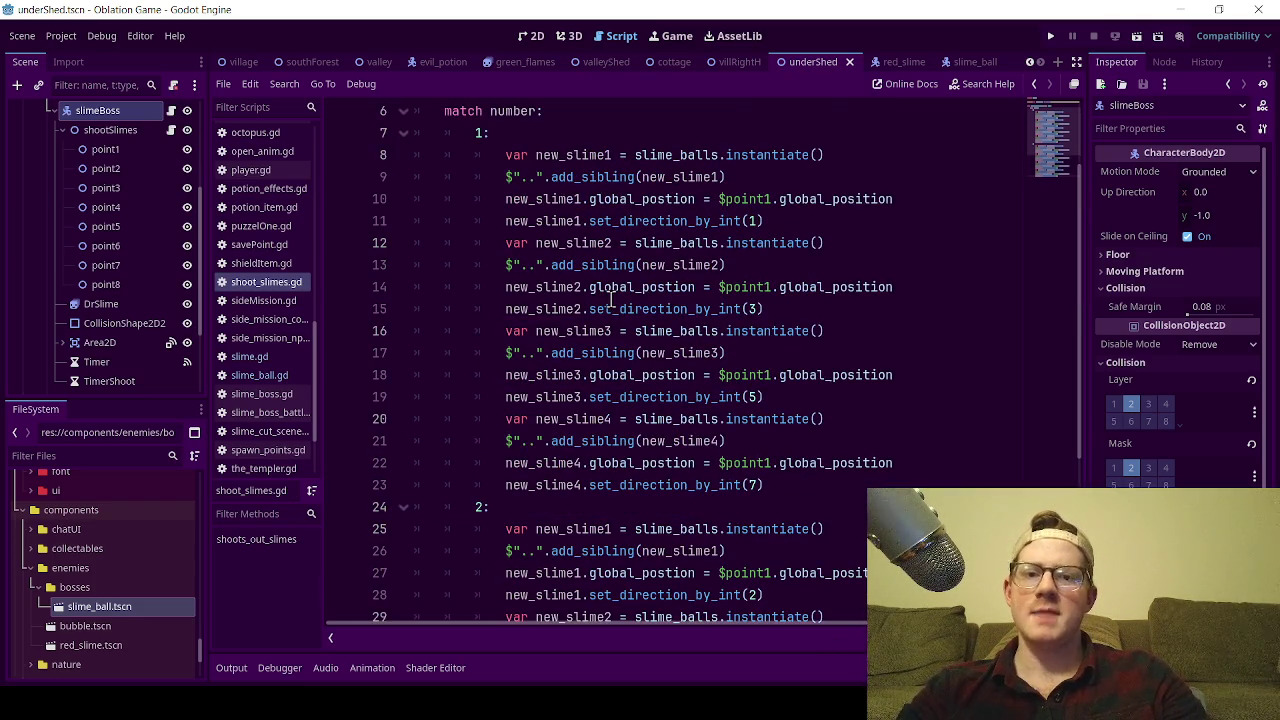
scroll(611, 298, "down", 4)
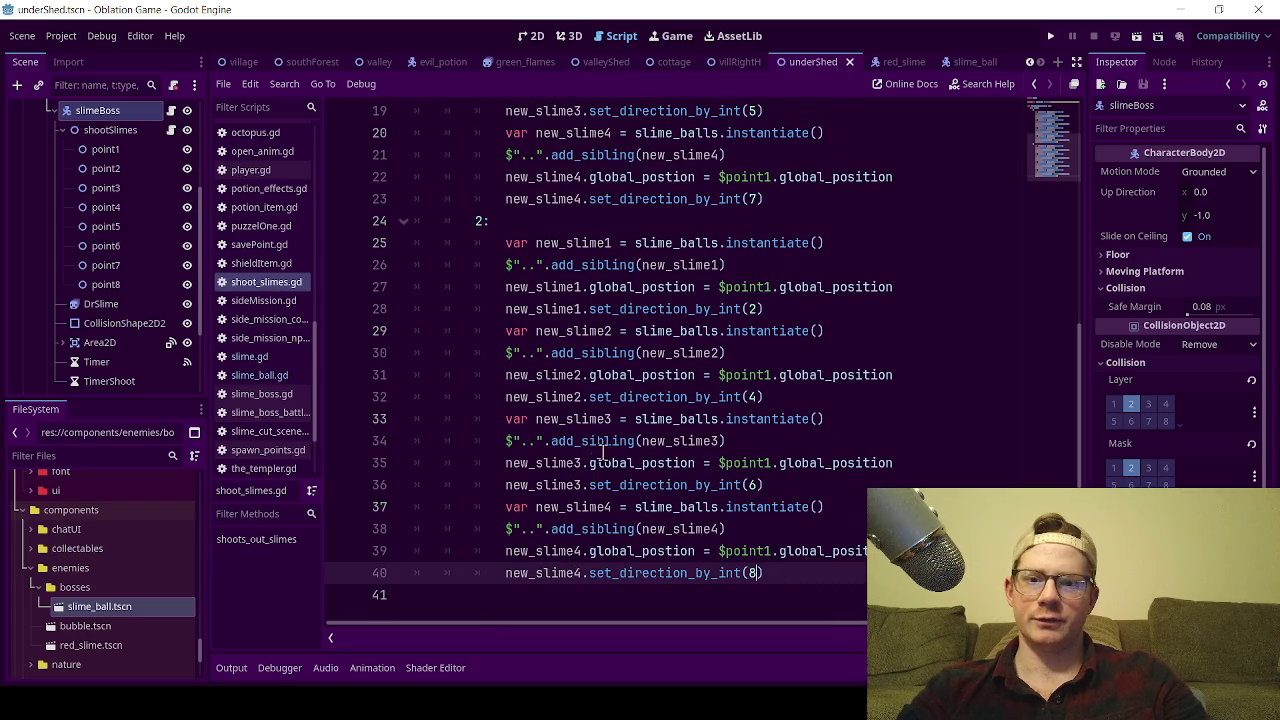
scroll(600, 450, "up", 3)
scroll(605, 420, "up", 3)
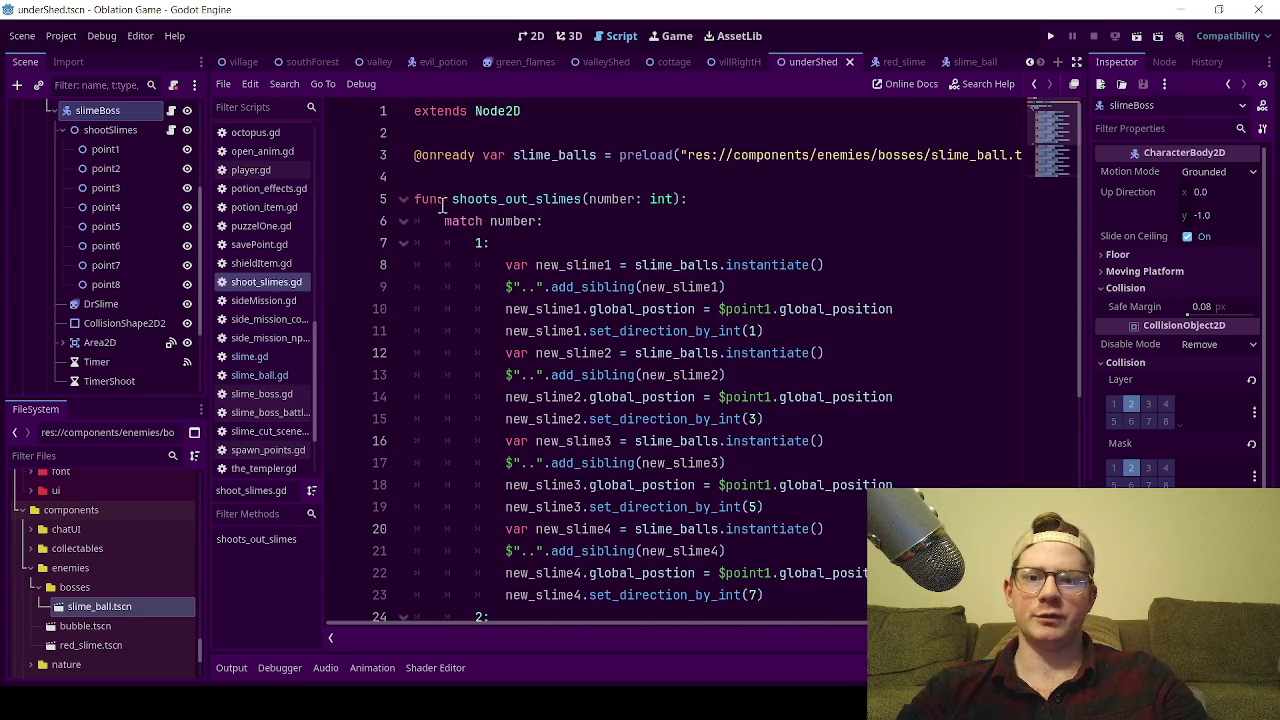
scroll(760, 388, "down", 6)
scroll(755, 390, "up", 6)
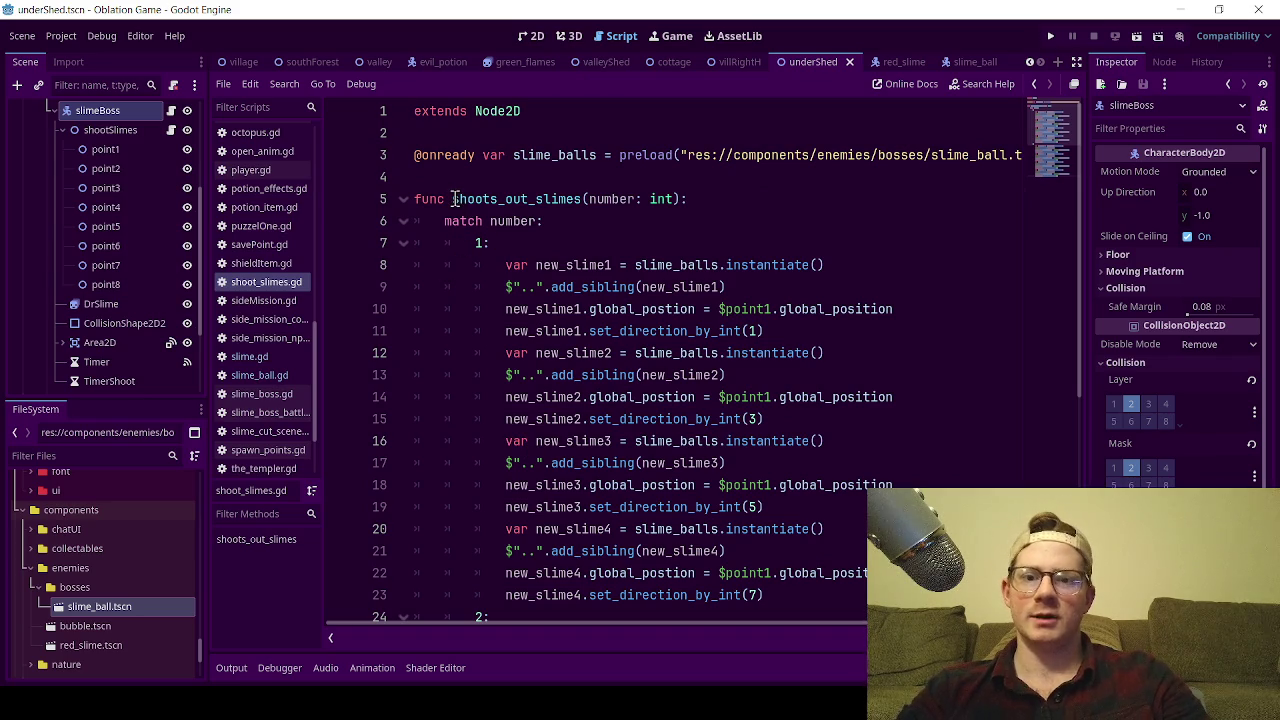
left_click(453, 199)
left_click(471, 171)
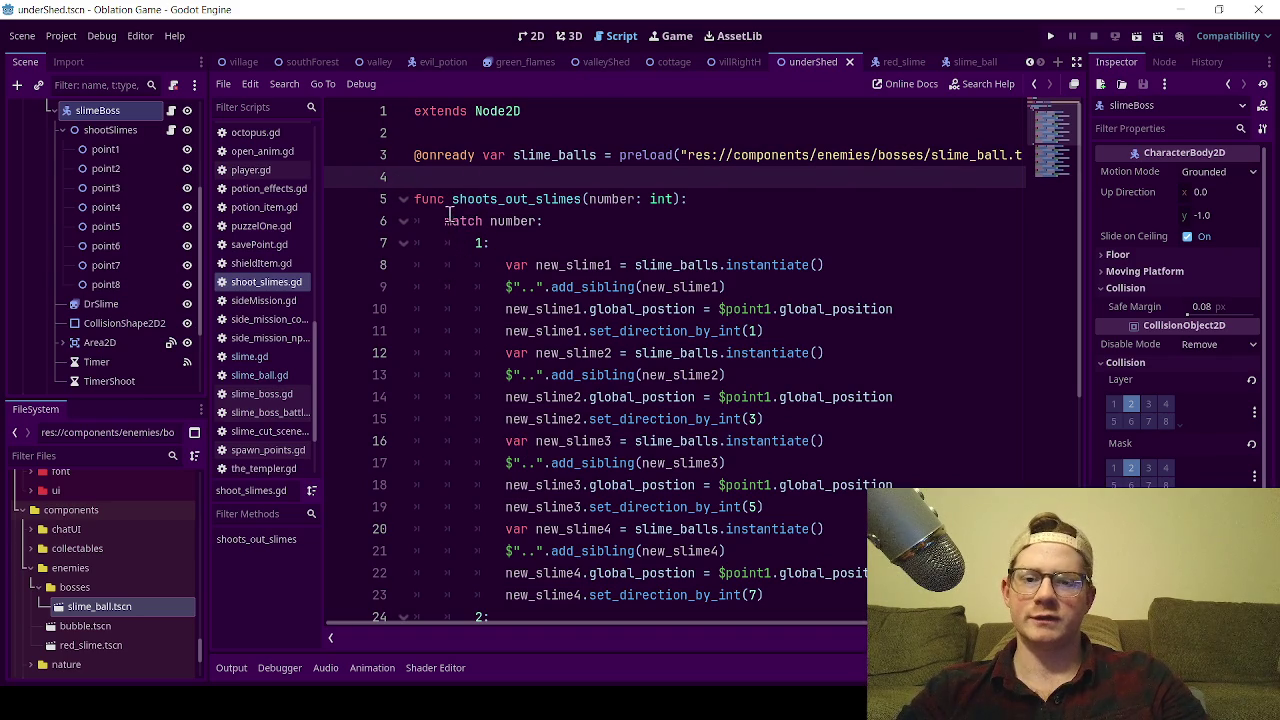
left_click_drag(456, 199, 588, 205)
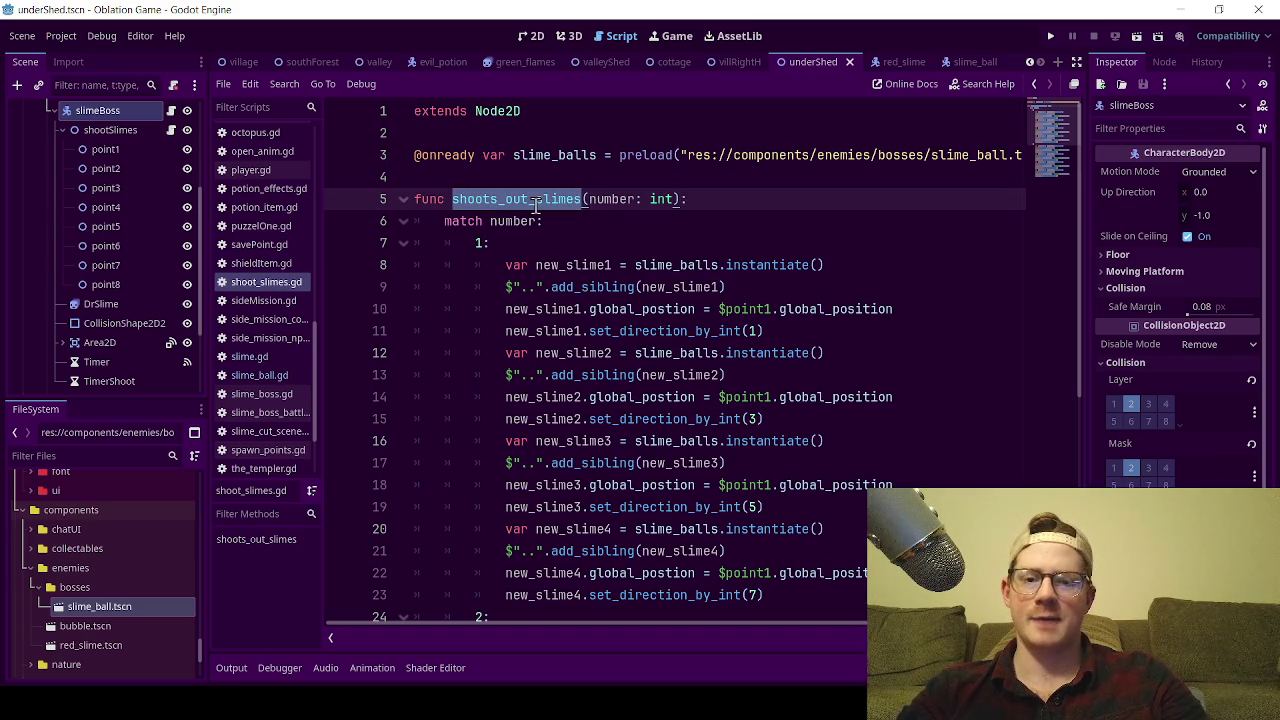
left_click(478, 172)
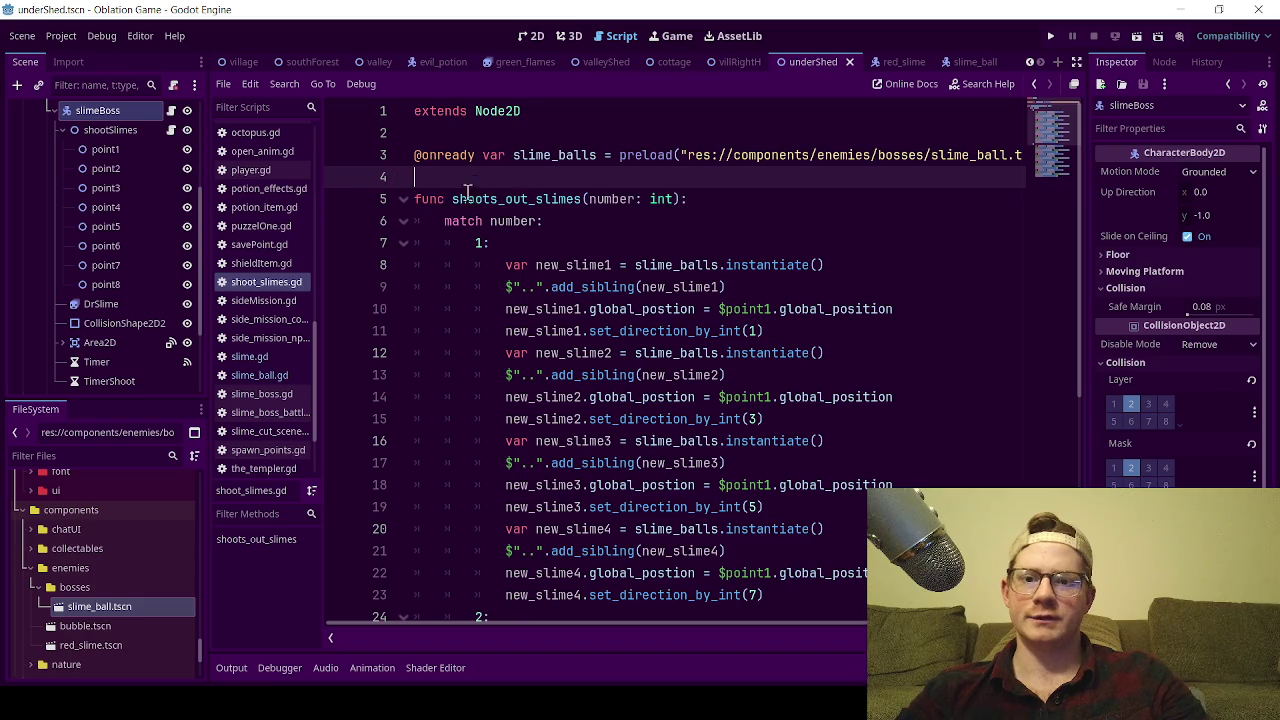
left_click_drag(453, 199, 590, 205)
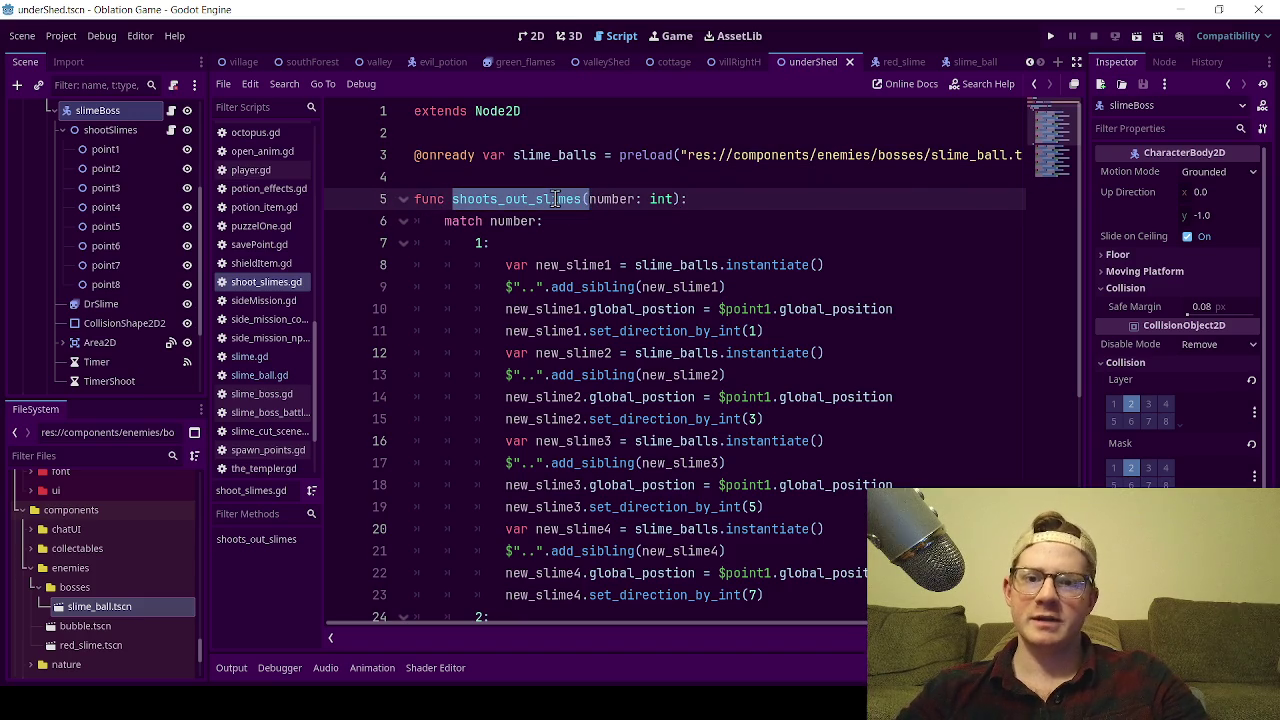
left_click(517, 178)
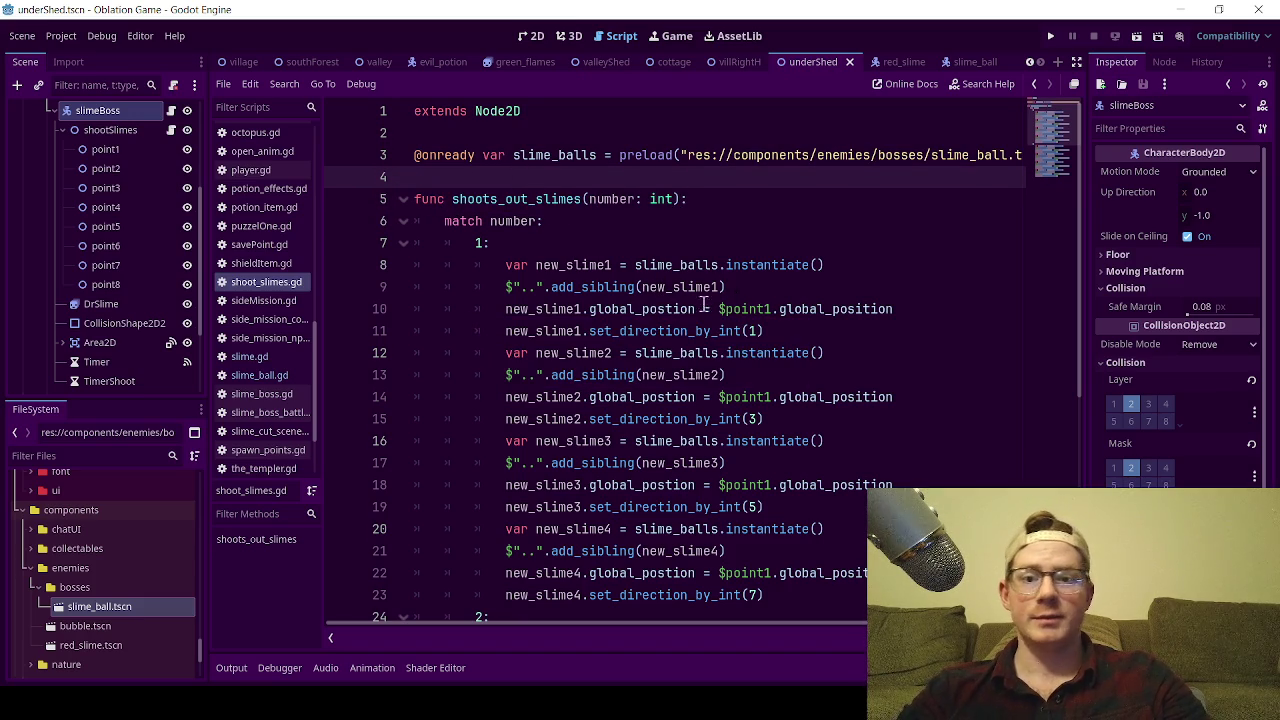
scroll(635, 375, "down", 2)
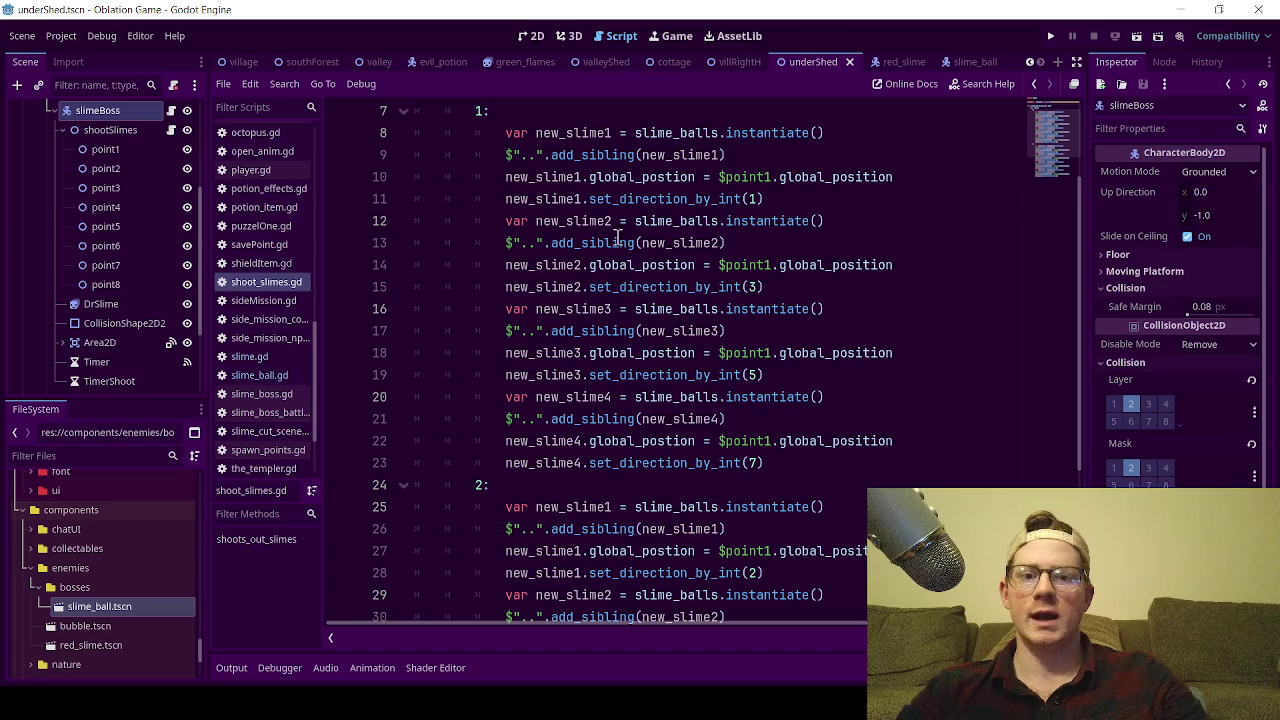
scroll(670, 370, "down", 2)
scroll(722, 282, "up", 2)
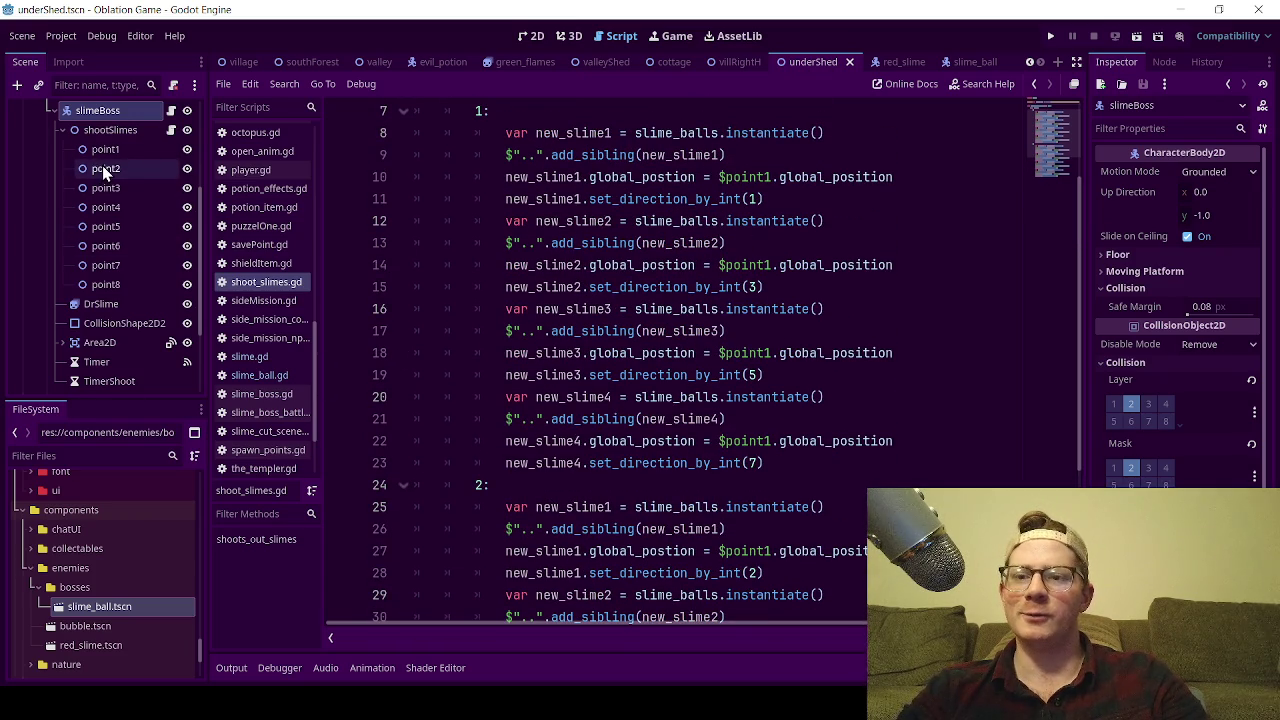
left_click(771, 266)
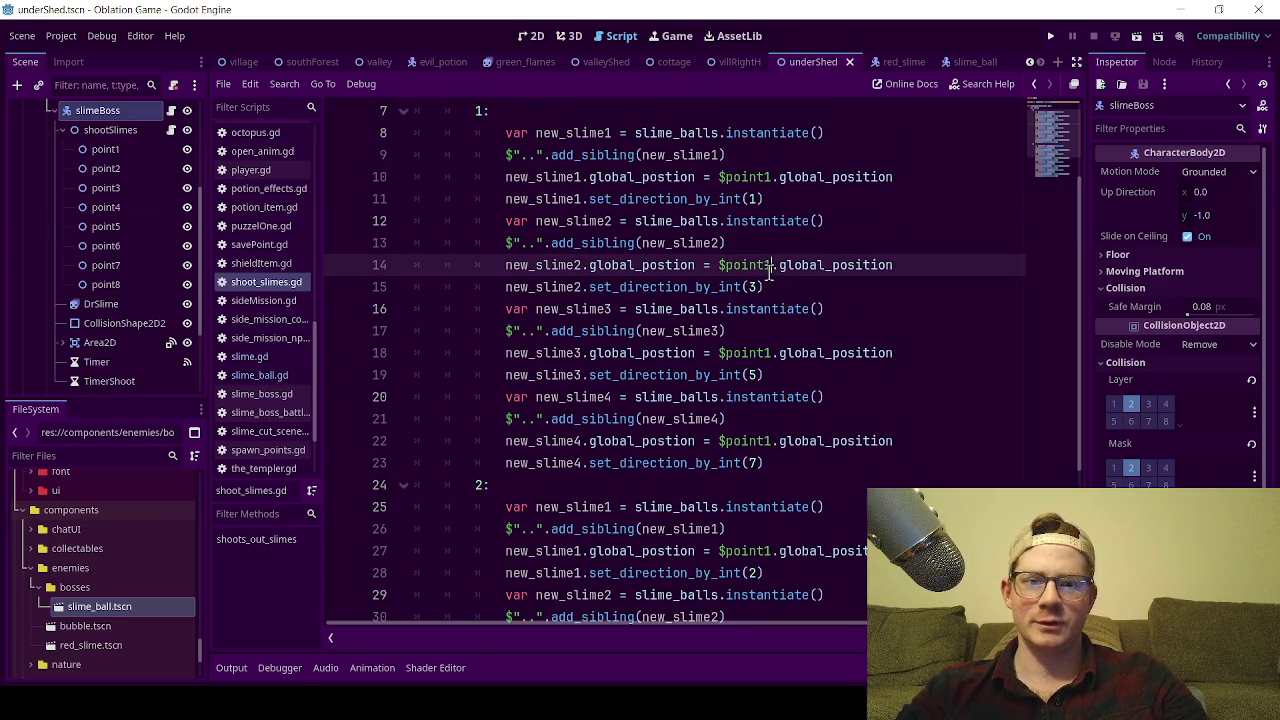
- Change case 1's new_slime2, new_slime3 and new_slime4 spawn points to point3, point5 and point7
key("BackSpace")
type("3")
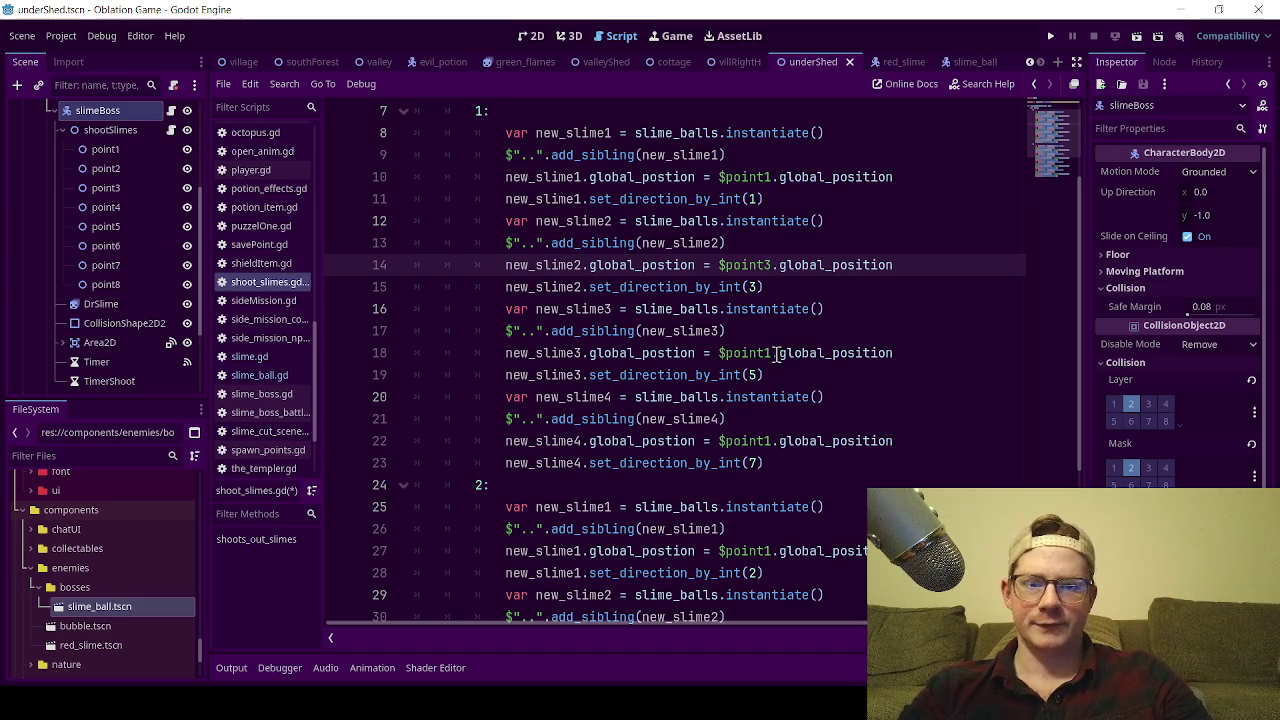
left_click(777, 353)
key("BackSpace")
type("5")
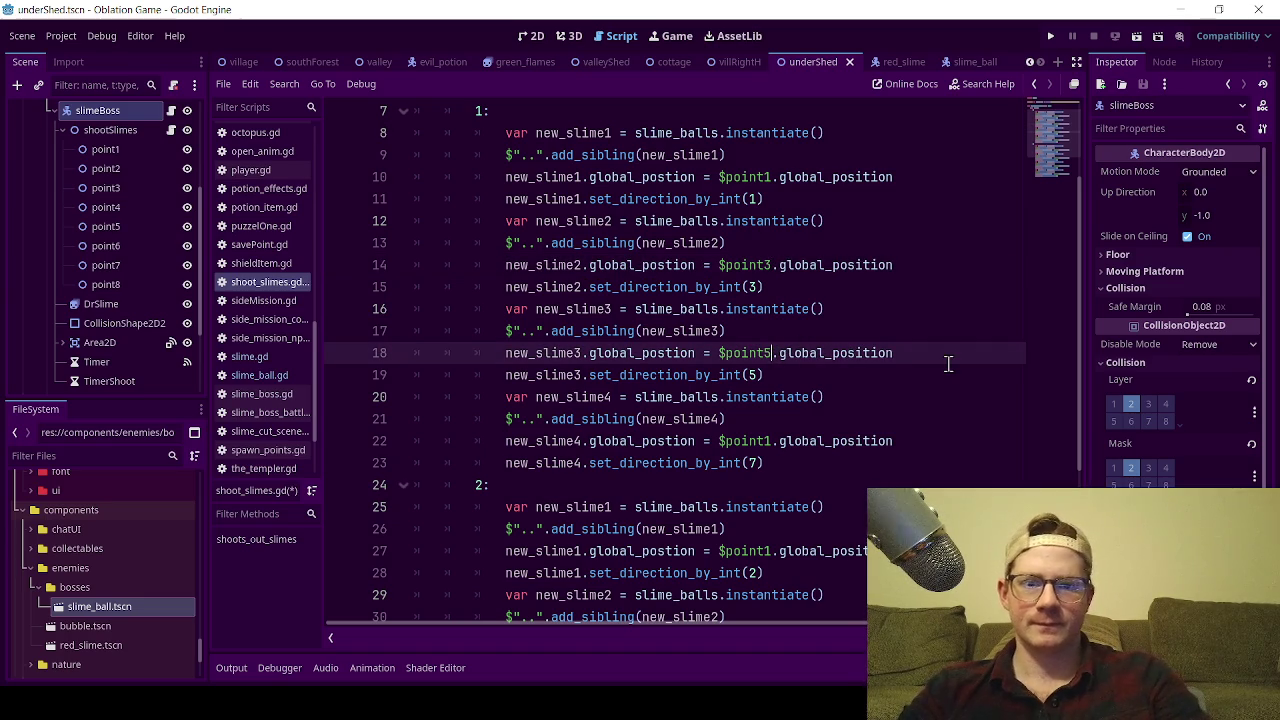
left_click(771, 441)
type("7")
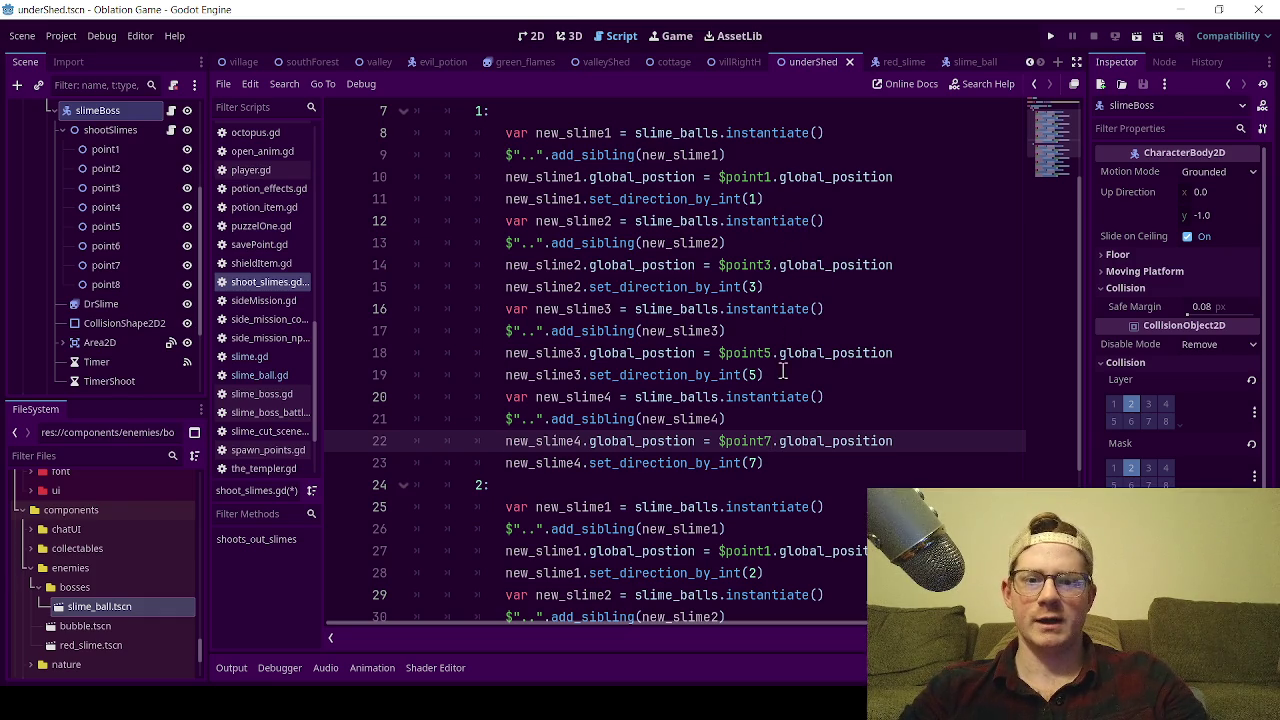
scroll(806, 466, "down", 2)
scroll(770, 400, "down", 2)
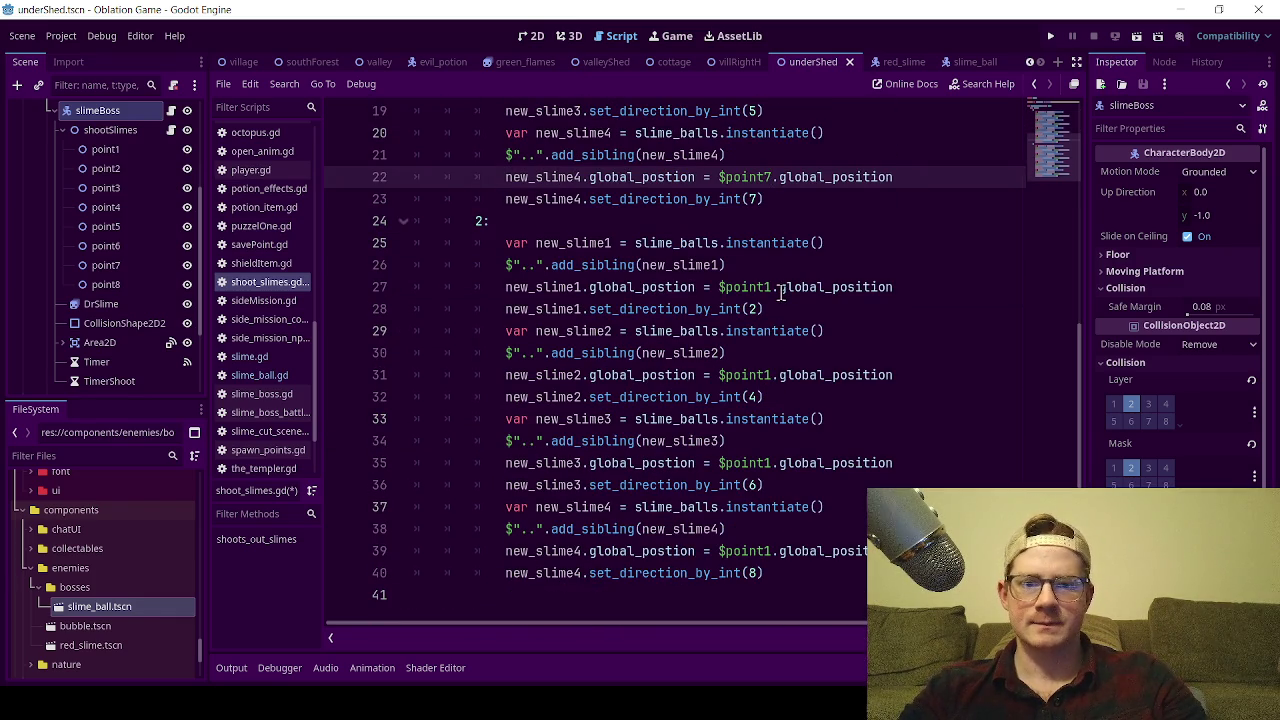
- Set case 2's four spawn points to $point2, $point4, $point6 and $point8, then save
left_click(773, 288)
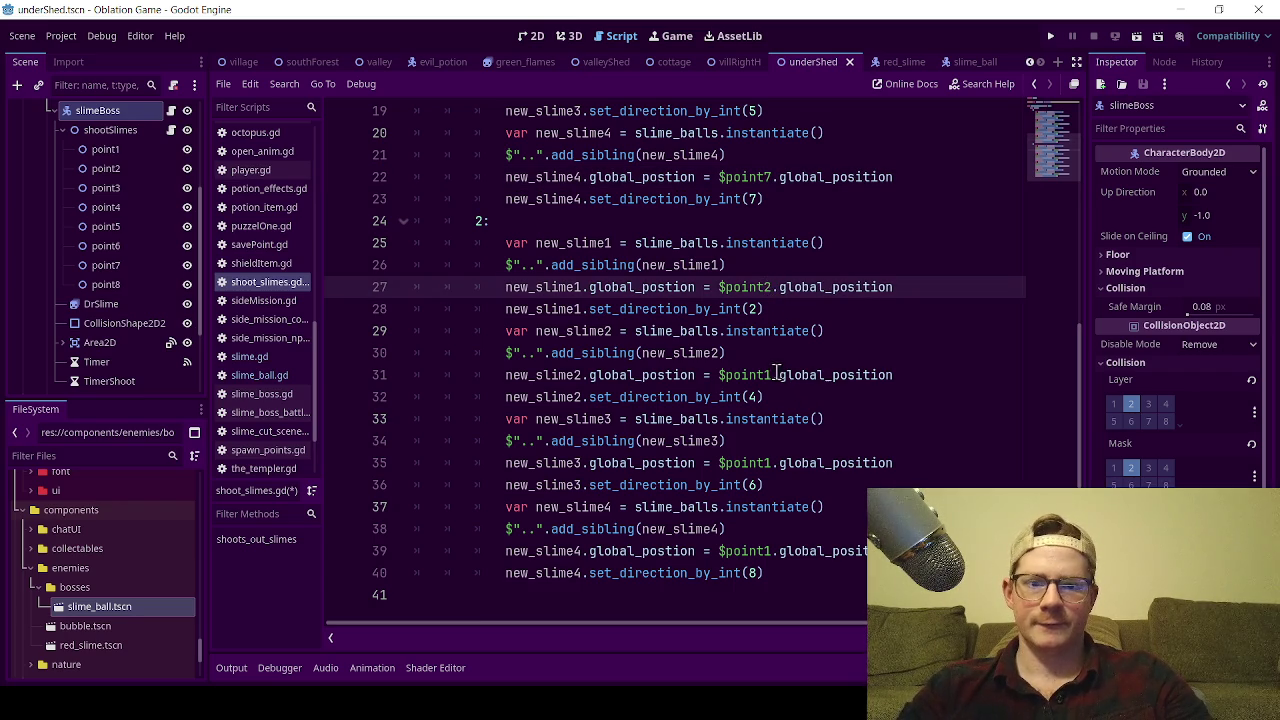
left_click(773, 375)
key("BackSpace")
type("4")
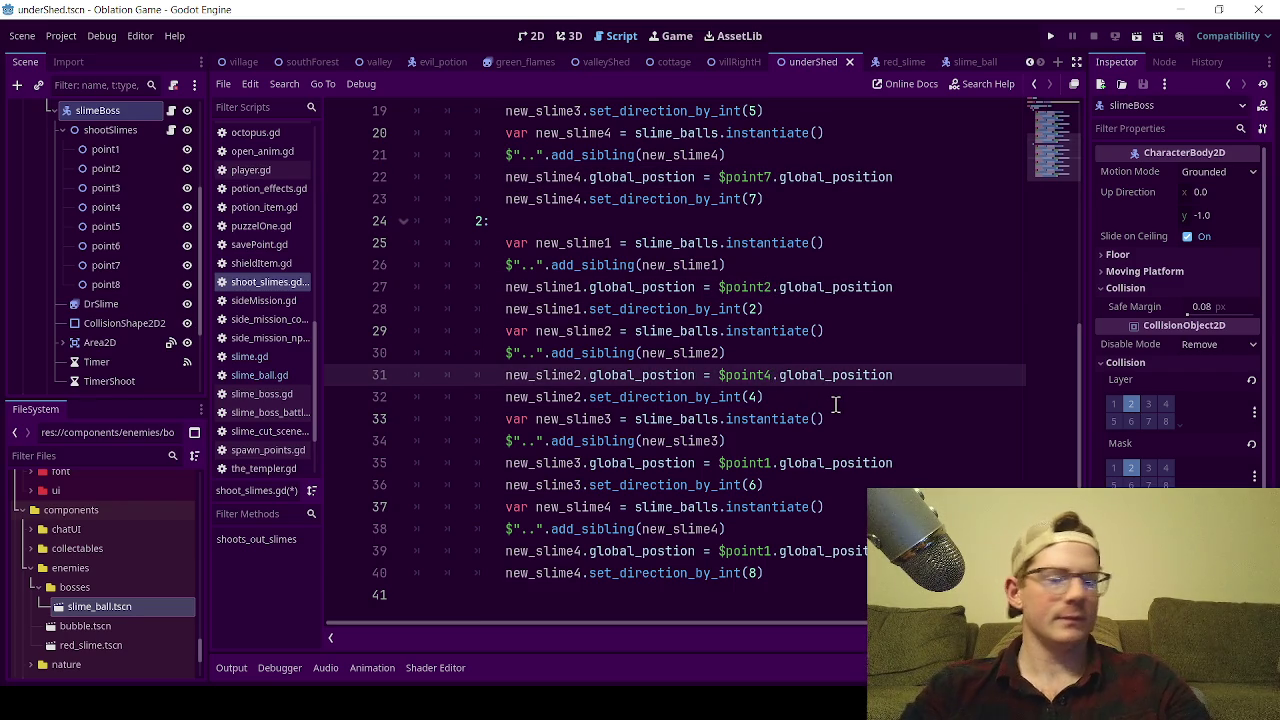
left_click(771, 463)
key("BackSpace")
type("6")
left_click(773, 551)
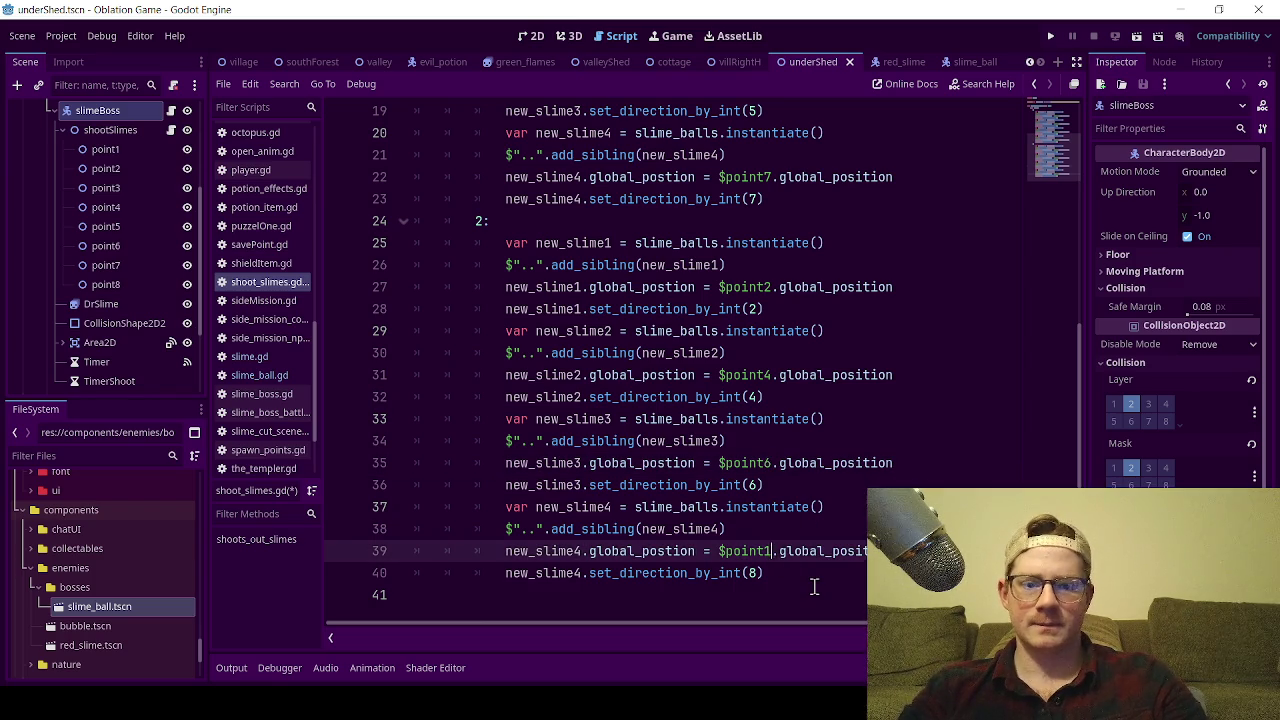
key("BackSpace")
type("8")
key("ctrl+s")
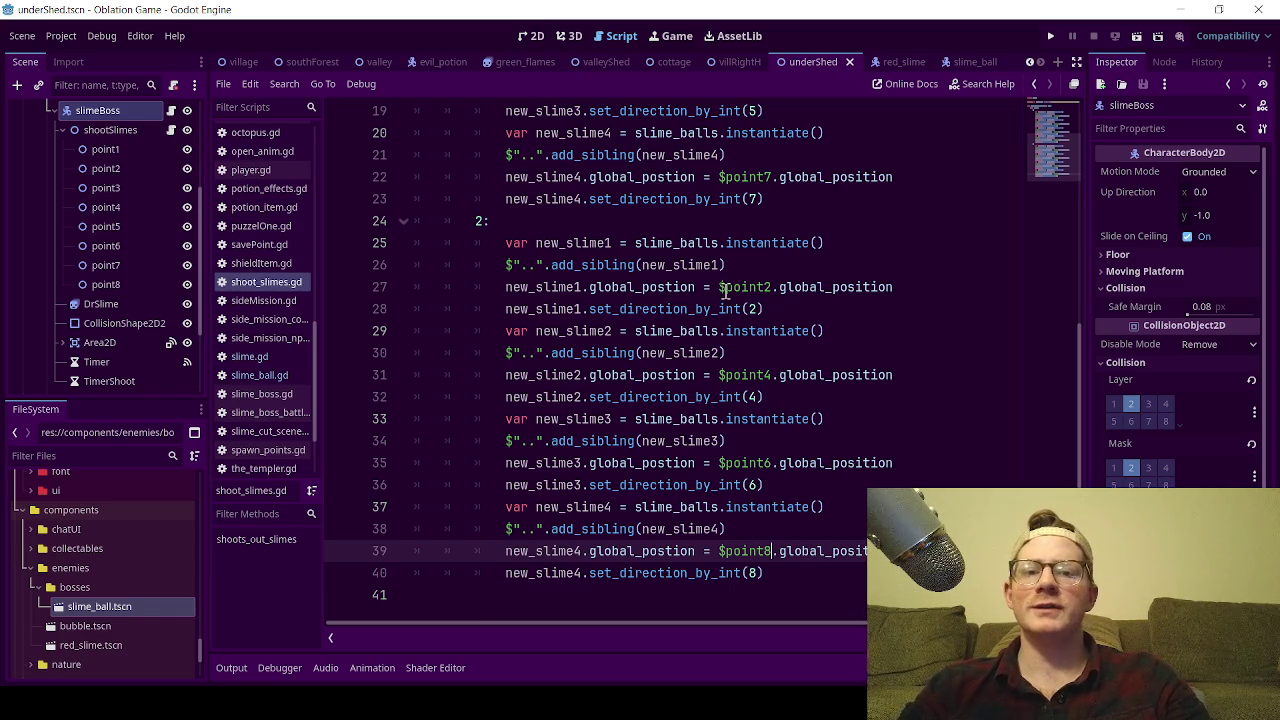
left_click_drag(720, 287, 770, 289)
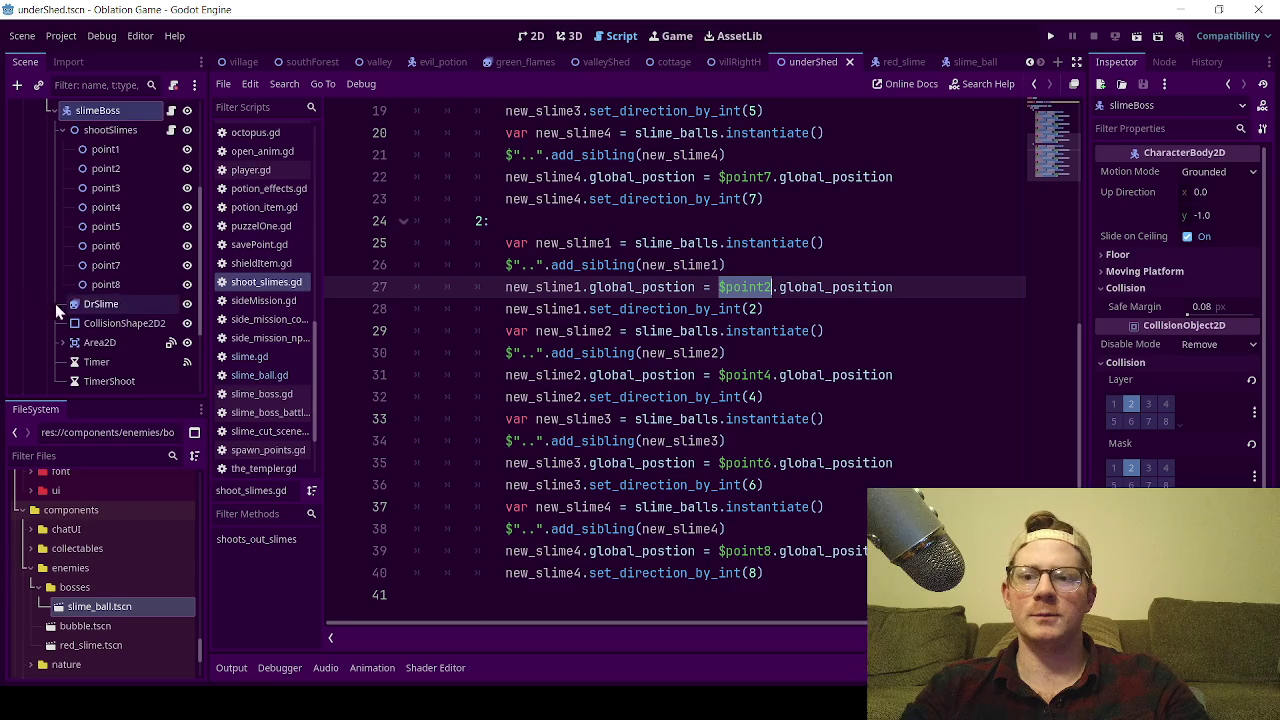
scroll(85, 296, "up", 2)
left_click(630, 240)
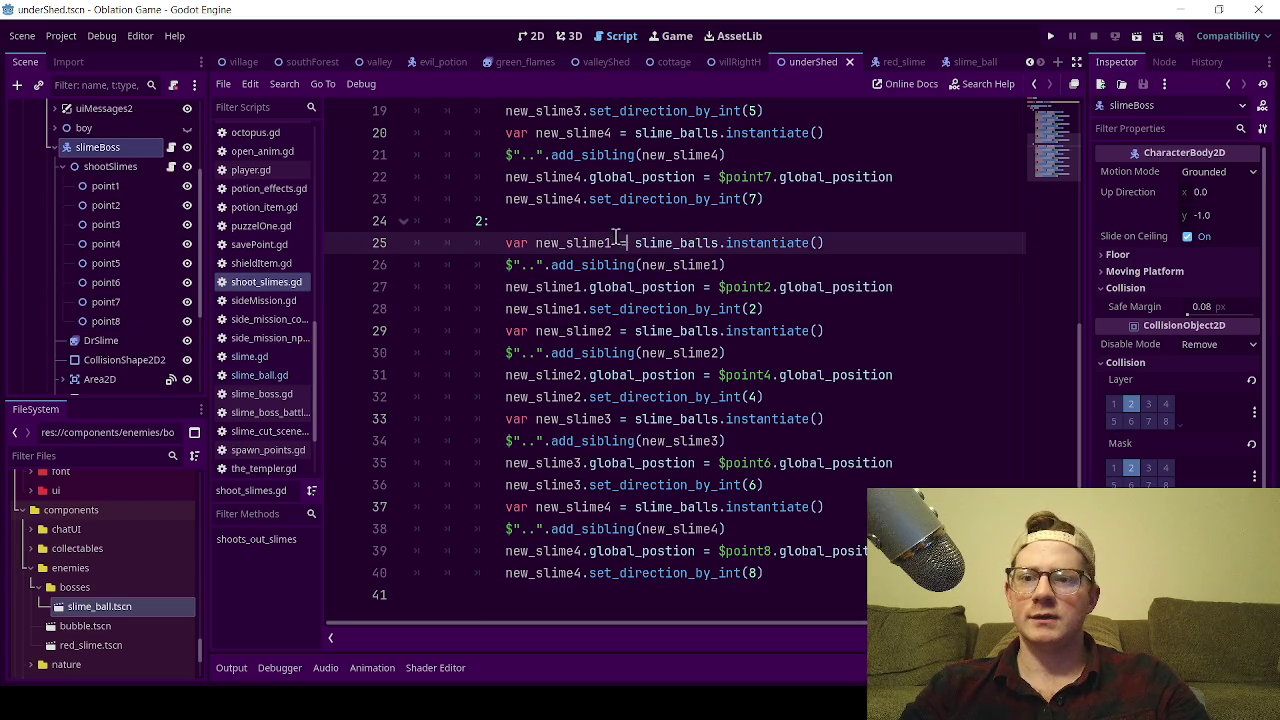
left_click(105, 169)
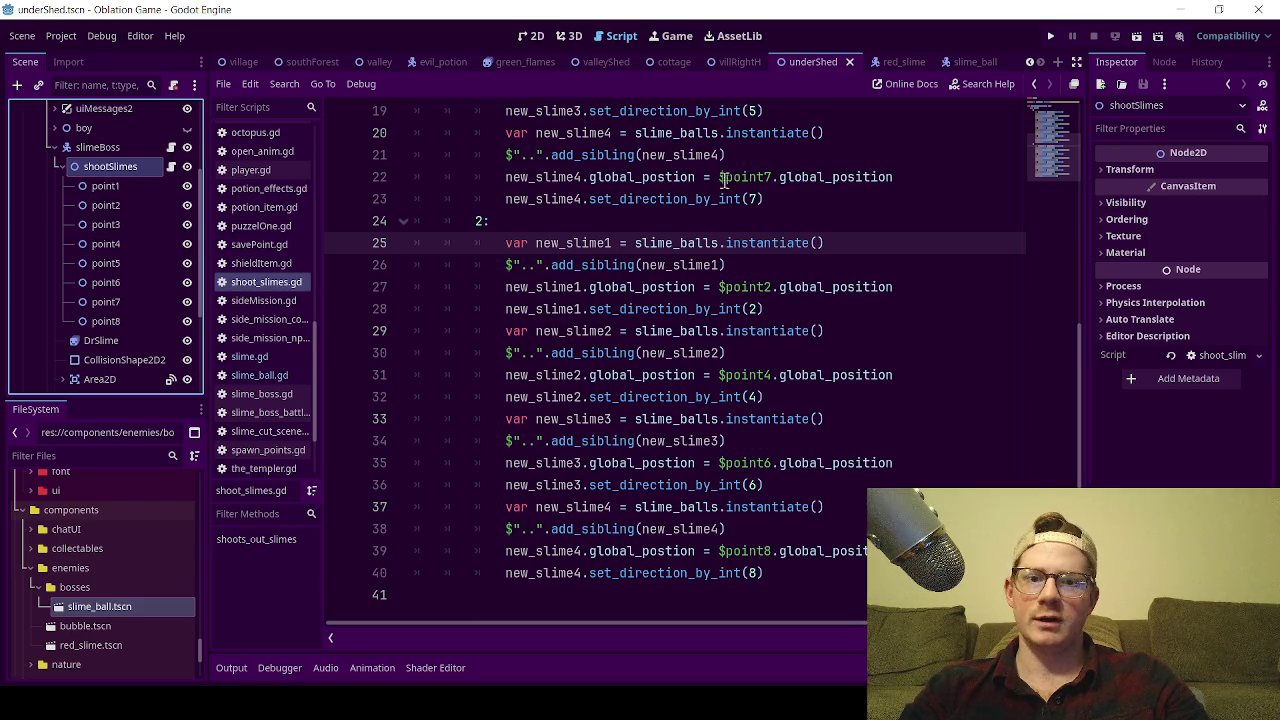
scroll(700, 260, "up", 2)
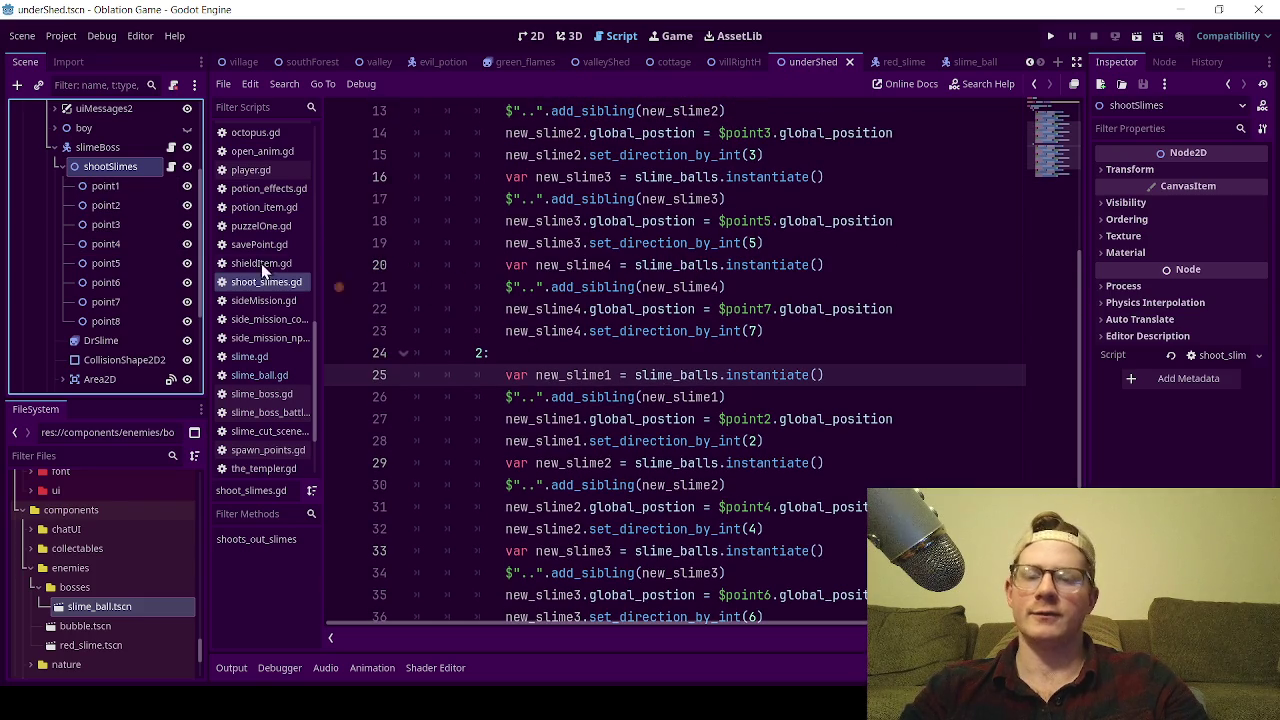
- Correct the fourth slime's variable on lines 20–21 to new_slime4 and save the script
left_click_drag(506, 287, 543, 288)
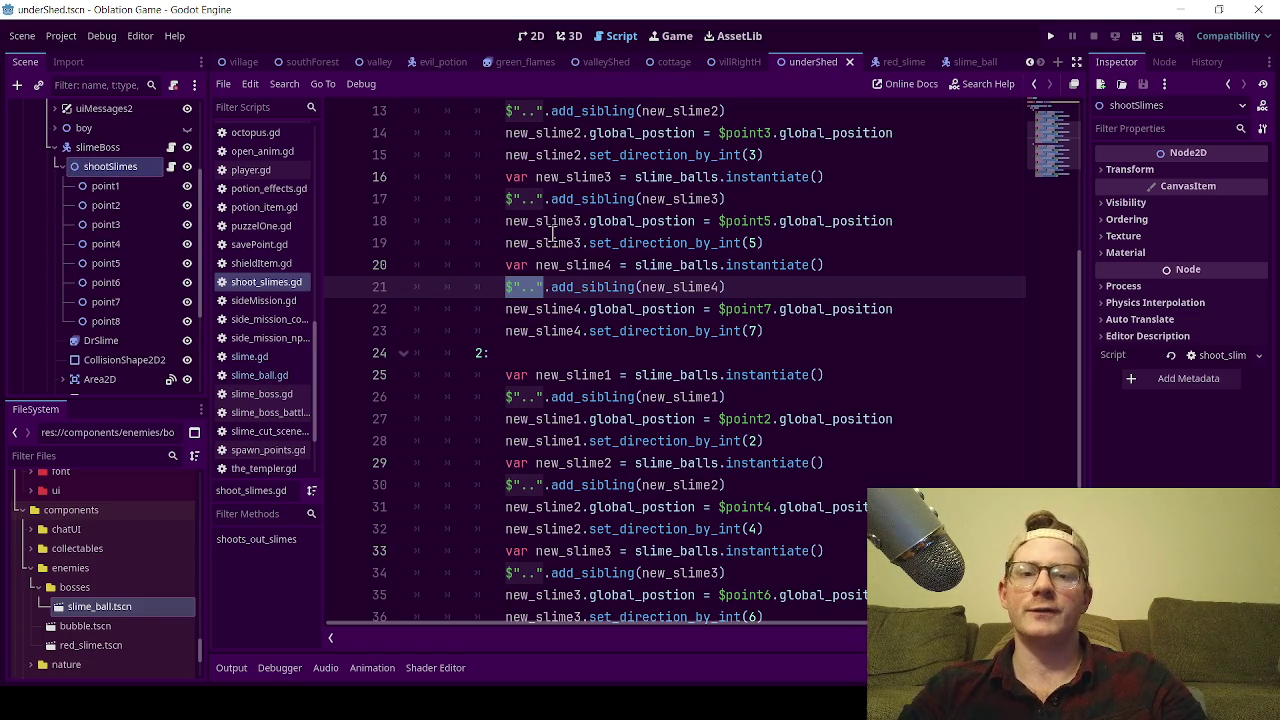
mouse_move(552, 232)
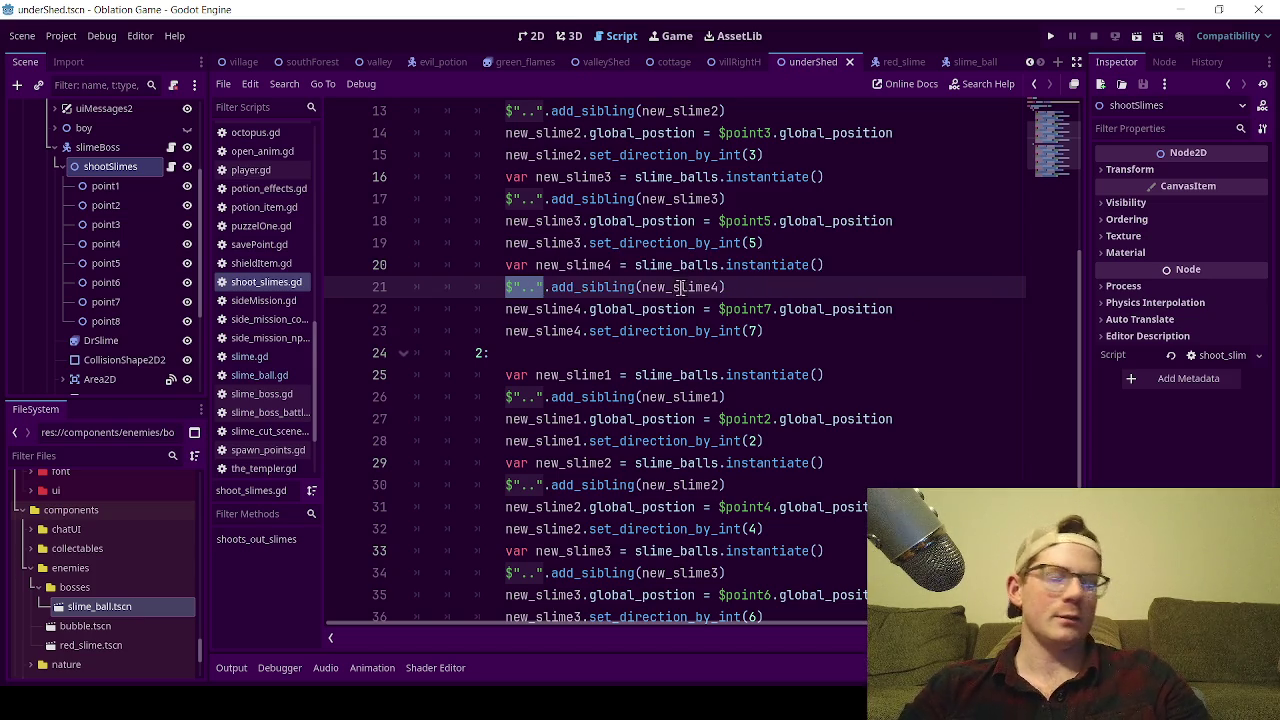
left_click(624, 265)
key("BackSpace")
type("4")
scroll(750, 398, "down", 3)
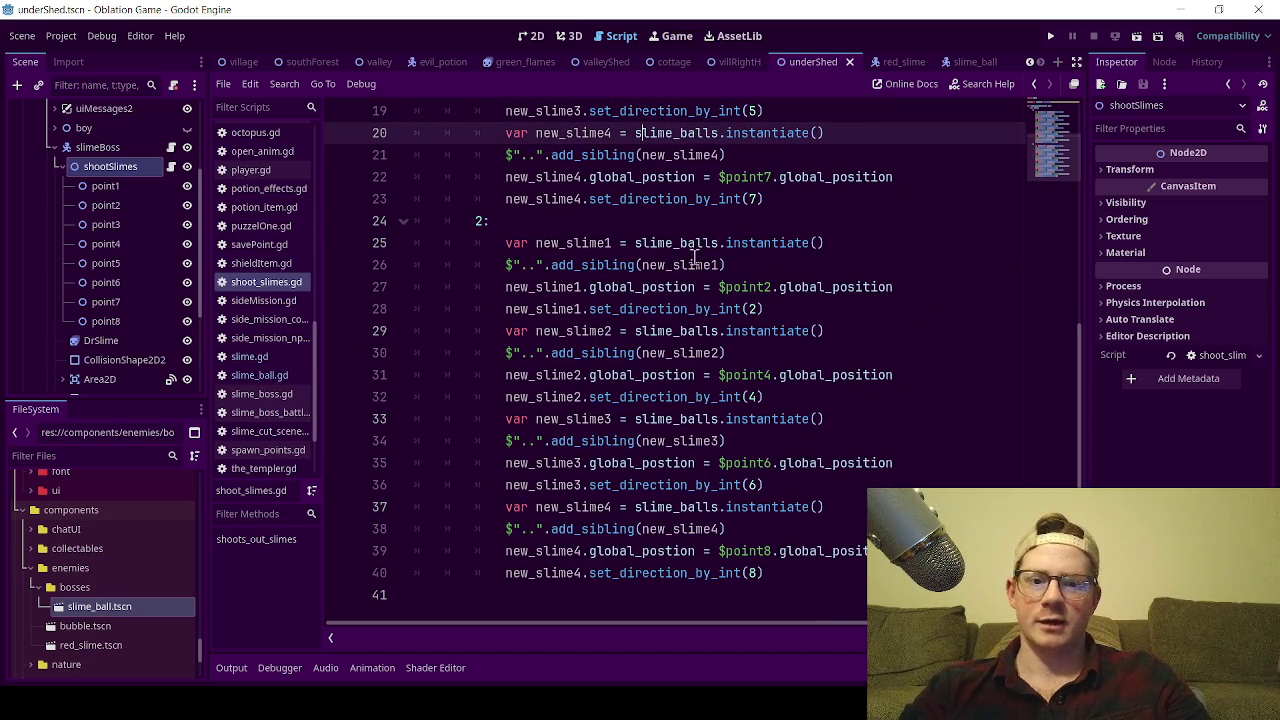
left_click(684, 199)
key("ctrl+s")
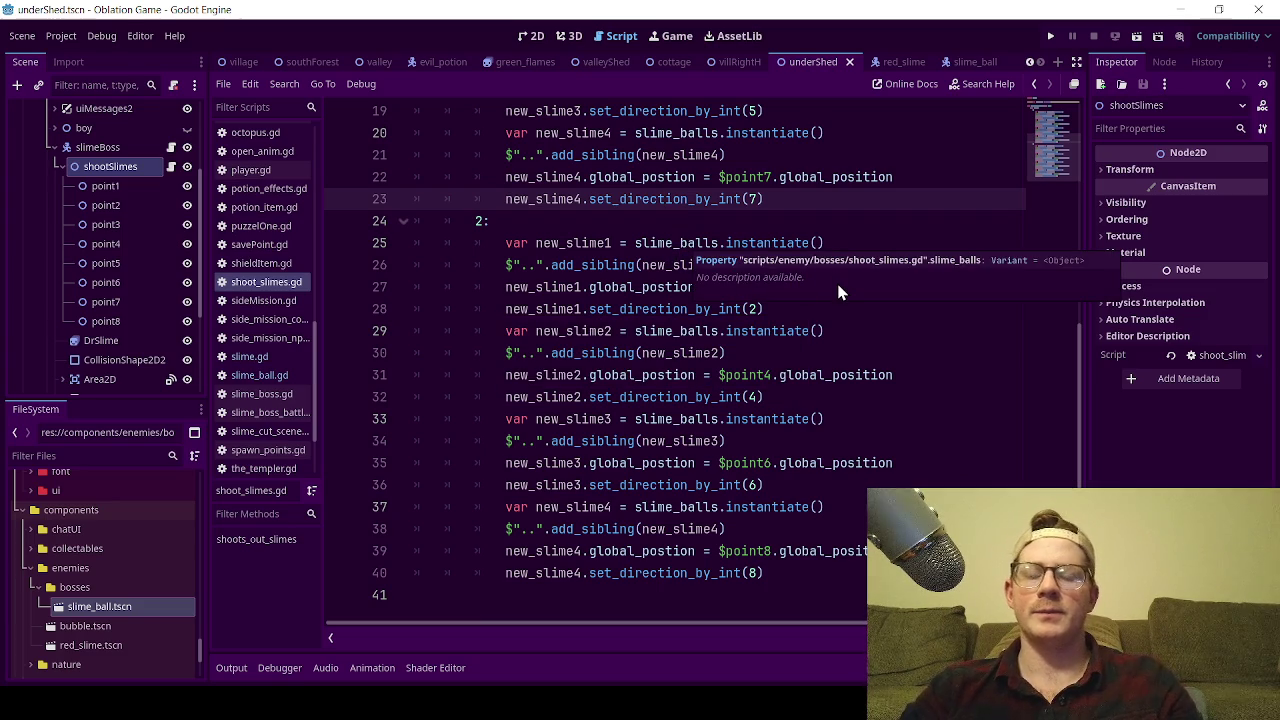
left_click_drag(718, 287, 779, 287)
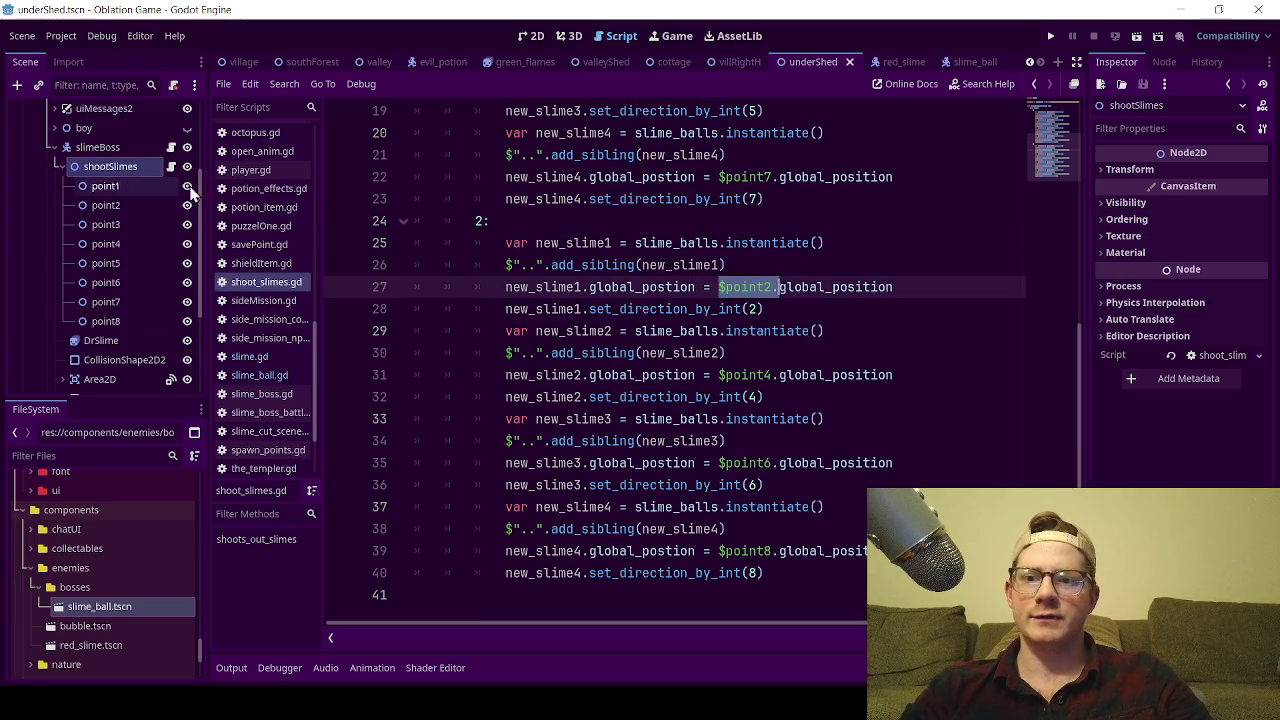
left_click_drag(506, 265, 546, 265)
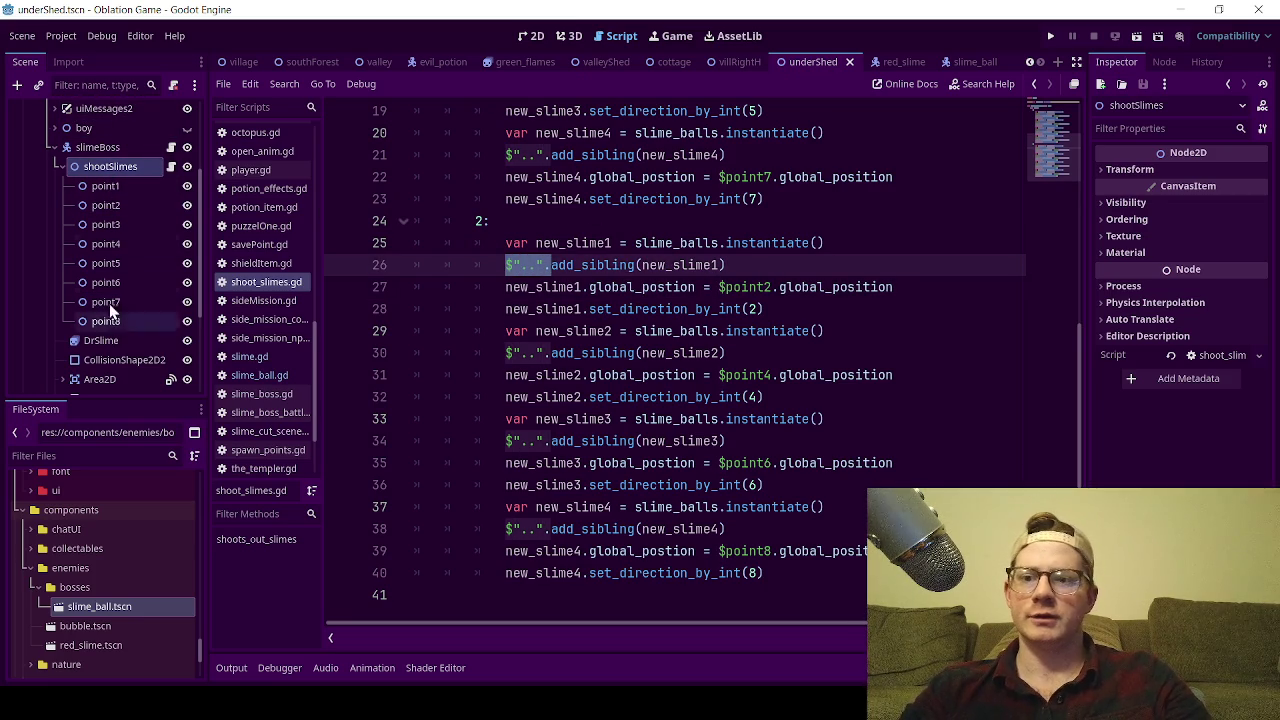
left_click(613, 219)
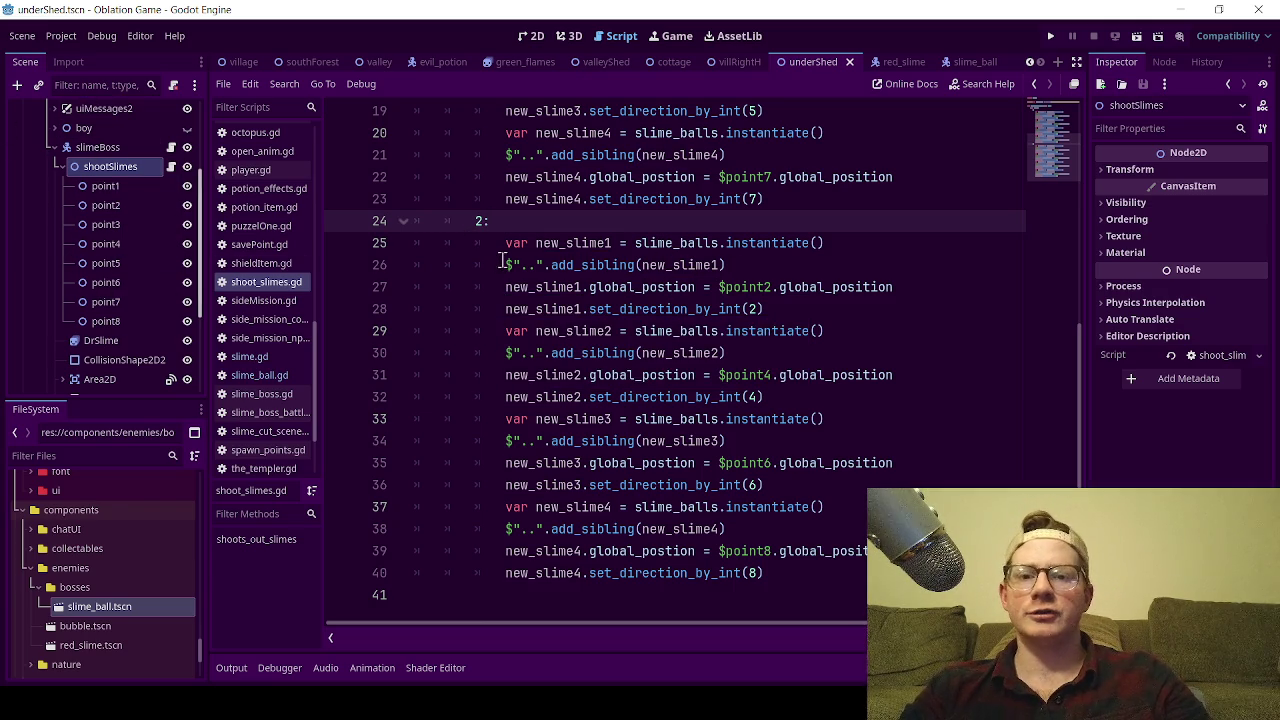
- Check case 2's parent node and point2 references, then save the script
double_click(512, 264)
left_click_drag(528, 264, 541, 266)
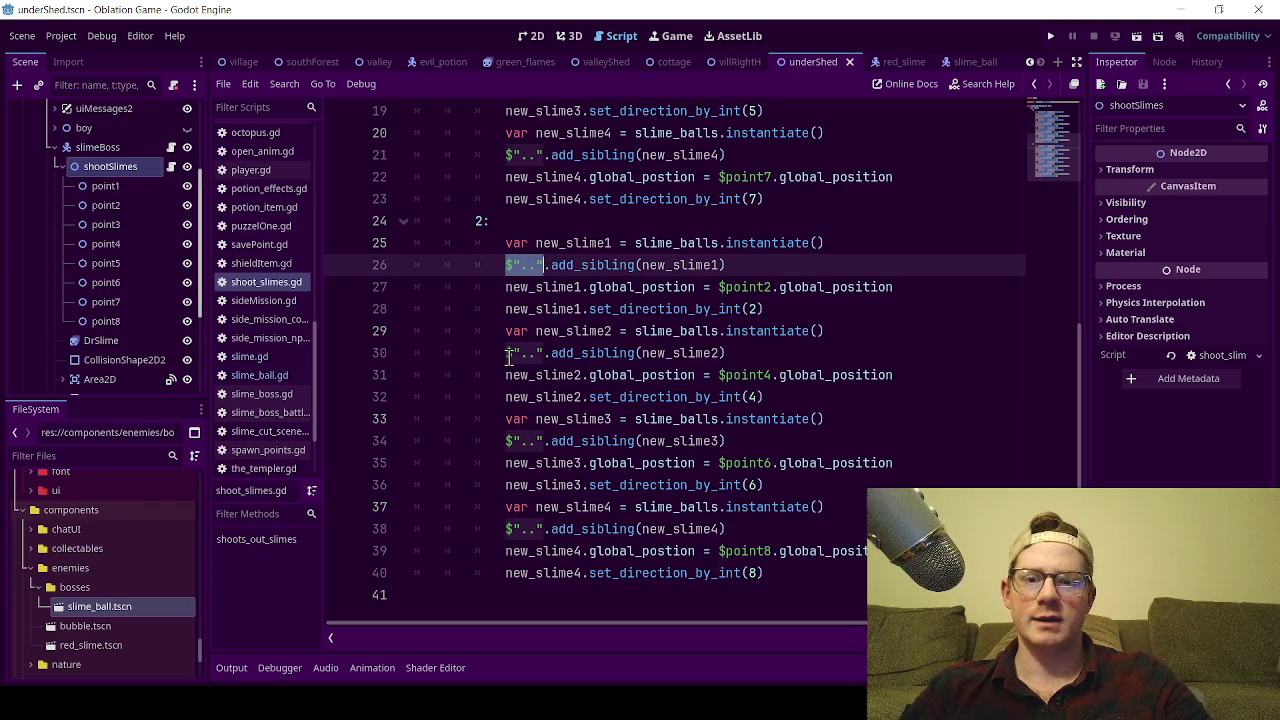
left_click(568, 221)
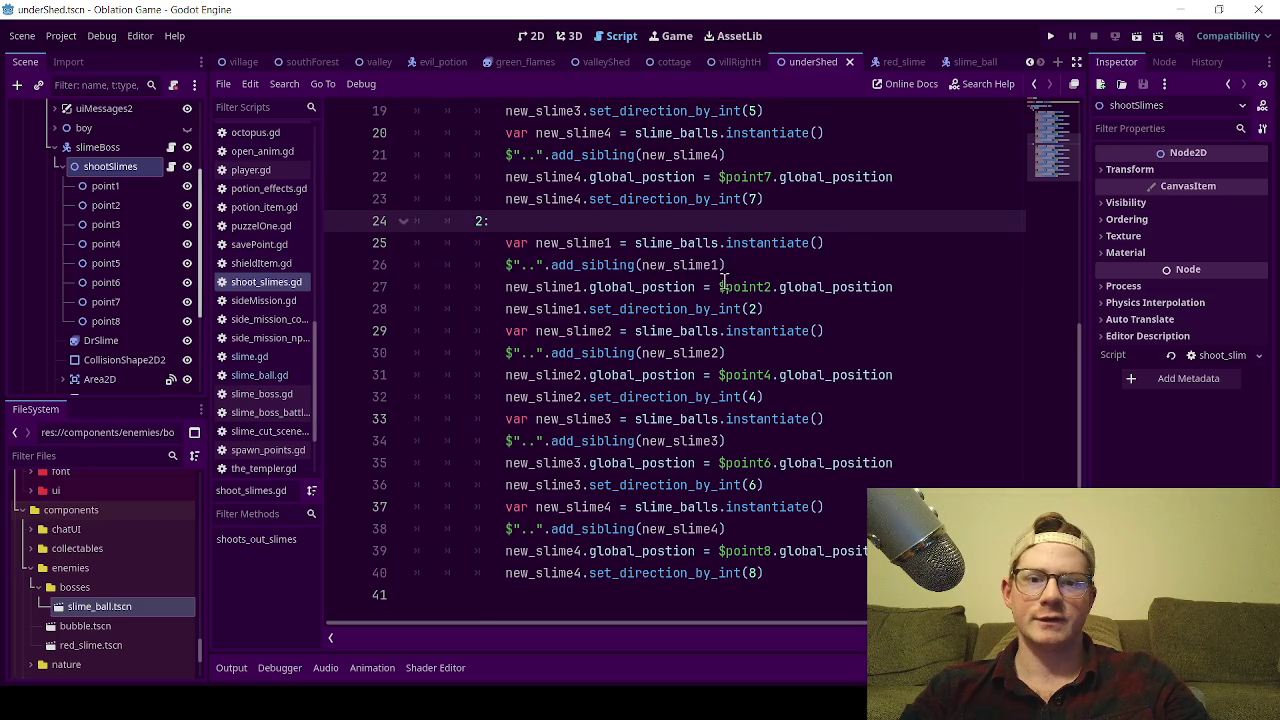
double_click(757, 287)
left_click(719, 221)
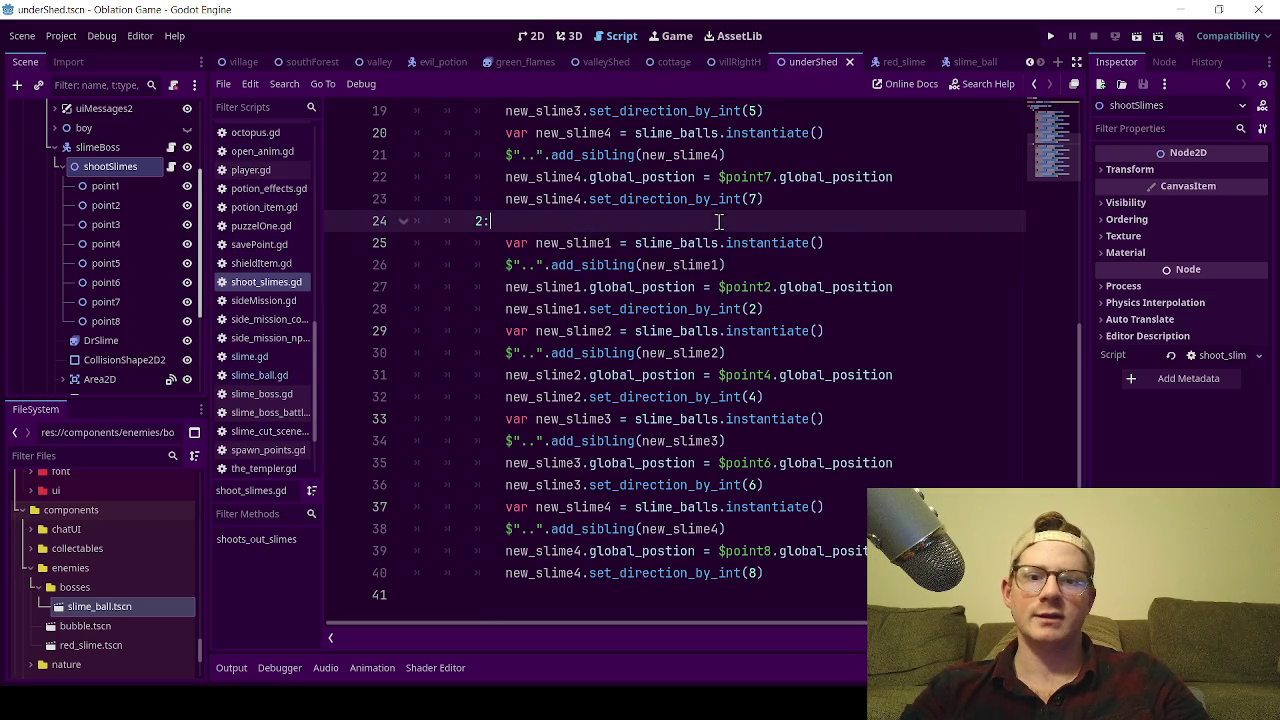
key("ctrl+s")
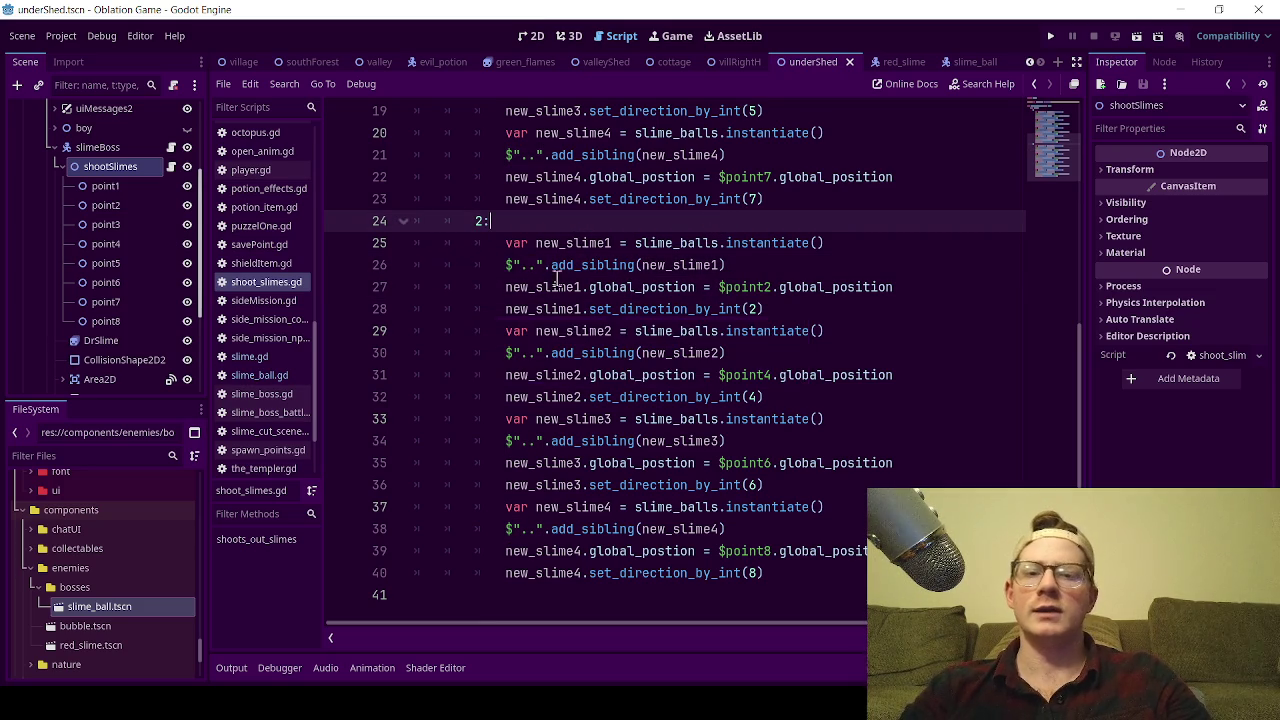
- Review the case 2 spawning code, then switch to slimeBoss's slime_boss.gd script
left_click_drag(543, 265, 505, 265)
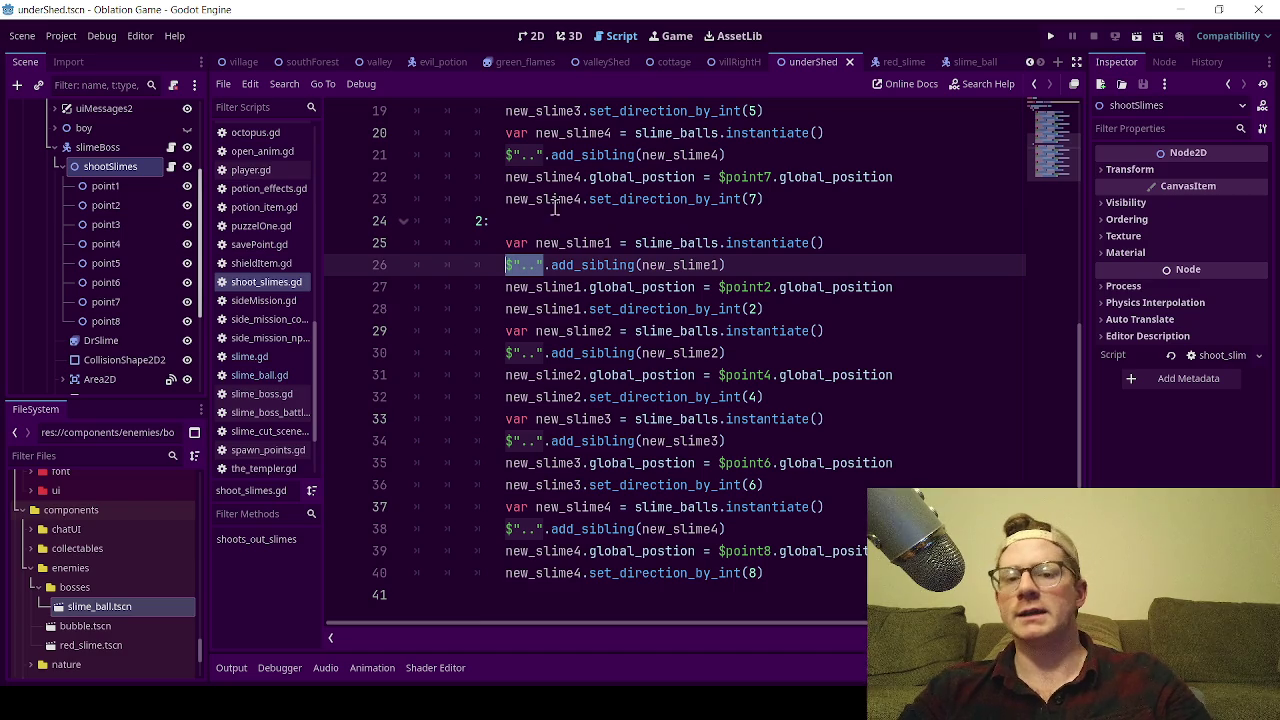
left_click(560, 220)
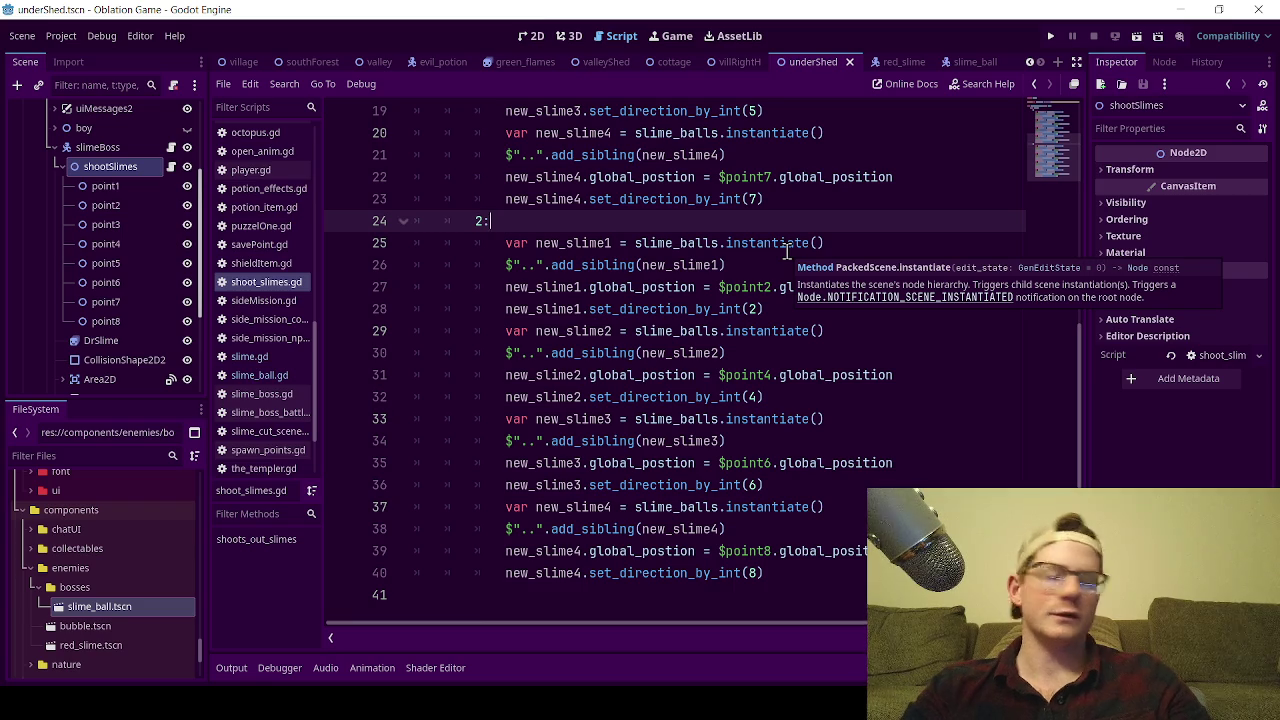
left_click(788, 205)
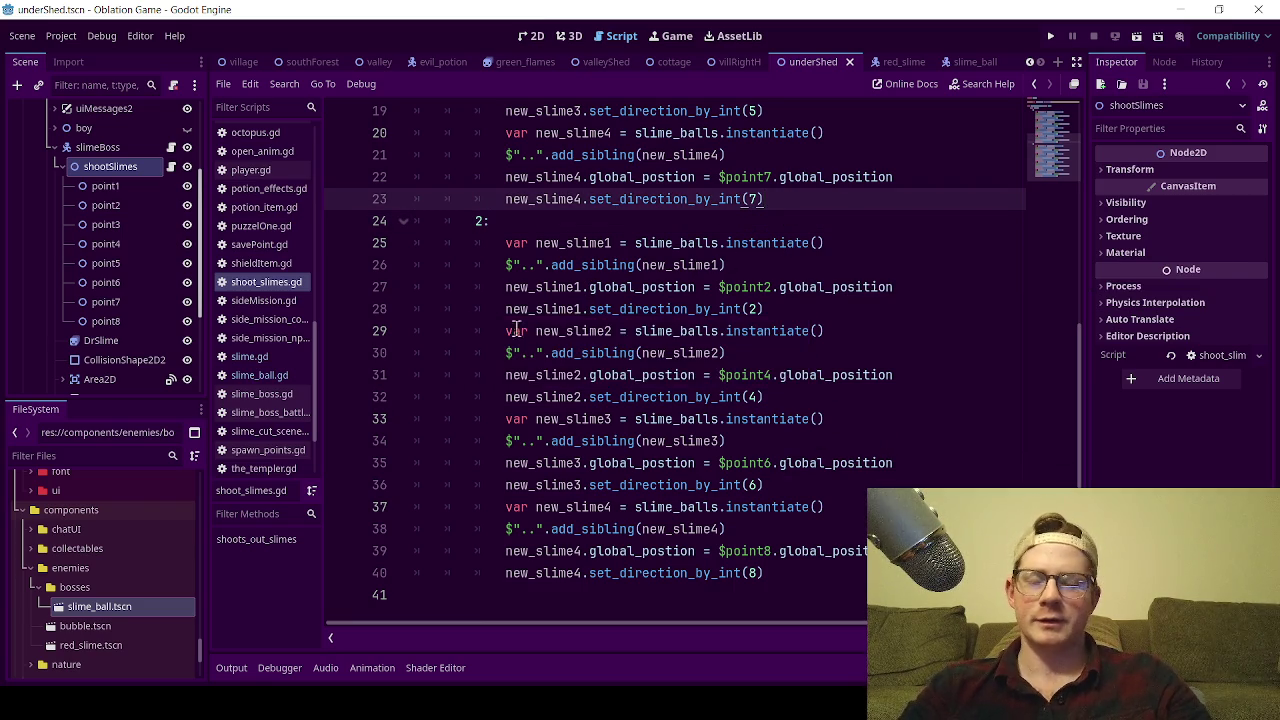
scroll(680, 370, "up", 5)
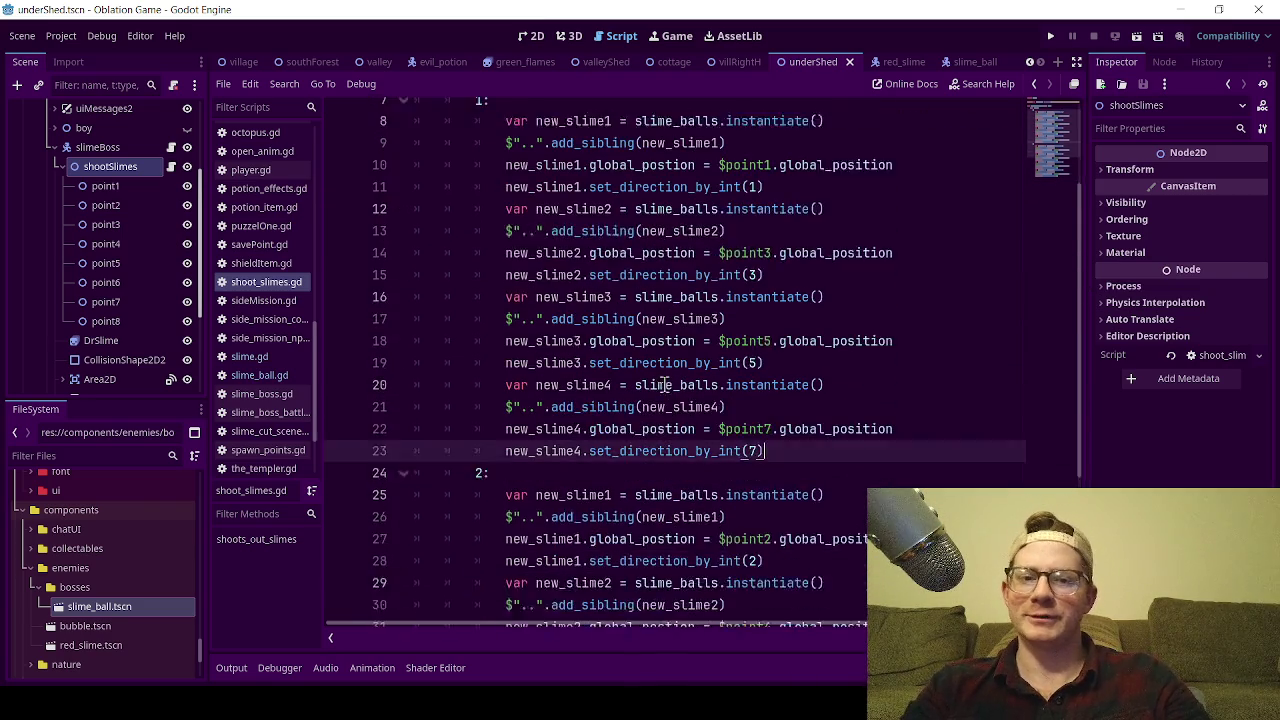
scroll(665, 385, "down", 3)
scroll(668, 390, "down", 2)
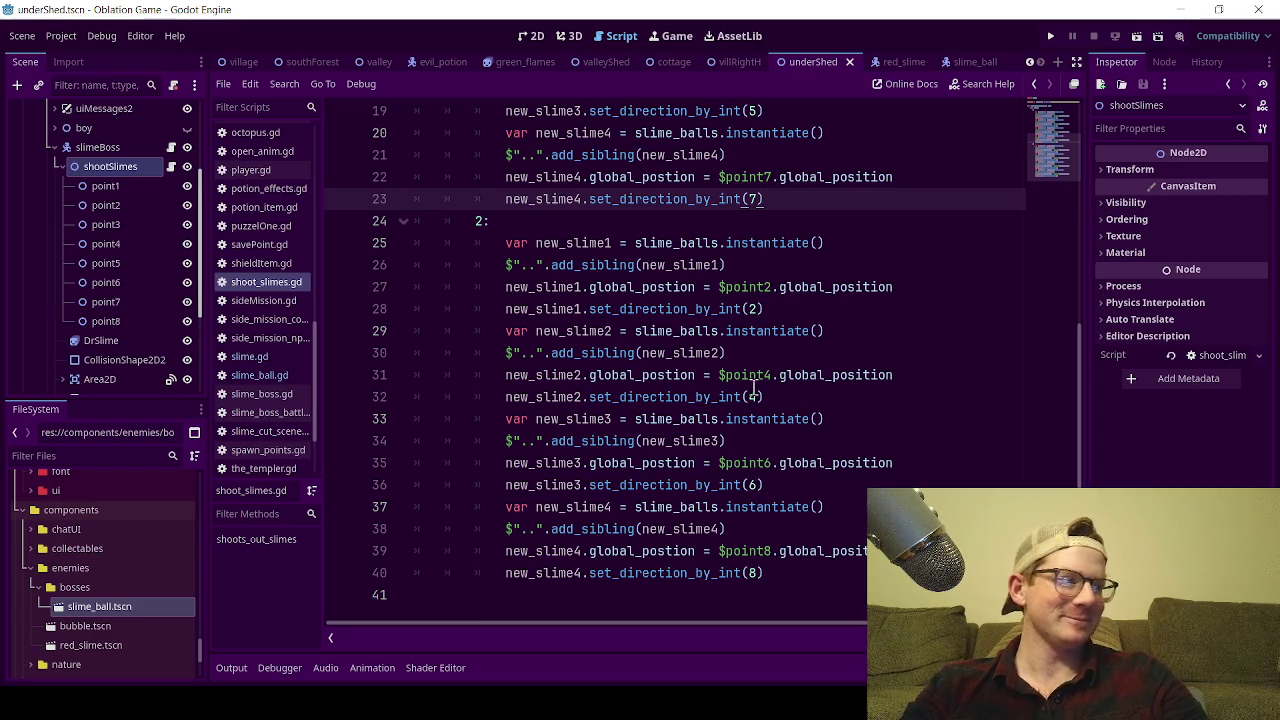
left_click_drag(777, 571, 505, 245)
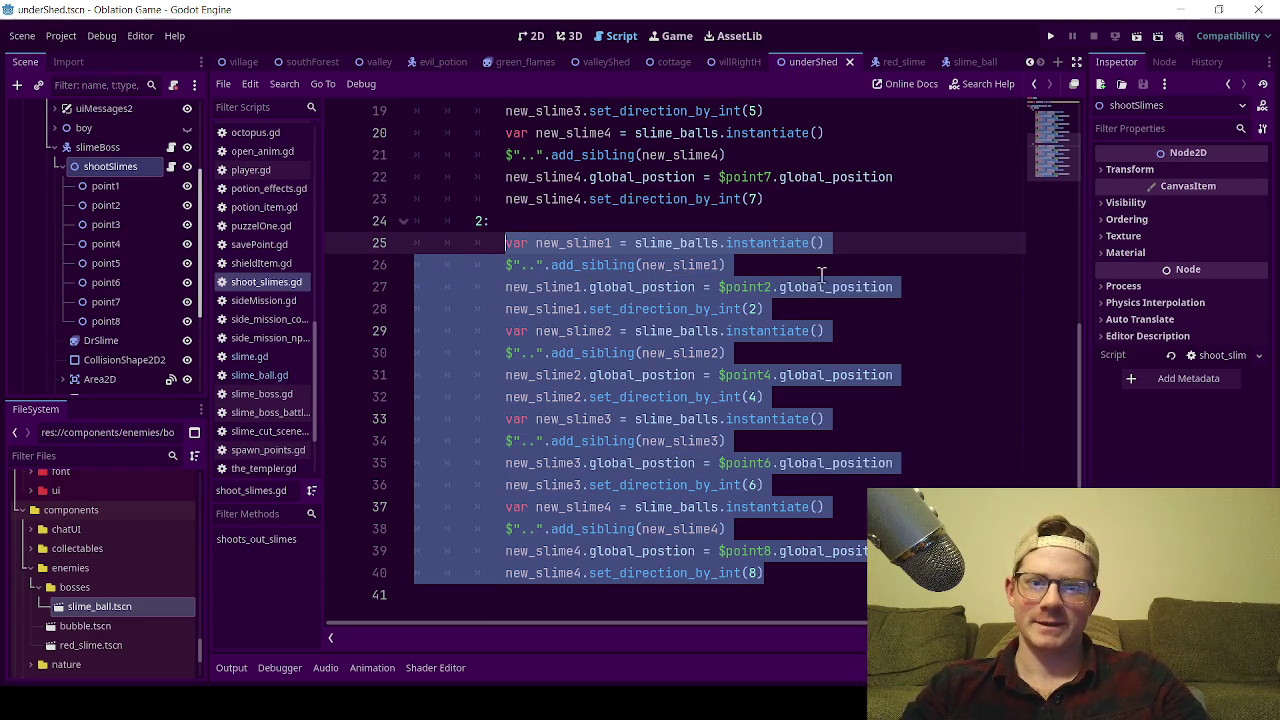
left_click(757, 199)
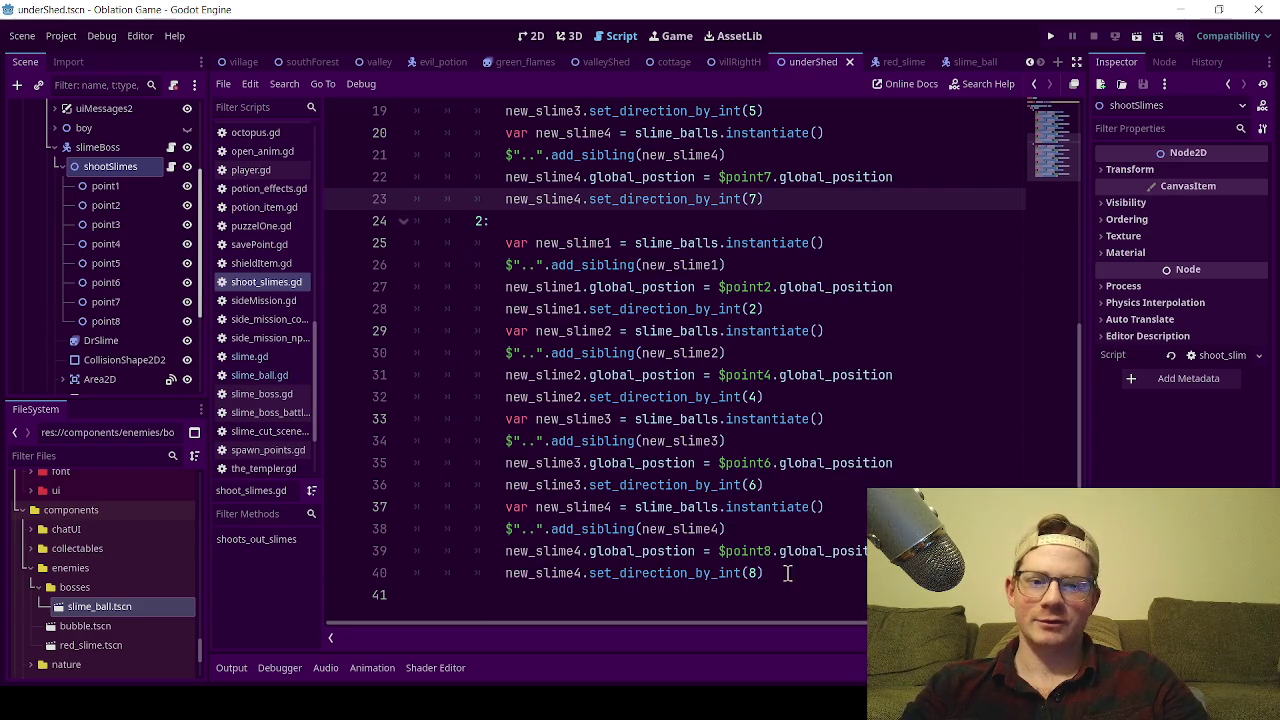
scroll(759, 393, "up", 5)
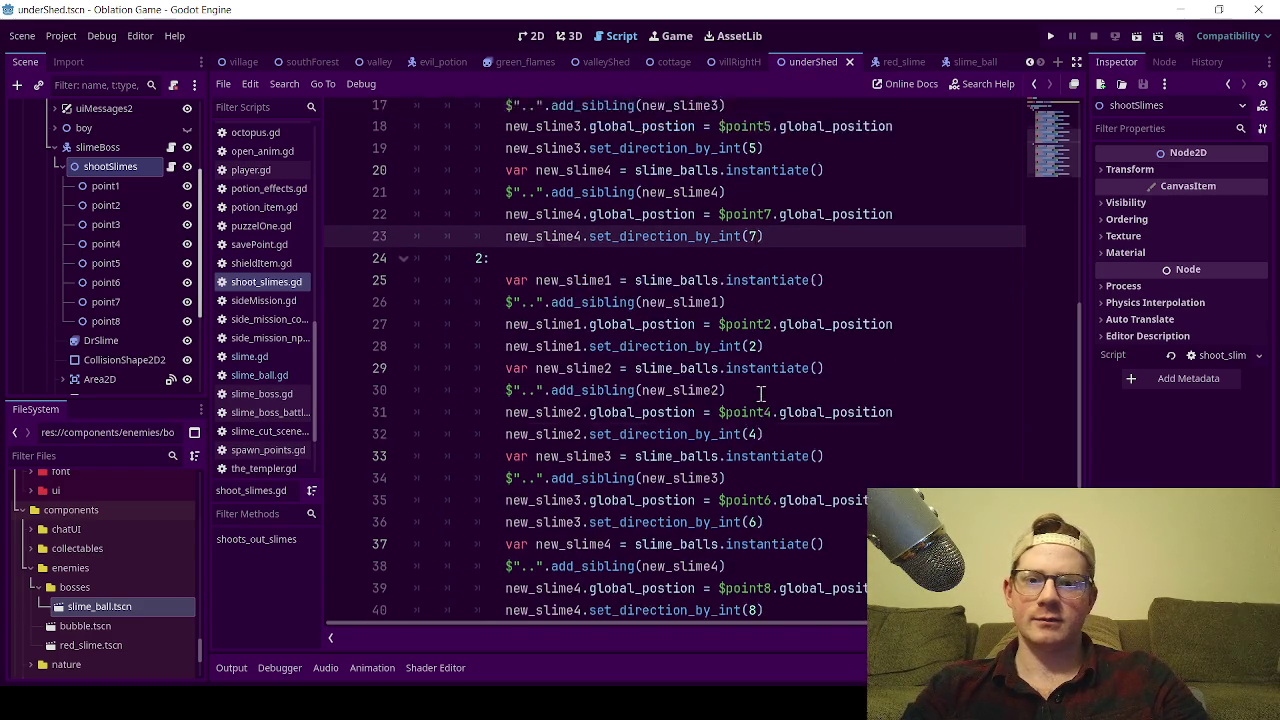
scroll(760, 393, "up", 1)
left_click_drag(452, 200, 588, 205)
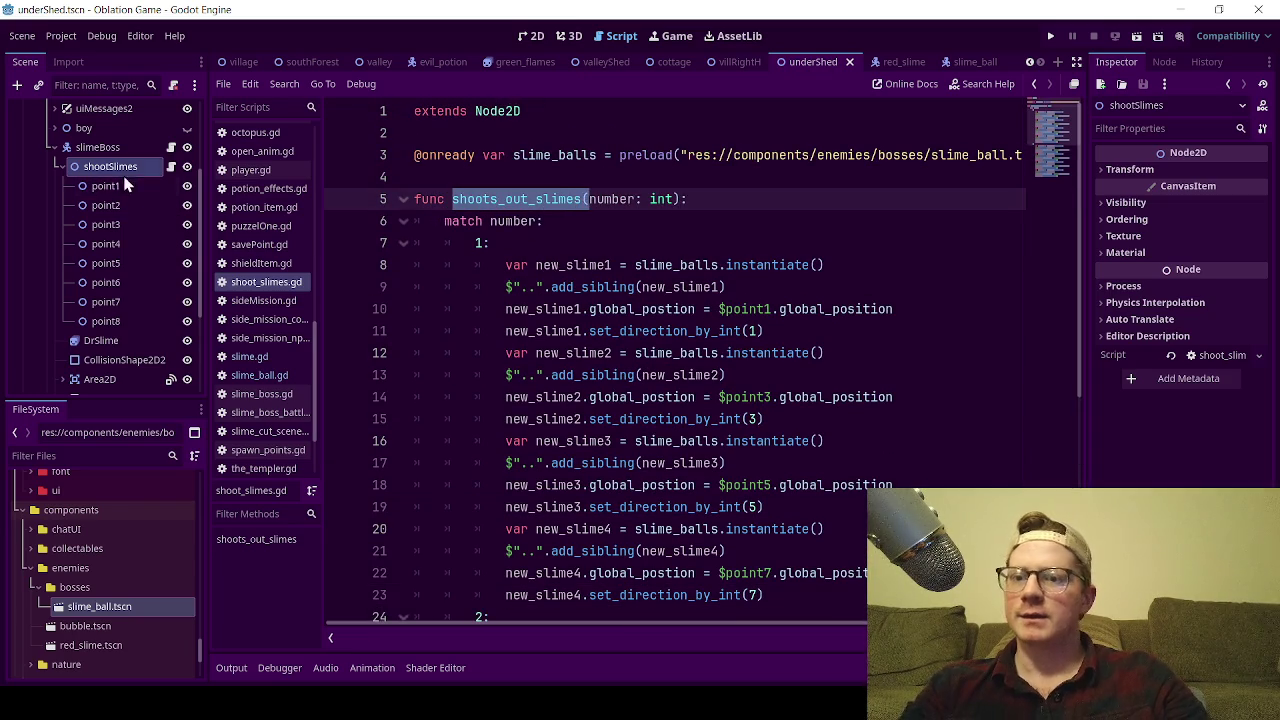
left_click(170, 147)
scroll(652, 385, "up", 1)
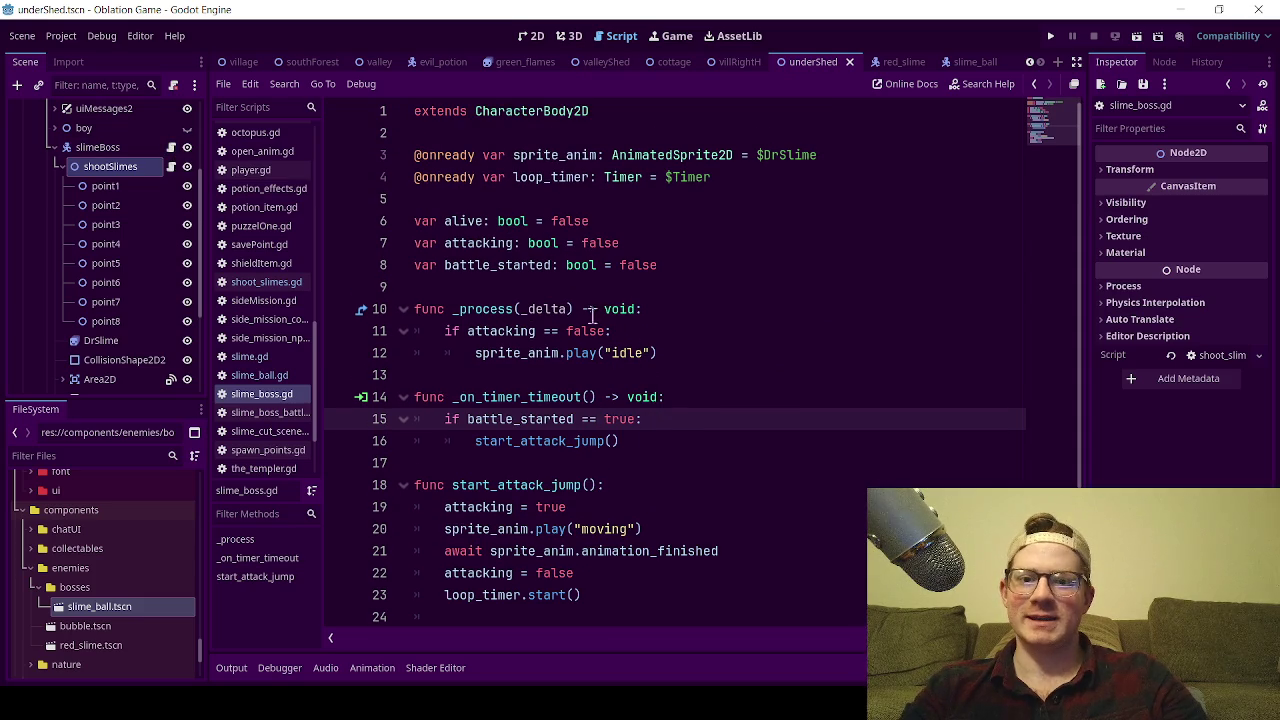
scroll(552, 305, "down", 1)
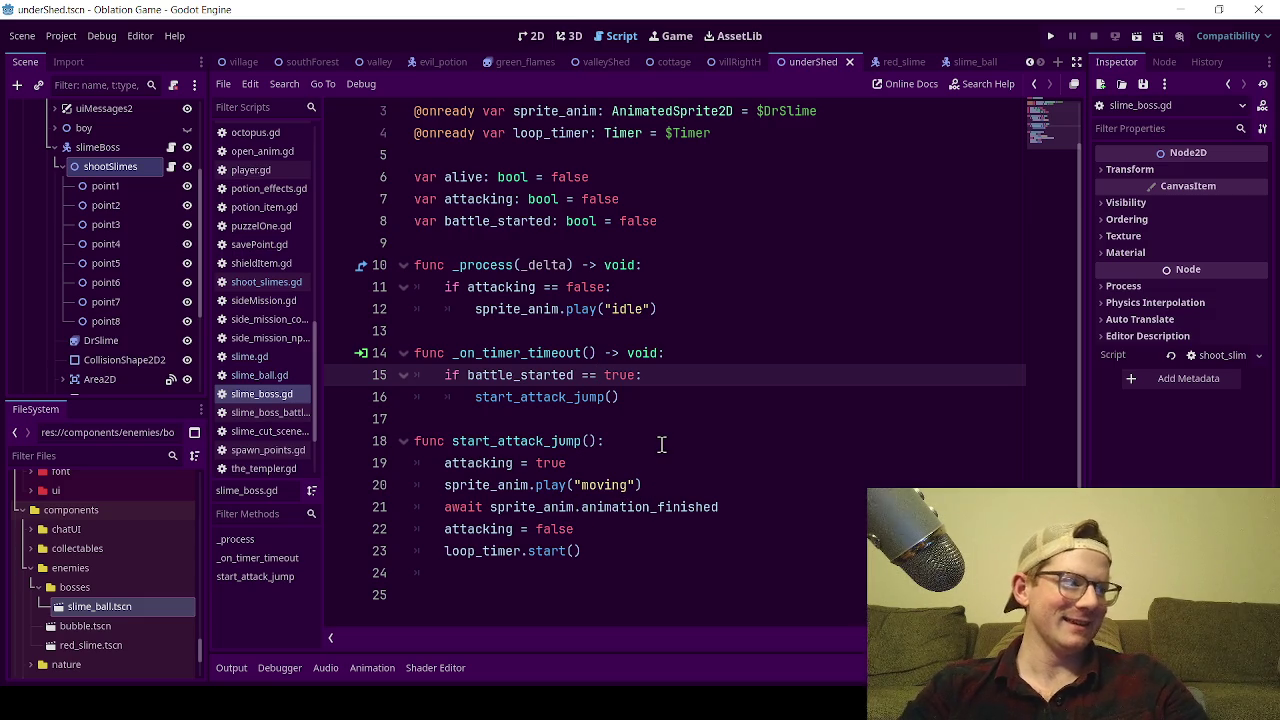
left_click(668, 490)
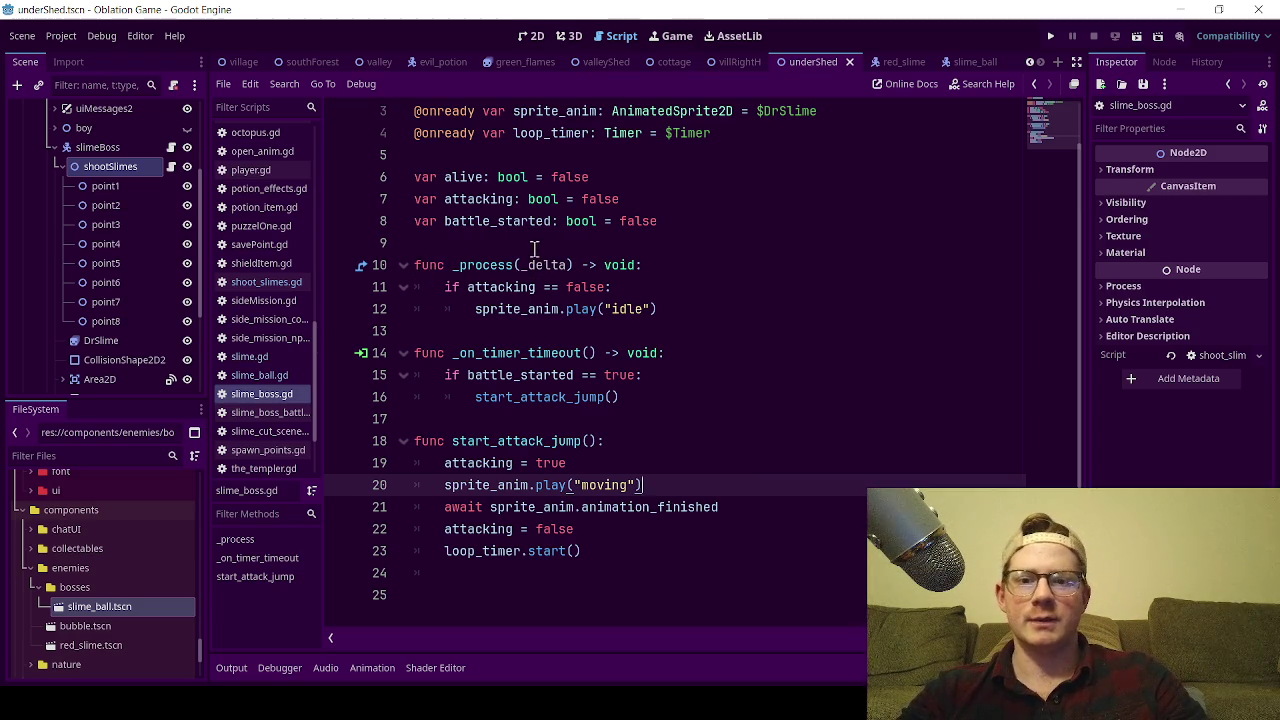
left_click(535, 248)
mouse_move(660, 310)
left_mouse_down()
mouse_move(466, 287)
mouse_move(414, 243)
left_mouse_up()
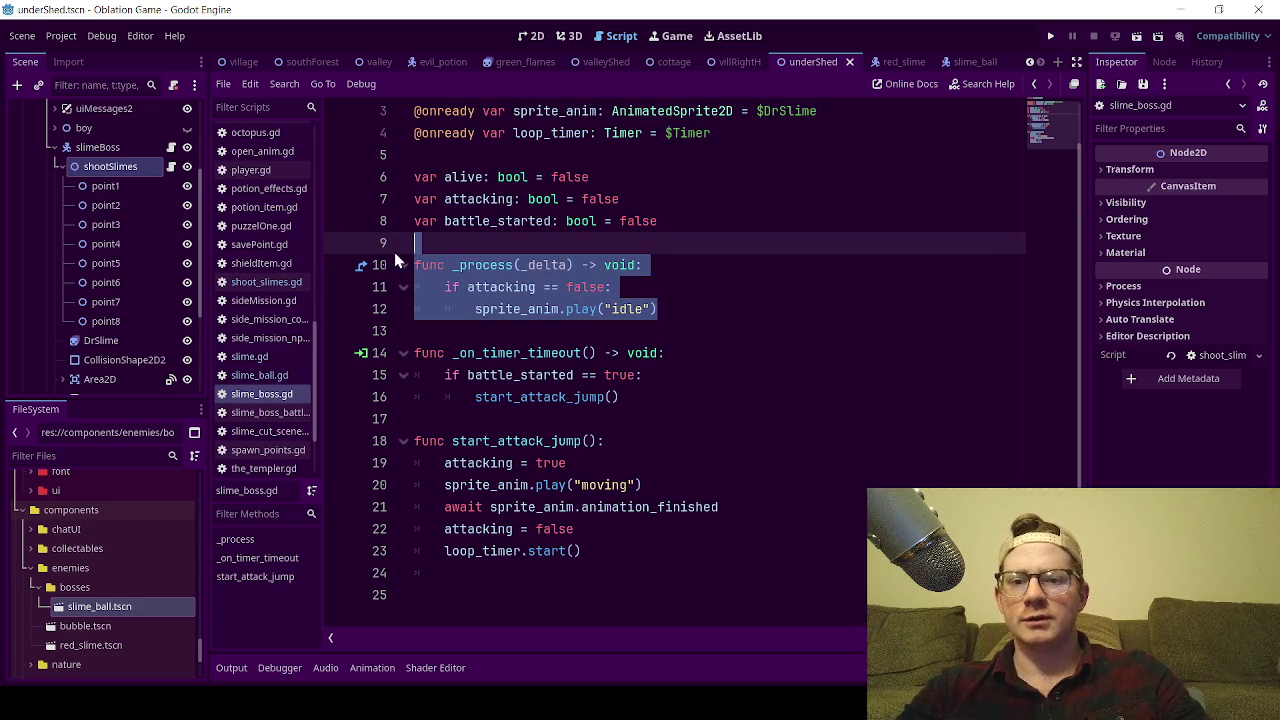
left_click(698, 268)
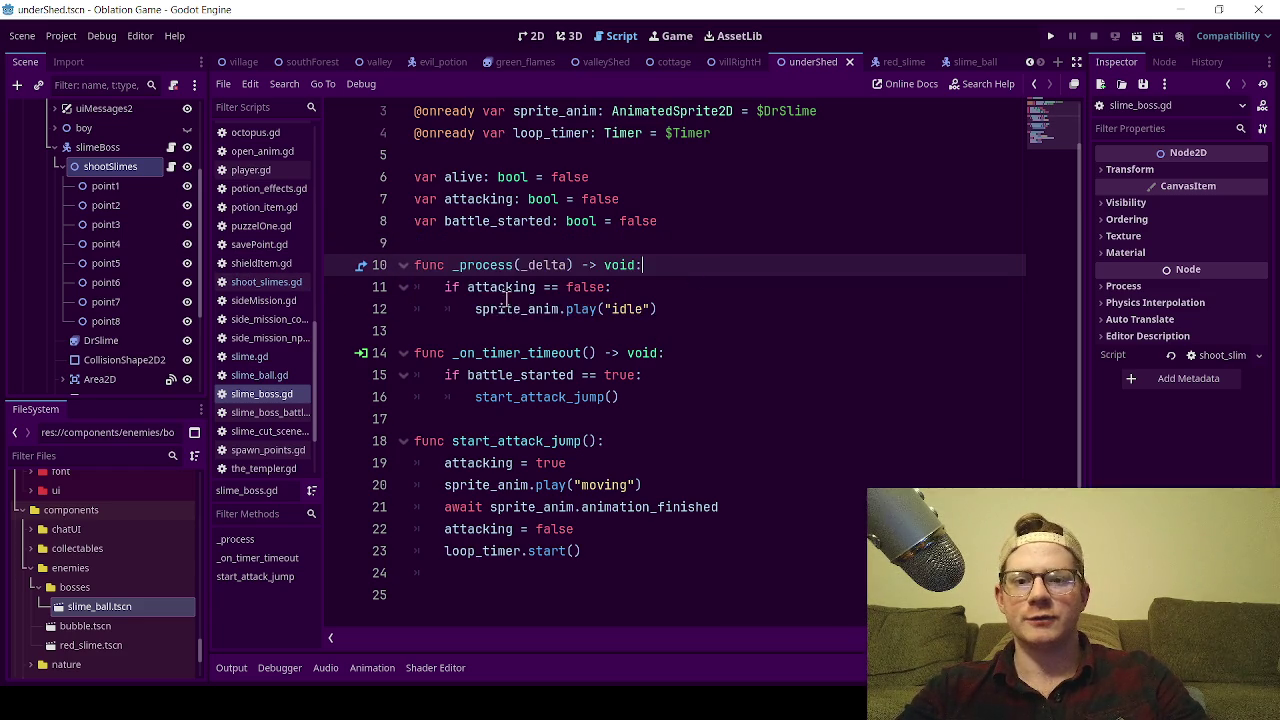
left_click_drag(446, 288, 684, 323)
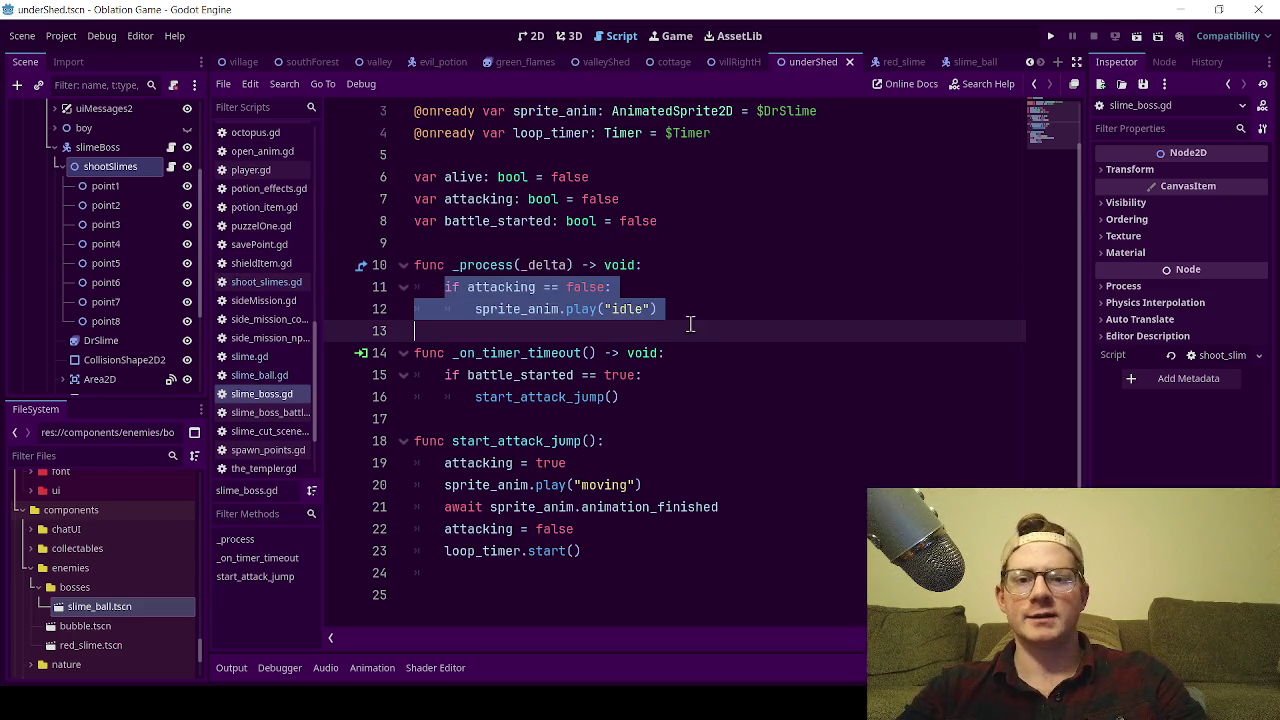
left_click(686, 310)
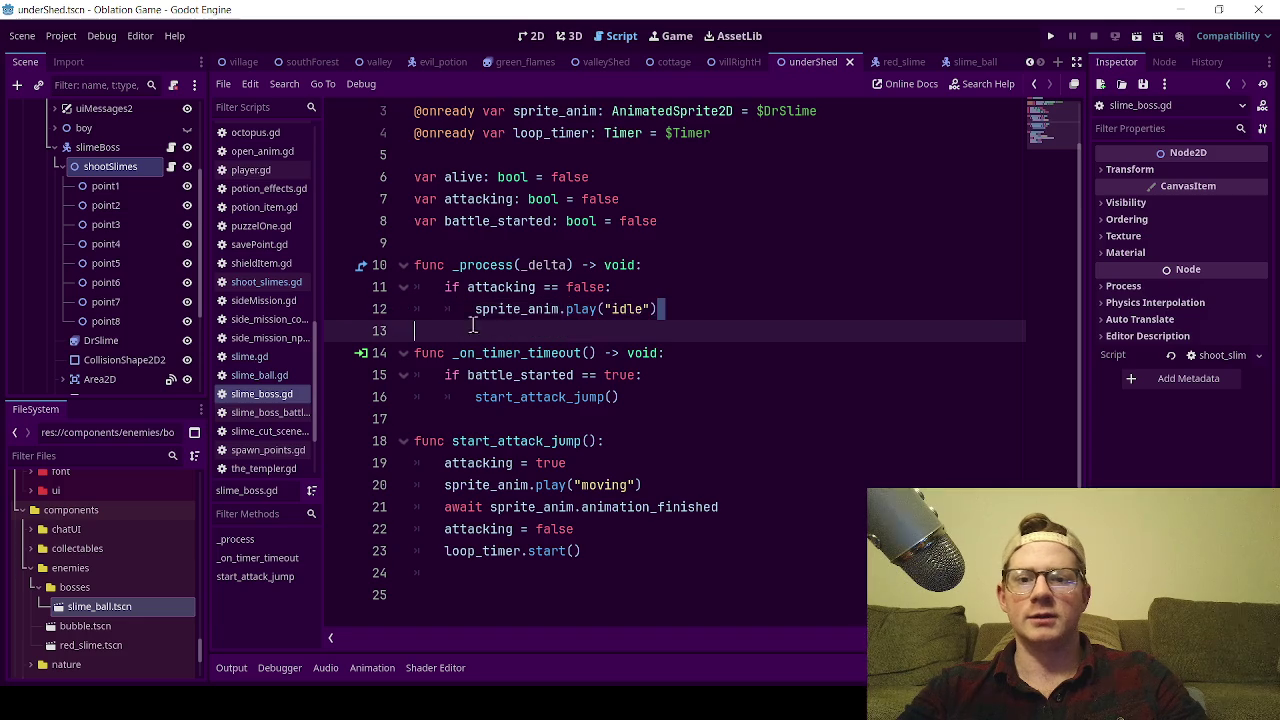
left_click(473, 312, "shift")
left_click(667, 295)
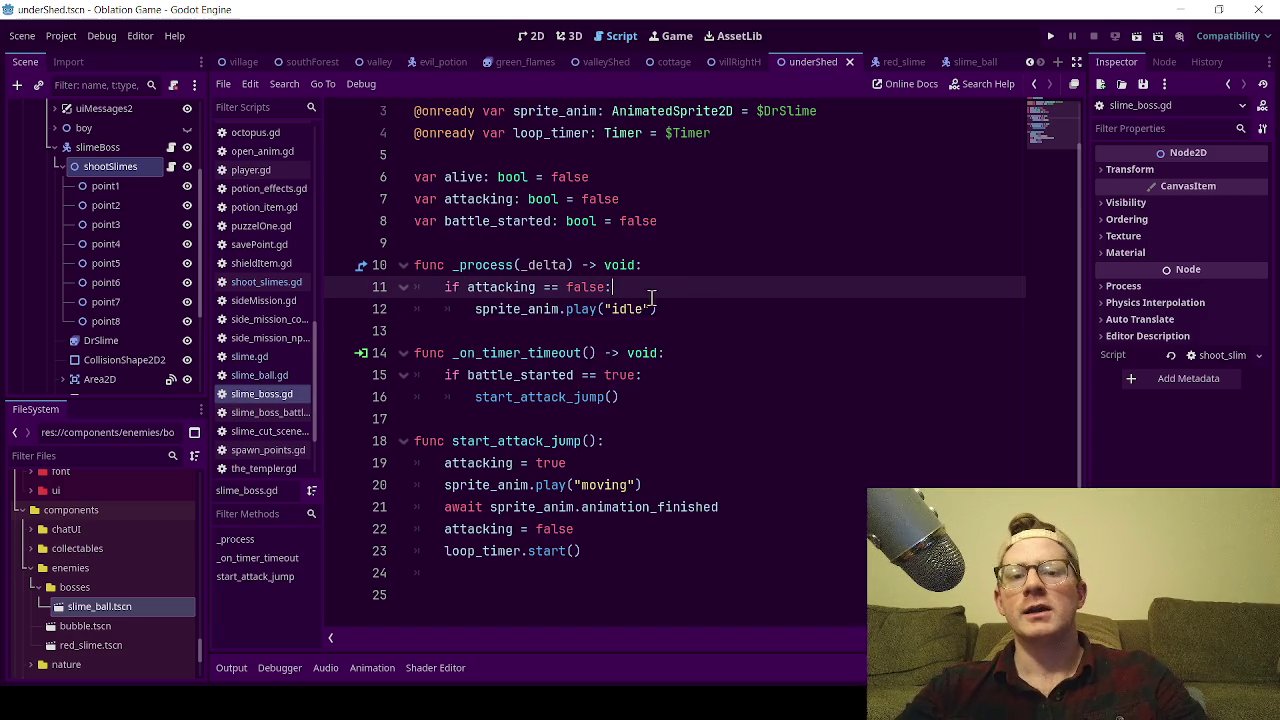
left_click_drag(612, 289, 403, 287)
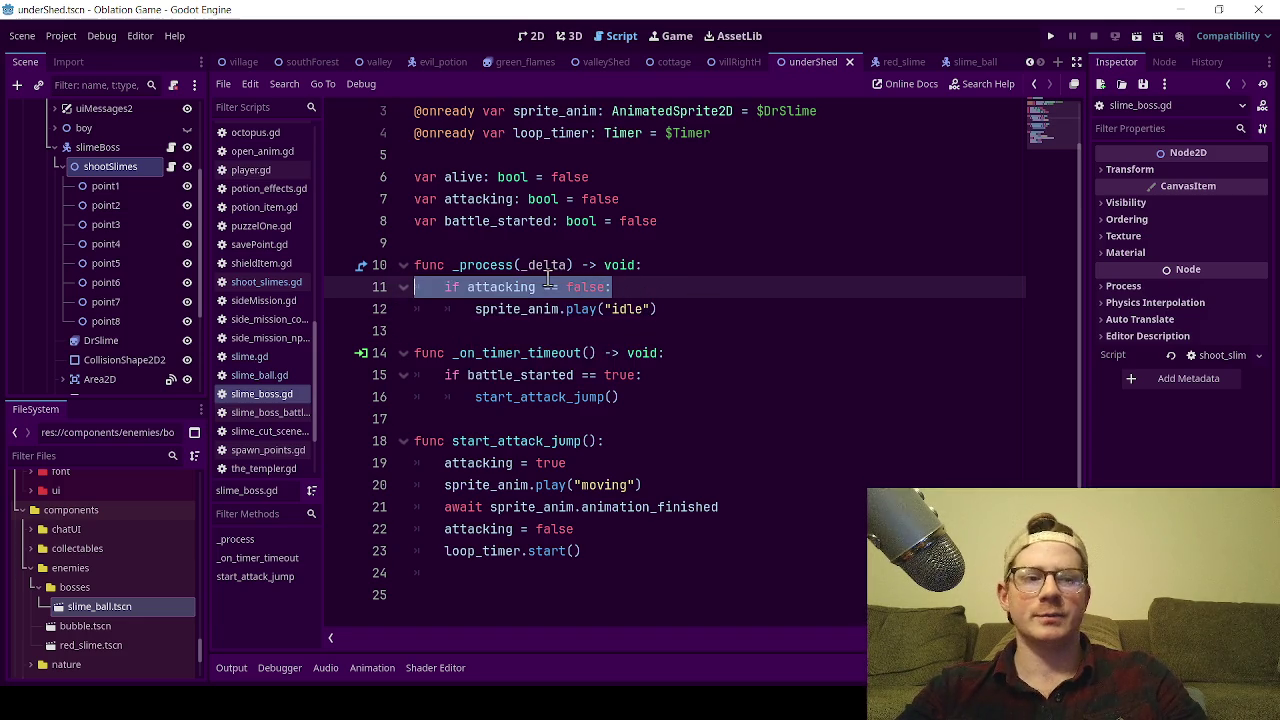
left_click(488, 245)
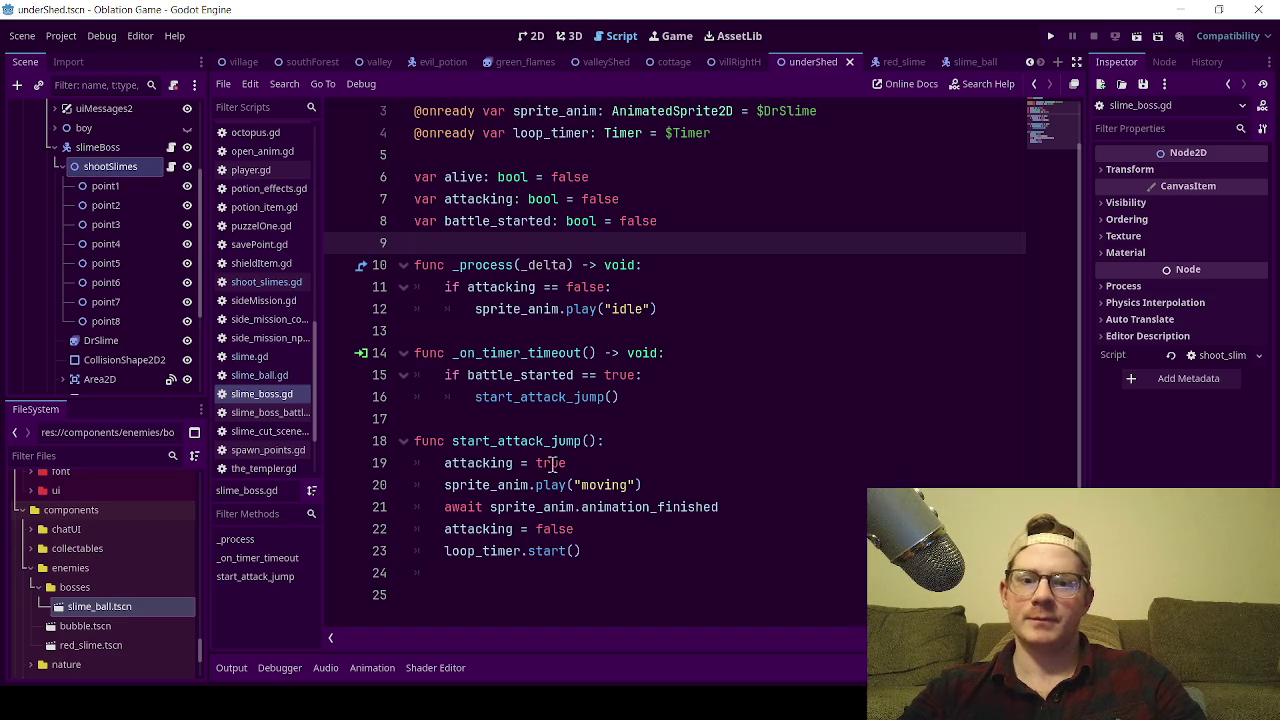
left_click(652, 486)
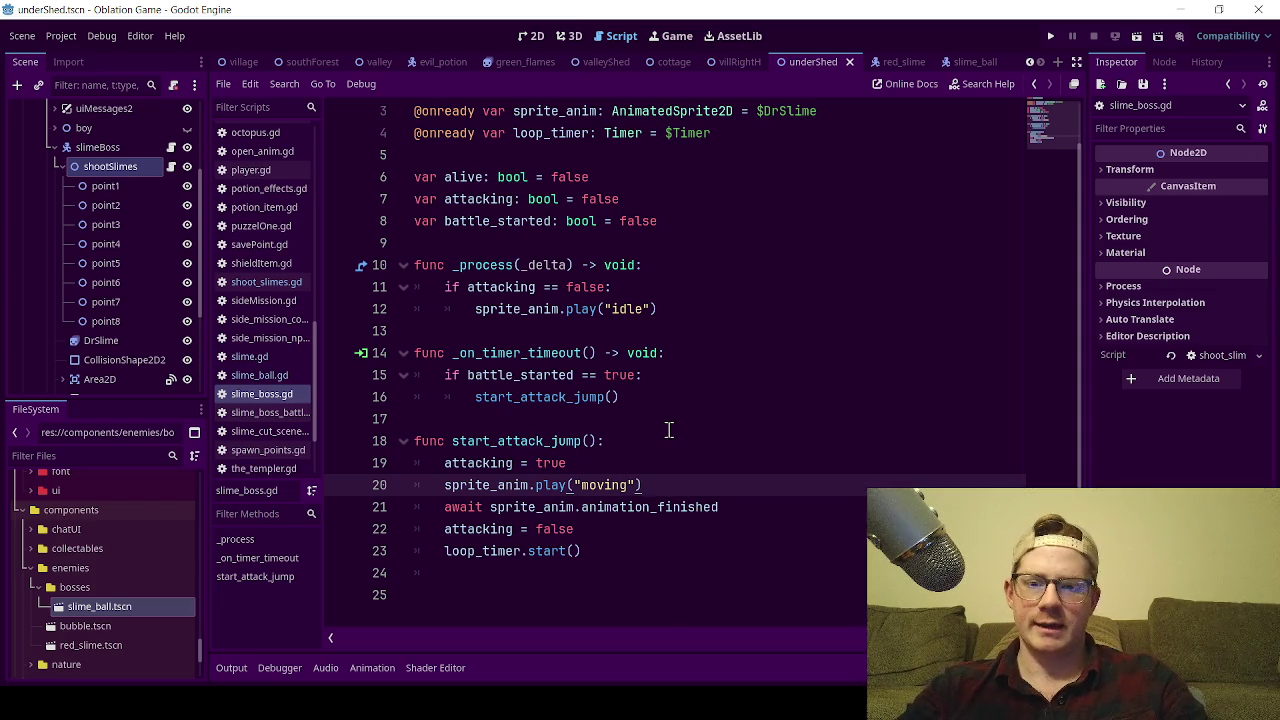
- Add $shootSlimes.shoots_out_slimes(2) after the moving animation call and save
key("Return")
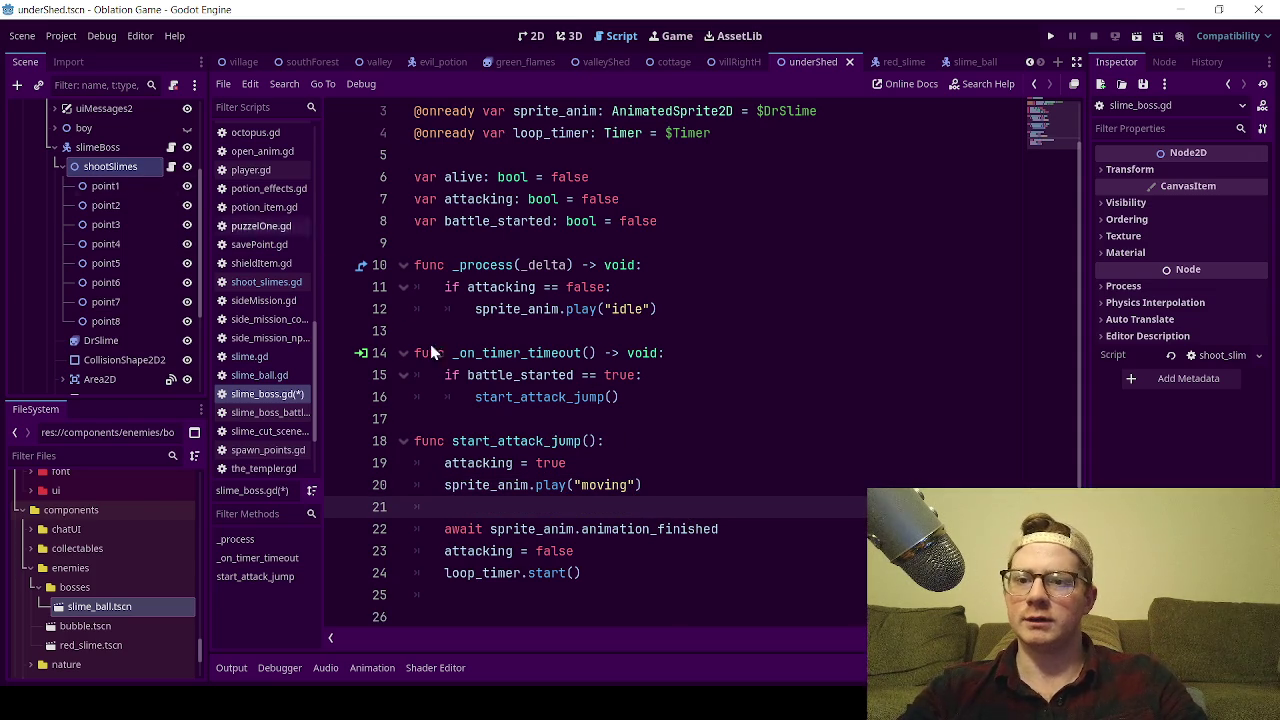
mouse_move(122, 167)
left_mouse_down()
mouse_move(464, 458)
mouse_move(446, 508)
left_mouse_up()
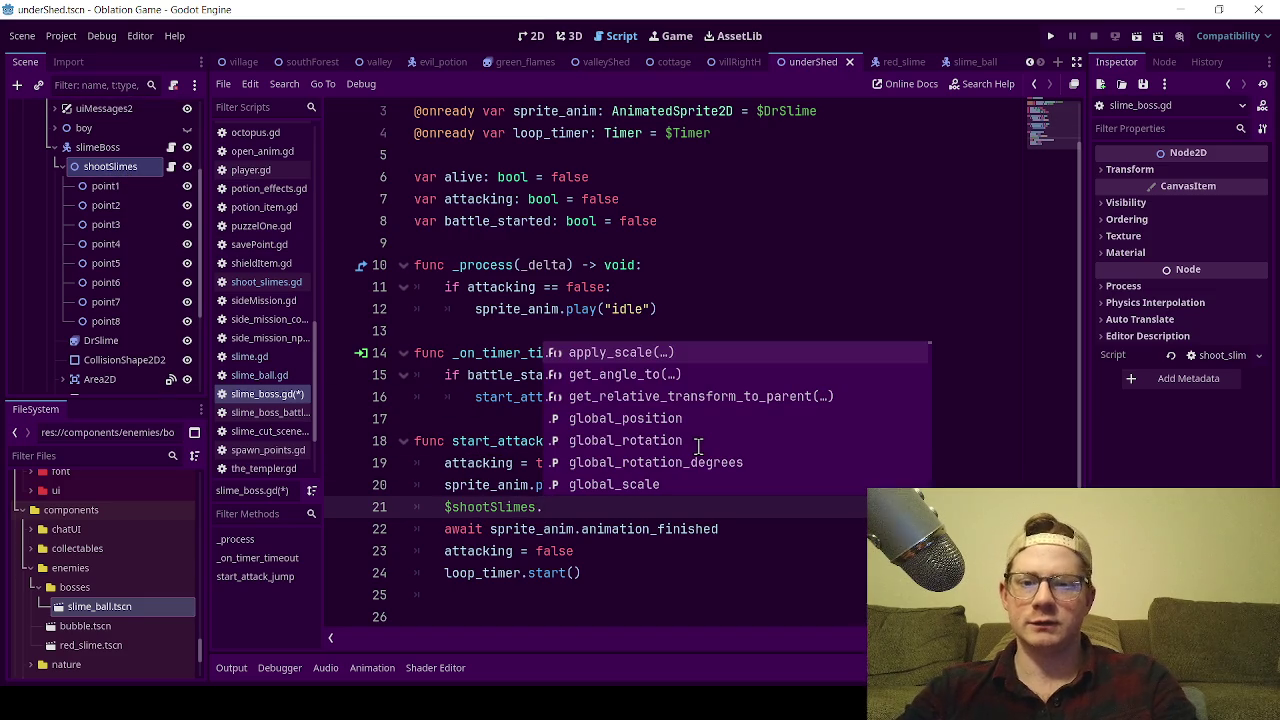
type("shoots_out_slimes(")
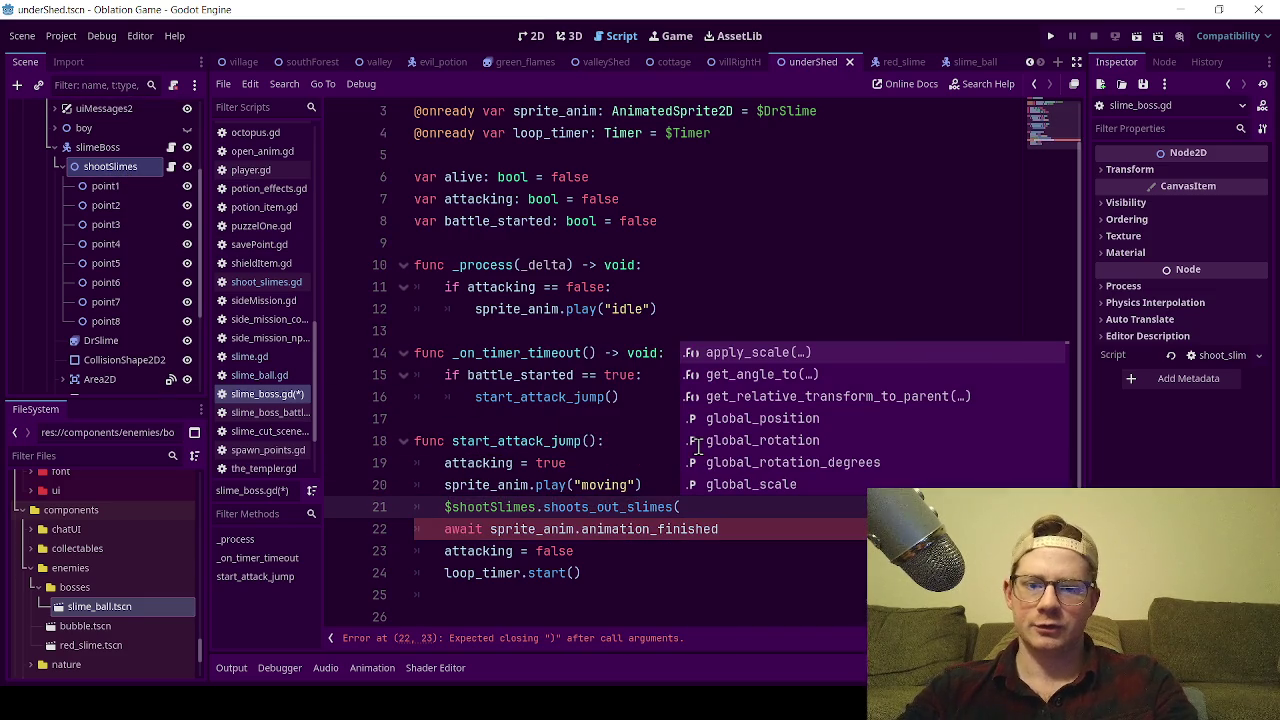
type("0")
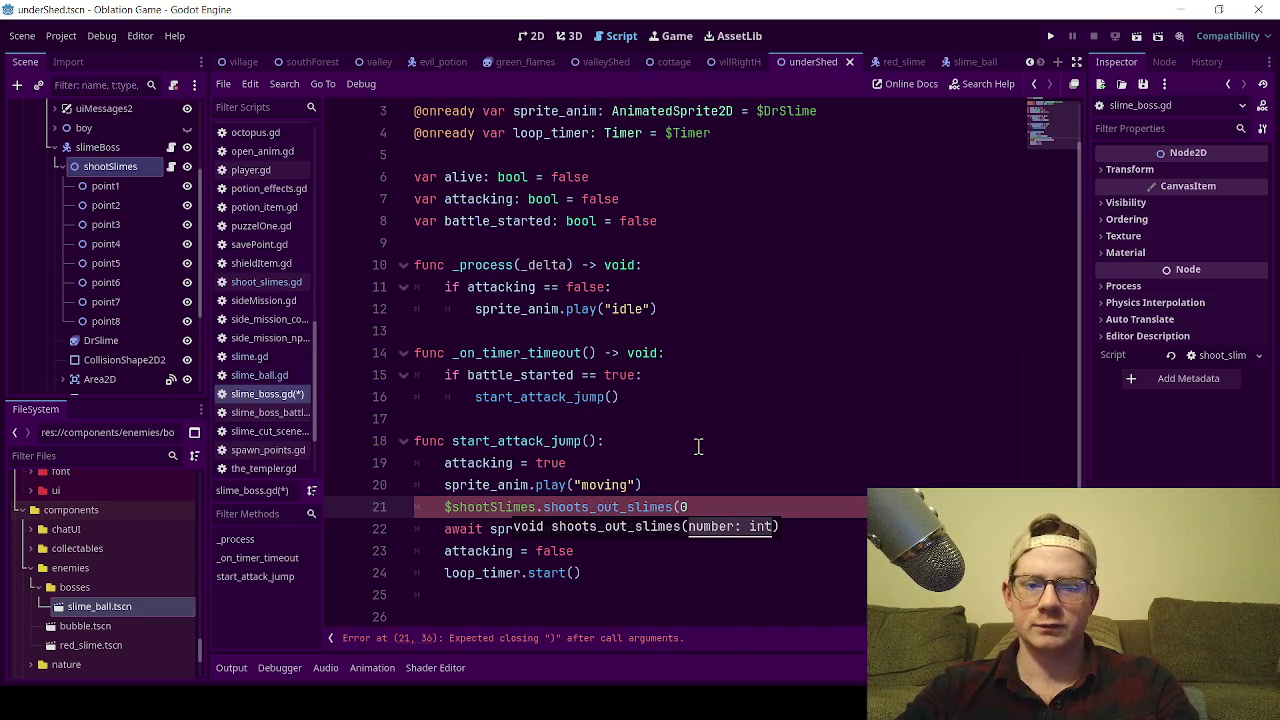
key("BackSpace")
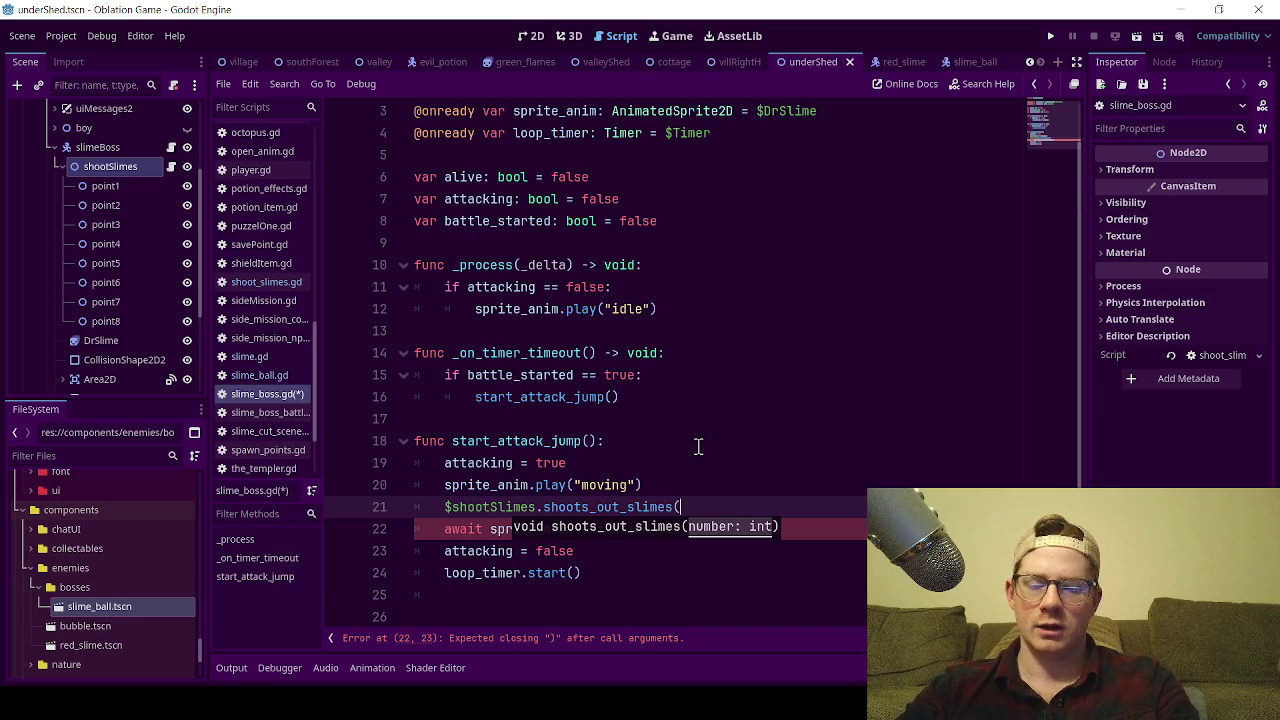
type("2)")
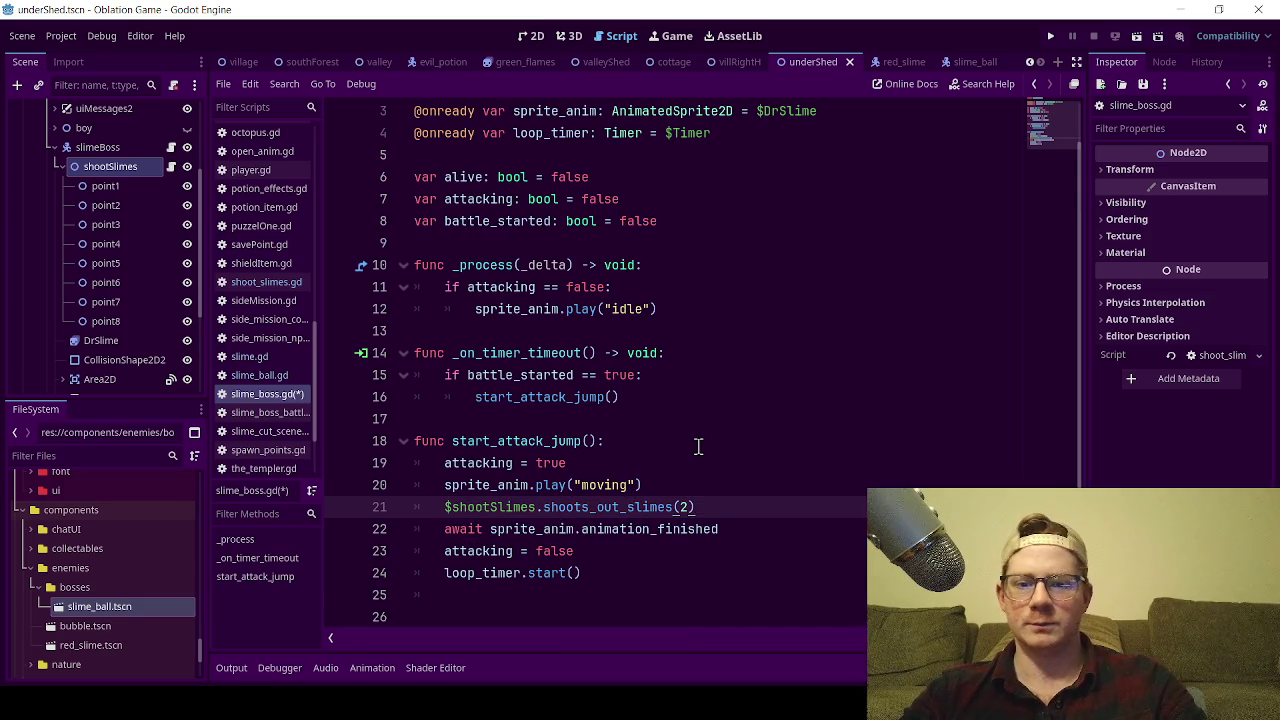
left_click(687, 471)
key("ctrl+s")
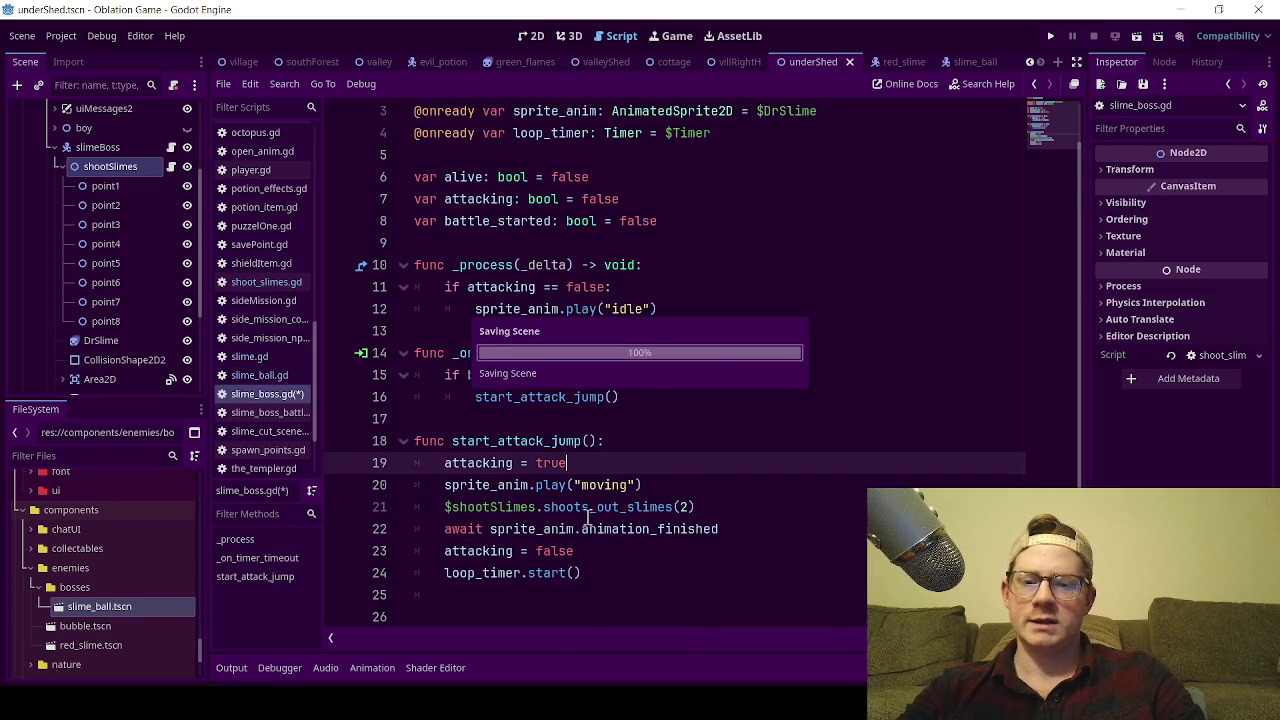
left_click(643, 484)
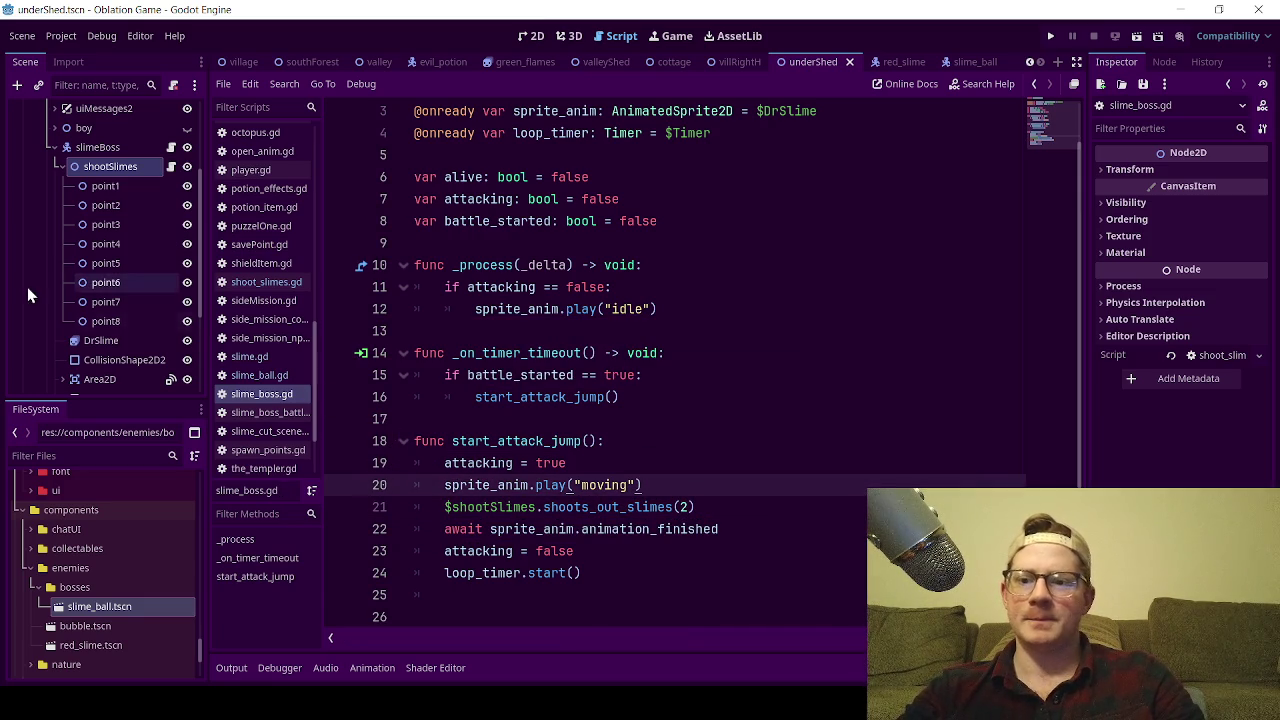
- Collapse the shootSlimes node's children and select the TimerShoot node
scroll(75, 319, "down", 1)
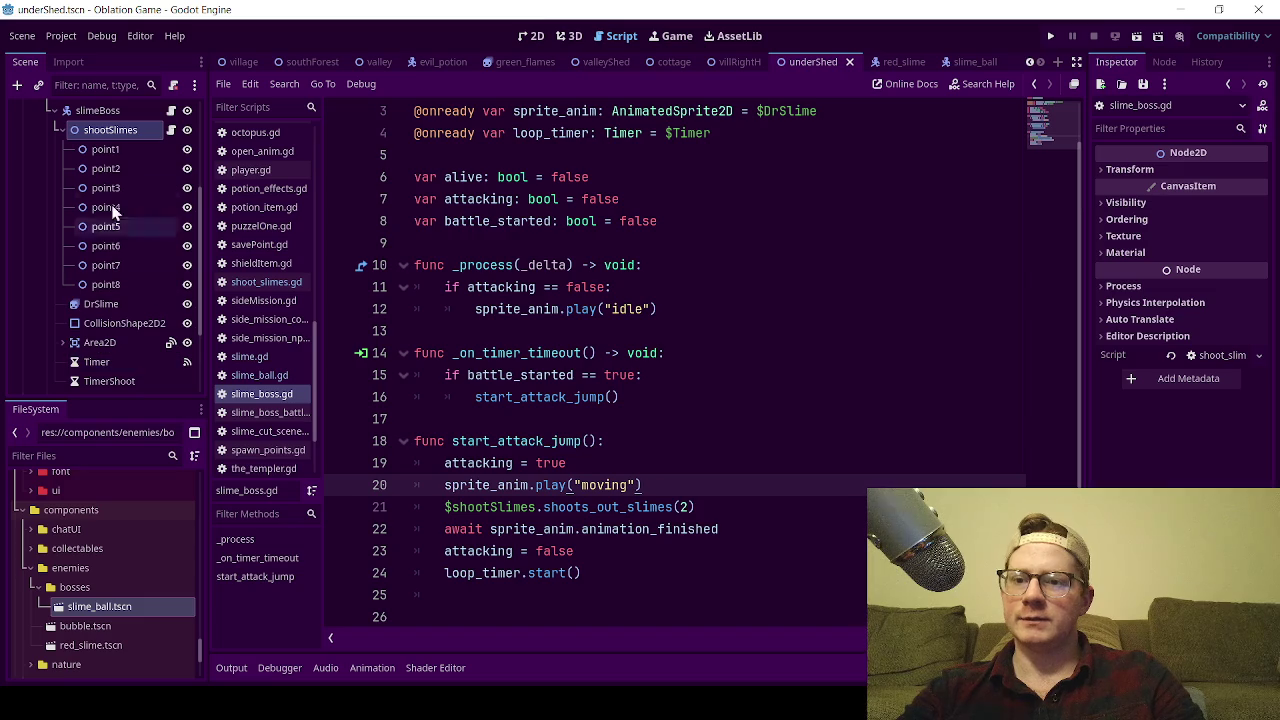
scroll(106, 190, "up", 1)
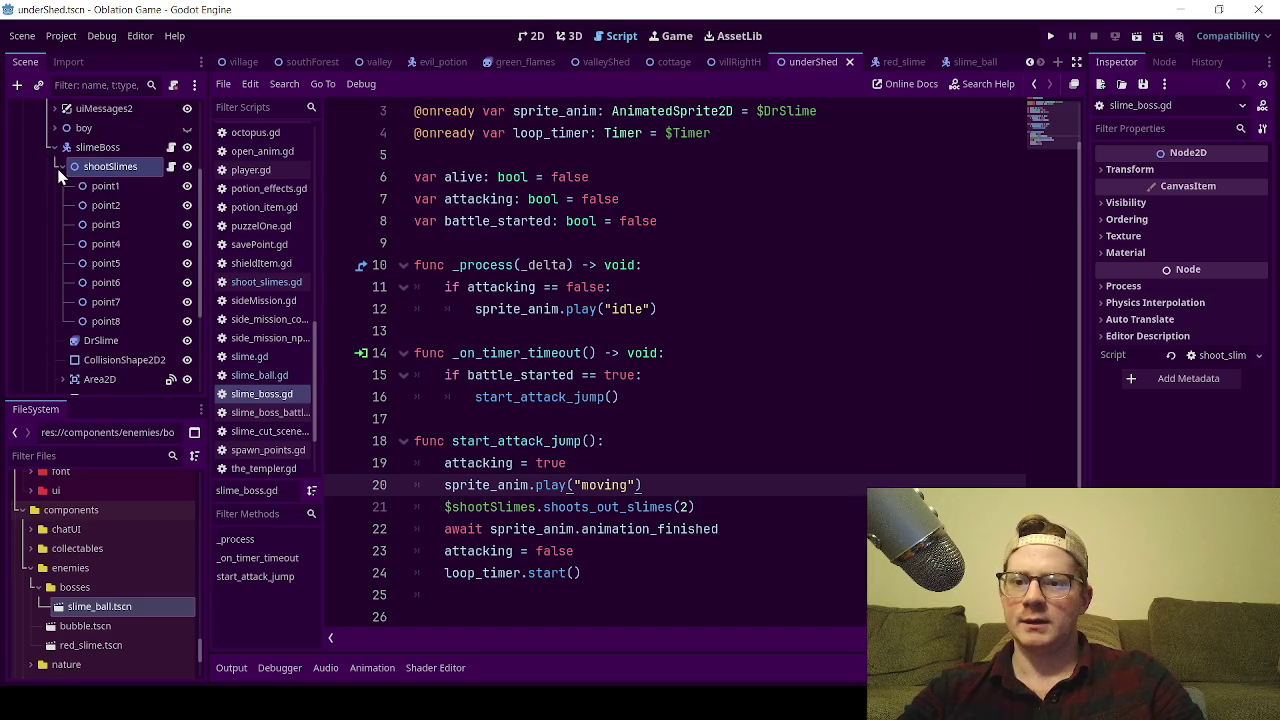
left_click(60, 168)
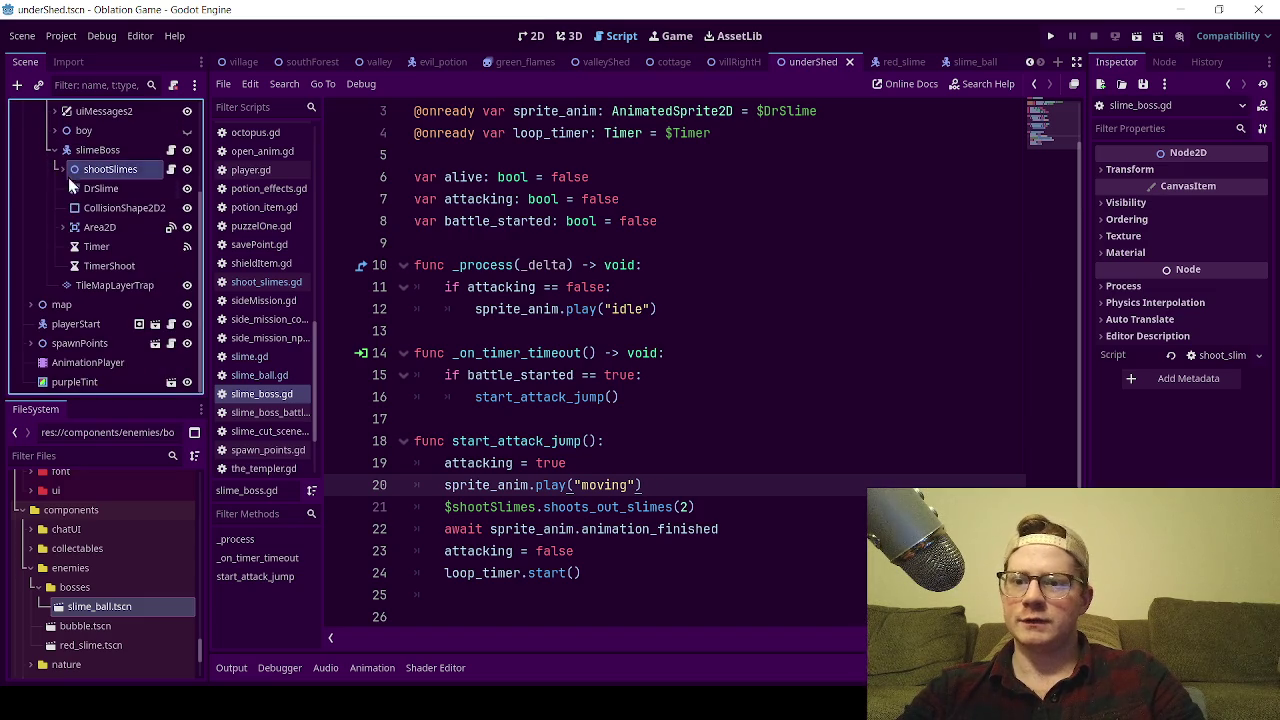
left_click(114, 265)
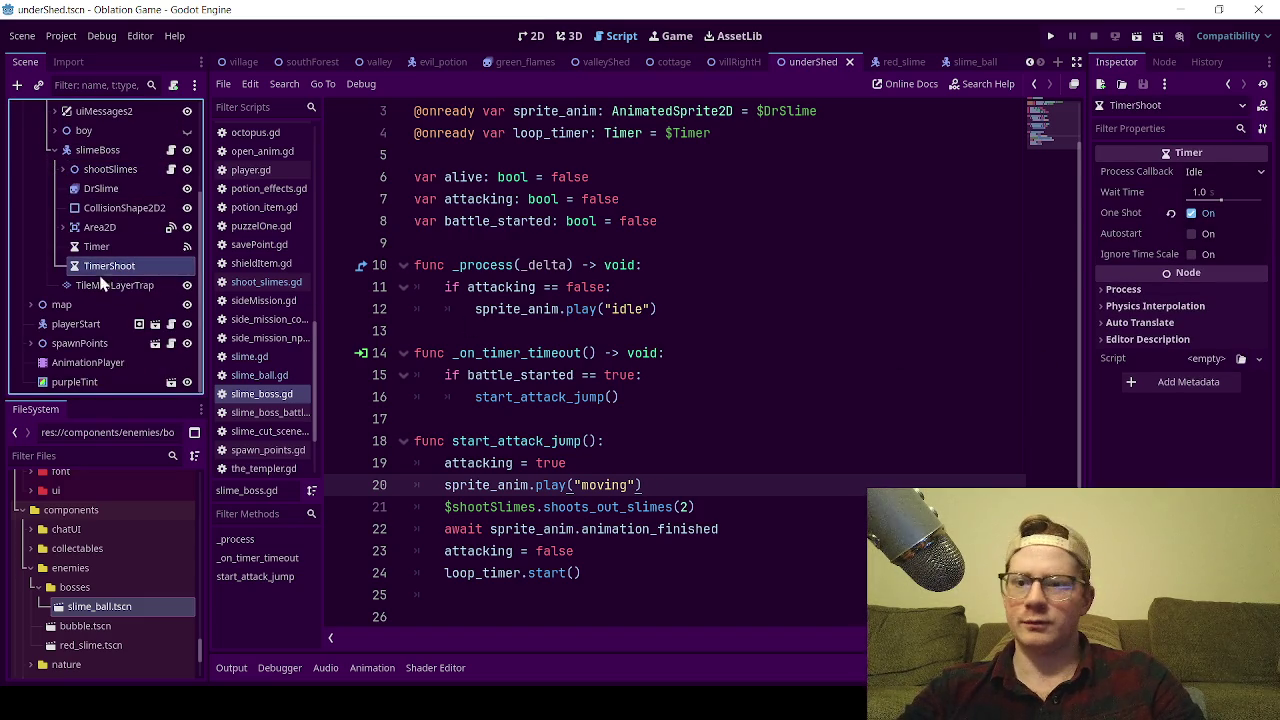
- Connect TimerShoot's timeout() signal to a new _on_timer_shoot_timeout method in slime_boss.gd
left_click(1160, 63)
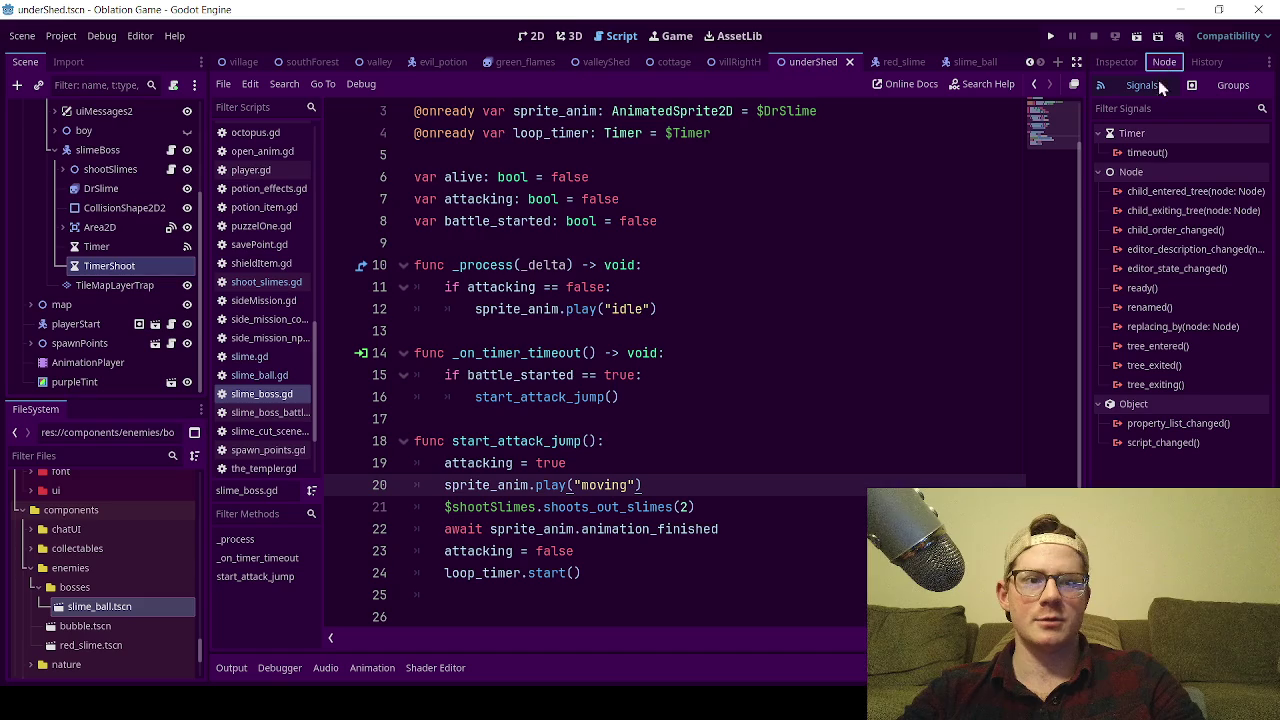
left_click(1152, 156)
double_click(1155, 160)
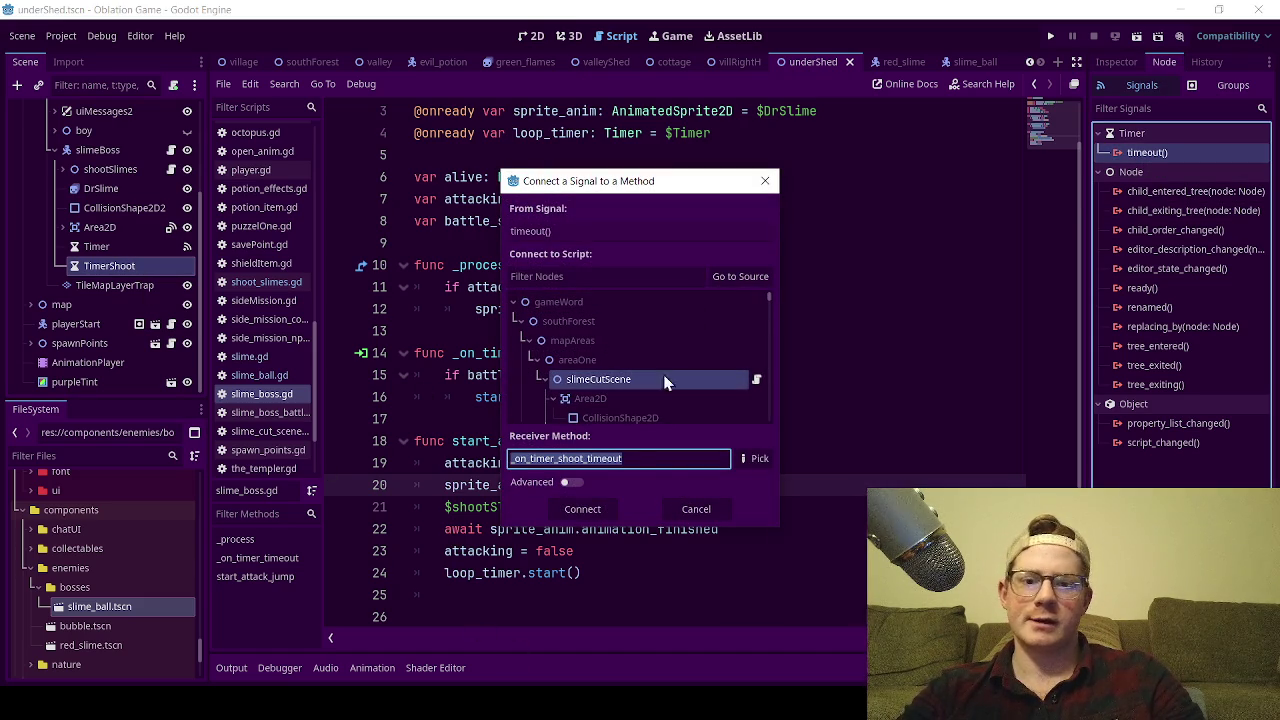
left_click(582, 509)
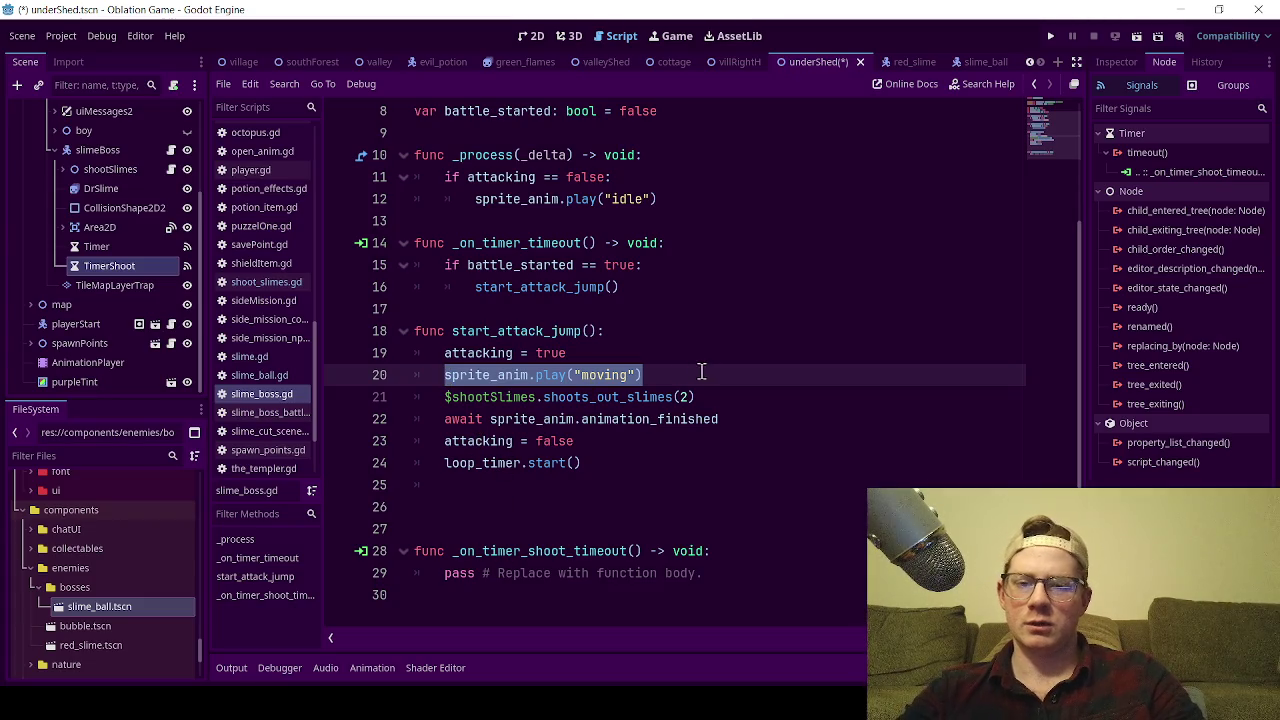
- Review the shoots_out_slimes(2) call on line 21 and the stub's pass line
left_click(676, 373)
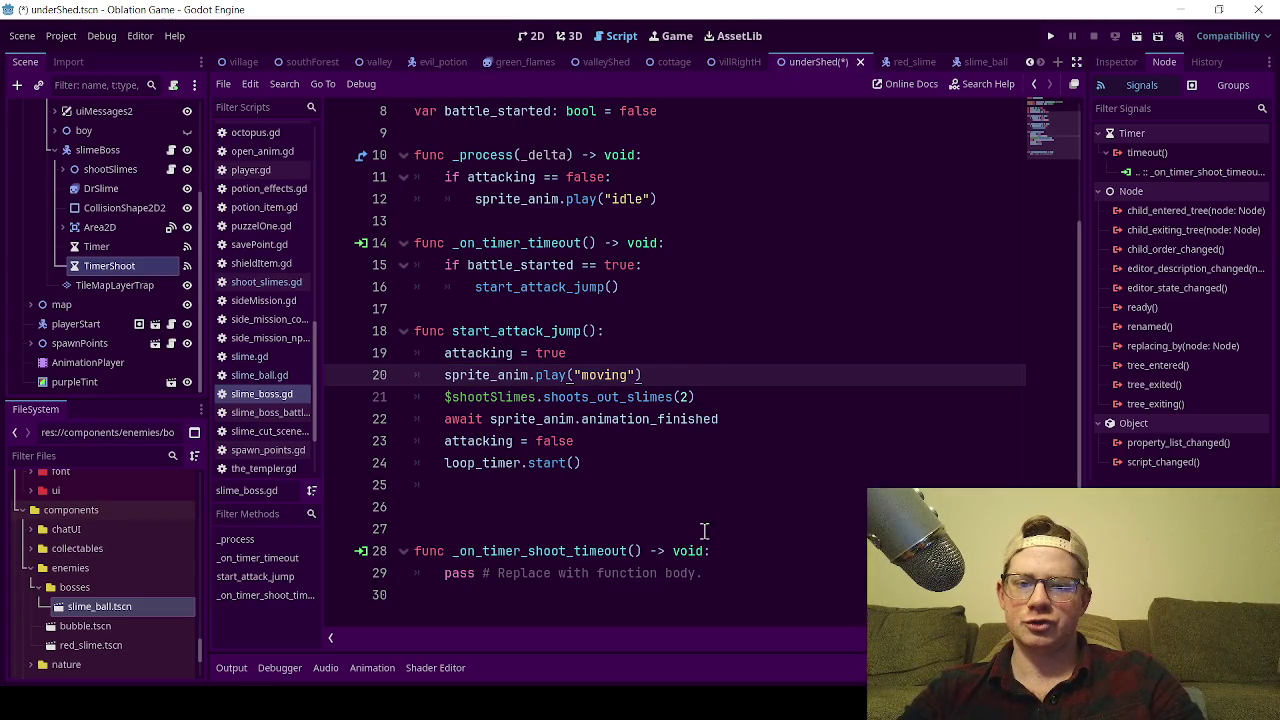
mouse_move(720, 573)
left_mouse_down()
mouse_move(448, 590)
mouse_move(424, 576)
left_mouse_up()
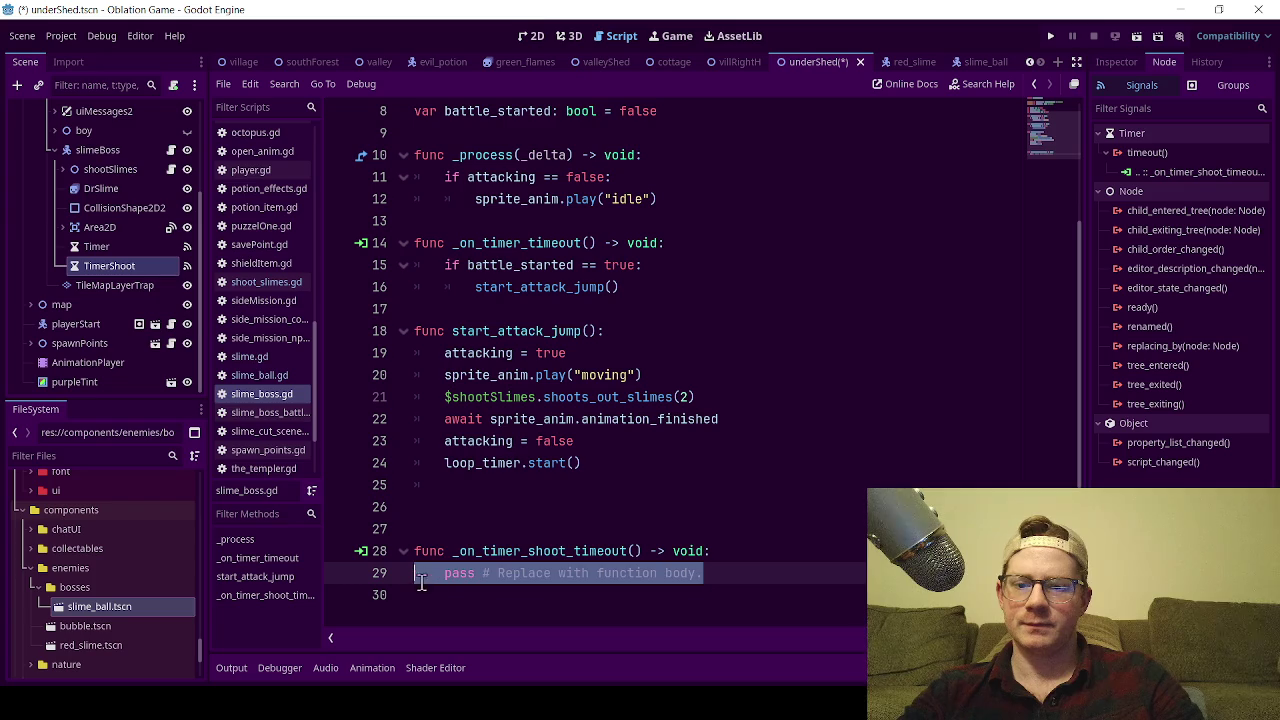
left_click_drag(696, 397, 442, 398)
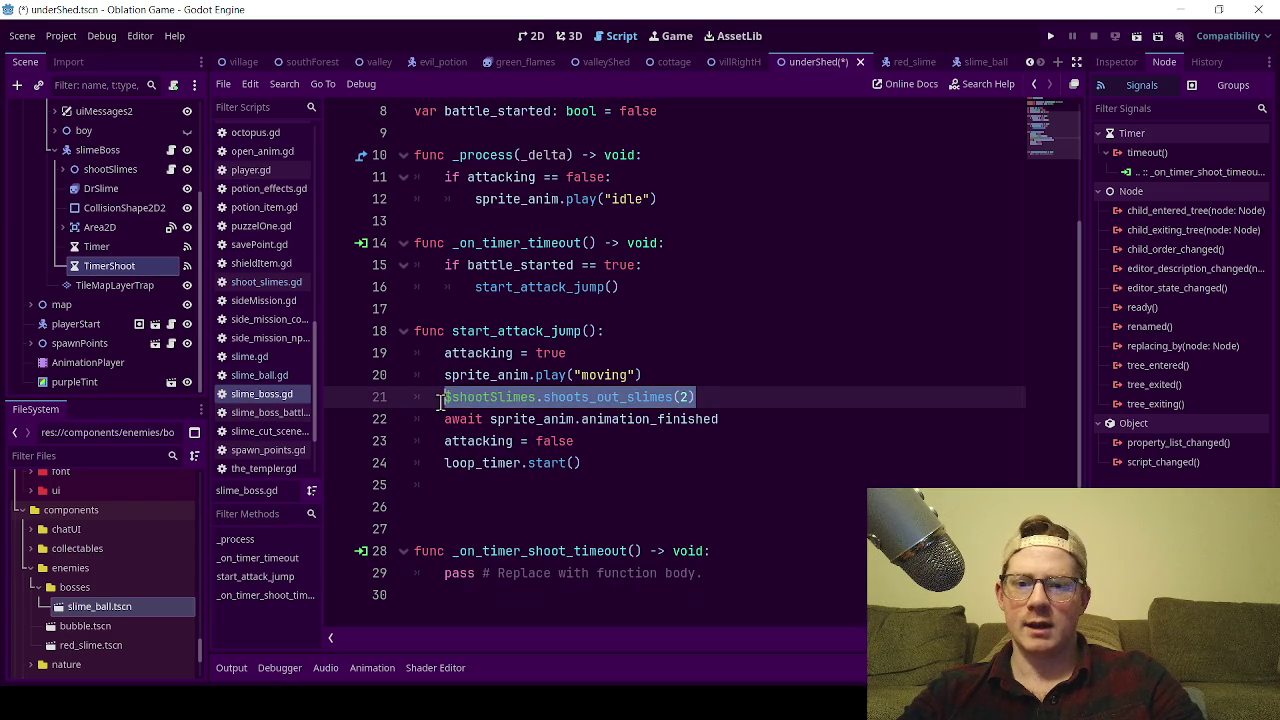
key("End")
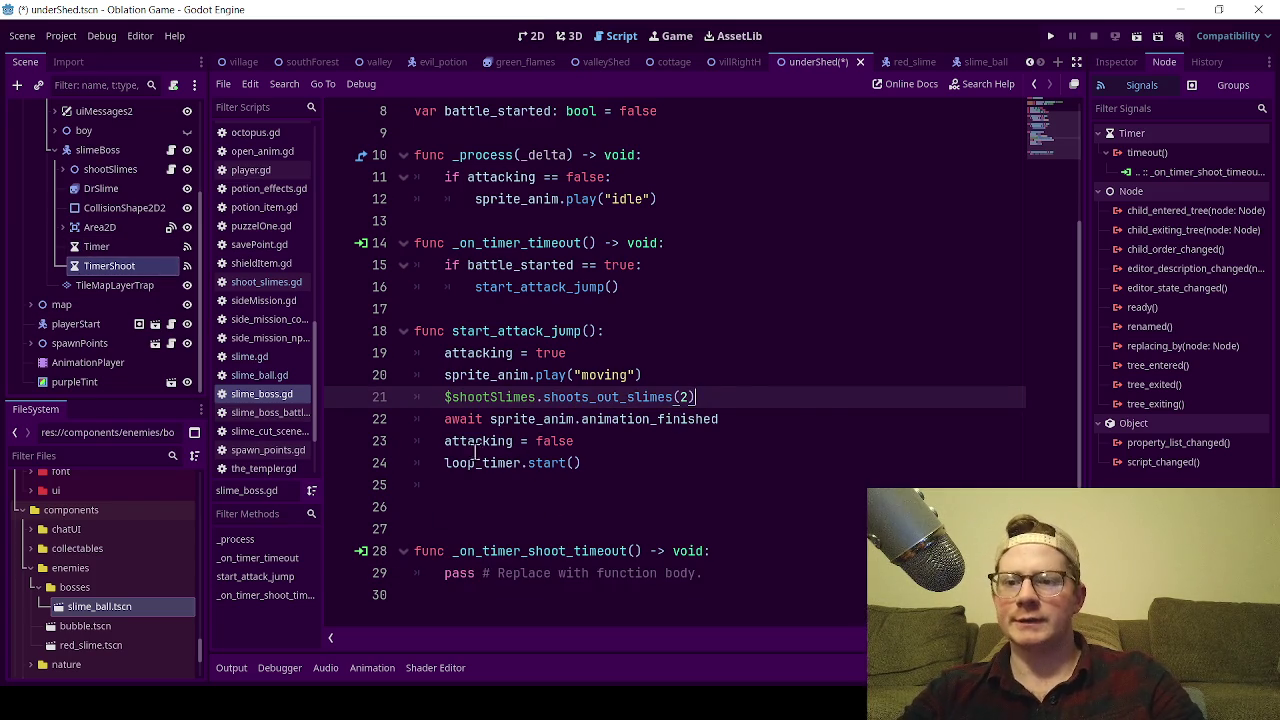
left_click_drag(710, 405, 446, 398)
left_click(742, 382)
left_click(744, 396)
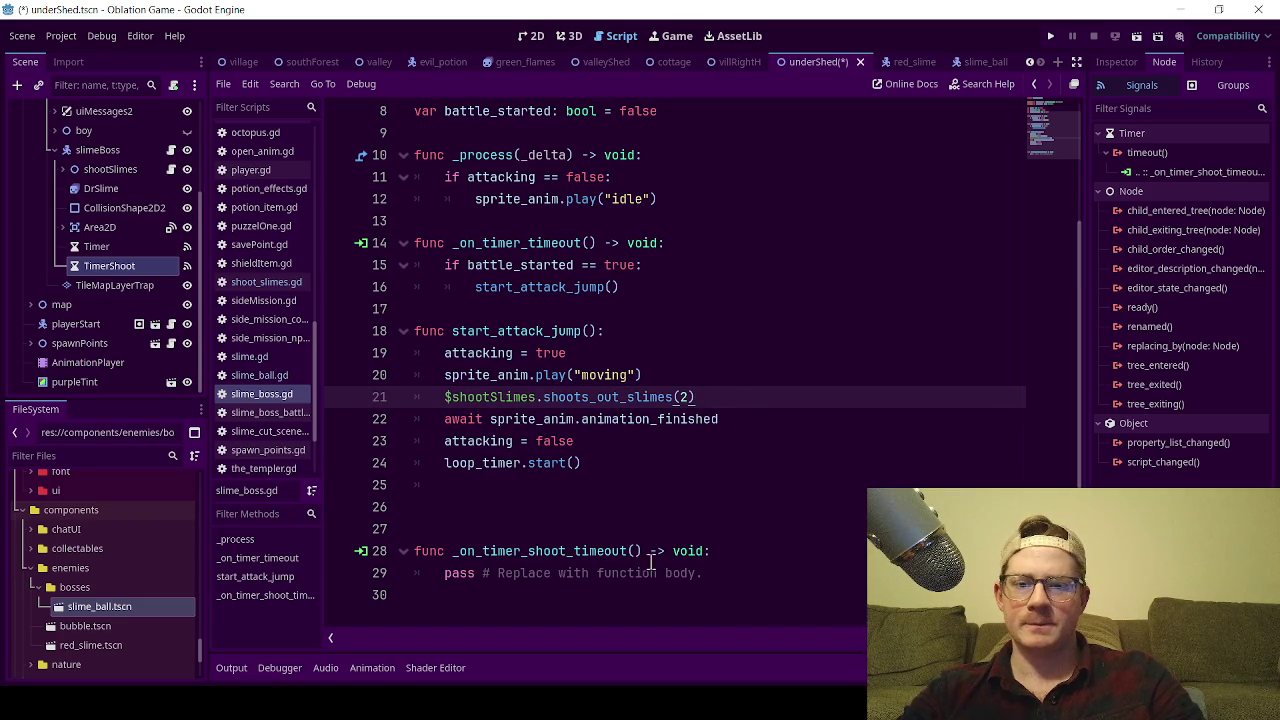
- Delete the _on_timer_shoot_timeout stub and disconnect it from TimerShoot's timeout signal
left_click_drag(708, 578, 238, 538)
key("BackSpace")
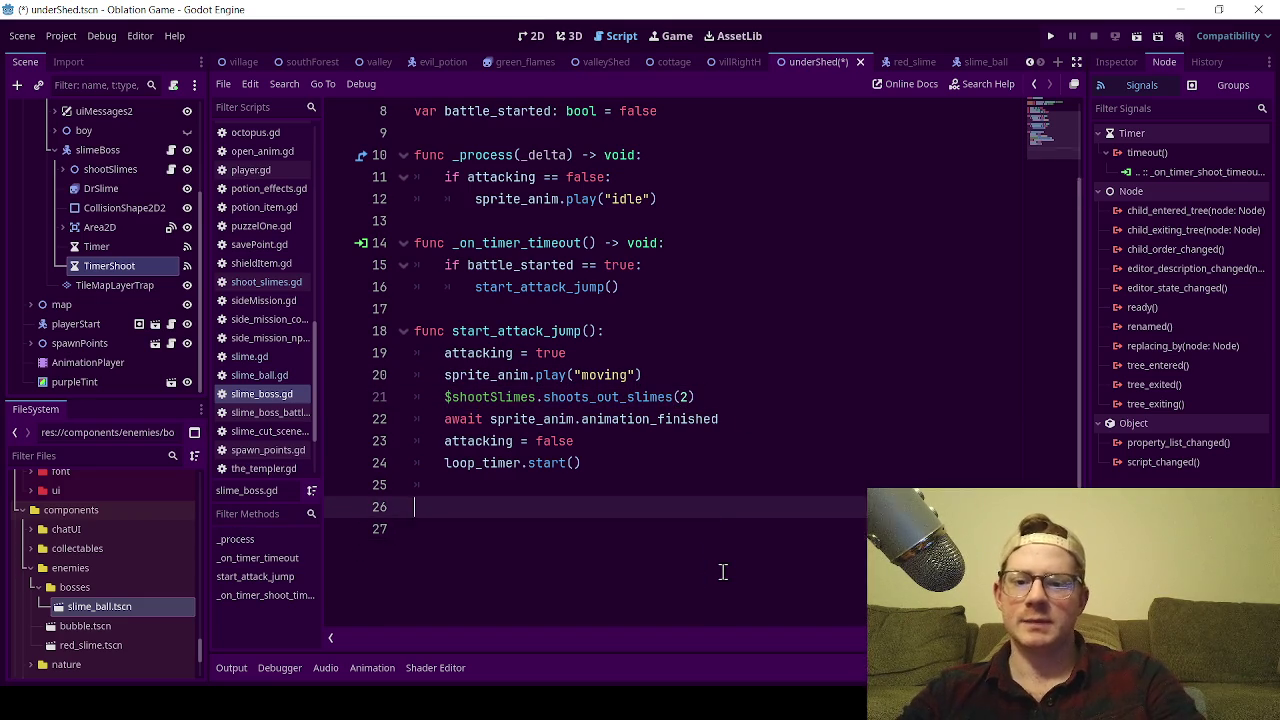
key("BackSpace")
key("BackSpace")
key("BackSpace")
key("BackSpace")
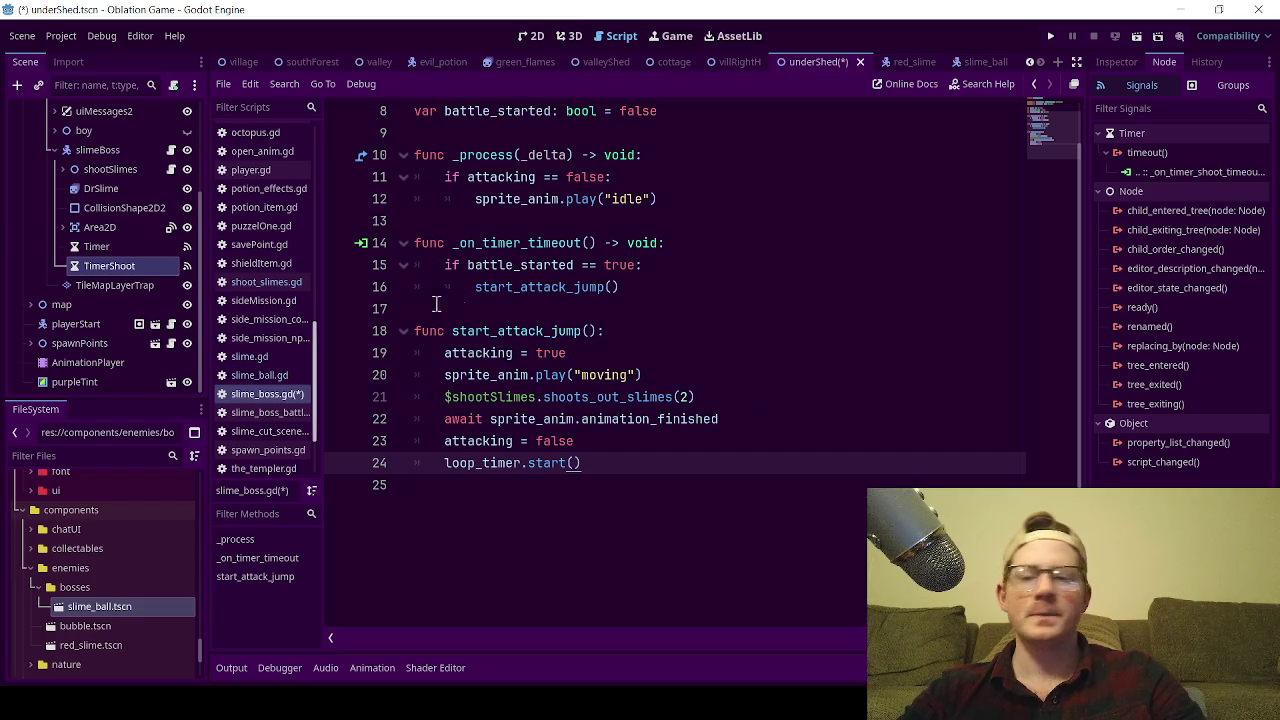
right_click(1168, 175)
left_click(1197, 220)
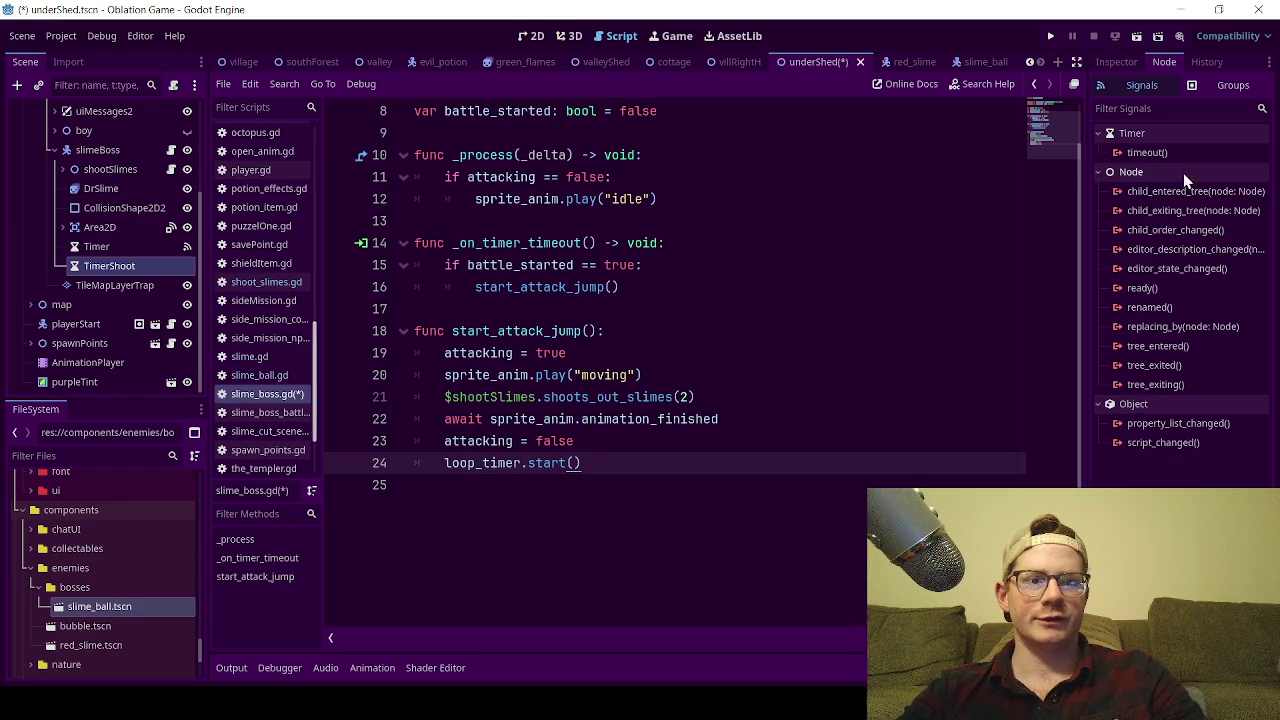
double_click(1147, 152)
left_click(727, 281)
scroll(674, 369, "up", 3)
scroll(676, 378, "down", 2)
left_click(640, 380)
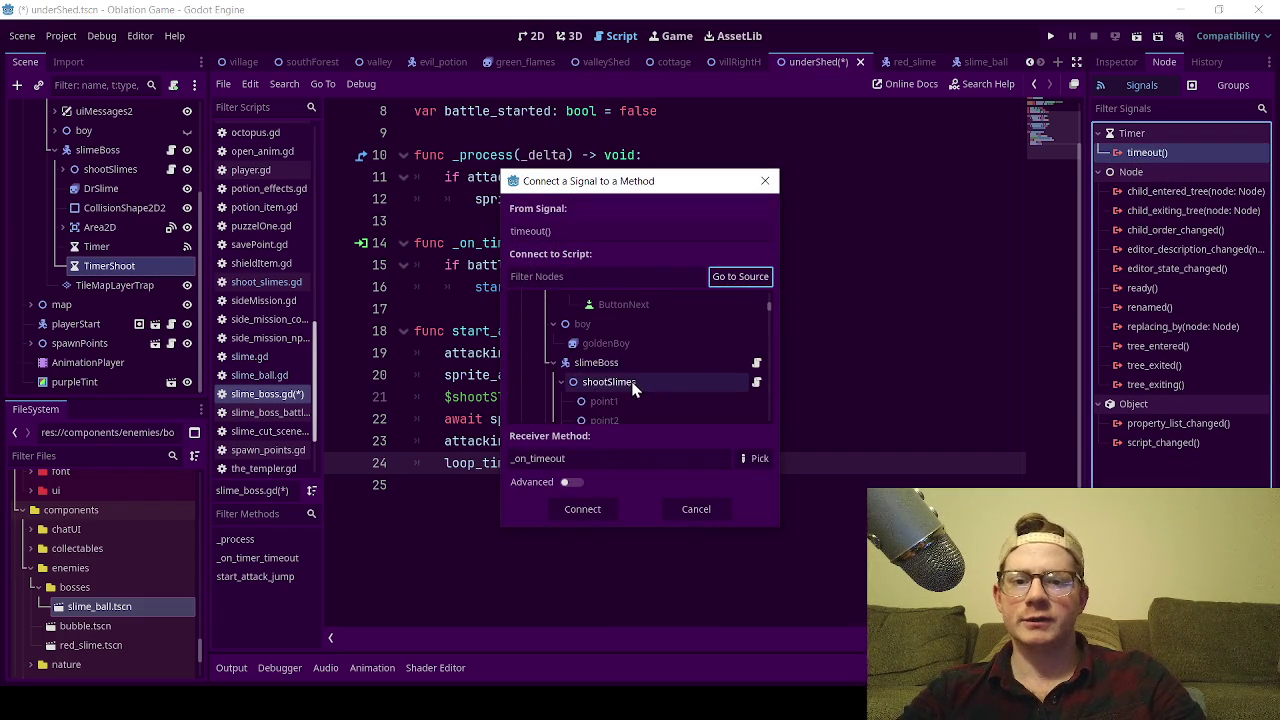
left_click(694, 509)
left_click(656, 331)
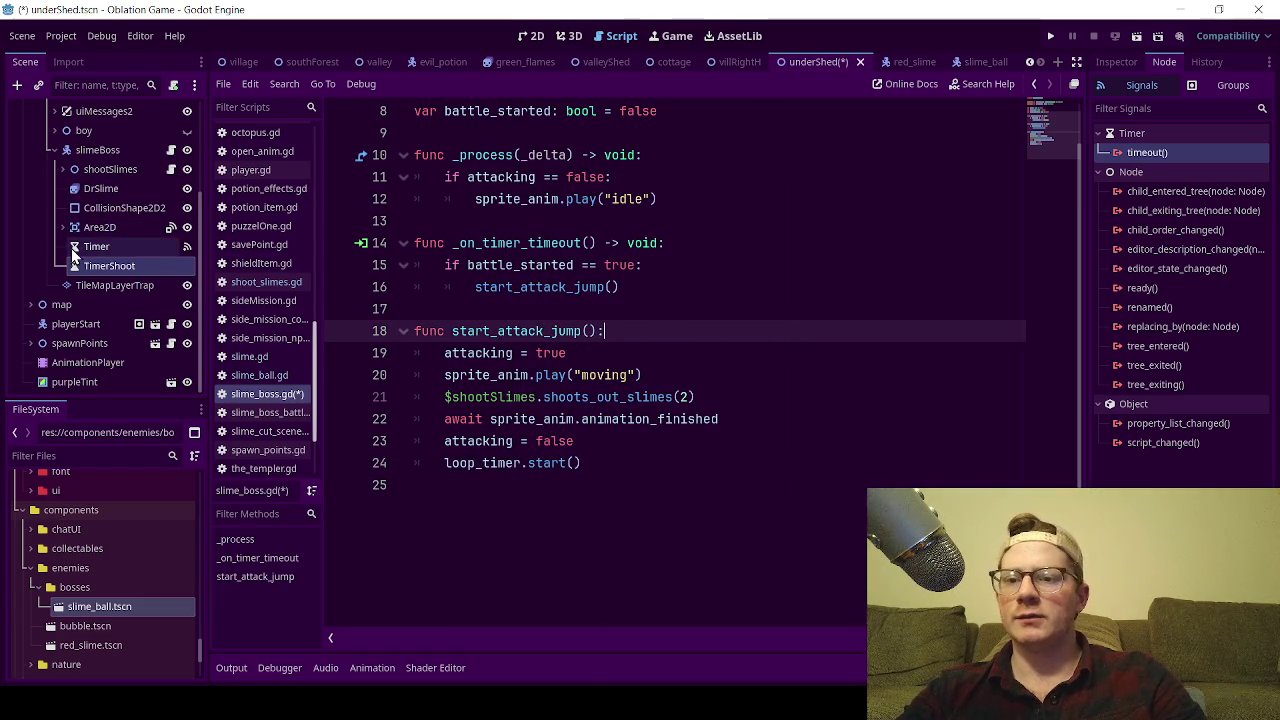
left_click_drag(110, 266, 124, 174)
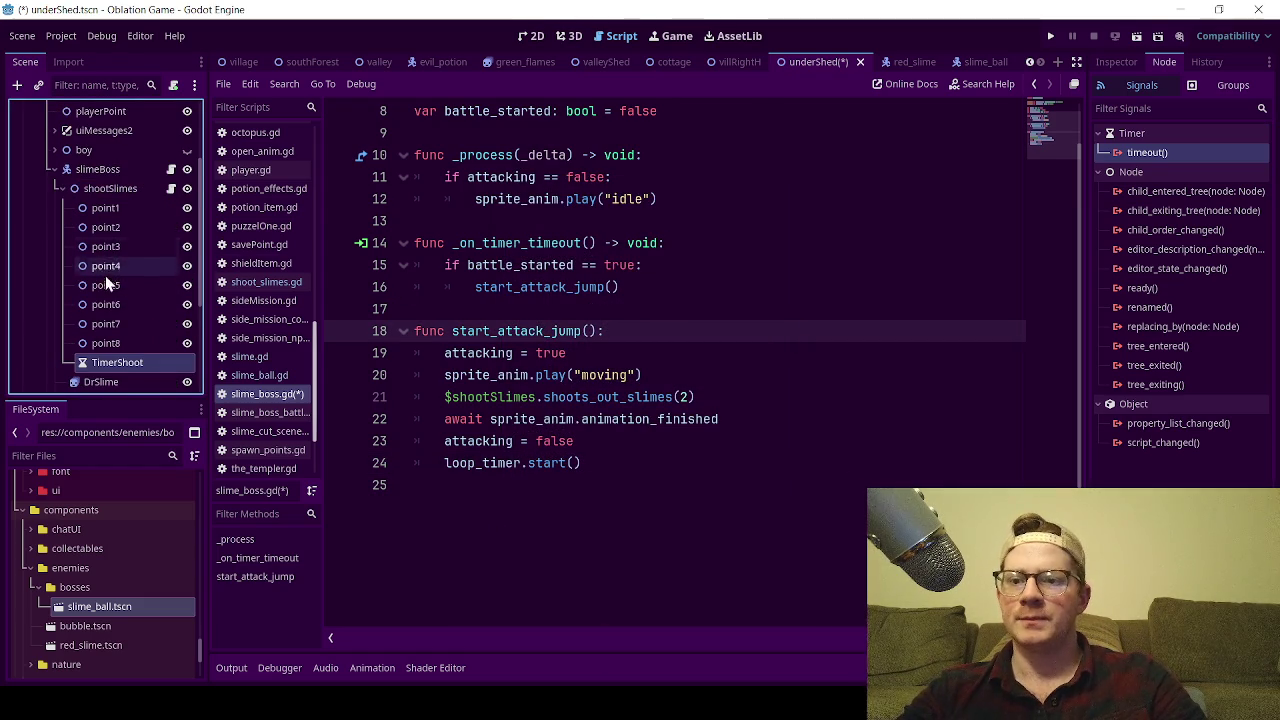
scroll(119, 305, "down", 2)
left_click(61, 152)
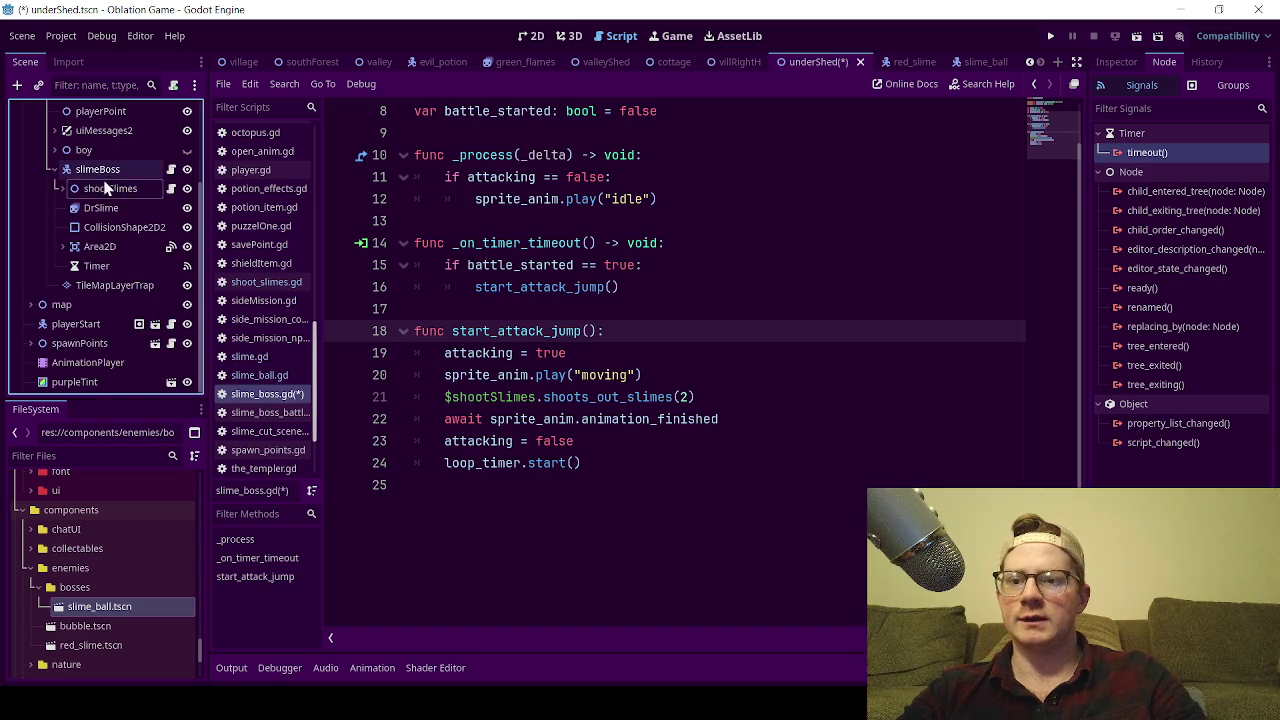
left_click(60, 188)
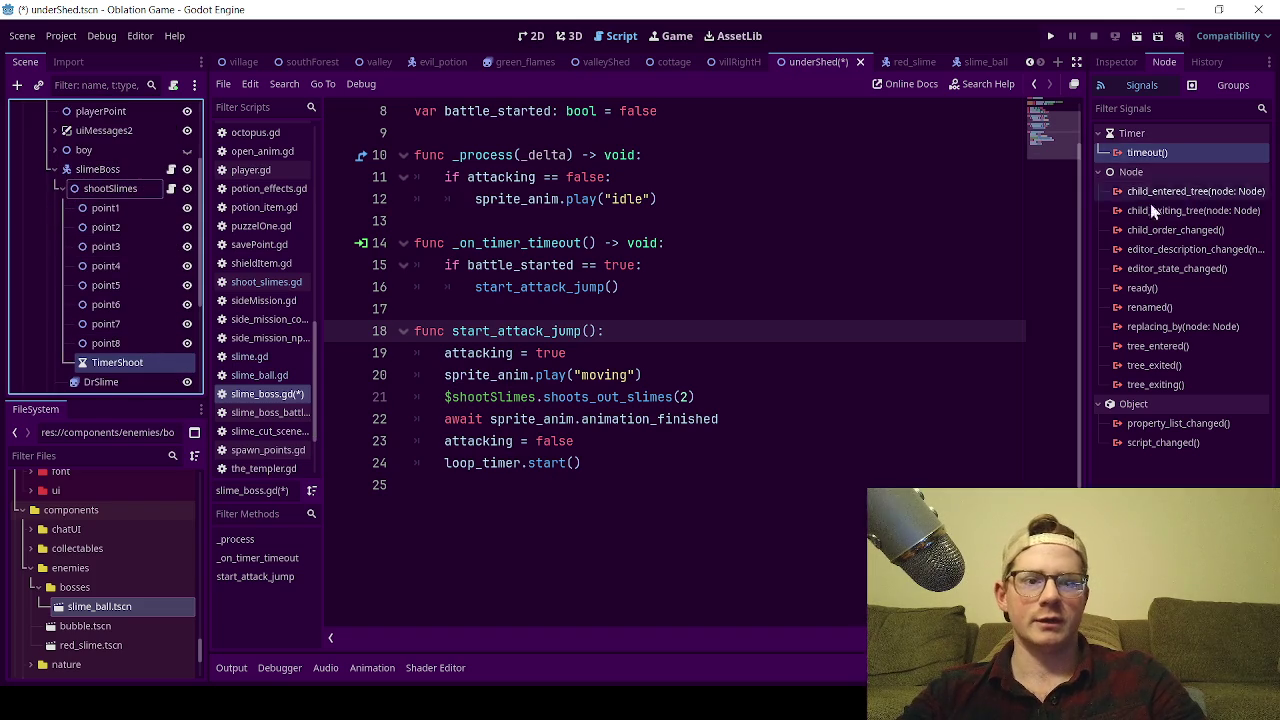
double_click(1147, 153)
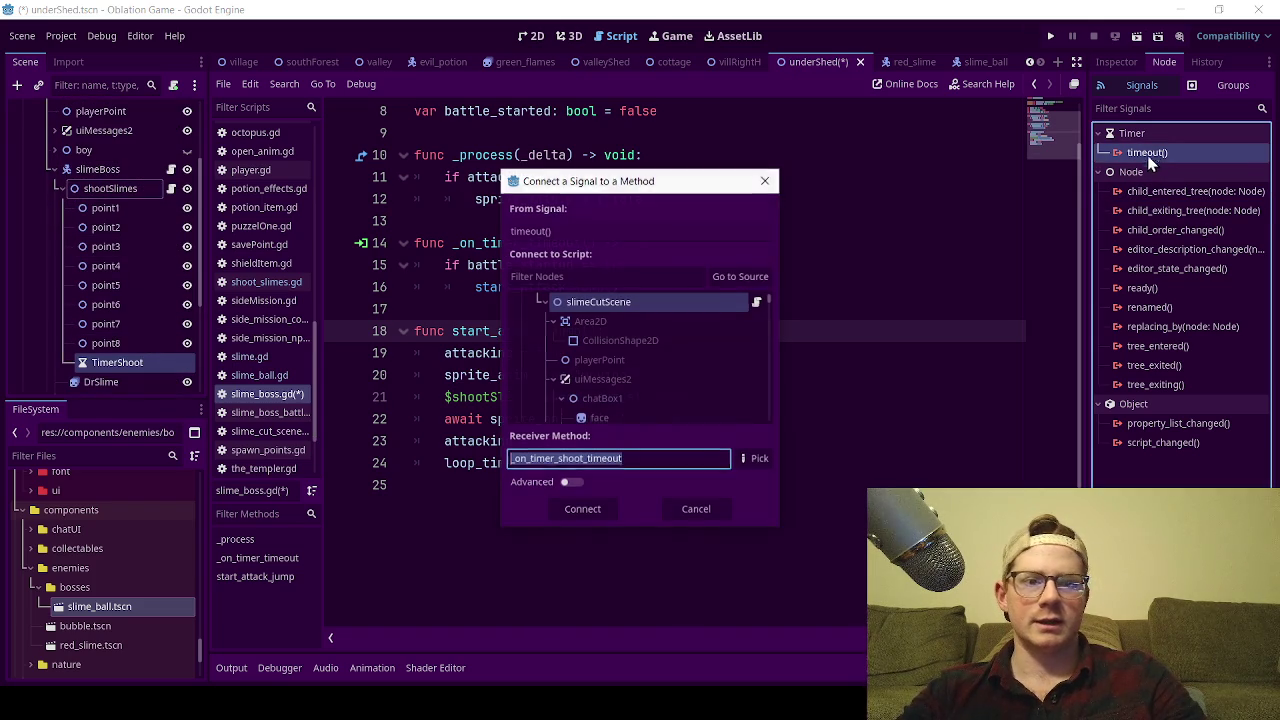
left_click(719, 283)
scroll(615, 367, "up", 2)
left_click(600, 334)
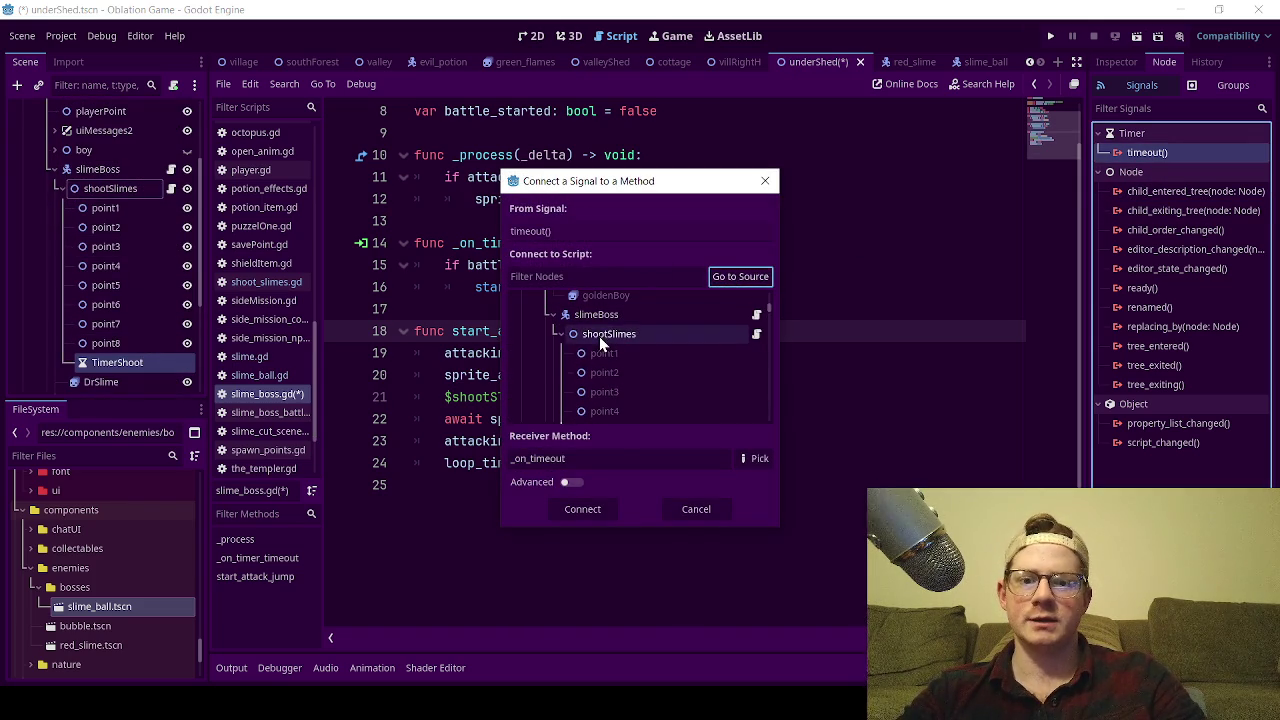
left_click(583, 509)
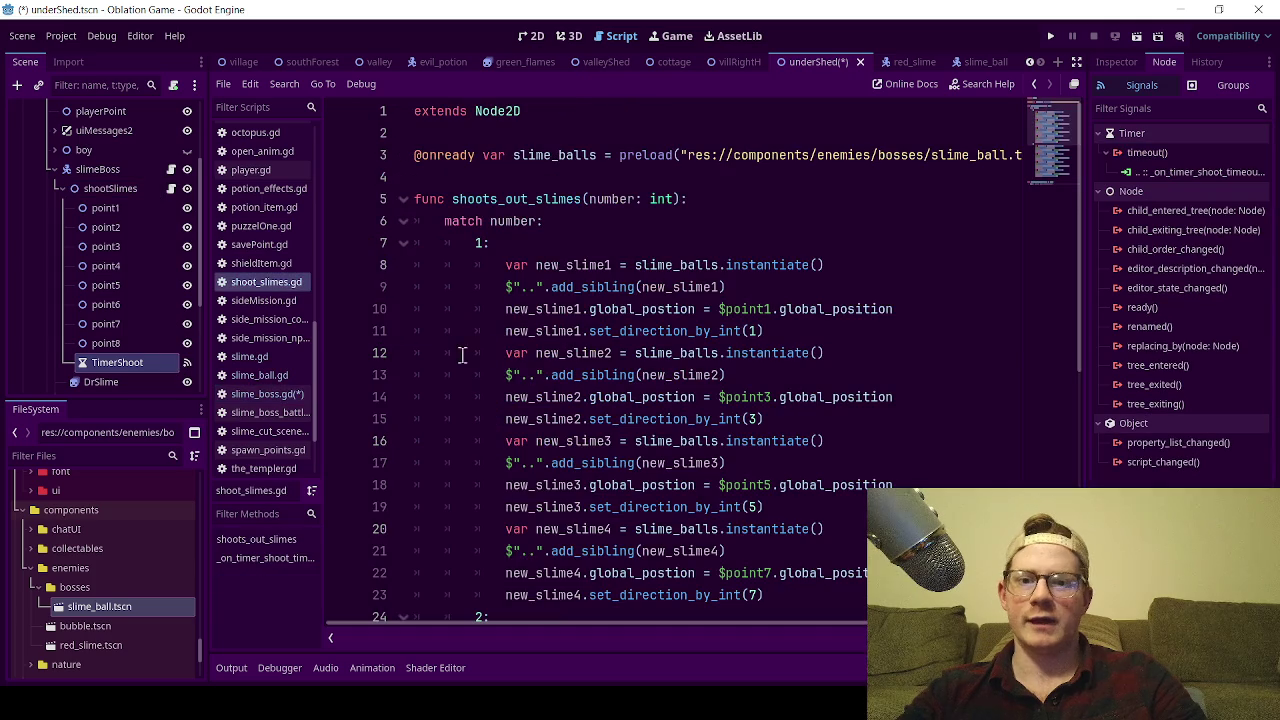
scroll(490, 350, "down", 1)
scroll(420, 265, "up", 1)
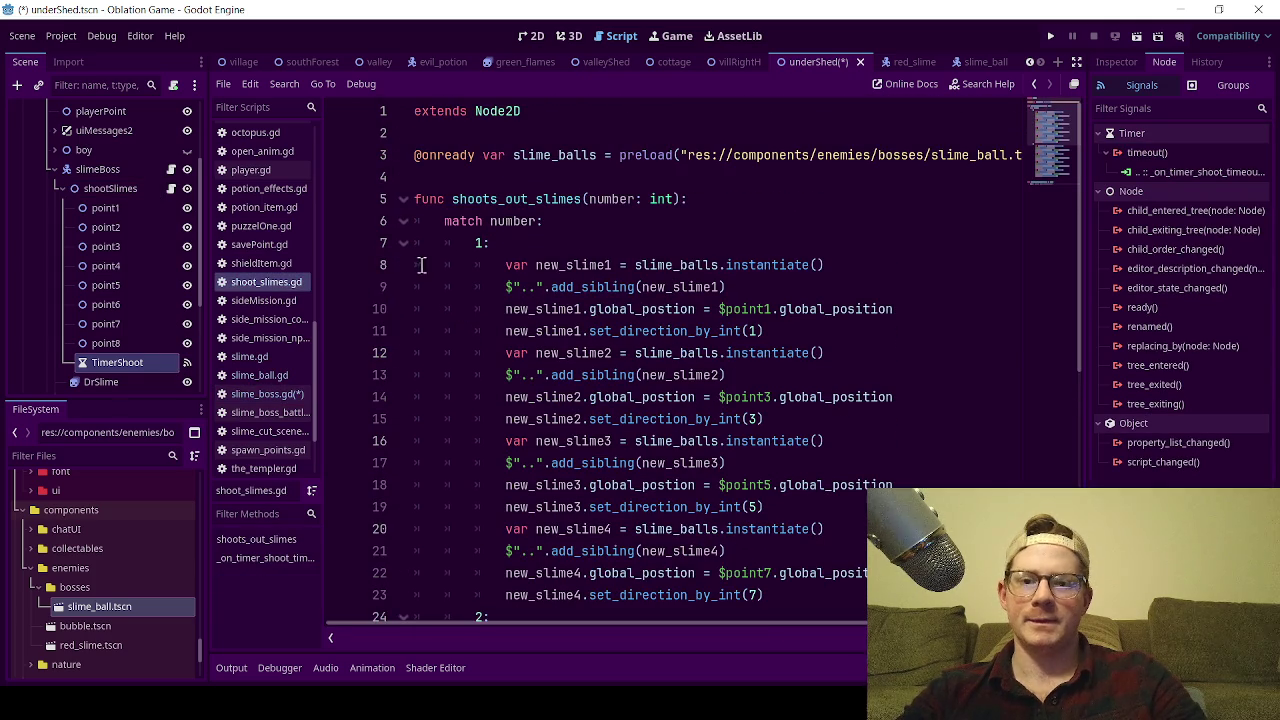
left_click(716, 203)
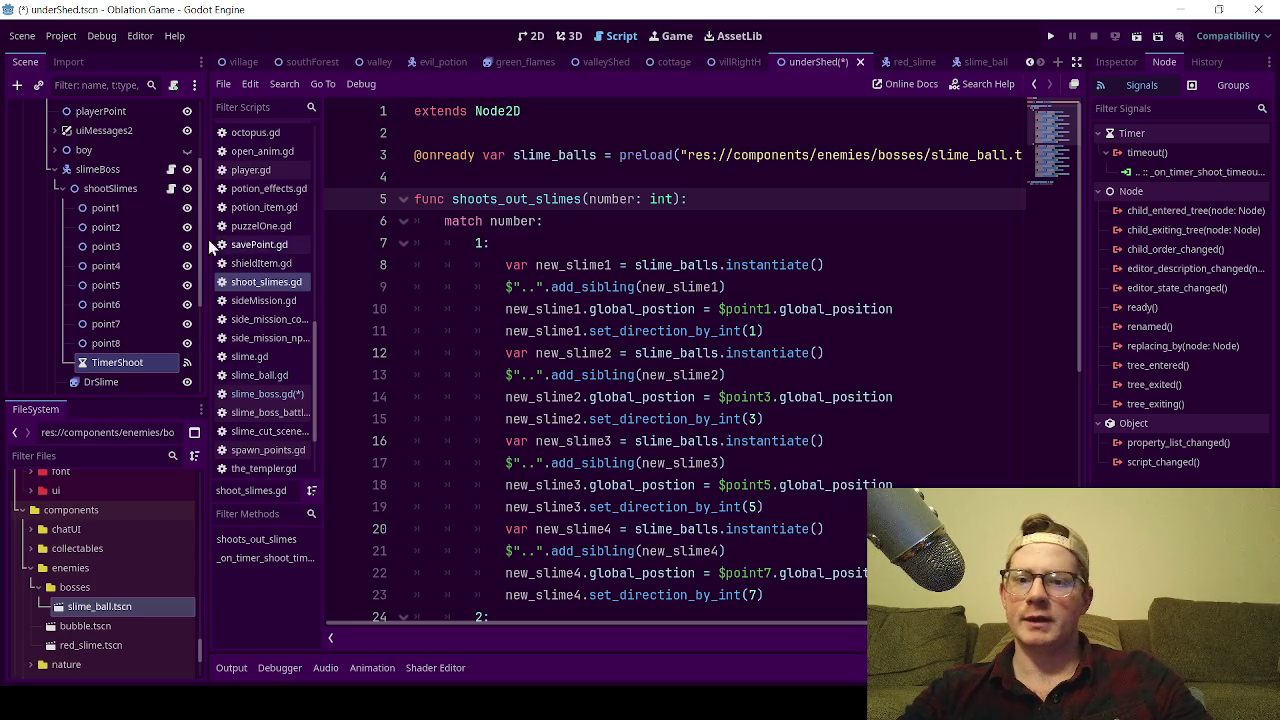
- Switch the script editor to slime_boss.gd
left_click(171, 169)
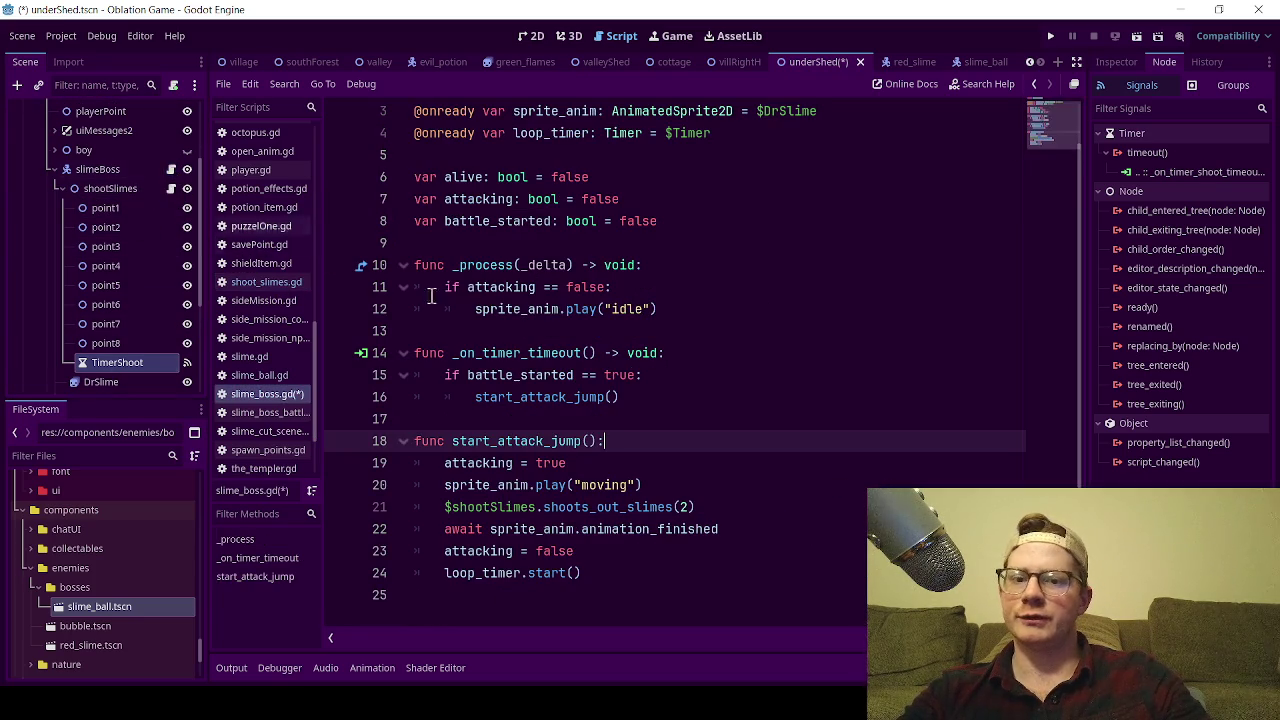
left_click_drag(442, 288, 612, 287)
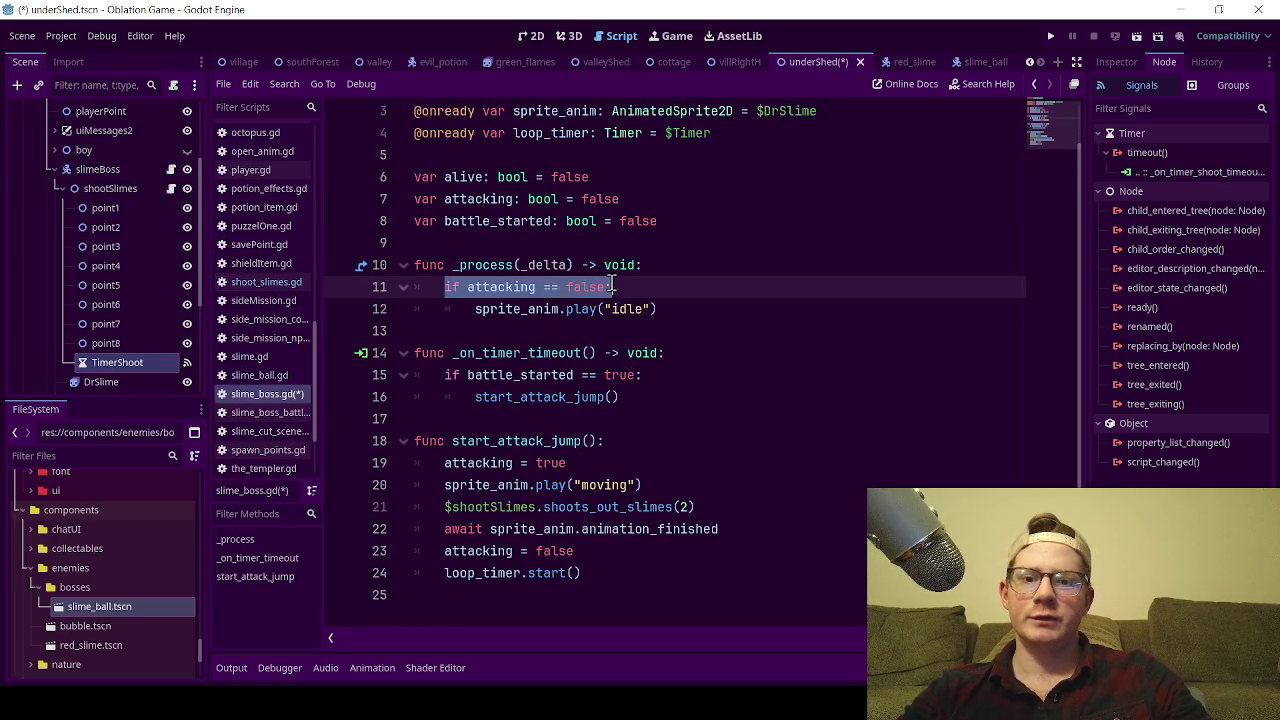
left_click(620, 287)
double_click(550, 287)
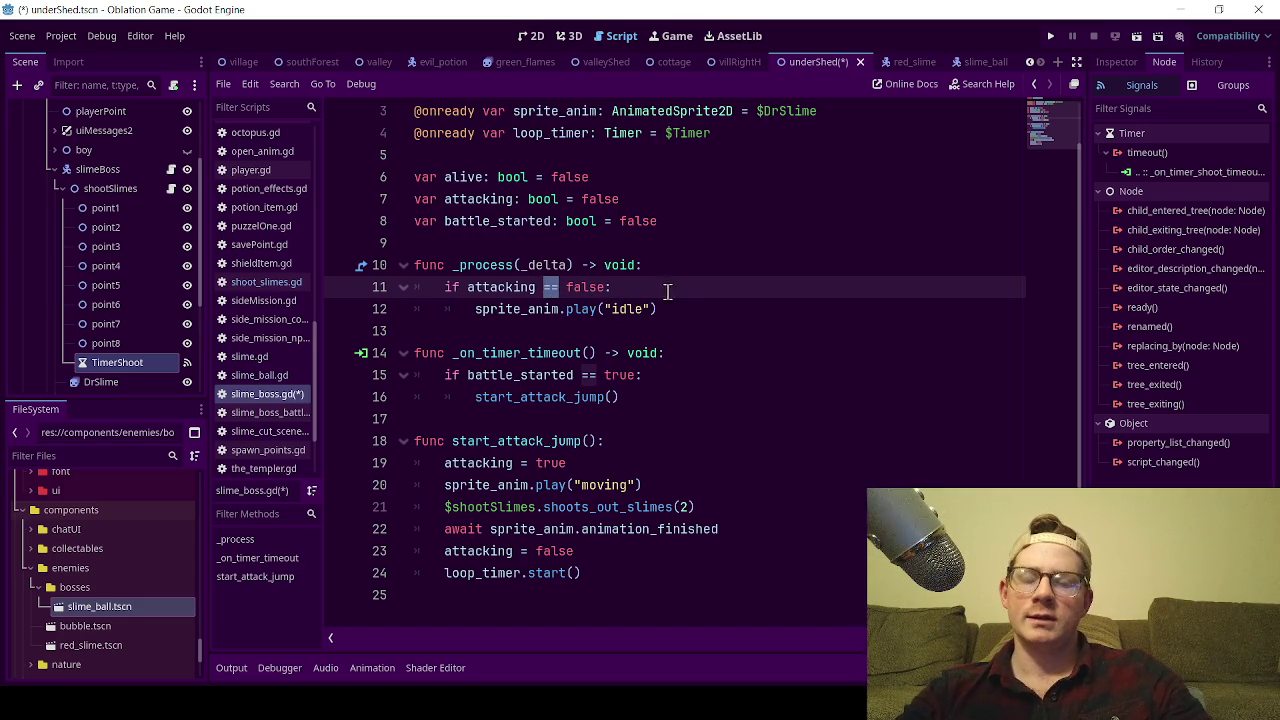
left_click(558, 290)
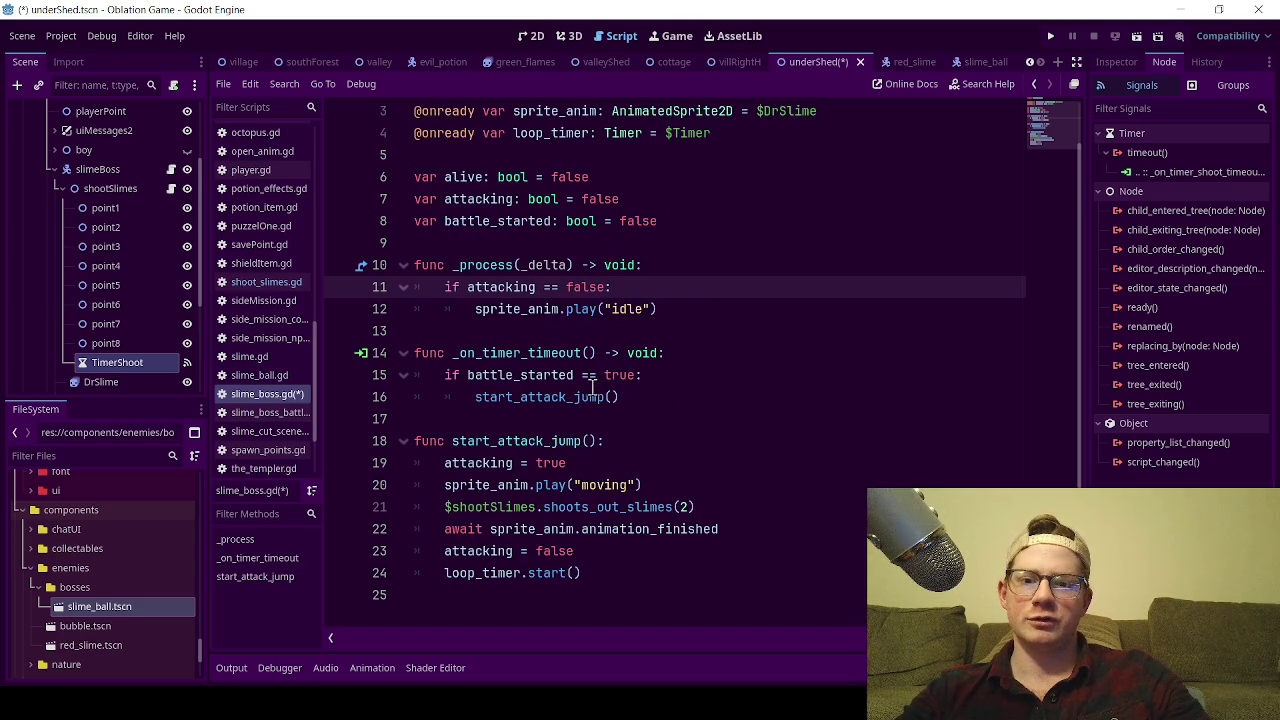
left_click_drag(592, 467, 444, 465)
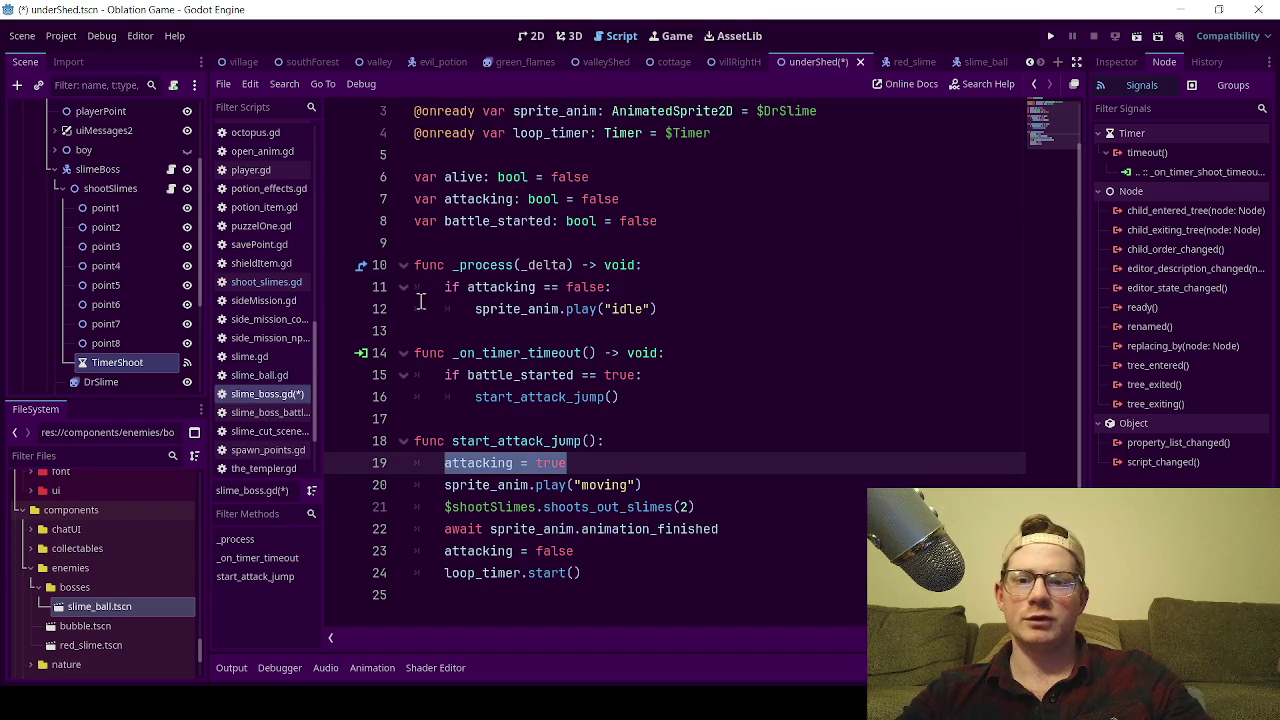
left_click_drag(440, 288, 614, 288)
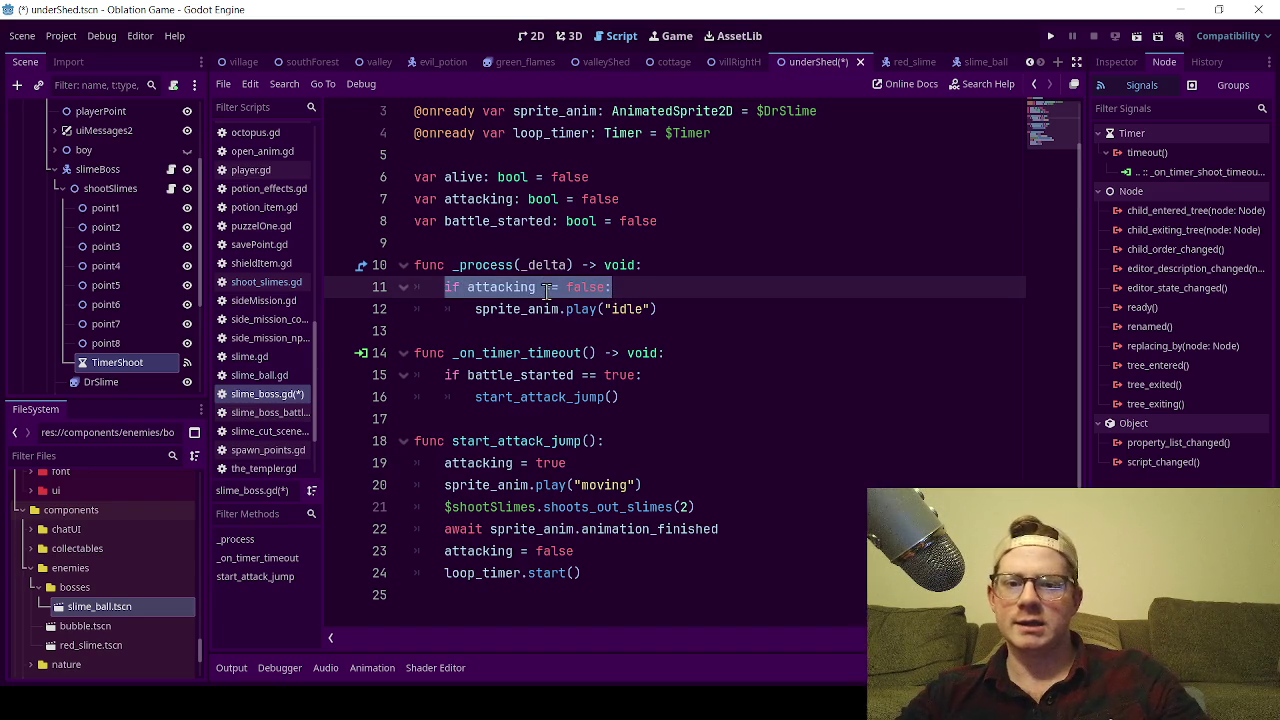
left_click(547, 290)
double_click(549, 290)
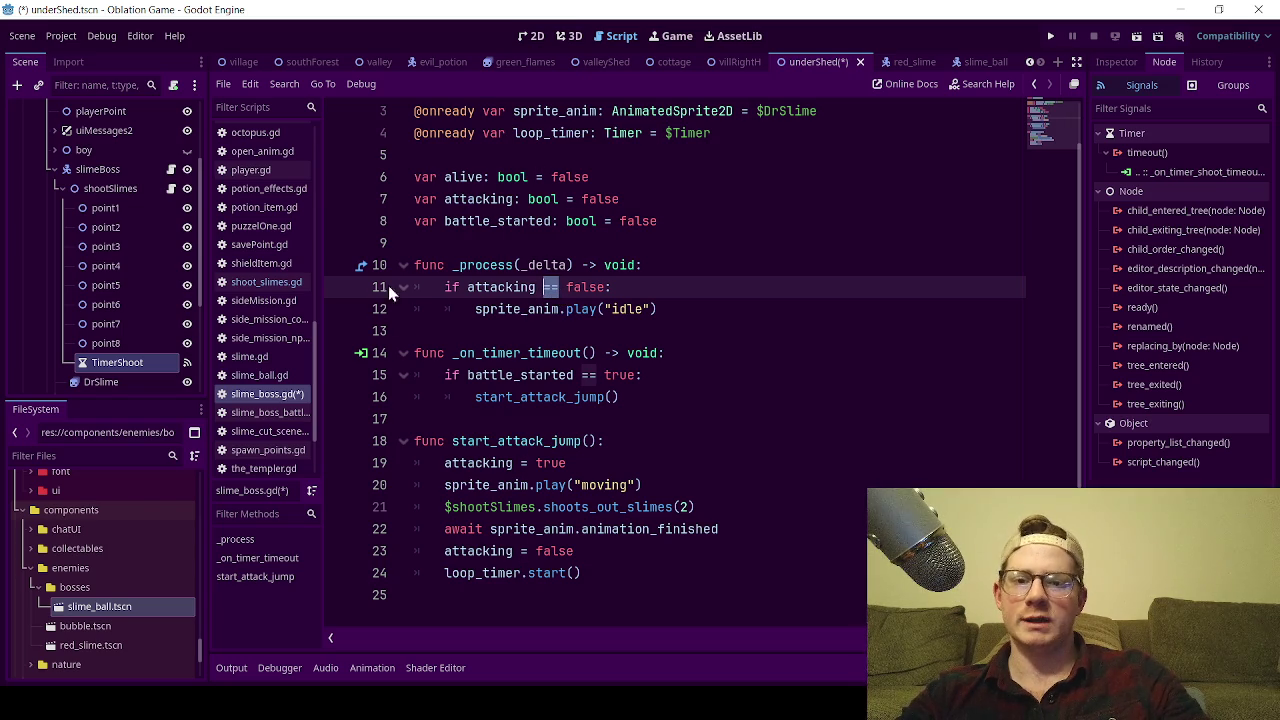
left_click_drag(440, 463, 567, 464)
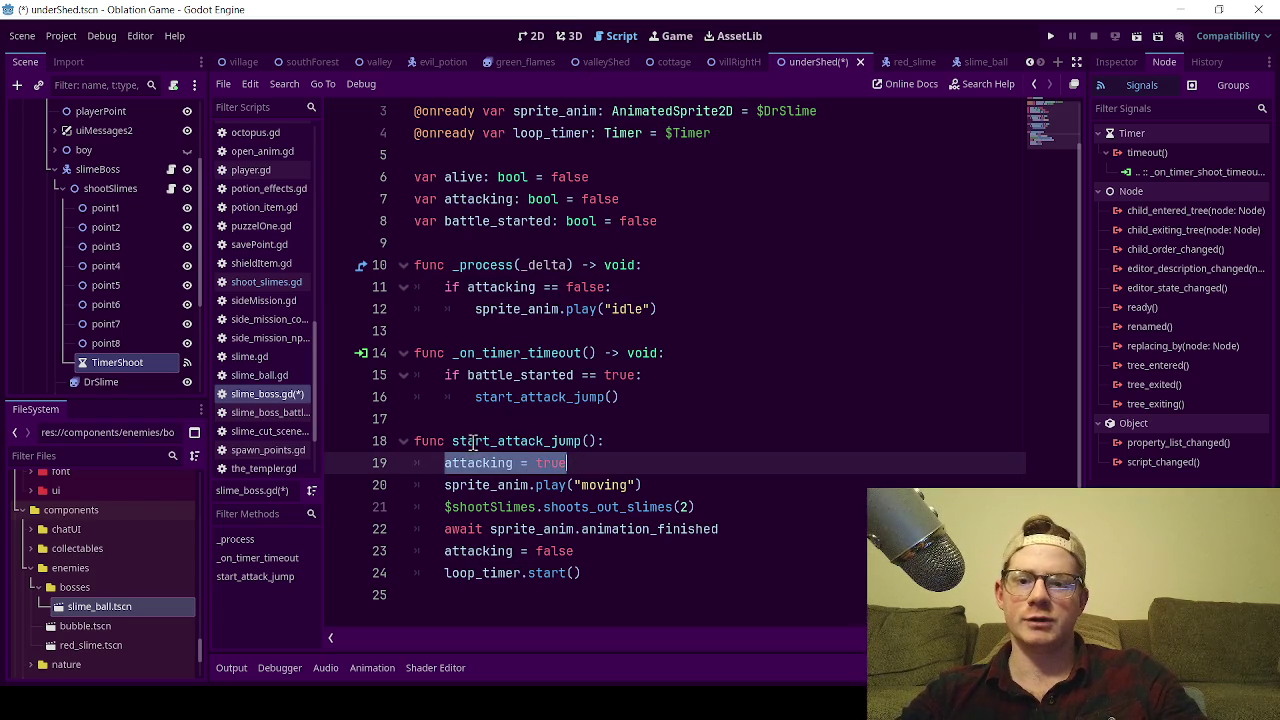
double_click(473, 441)
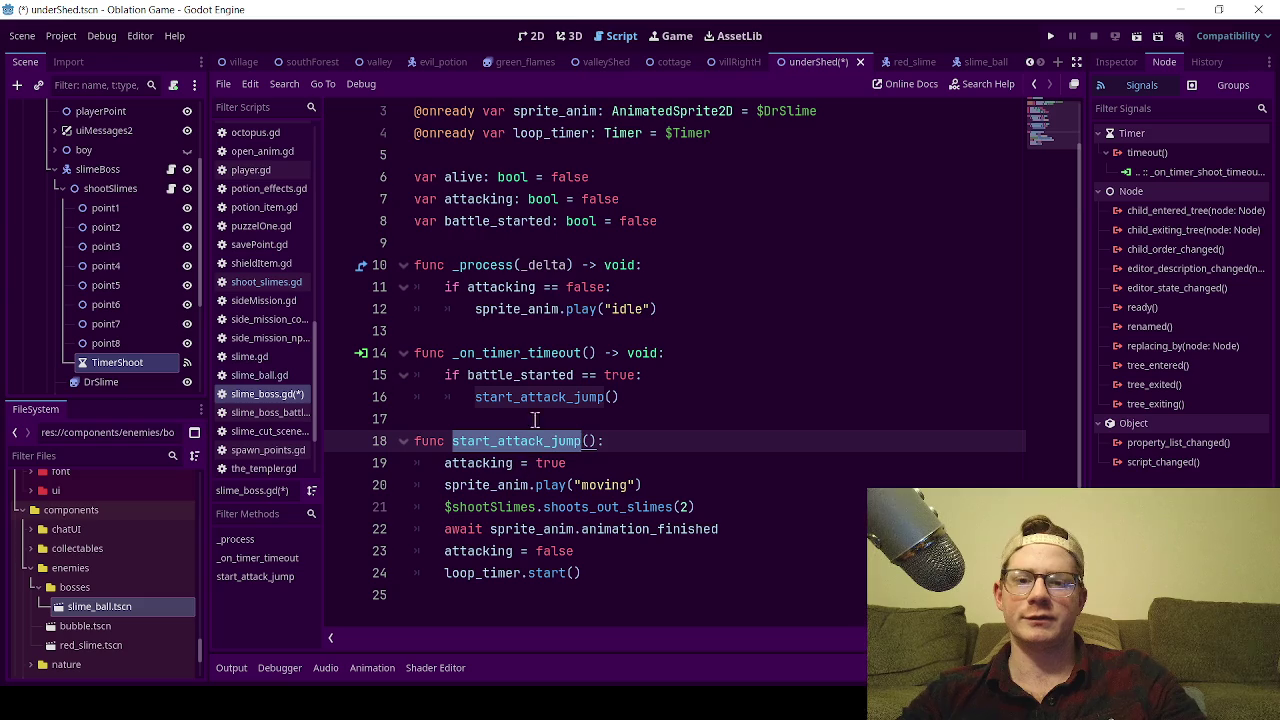
left_click(611, 287)
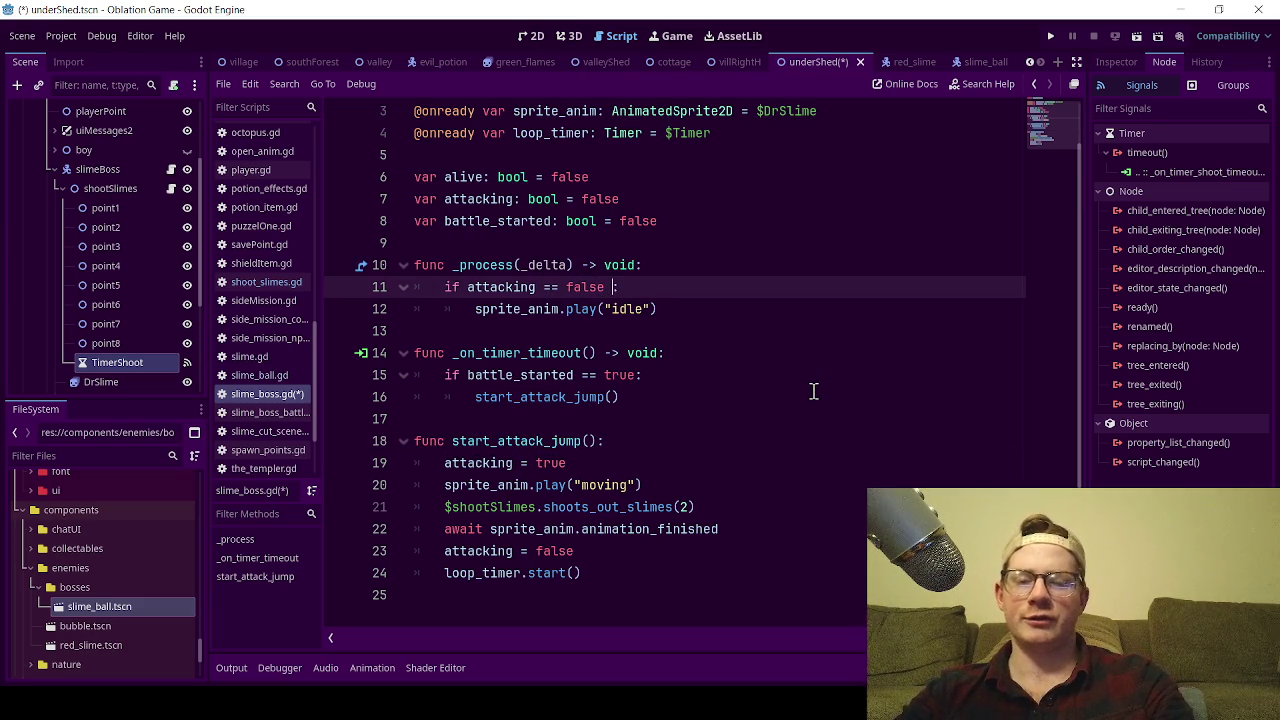
- Try and, && and || additions on line 11's idle condition, revert them, and save
type("and ")
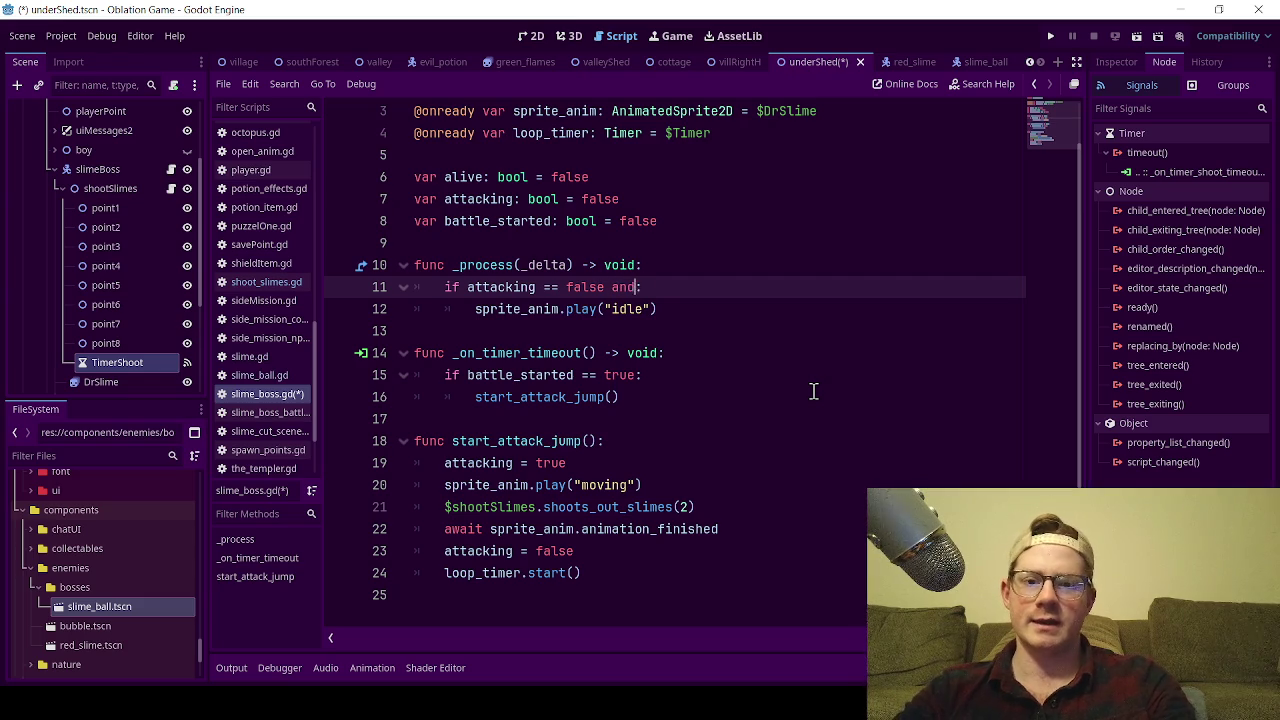
type("money = ")
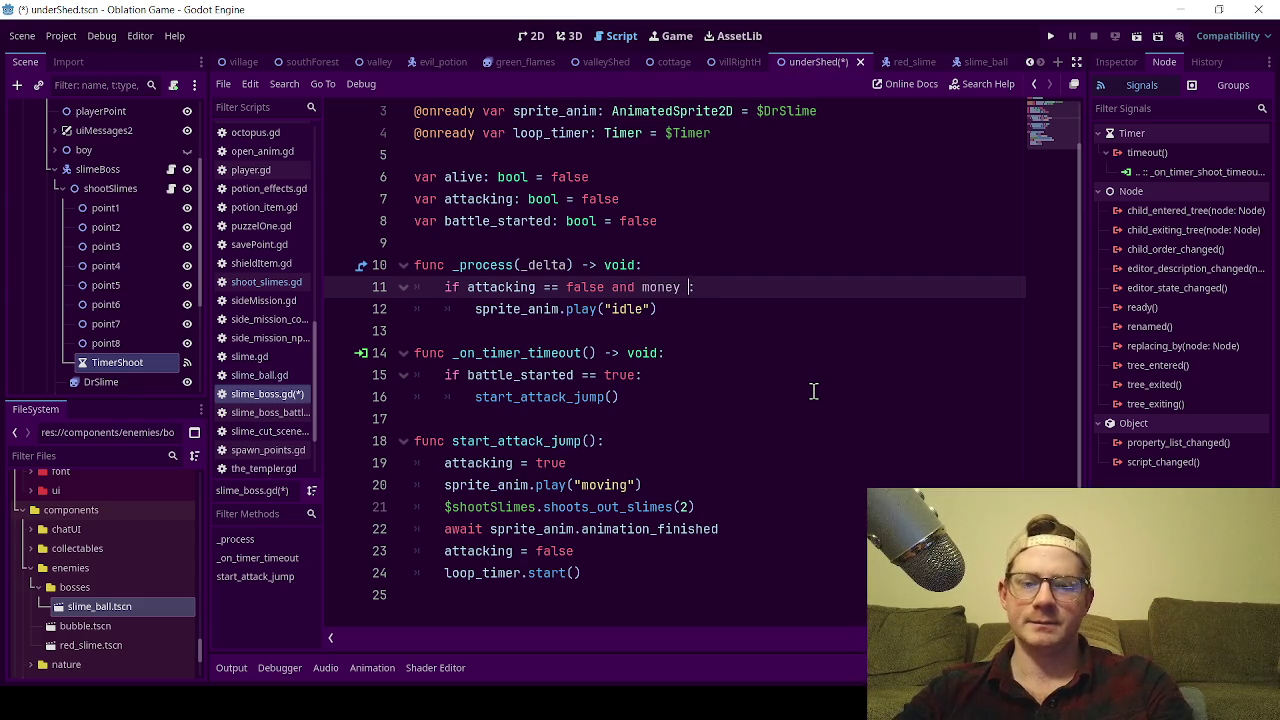
type("1")
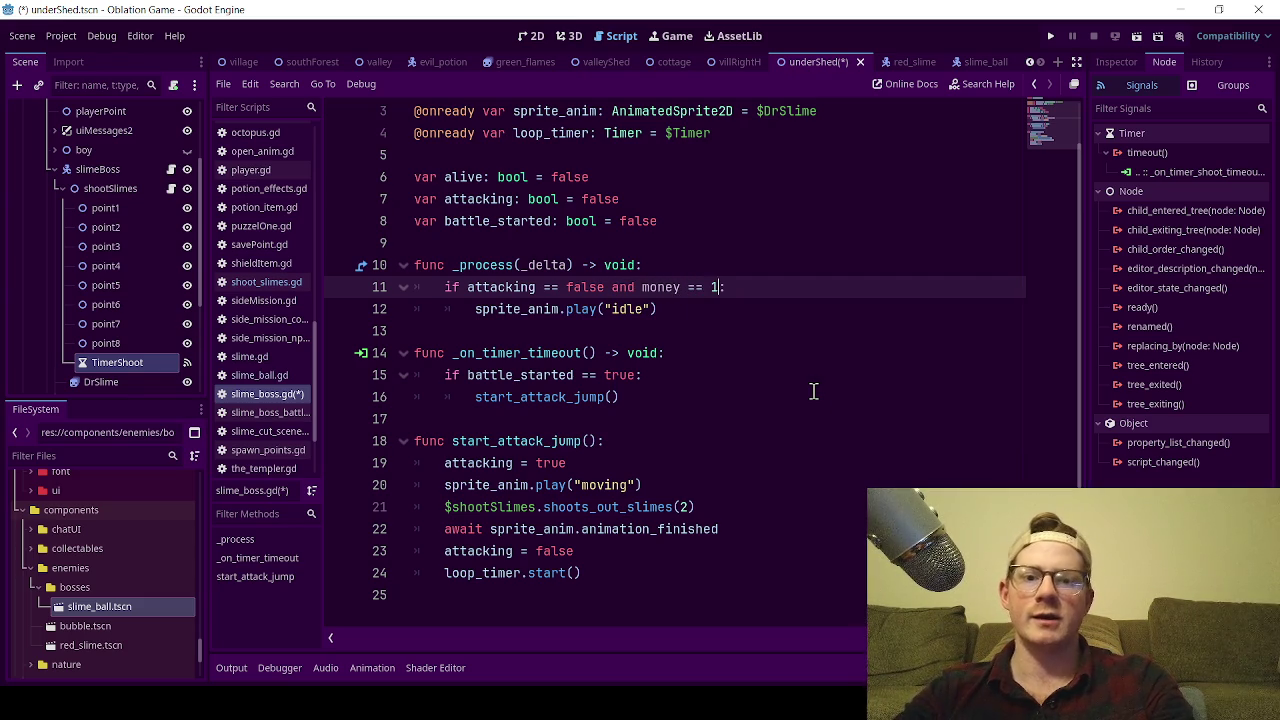
key("BackSpace")
key("BackSpace")
key("BackSpace")
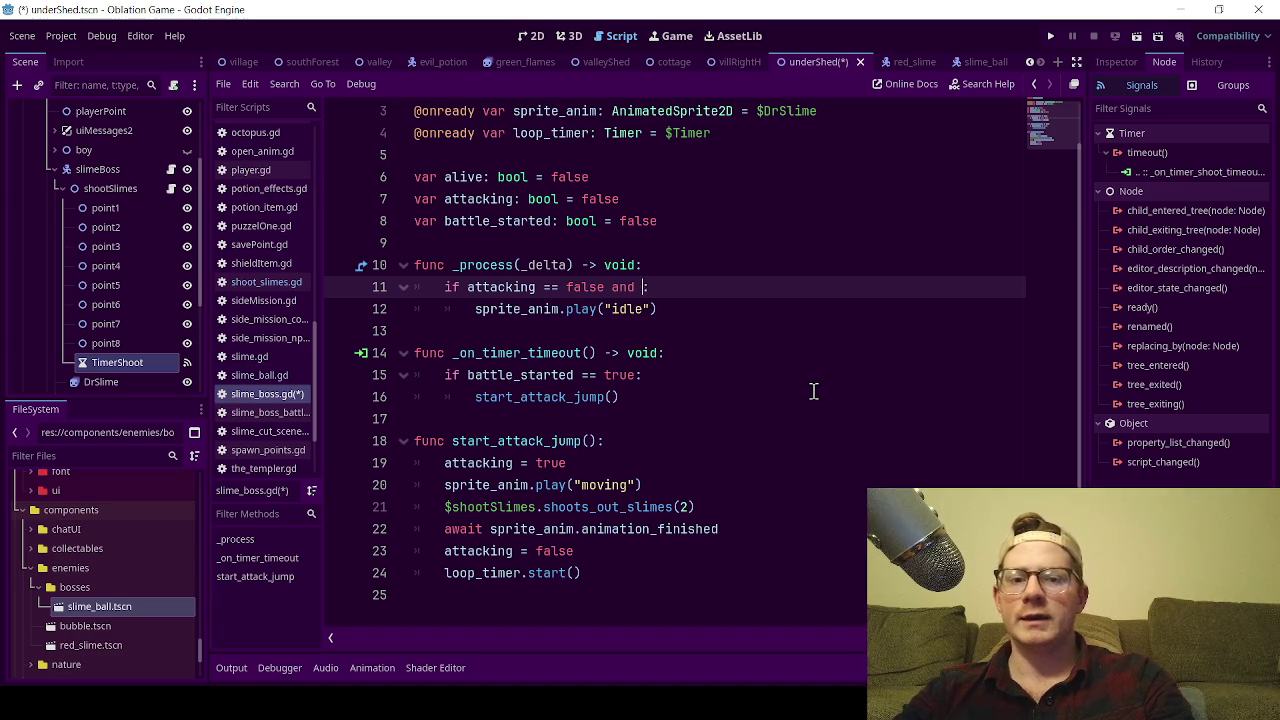
type("and")
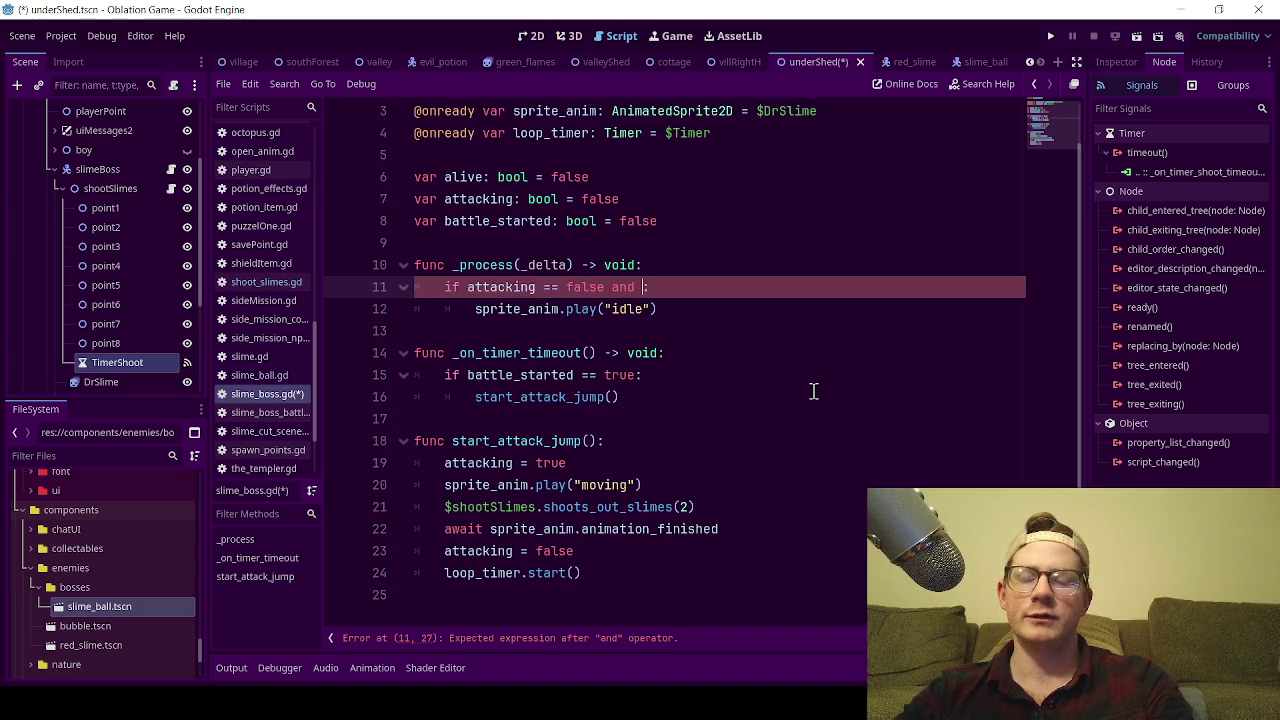
key("BackSpace")
key("BackSpace")
type("&&")
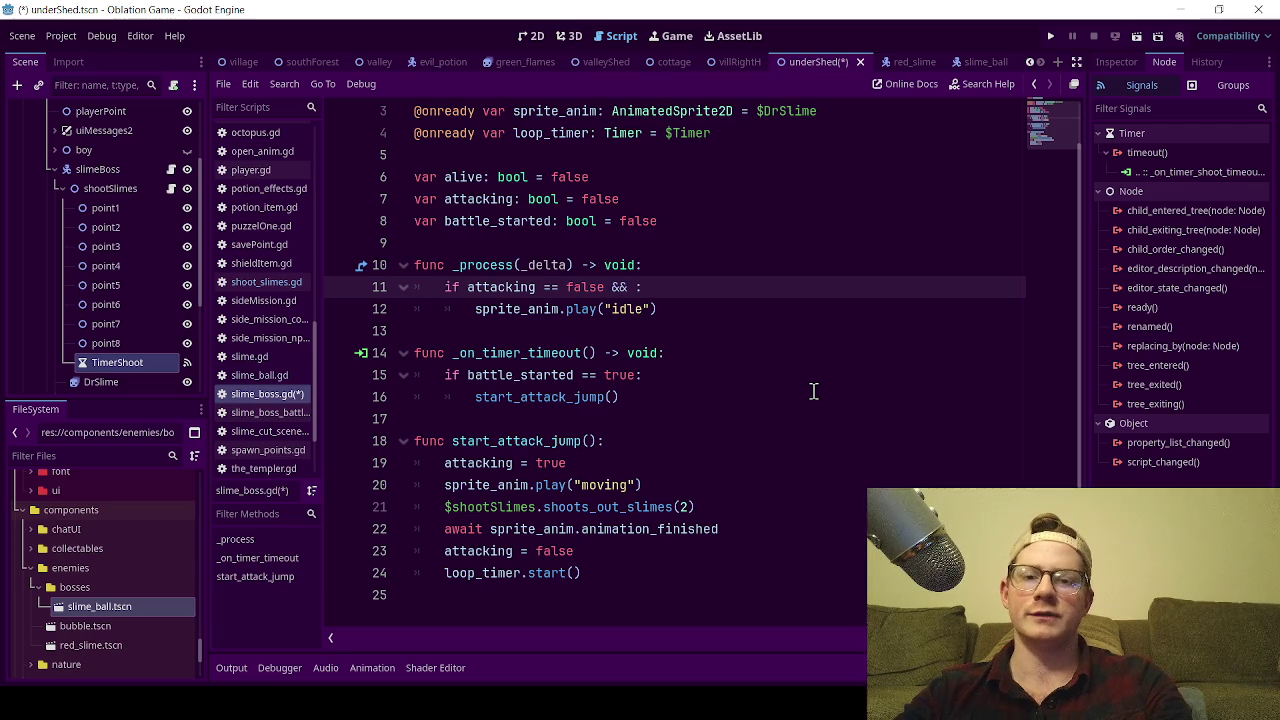
key("BackSpace")
key("BackSpace")
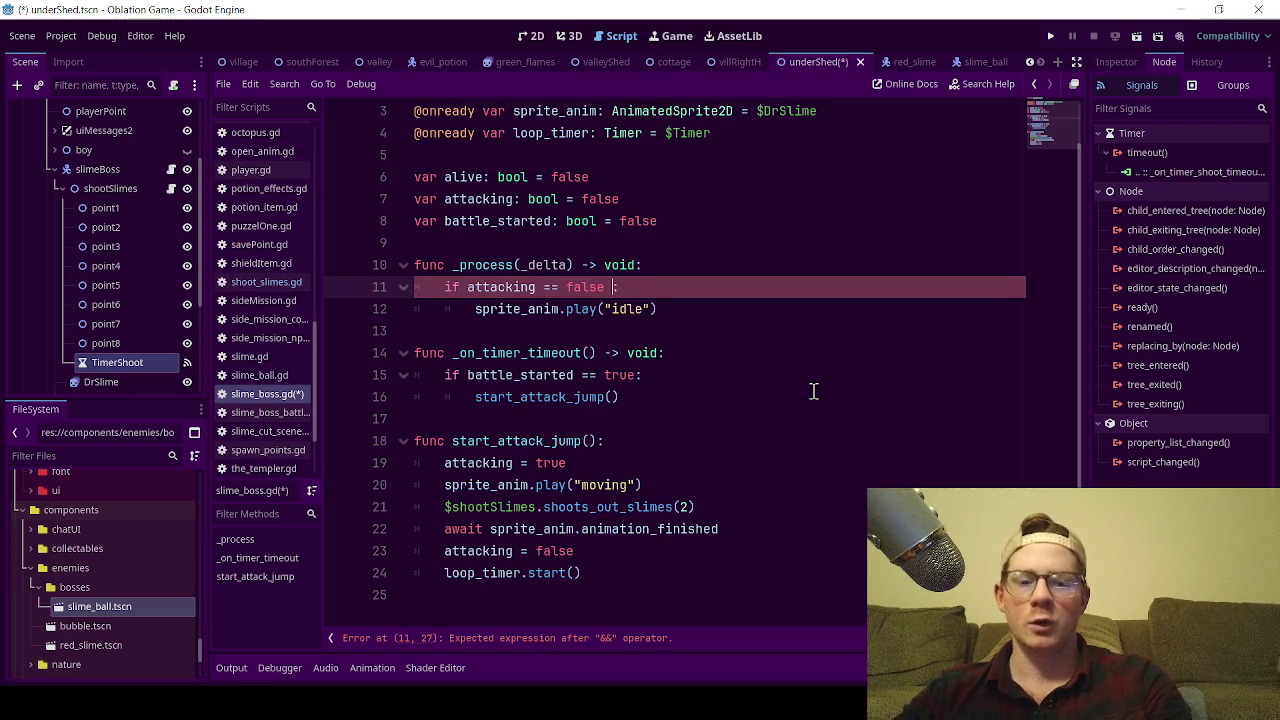
type("||")
key("BackSpace")
key("BackSpace")
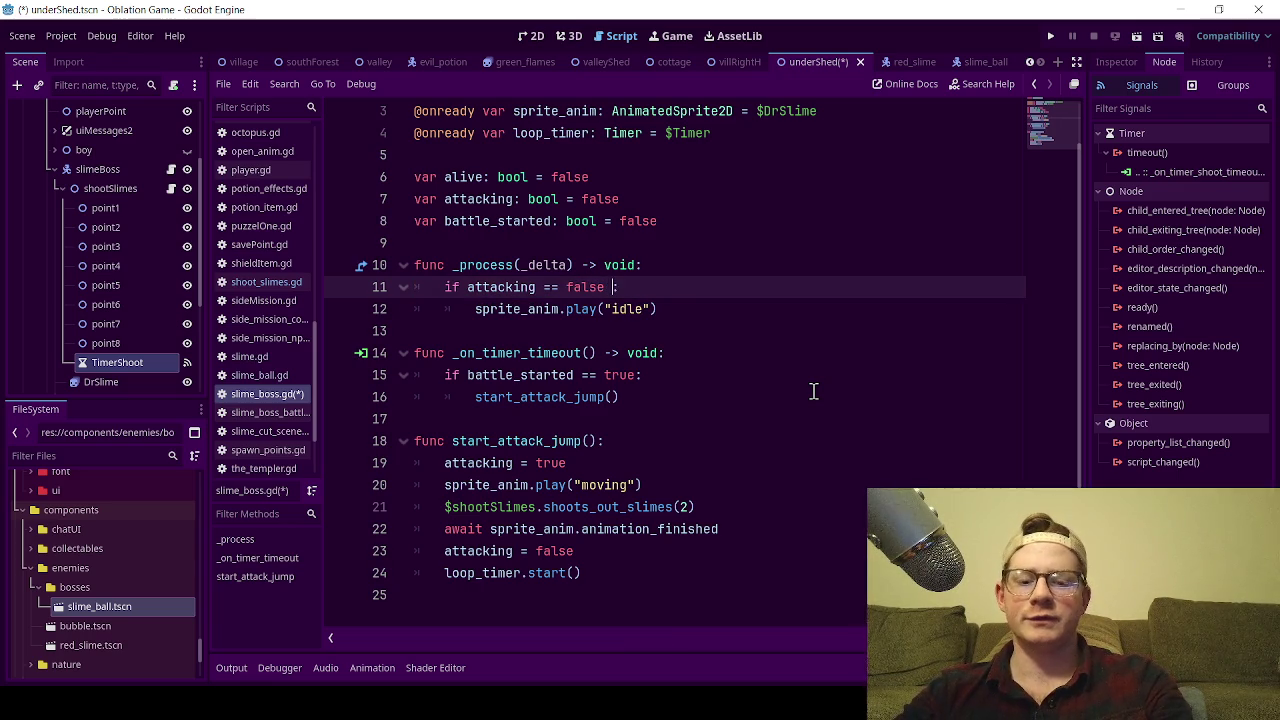
type("and")
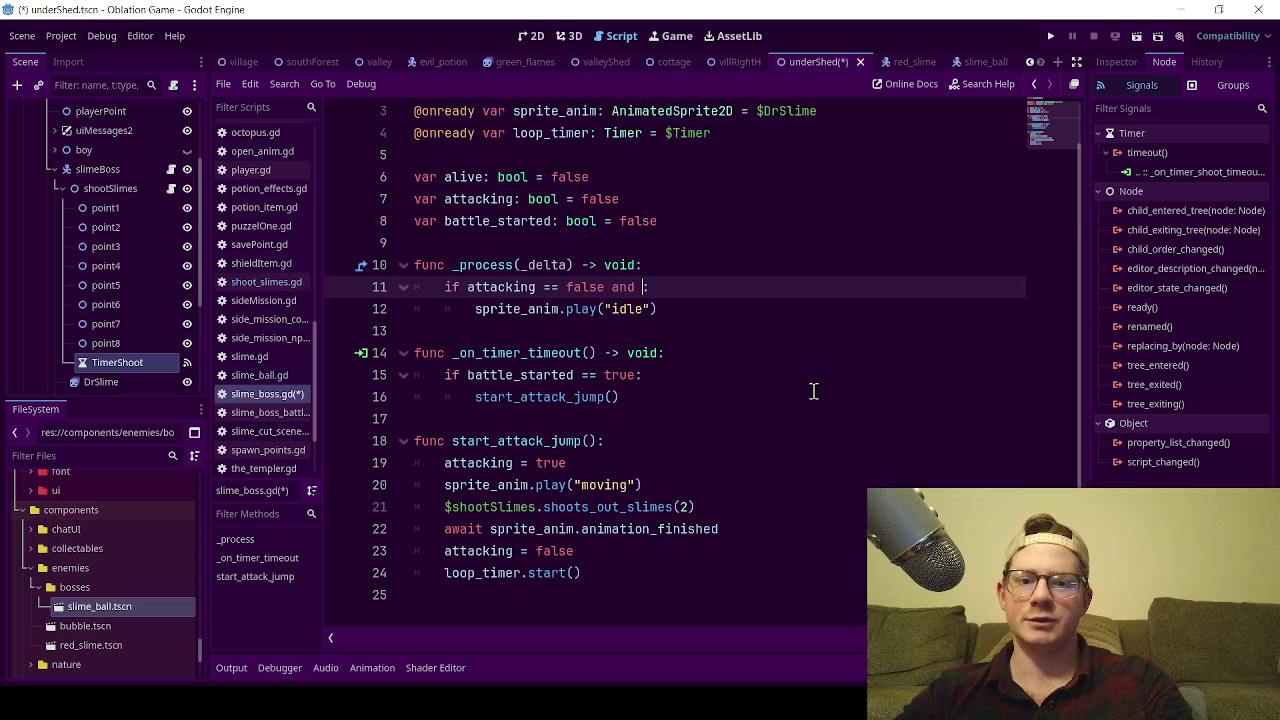
key("BackSpace")
key("BackSpace")
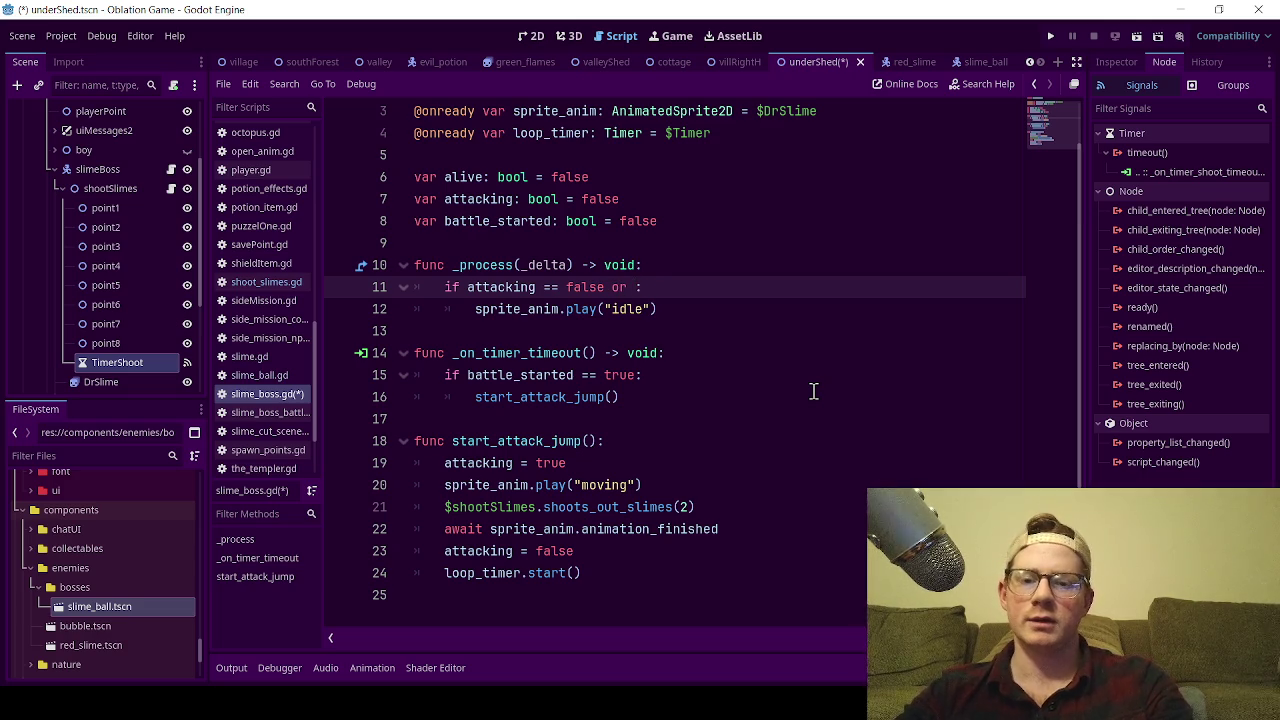
key("ctrl+s")
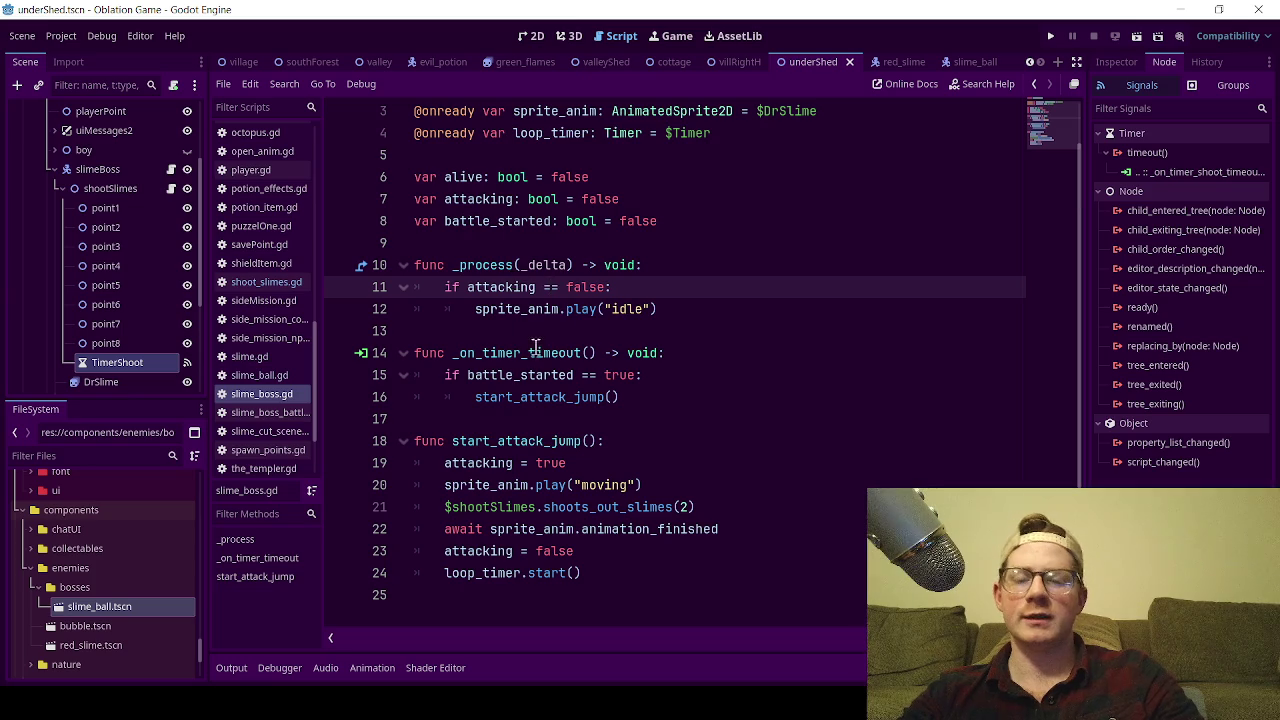
- Restore line 11 to attacking == false with its colon, save, and return to shoot_slimes.gd
type("=")
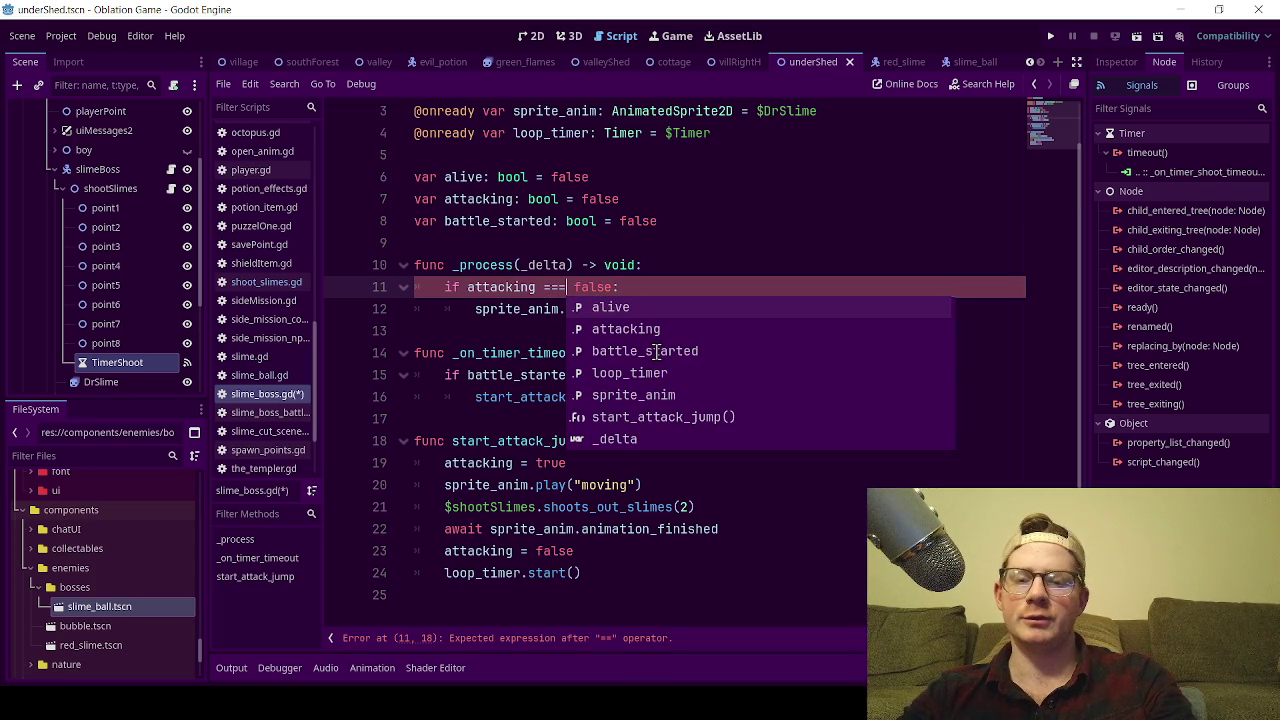
key("BackSpace")
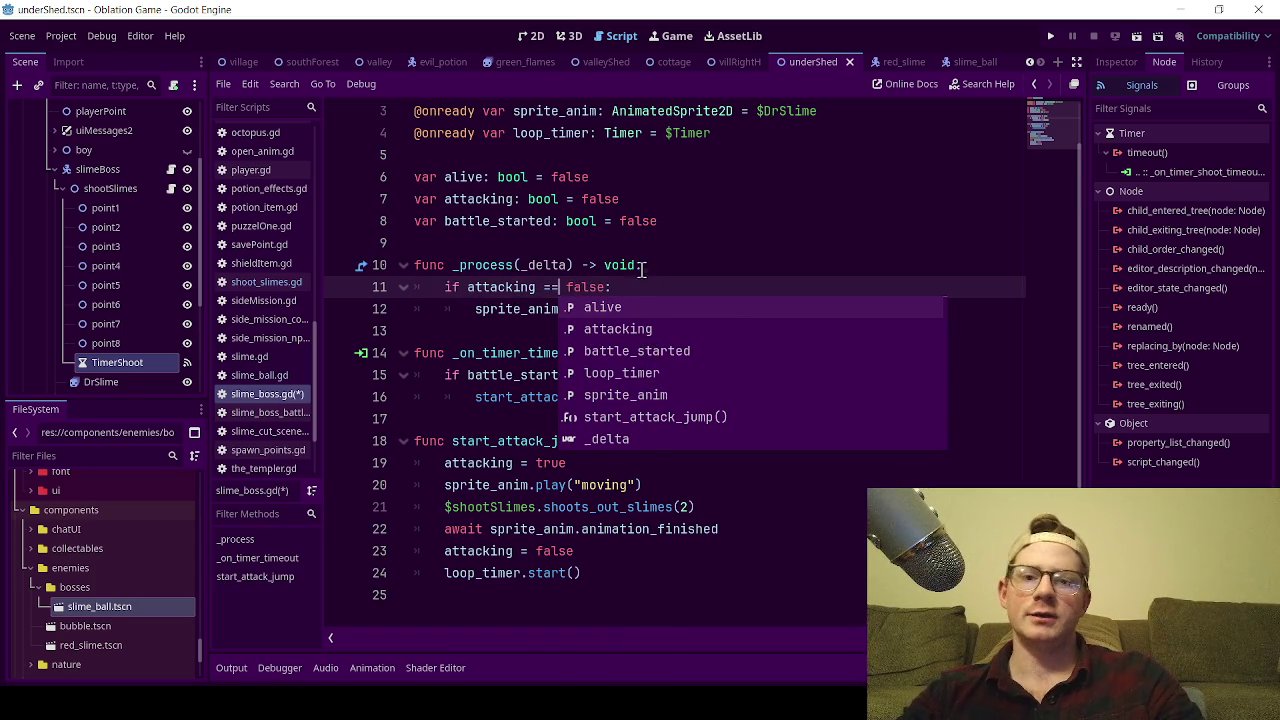
left_click(642, 268)
key("ctrl+s")
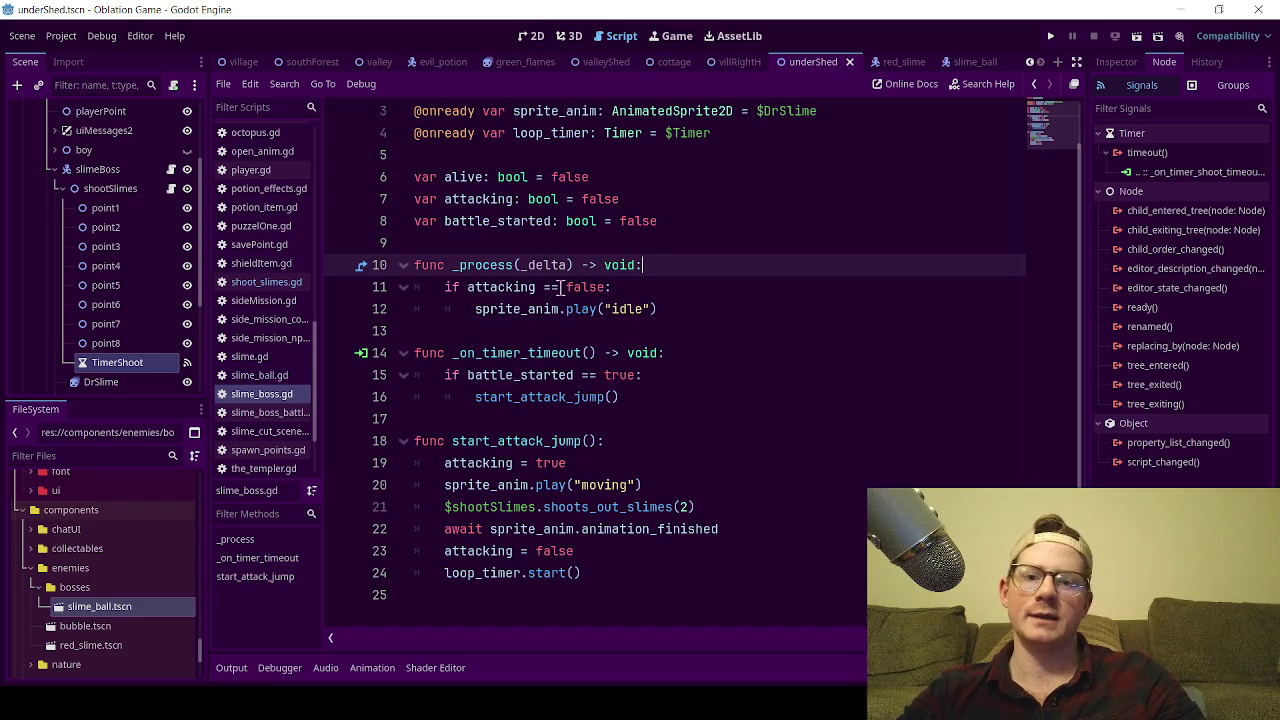
left_click(647, 290)
type(":")
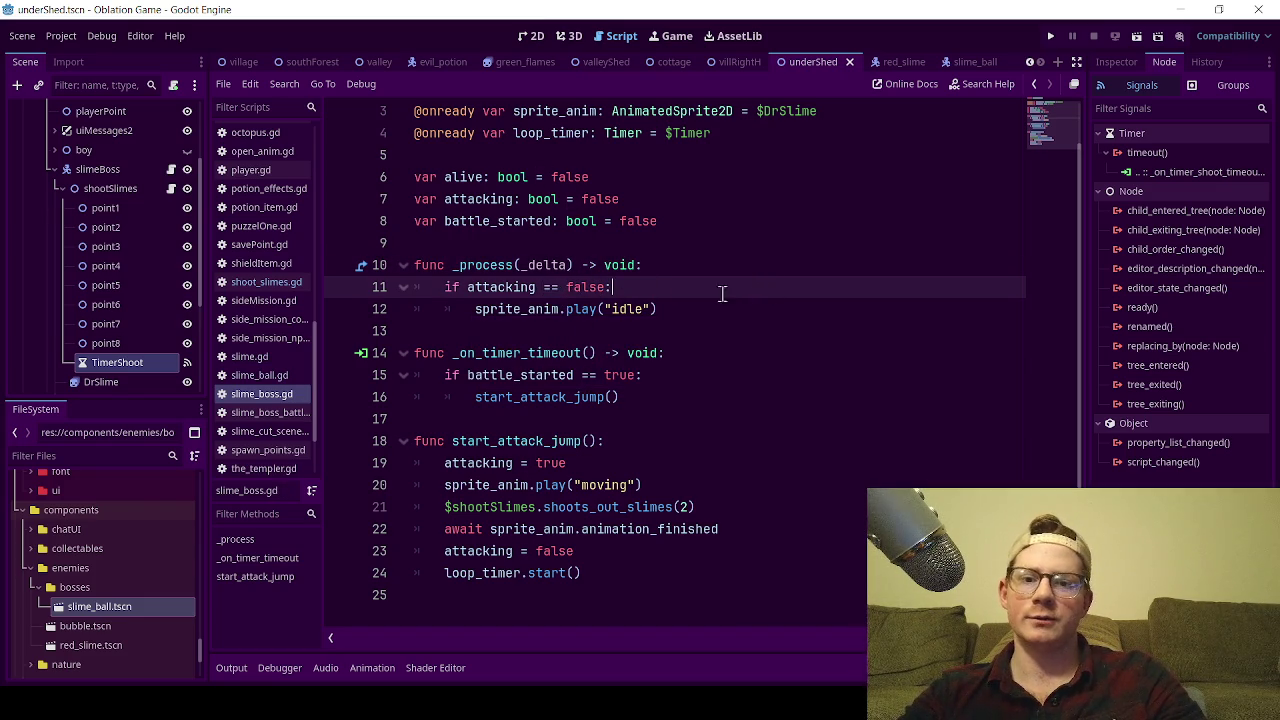
left_click(260, 281)
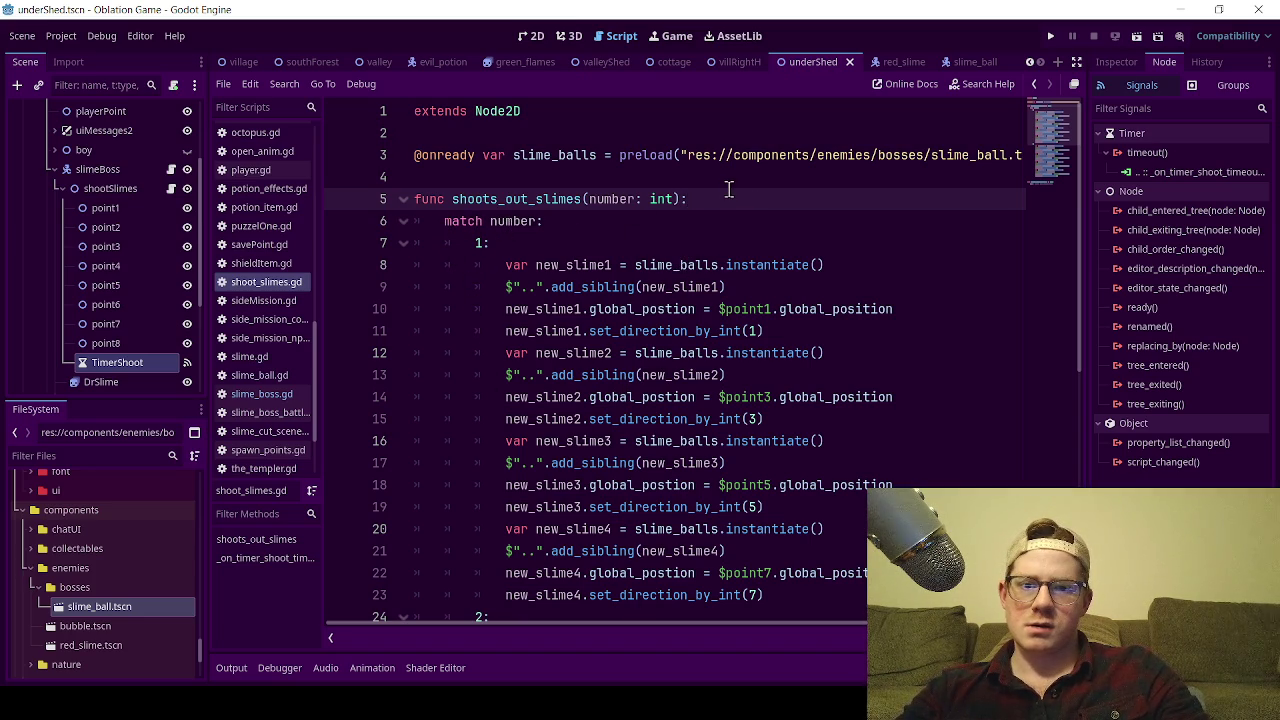
- Insert a new line 4 above shoots_out_slimes and draft a type_of_attack declaration, trying different defaults
left_click(510, 172)
key("Return")
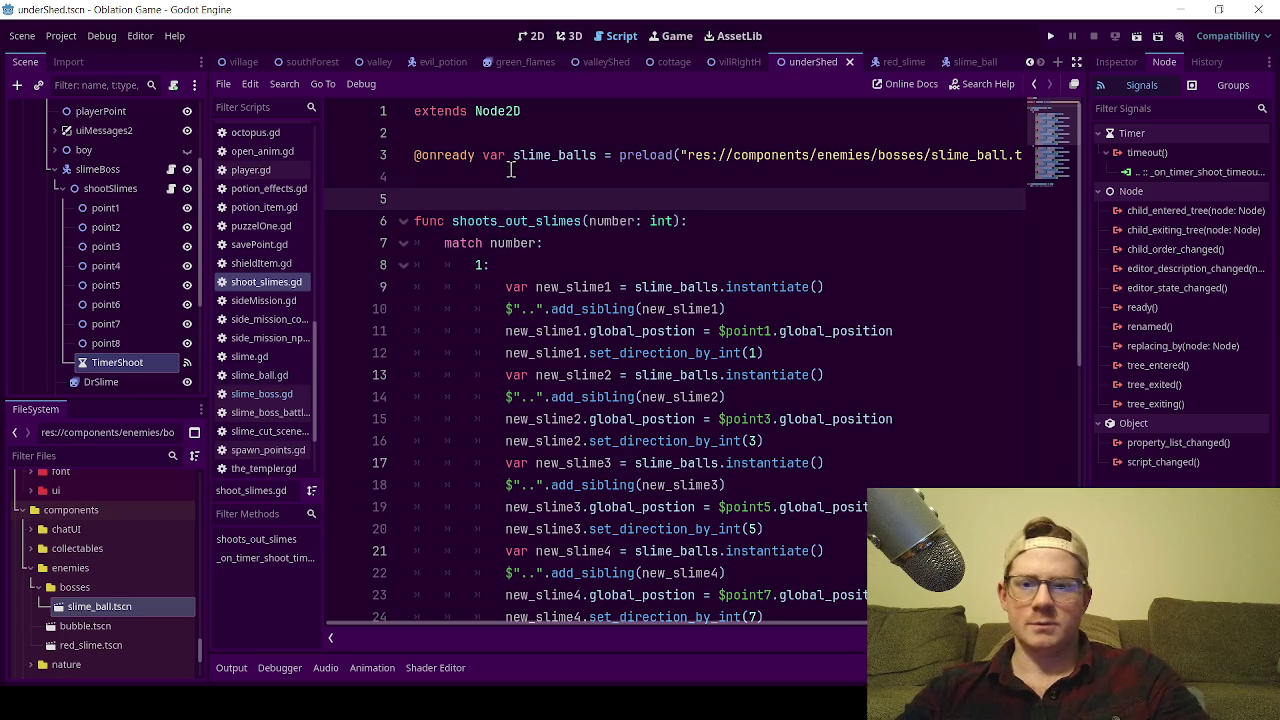
left_click(510, 172)
type("var")
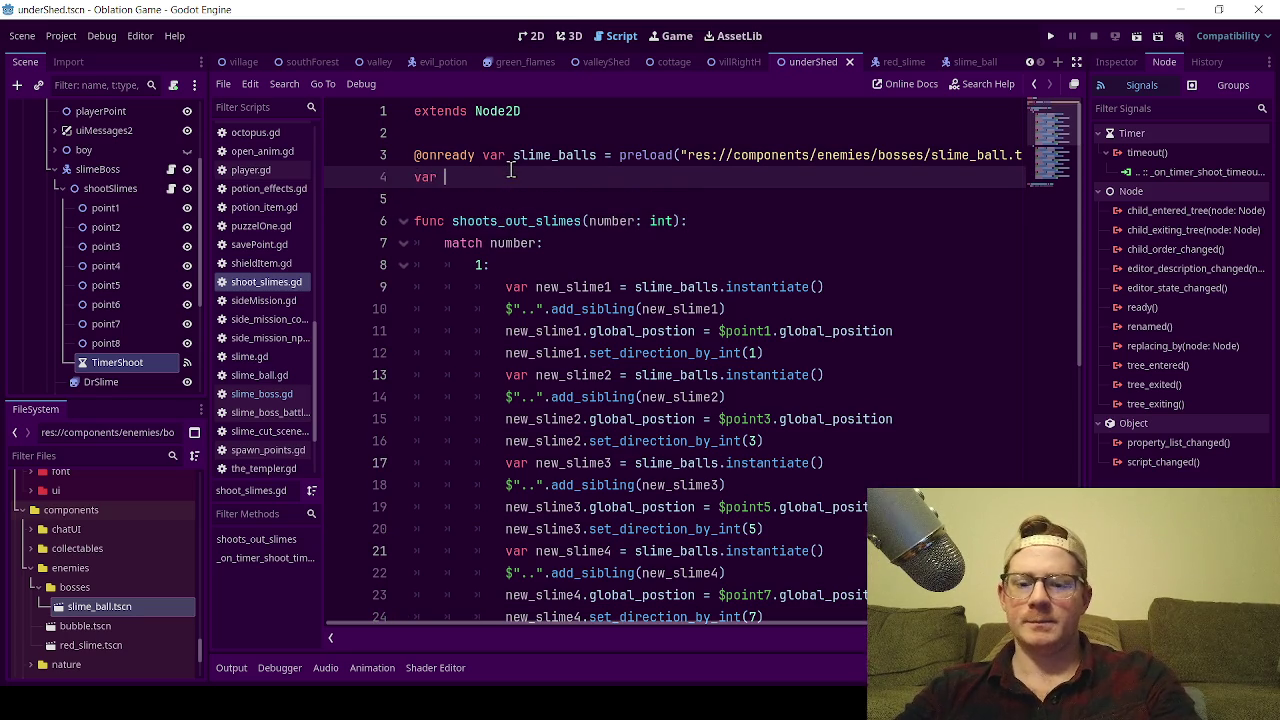
type("type_of_attack")
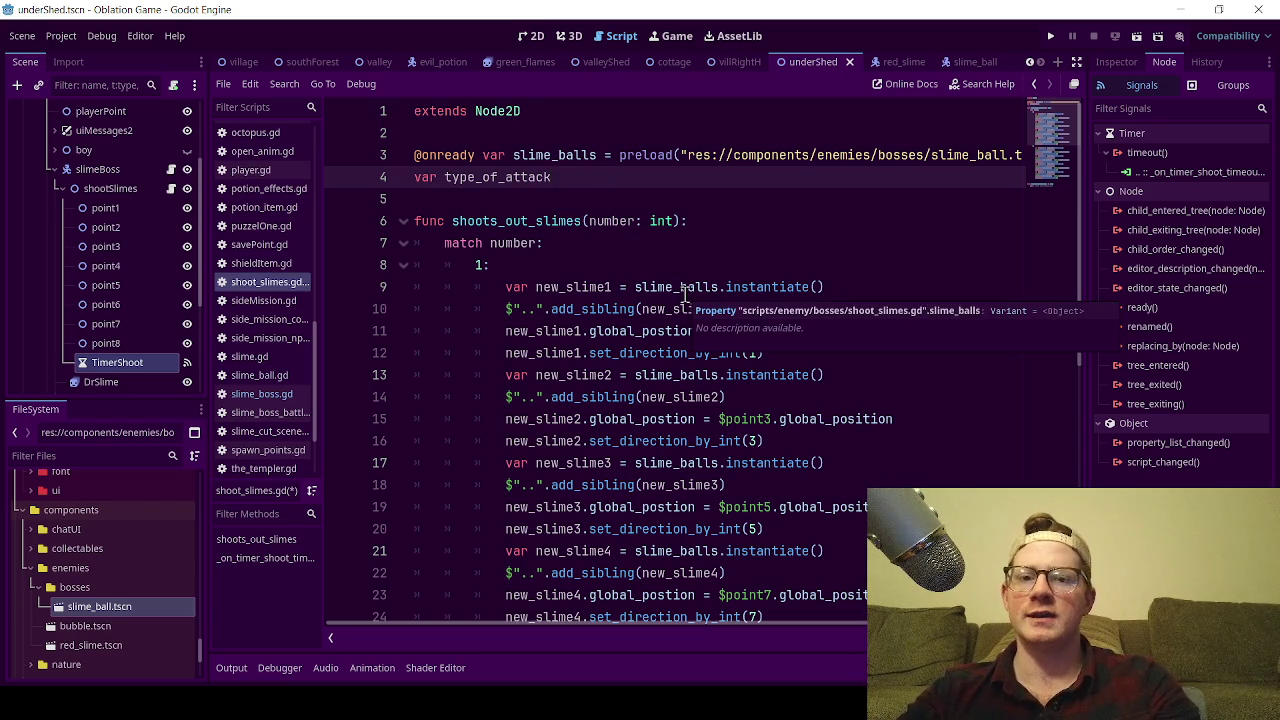
type(" = 1")
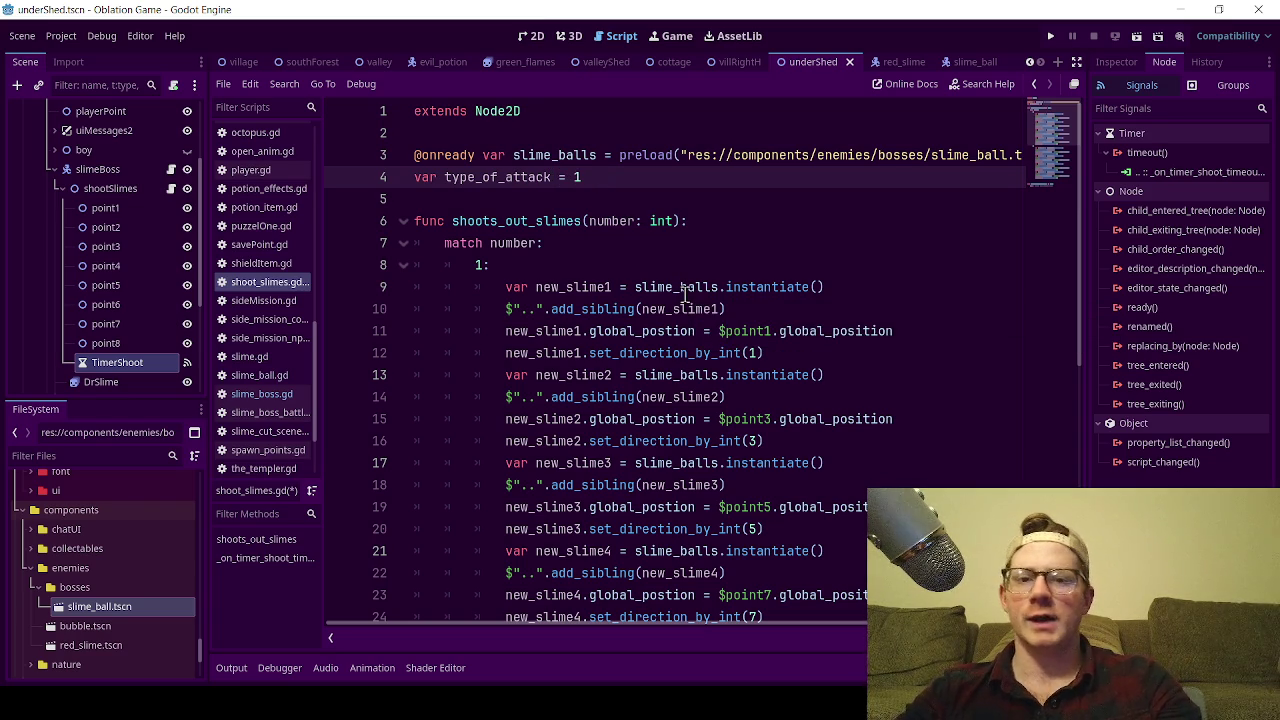
key("BackSpace")
type("\"")
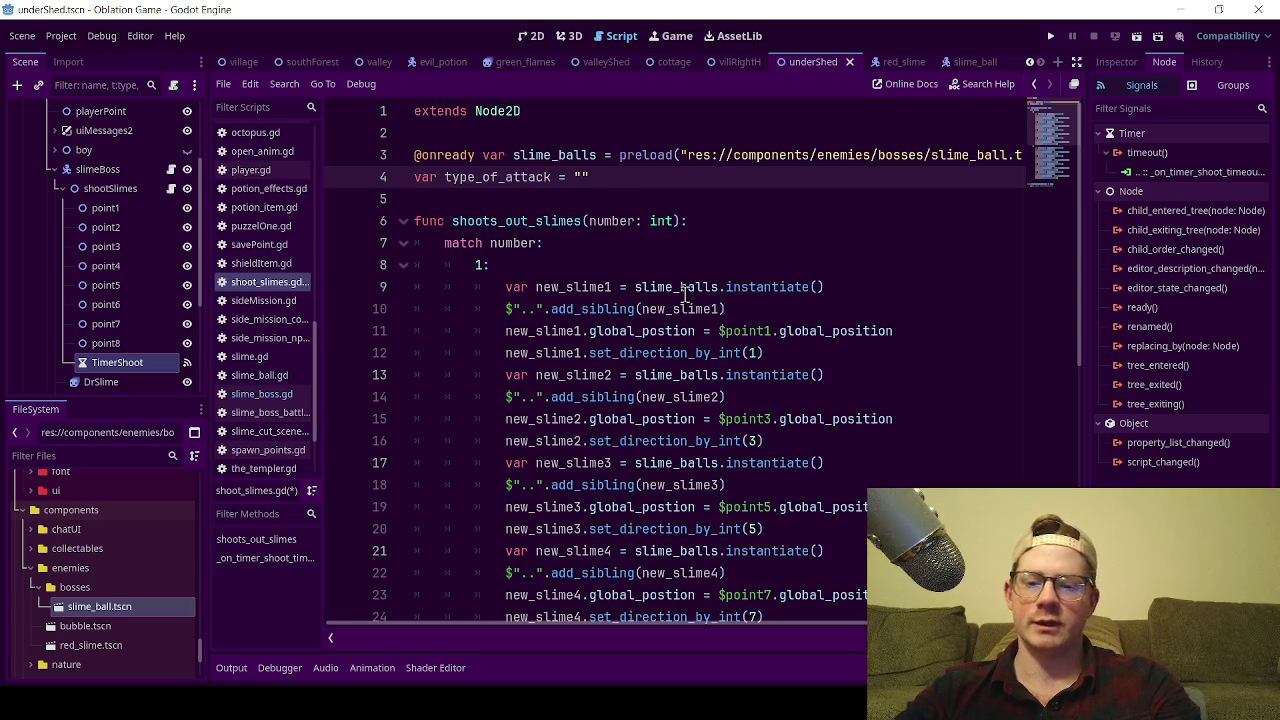
type("i")
key("BackSpace")
type("hi")
key("BackSpace")
key("BackSpace")
key("BackSpace")
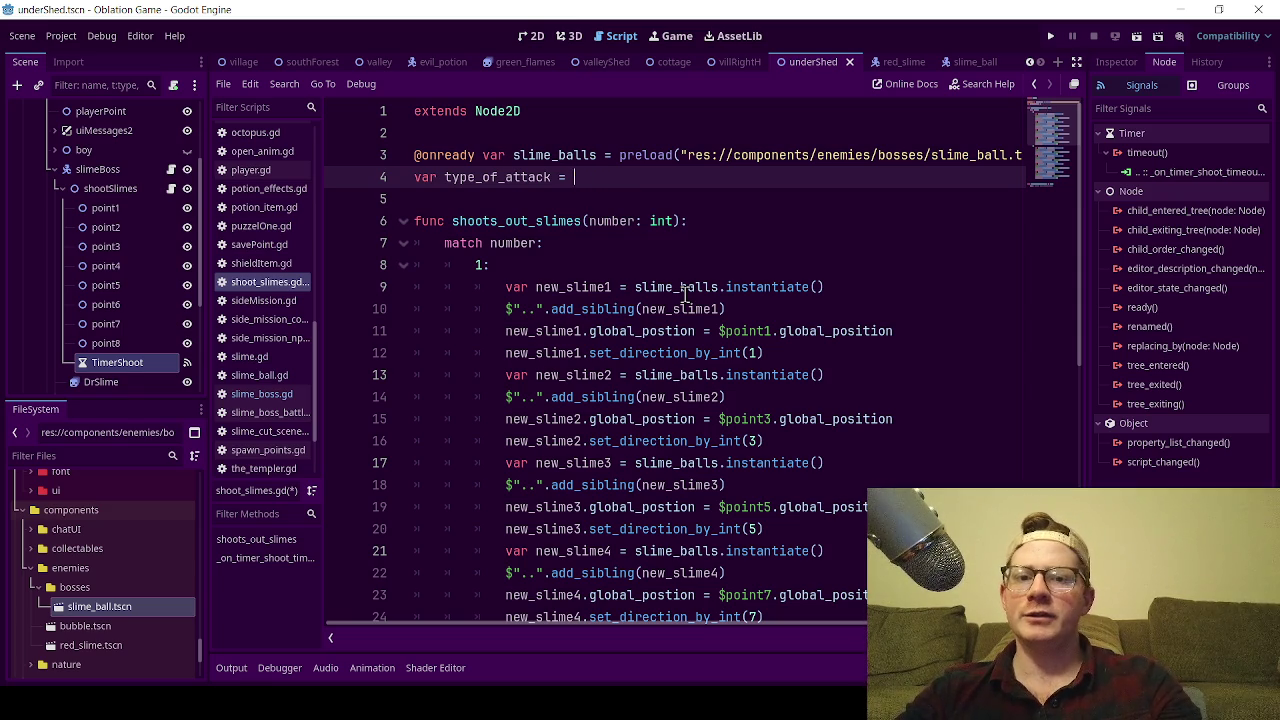
type(": int = ")
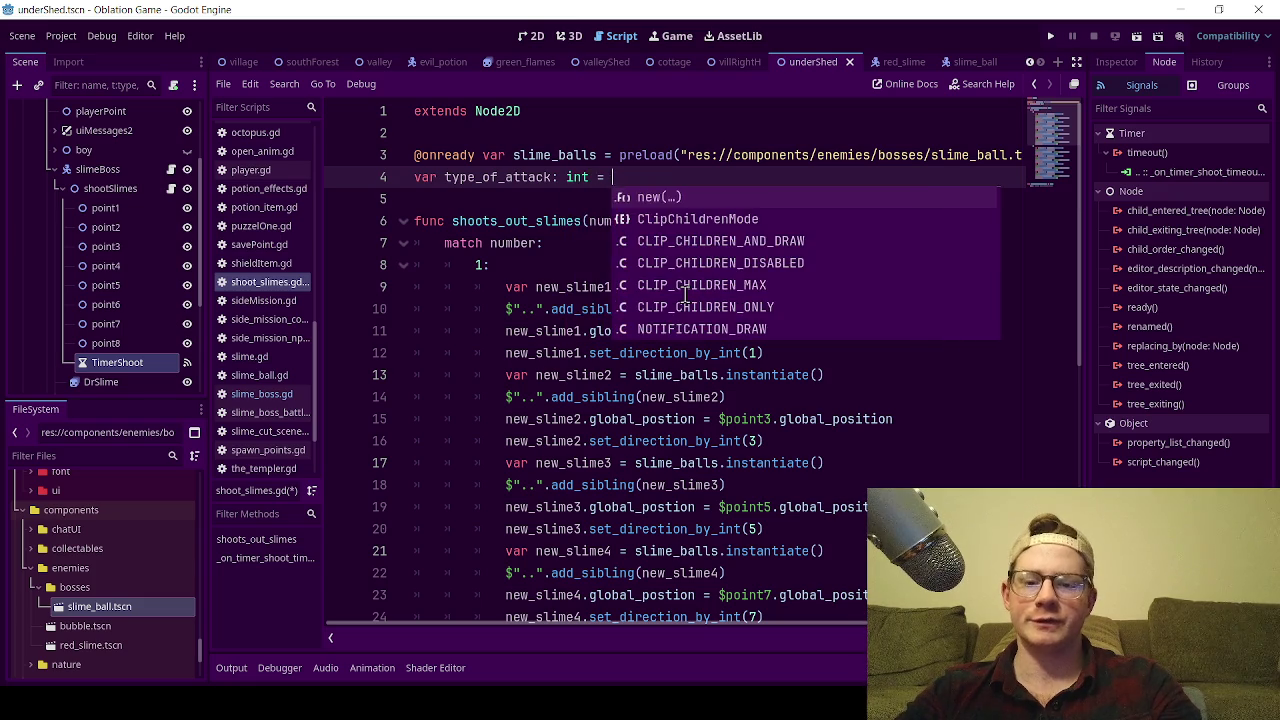
type("1")
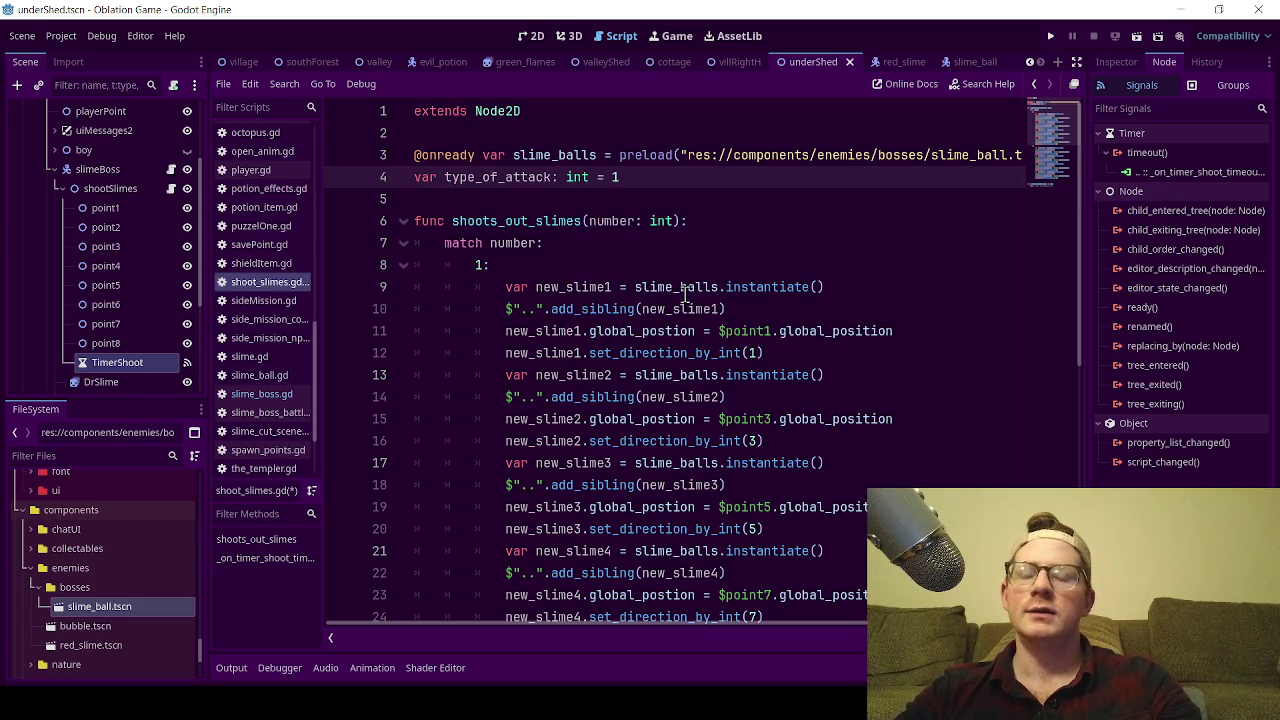
key("BackSpace")
key("BackSpace")
key("BackSpace")
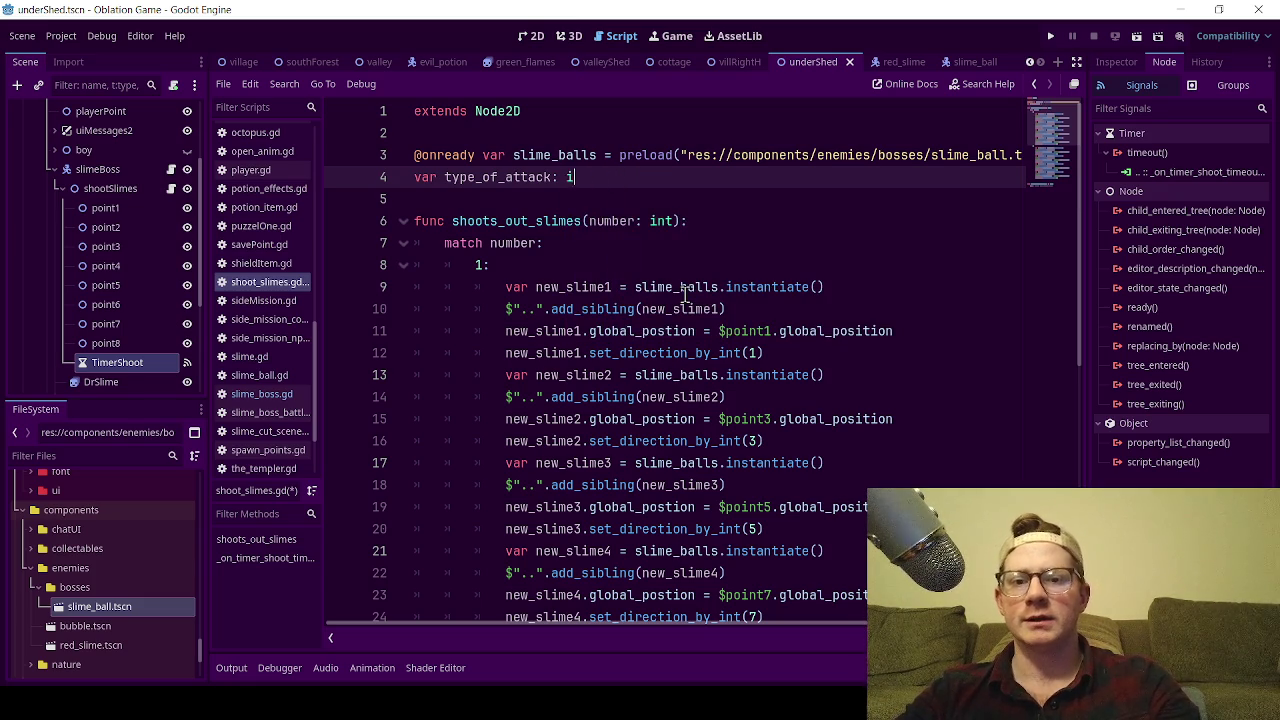
- Settle line 4 on 'type_of_attack: int = 0' and save the script
type("S")
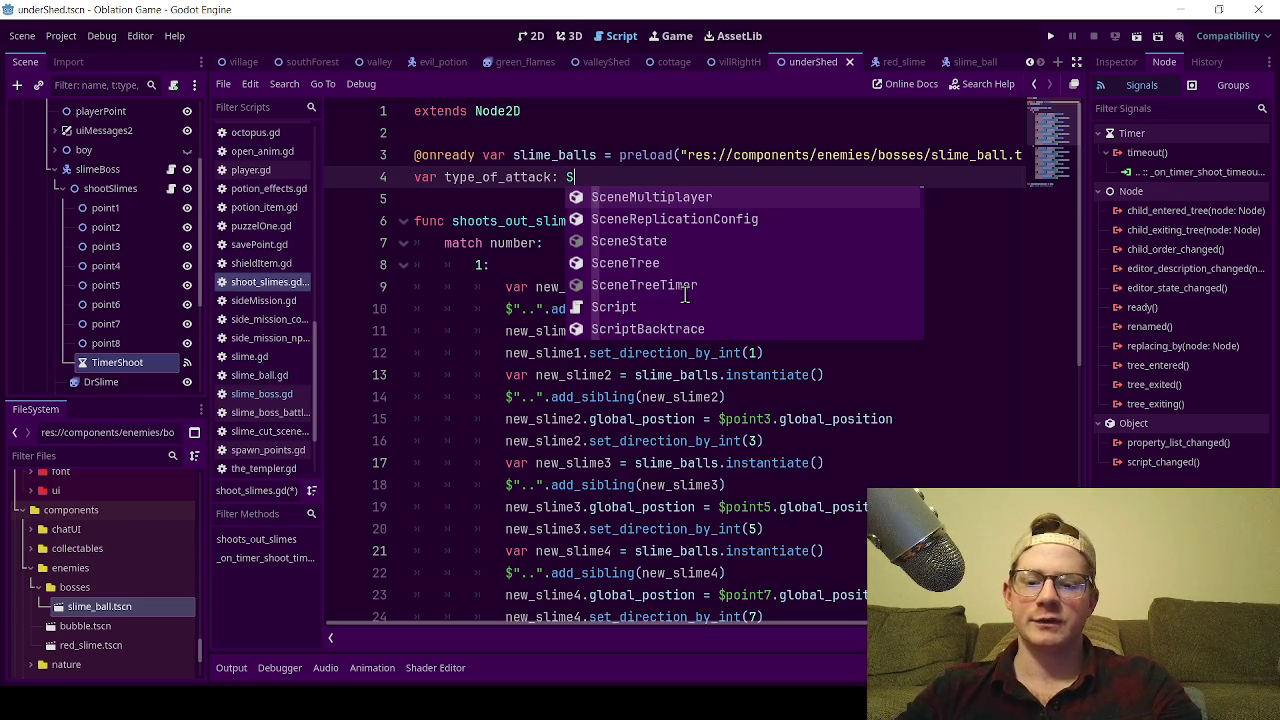
type("tring = \"")
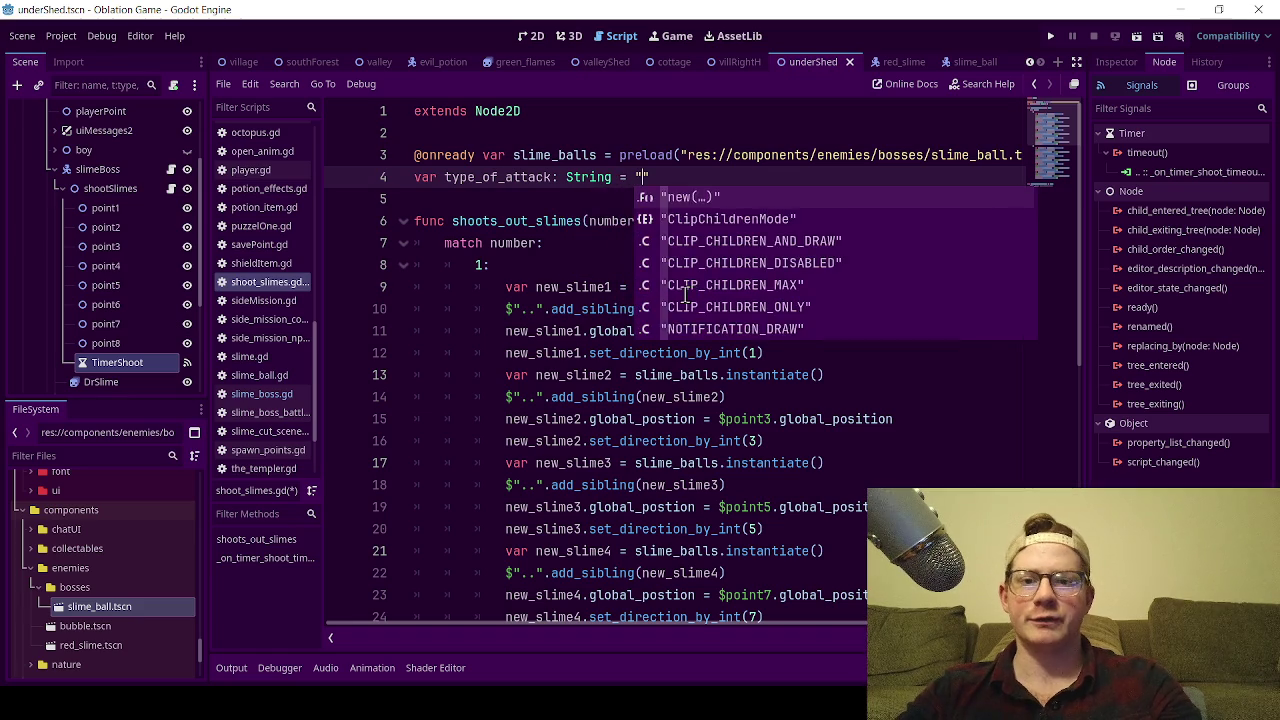
type("\"string")
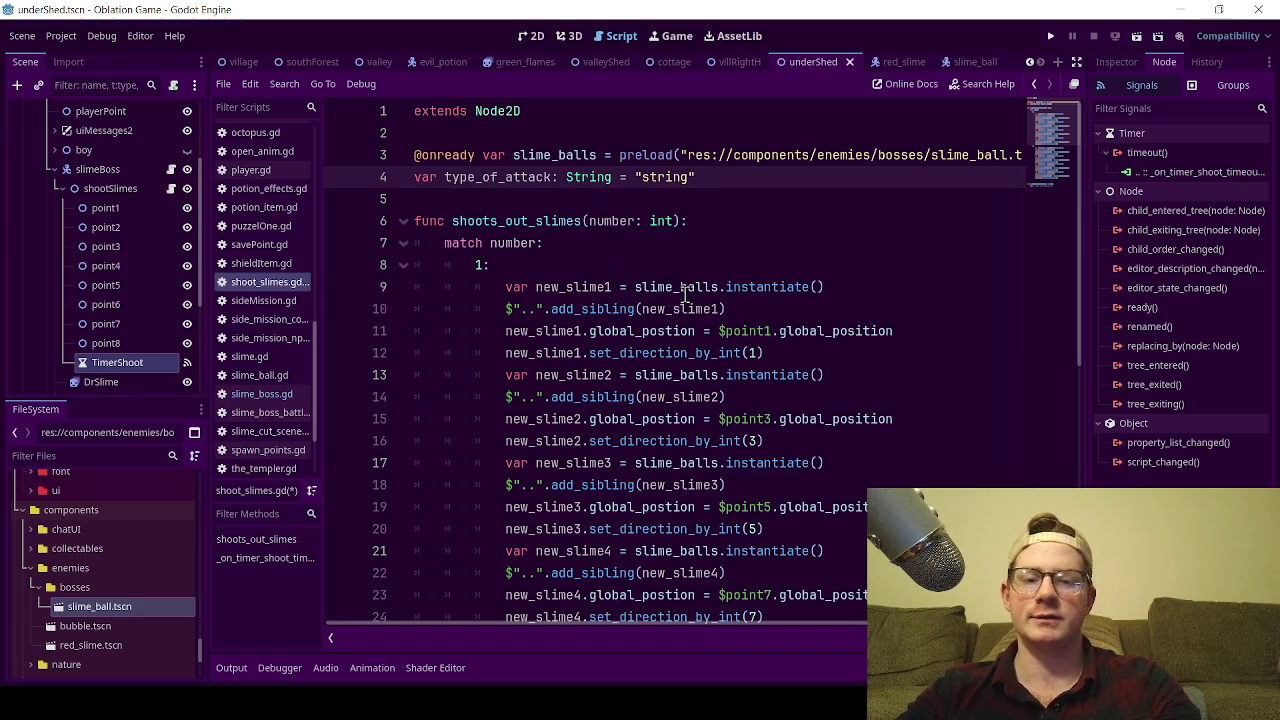
key("BackSpace")
key("BackSpace")
key("BackSpace")
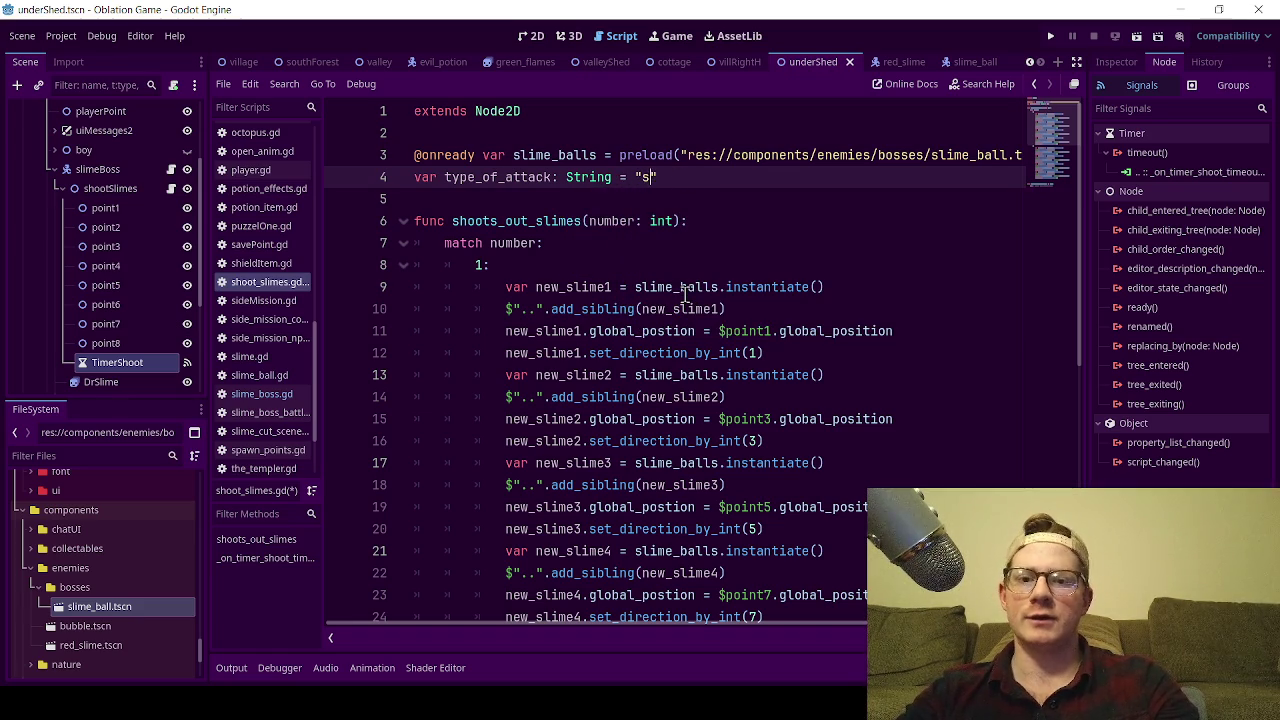
key("BackSpace")
key("BackSpace")
type("int")
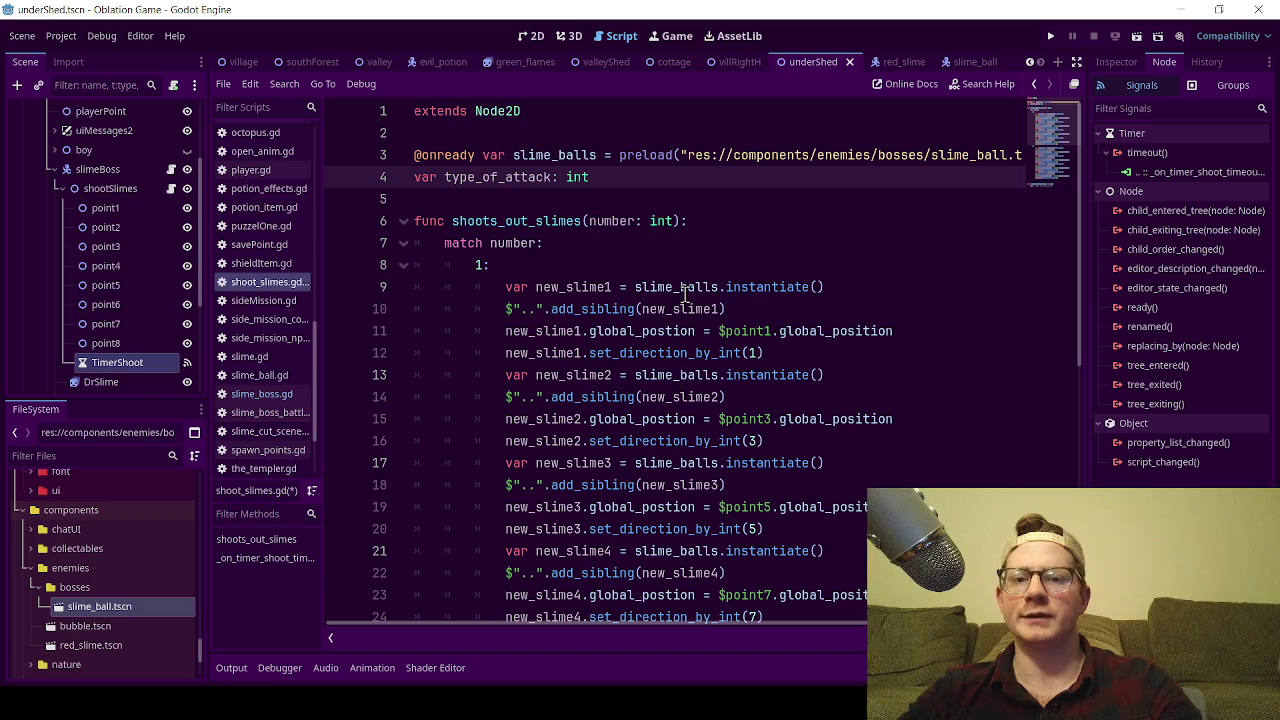
type(" = ")
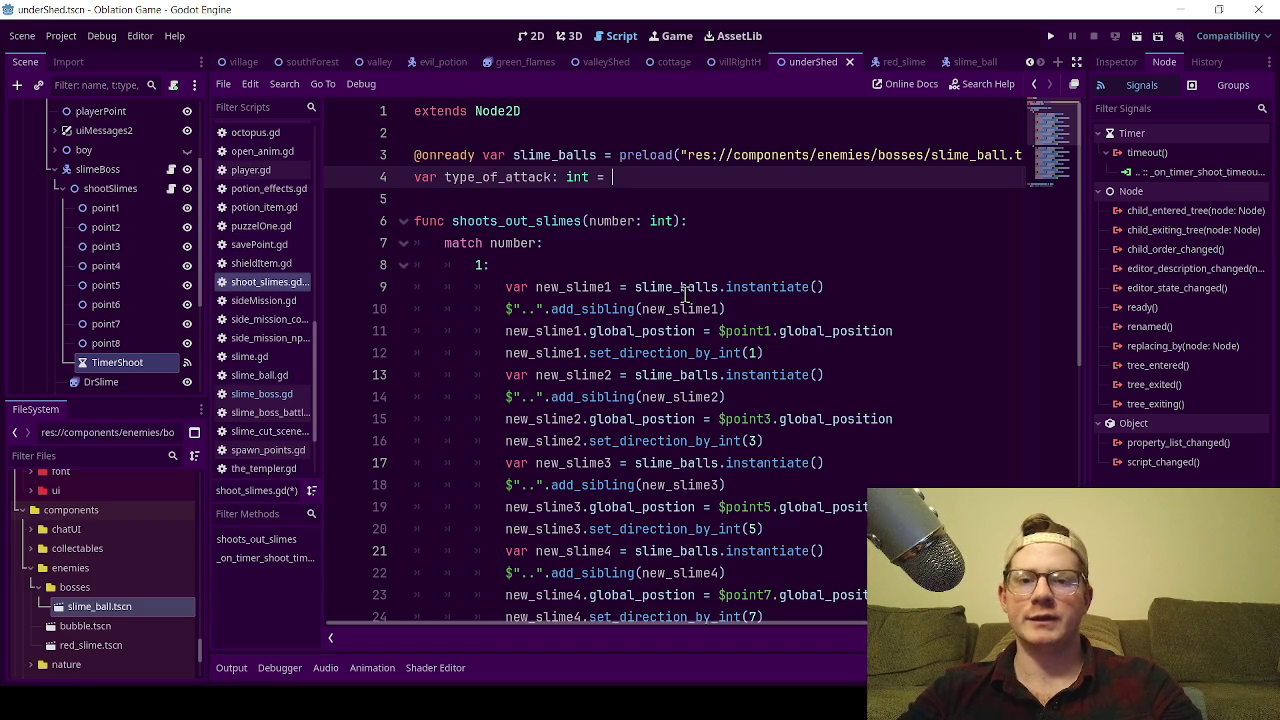
type("0")
key("ctrl+s")
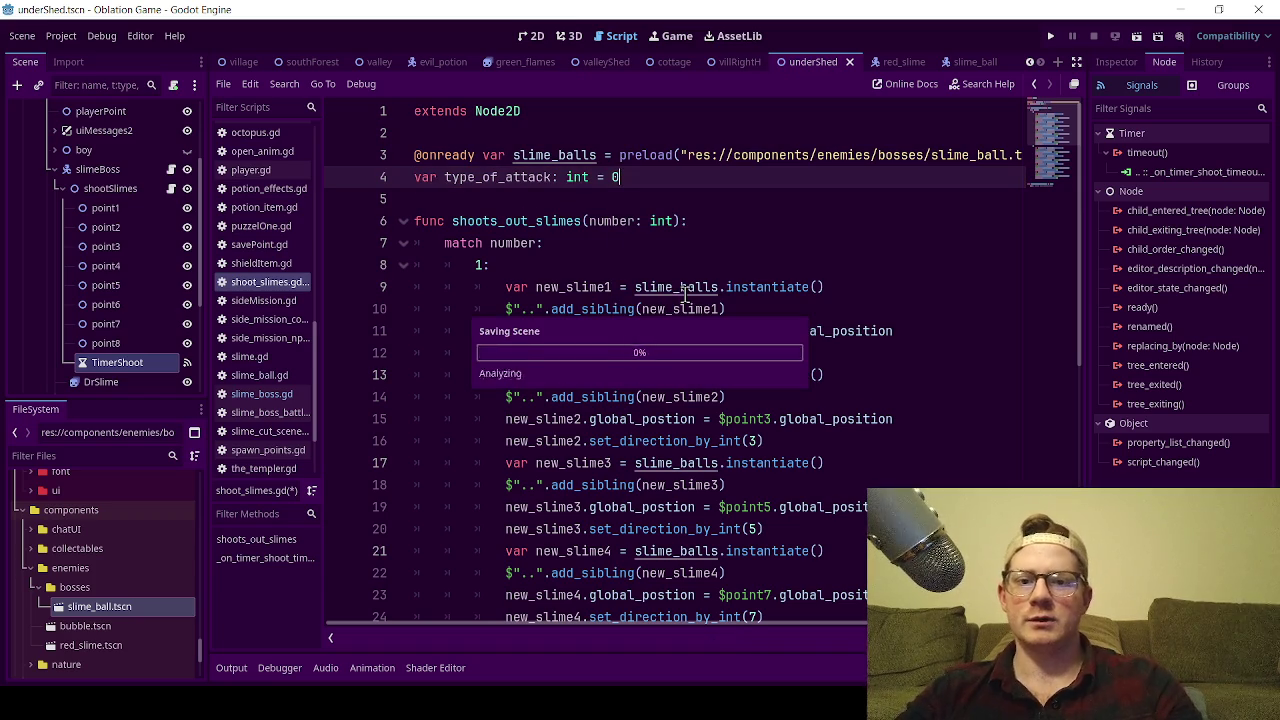
double_click(497, 180)
key("ctrl+c")
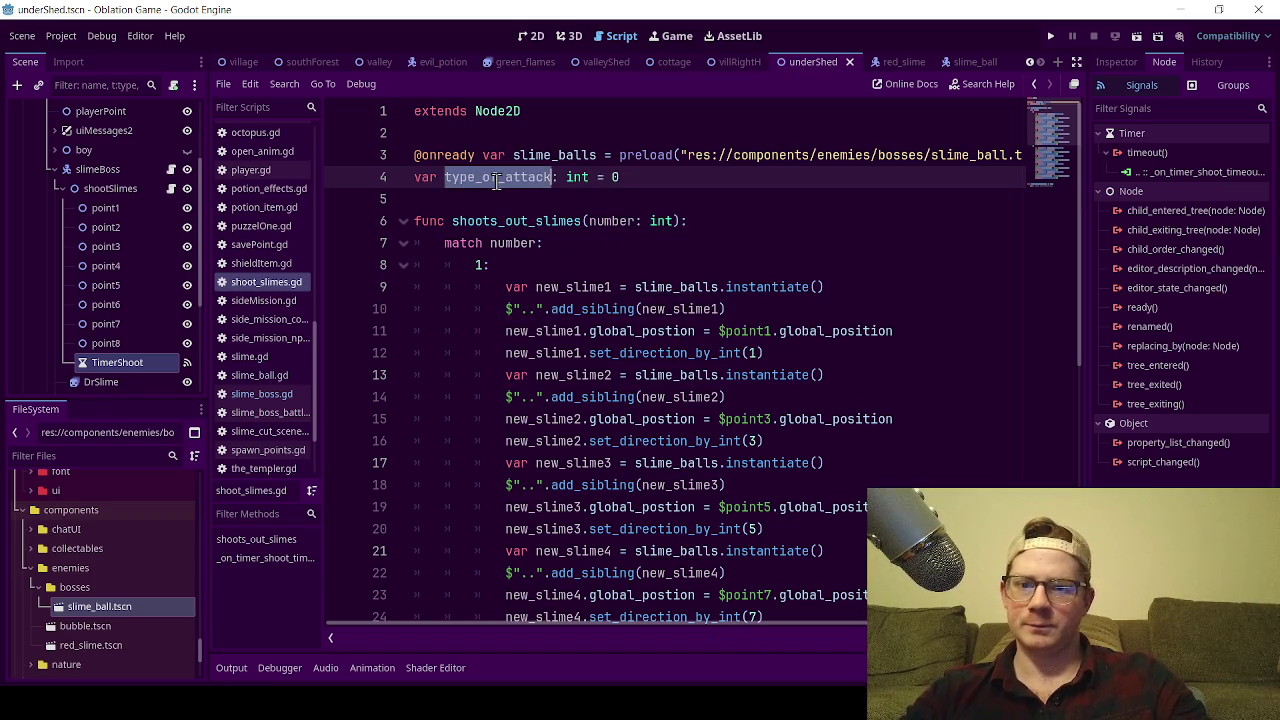
left_click(711, 222)
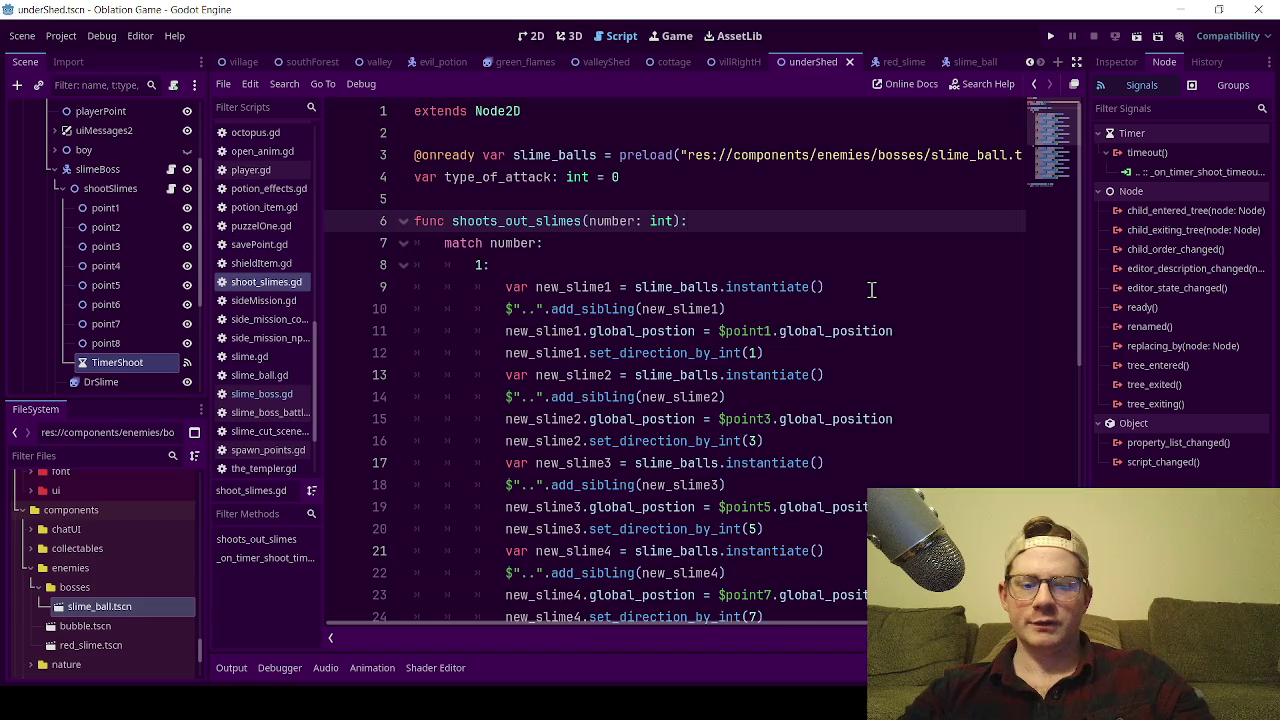
- Add 'type_of_attack = number' as the first line of shoots_out_slimes
key("Return")
key("ctrl+v")
type("= ")
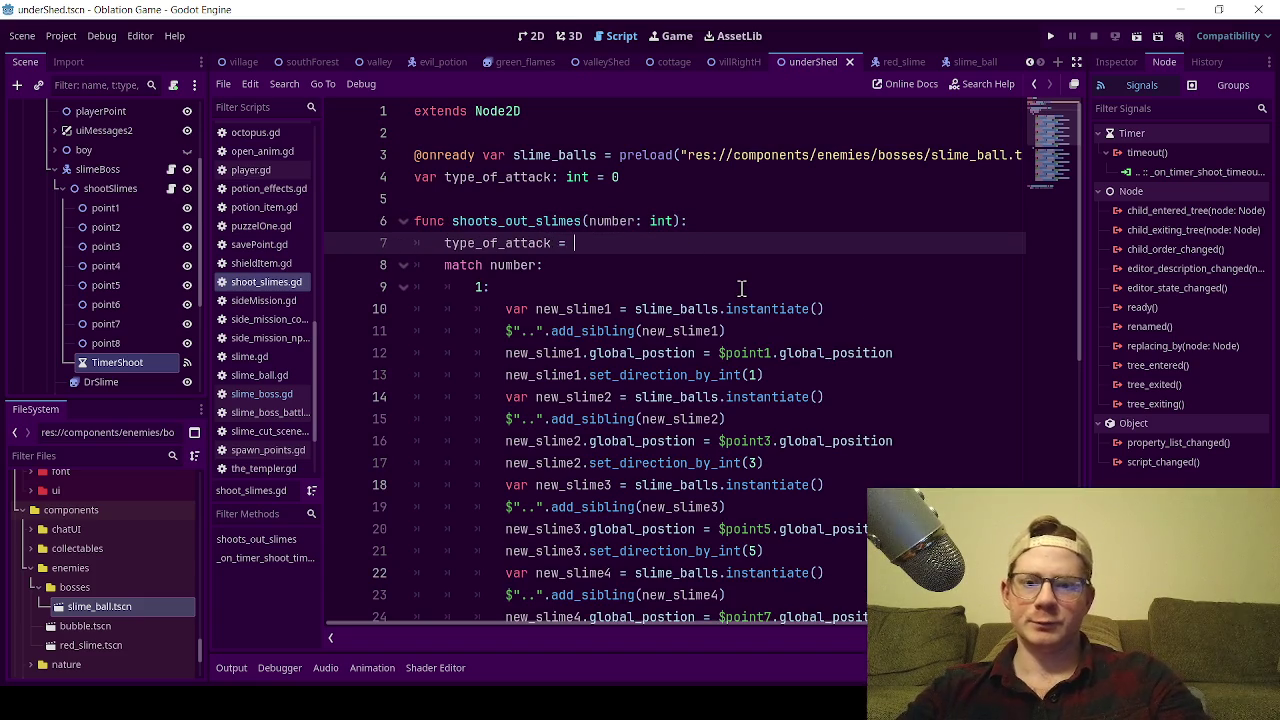
type("nu")
key("Return")
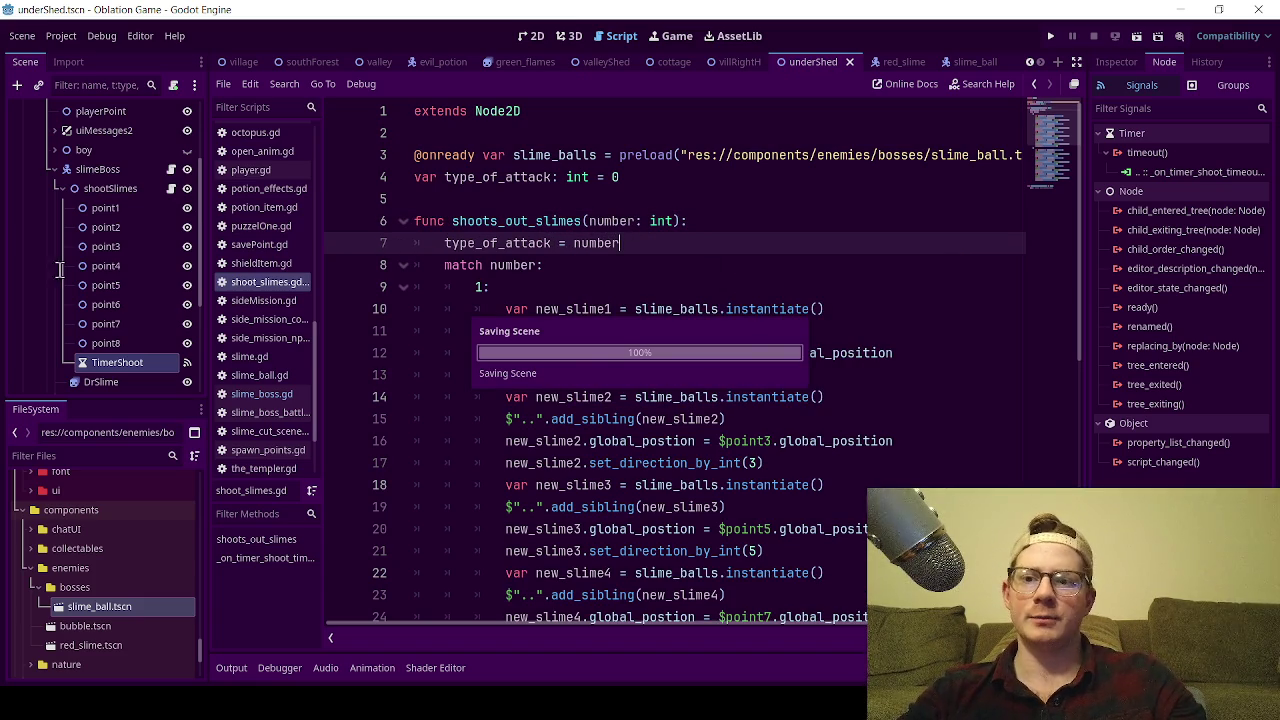
left_click(646, 219)
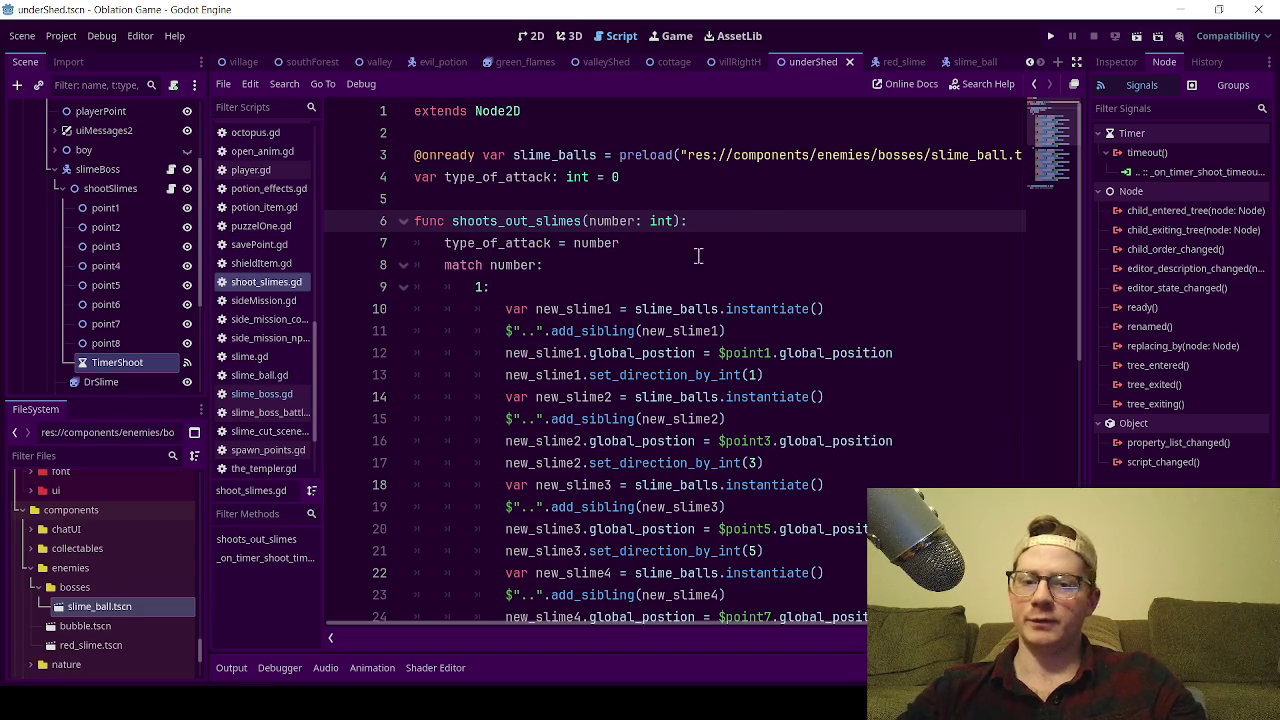
- Move the slime-spawning match block from shoots_out_slimes into the timer timeout function, replacing its placeholder
scroll(545, 302, "down", 1)
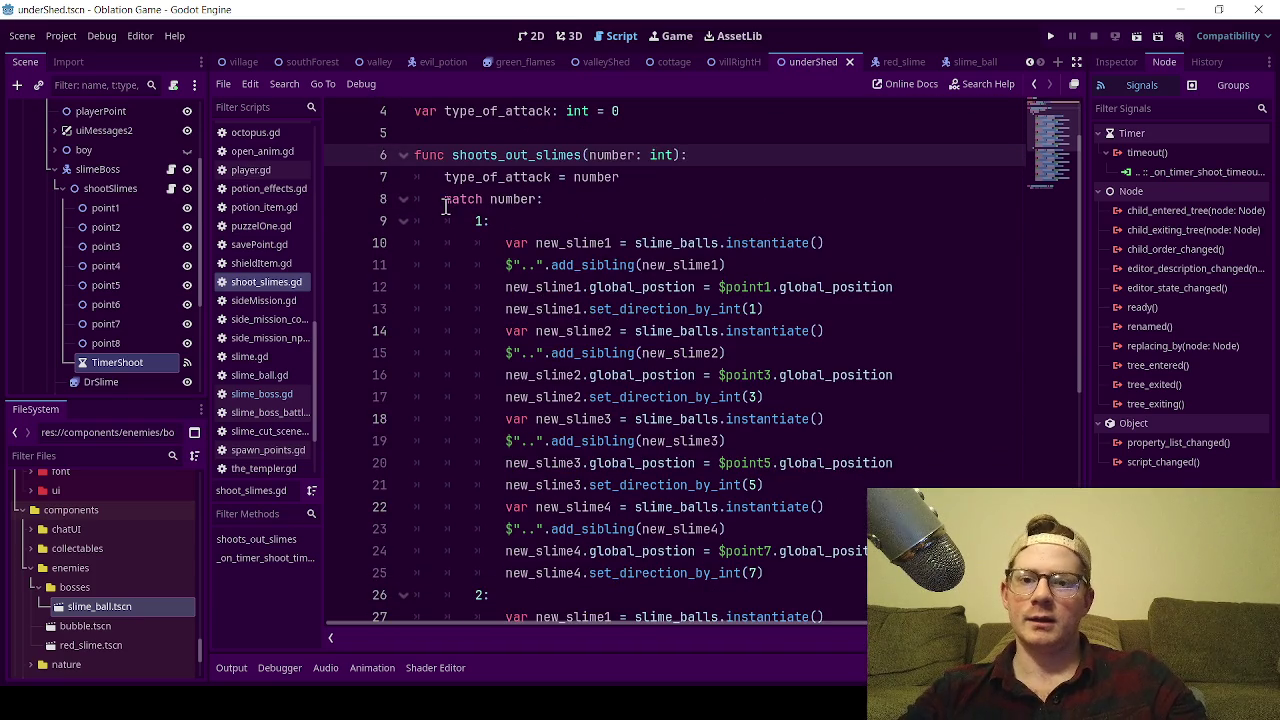
mouse_move(444, 199)
left_mouse_down()
mouse_move(493, 243)
mouse_move(680, 617)
mouse_move(569, 574)
mouse_move(688, 540)
mouse_move(766, 486)
left_mouse_up()
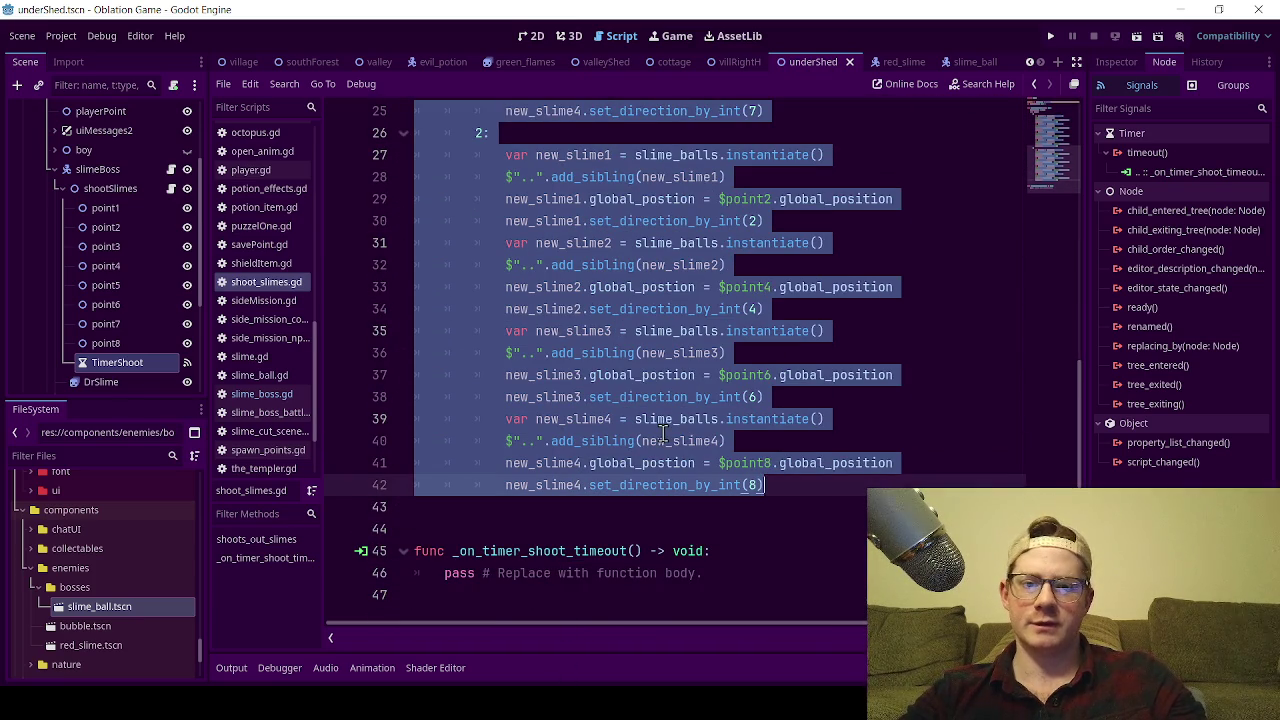
key("BackSpace")
key("BackSpace")
key("BackSpace")
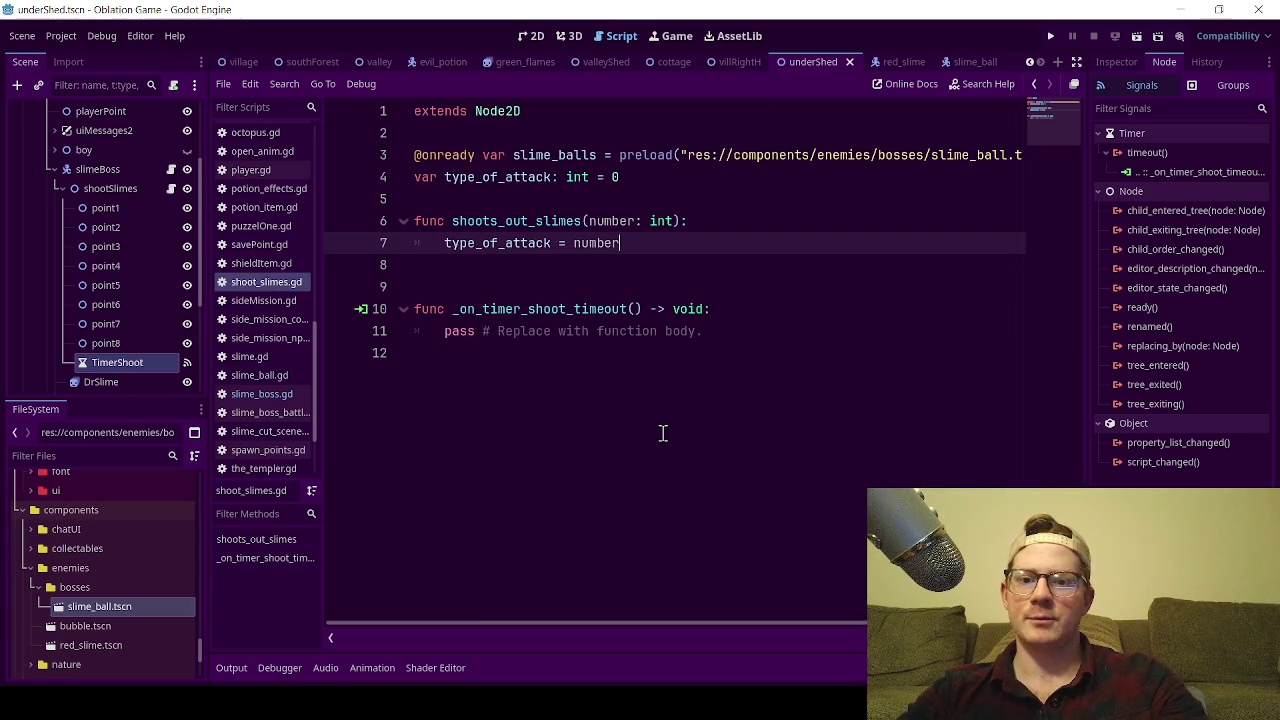
left_click(522, 273)
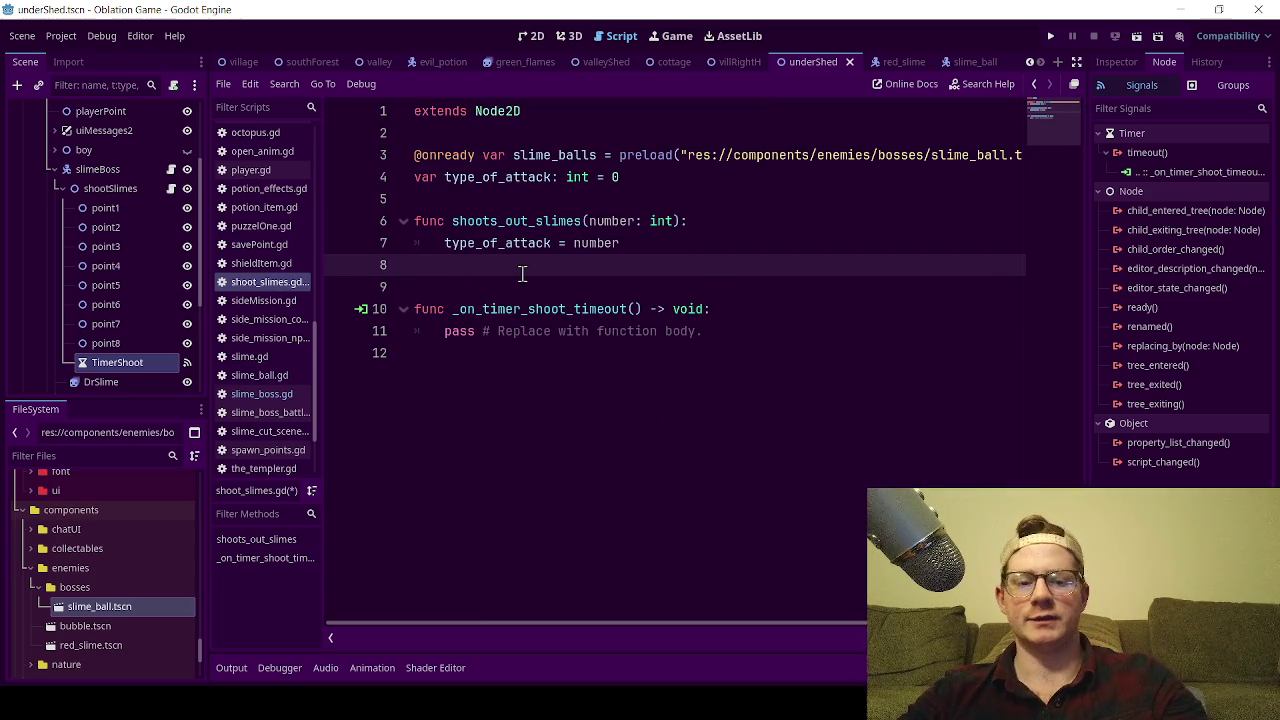
key("BackSpace")
left_click_drag(713, 309, 443, 309)
key("ctrl+v")
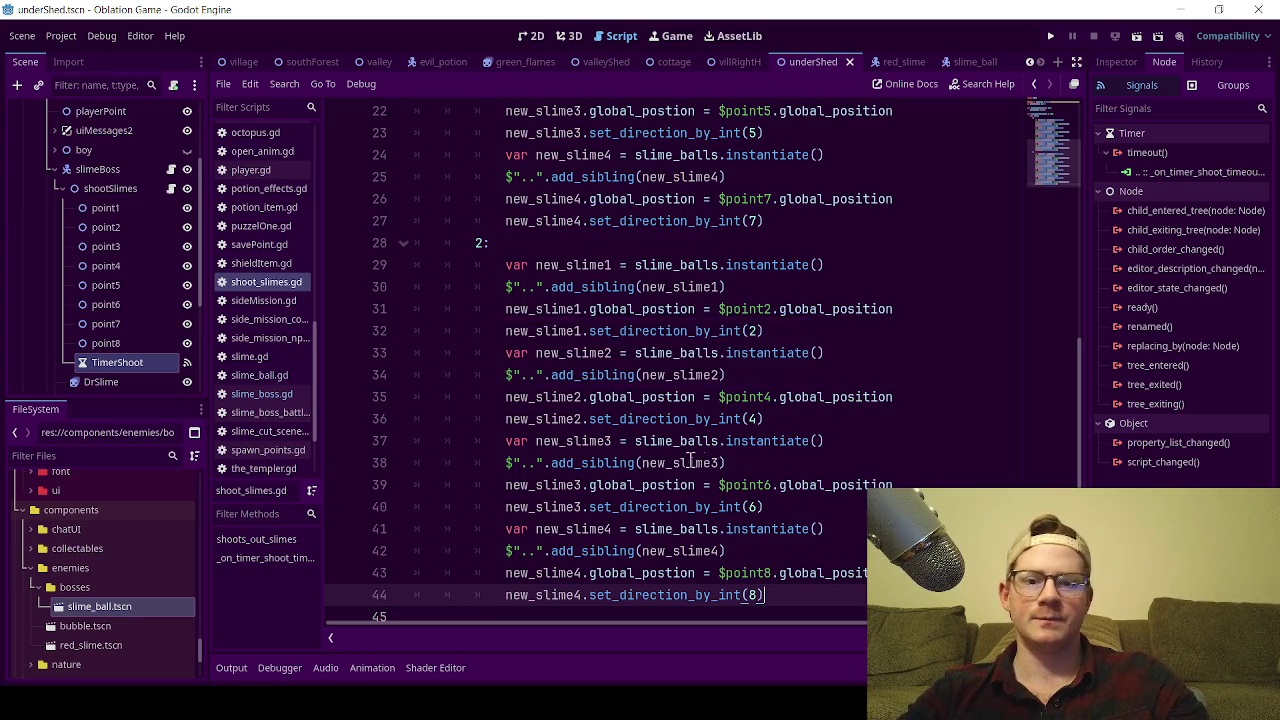
- Change 'match number:' to 'match type_of_attack:' in _on_timer_shoot_timeout and save the script
scroll(683, 443, "up", 2)
scroll(683, 443, "up", 5)
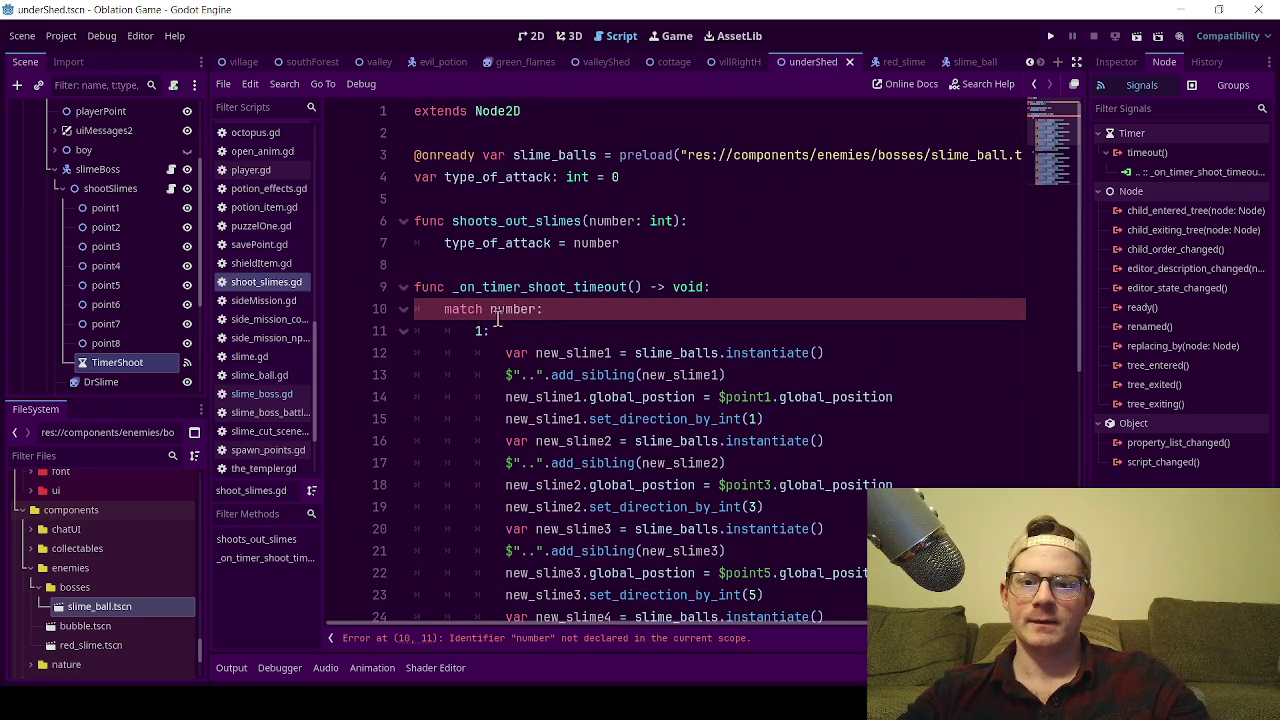
left_click(602, 315)
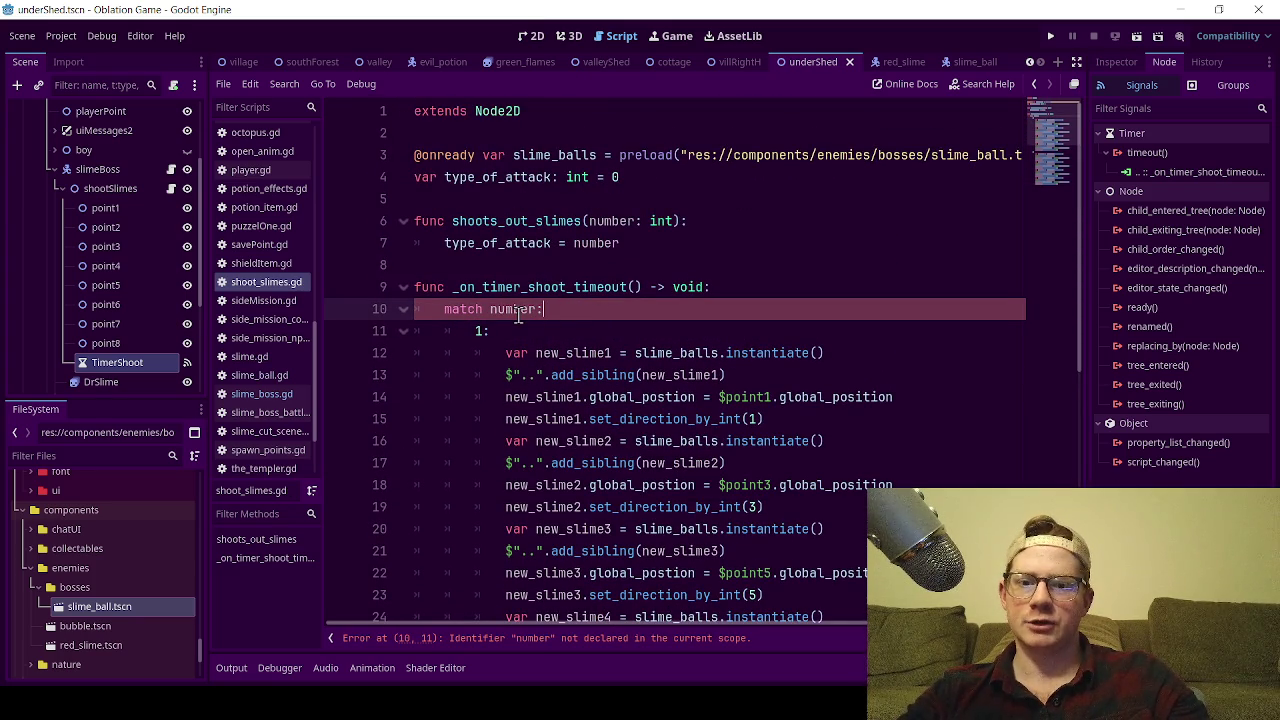
double_click(508, 173)
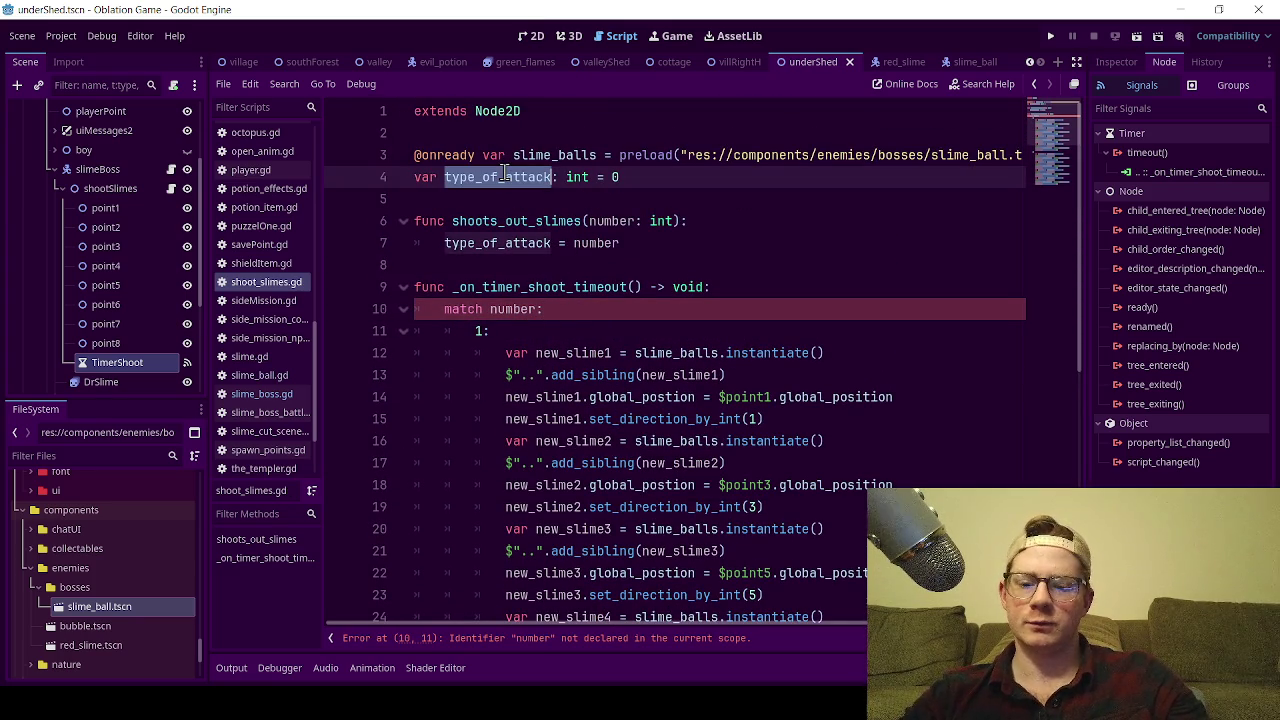
key("ctrl+c")
double_click(524, 311)
key("ctrl+v")
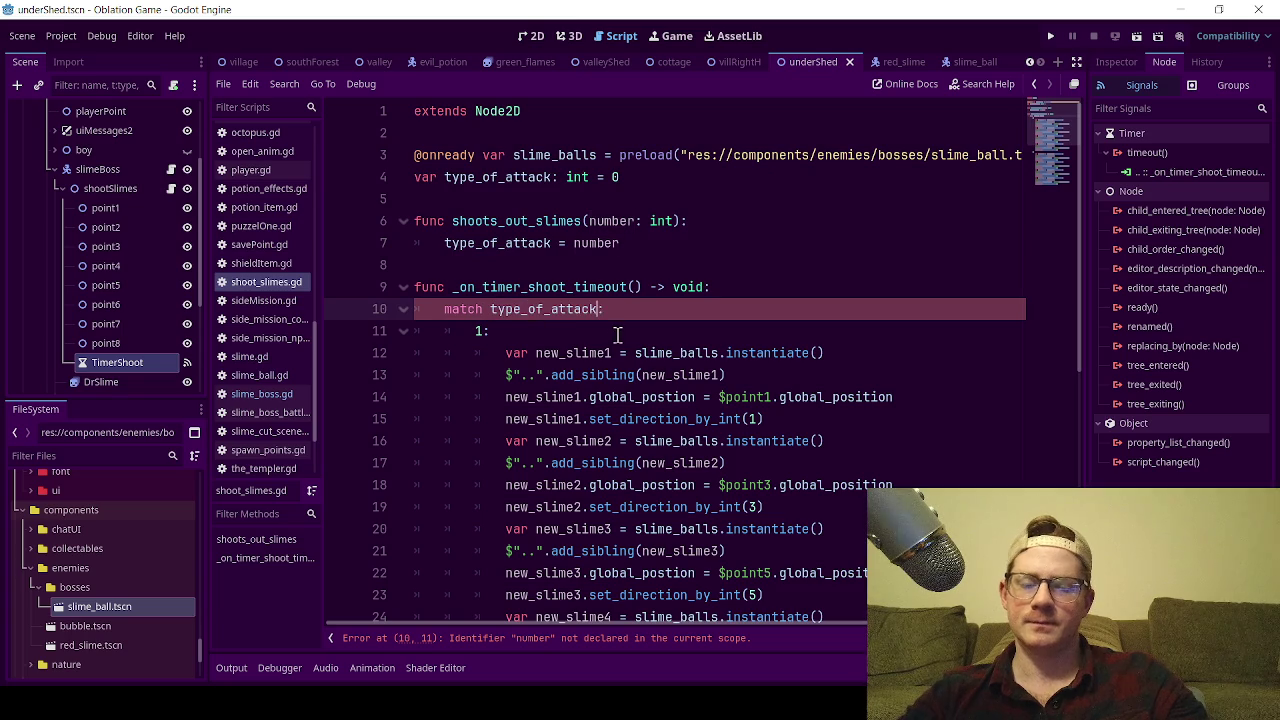
left_click(790, 259)
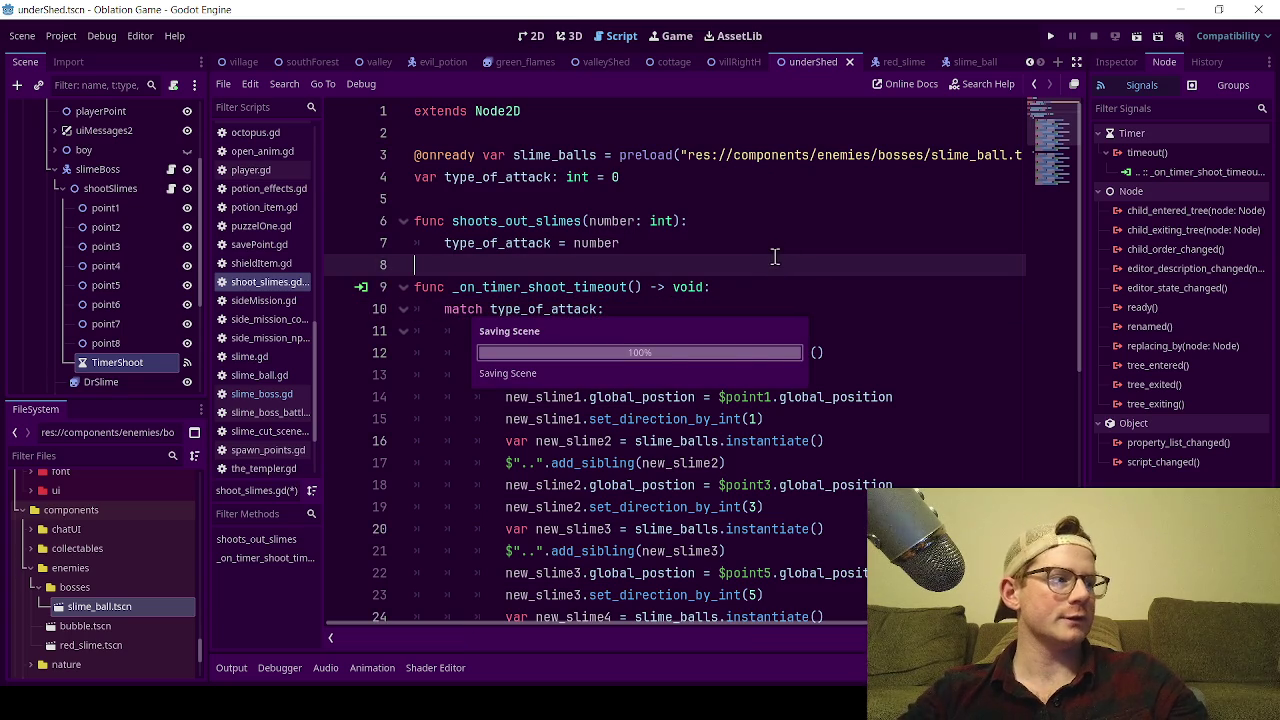
key("ctrl+s")
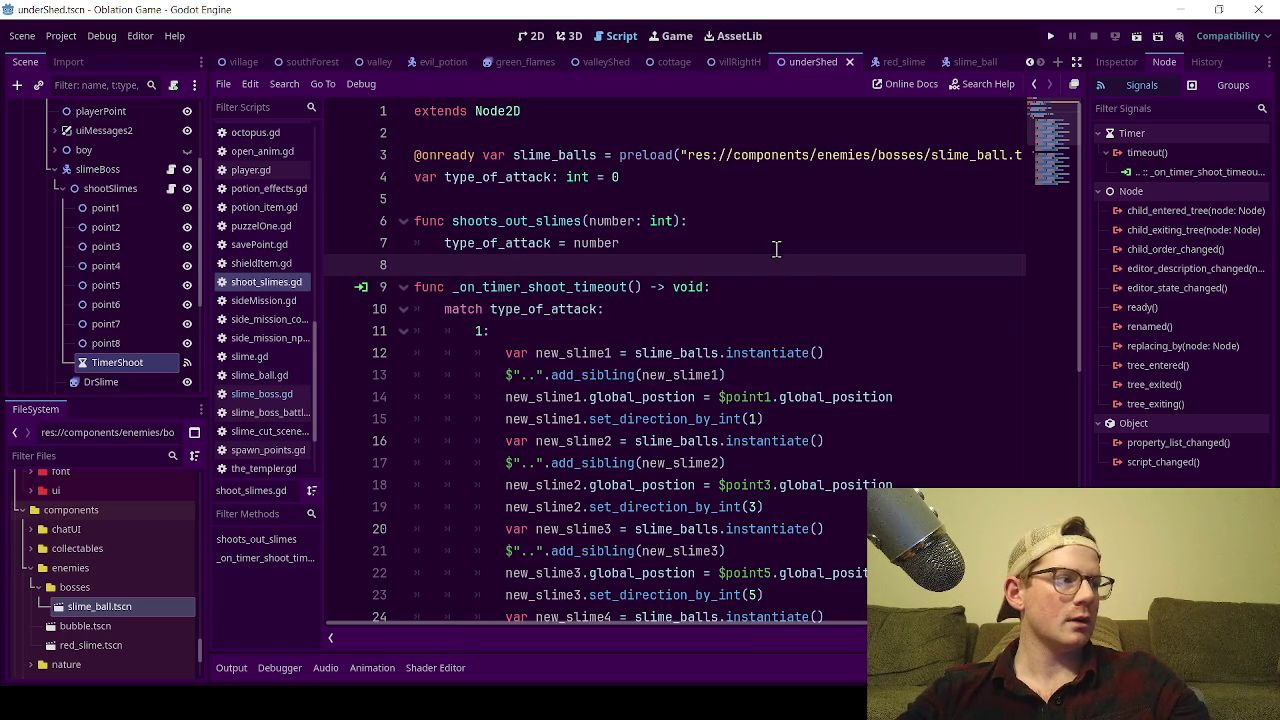
left_click(584, 134)
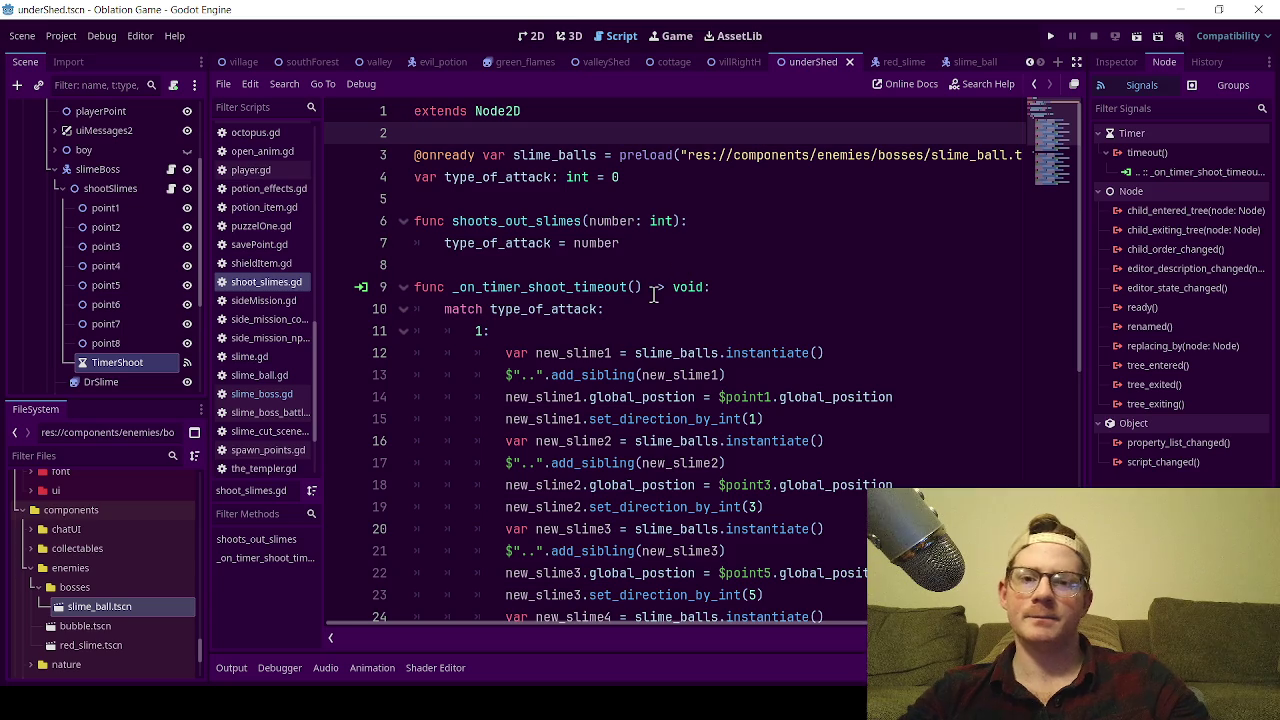
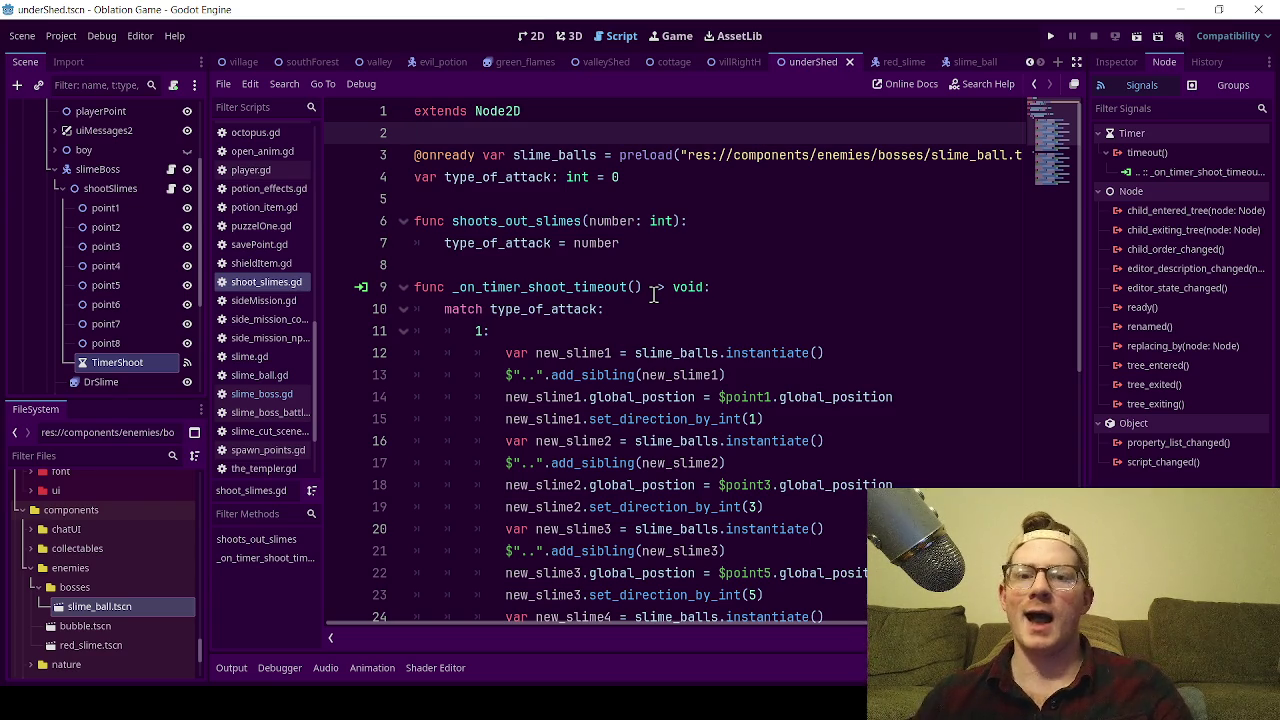
- Highlight where type_of_attack is used in shoot_slimes.gd
double_click(519, 180)
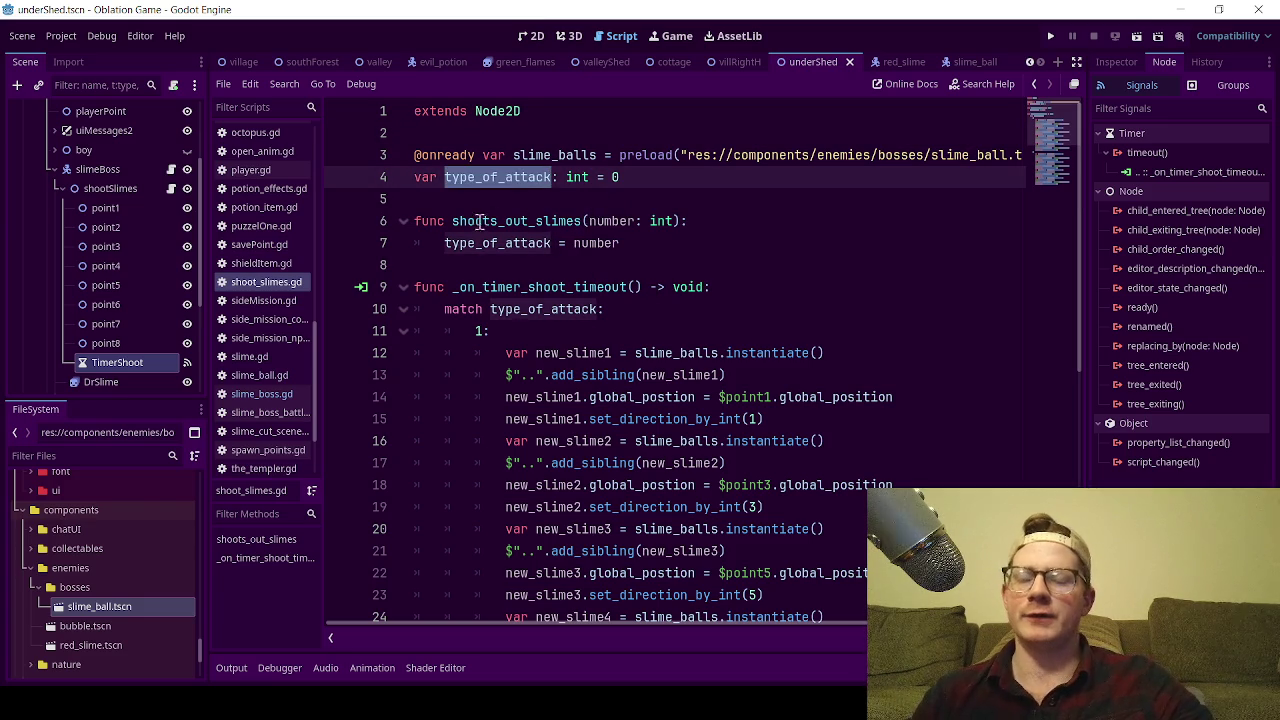
left_click(637, 181)
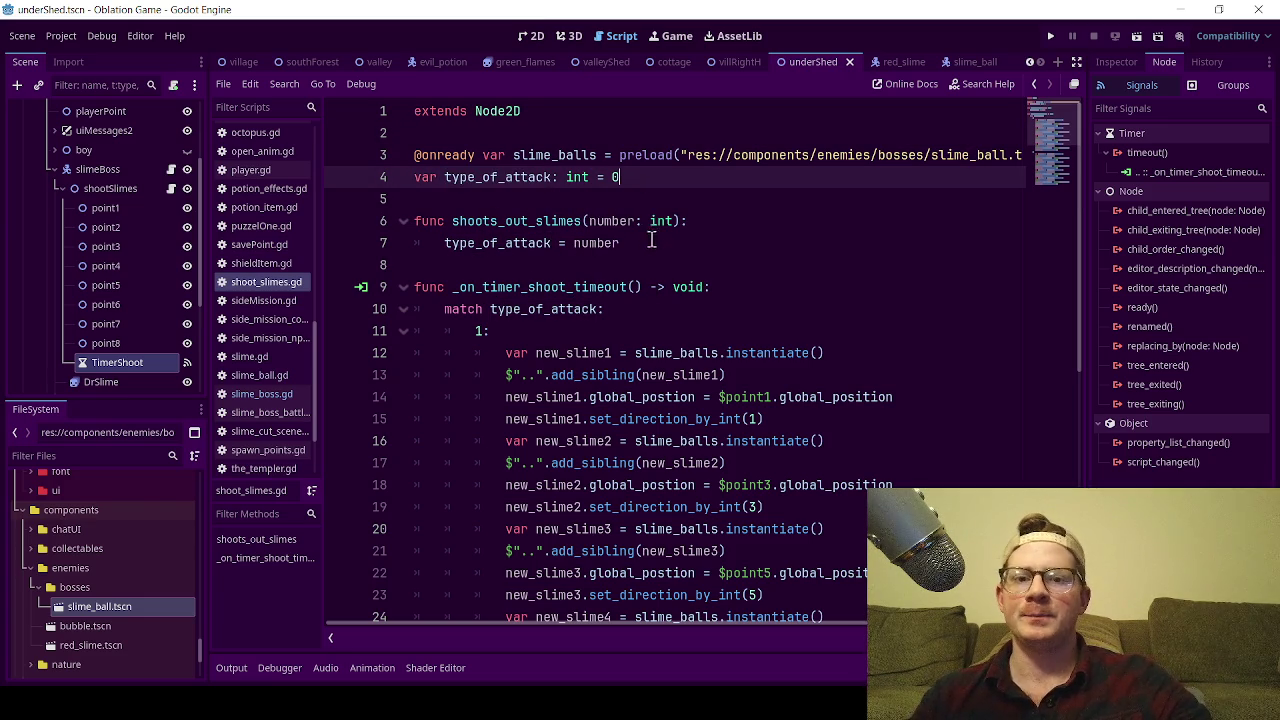
double_click(520, 180)
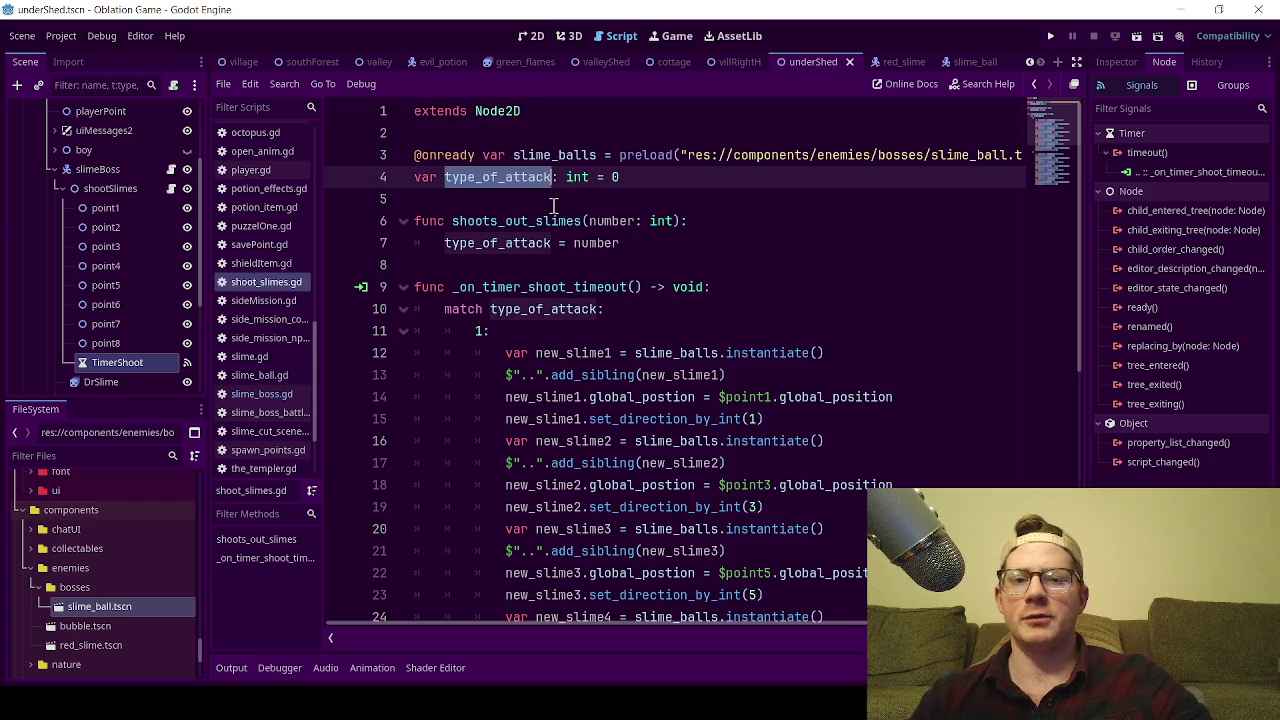
left_click(678, 183)
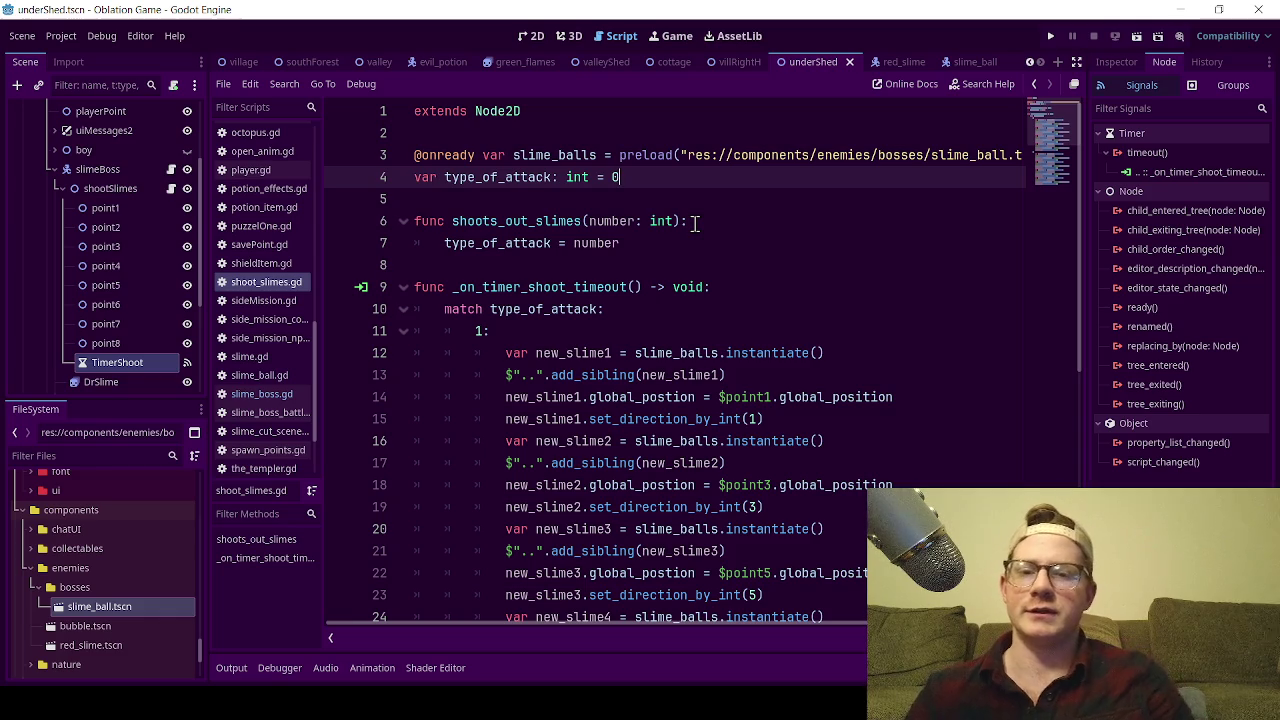
- Insert a blank line above the type_of_attack declaration and save
left_click(413, 180)
key("Return")
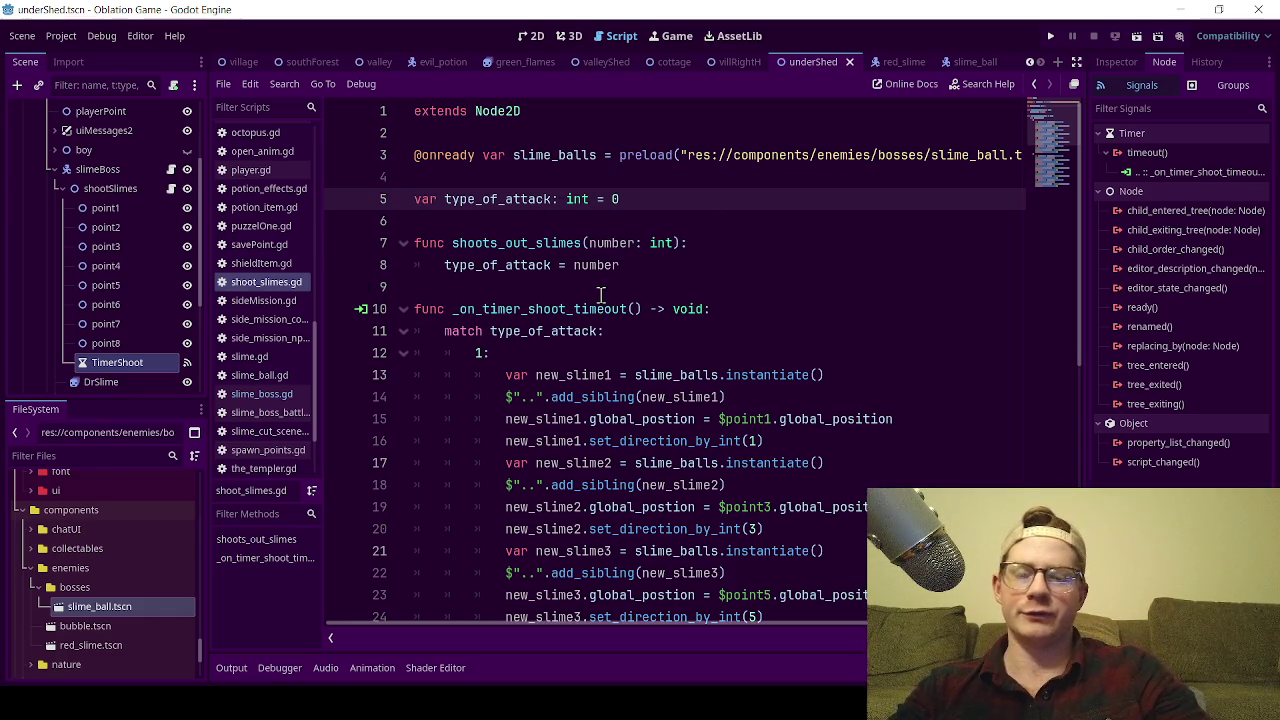
left_click(572, 178)
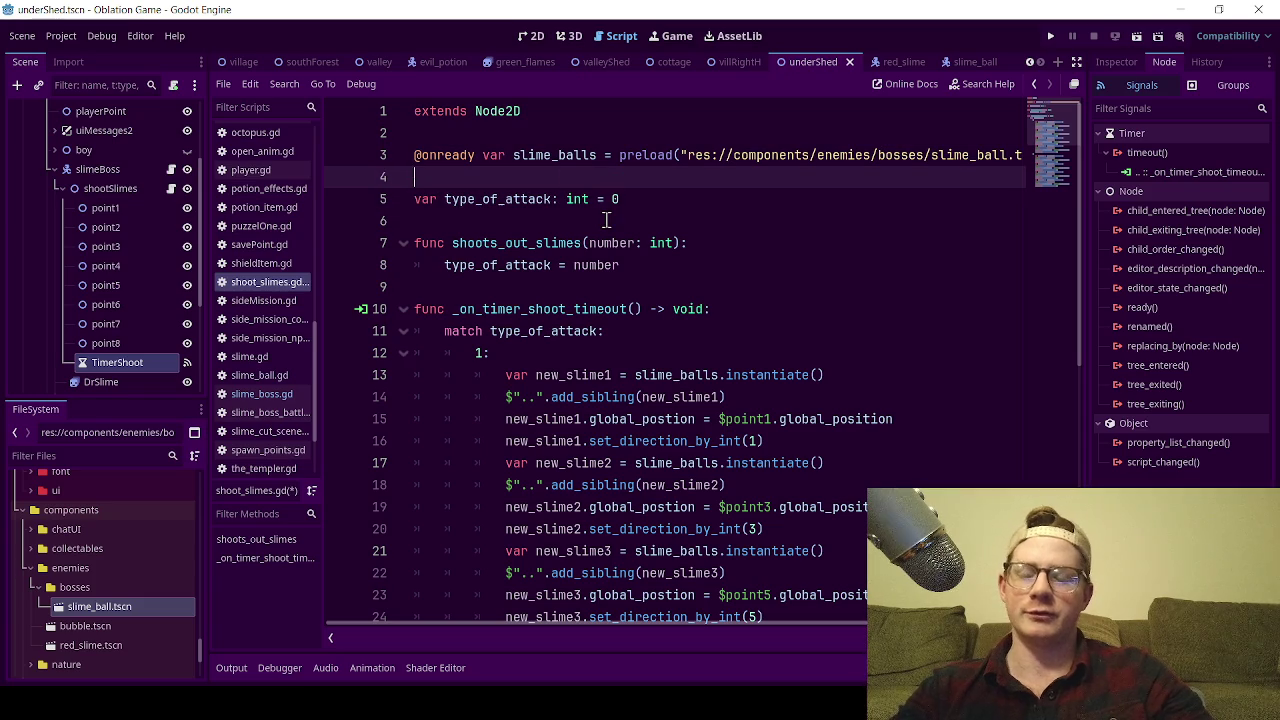
key("ctrl+s")
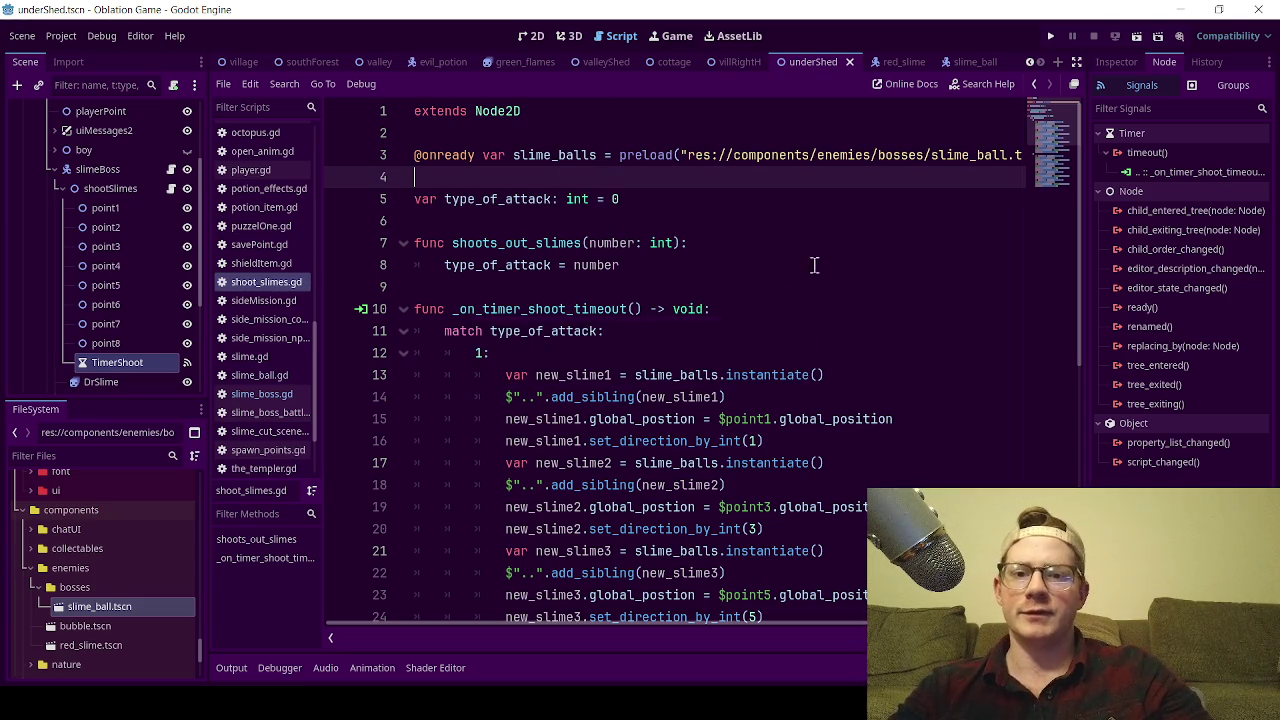
- Select the type_of_attack declaration line, then return to the empty line 4
left_click_drag(652, 202, 368, 205)
left_click(506, 180)
mouse_move(700, 202)
left_mouse_down()
mouse_move(412, 200)
mouse_move(530, 172)
left_mouse_up()
left_click(528, 135)
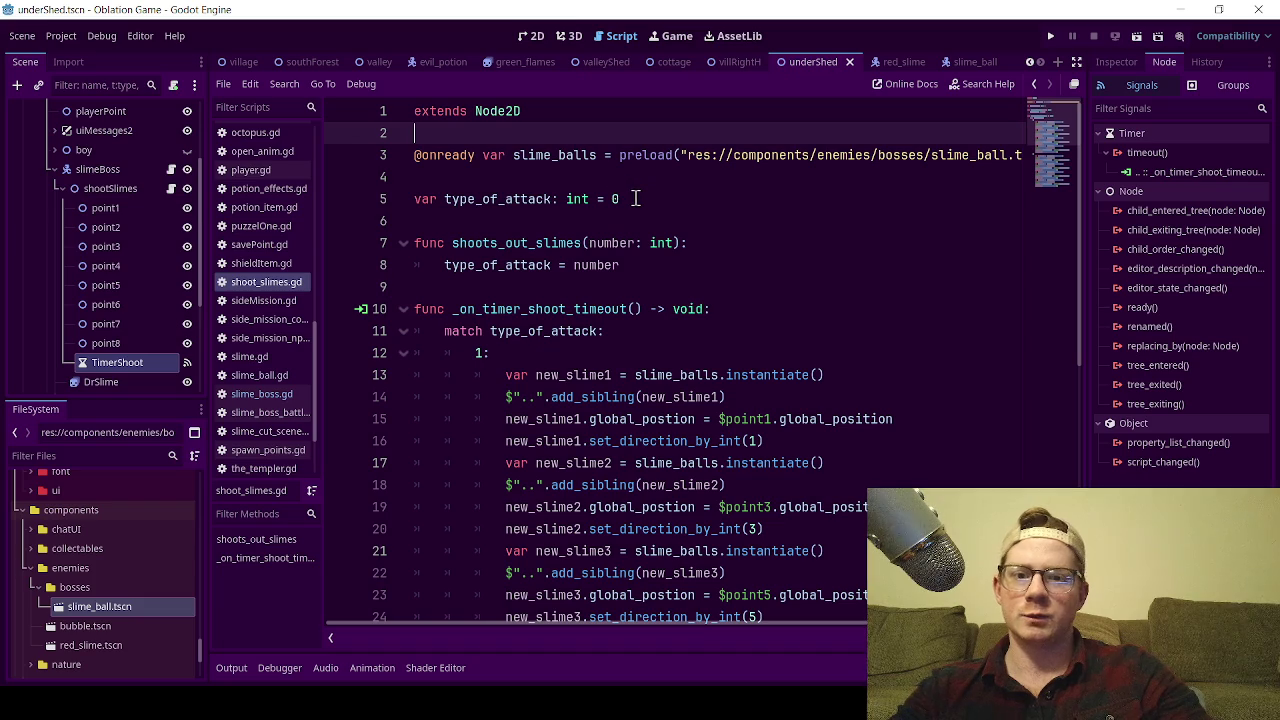
left_click_drag(634, 198, 453, 198)
left_click(477, 181)
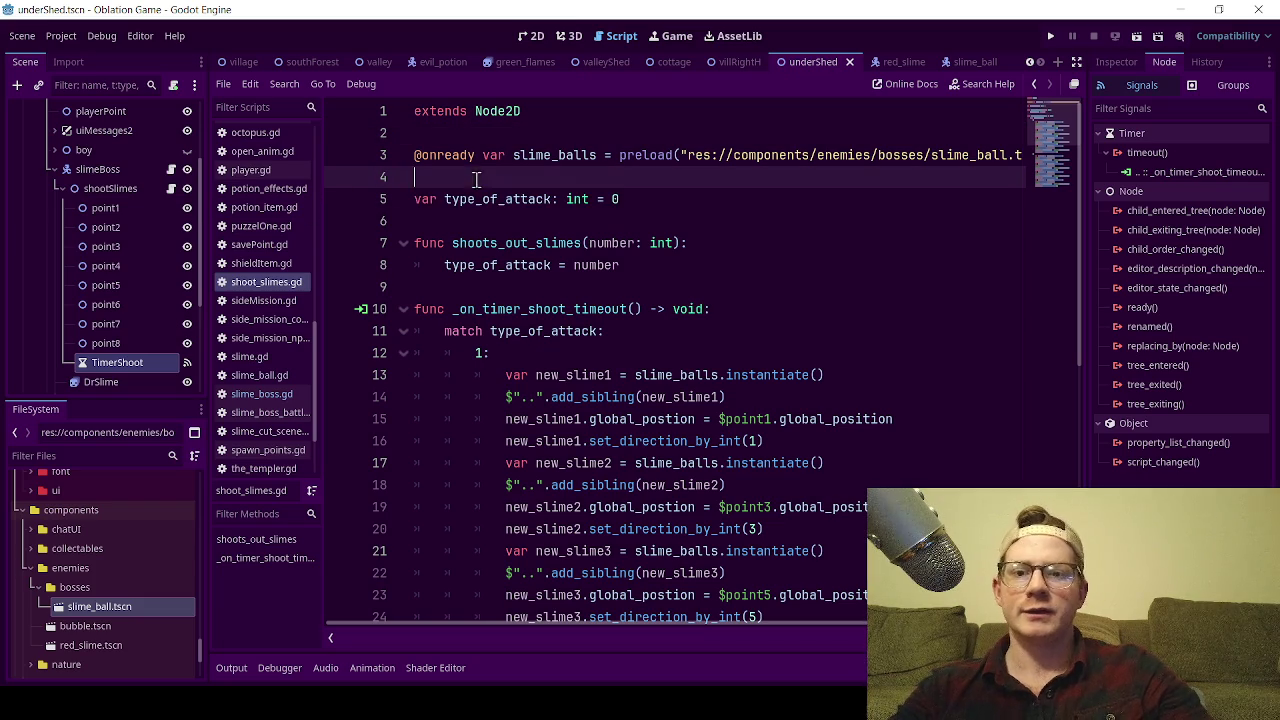
mouse_move(584, 206)
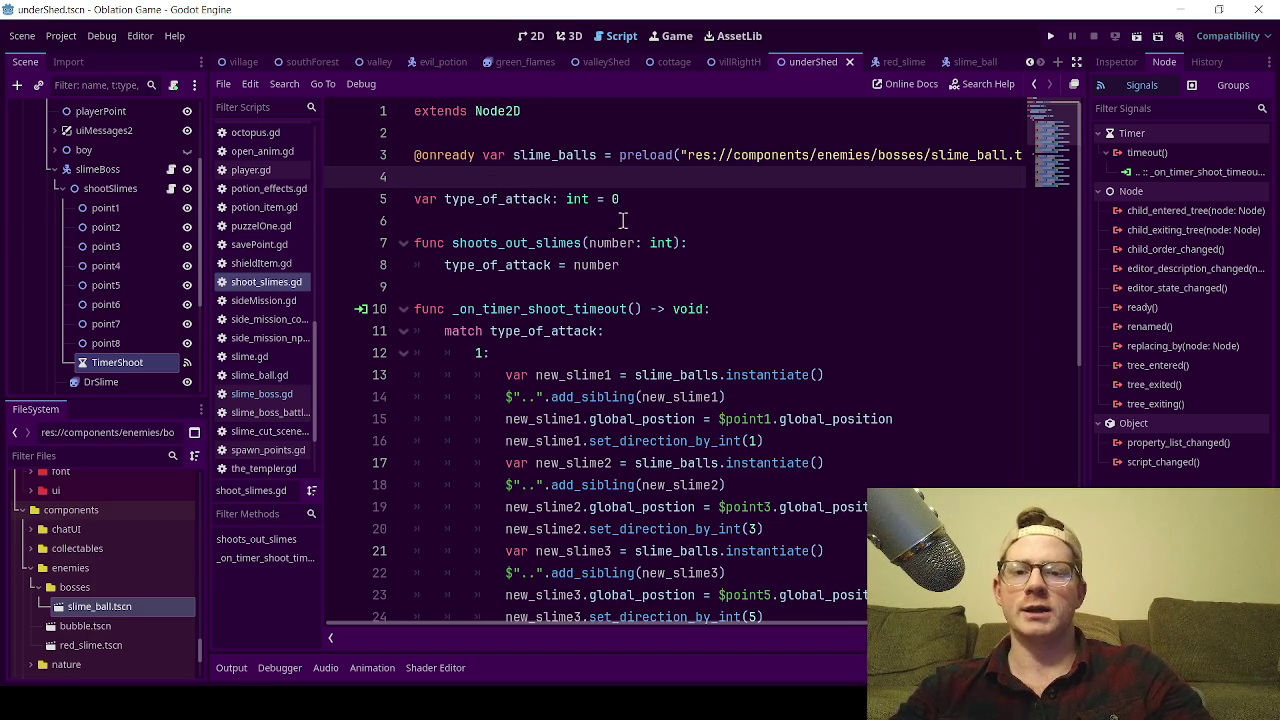
- Move through the shoots_out_slimes area to empty line 9 and save again
left_click(567, 240)
left_click(506, 229)
scroll(573, 300, "down", 2)
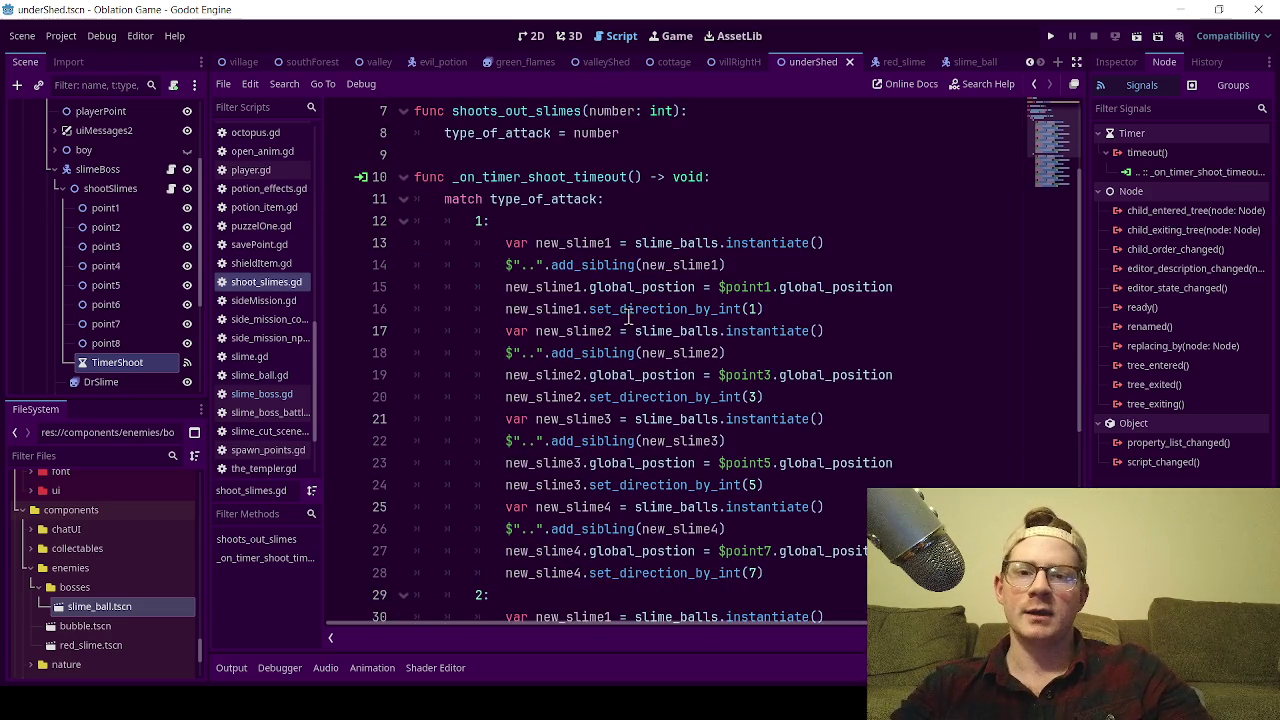
scroll(626, 325, "down", 6)
scroll(627, 335, "up", 7)
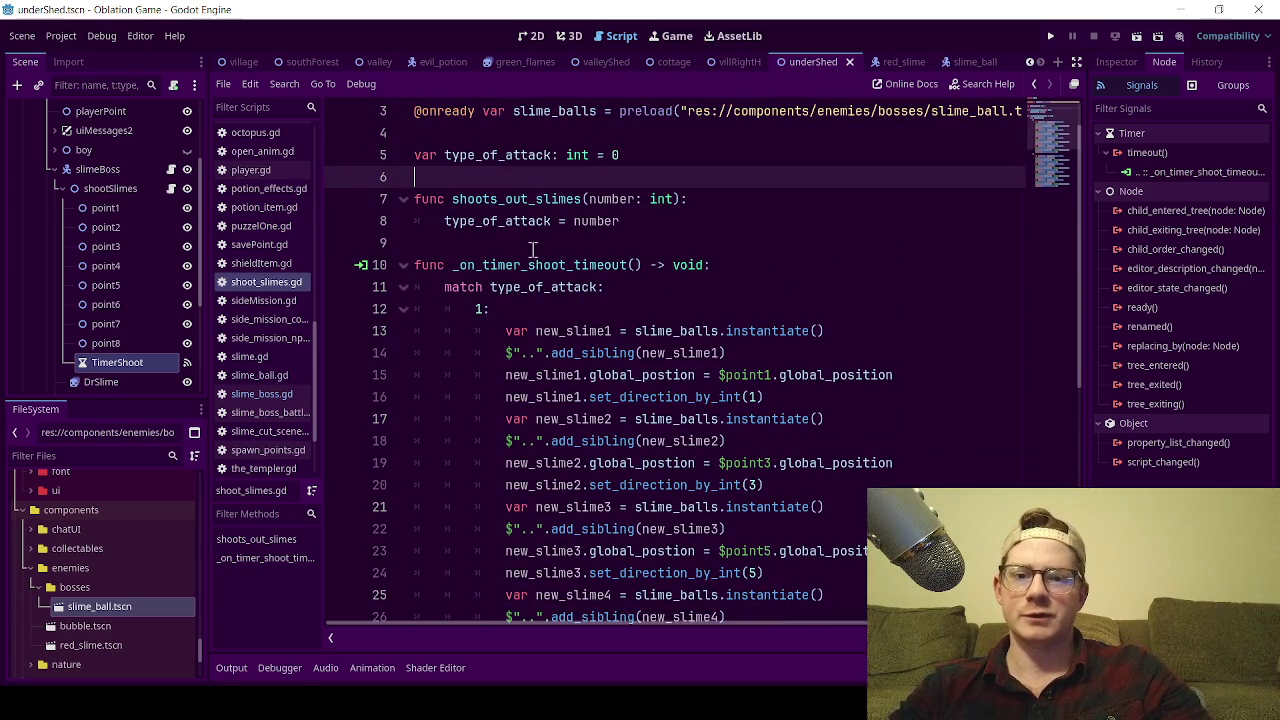
left_click(694, 250)
key("ctrl+s")
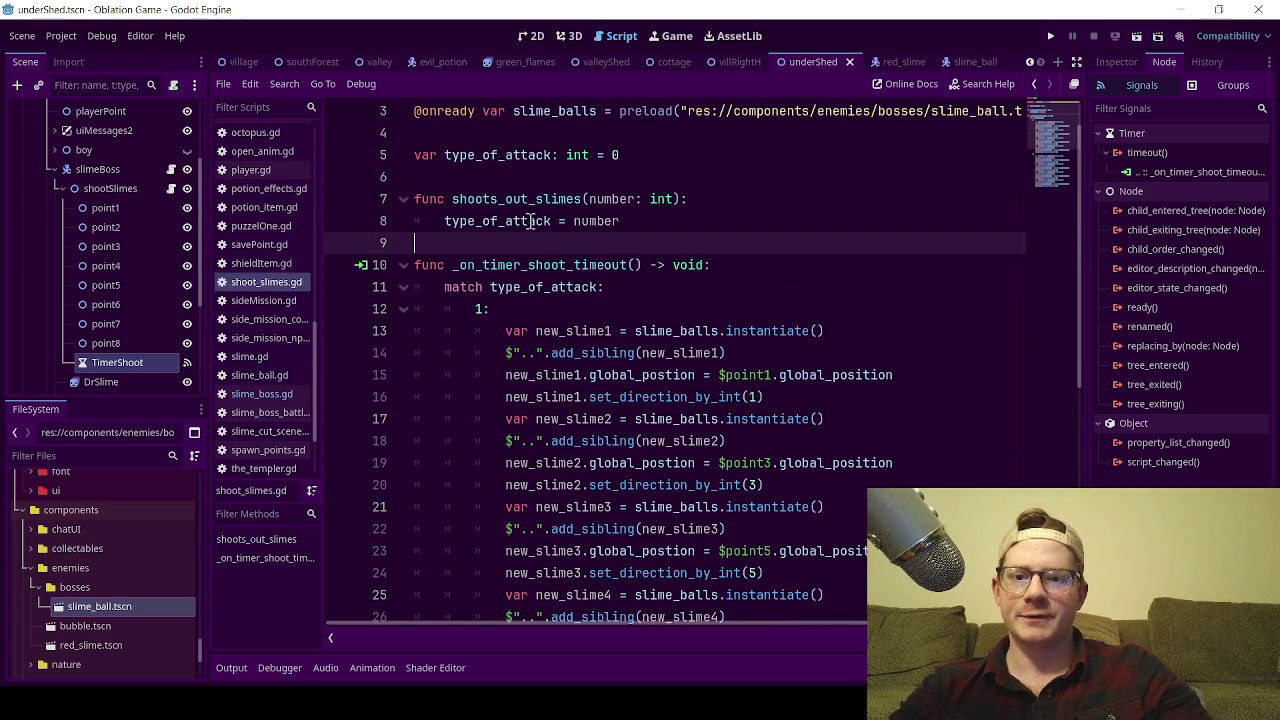
- Add a blank line after 'type_of_attack = number' and another above the type_of_attack declaration
left_click(690, 220)
key("Return")
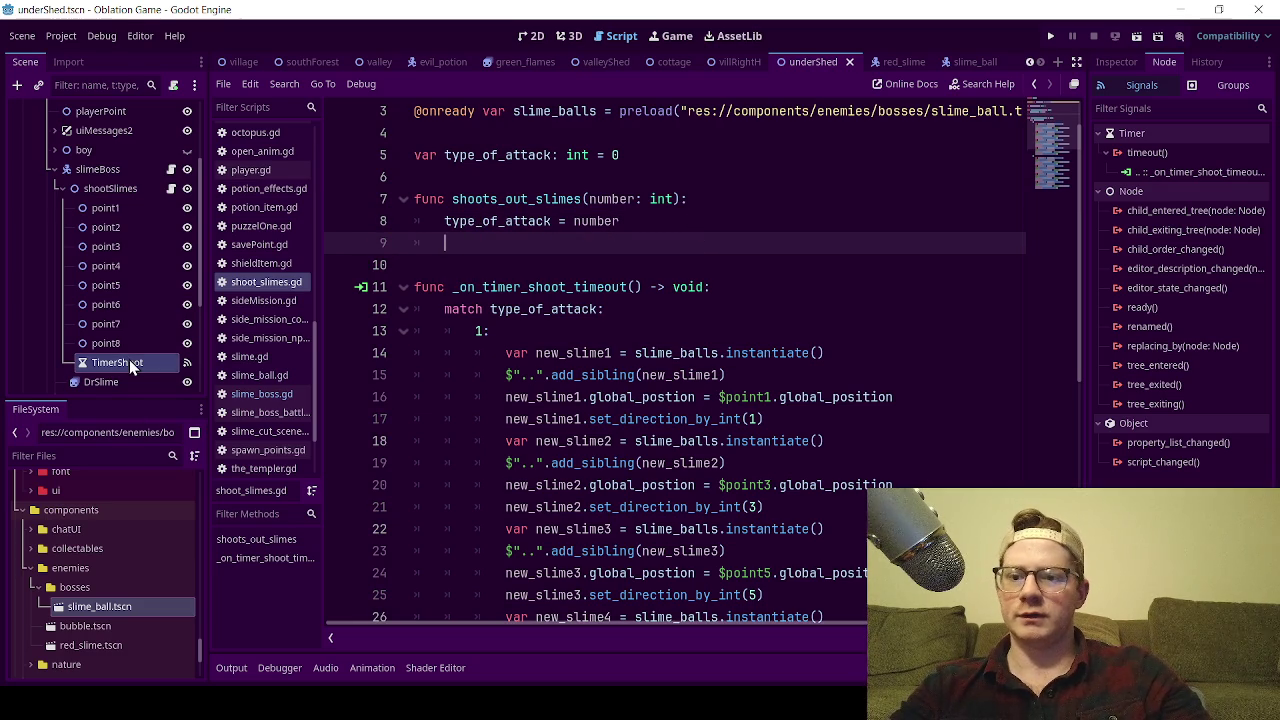
scroll(550, 122, "up", 1)
left_click(655, 200)
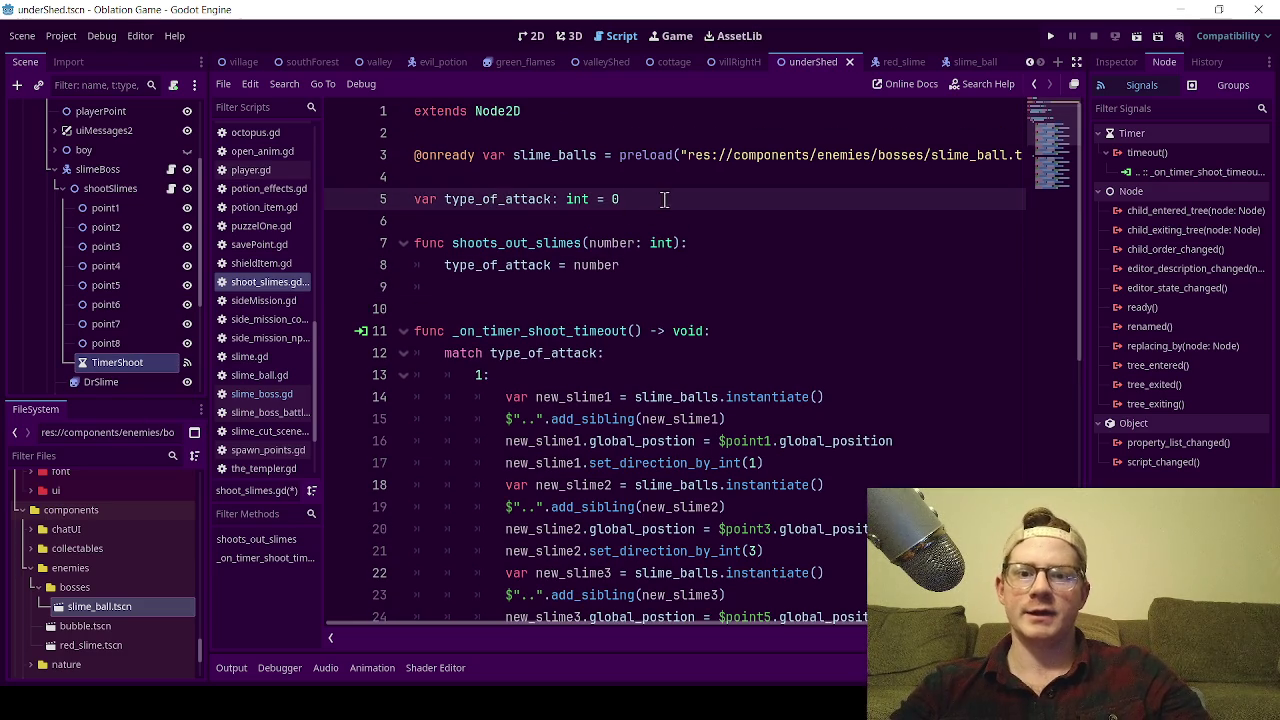
left_click(514, 178)
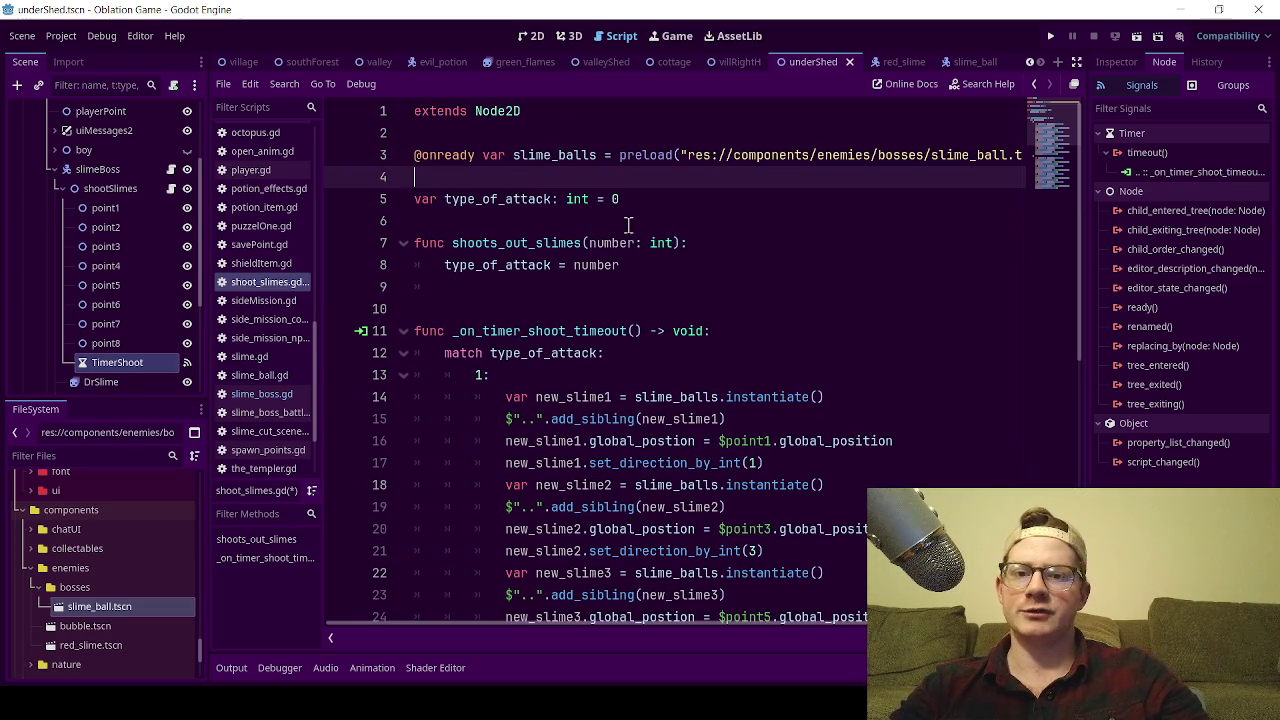
key("Return")
left_click(535, 181)
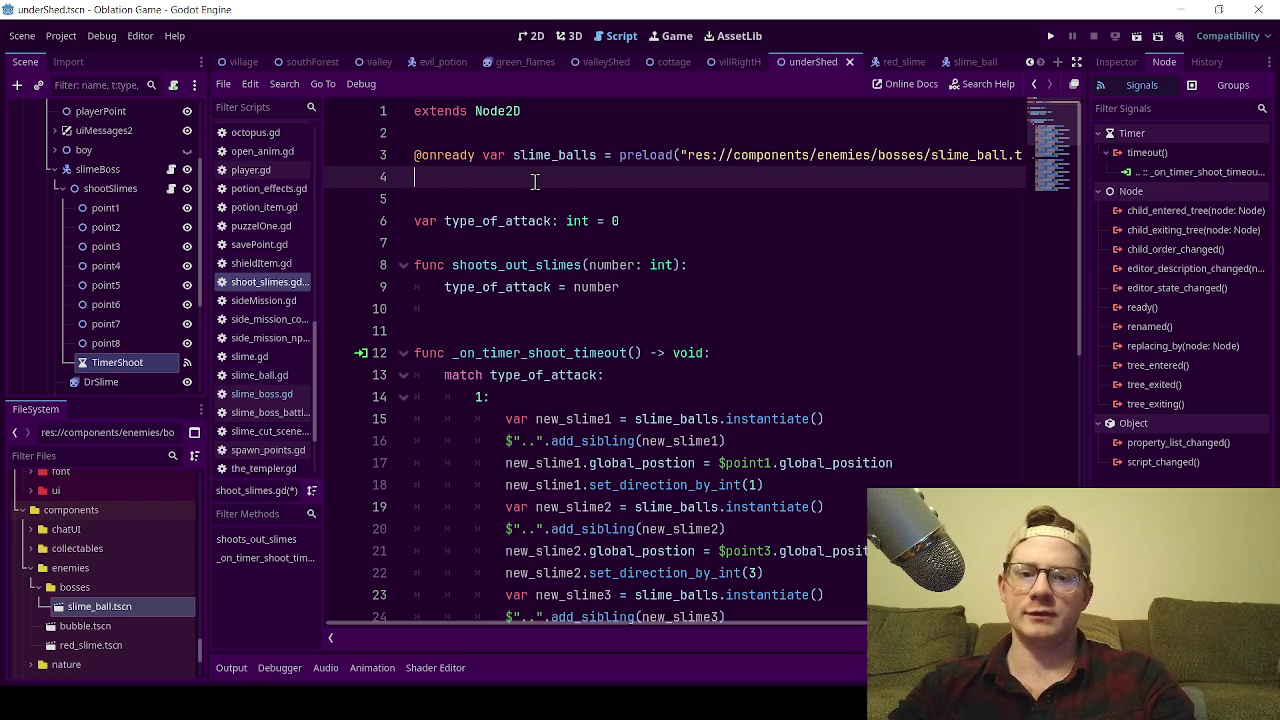
type("@onready ")
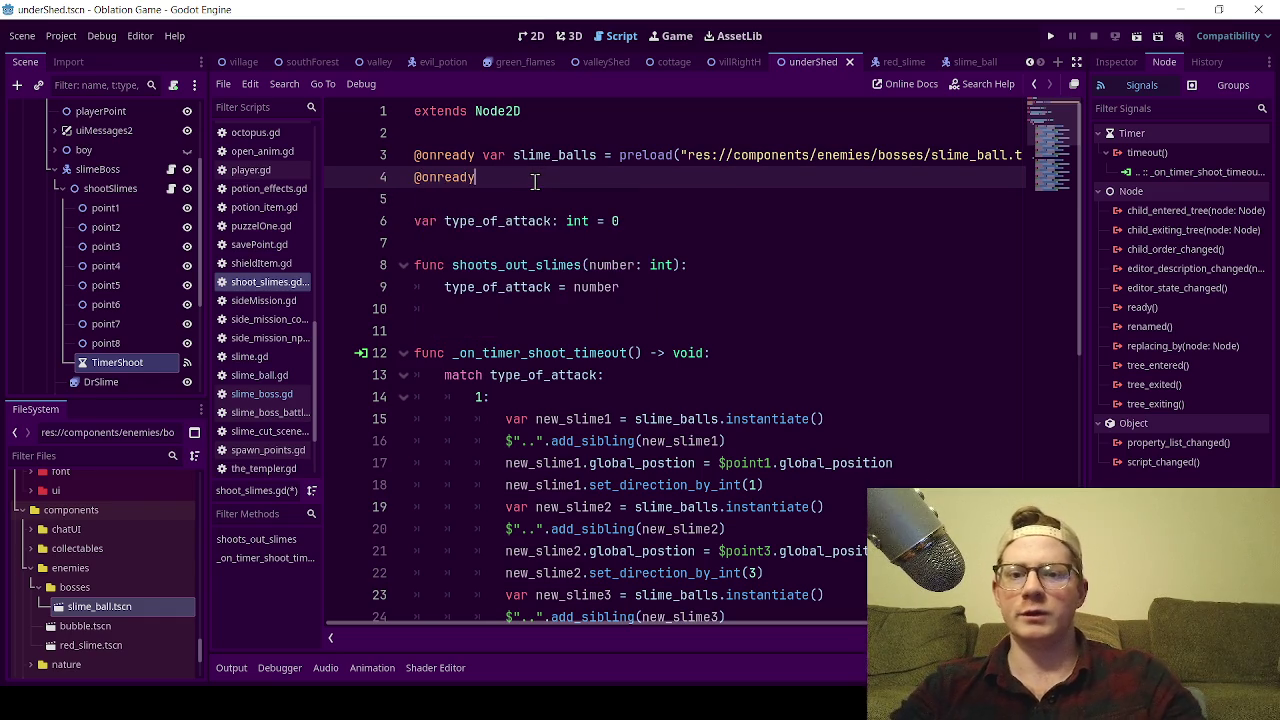
type("var ")
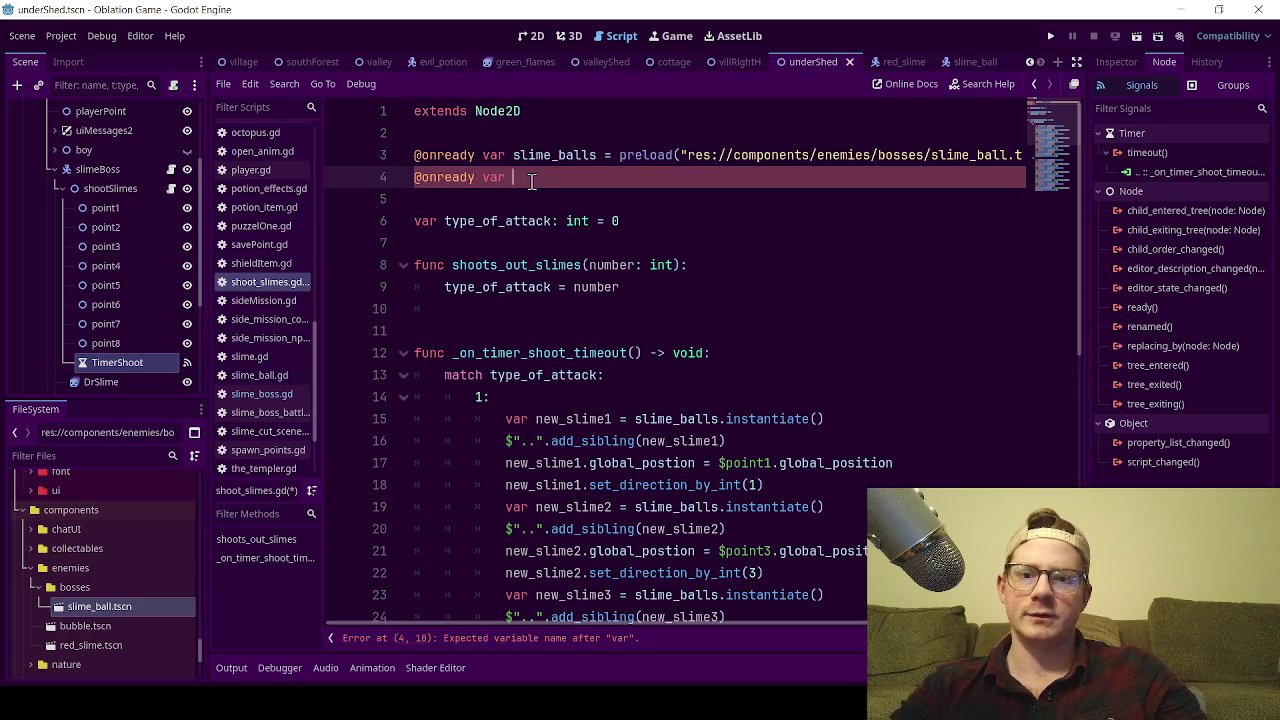
type("timer")
type("_shoot")
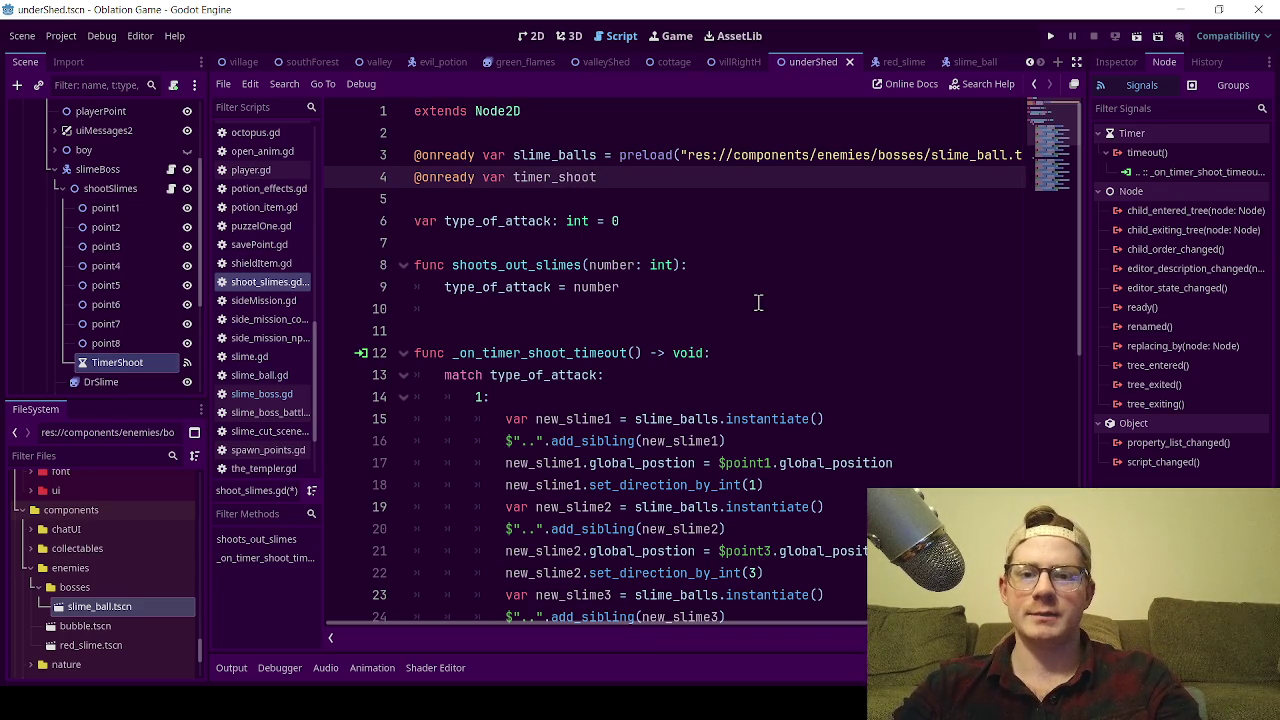
type(" = Timer")
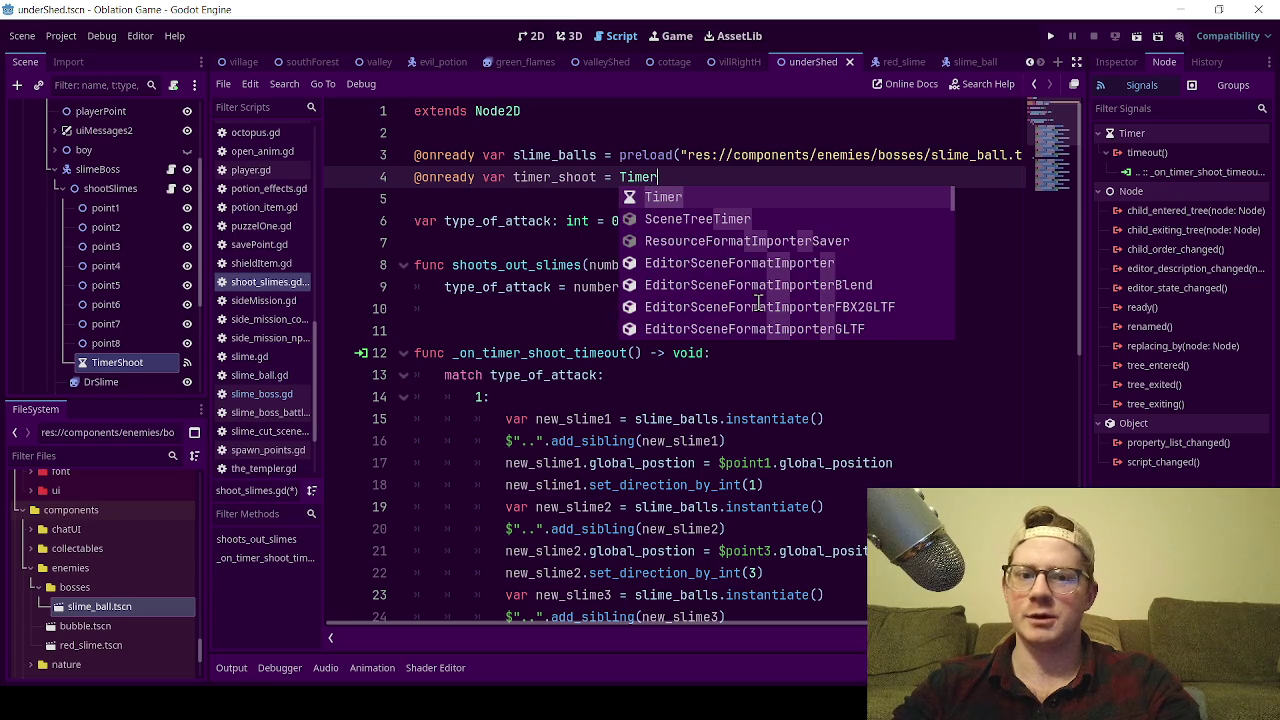
type(" =")
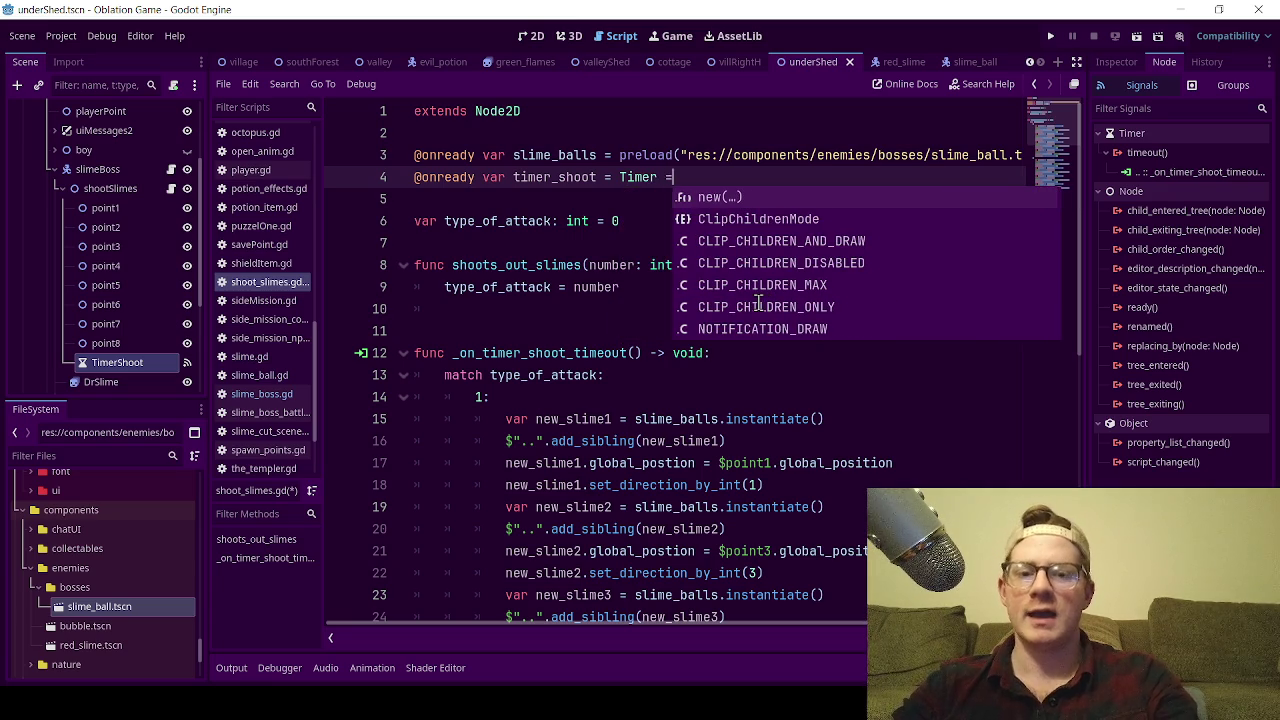
left_click_drag(128, 369, 783, 175)
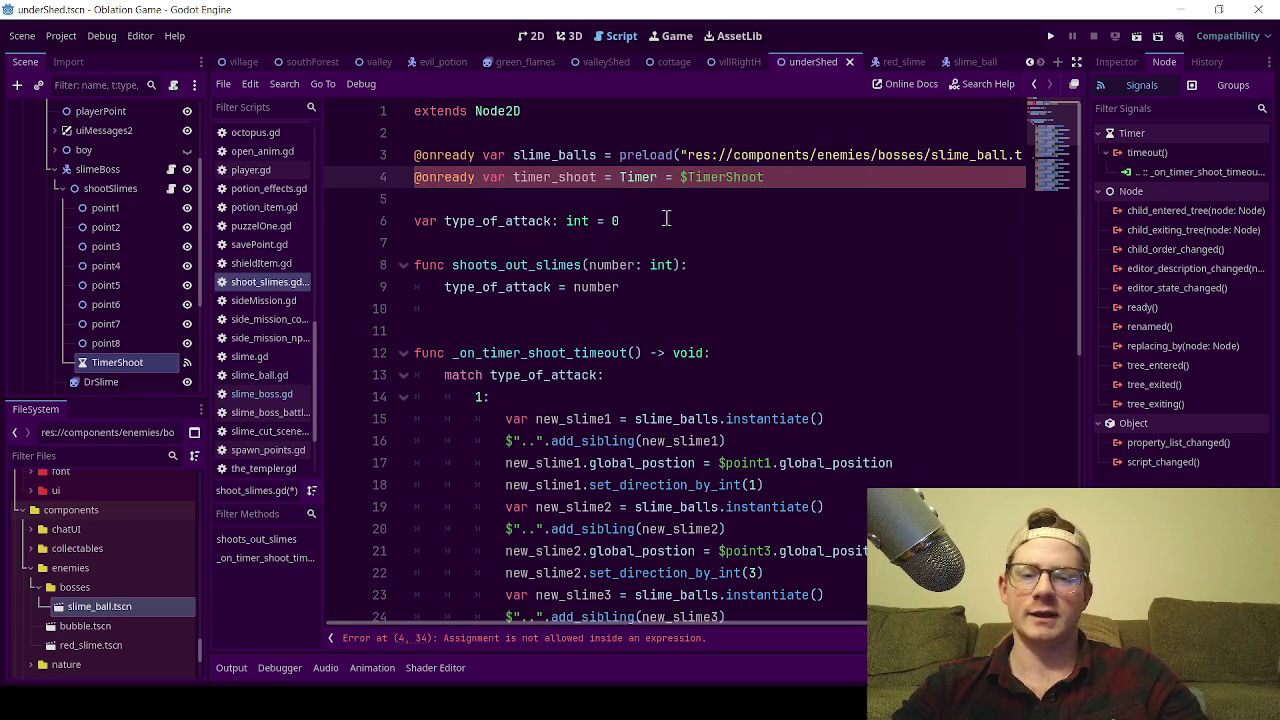
left_click(560, 203)
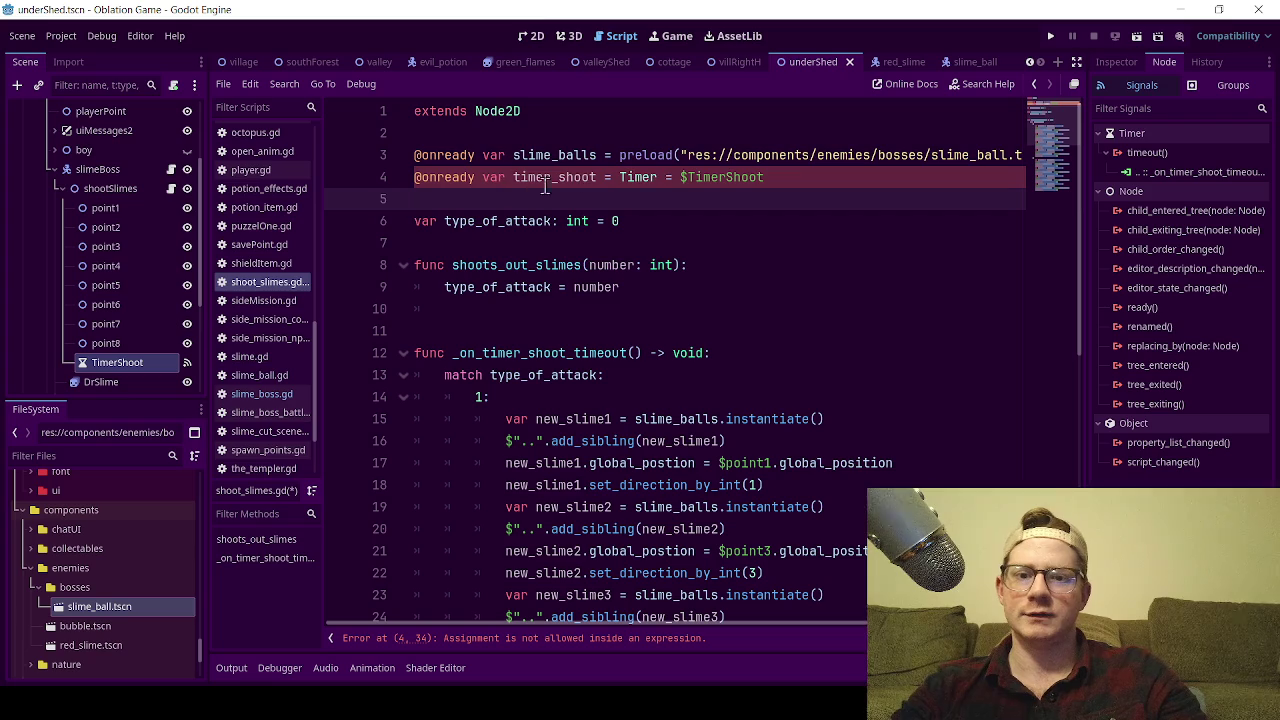
left_click(611, 177)
key("shift+Left")
key("shift+Left")
type(":")
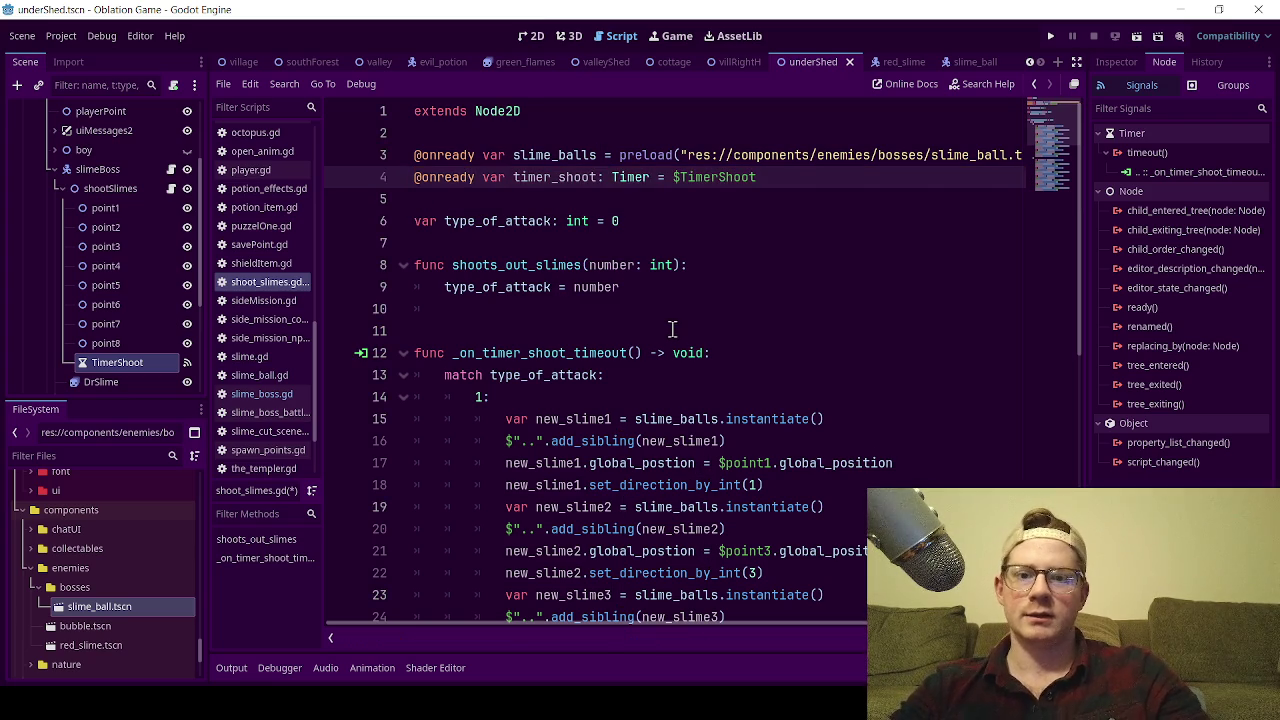
- Add timer_shoot.start() after 'type_of_attack = number' in shoots_out_slimes and save
double_click(553, 185)
key("ctrl+c")
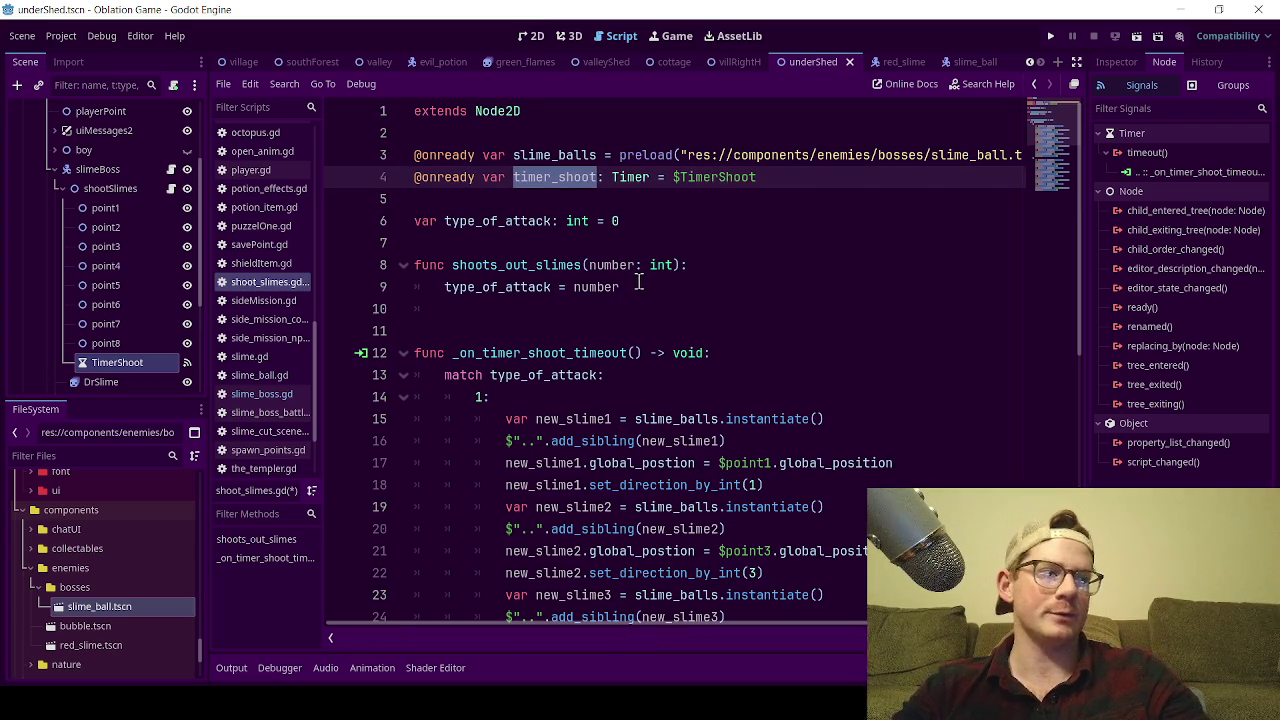
left_click(627, 287)
key("Return")
key("ctrl+v")
key("Return")
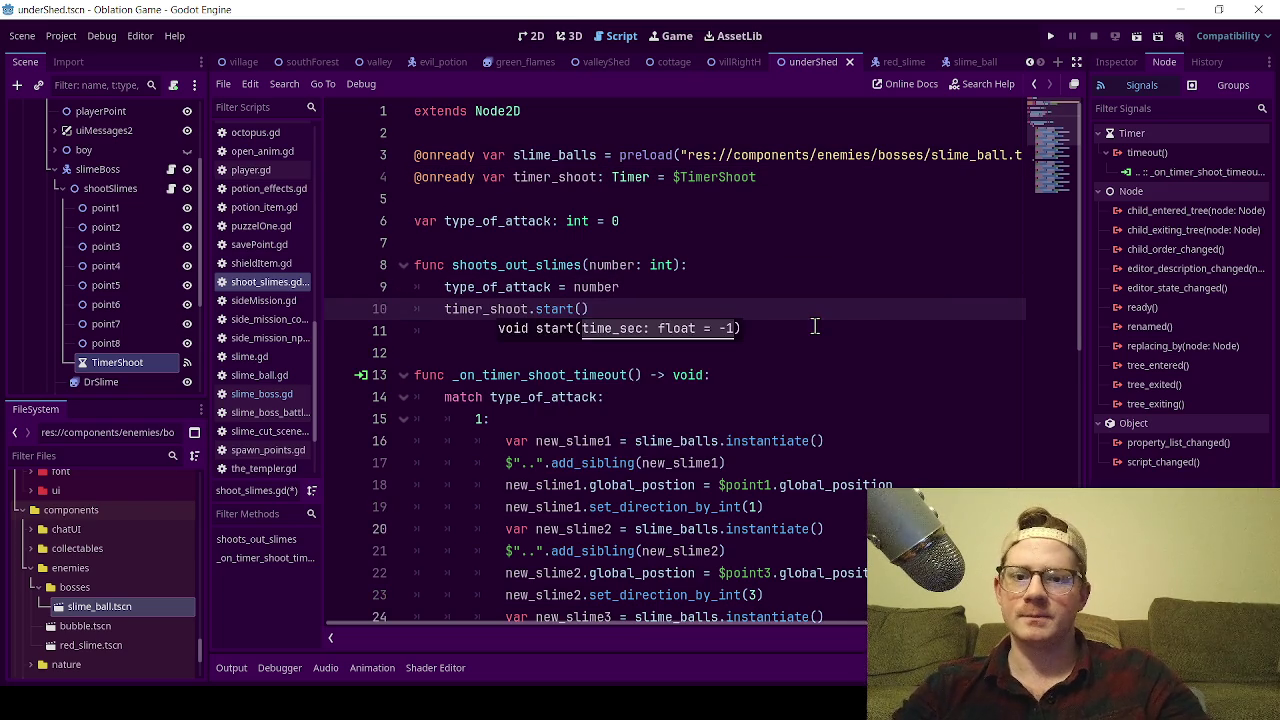
key("ctrl+s")
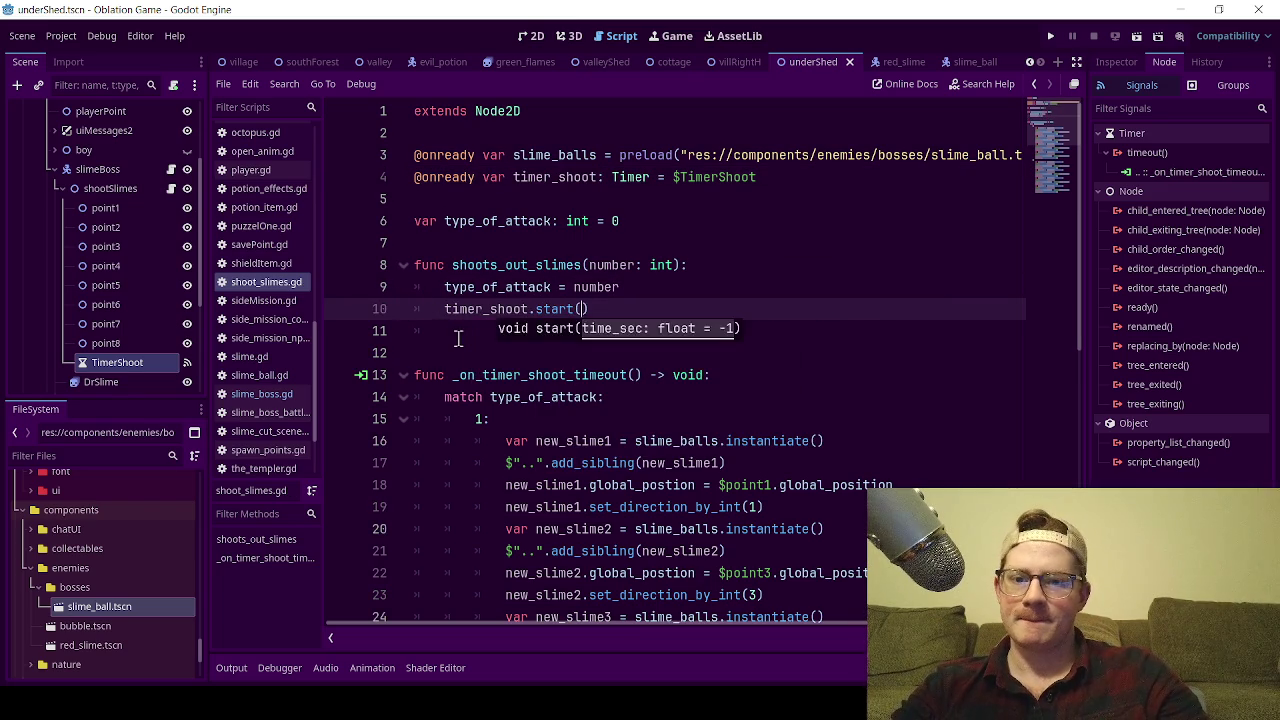
left_click(455, 331)
key("BackSpace")
key("ctrl+s")
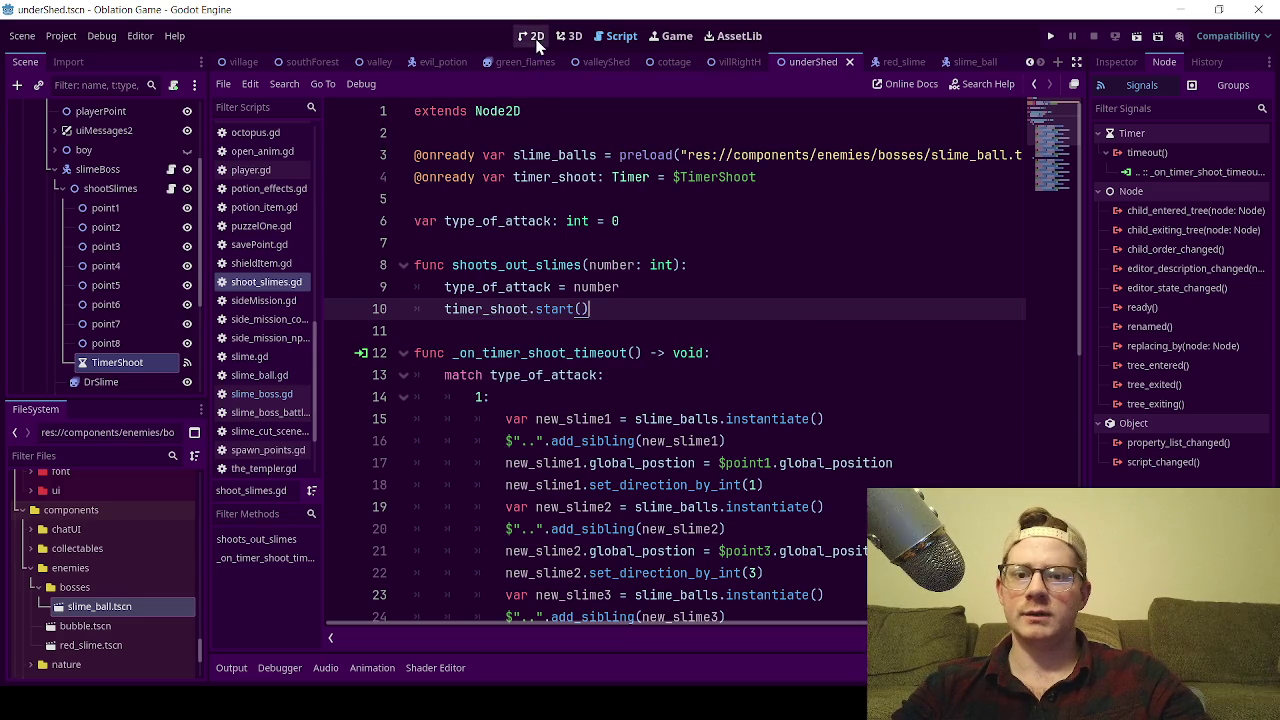
- Inspect TimerShoot, then run the game, walk into the boss room, and dismiss Dr. Slime's dialogue
left_click(110, 360)
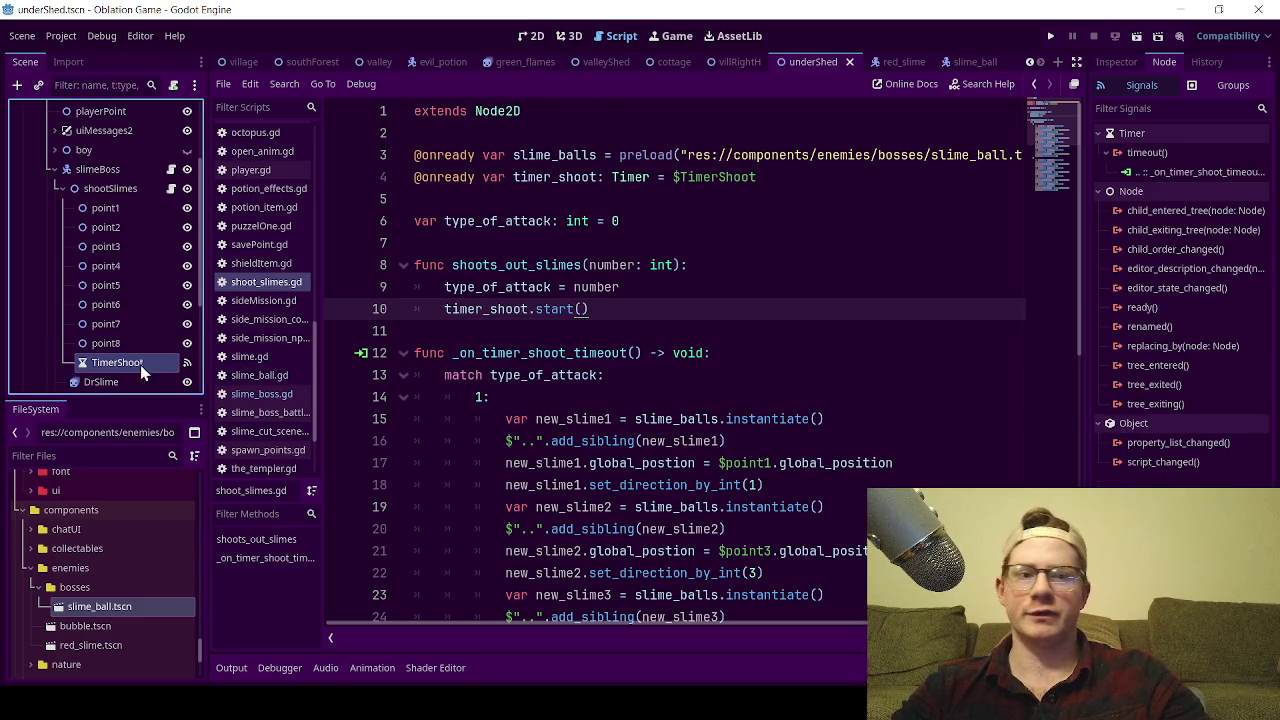
left_click(1115, 65)
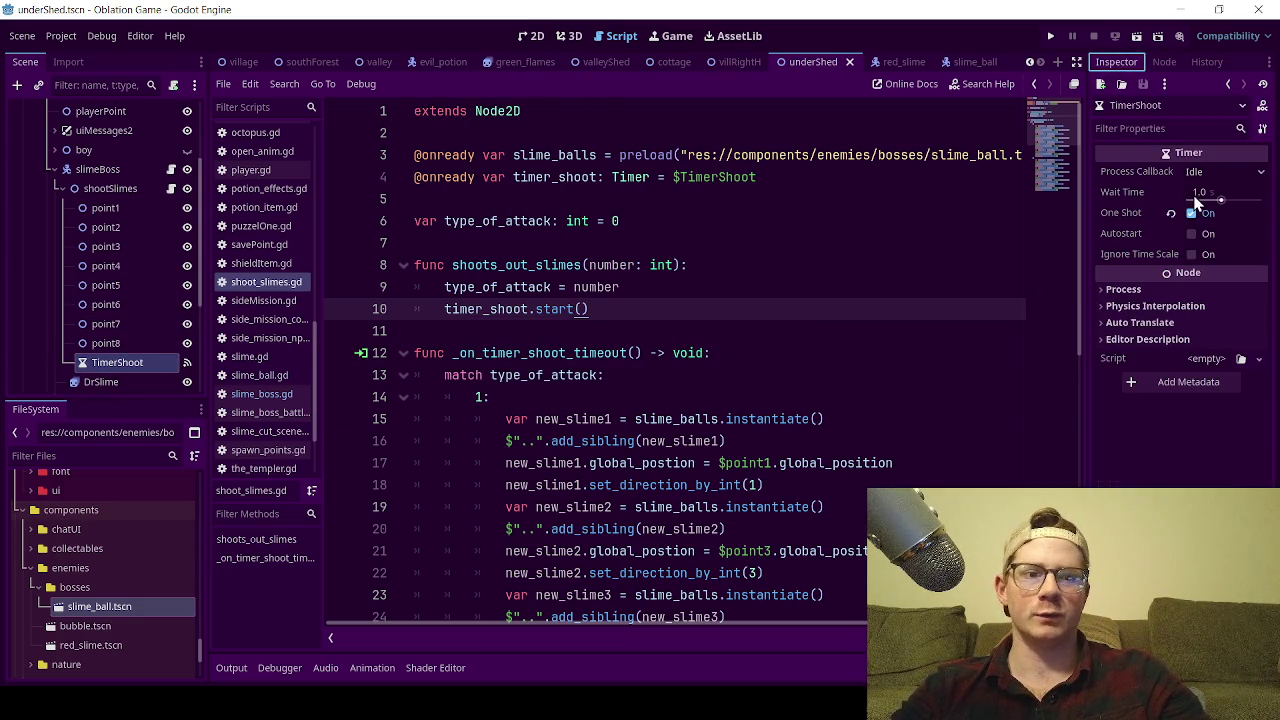
left_click(536, 40)
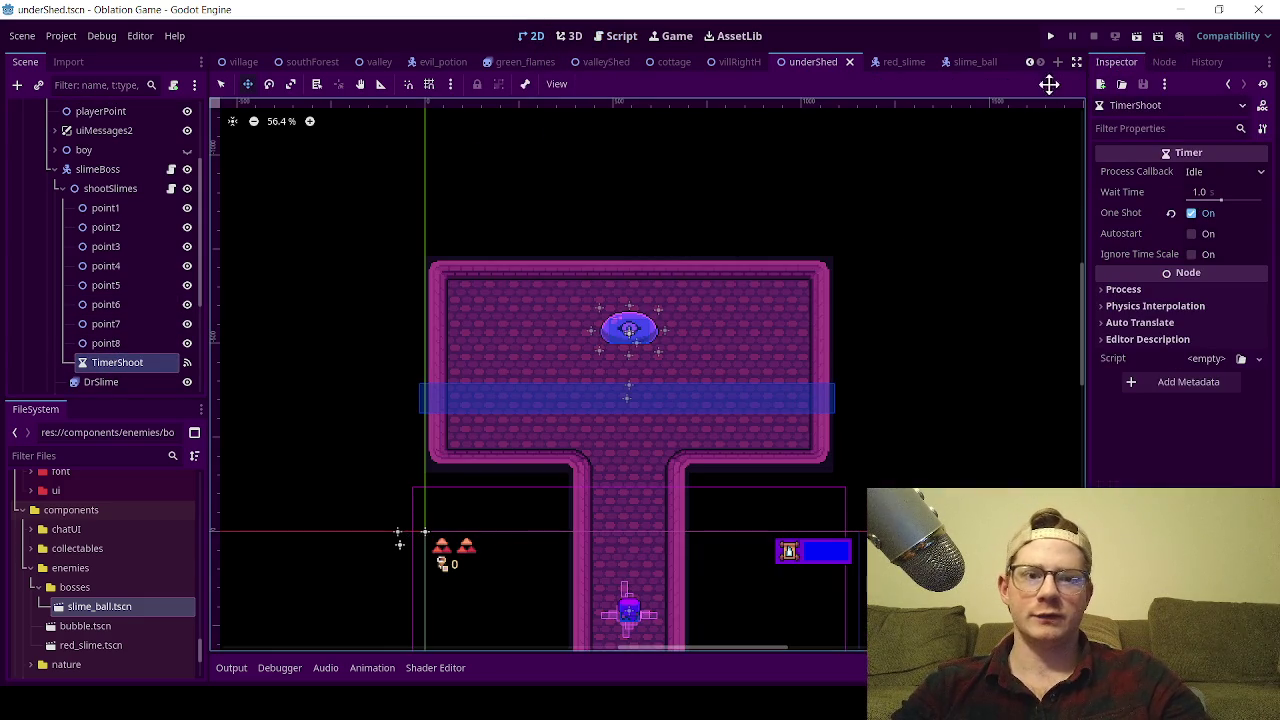
left_click(1136, 36)
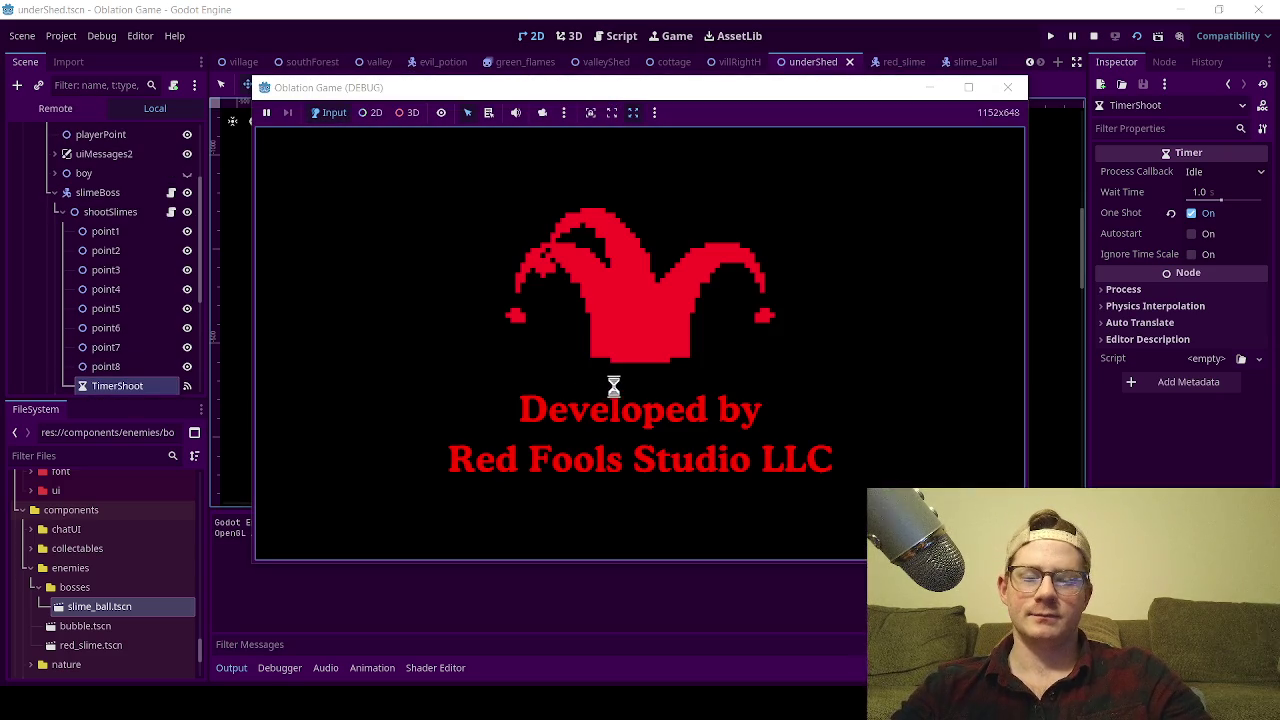
key("Up")
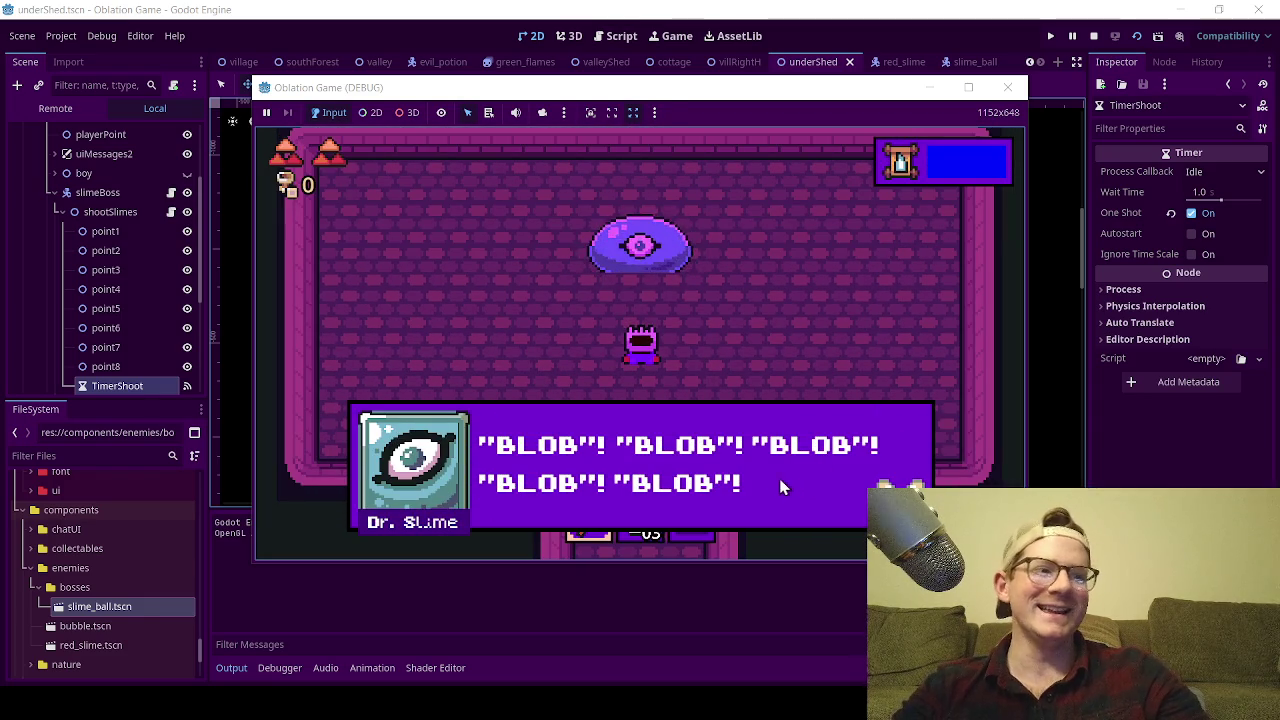
key("Return")
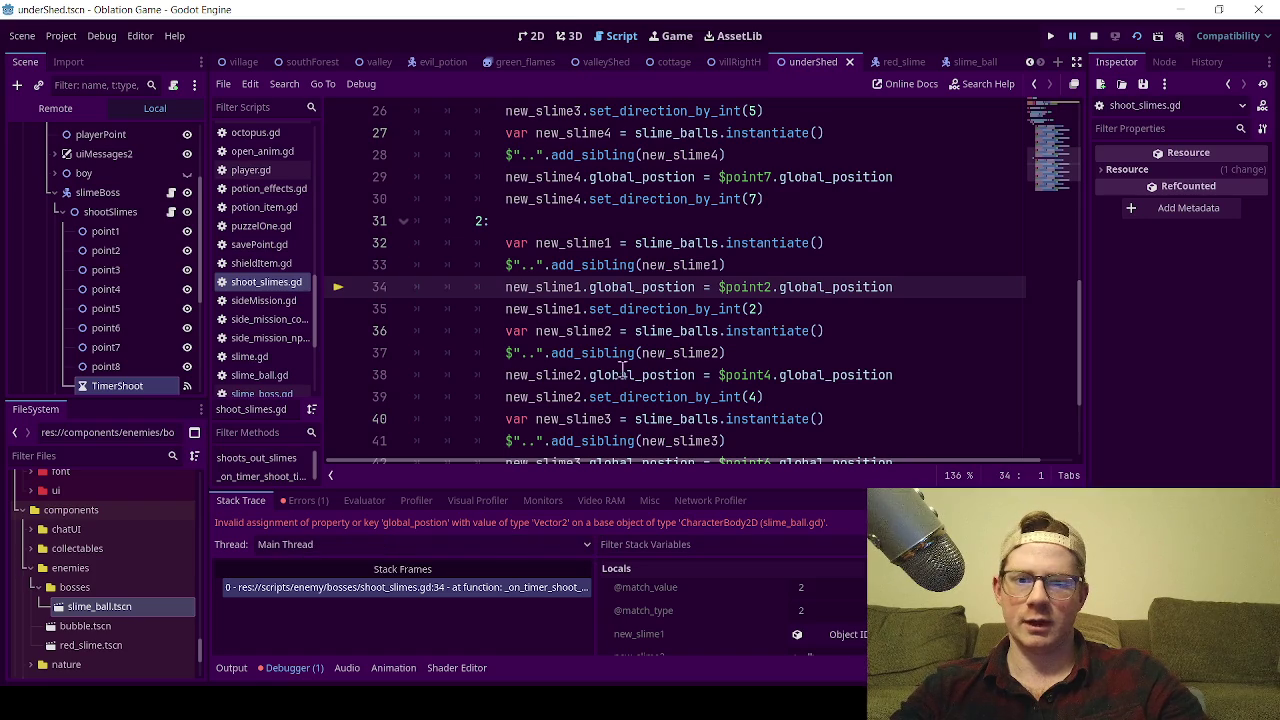
- Correct the spelling to global_position on lines 34 and 17
key("Right")
key("Right")
key("Right")
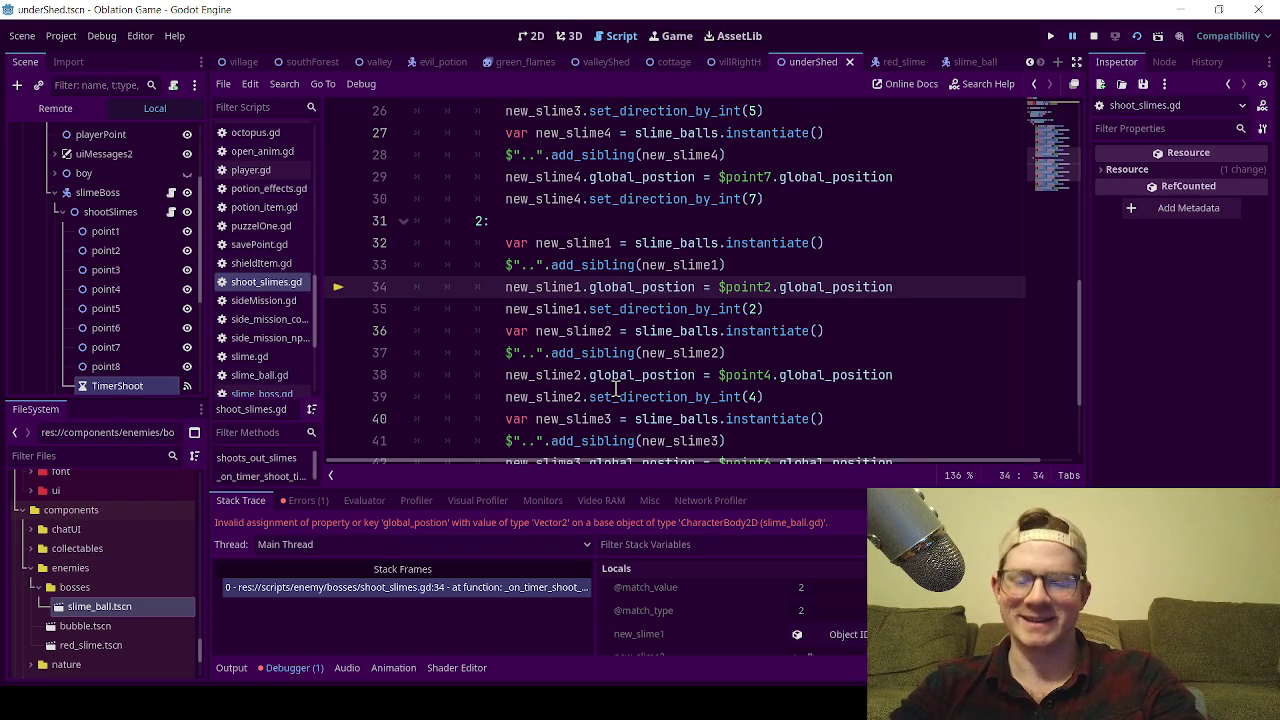
type("i")
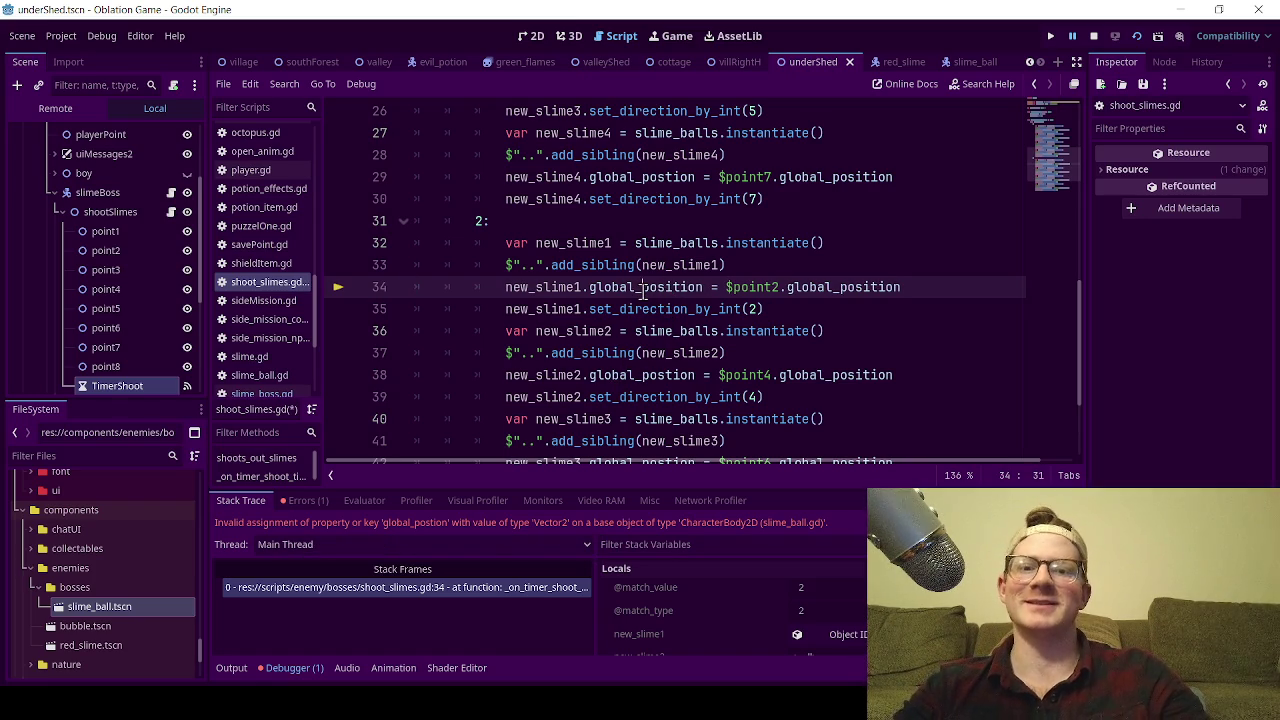
double_click(643, 289)
key("ctrl+c")
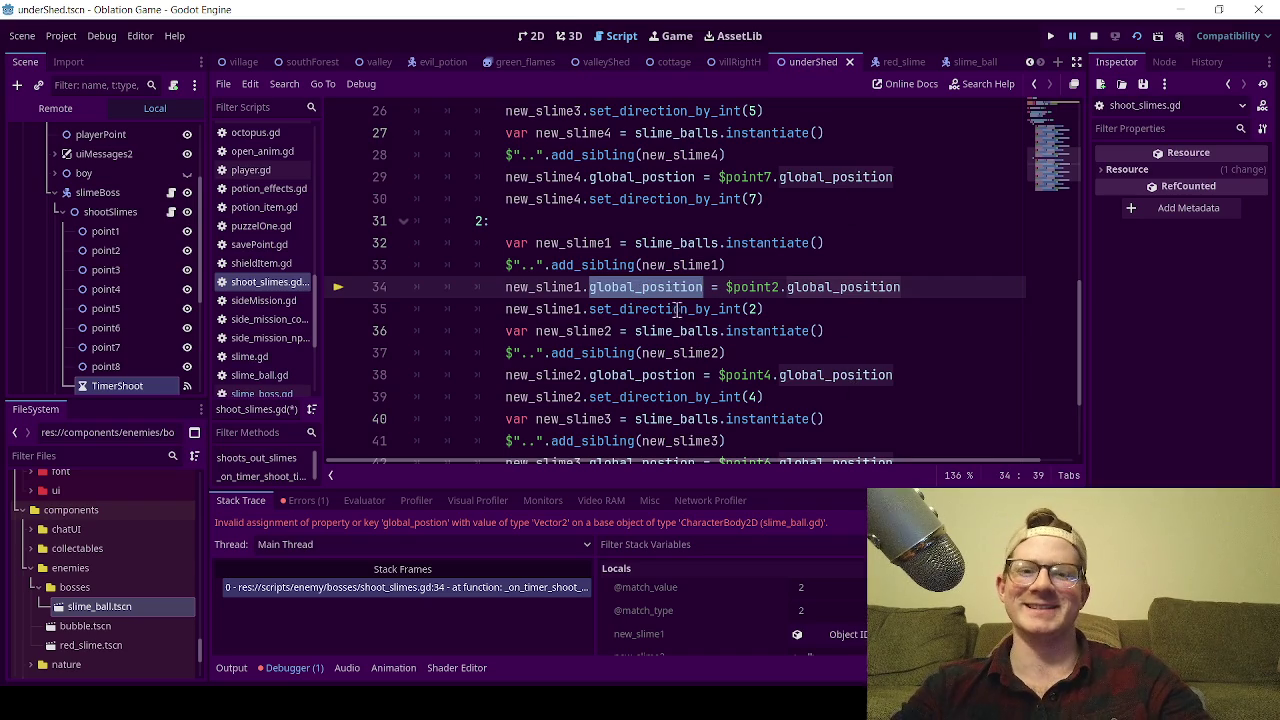
scroll(670, 340, "down", 3)
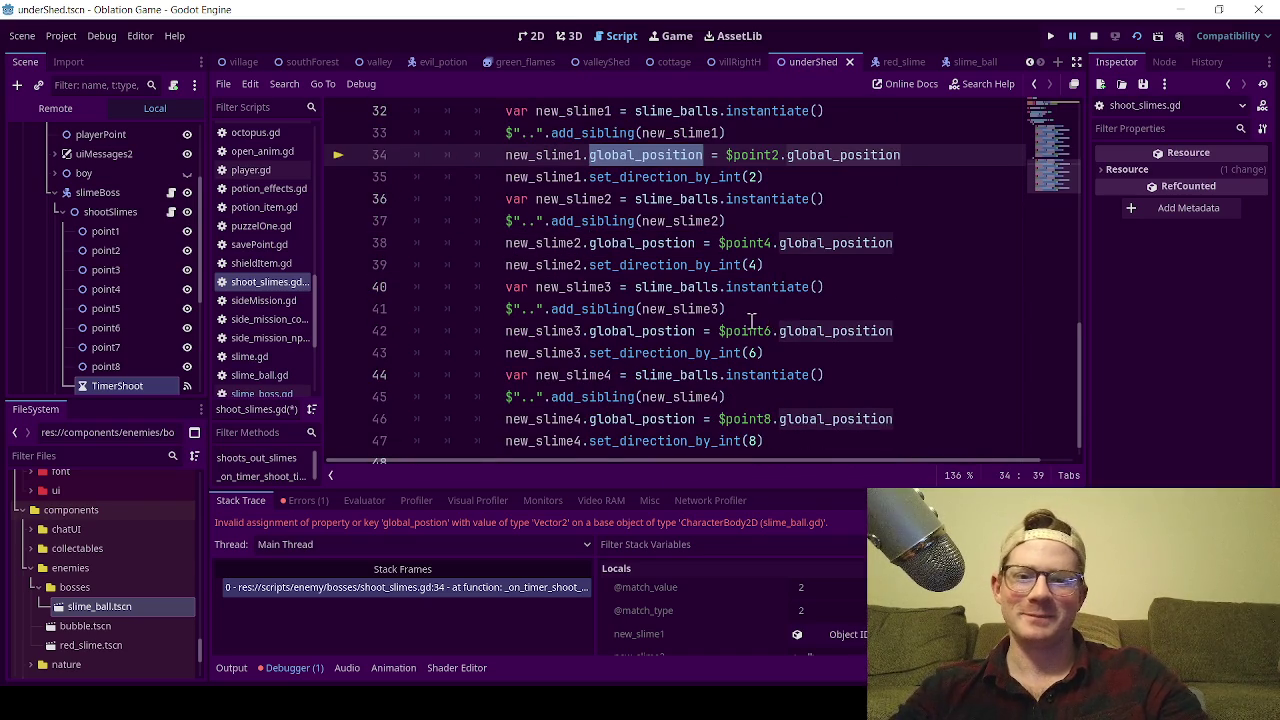
scroll(683, 253, "up", 6)
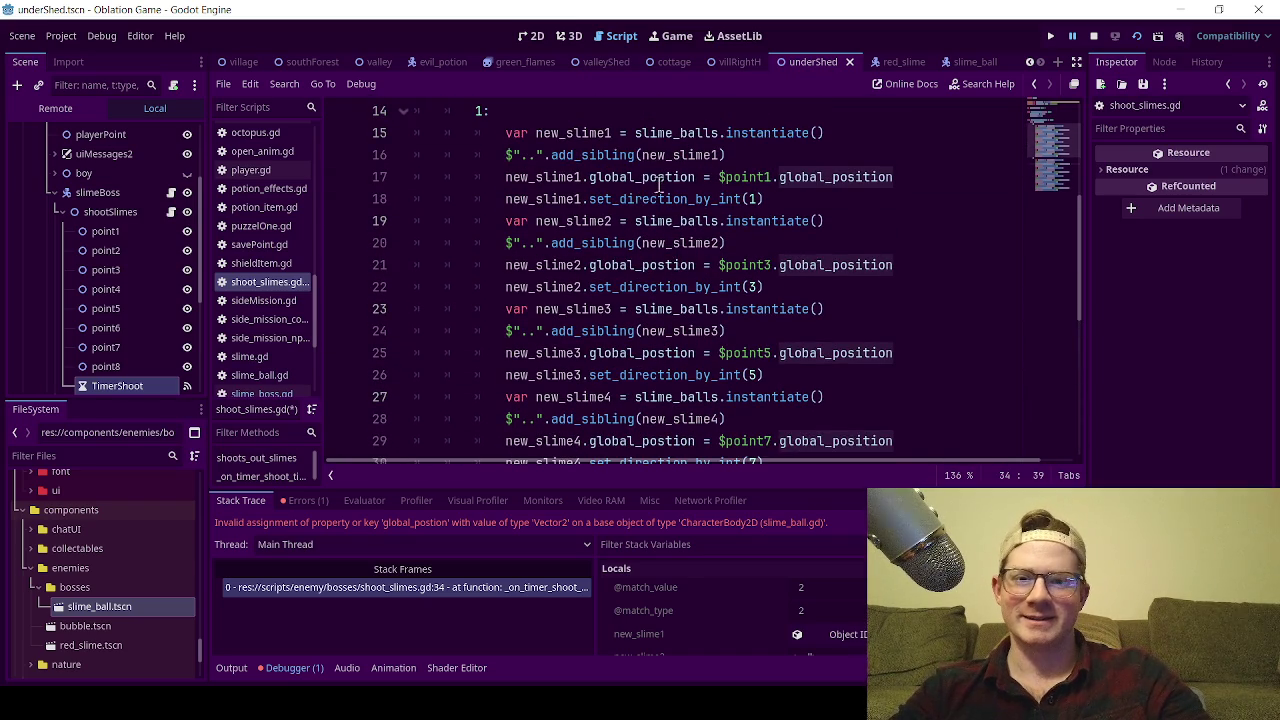
double_click(663, 177)
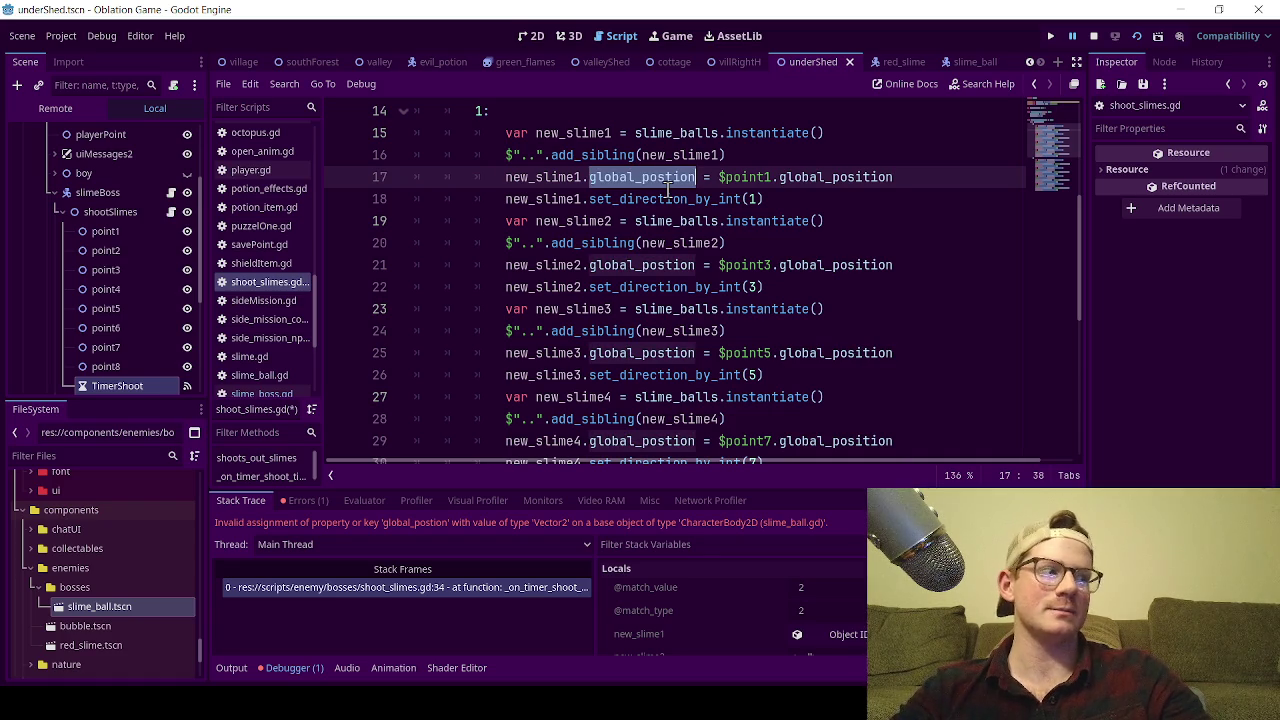
type("global_position")
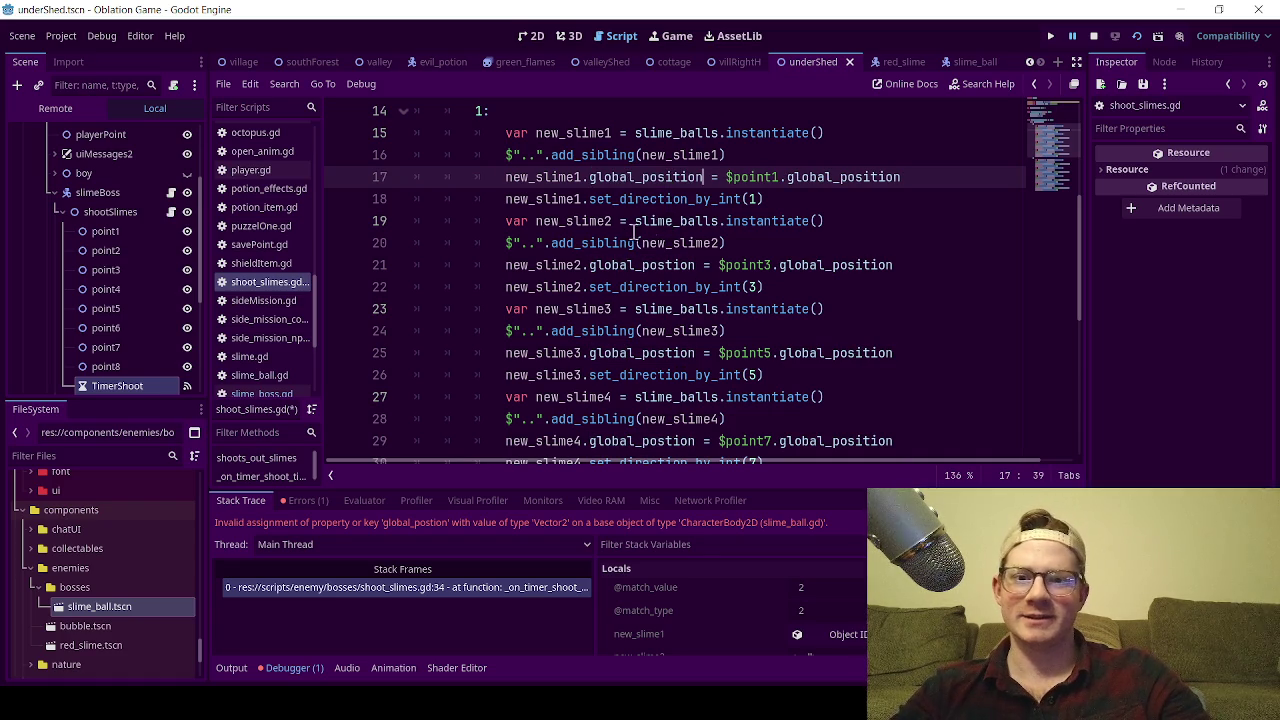
- Paste global_position over the misspellings on lines 21, 25, 29 and 34
double_click(631, 265)
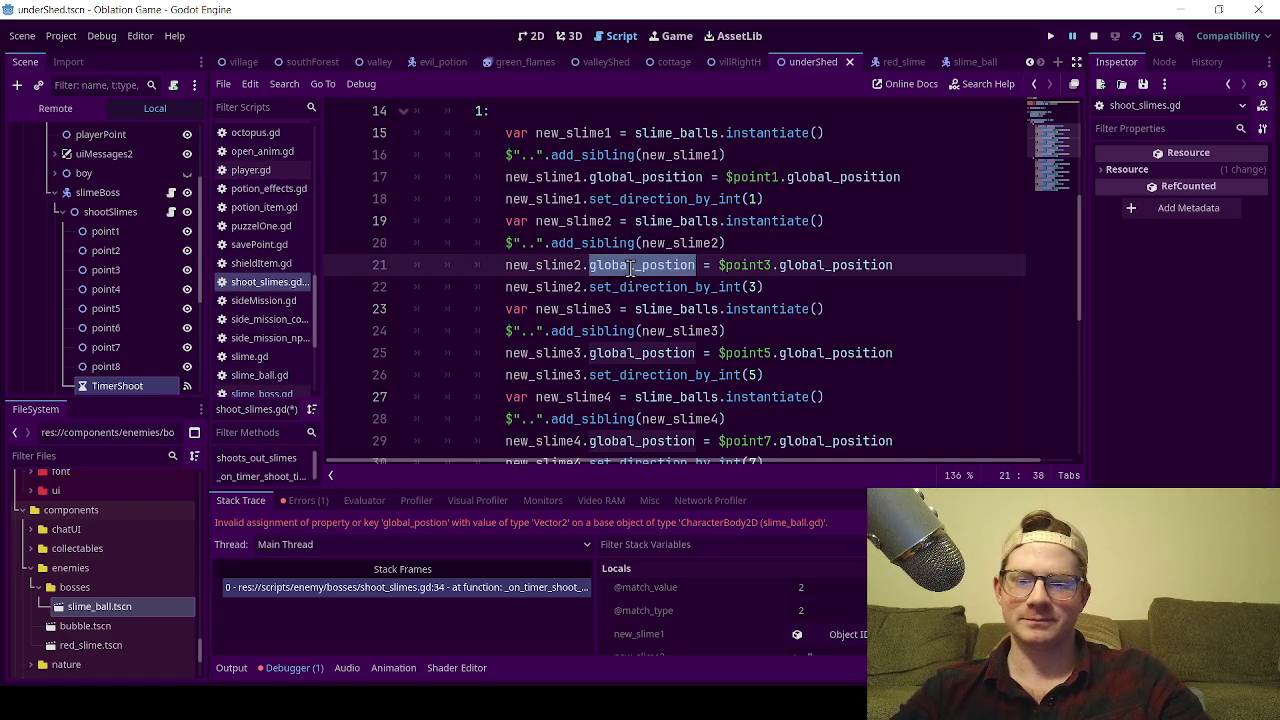
key("ctrl+v")
double_click(645, 353)
key("ctrl+v")
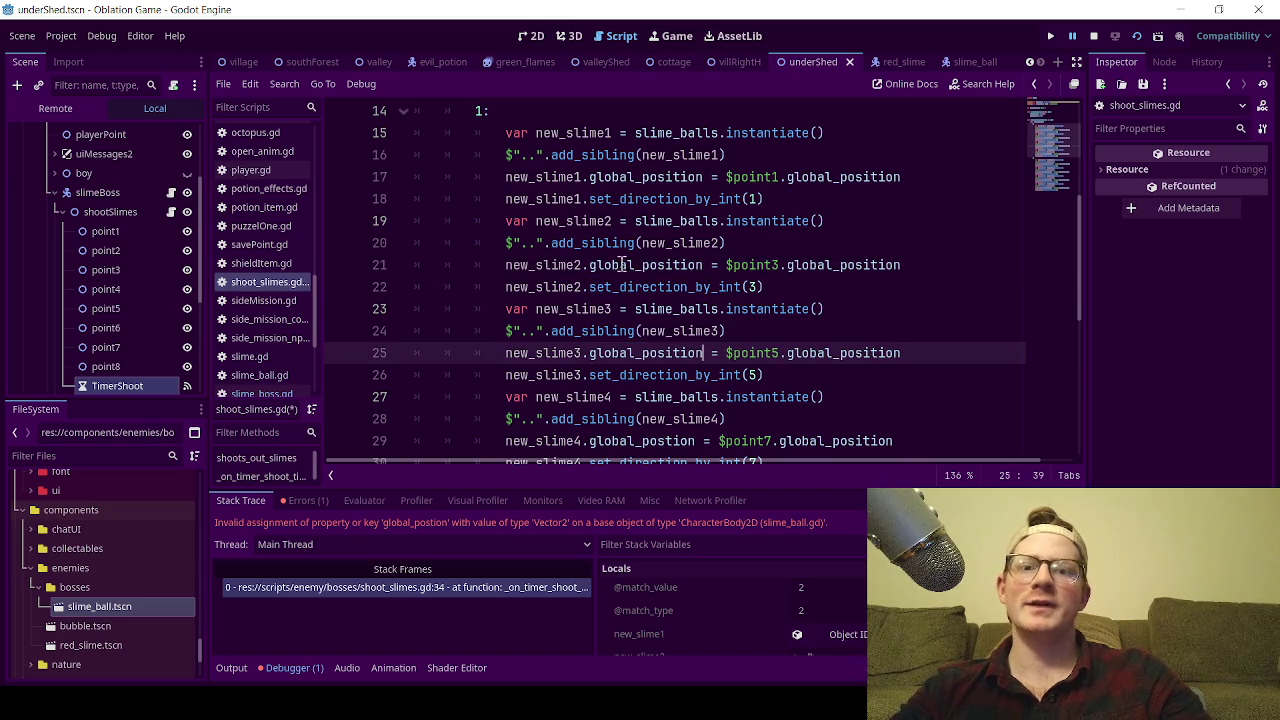
scroll(608, 369, "down", 1)
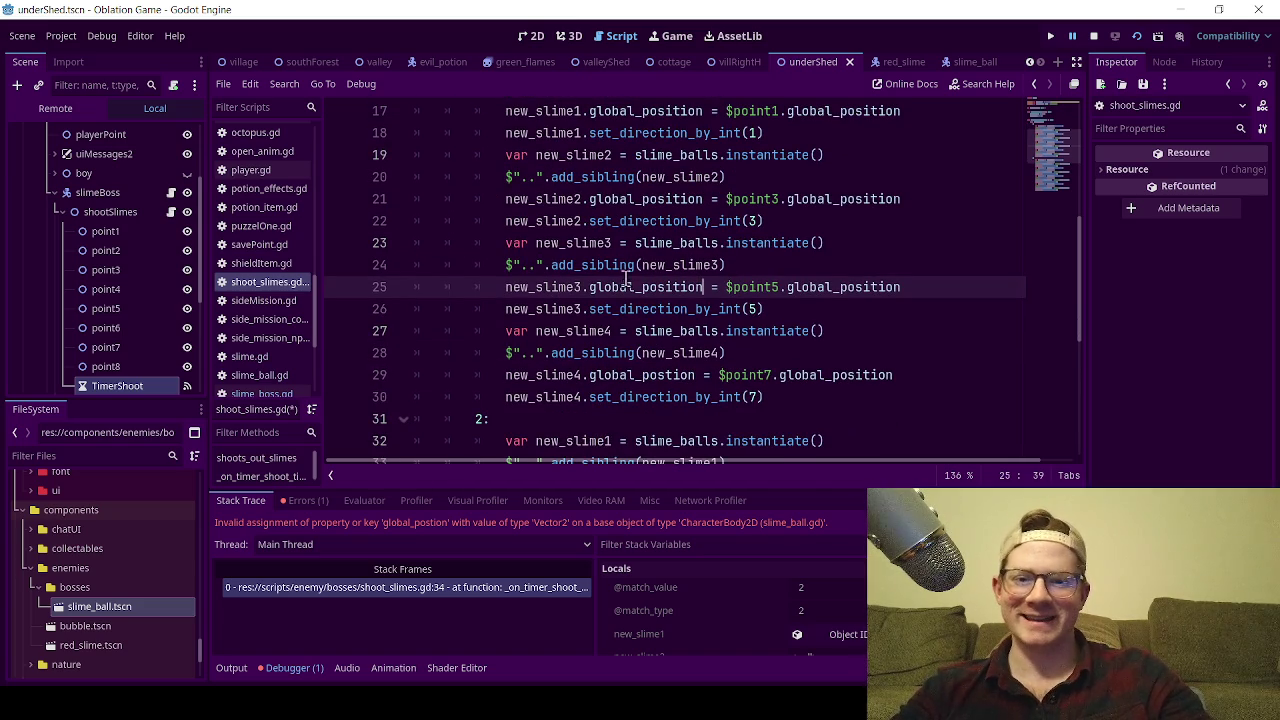
double_click(638, 375)
key("ctrl+v")
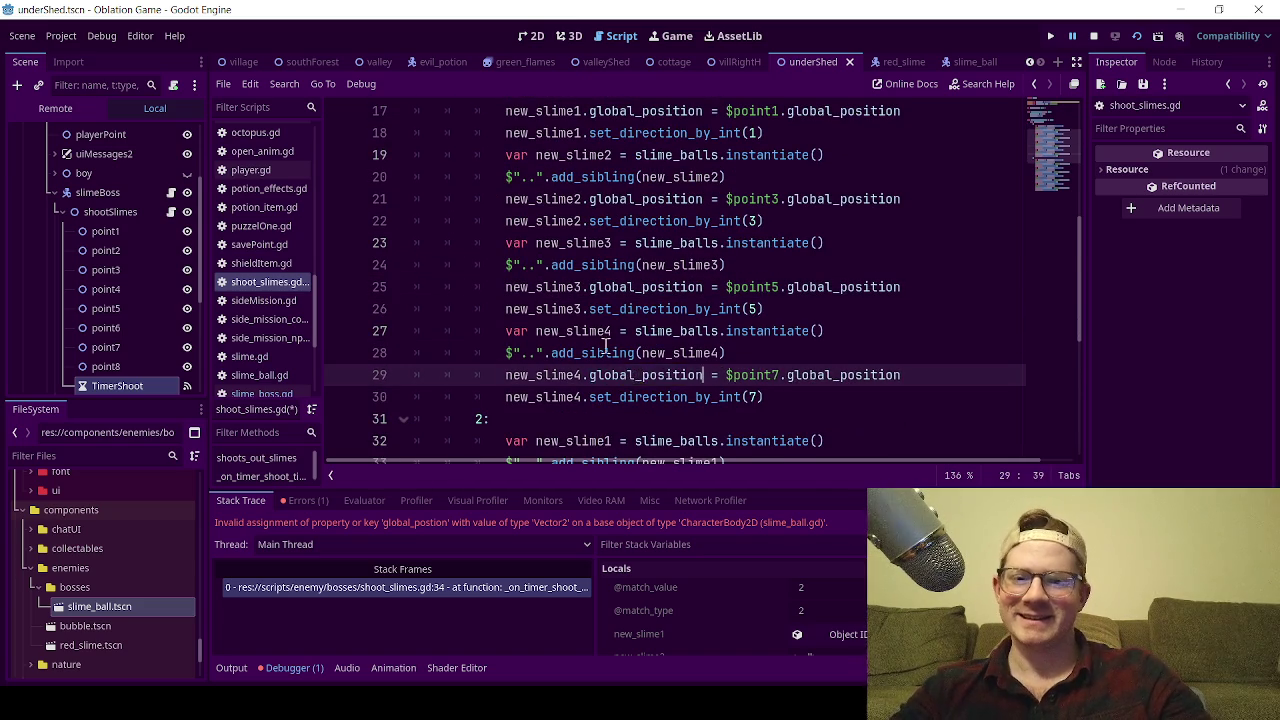
scroll(625, 360, "down", 3)
double_click(626, 288)
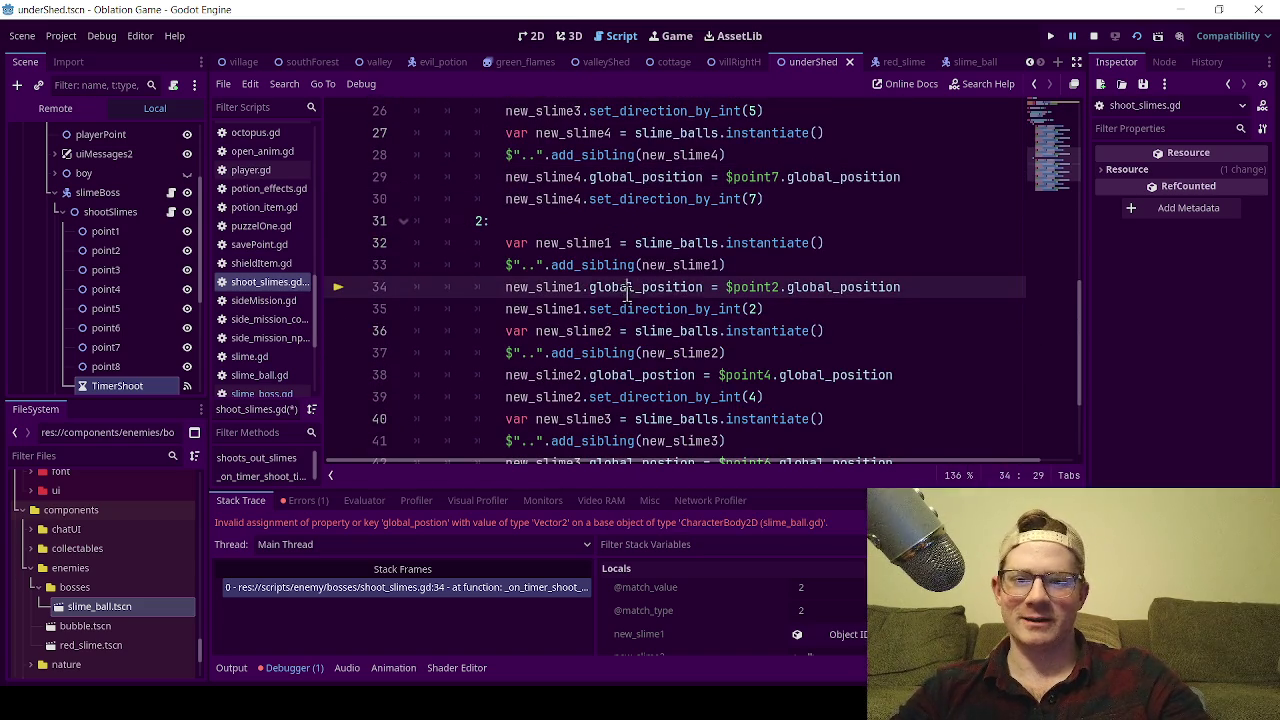
key("ctrl+v")
- Correct lines 38, 42 and 46 to global_position and save the script
scroll(628, 292, "down", 1)
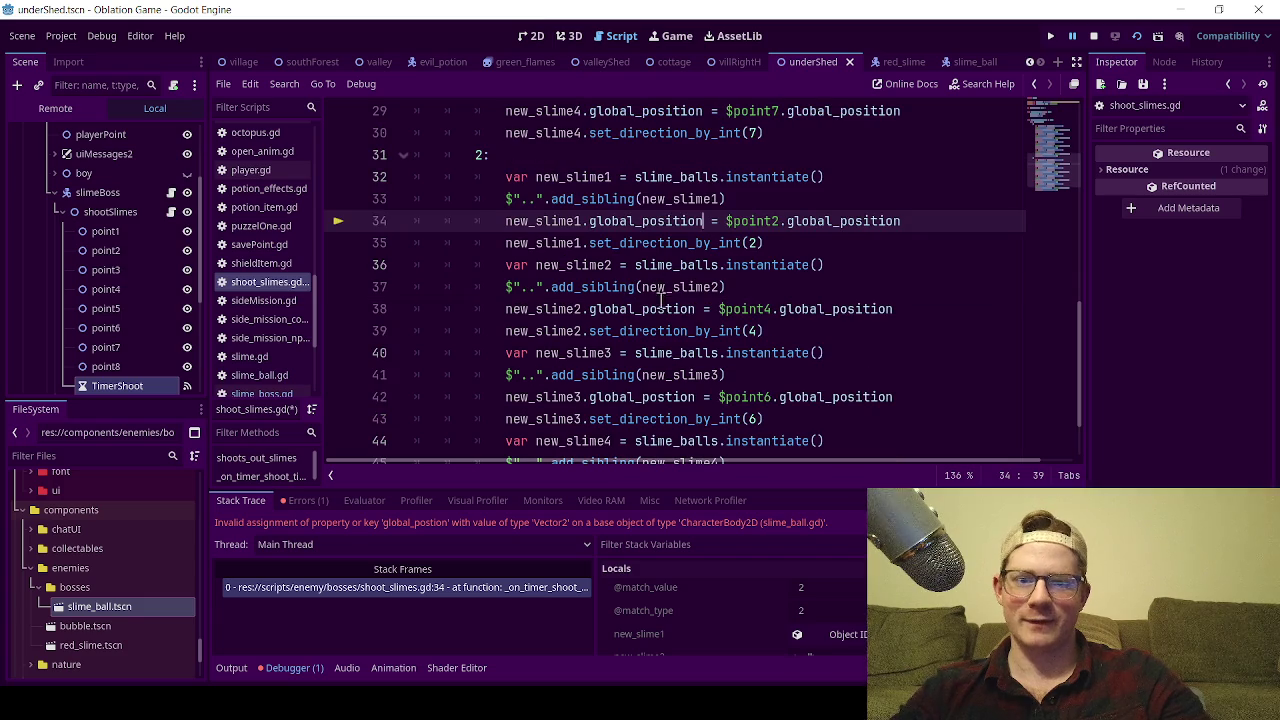
double_click(638, 309)
key("ctrl+v")
scroll(636, 313, "down", 1)
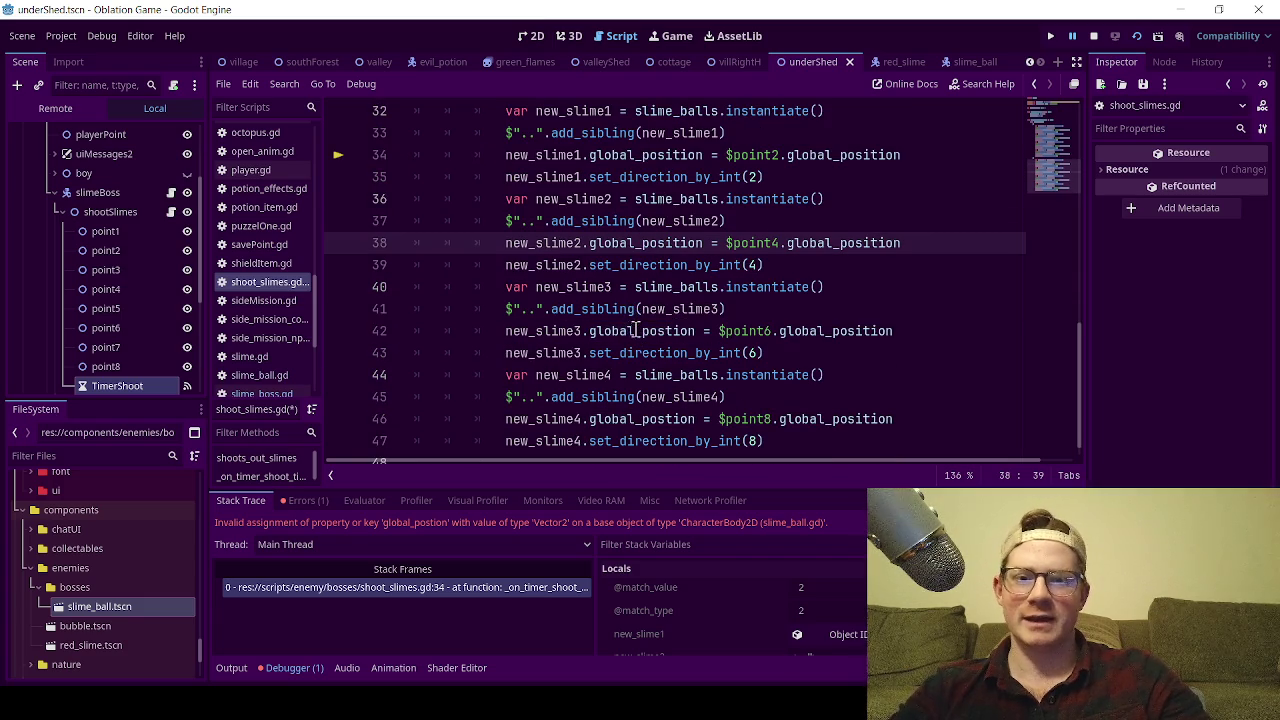
double_click(630, 331)
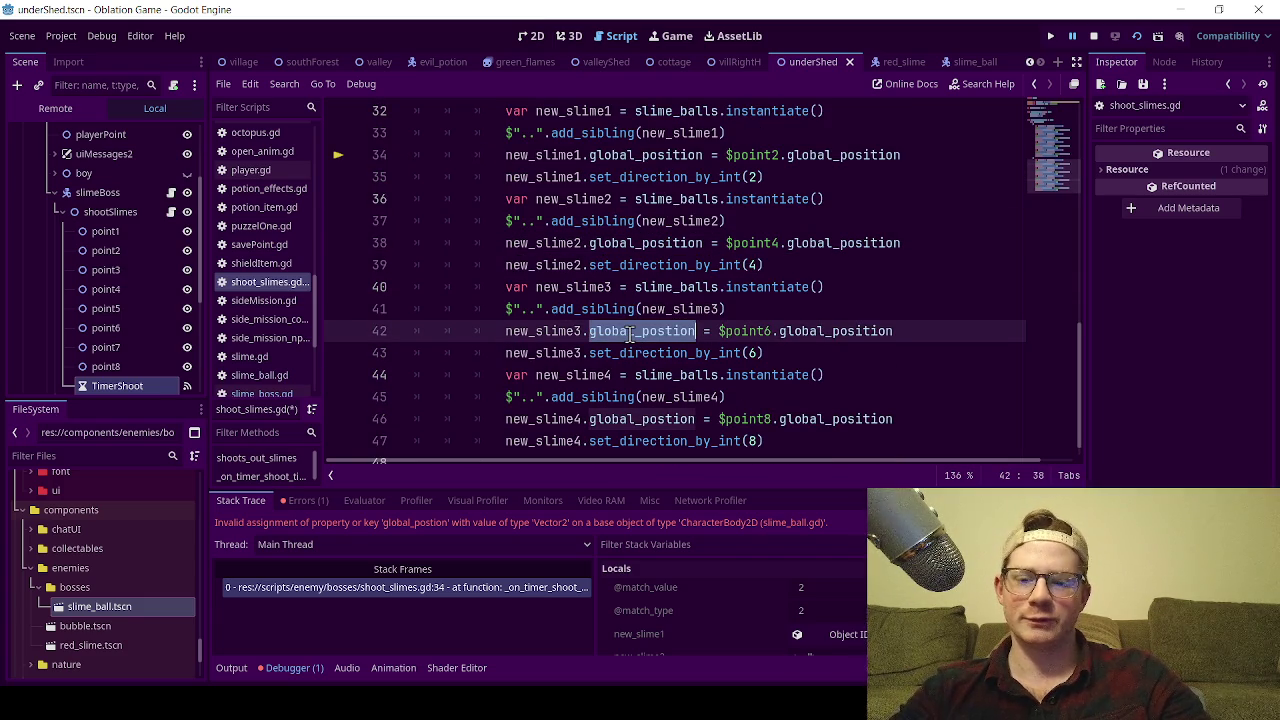
type("global_position")
scroll(636, 340, "down", 1)
double_click(646, 397)
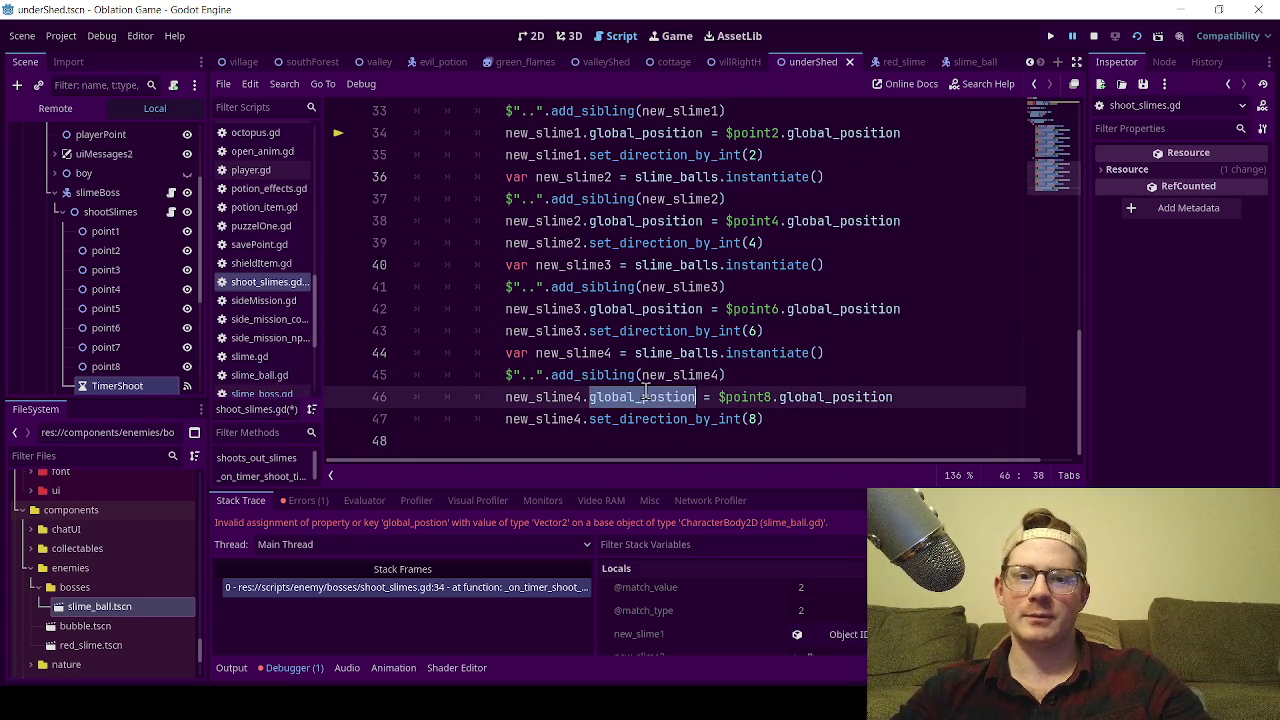
type("global_position")
scroll(644, 370, "up", 2)
scroll(650, 328, "up", 7)
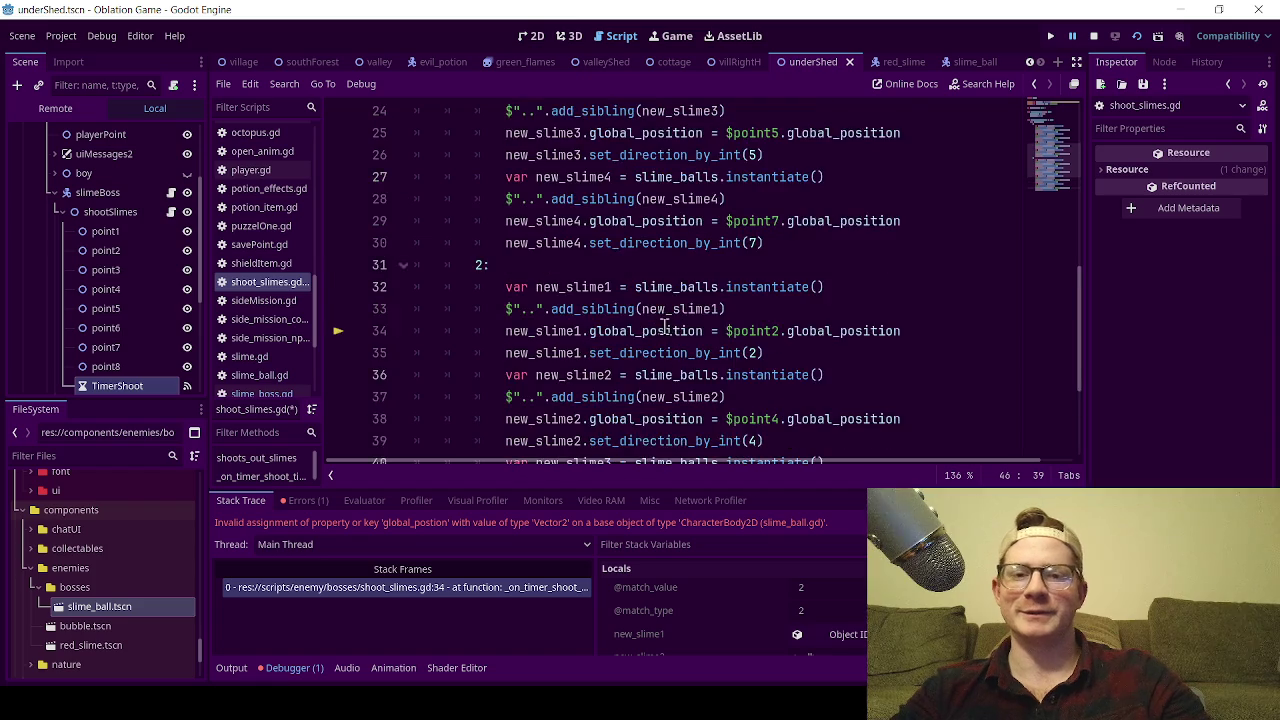
key("ctrl+s")
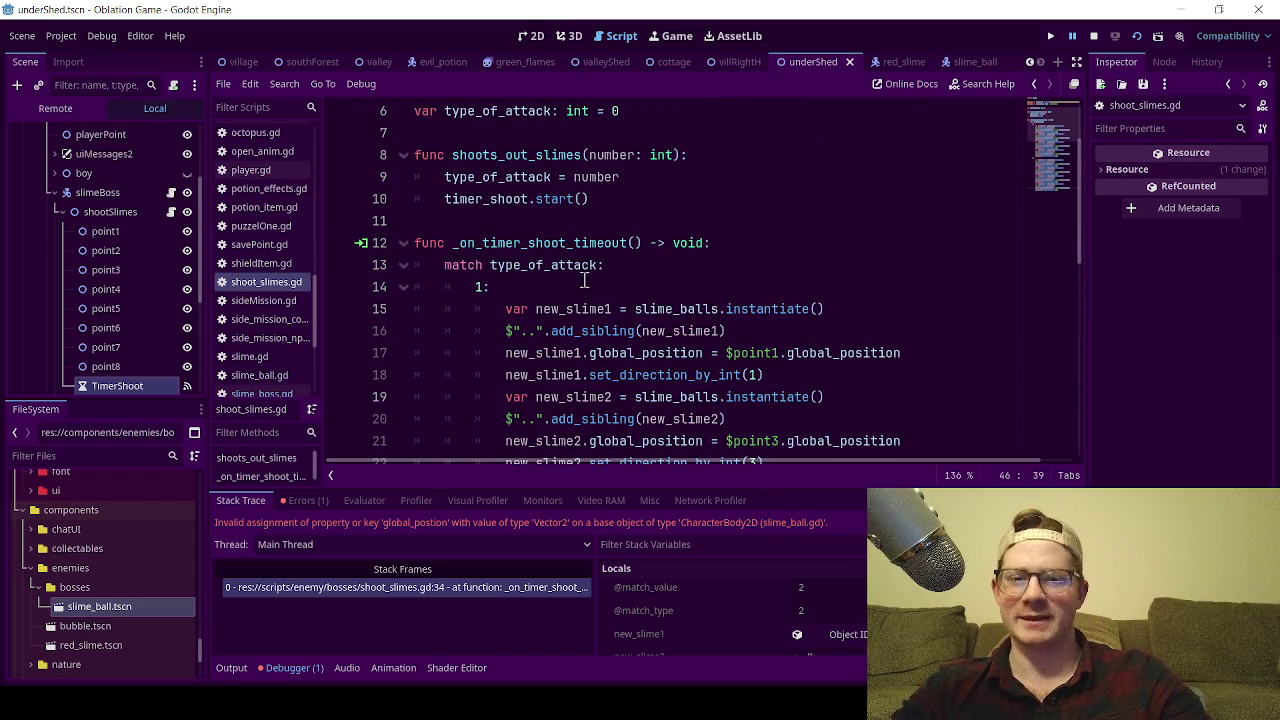
- Scroll through the saved script and return to the 2D scene view
left_click(591, 283)
scroll(586, 343, "down", 7)
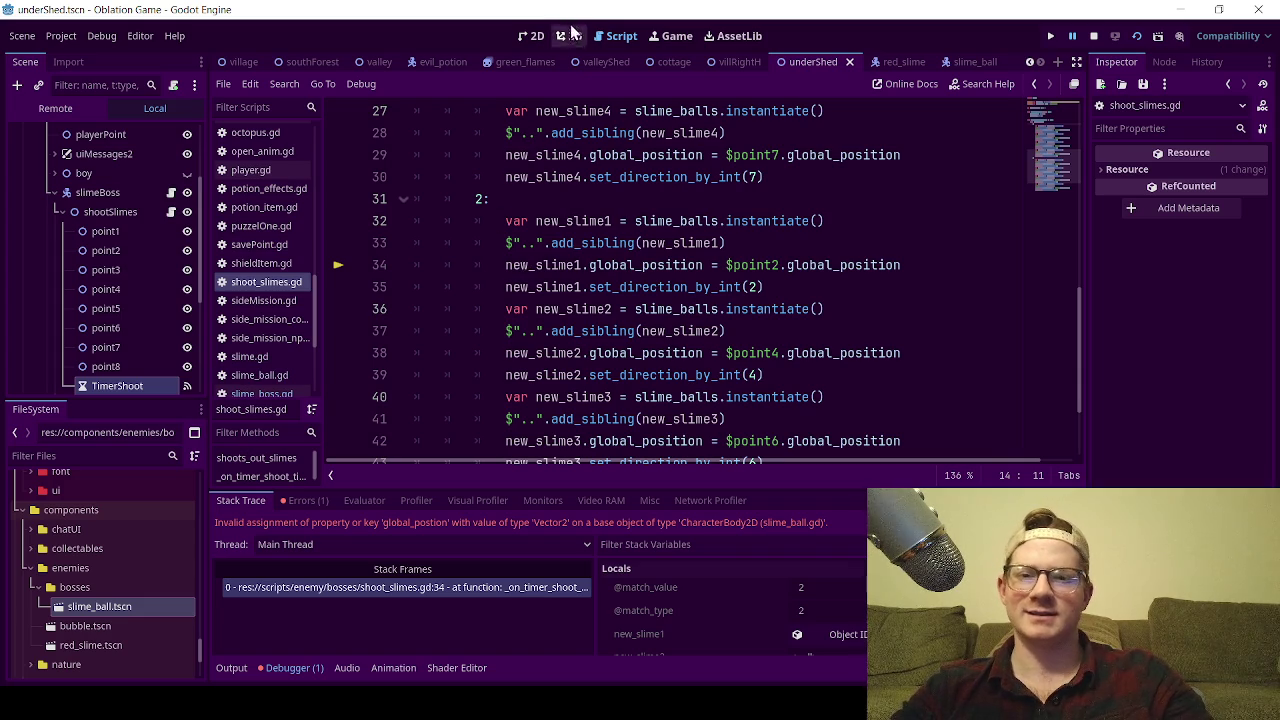
left_click(530, 36)
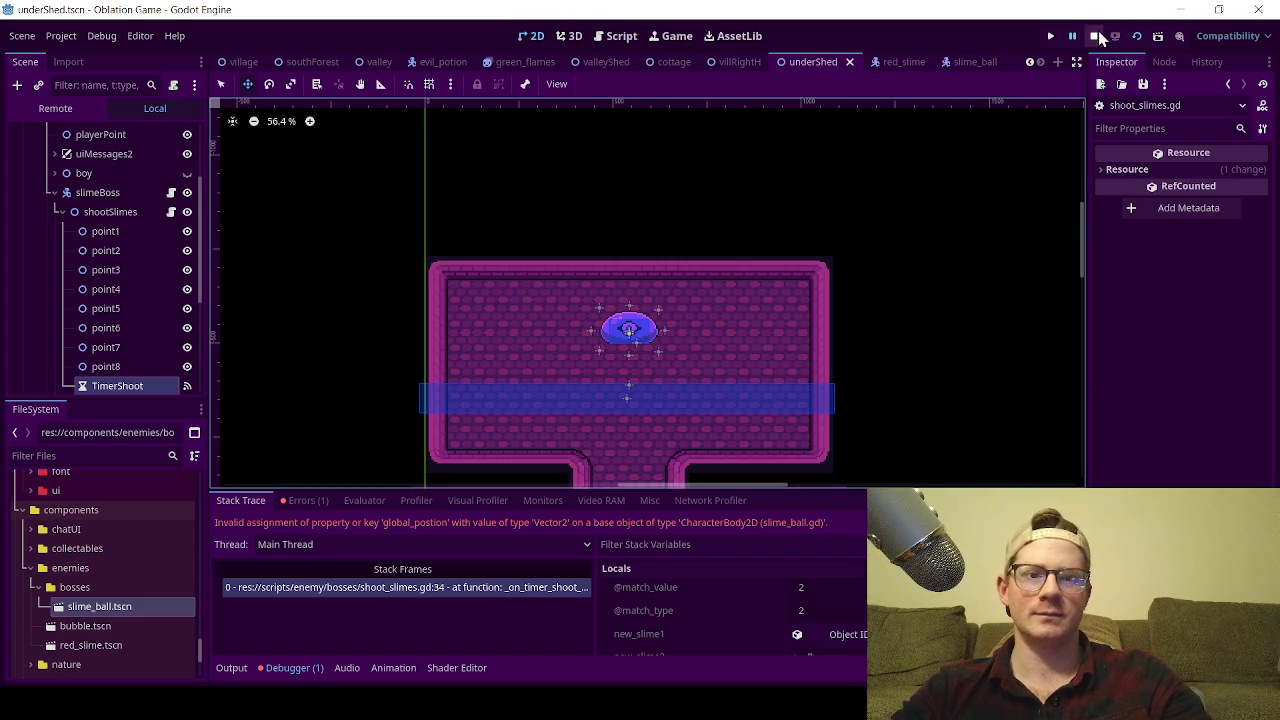
left_click(1138, 38)
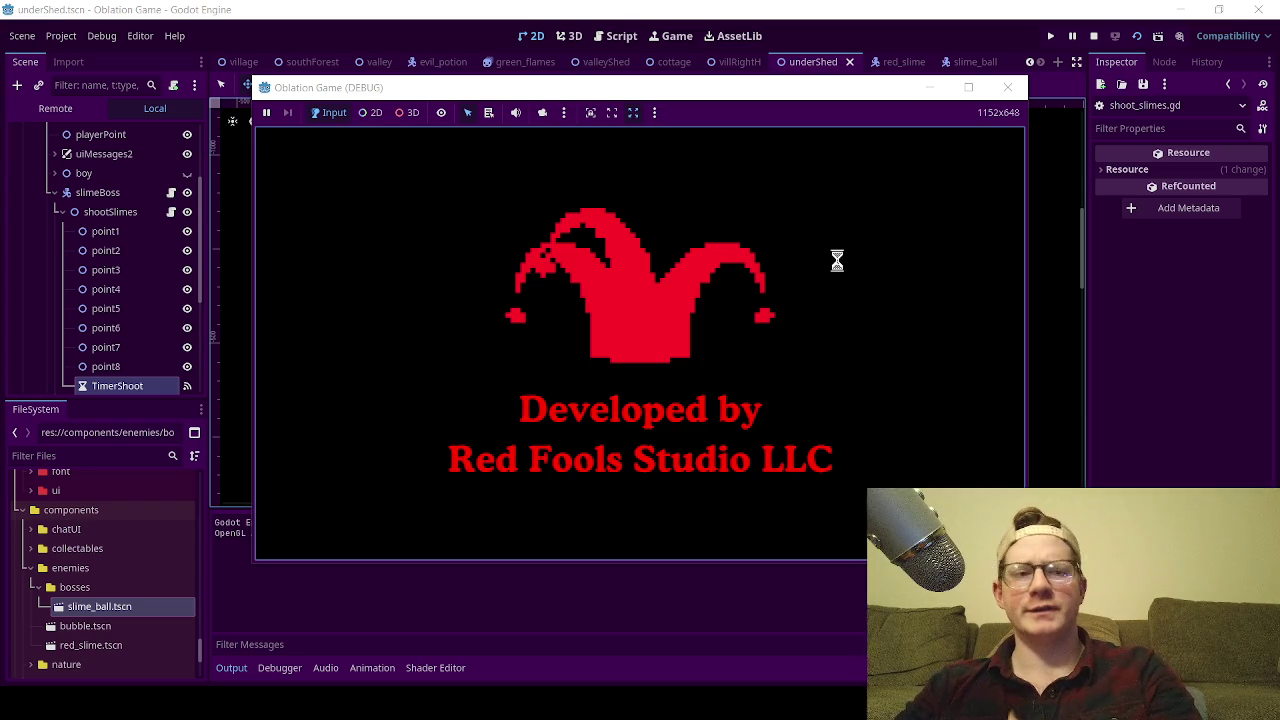
key("w")
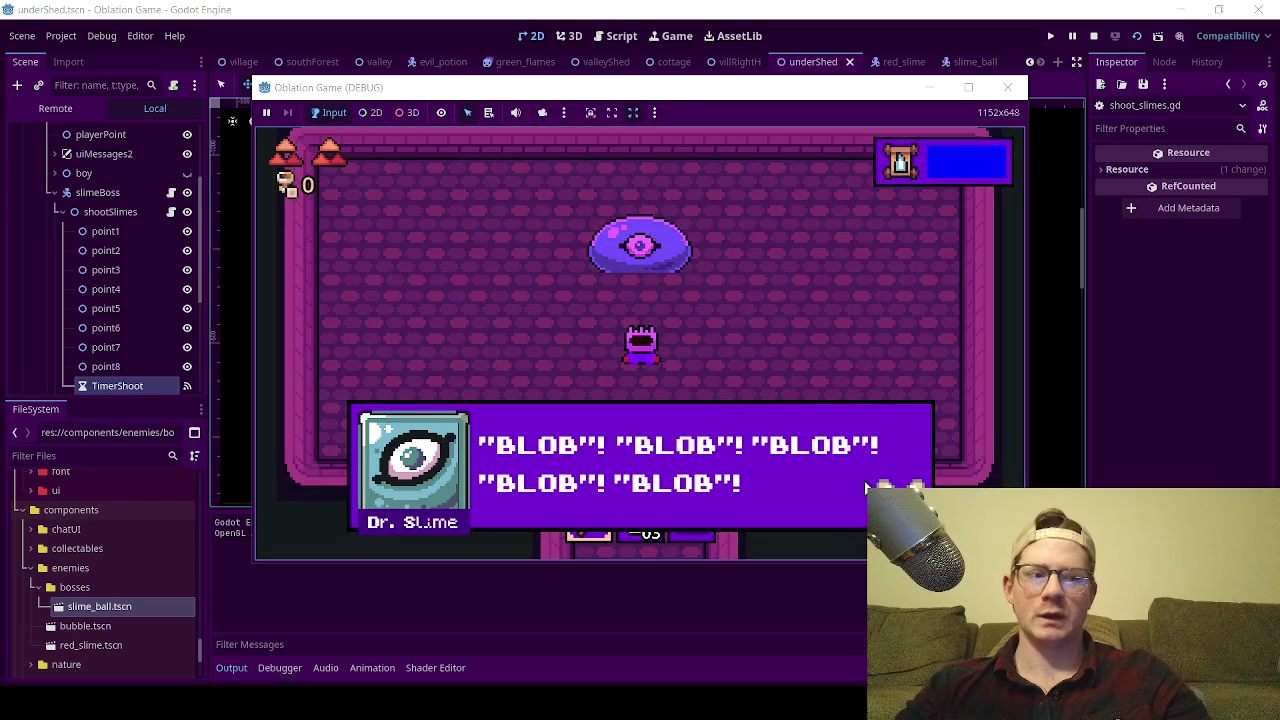
key("space")
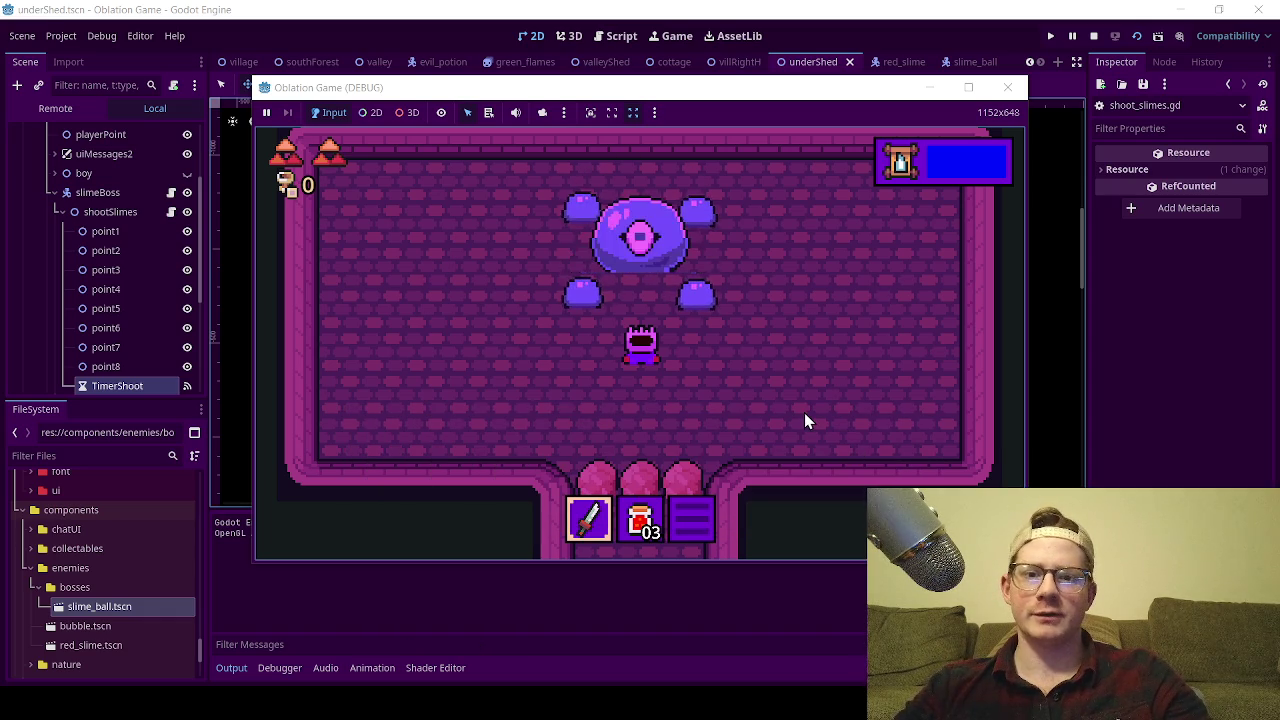
key("Left")
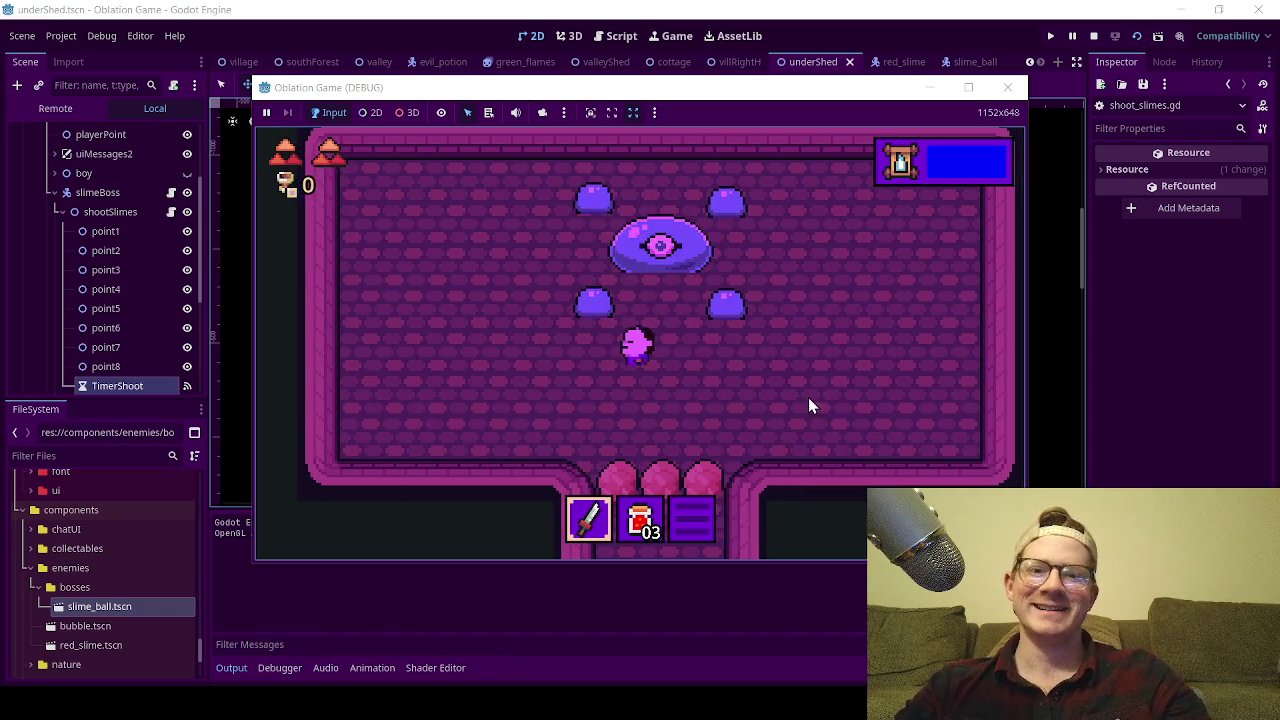
key("Right")
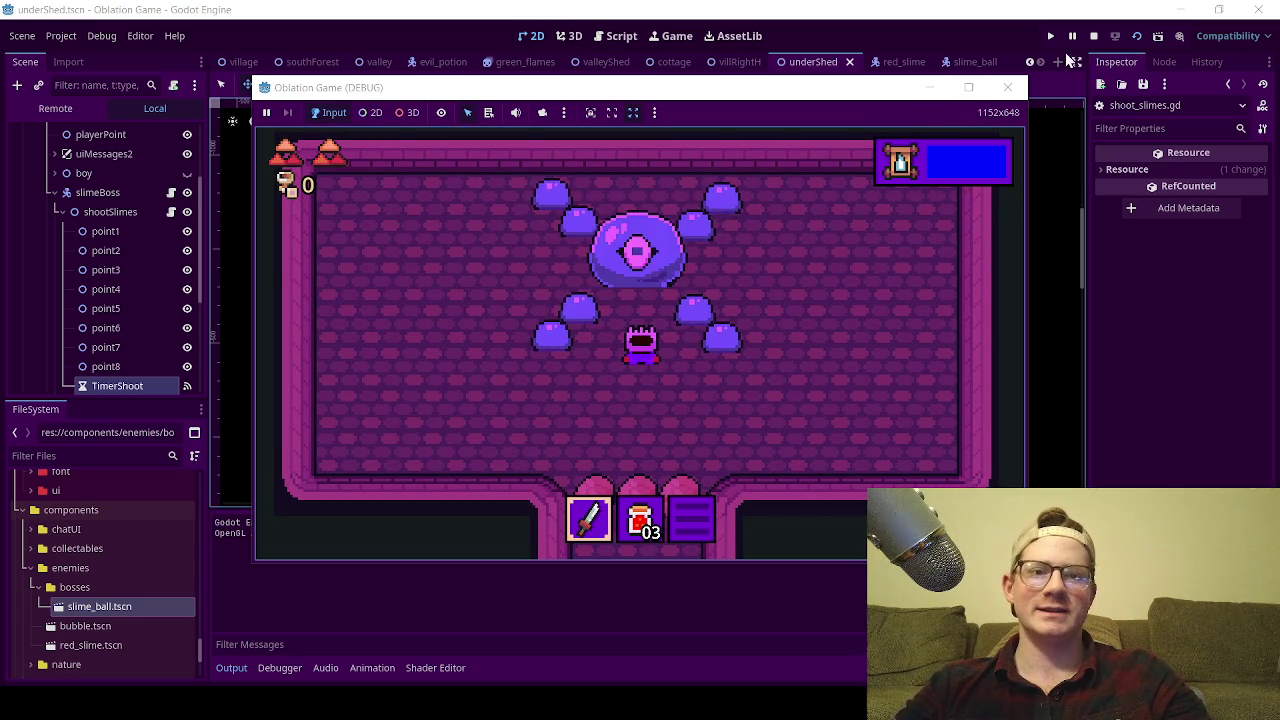
left_click(1007, 87)
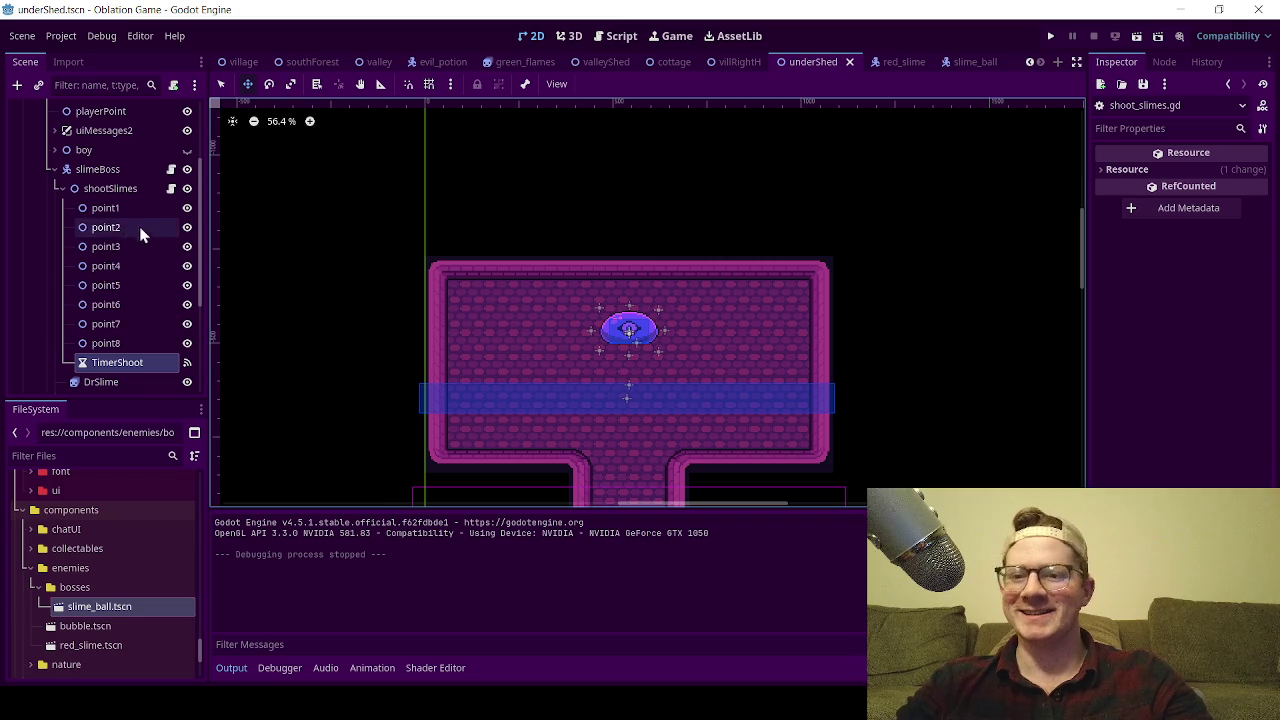
left_click(171, 188)
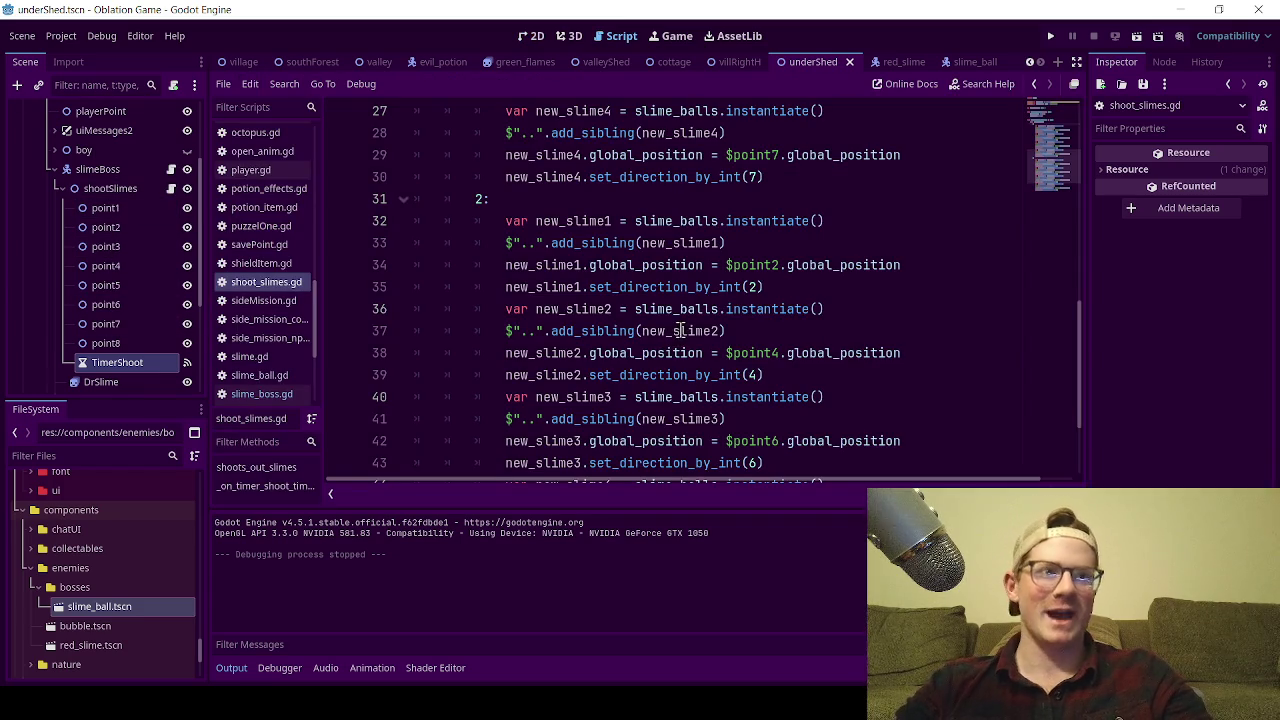
- Set TimerShoot's Wait Time to 1.5 seconds in the Inspector and save the scene
scroll(703, 337, "up", 3)
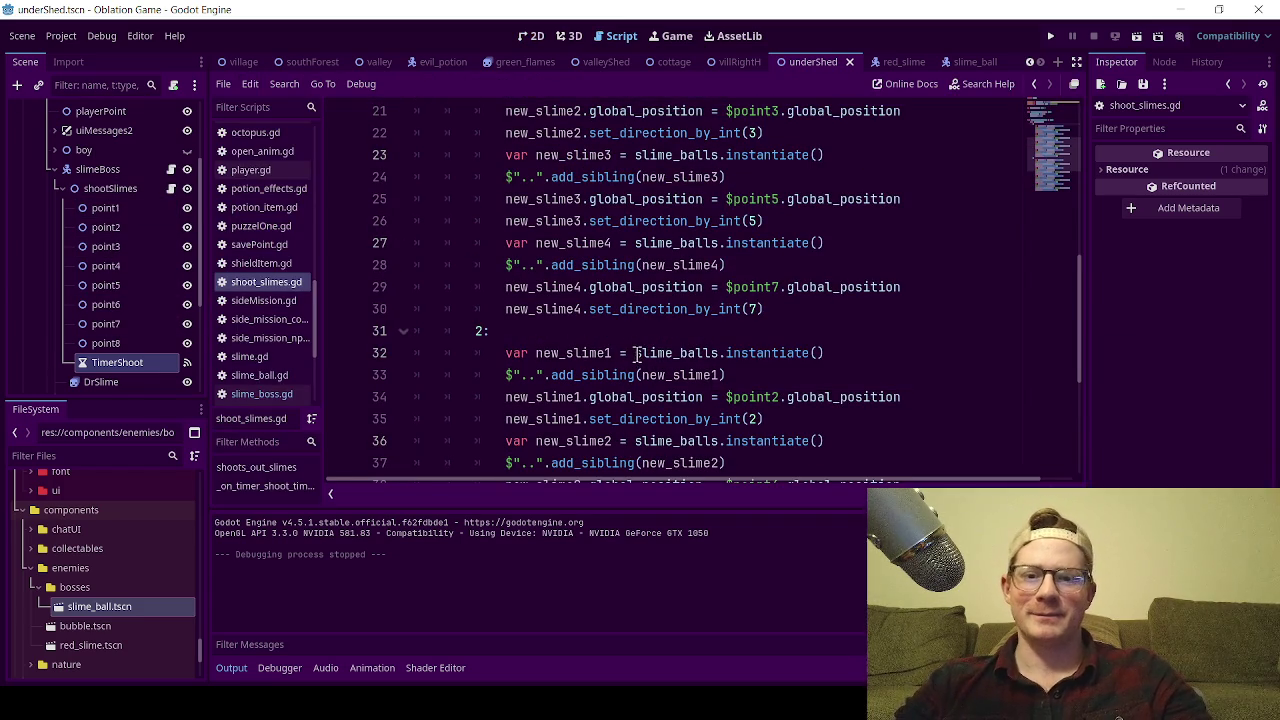
left_click(1160, 61)
left_click(1116, 62)
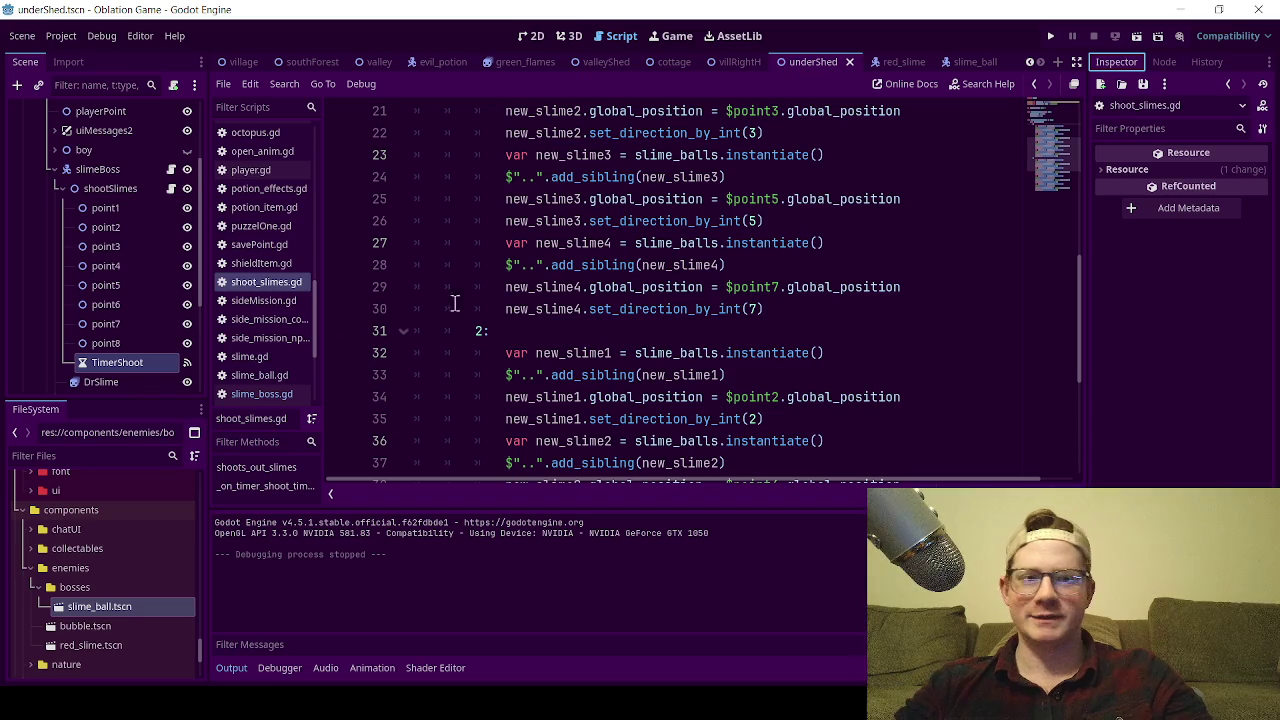
left_click(160, 342)
left_click(125, 364)
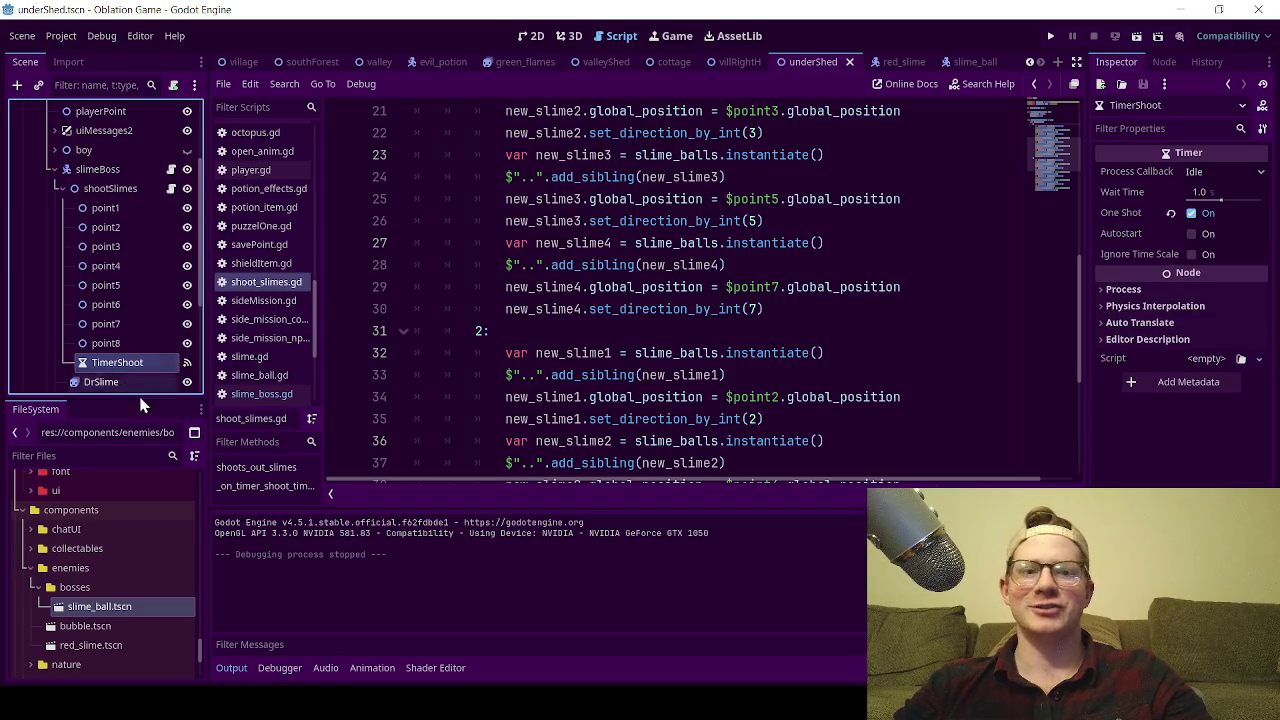
left_click(1203, 192)
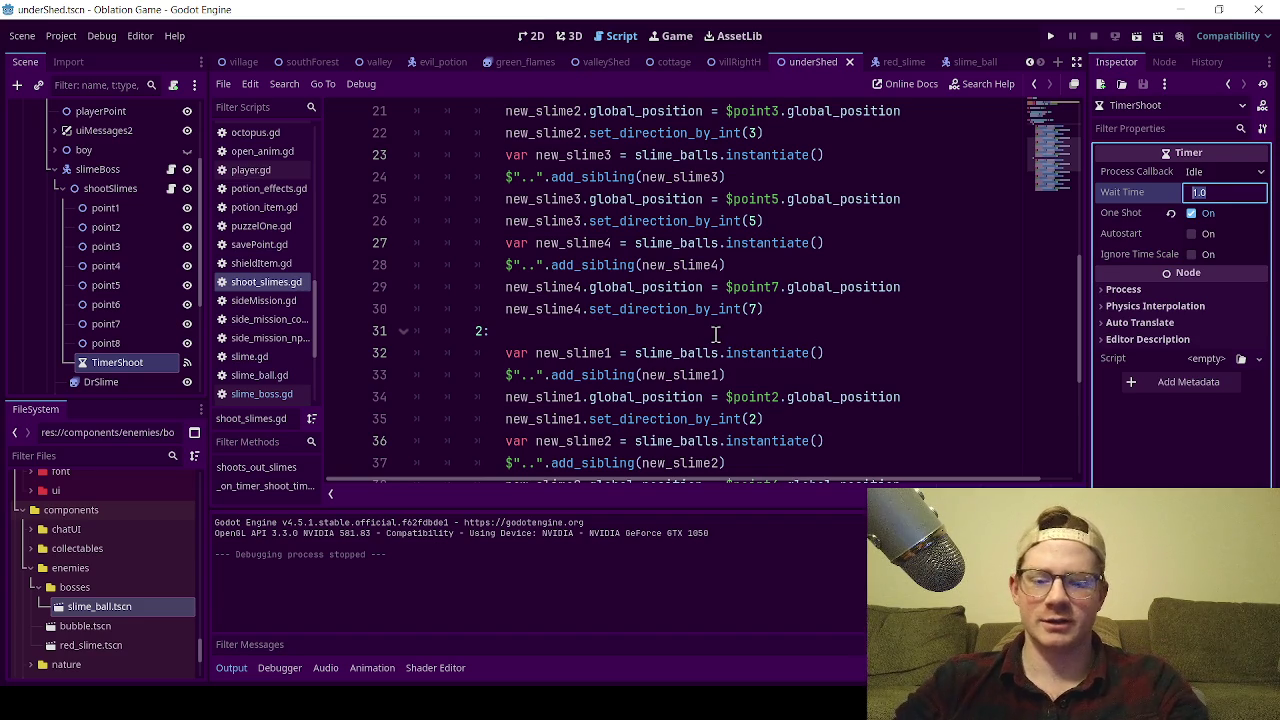
type("1.5")
key("Return")
key("ctrl+s")
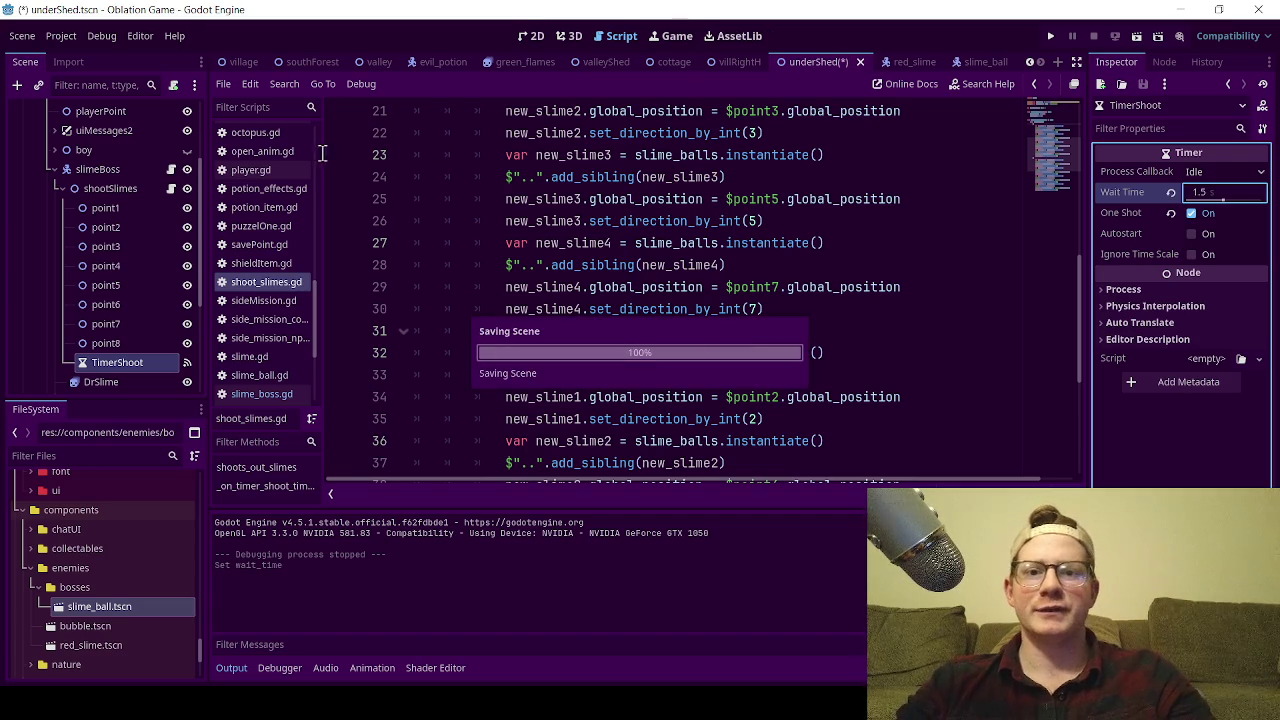
scroll(650, 274, "up", 7)
scroll(623, 250, "down", 5)
scroll(623, 250, "up", 5)
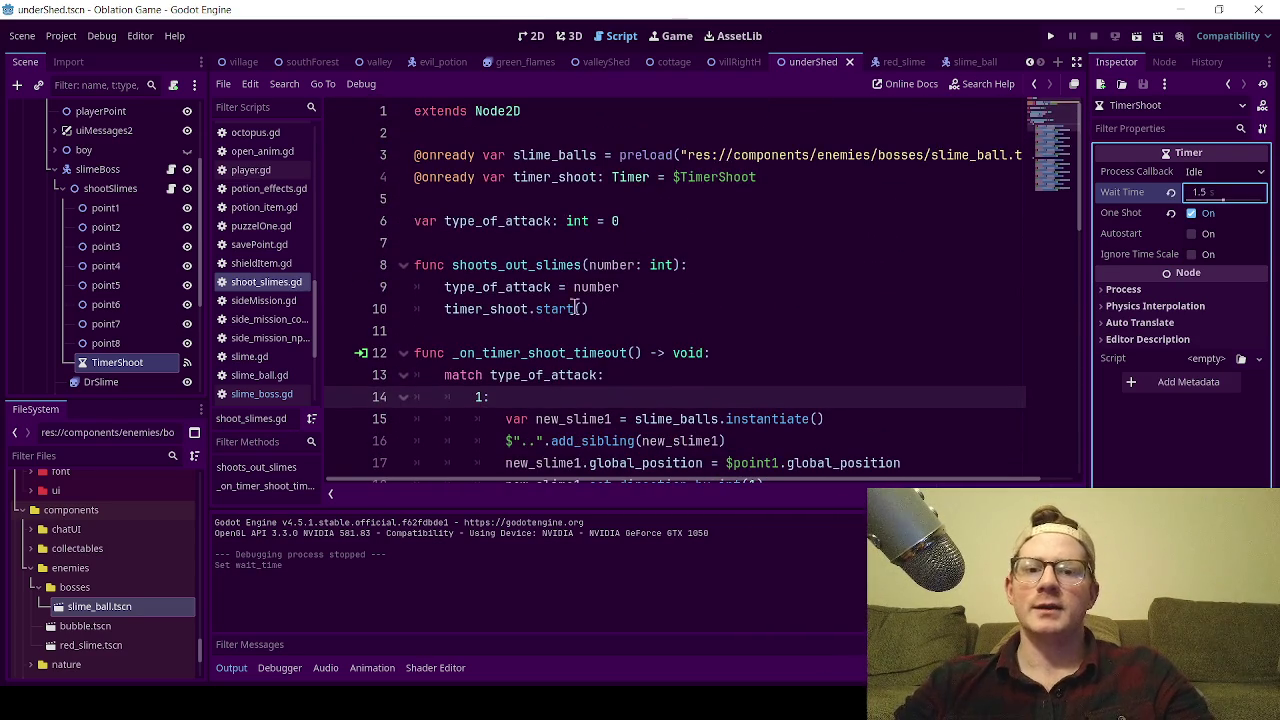
- Open slime_boss.gd and highlight start_attack_jump's declaration and its moving animation line
left_click(171, 170)
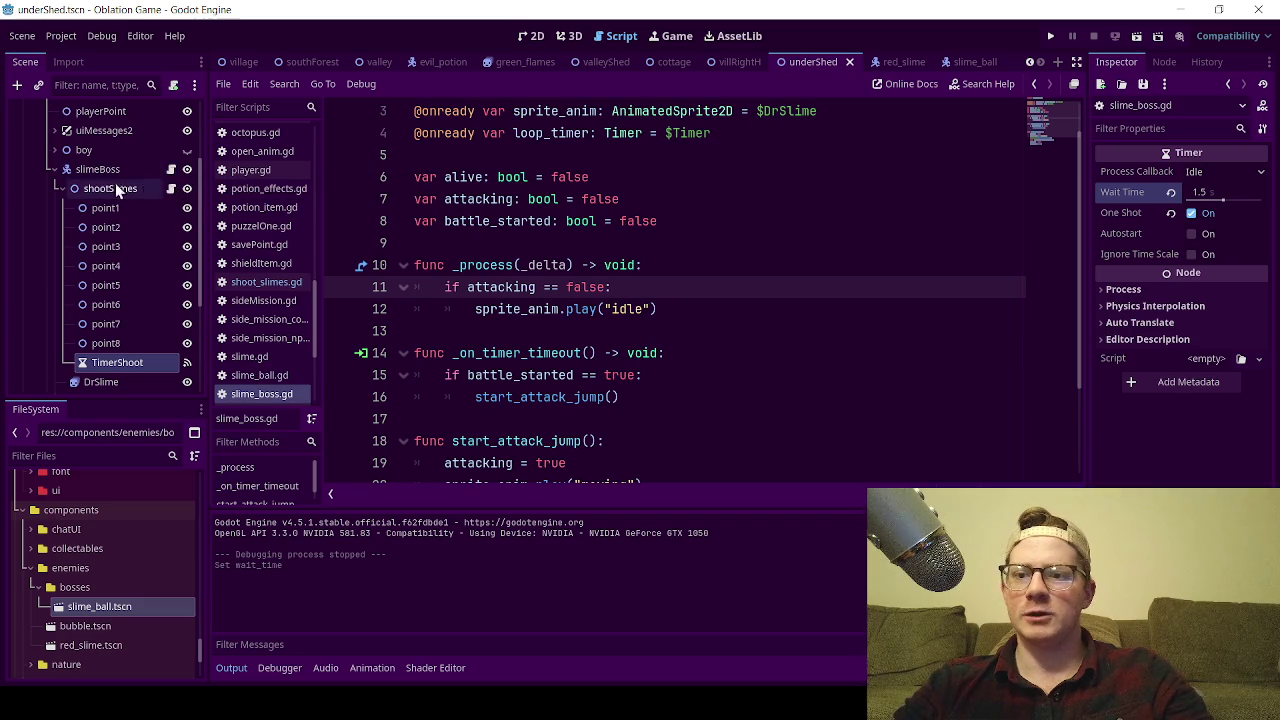
scroll(588, 337, "down", 2)
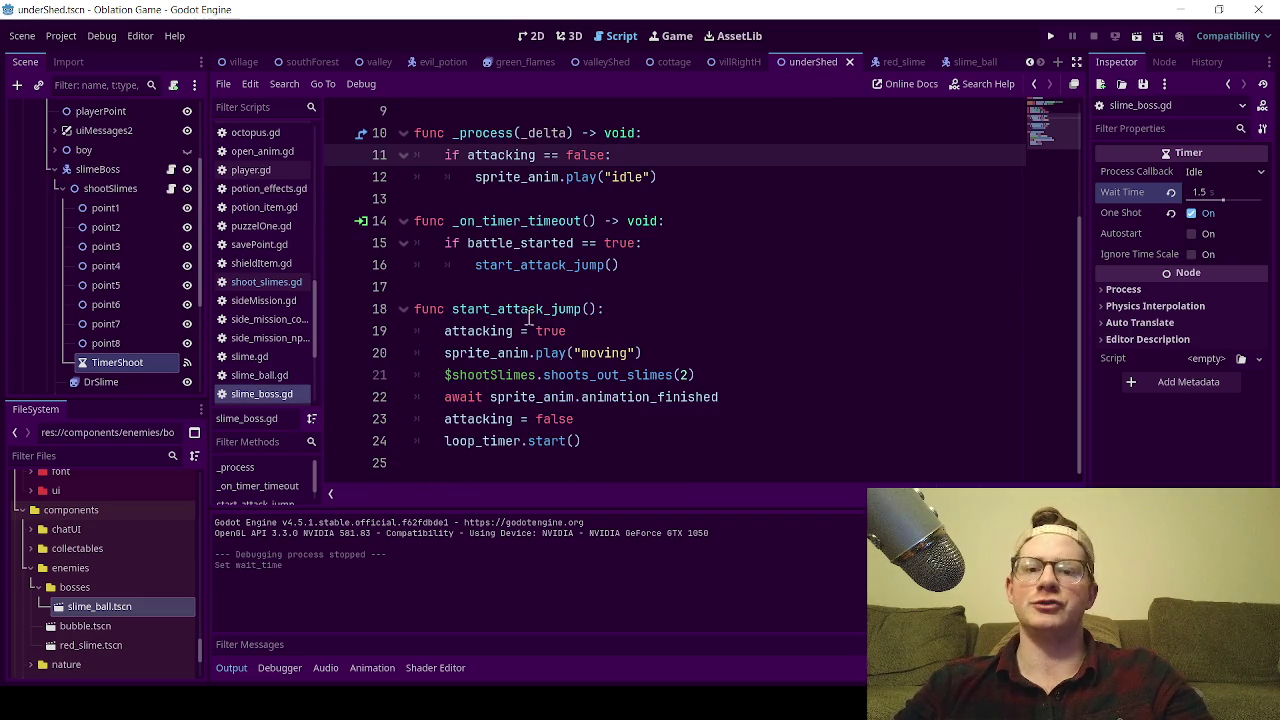
left_click(404, 310)
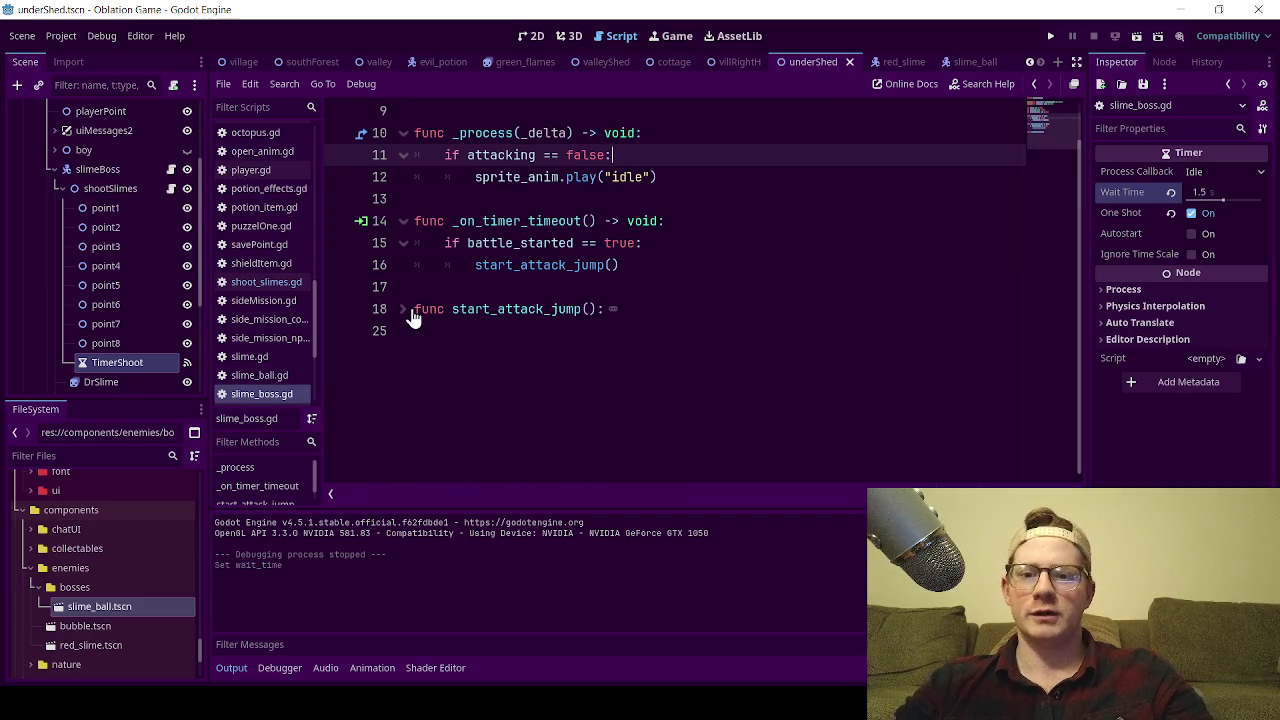
left_click(404, 310)
mouse_move(414, 309)
left_mouse_down()
mouse_move(586, 331)
mouse_move(623, 310)
mouse_move(436, 331)
left_mouse_up()
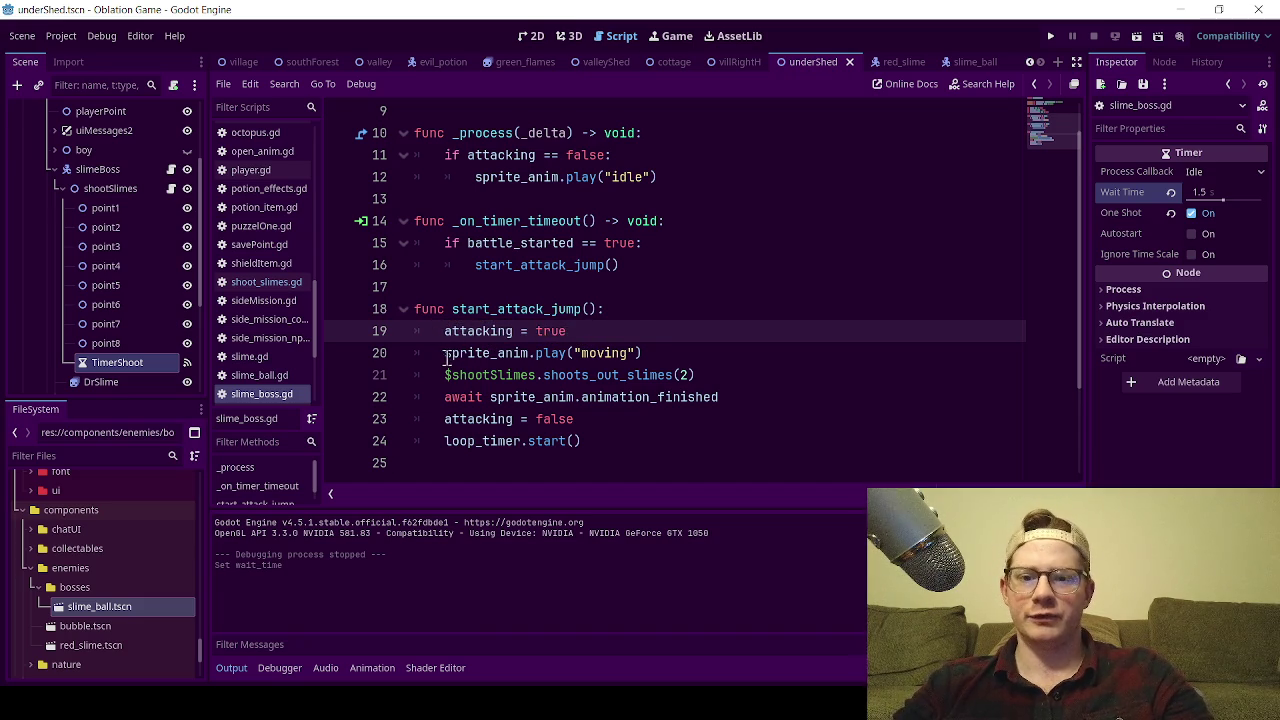
left_click_drag(445, 353, 648, 354)
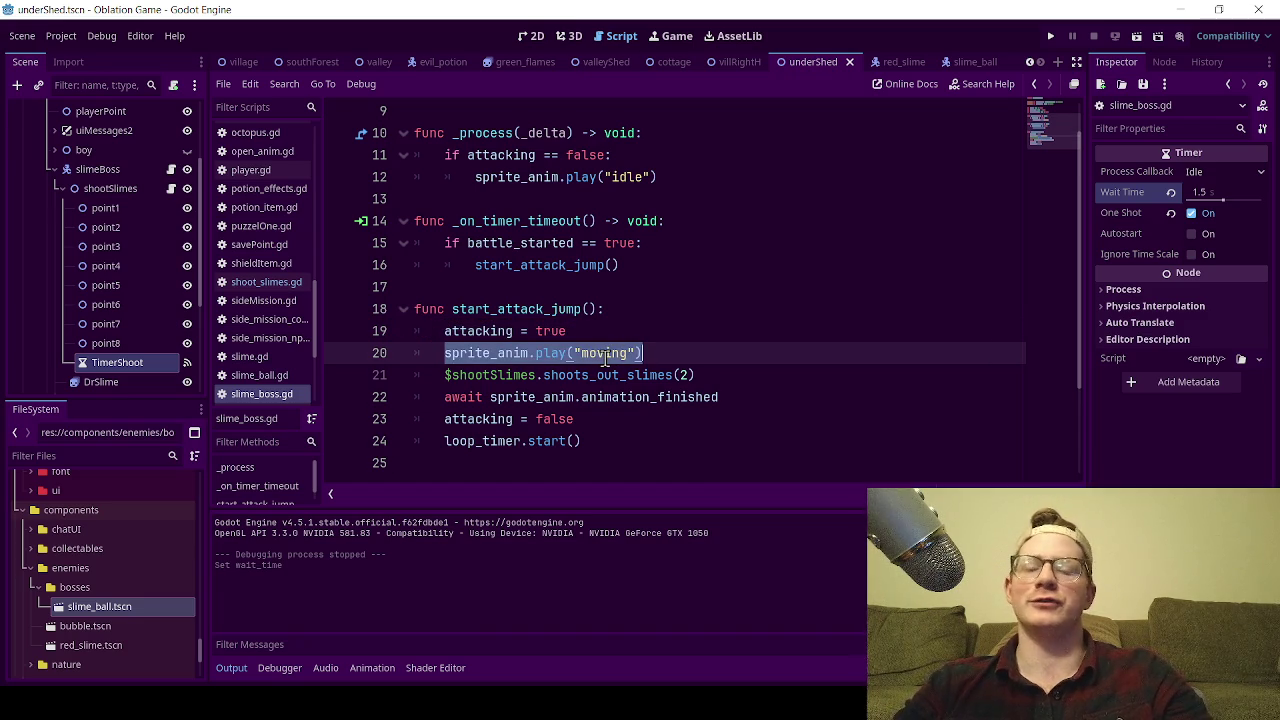
double_click(605, 353)
left_click(632, 330)
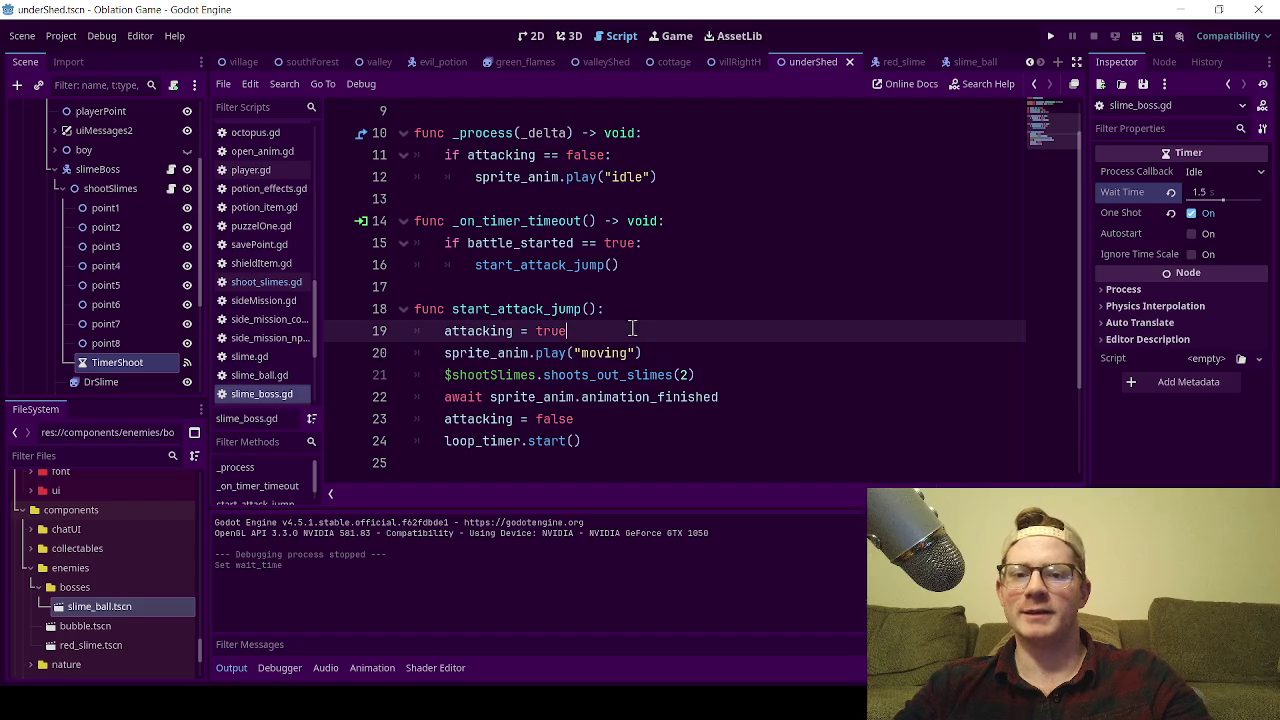
- Highlight the shoots_out_slimes(2) call, the await line and the moving animation name for review
left_click_drag(445, 378, 736, 374)
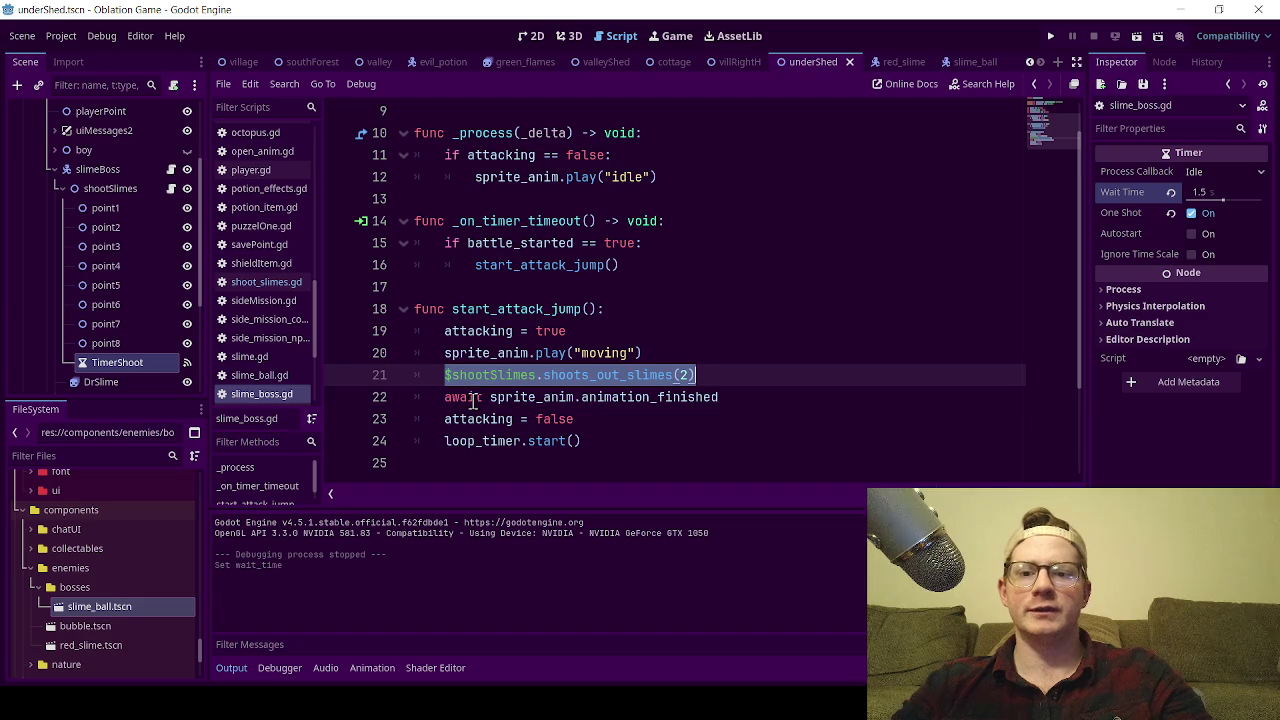
double_click(477, 399)
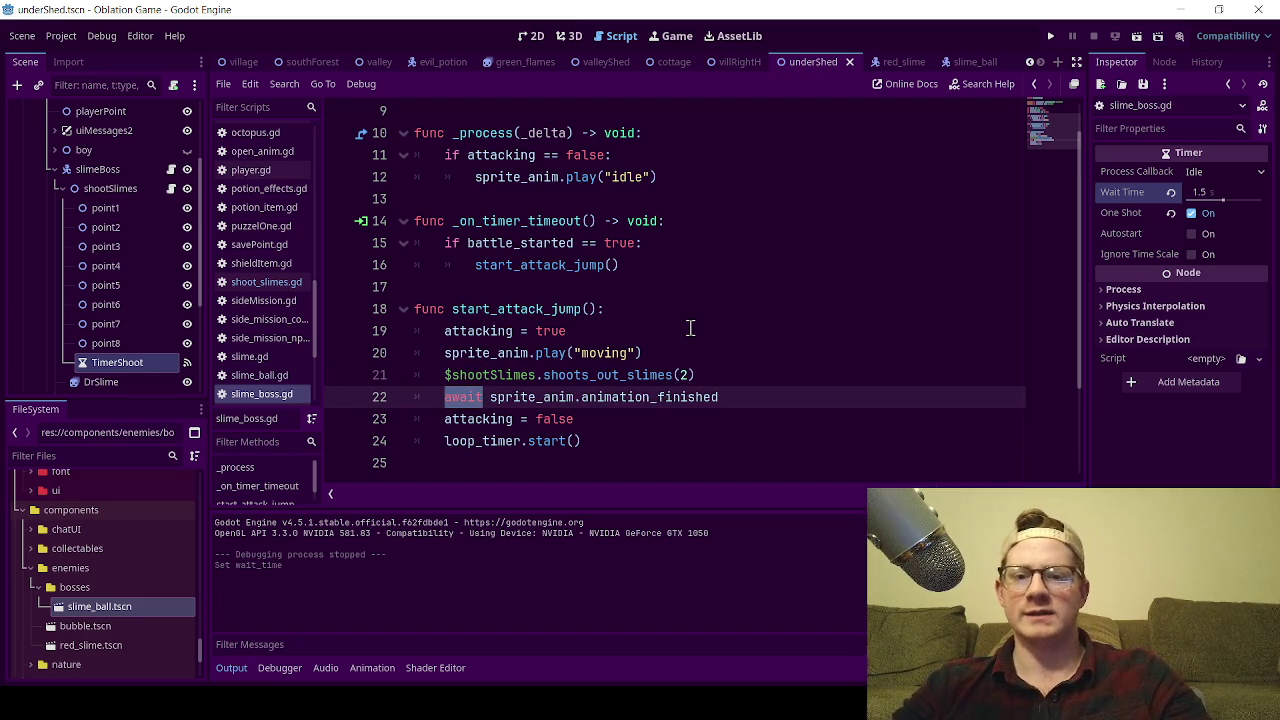
left_click(661, 337)
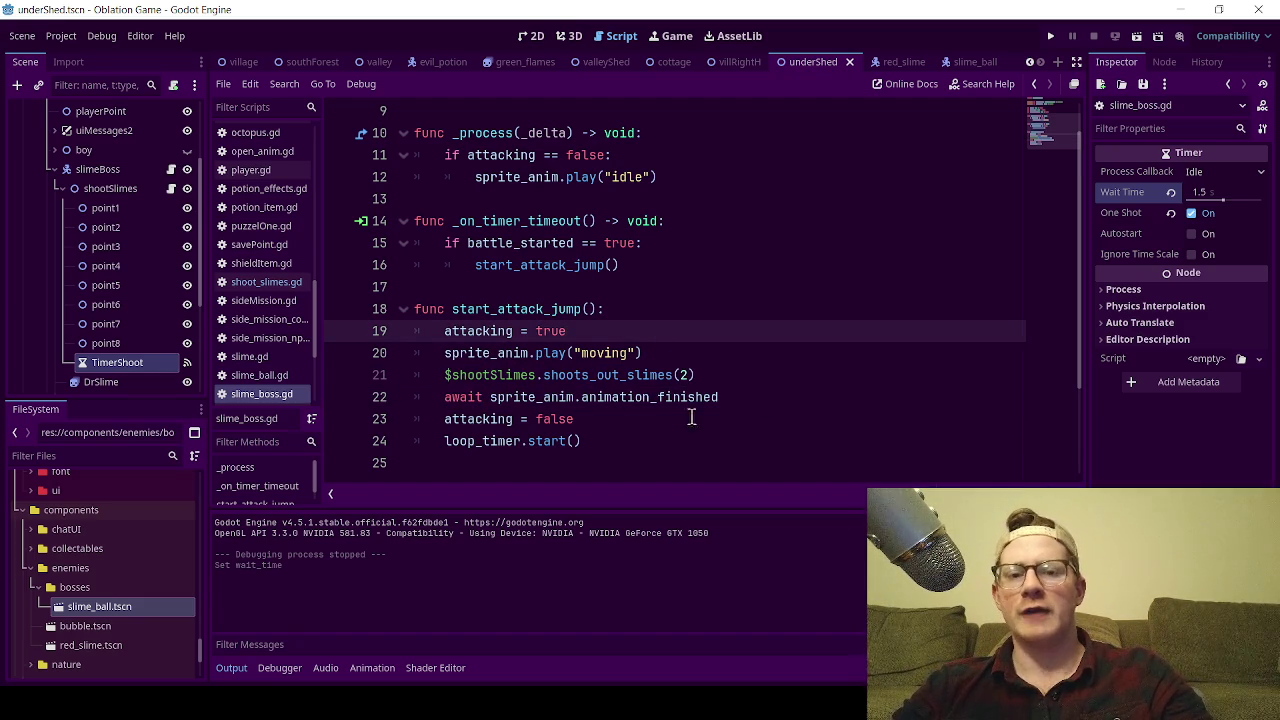
left_click(754, 397)
left_click_drag(773, 398, 303, 388)
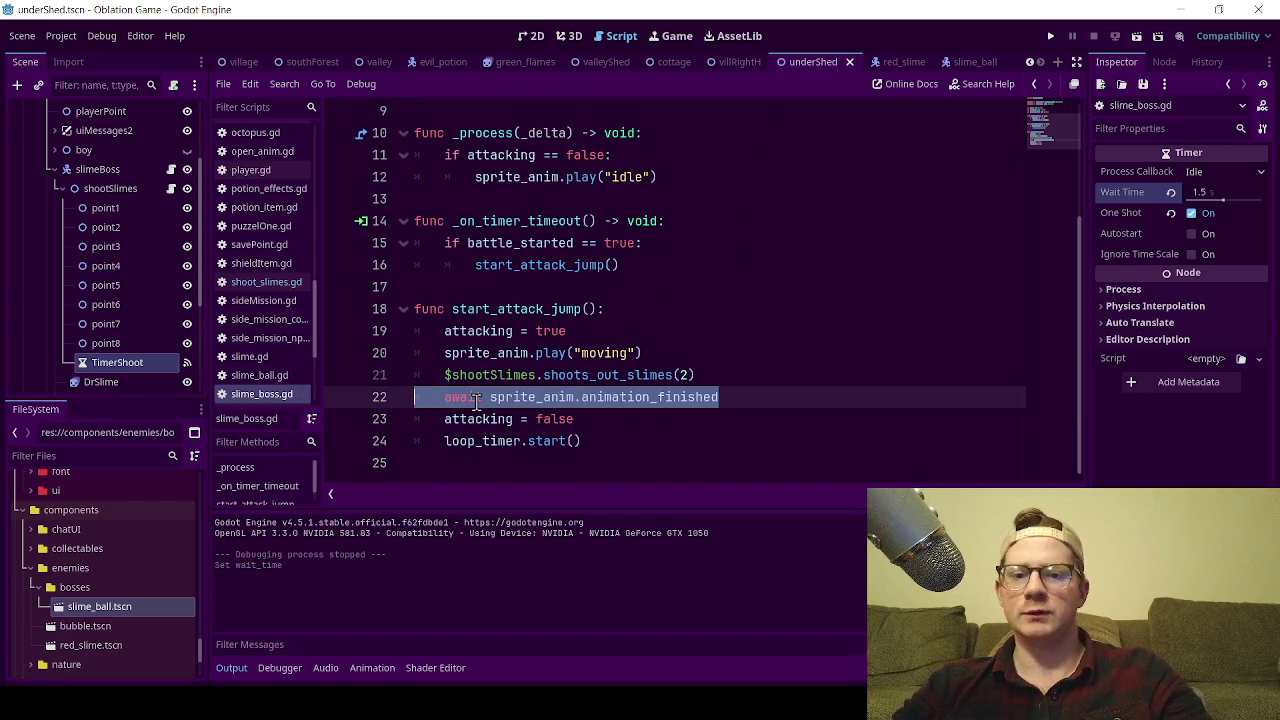
double_click(477, 398)
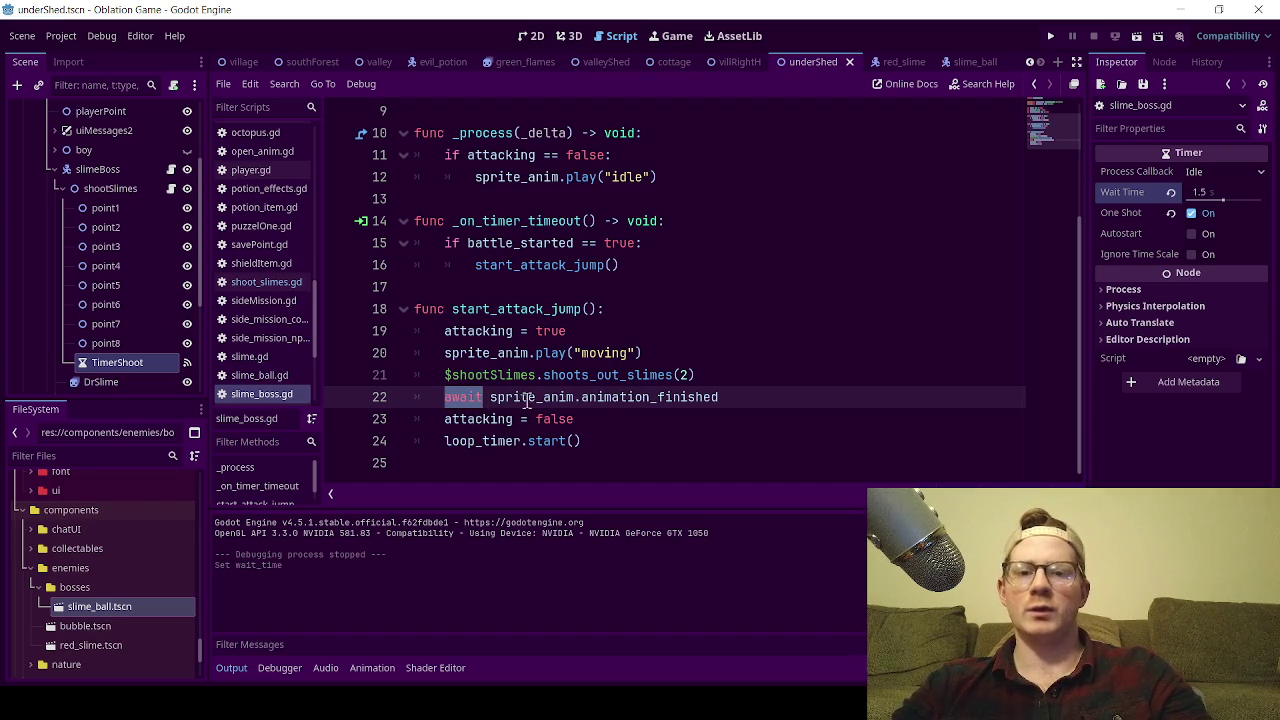
mouse_move(705, 375)
left_mouse_down()
mouse_move(430, 375)
mouse_move(614, 353)
left_mouse_up()
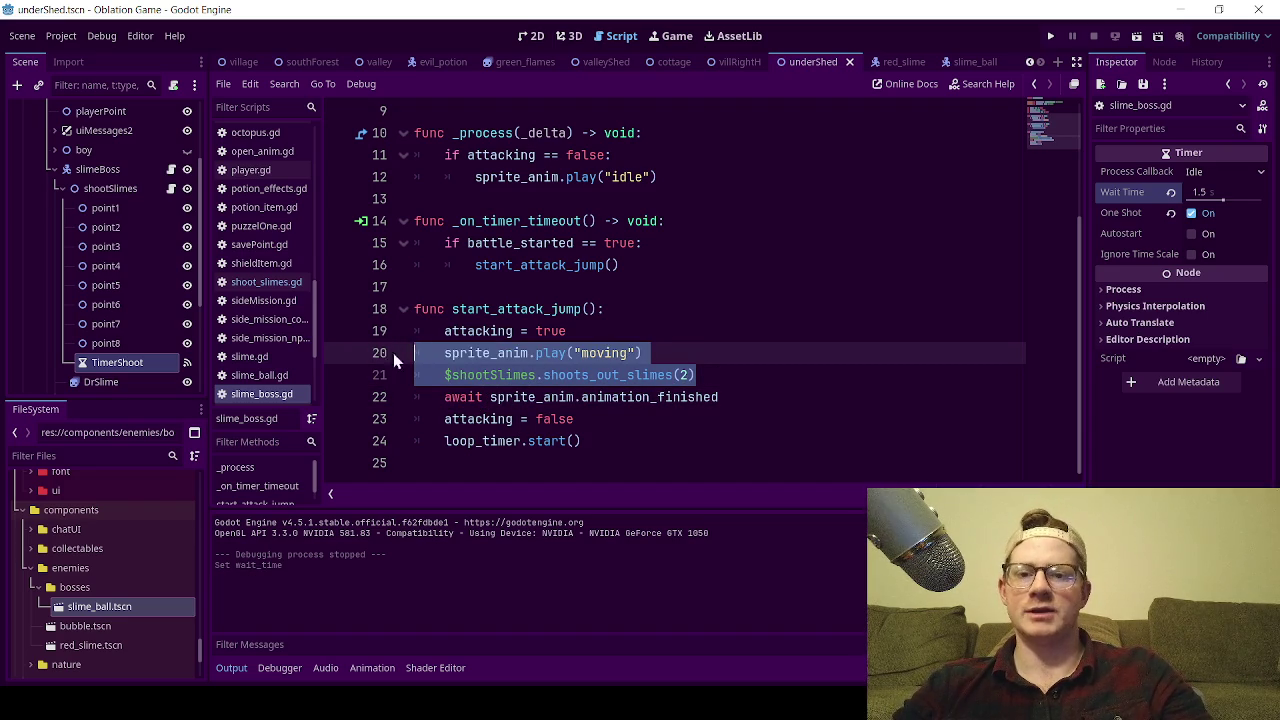
double_click(610, 353)
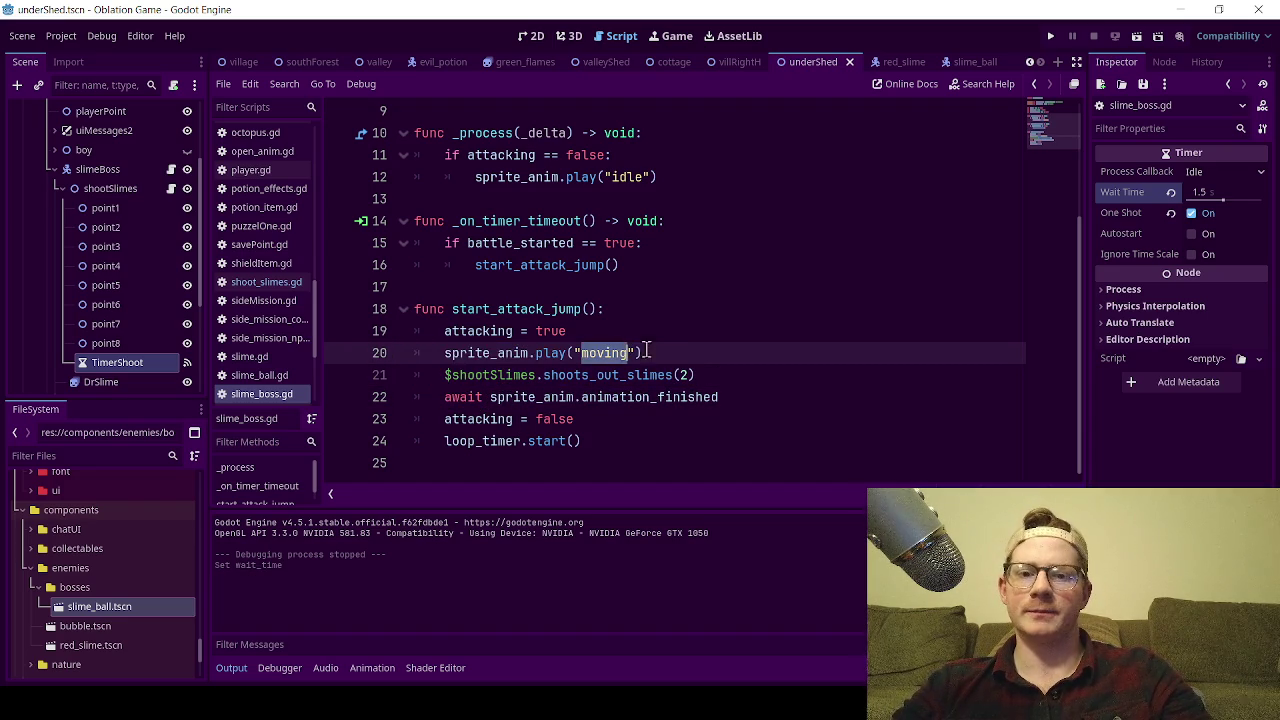
double_click(470, 398)
left_click_drag(716, 376, 379, 375)
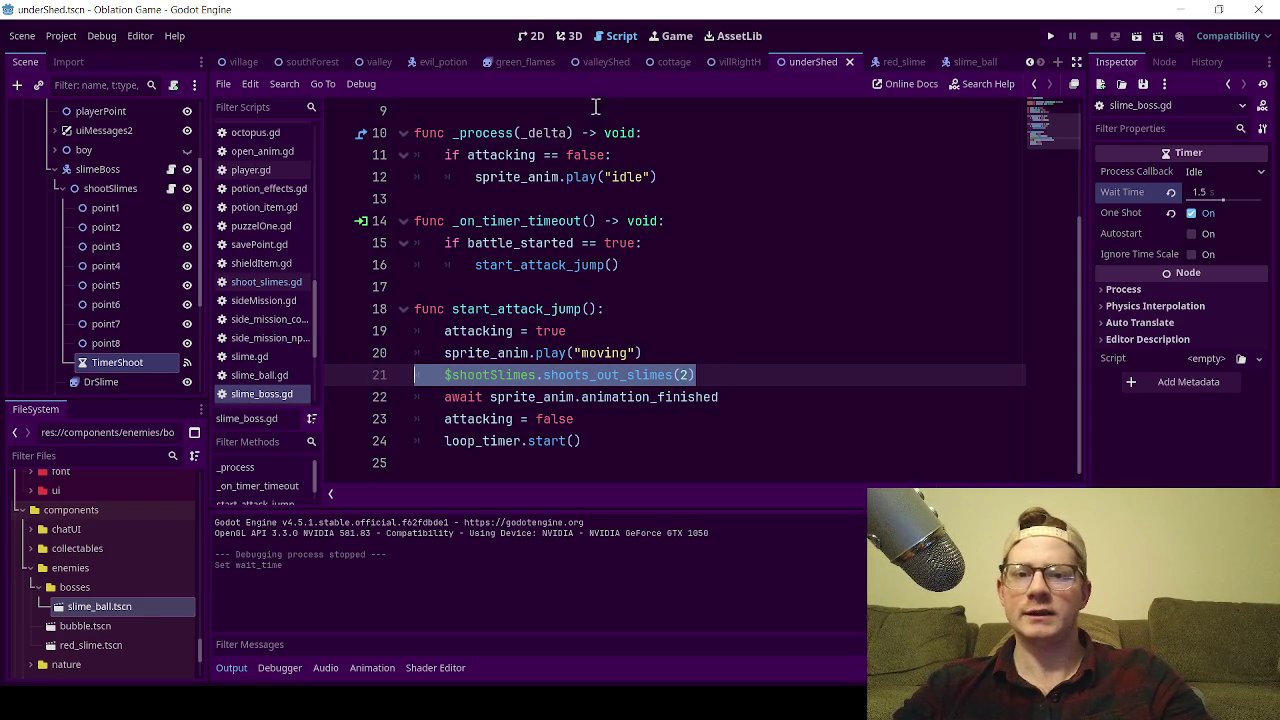
left_click(529, 36)
- View DrSlime's idle and moving SpriteFrames animations, then open shoot_slimes.gd
scroll(118, 292, "down", 3)
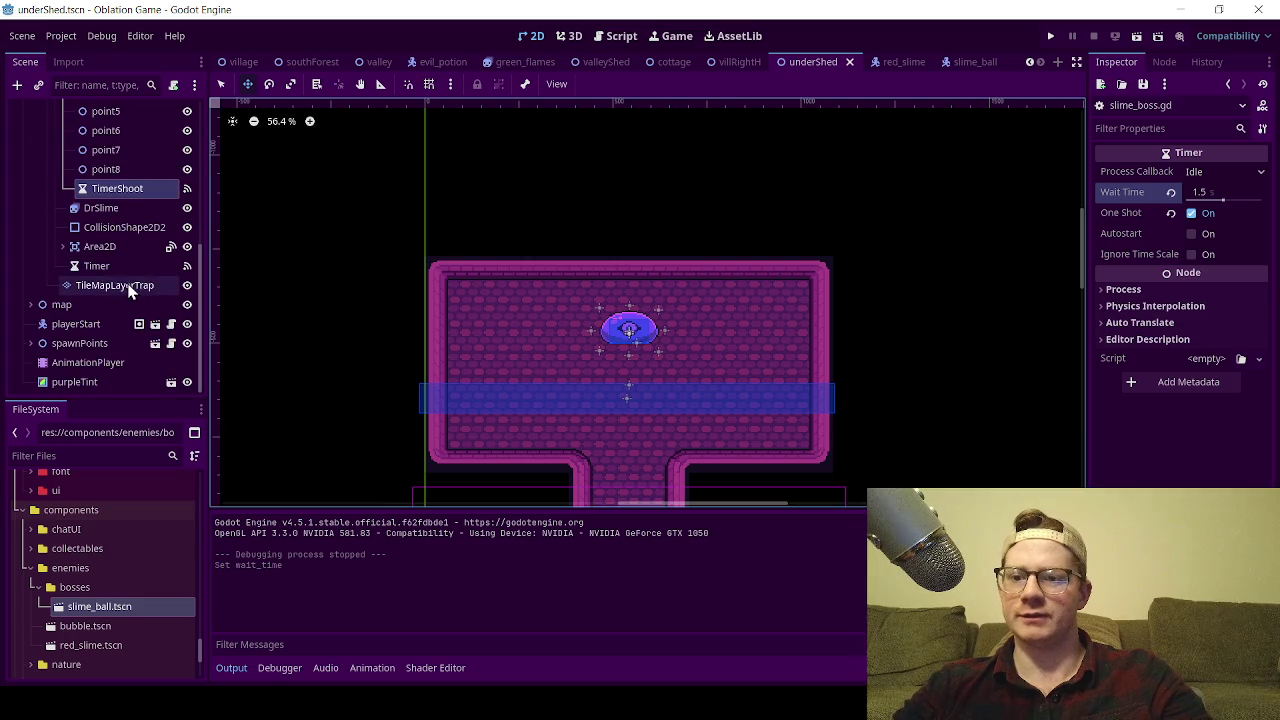
left_click(112, 207)
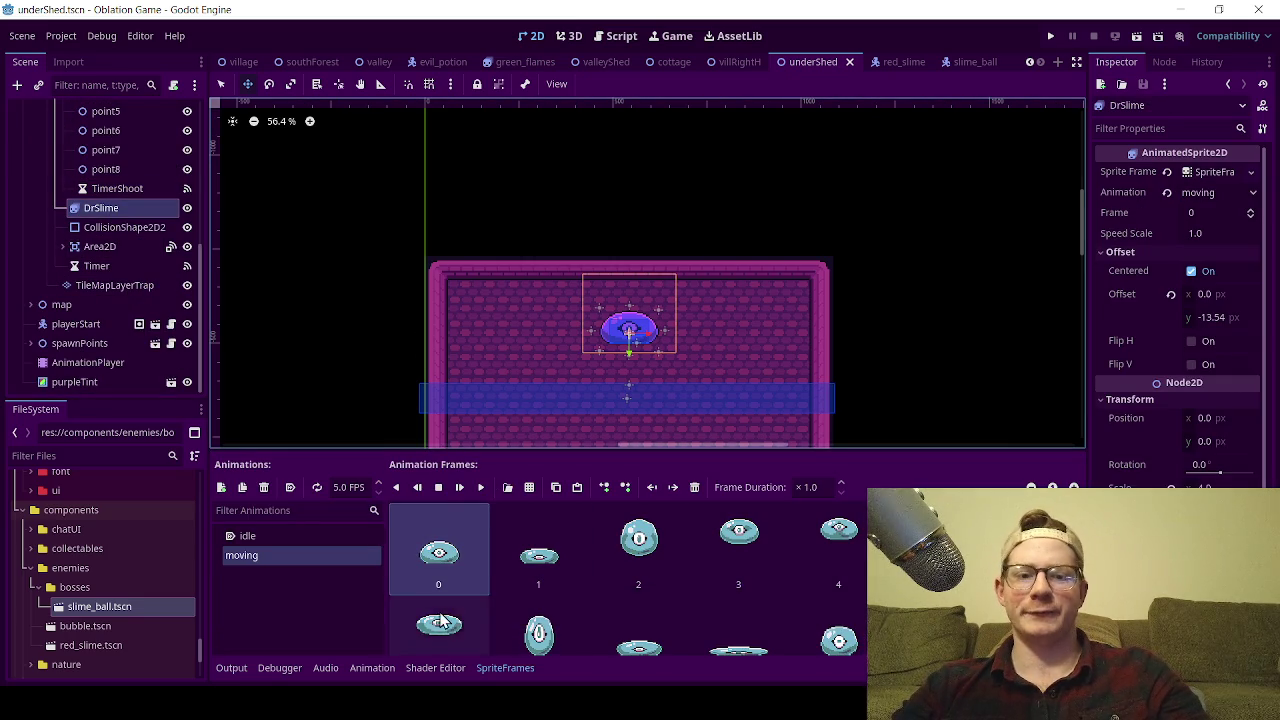
scroll(534, 590, "down", 2)
scroll(535, 612, "up", 1)
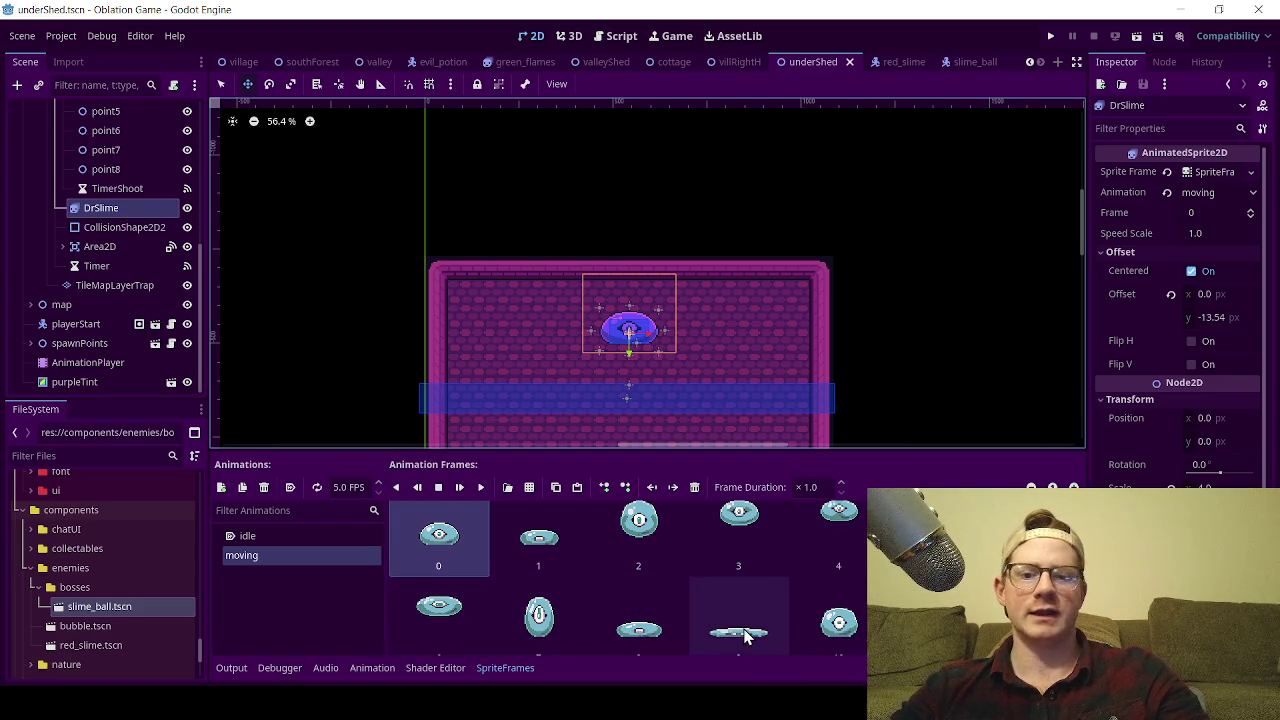
scroll(170, 225, "up", 3)
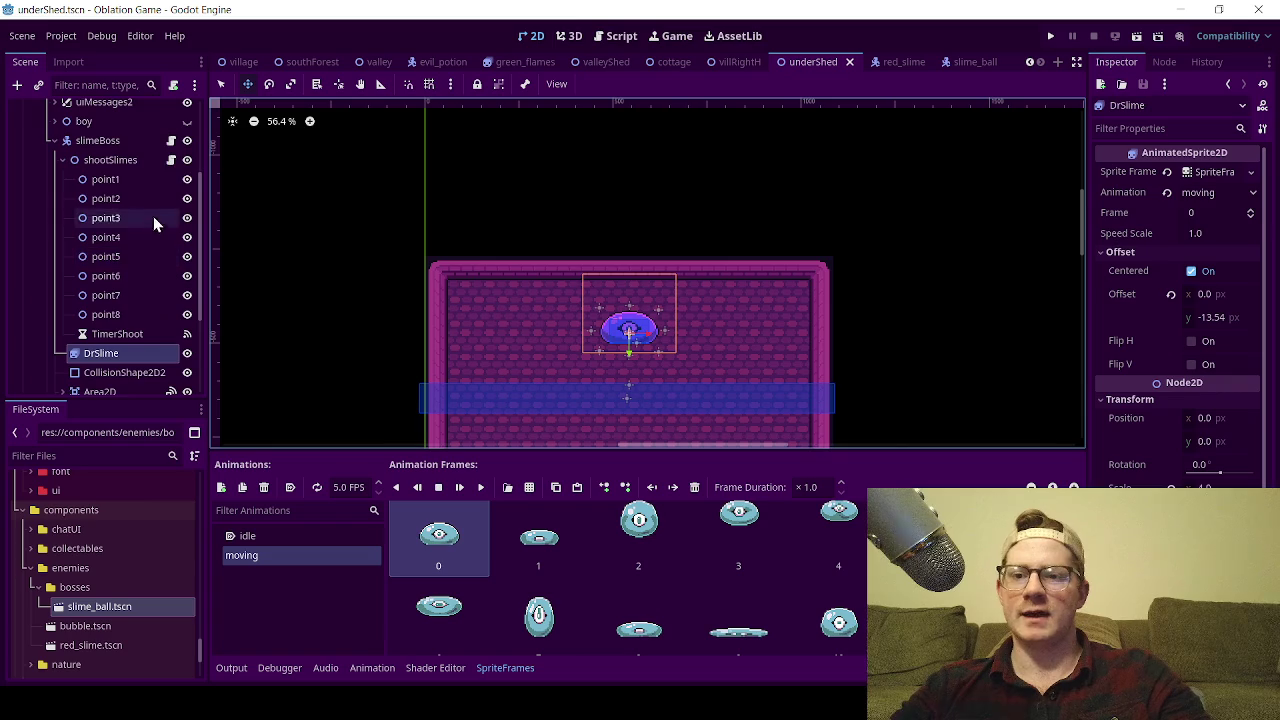
left_click(171, 160)
left_click(608, 243)
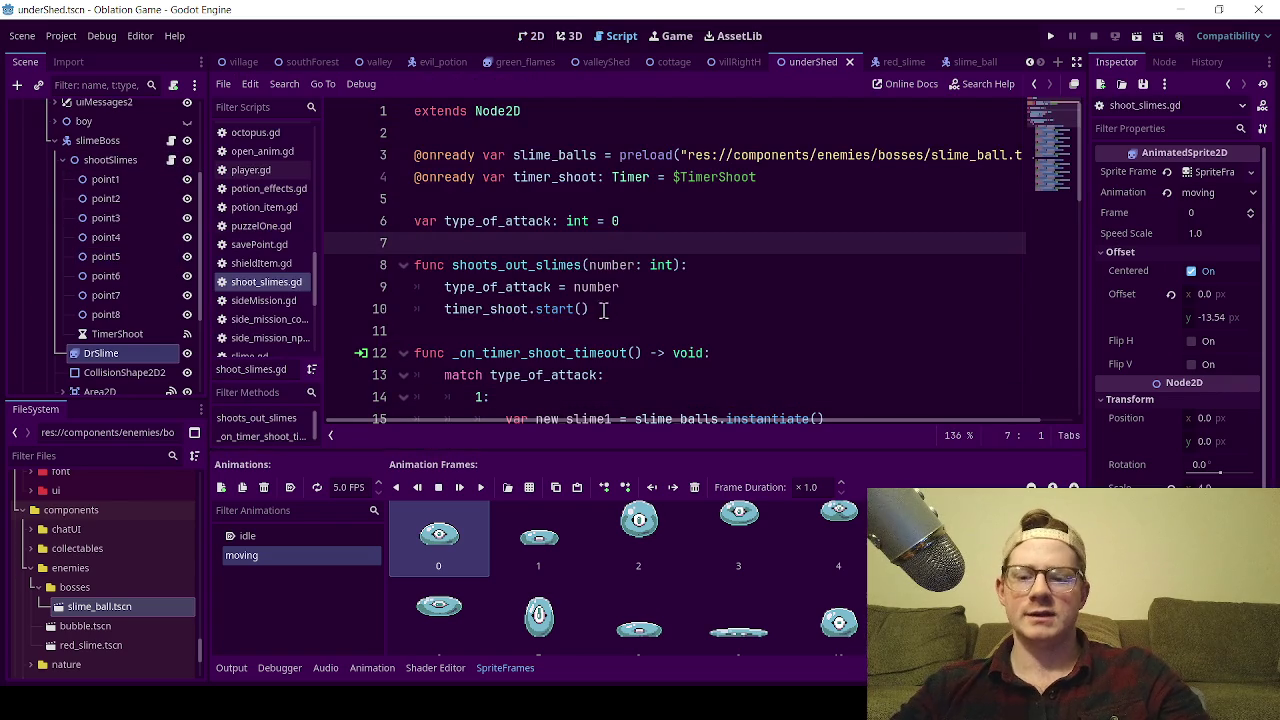
- Save the scene and collapse the bottom output panel
key("ctrl+s")
left_click(232, 667)
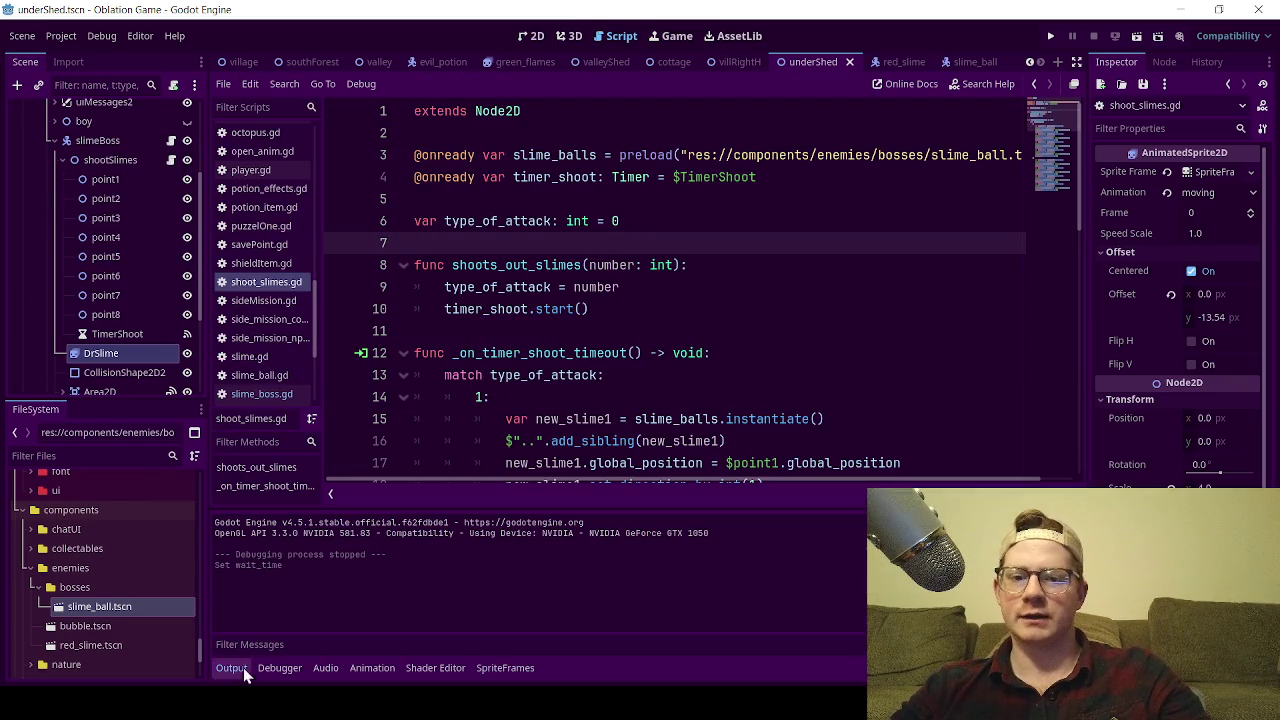
left_click(232, 667)
scroll(535, 455, "down", 8)
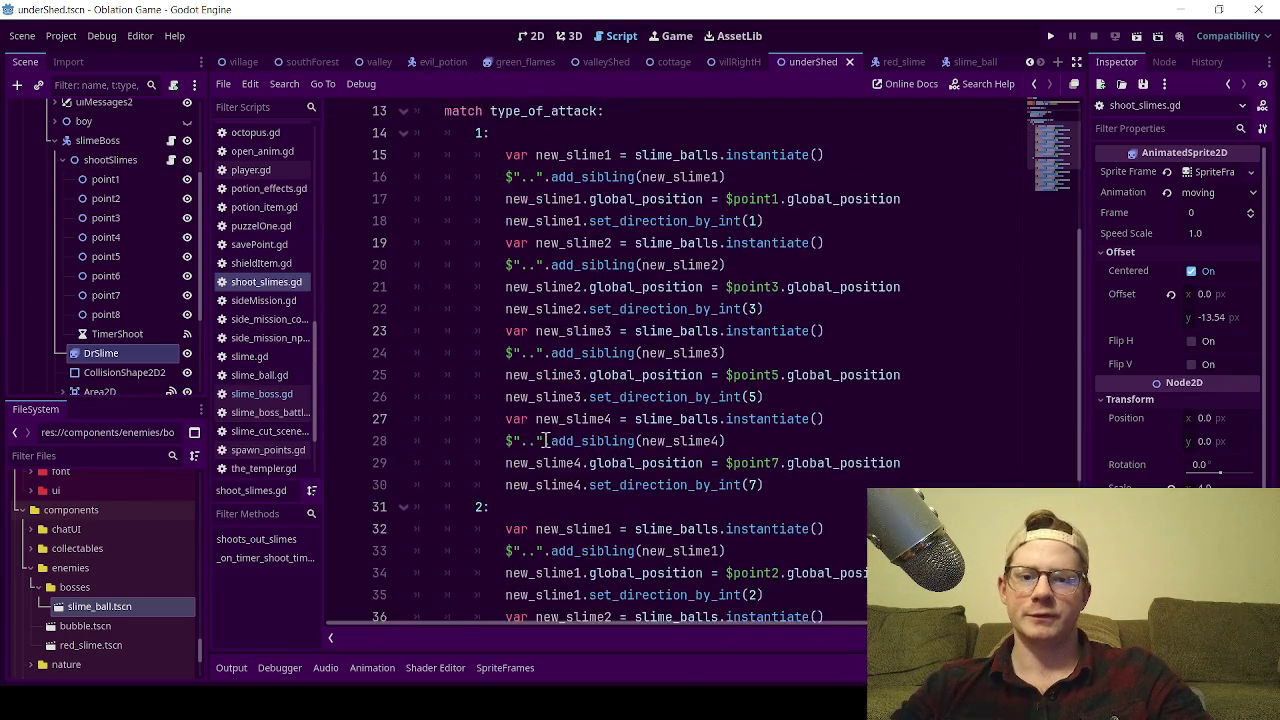
- Review slime_boss.gd's moving animation and await lines, save, and return to the 2D view
left_click(171, 141)
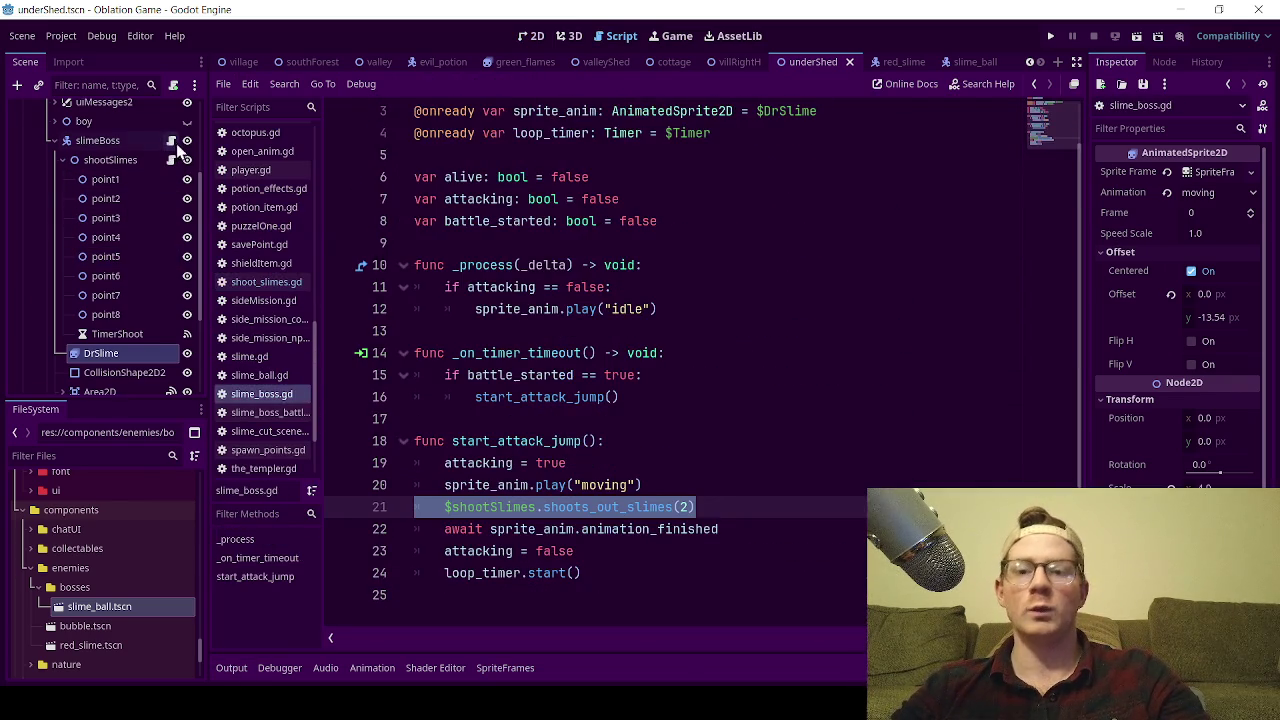
left_click(629, 477)
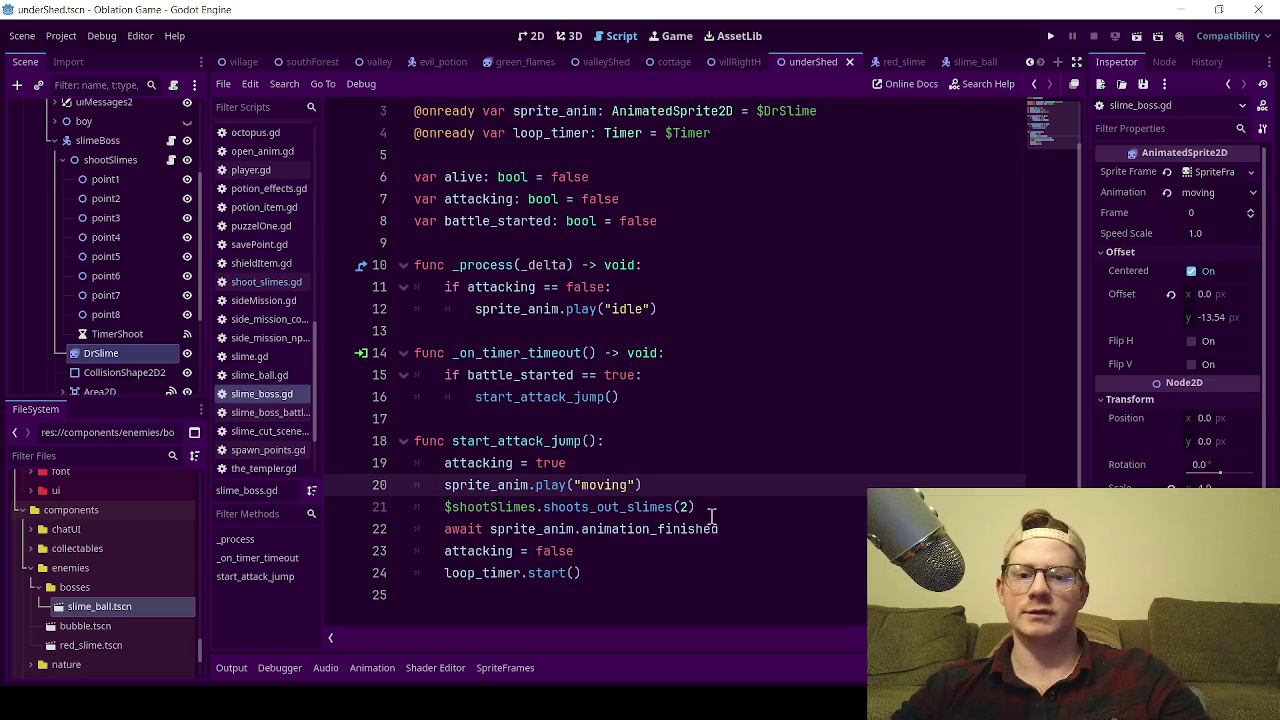
double_click(464, 529)
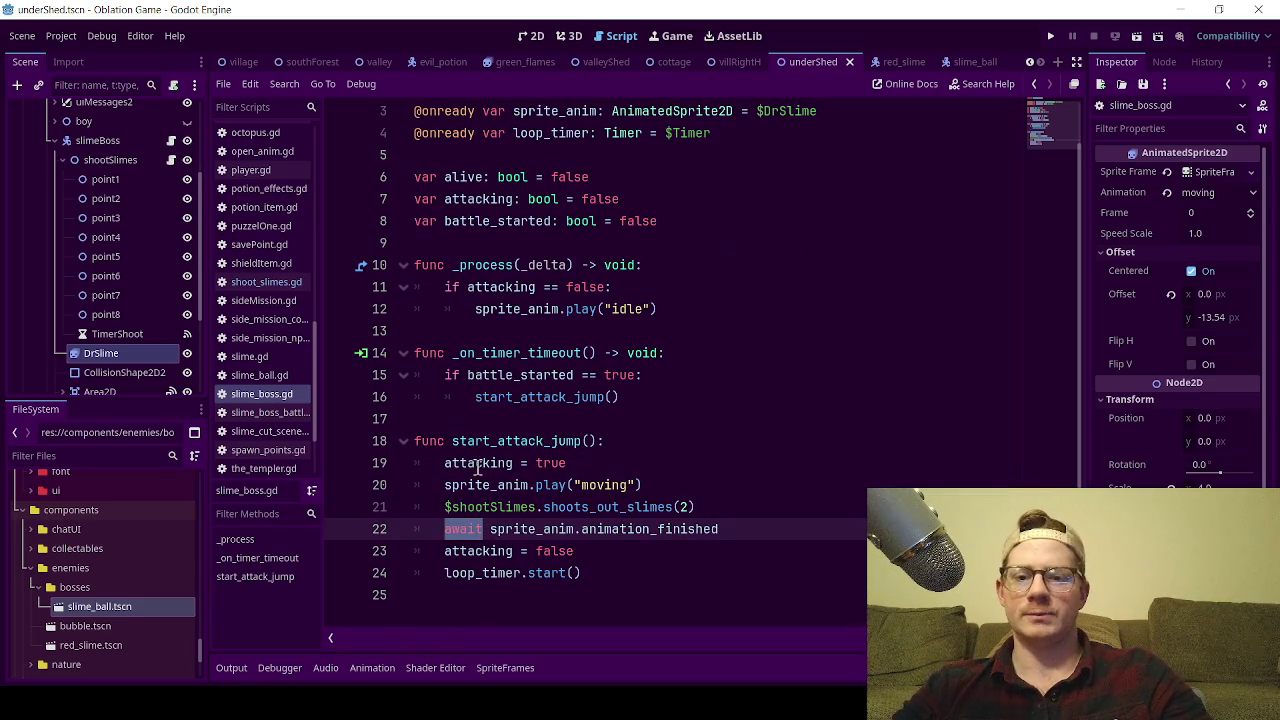
left_click(453, 420)
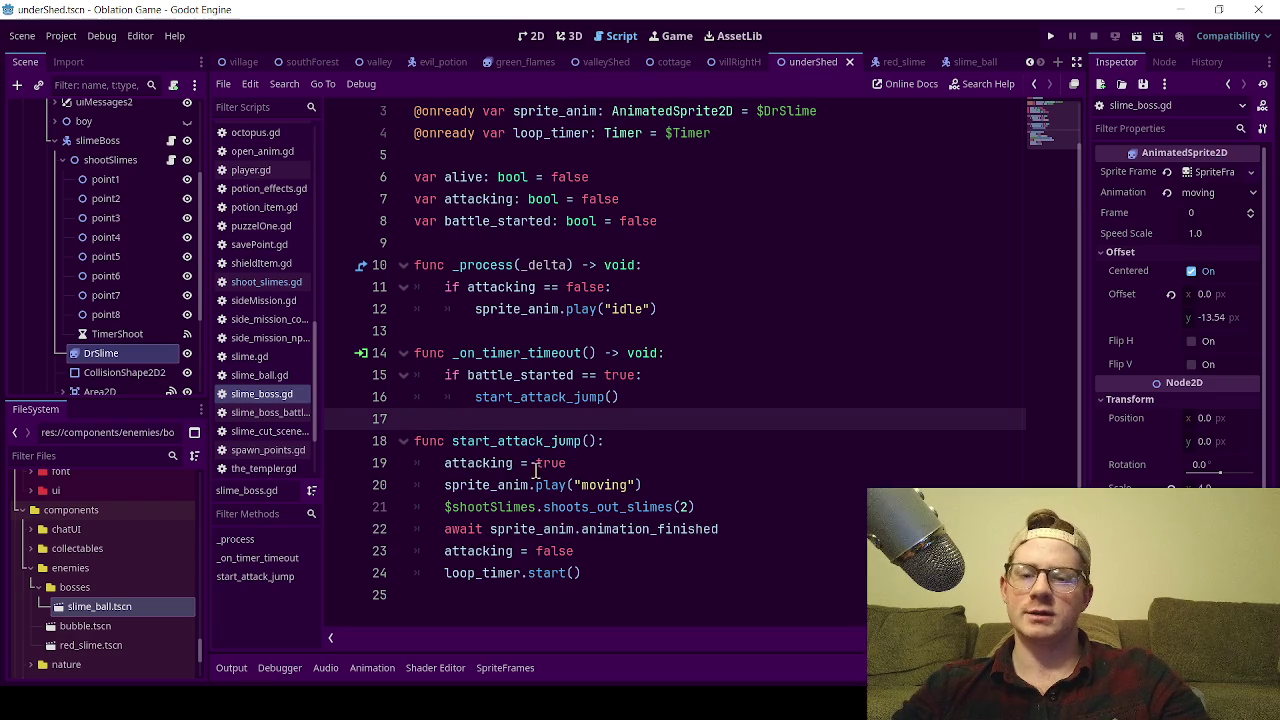
double_click(462, 531)
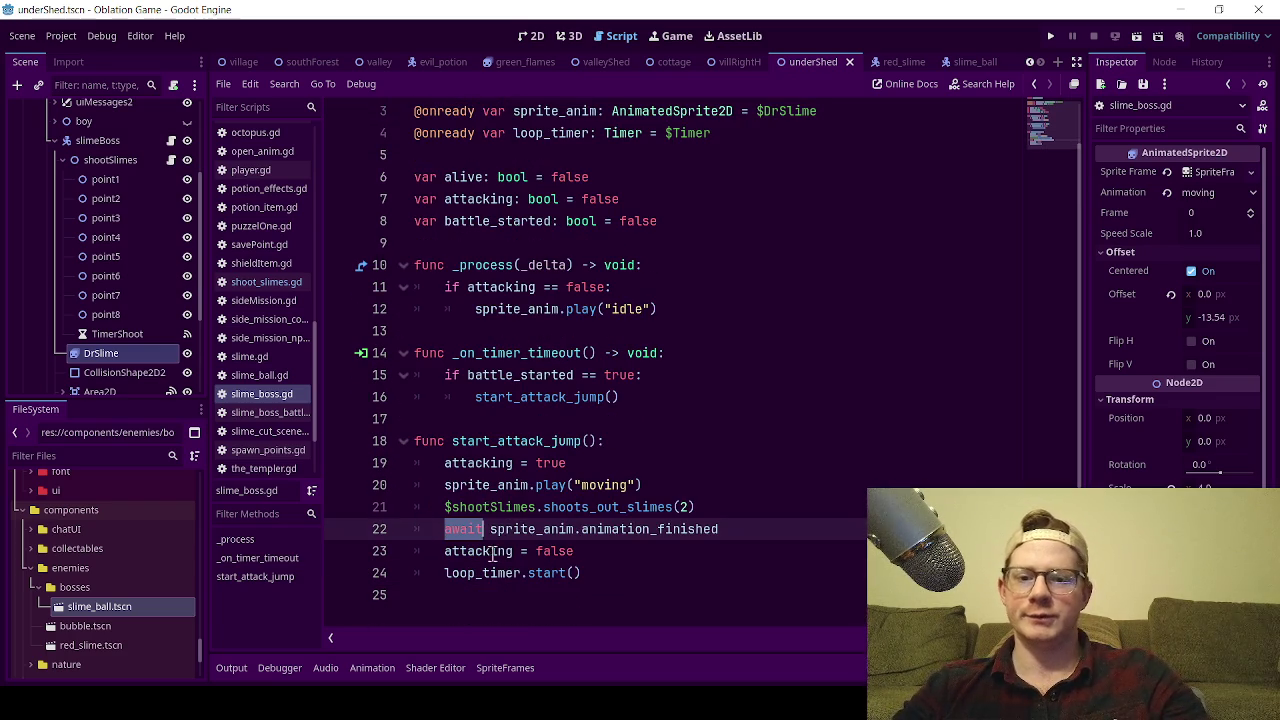
left_click(660, 462)
key("ctrl+s")
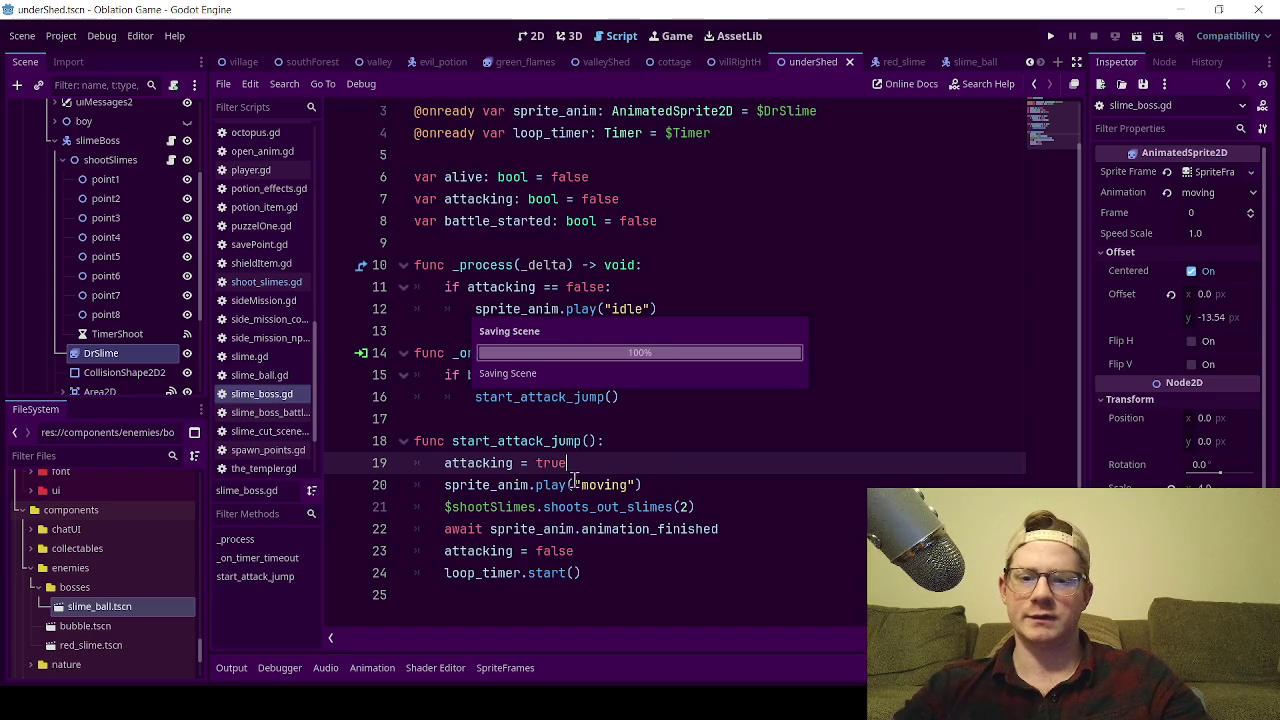
left_click(531, 36)
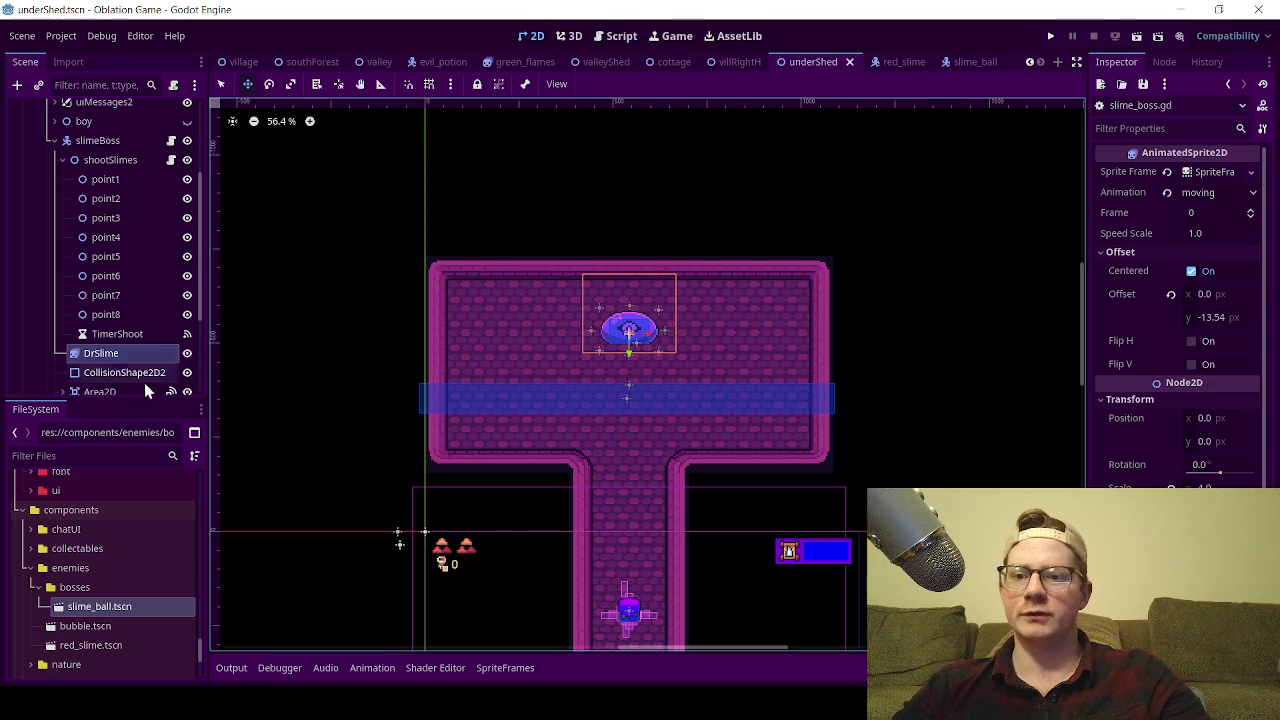
- Change slime_ball.gd's exported speed from 10.0 to 400.0 and save the script
left_click(963, 62)
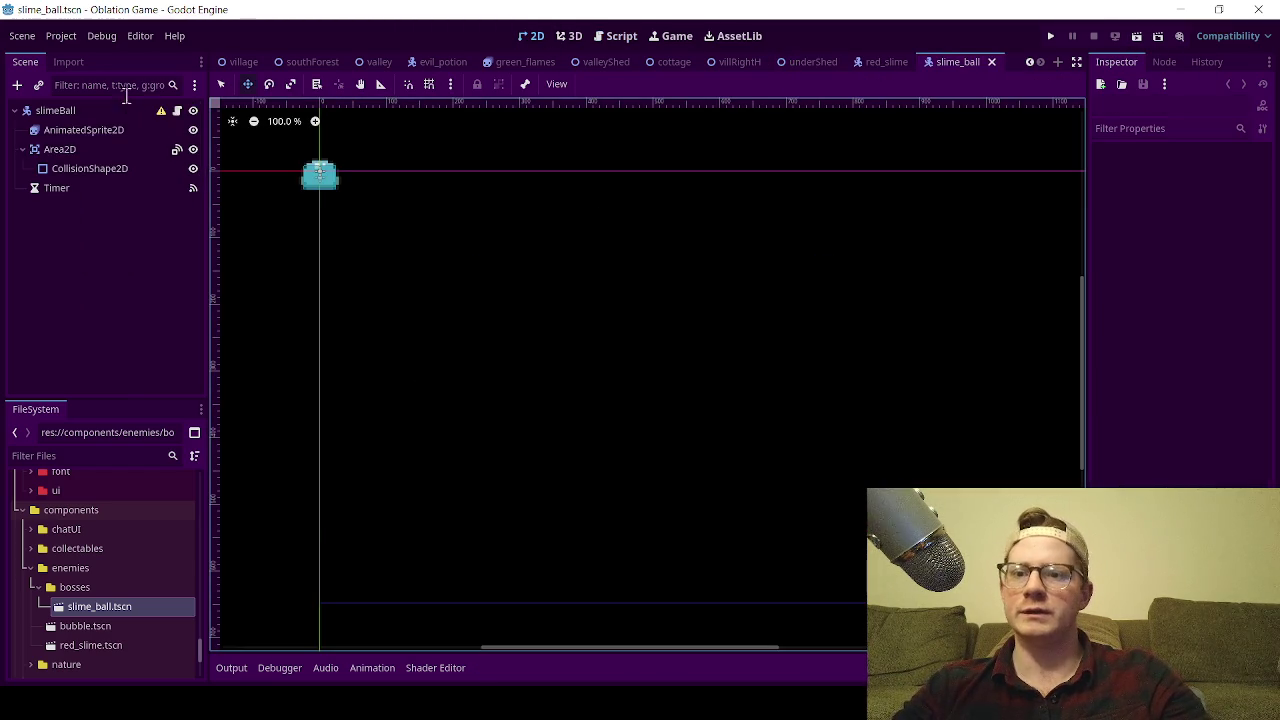
left_click(177, 110)
scroll(600, 270, "up", 4)
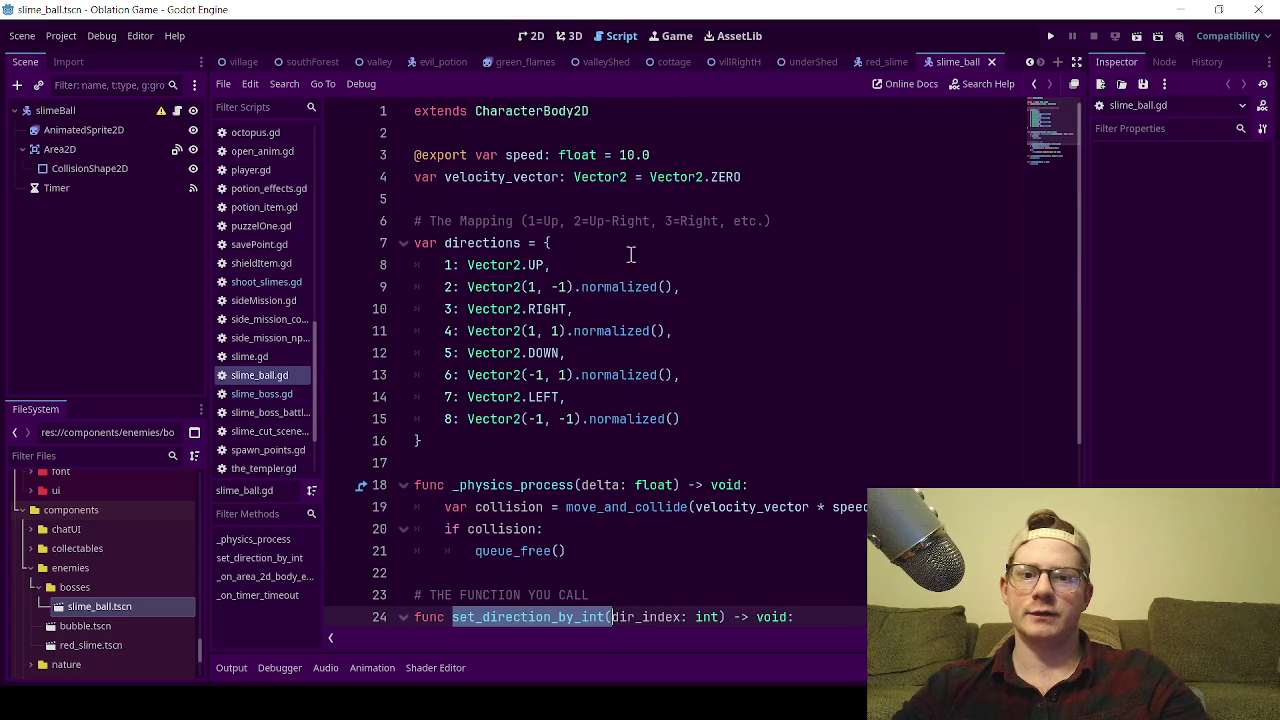
left_click(628, 155)
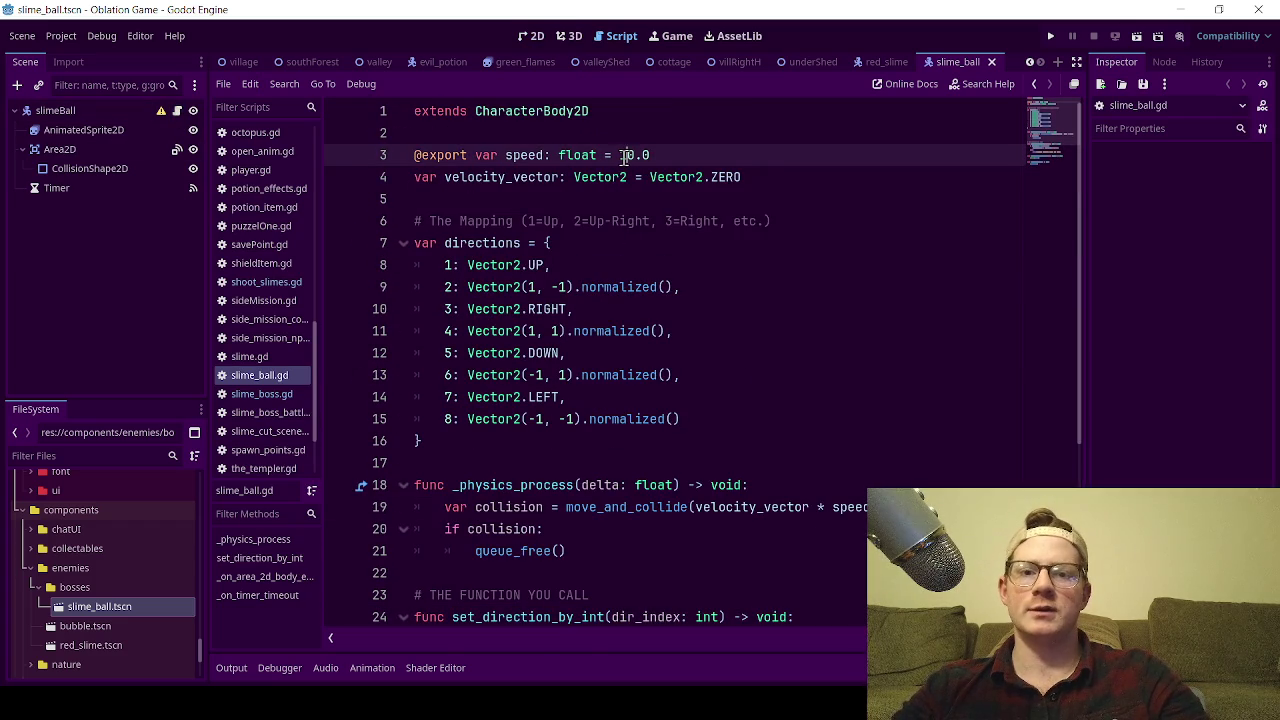
mouse_move(645, 375)
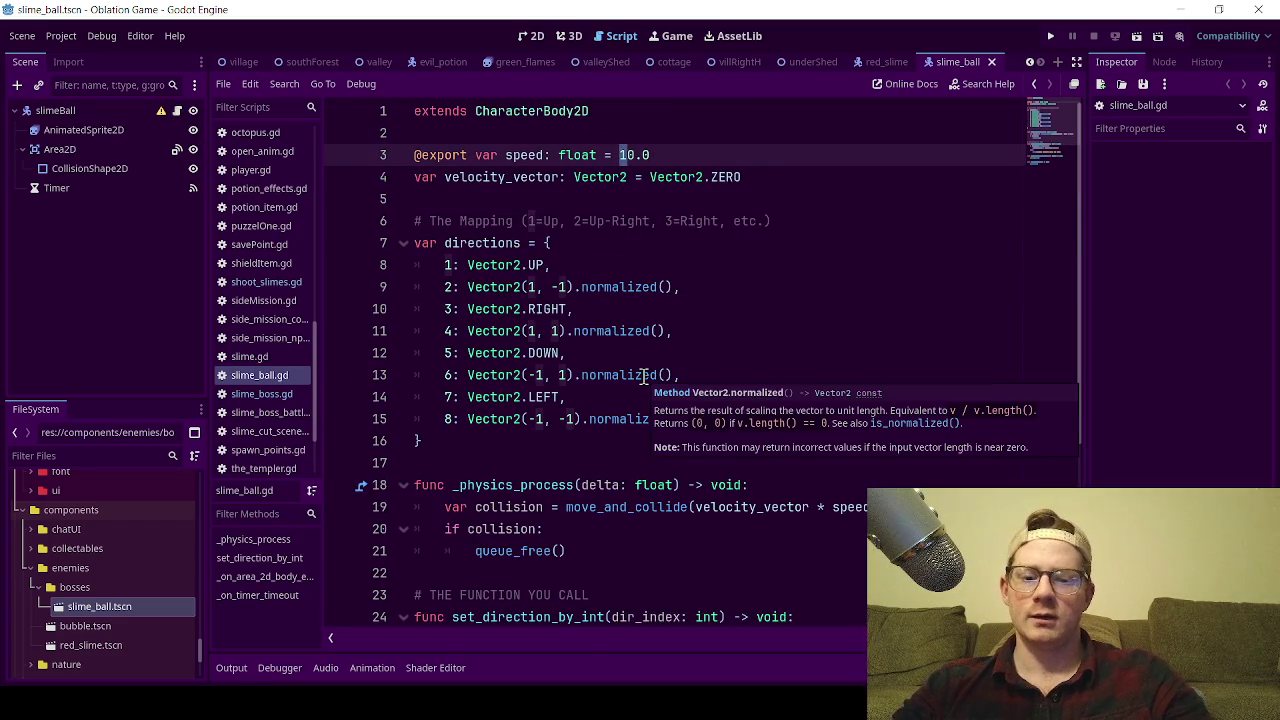
key("Delete")
type("40")
key("ctrl+s")
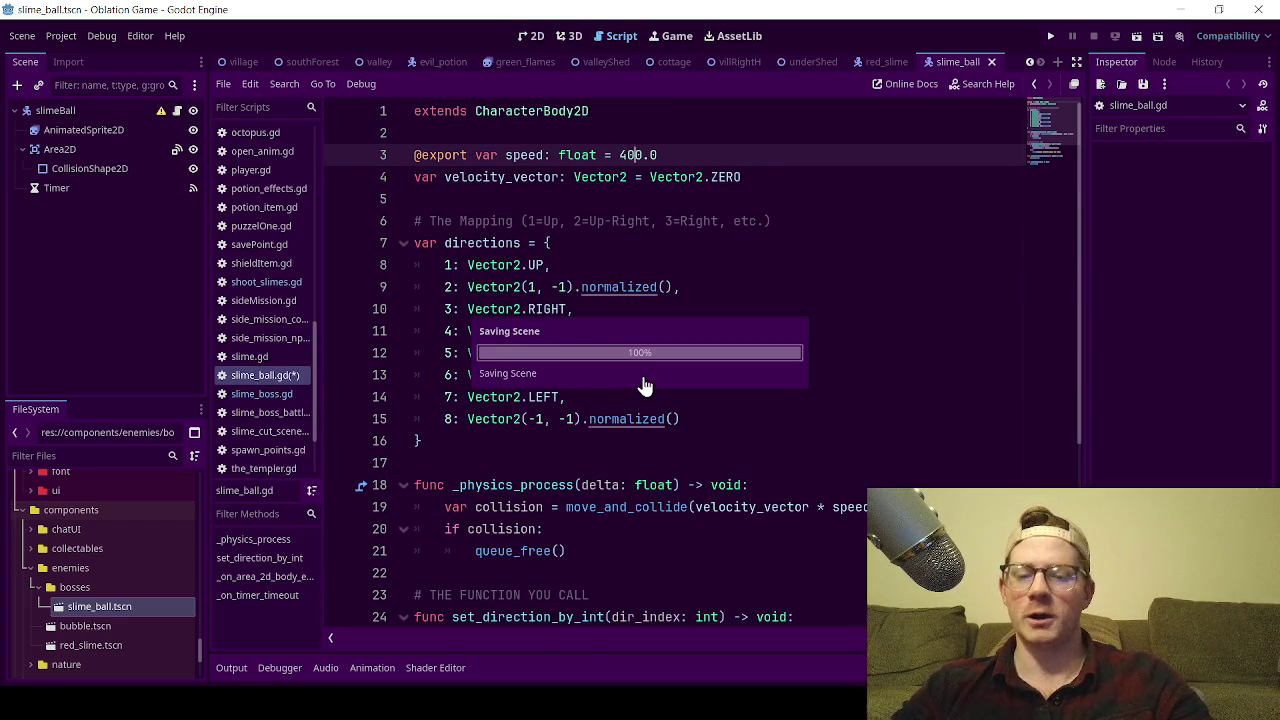
- Return to the underShed scene's 2D view with the output log showing
left_click(800, 62)
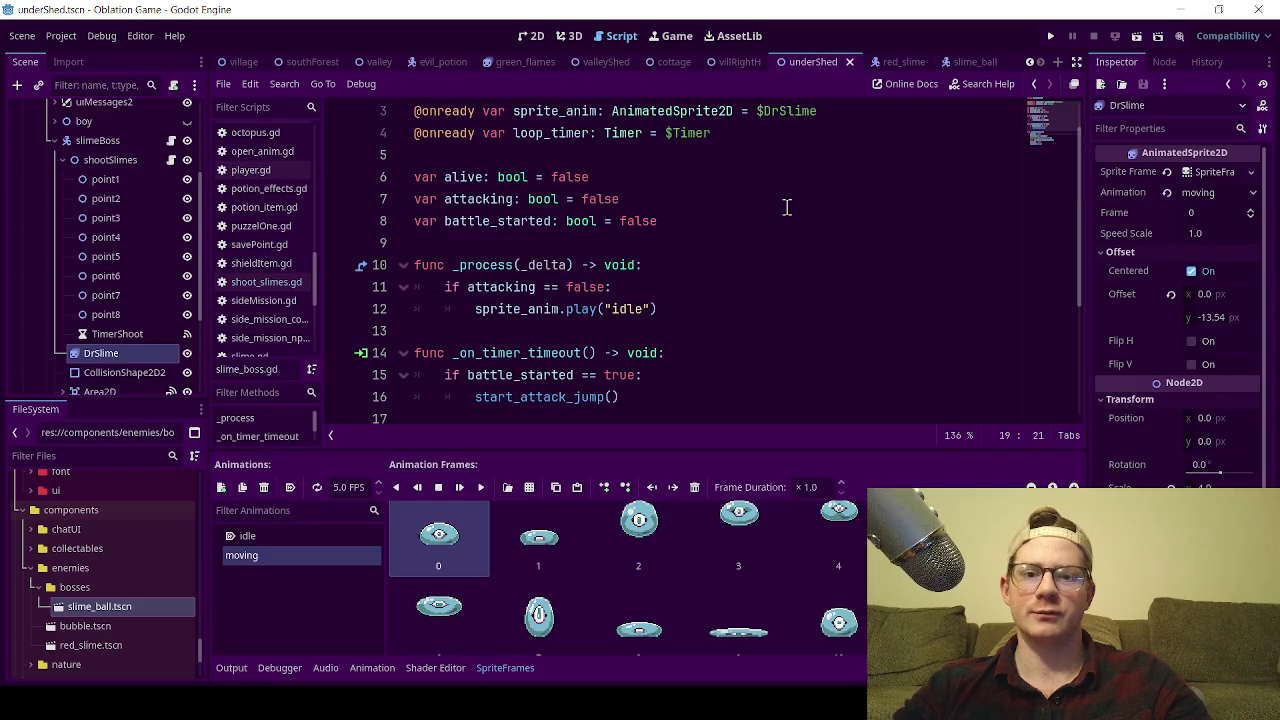
left_click(531, 36)
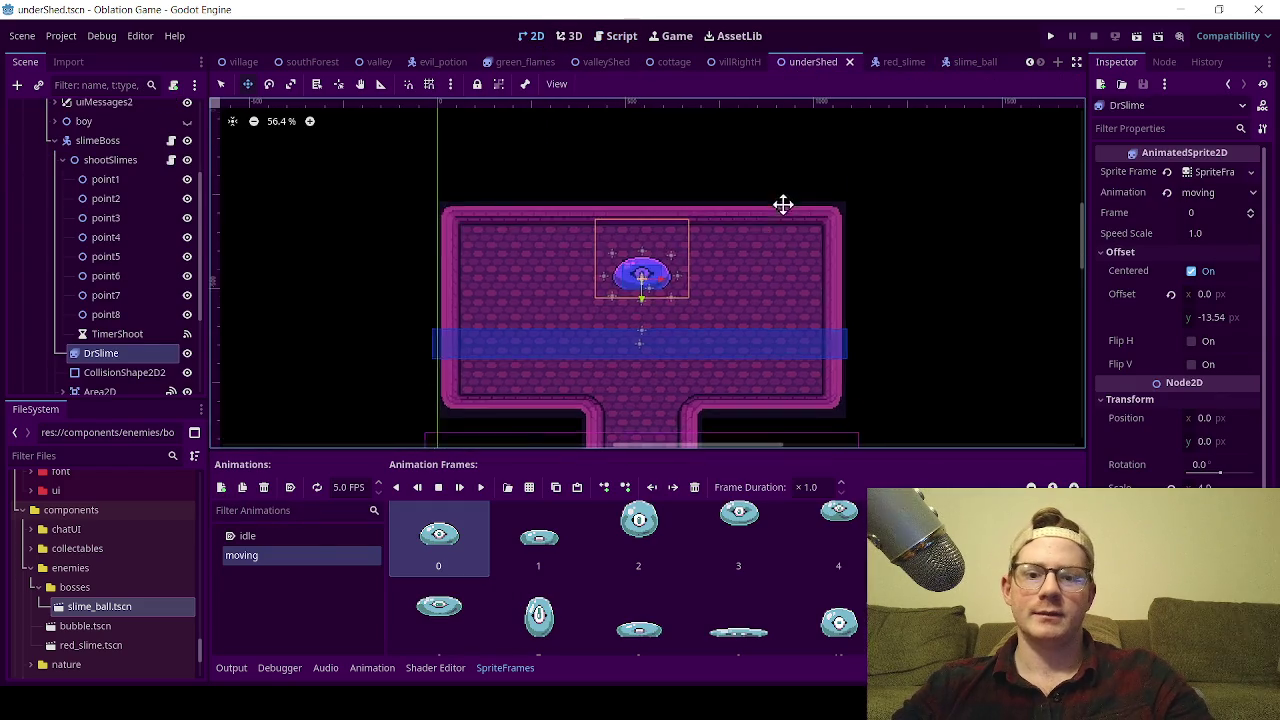
left_click(231, 667)
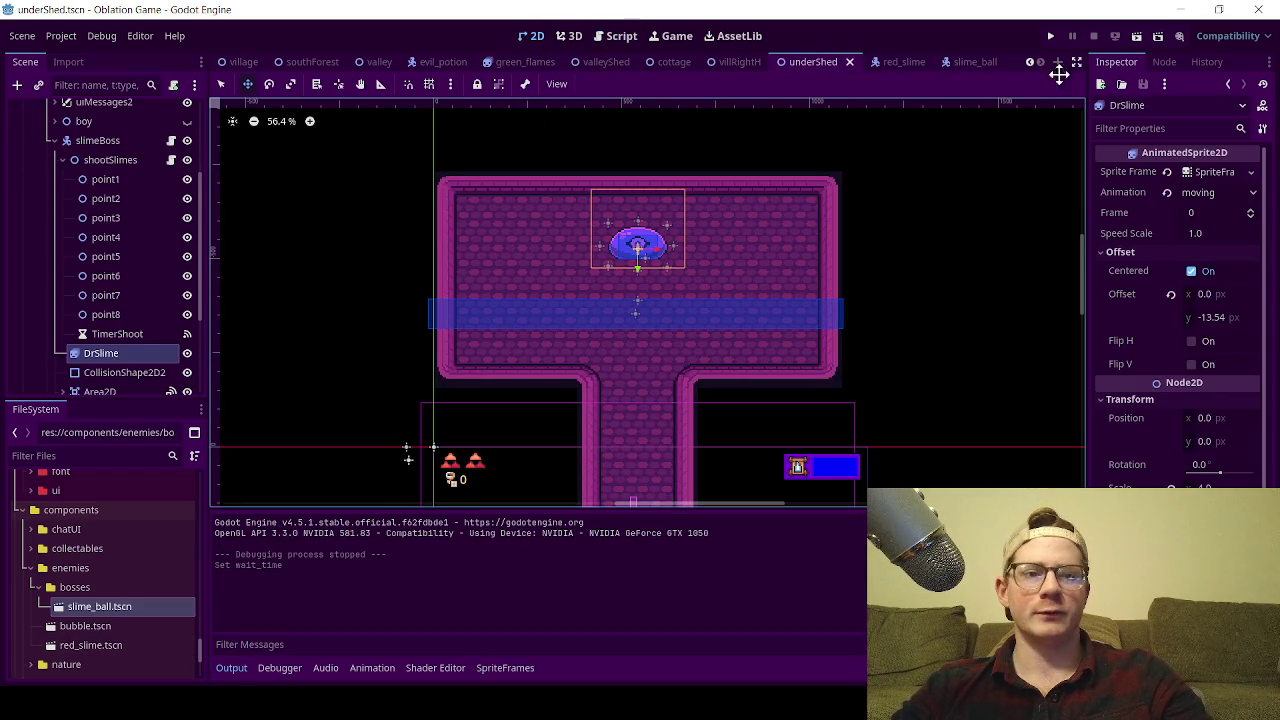
- Run the underShed scene, walk the player up the corridor, then close the game
left_click(1135, 37)
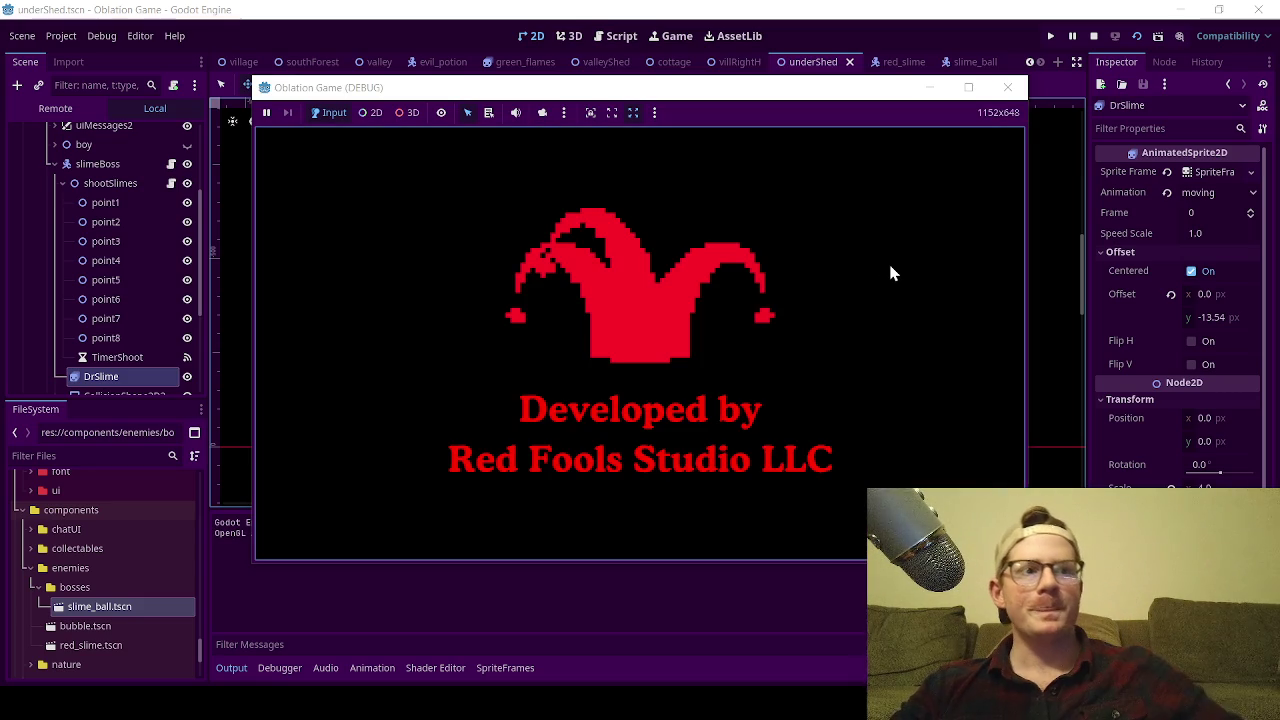
key("w")
key("w")
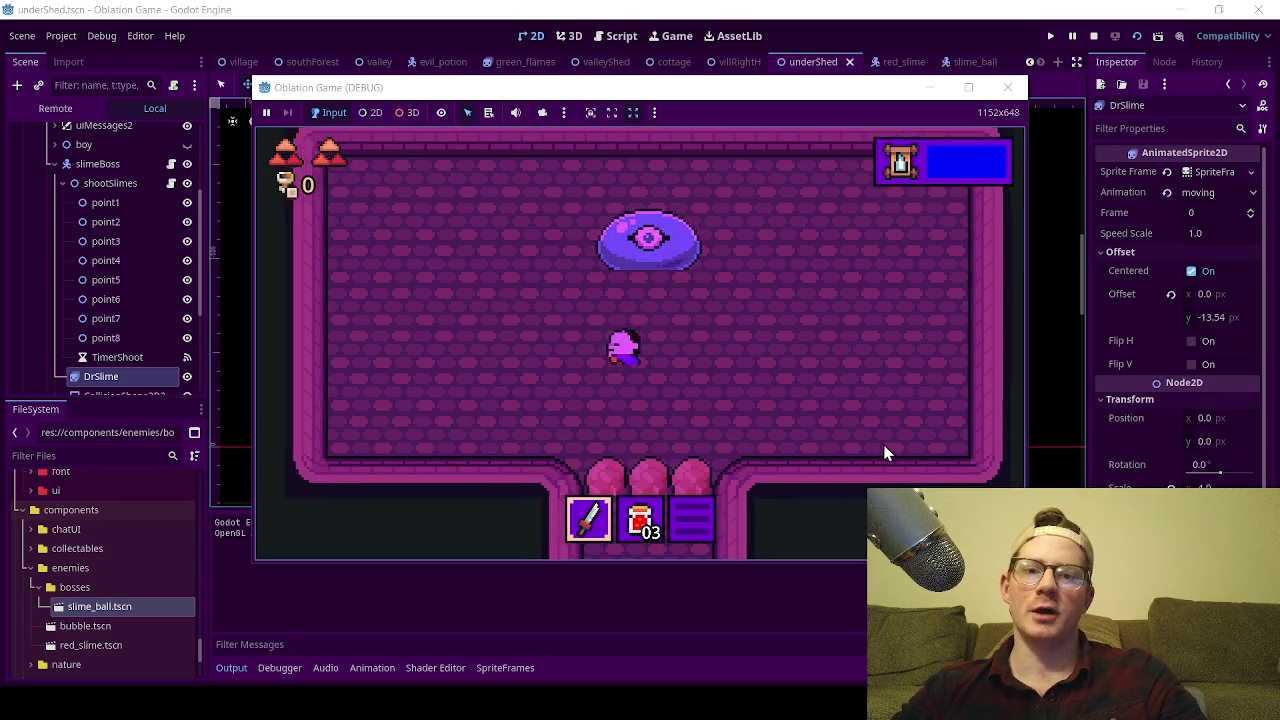
left_click(1007, 87)
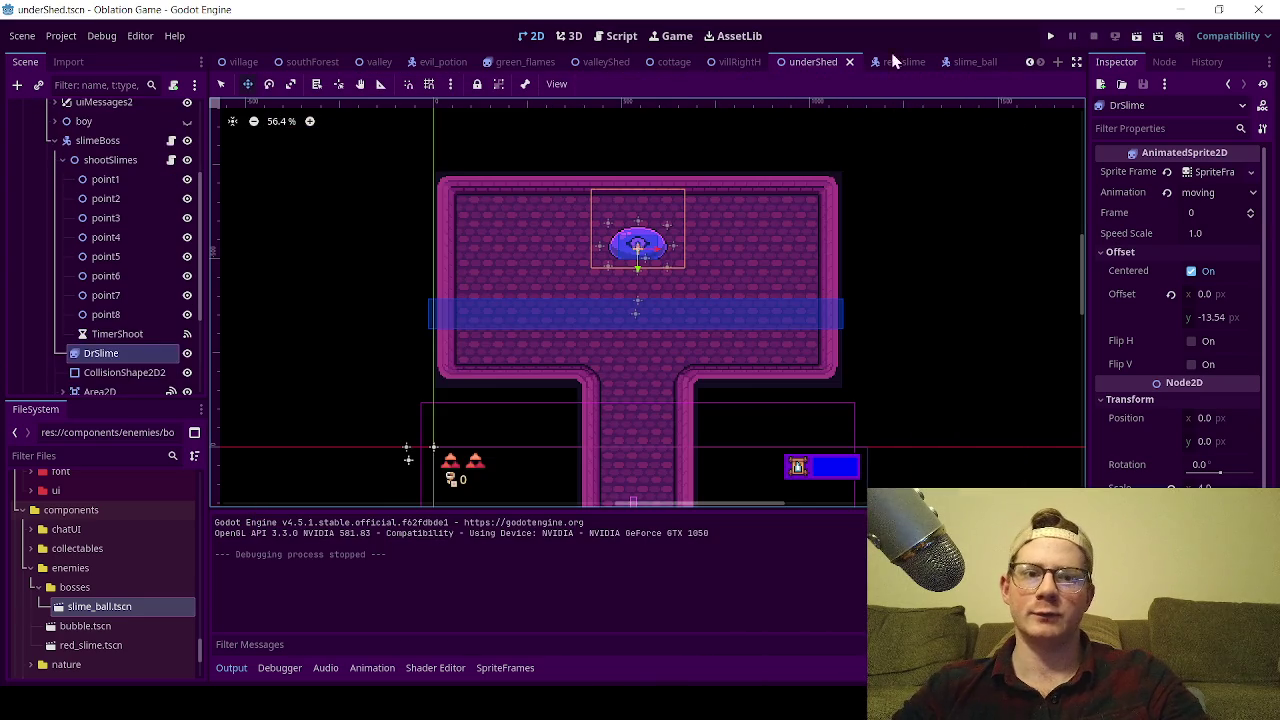
left_click(977, 62)
- Set the slimeBall node's Speed to 350.0 in the Inspector and save the slime_ball scene
left_click(88, 117)
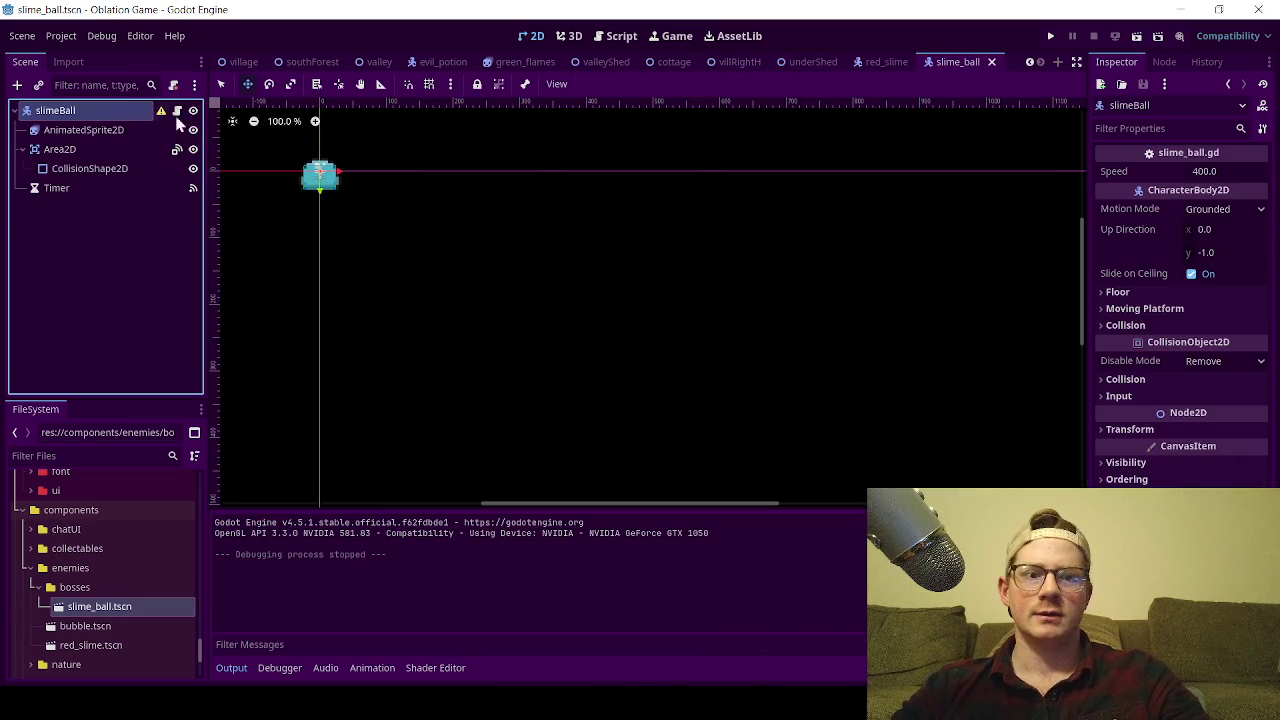
left_click(1197, 173)
key("Left")
double_click(1199, 173)
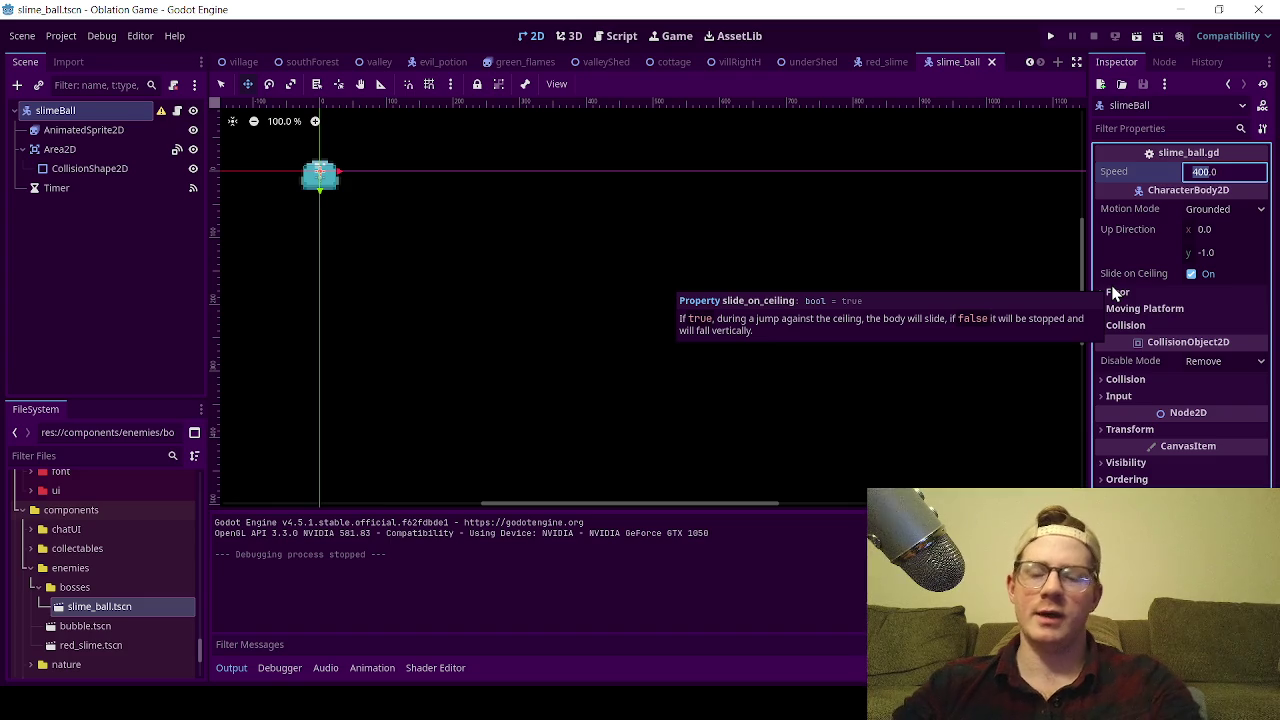
type("300")
key("Return")
key("ctrl+s")
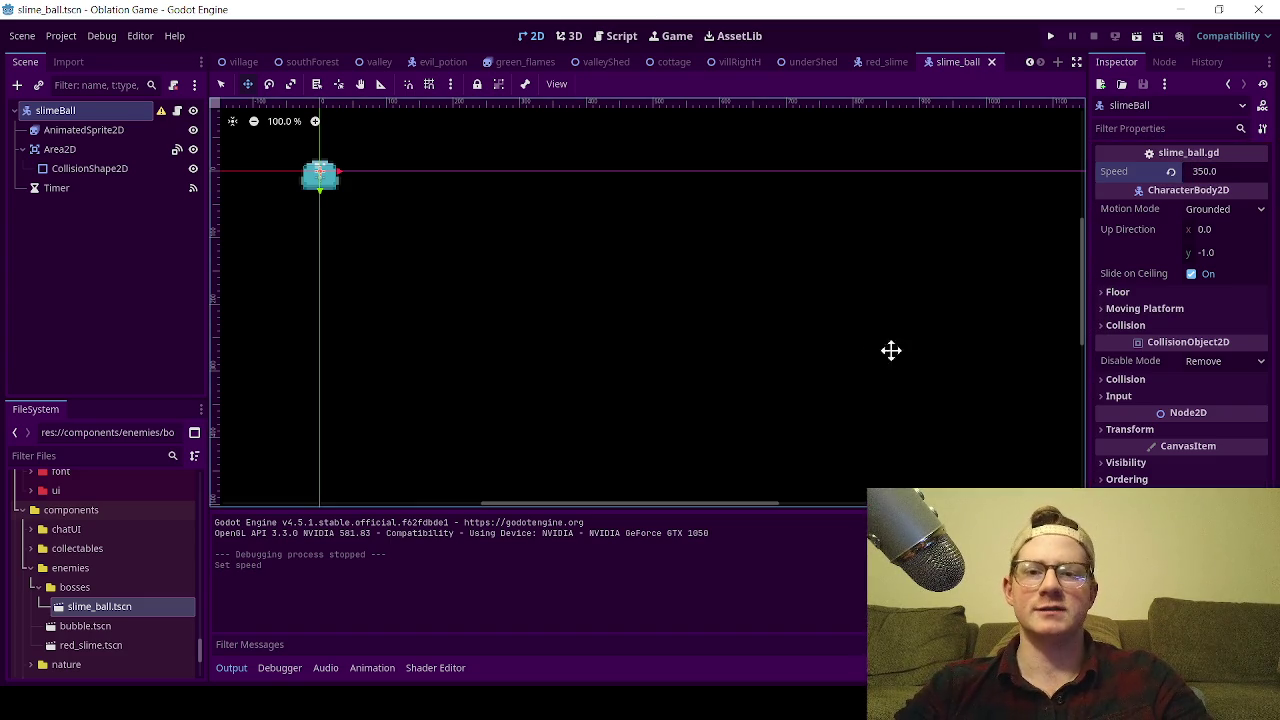
- Glance at the slime_ball script, then go back to the underShed scene's 2D canvas
left_click(89, 288)
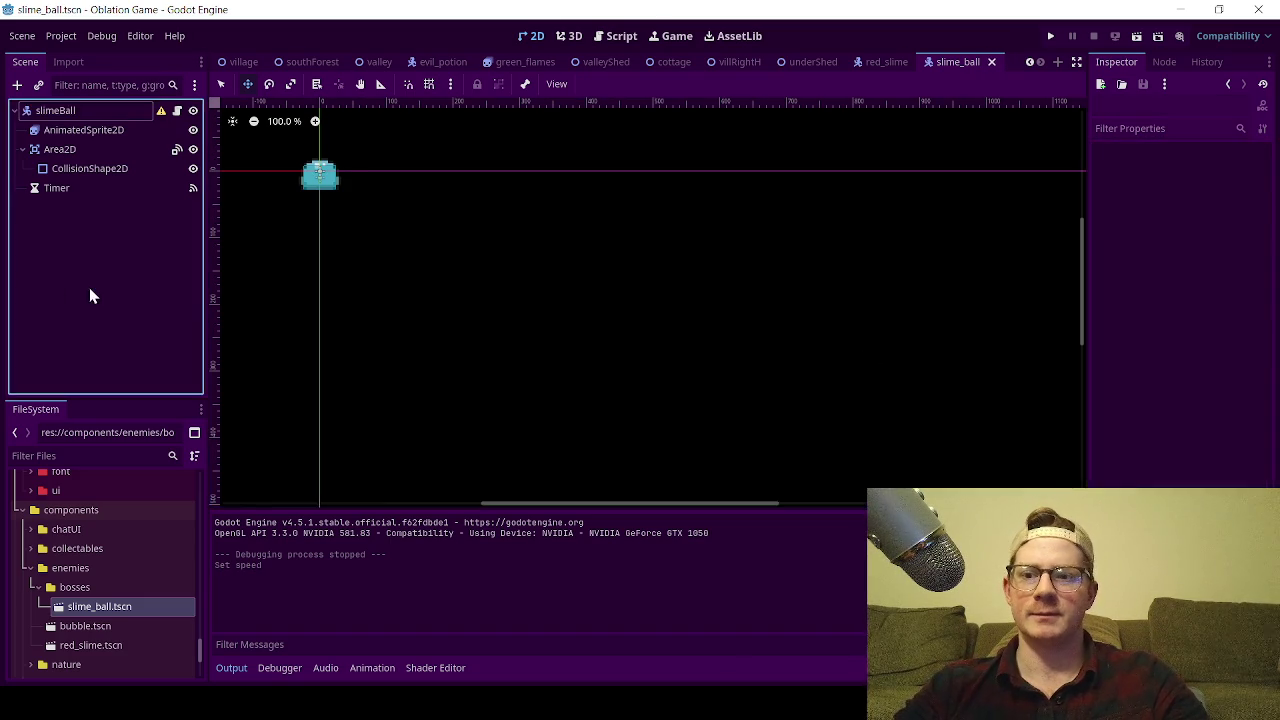
left_click(618, 38)
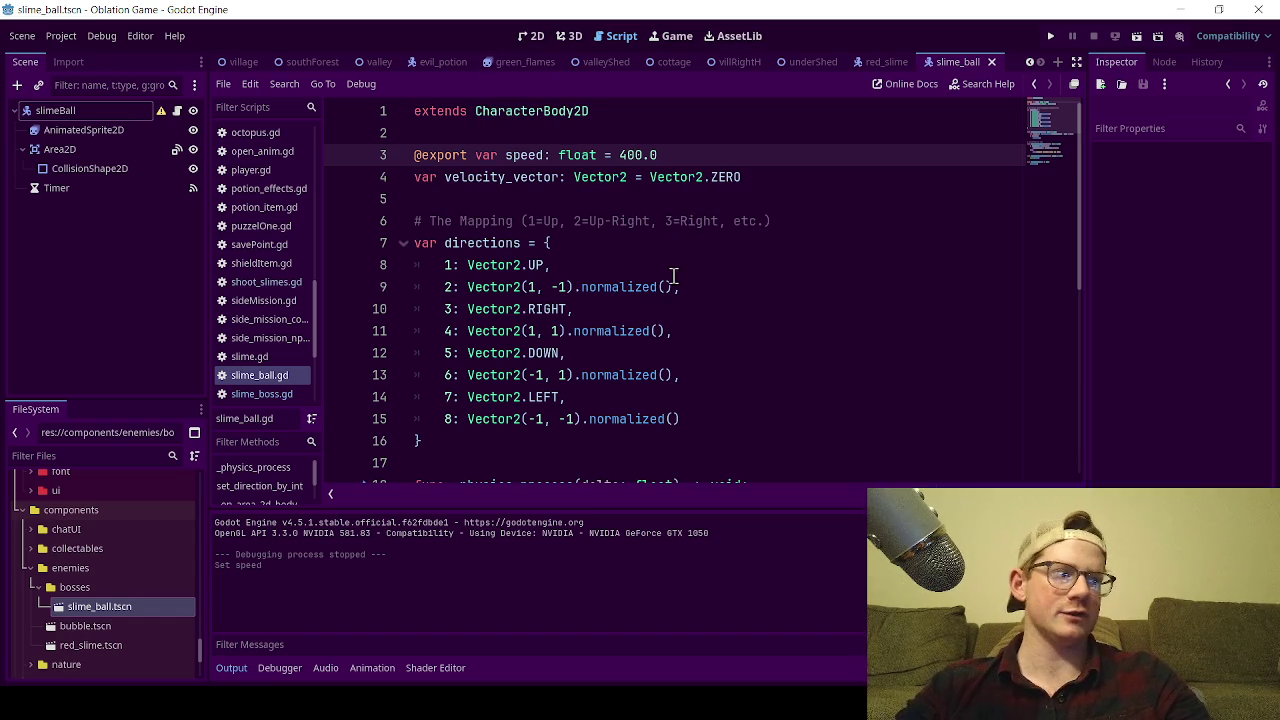
left_click(535, 40)
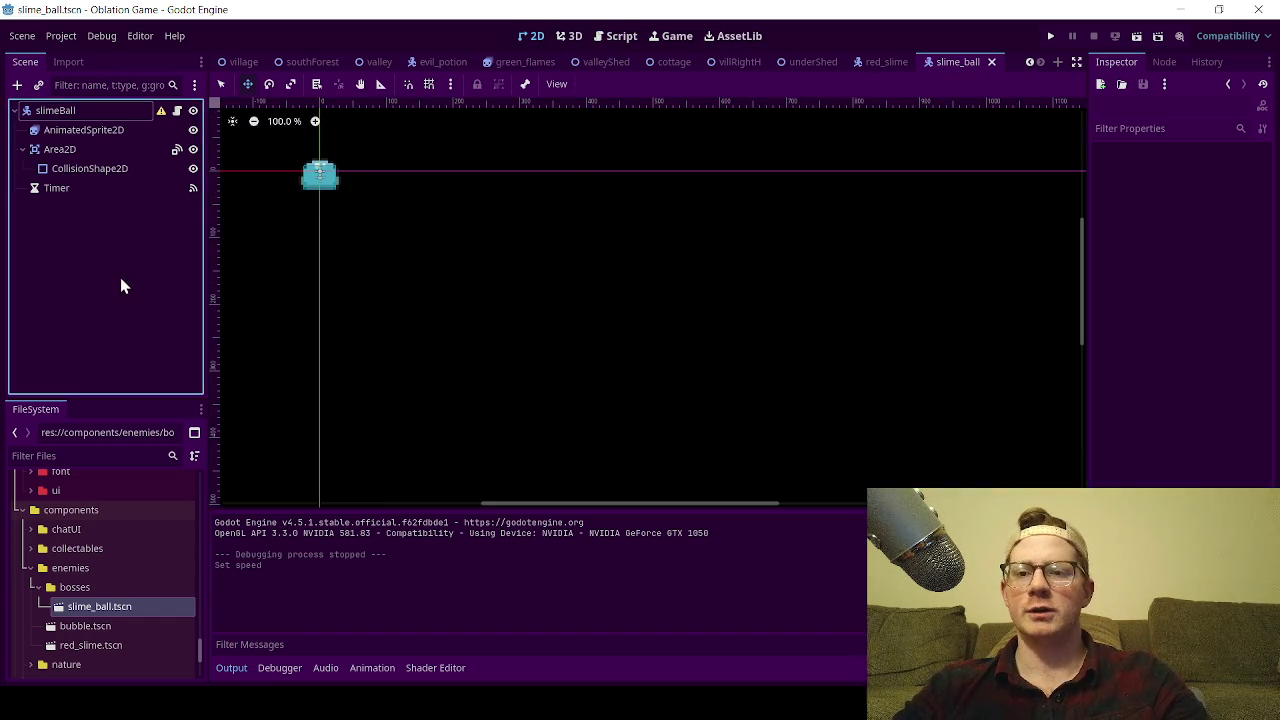
left_click(795, 64)
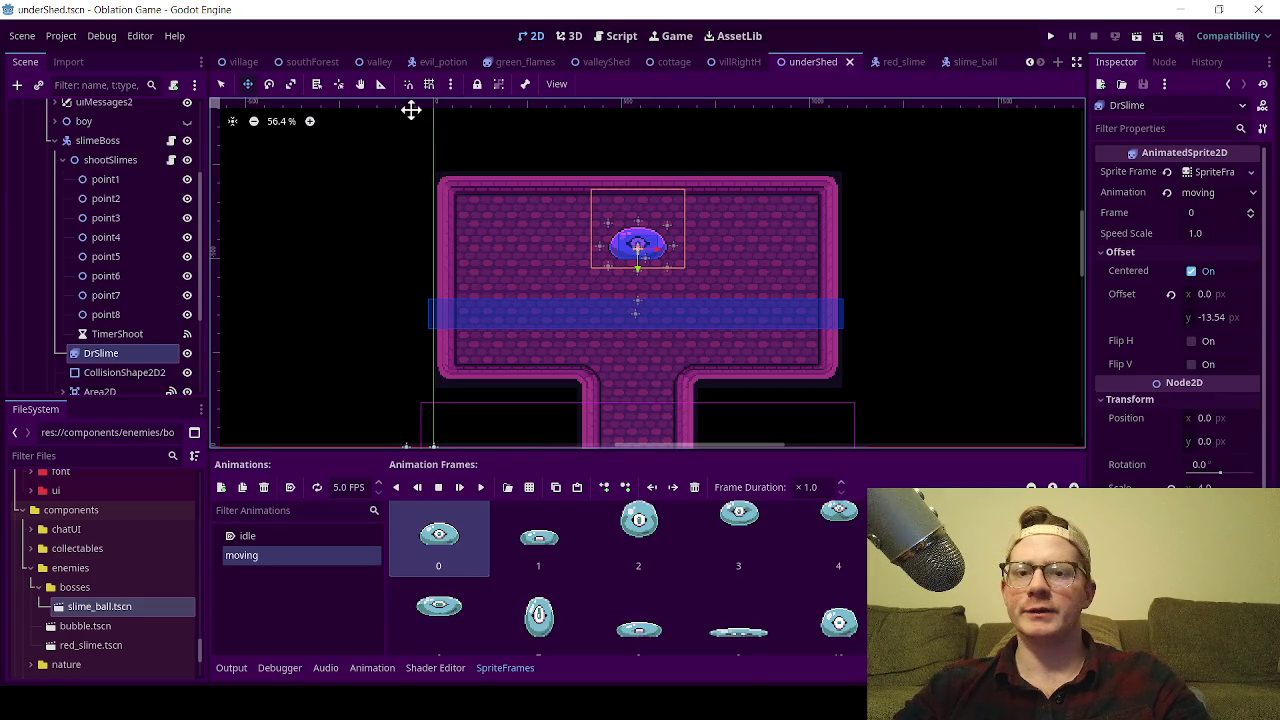
- Playtest into Dr. Slime's boss room, dismiss the dialogue, swing the sword, then close the game
left_click(1136, 35)
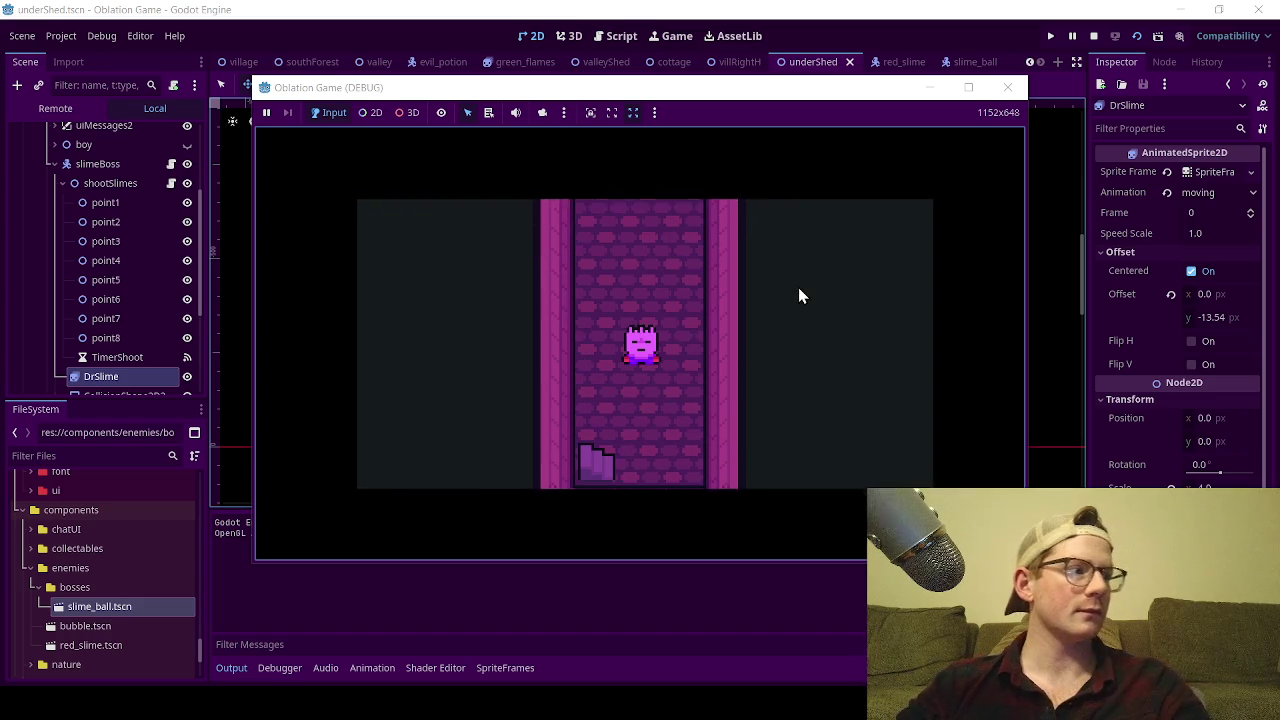
key("w")
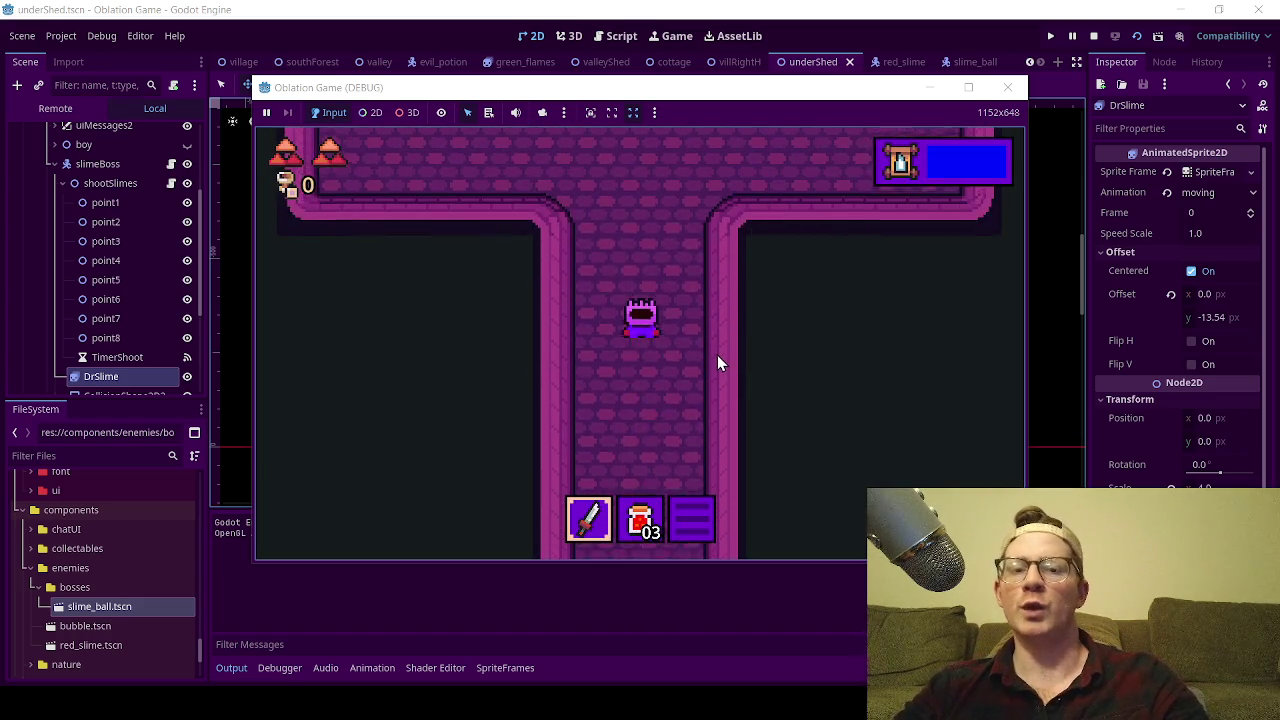
key("w")
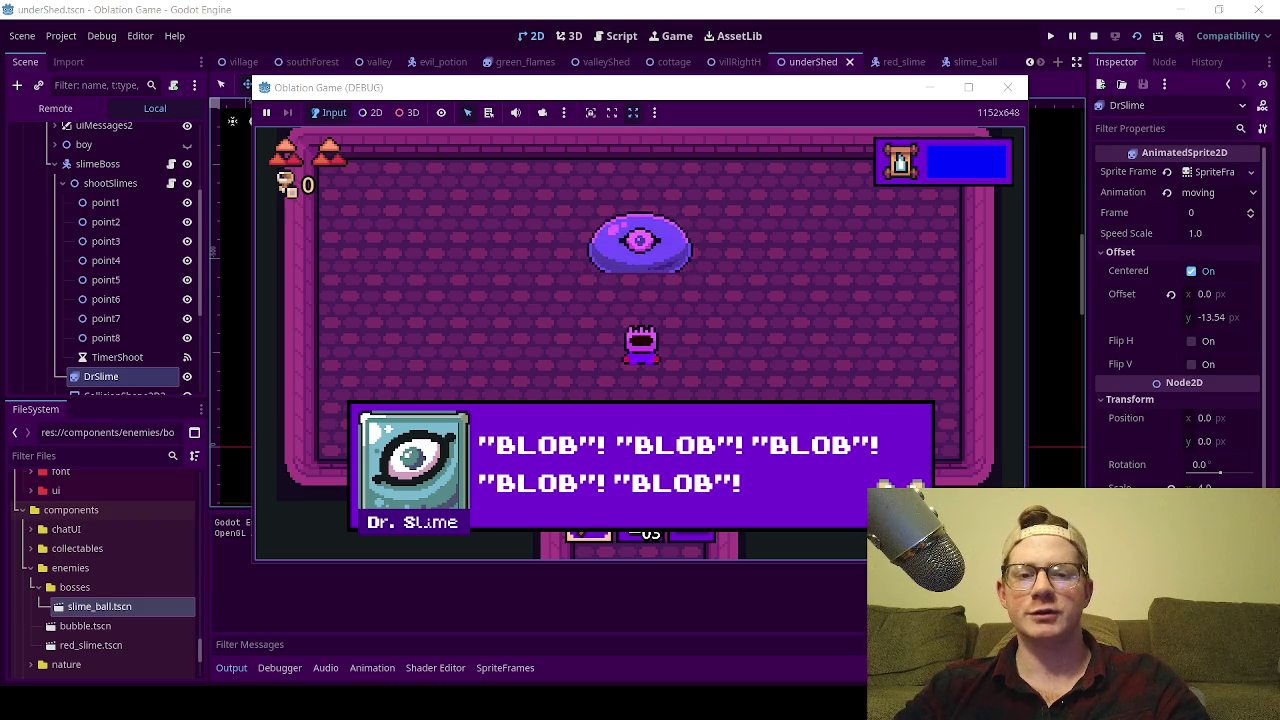
key("space")
key("s")
left_click(880, 463)
key("w")
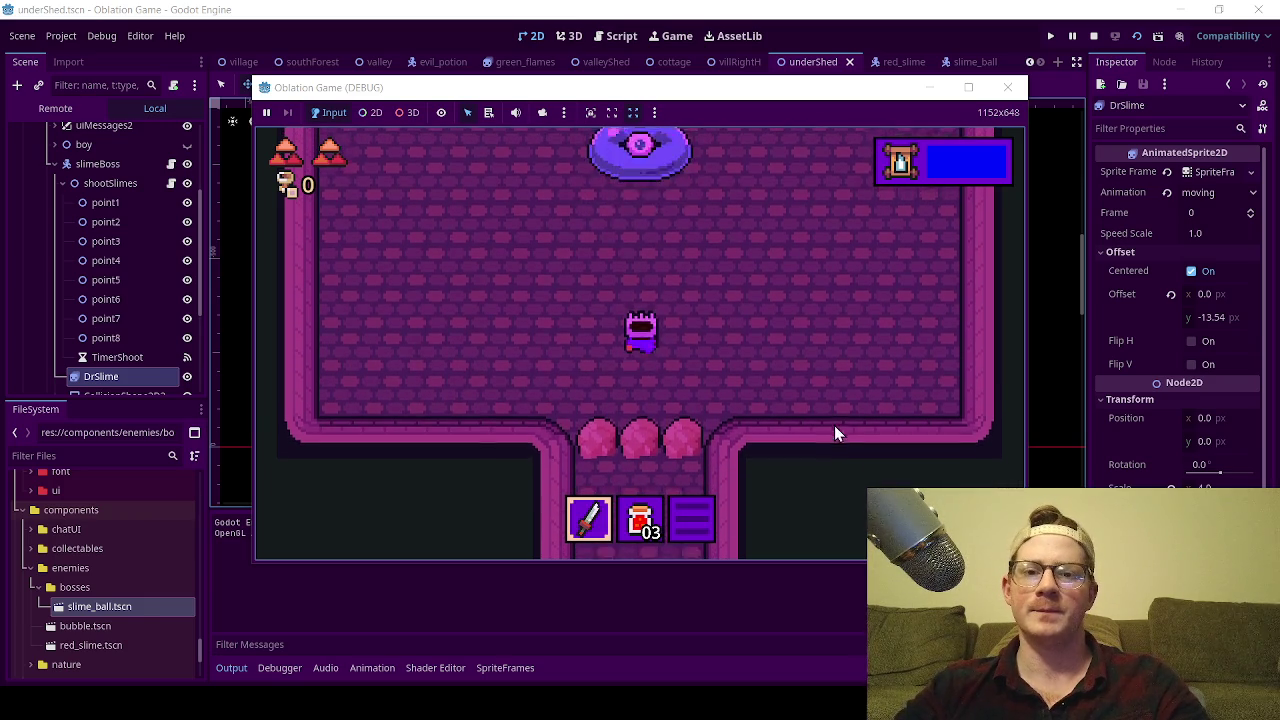
left_click(1007, 87)
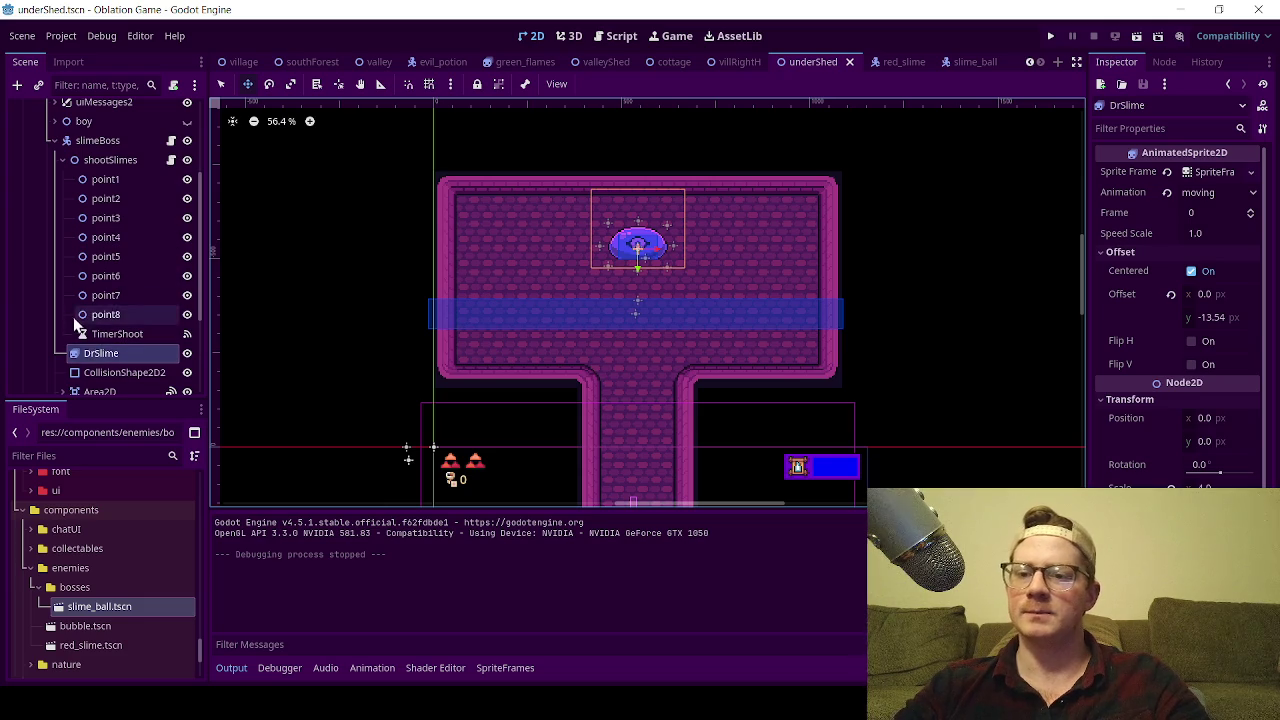
left_click(95, 339)
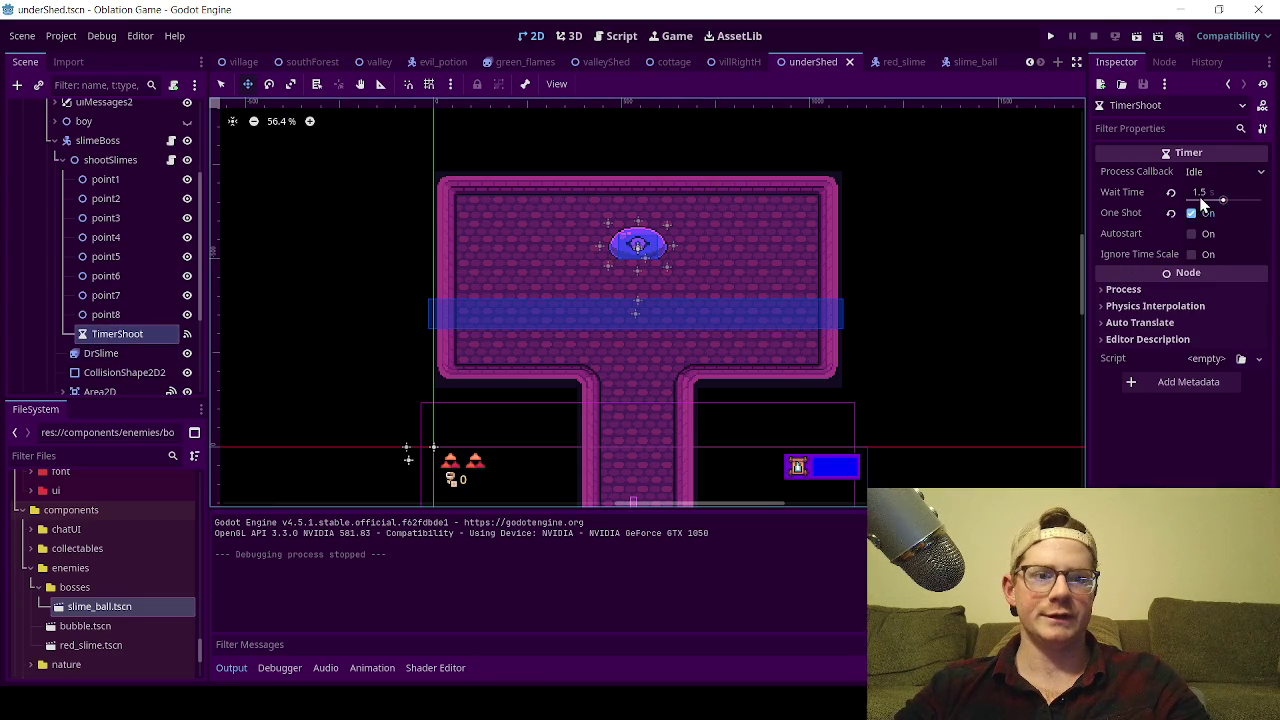
- Set TimerShoot's Wait Time to 1.7 seconds, save underShed, and launch a test run
left_click(1208, 195)
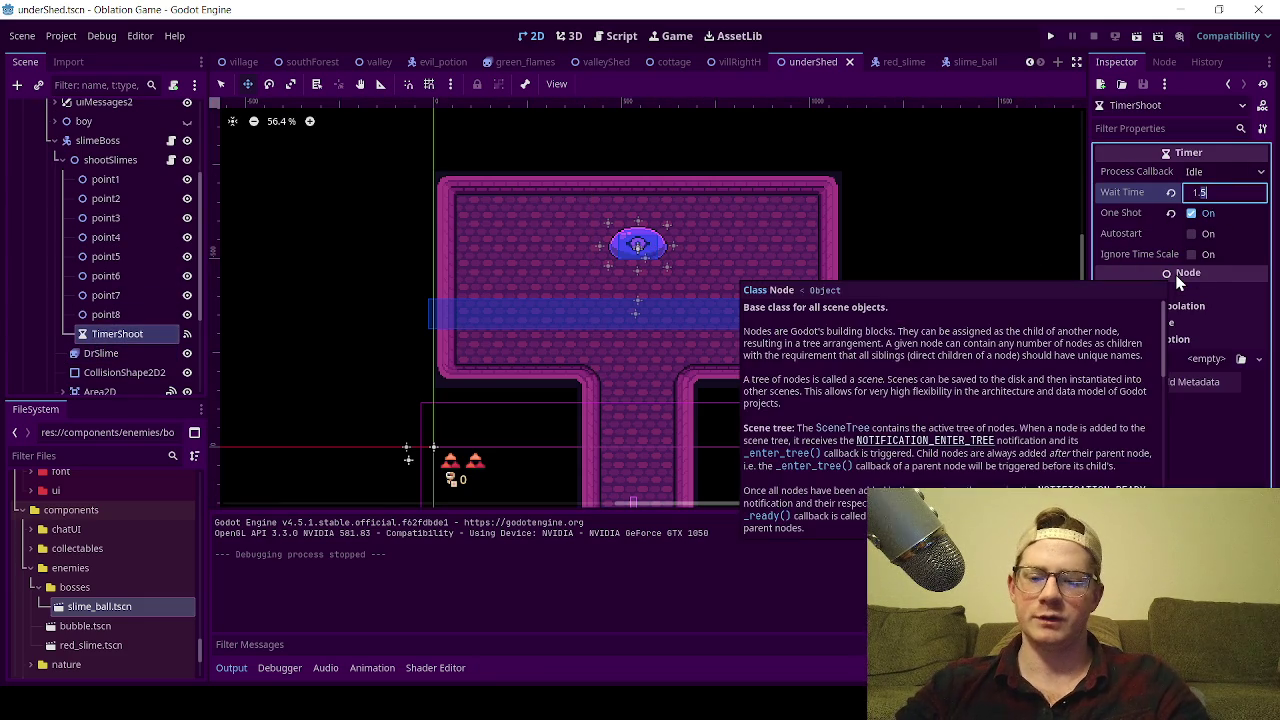
type("1.7")
key("Return")
key("ctrl+s")
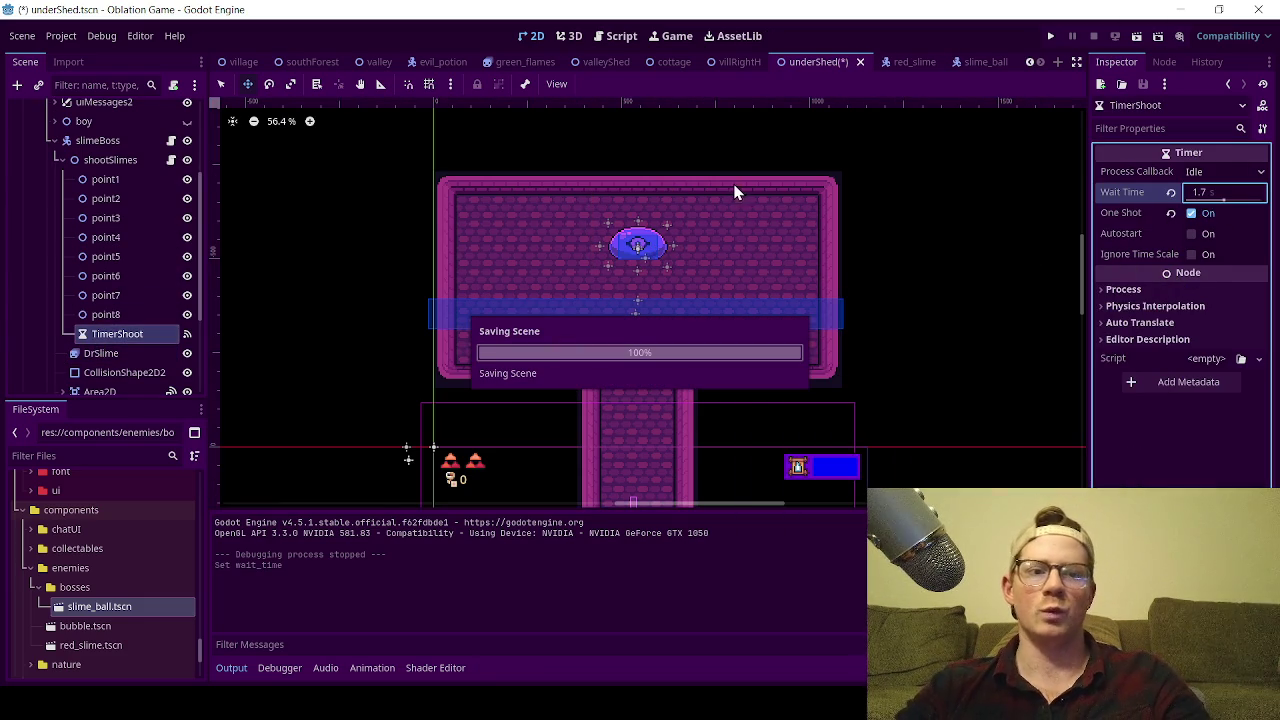
left_click(1137, 38)
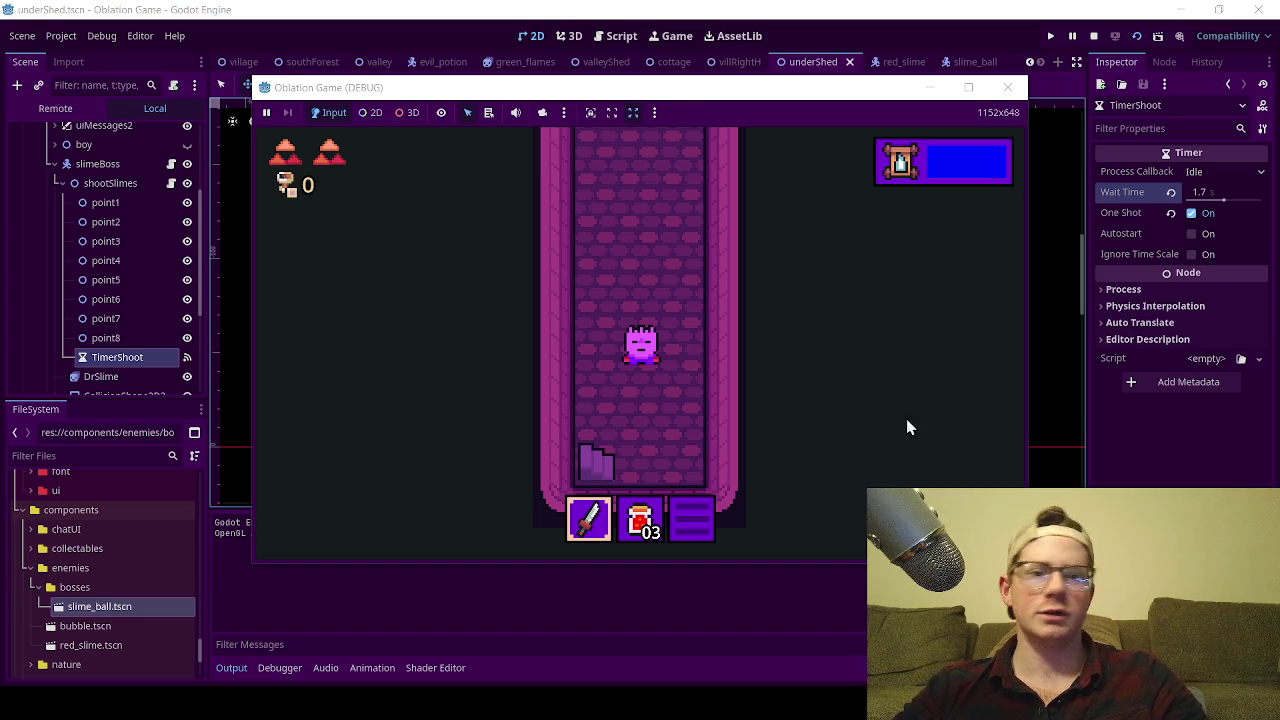
- Walk the player into the boss room, dismiss Dr. Slime's dialogue, then close the game
key("Up")
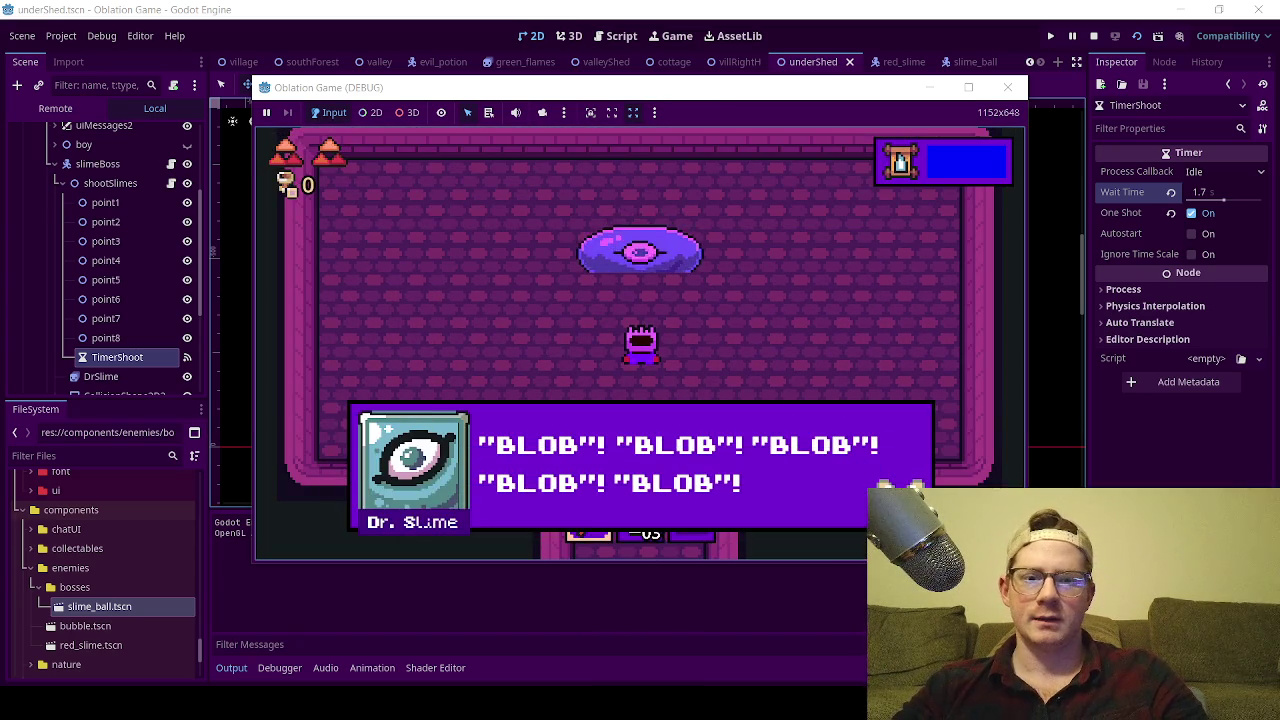
key("Return")
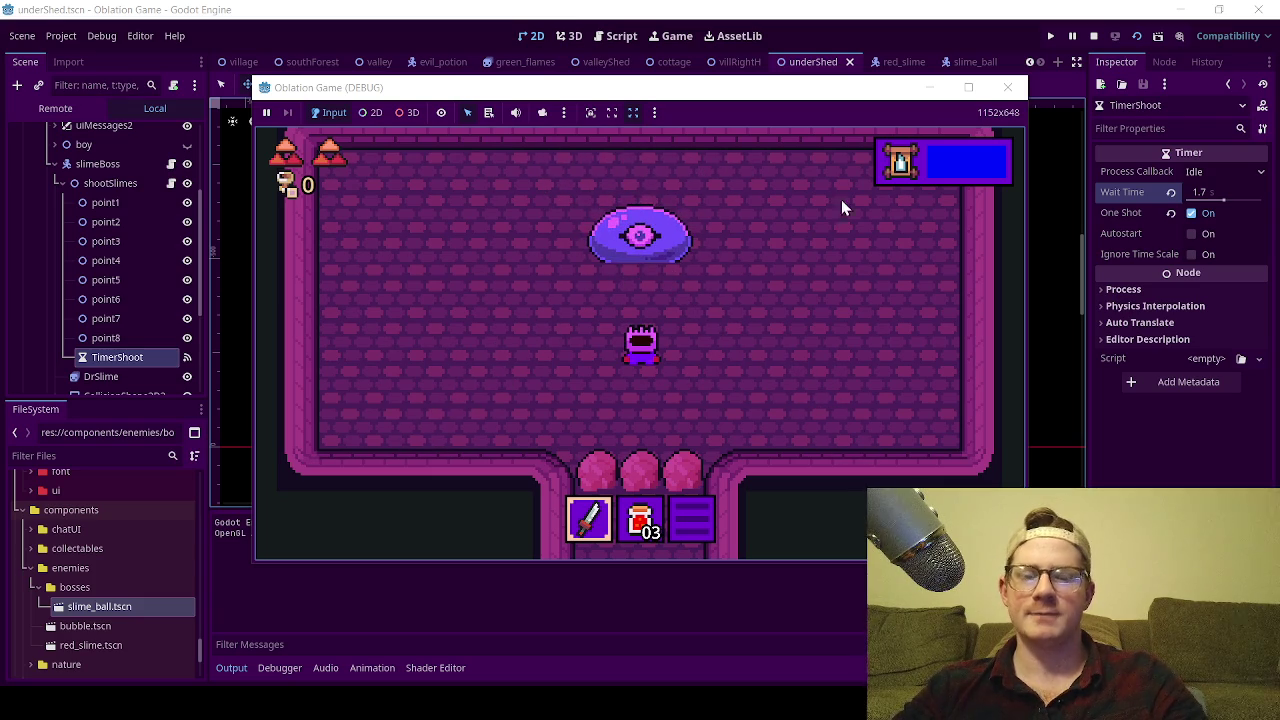
left_click(1007, 87)
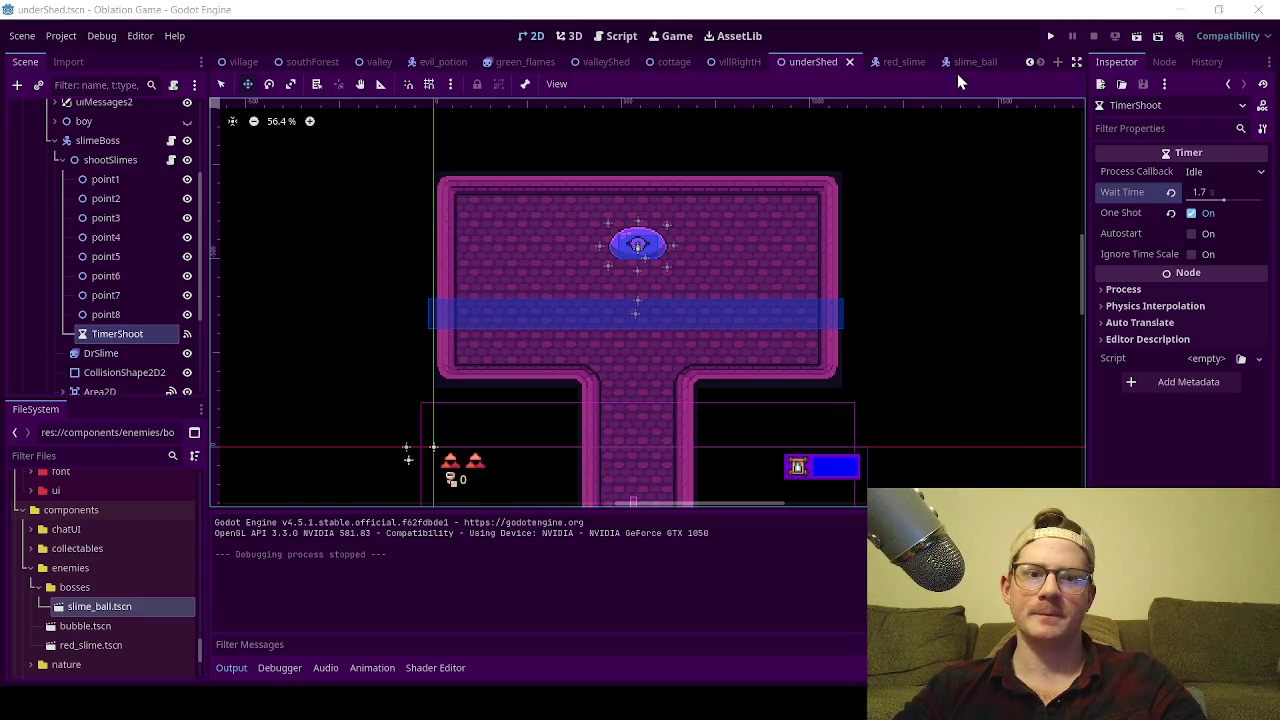
left_click(963, 66)
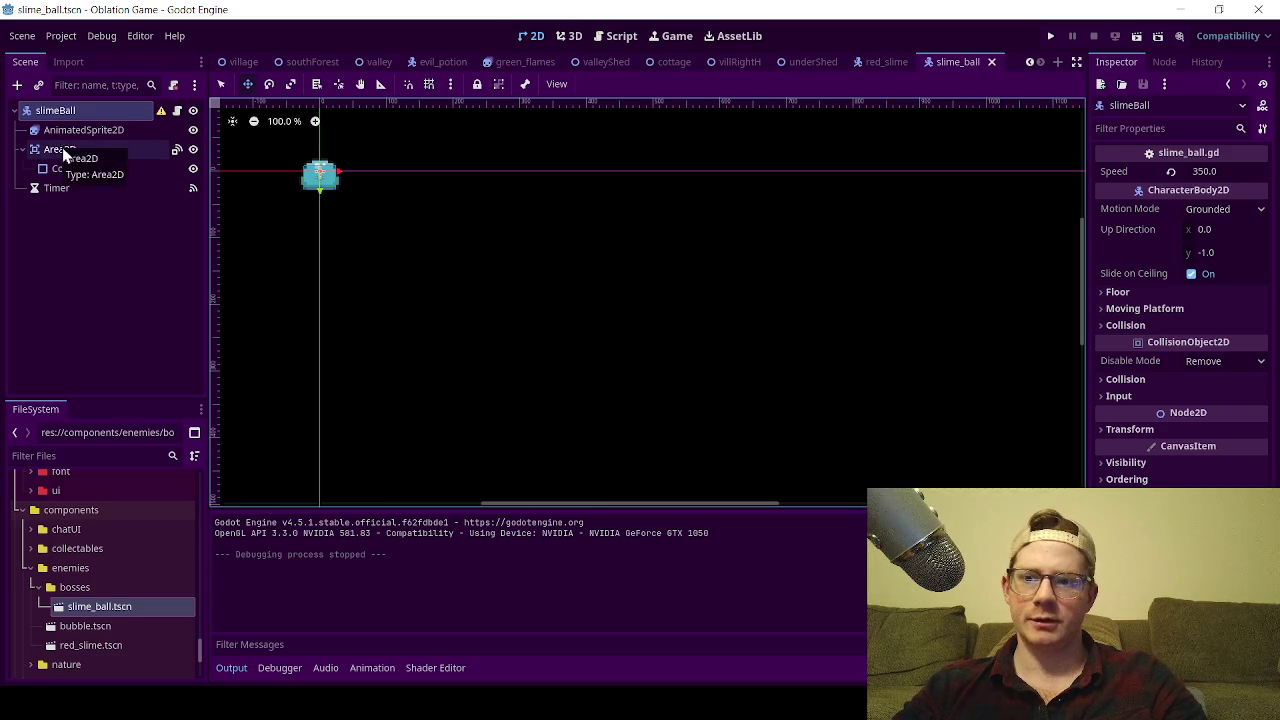
- Change TimerShoot's Wait Time to 1.8 seconds in underShed, save, and run the scene
left_click(799, 62)
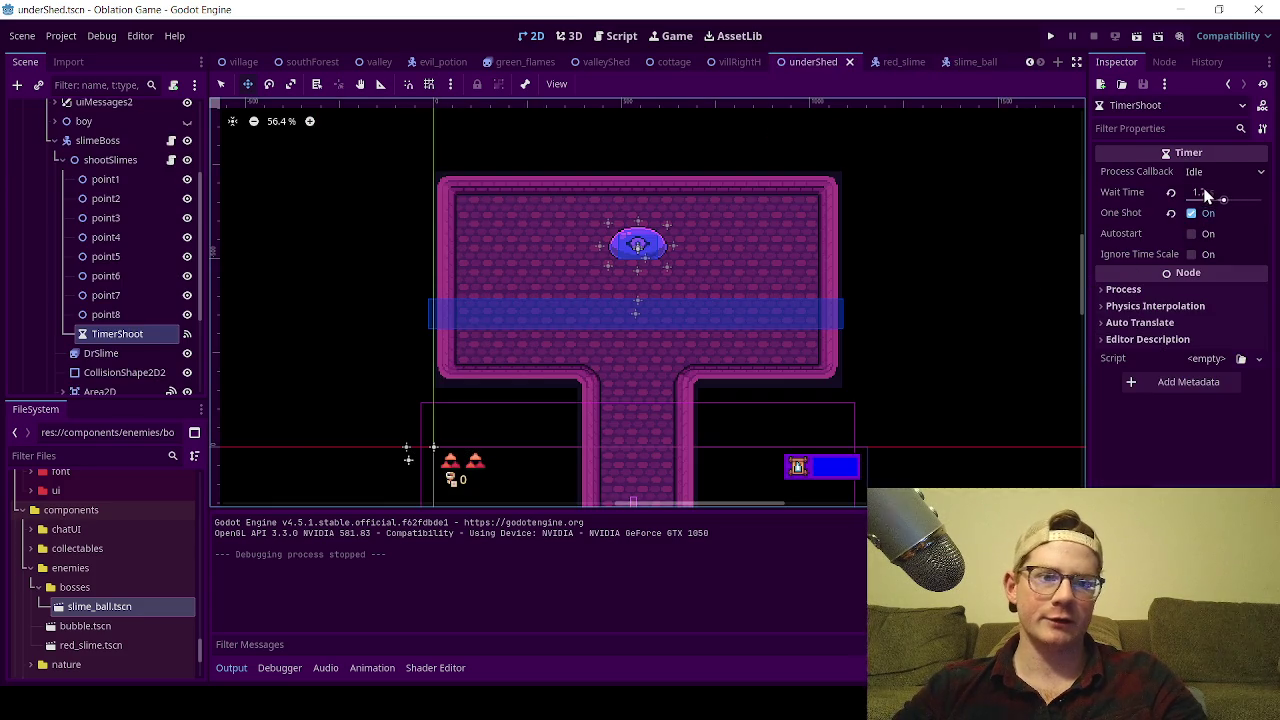
left_click(1205, 193)
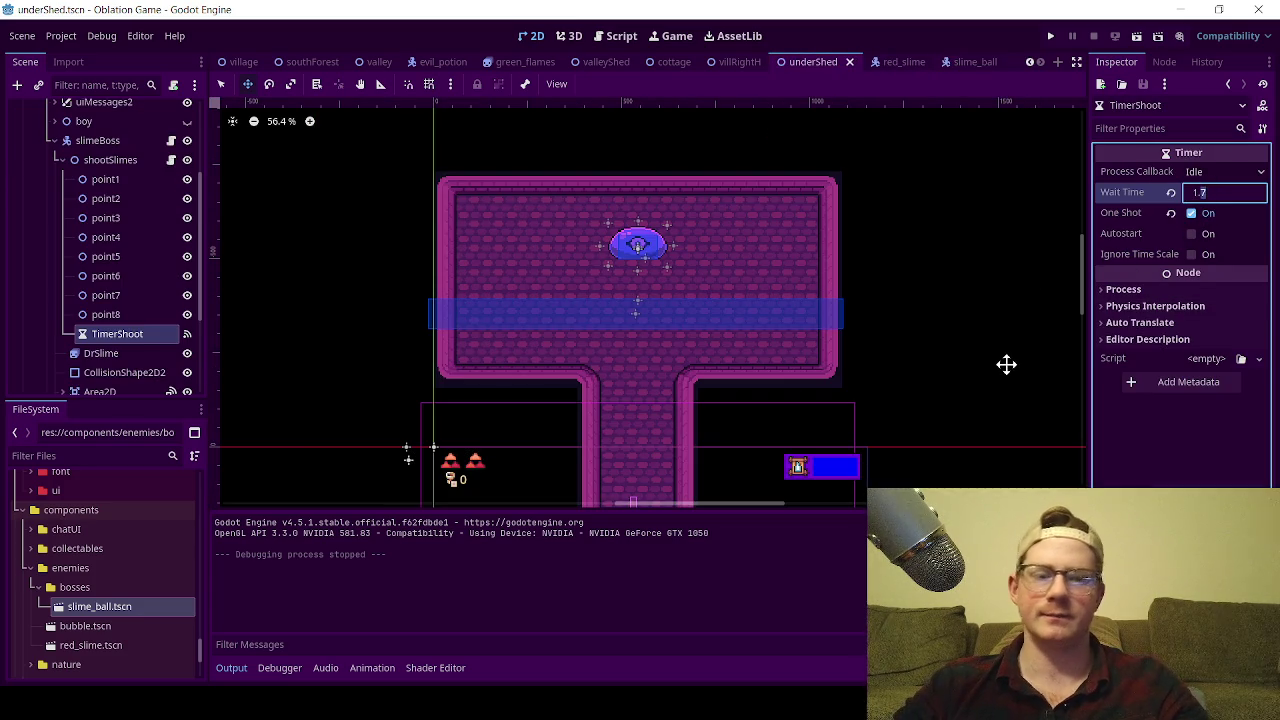
key("BackSpace")
type("8")
key("Return")
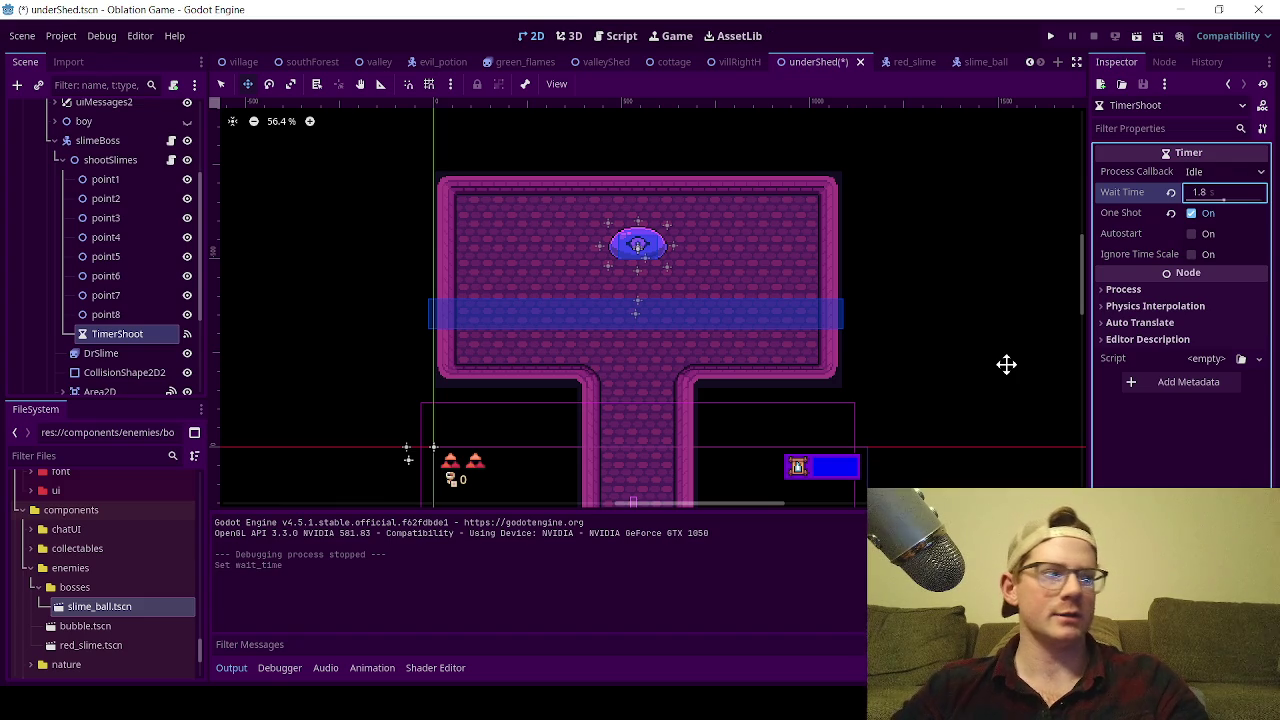
key("ctrl+s")
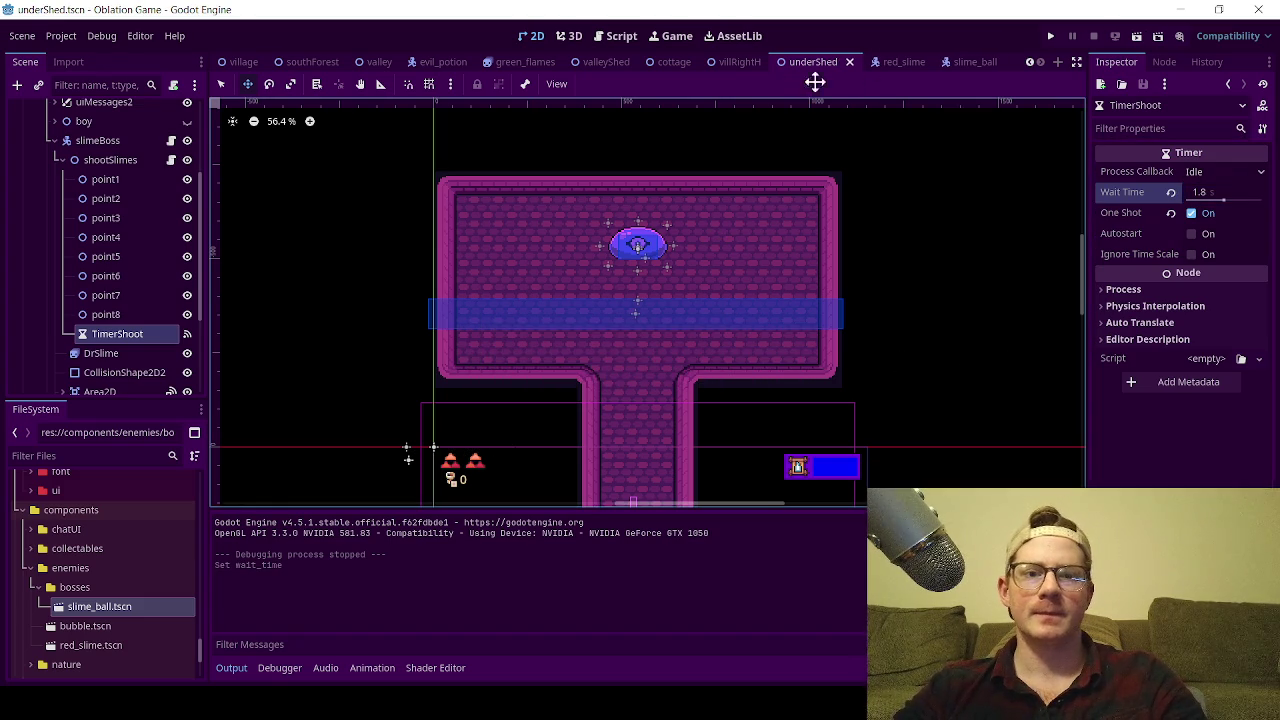
left_click(1139, 42)
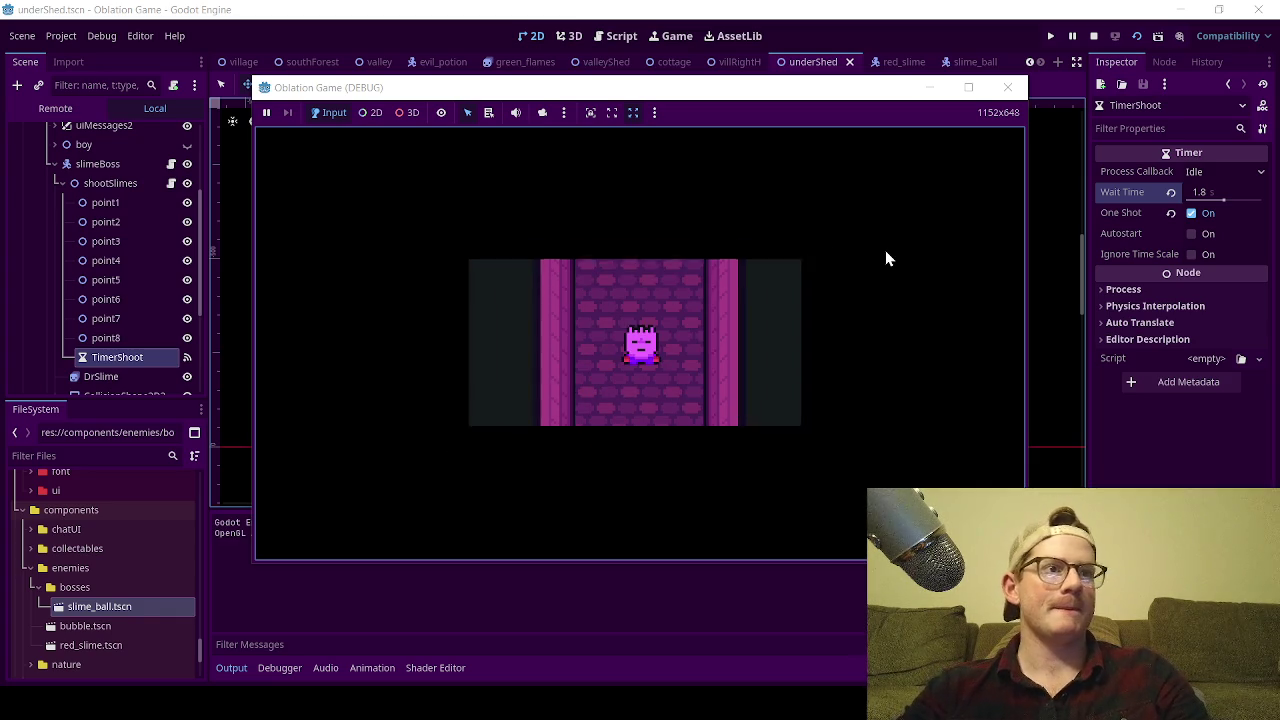
- Play the boss fight, dodging slimes with the arrow keys and attacking the boss
key("Up")
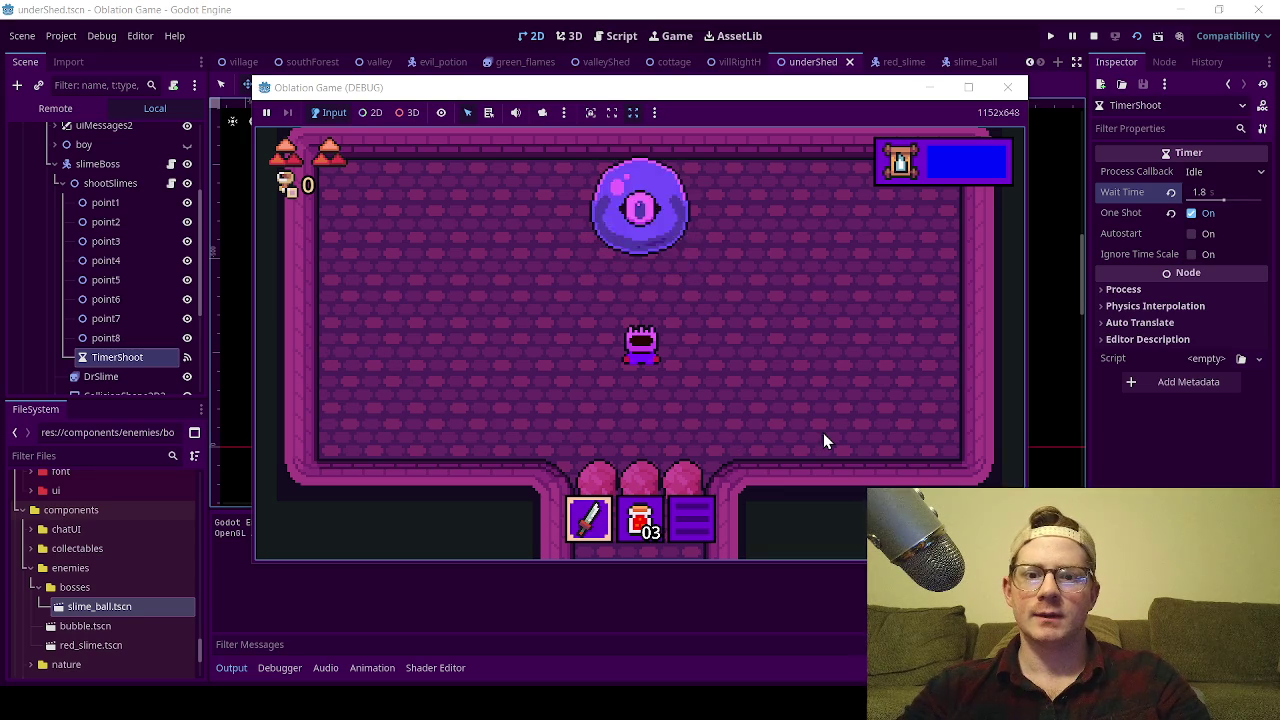
key("Left")
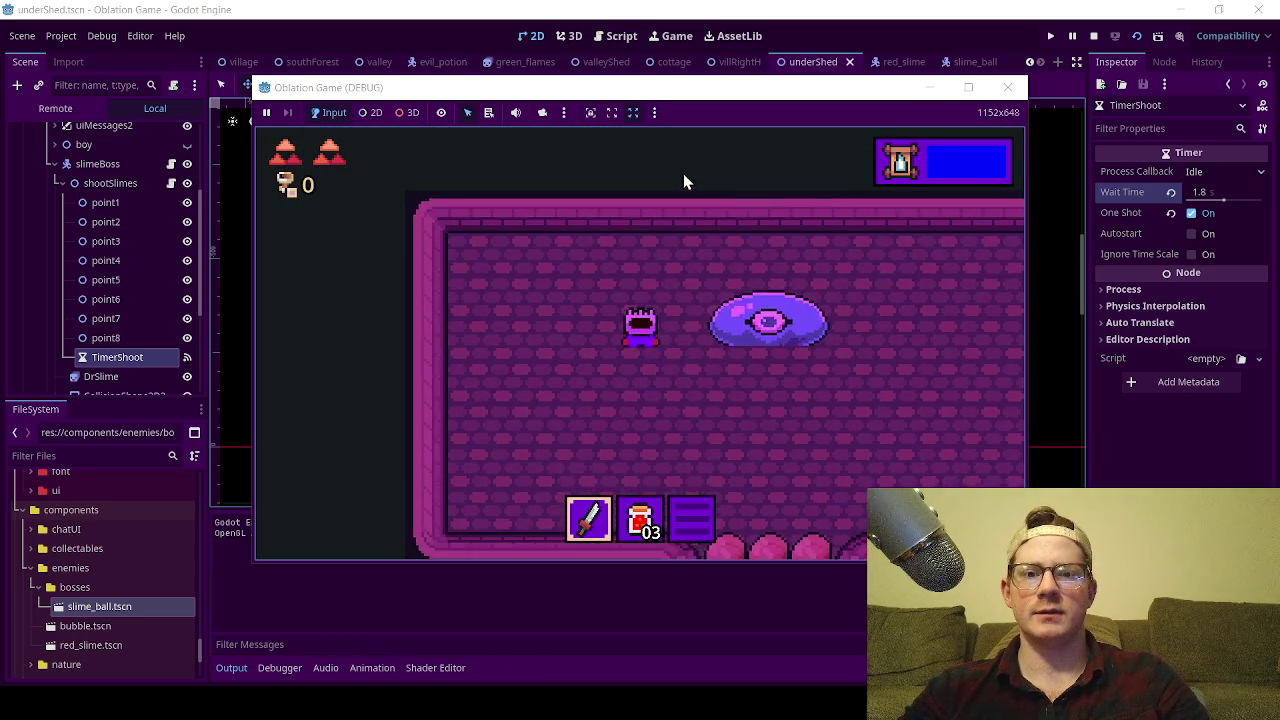
key("Down")
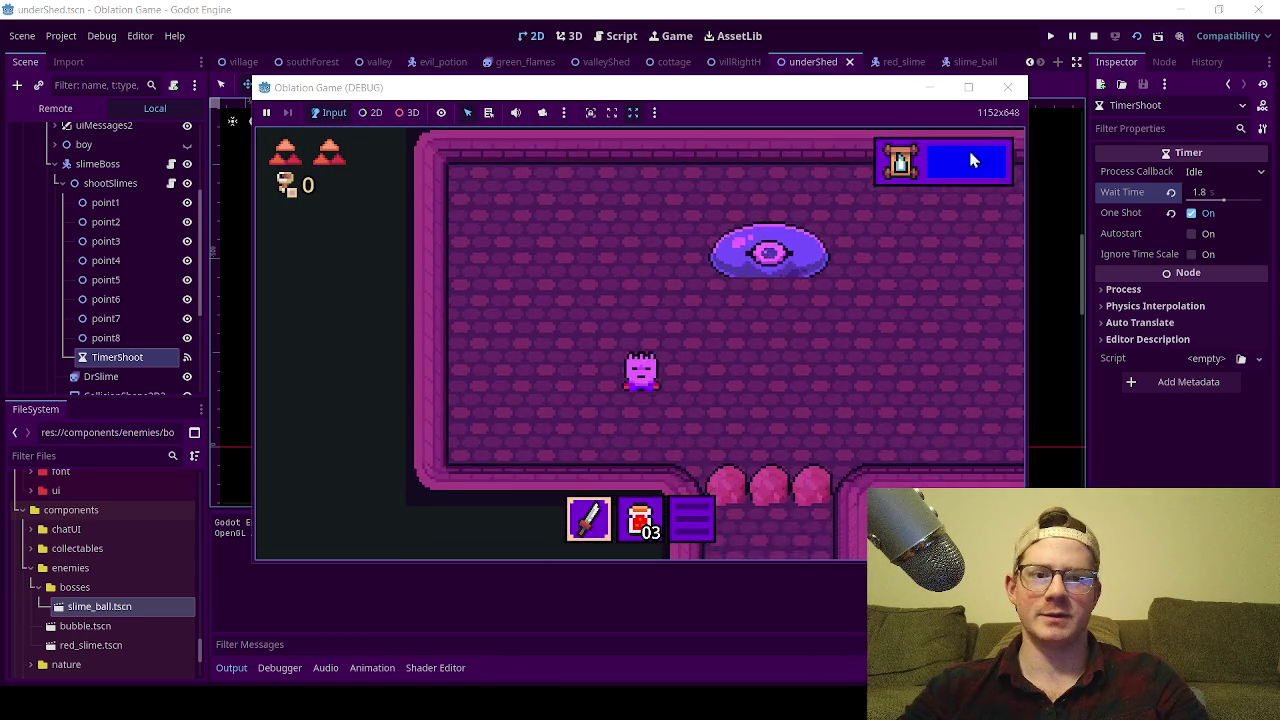
key("Up")
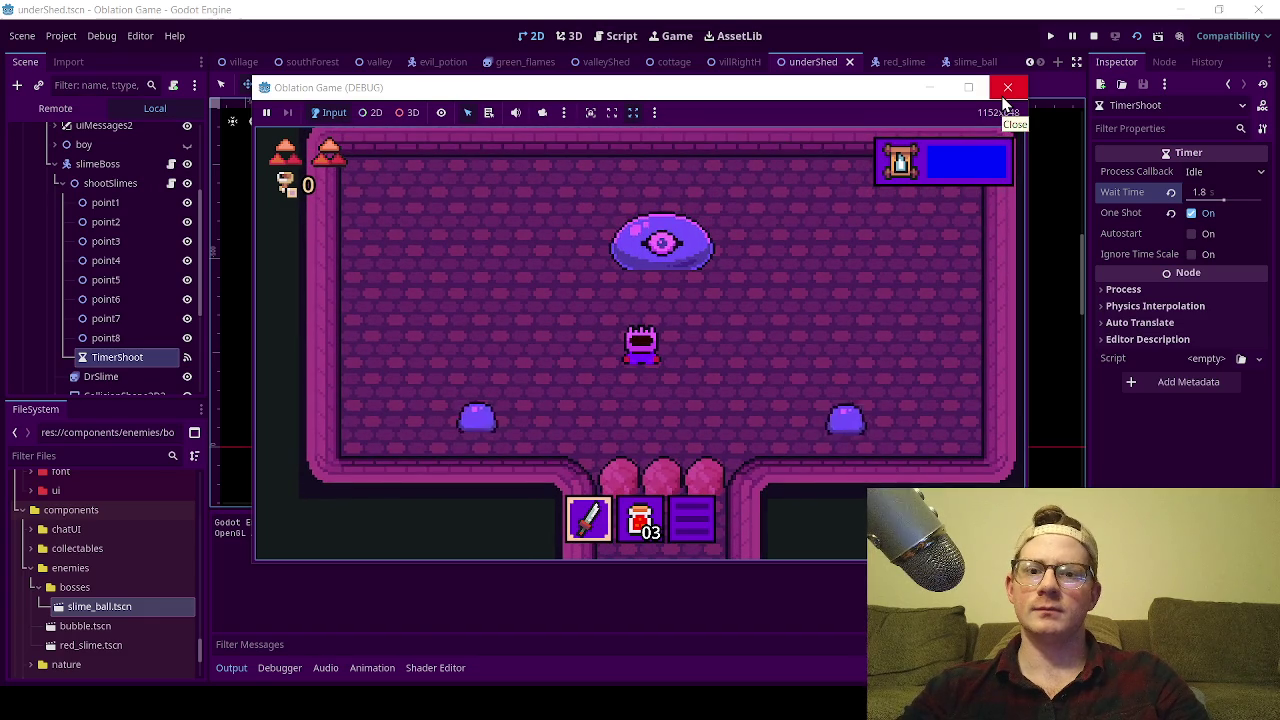
key("Left")
key("Up")
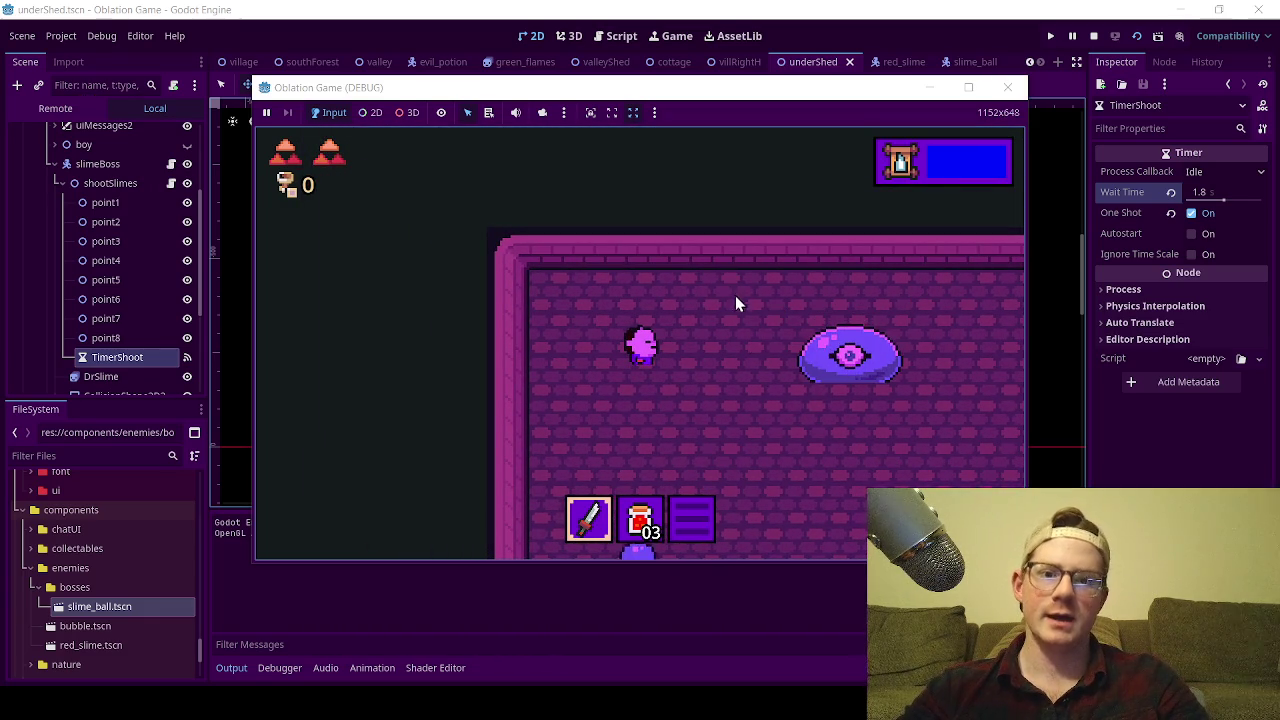
key("Right")
key("Down")
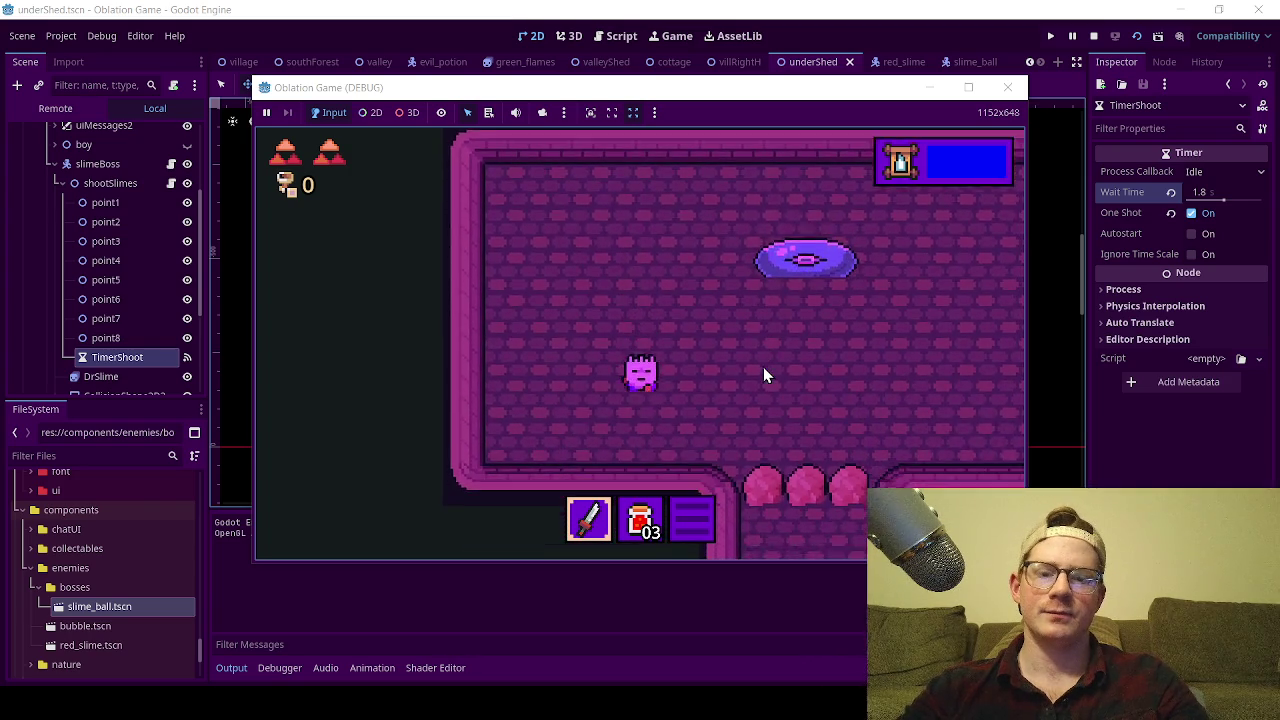
key("Right")
key("Right")
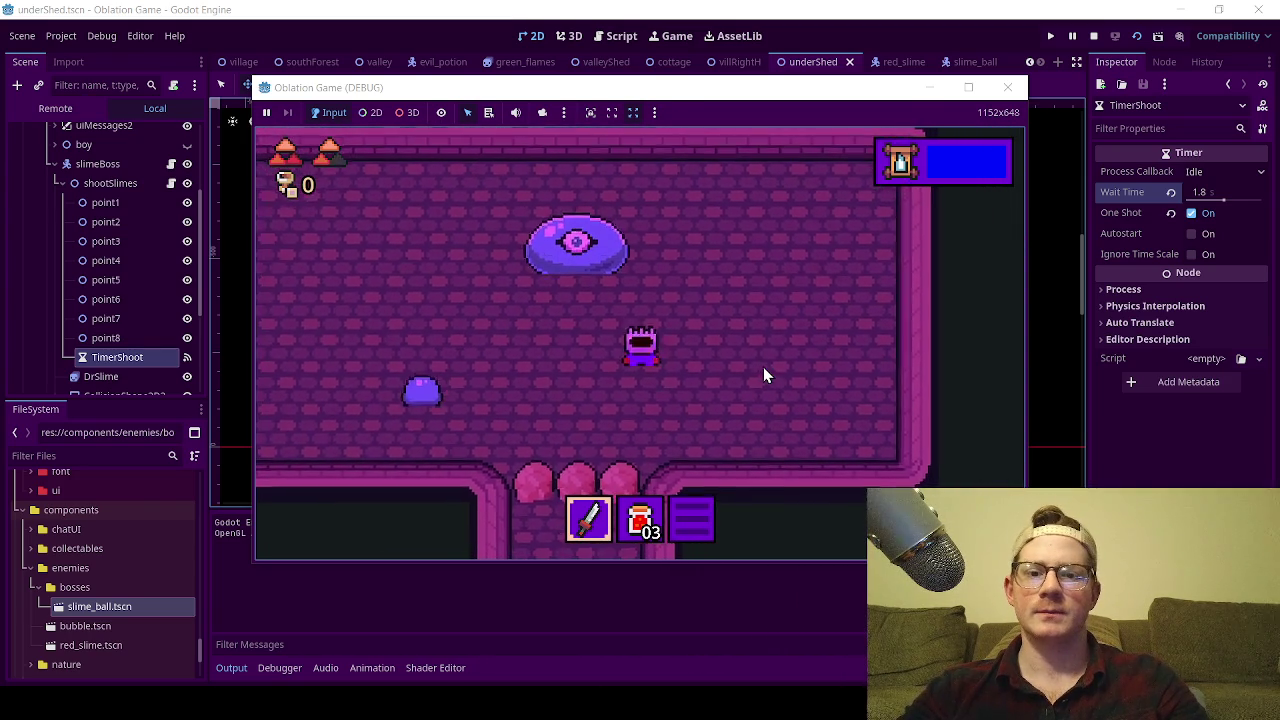
key("Right")
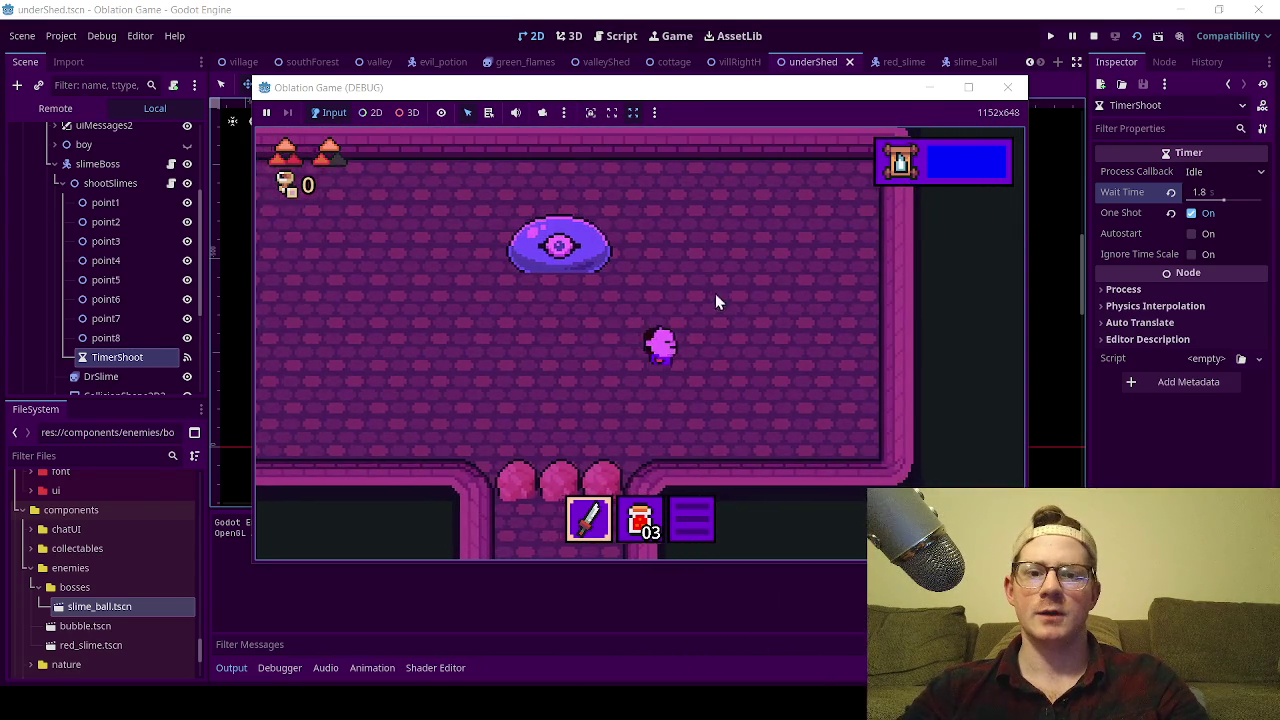
key("Up")
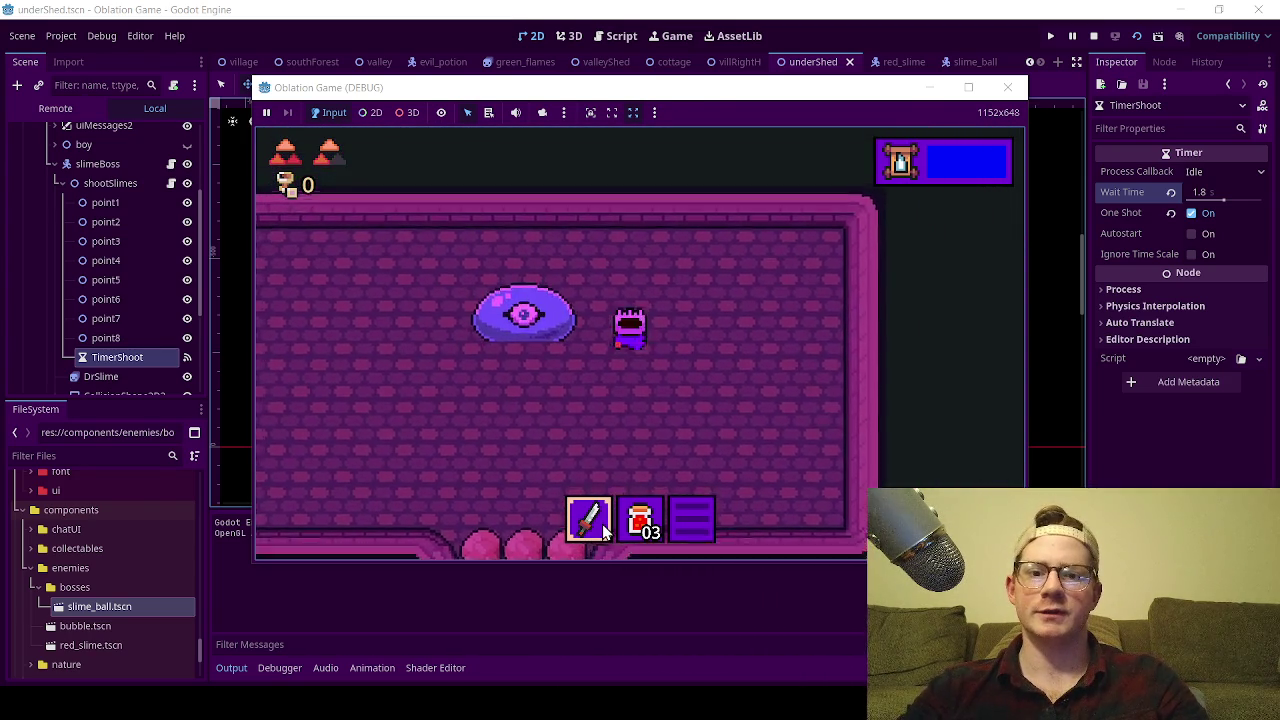
key("Down")
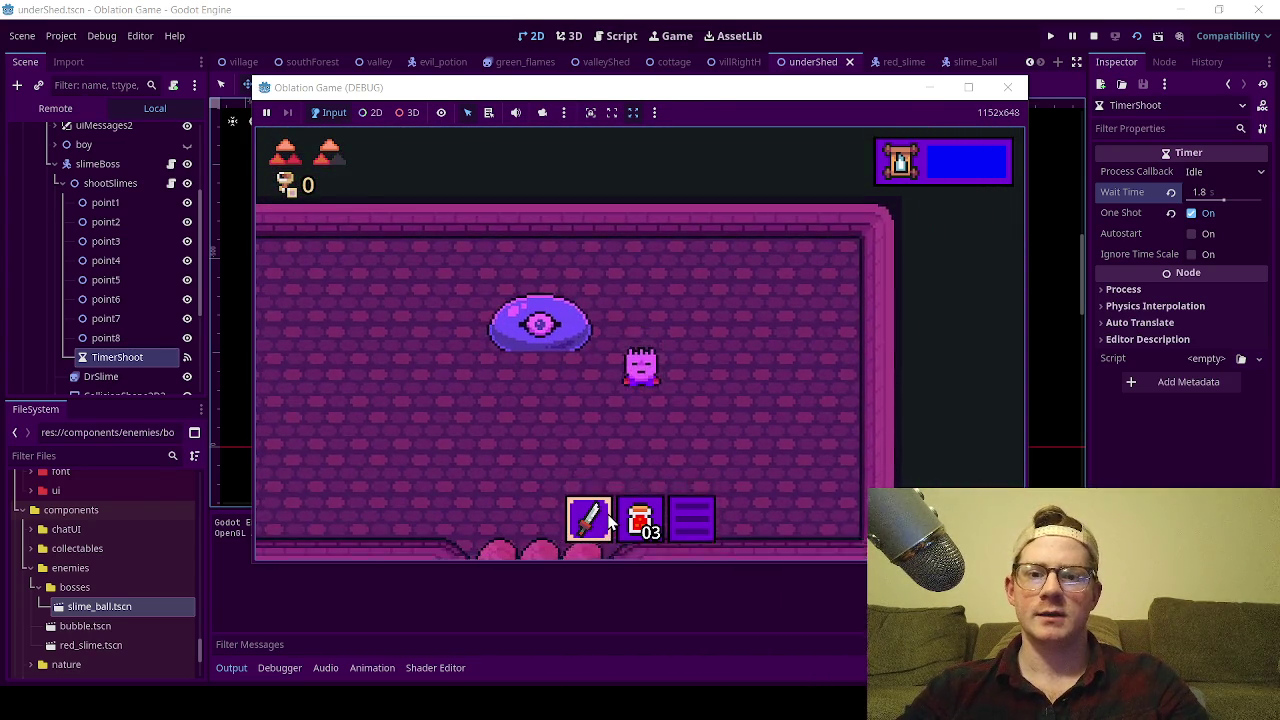
key("Left")
key("Down")
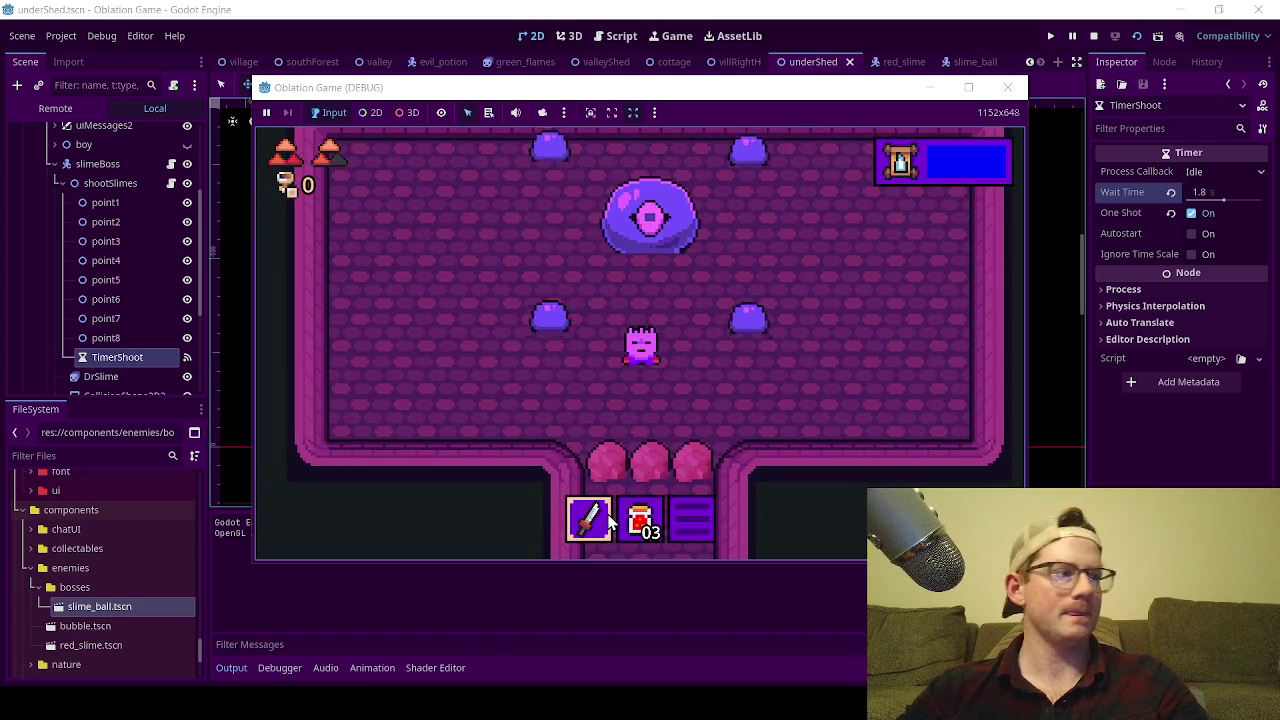
key("Up")
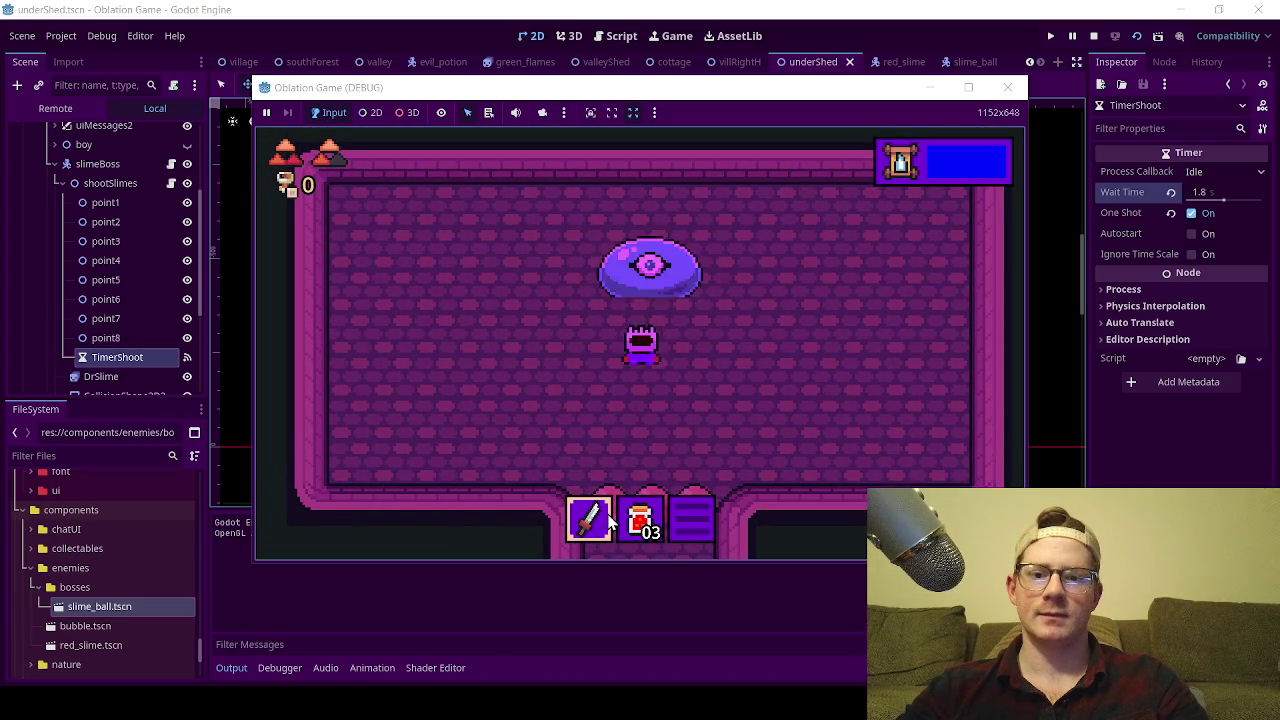
key("Down")
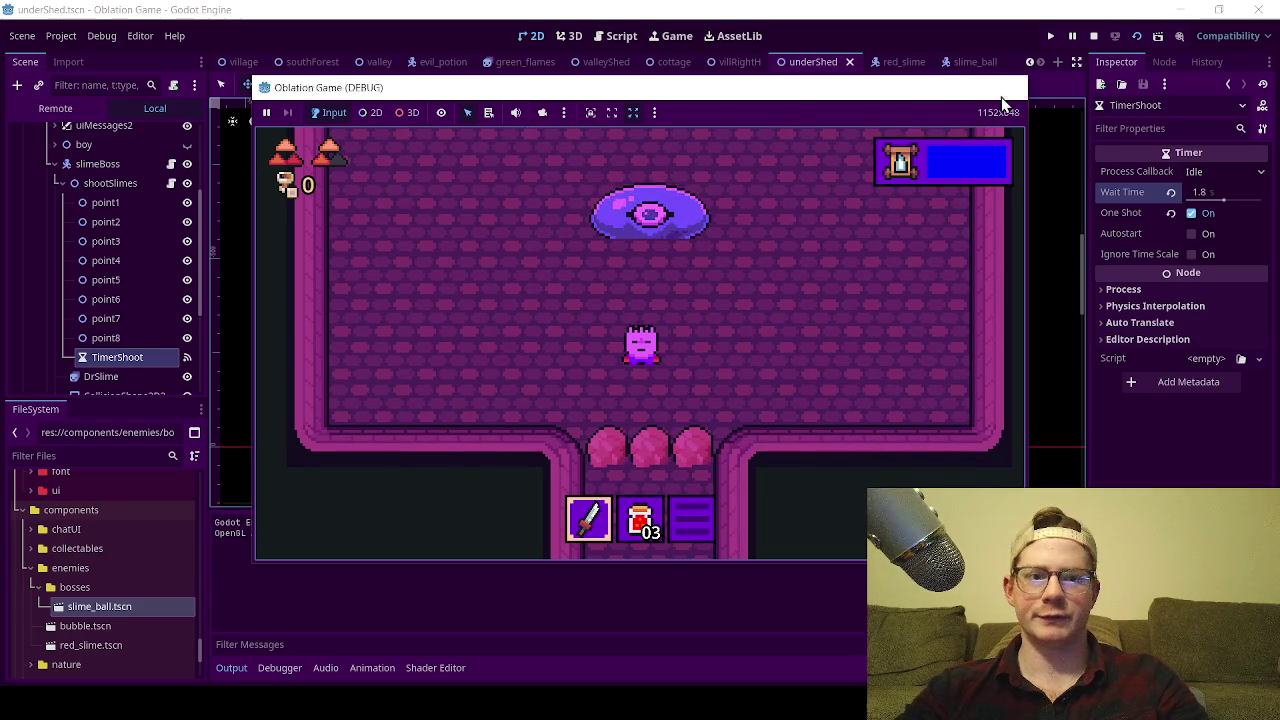
- Close the game and start editing the slime_ball scene's Speed value
left_click(1007, 87)
left_click(962, 62)
left_click(1185, 174)
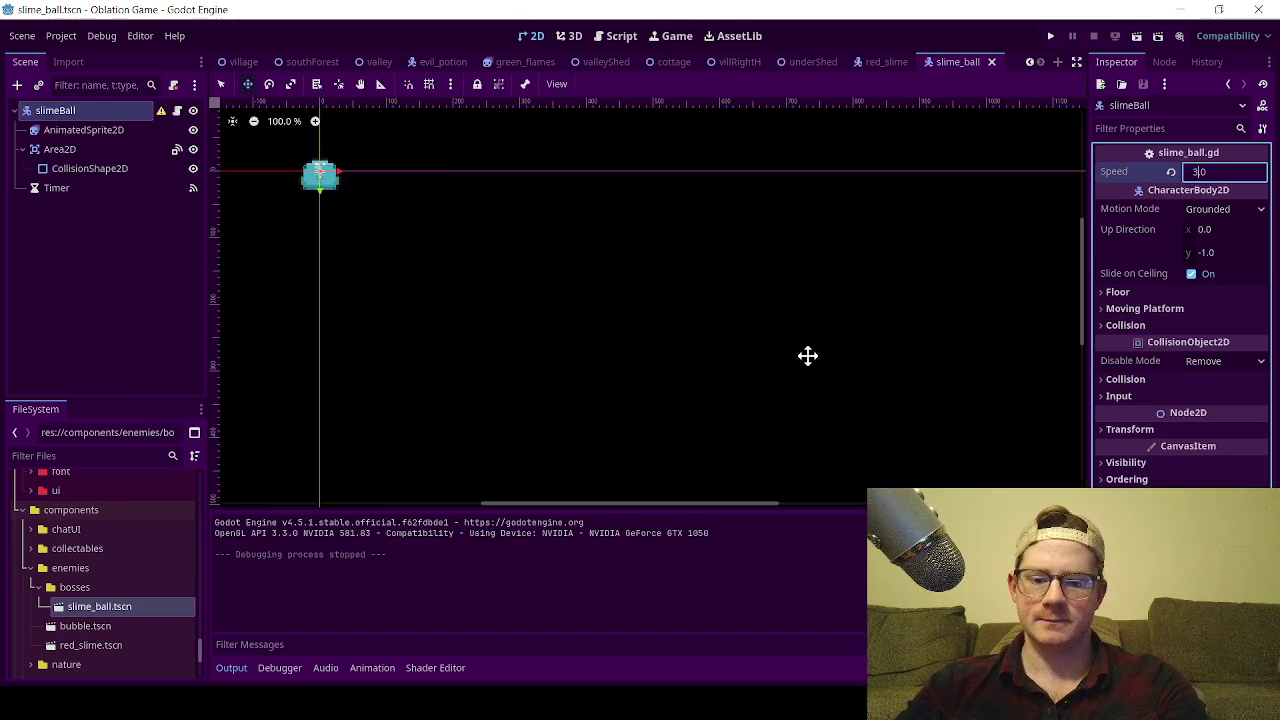
- Save the slime ball with Speed 380 and test-run the underShed scene
key("ctrl+s")
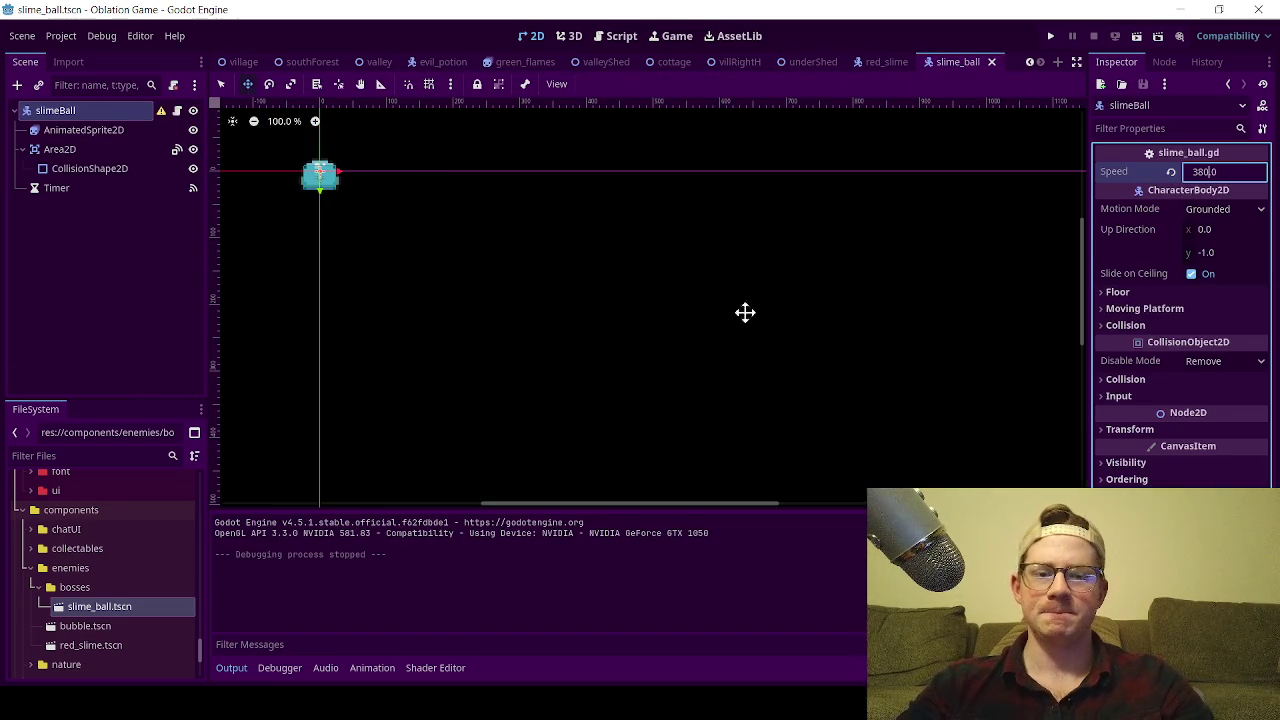
left_click(800, 64)
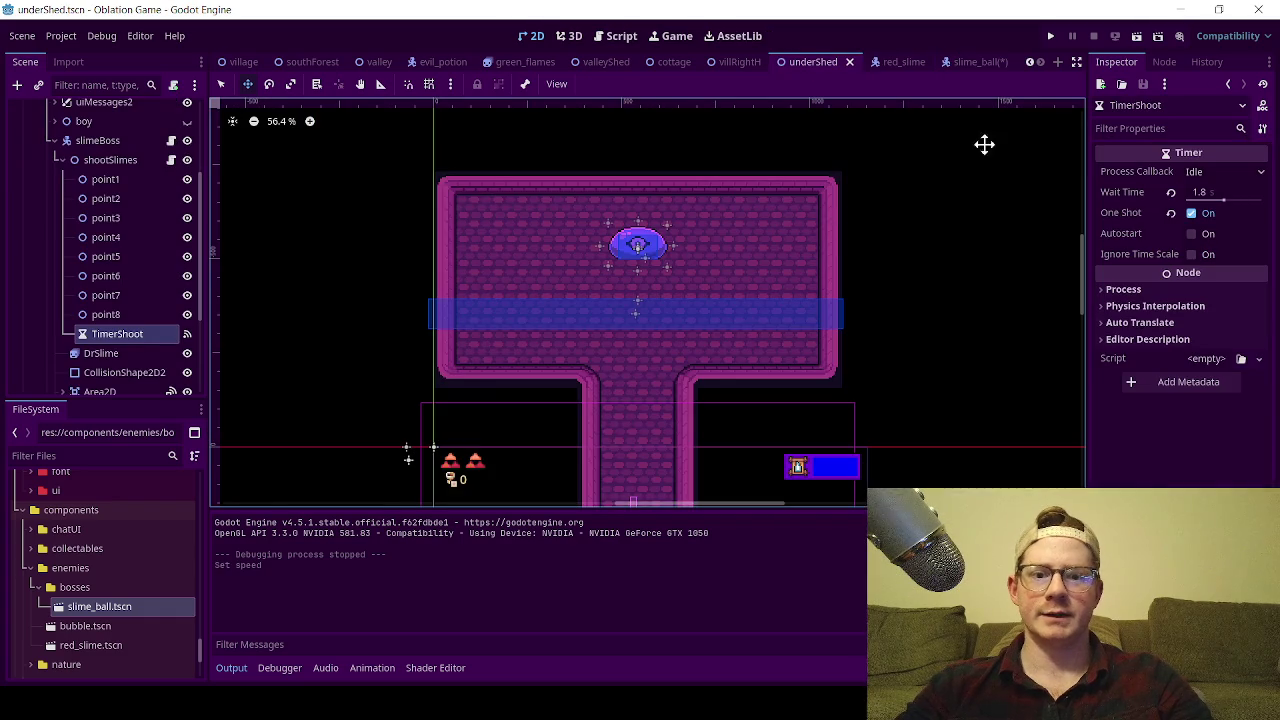
key("F6")
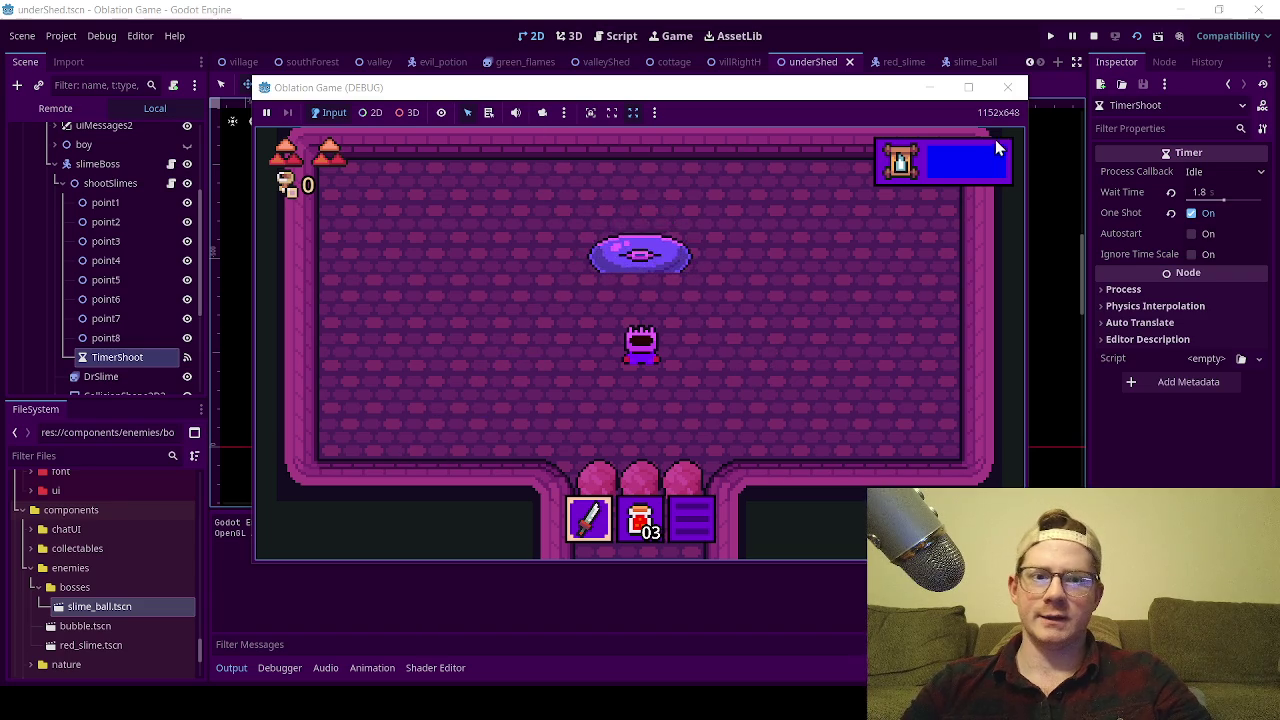
left_click(1008, 87)
- Set the slime ball's Speed to 400, save, and test-run underShed again
left_click(968, 61)
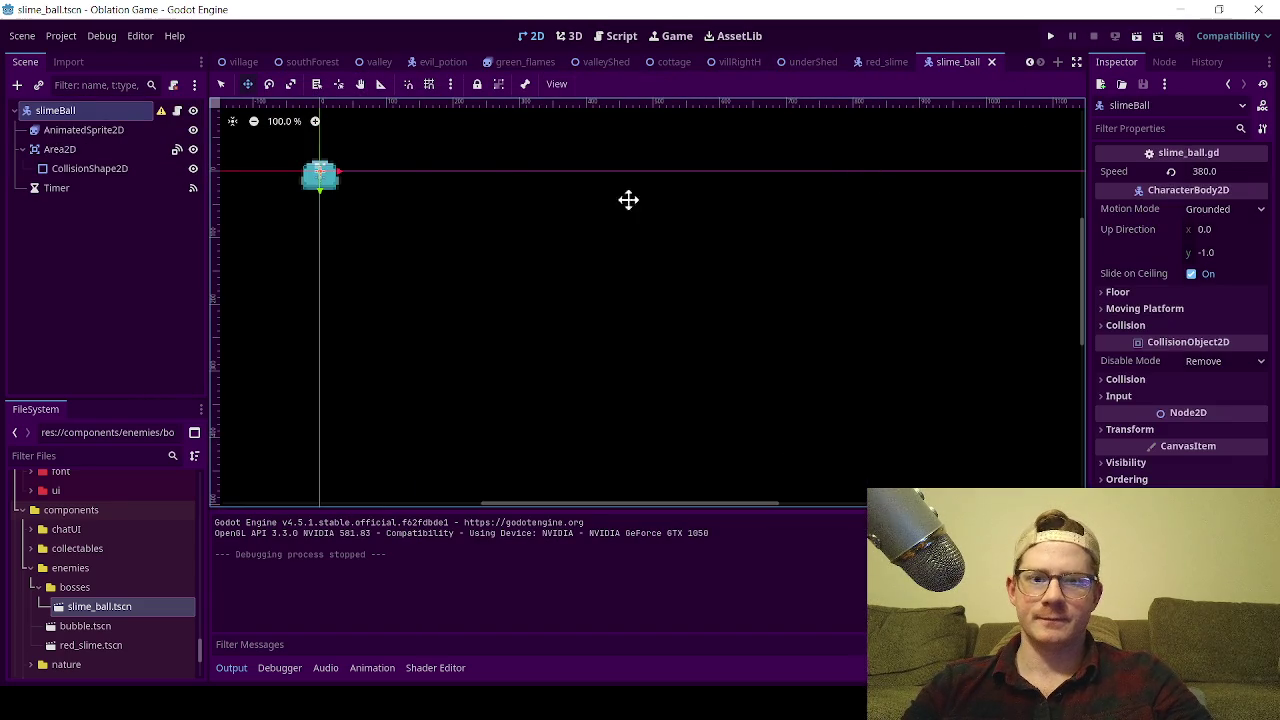
left_click(1200, 174)
type("400")
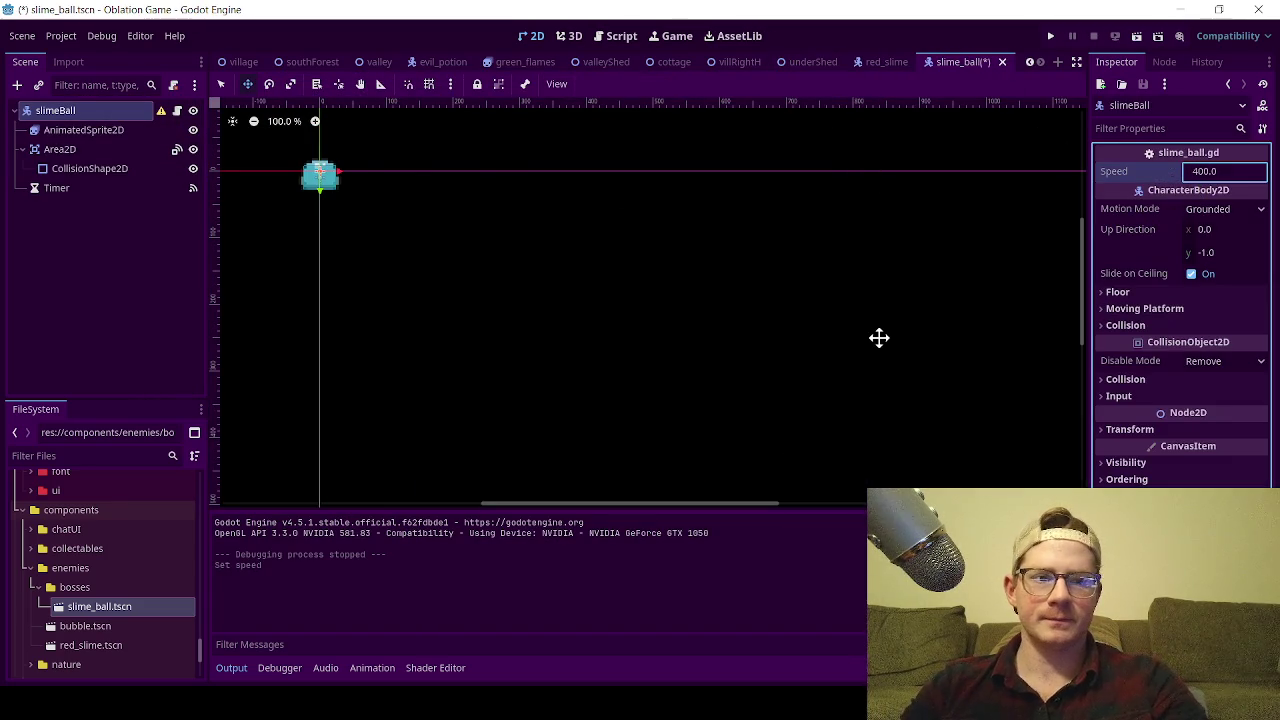
key("ctrl+s")
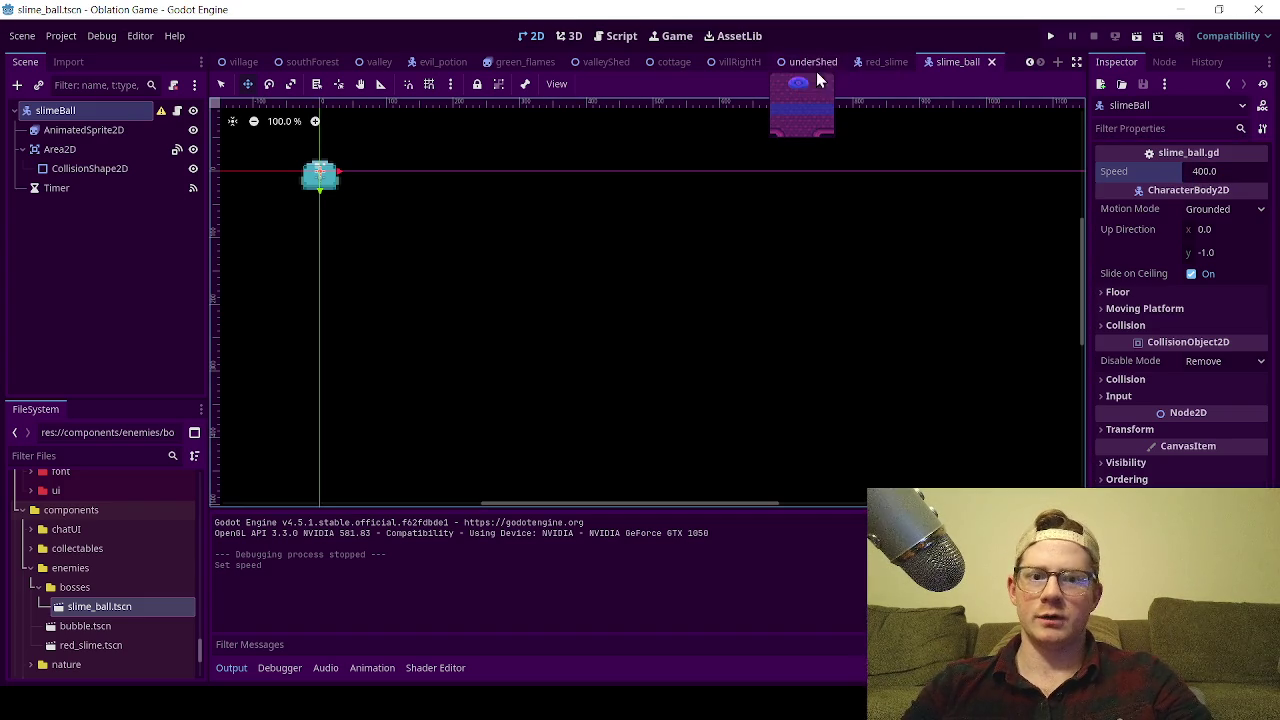
left_click(868, 64)
left_click(805, 61)
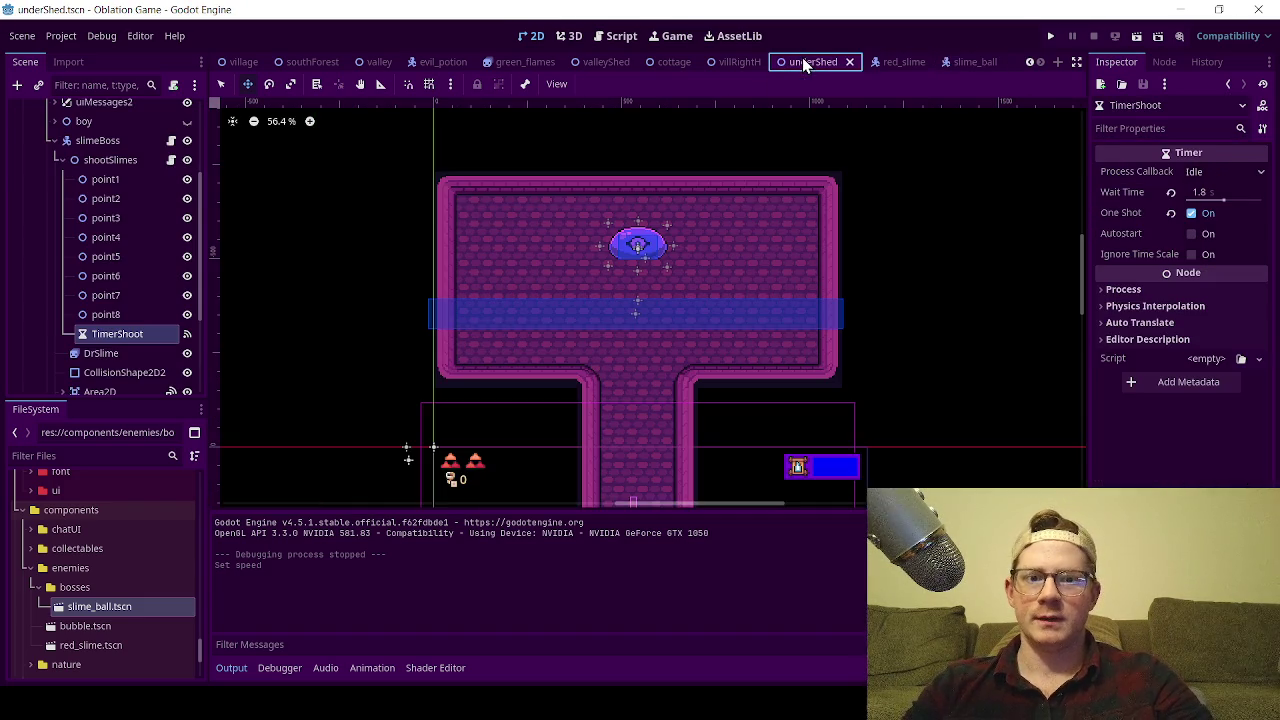
left_click(1136, 37)
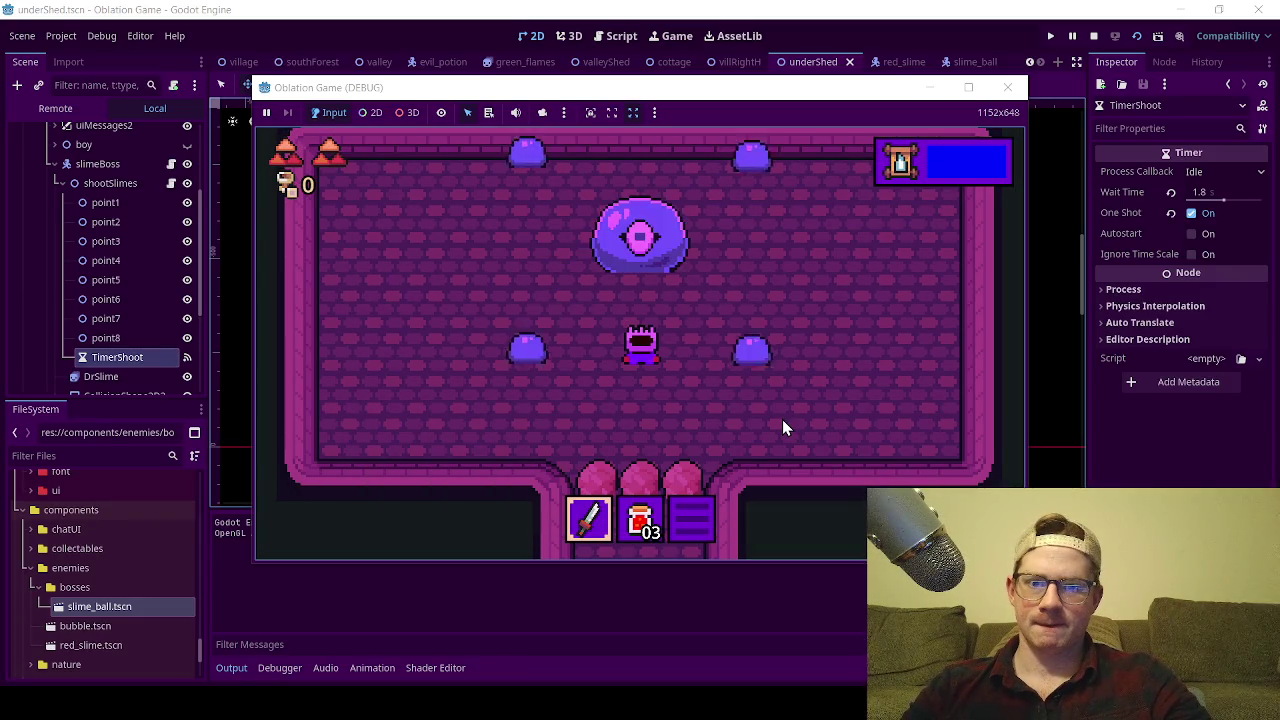
left_click(1009, 88)
- Set the slime ball's Speed to 450, save, and launch another underShed playtest
left_click(972, 66)
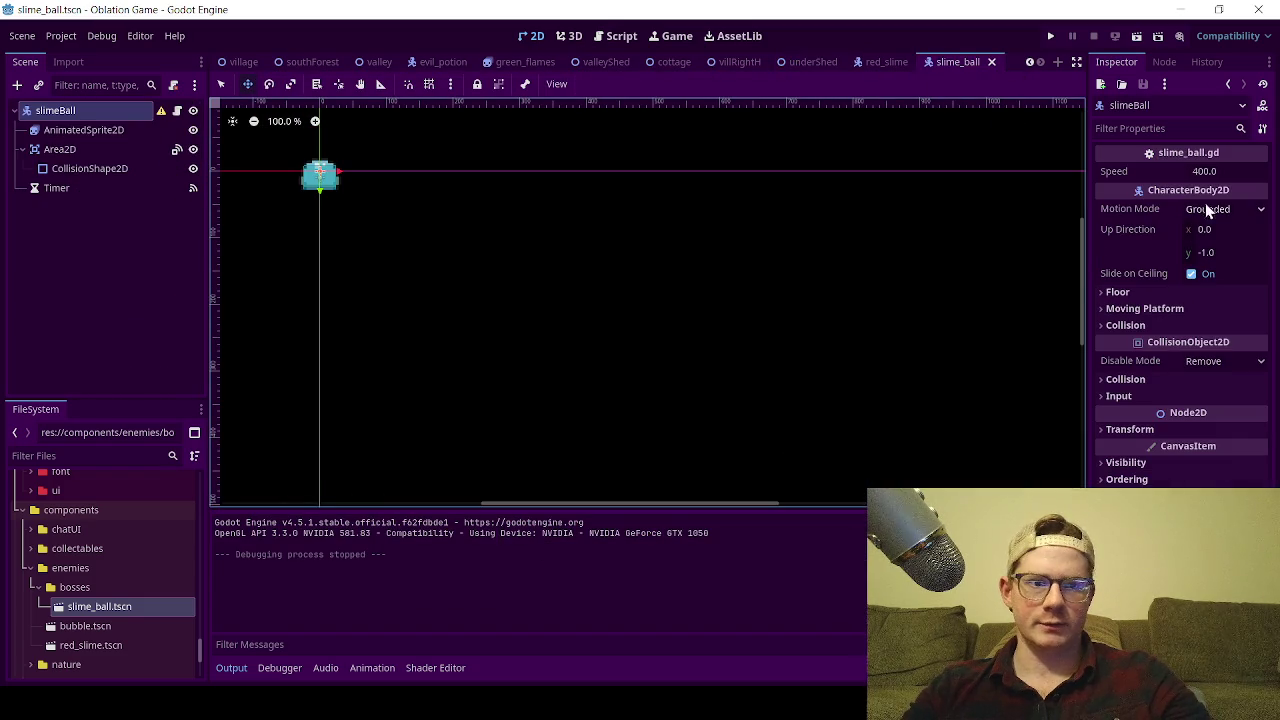
left_click(1205, 171)
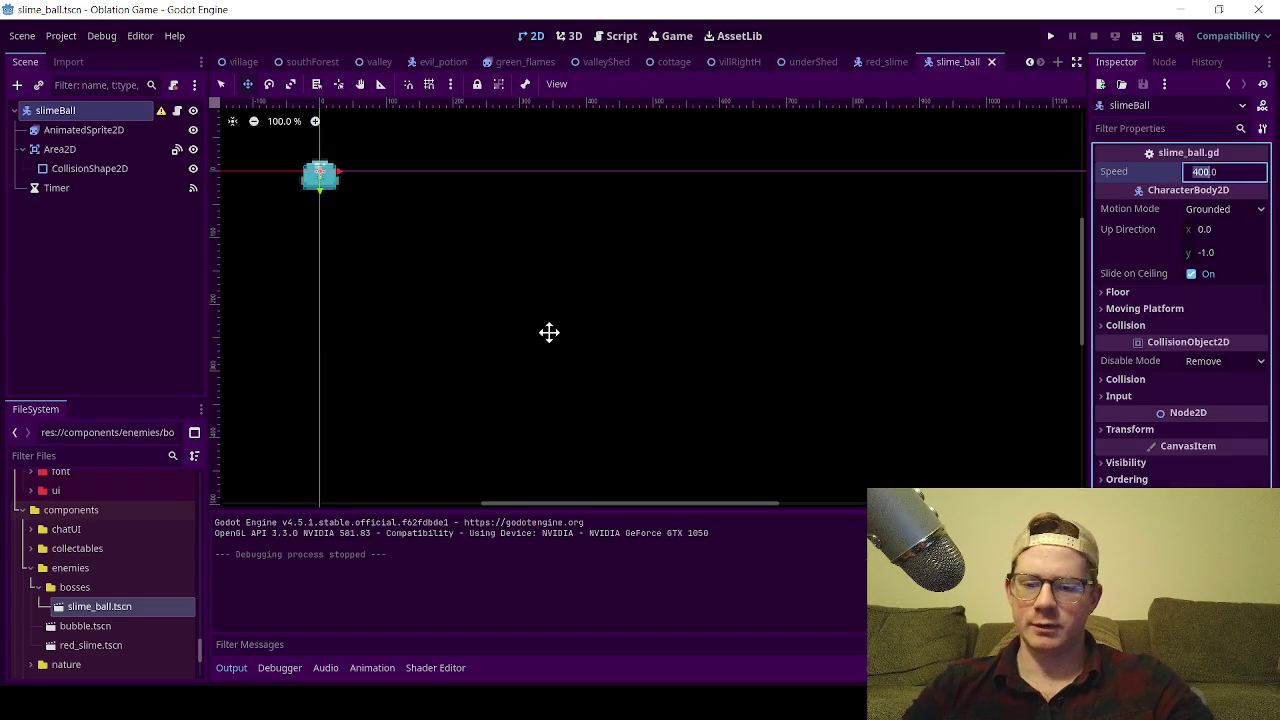
type("450")
key("ctrl+s")
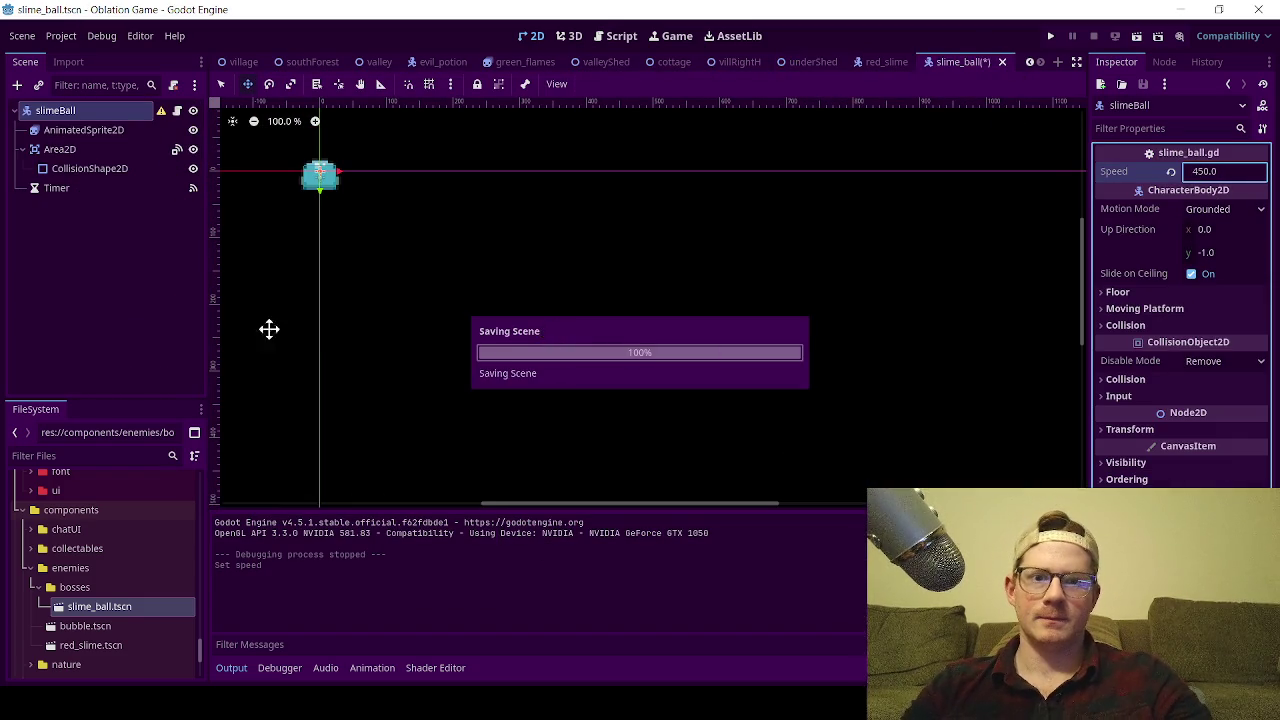
left_click(806, 62)
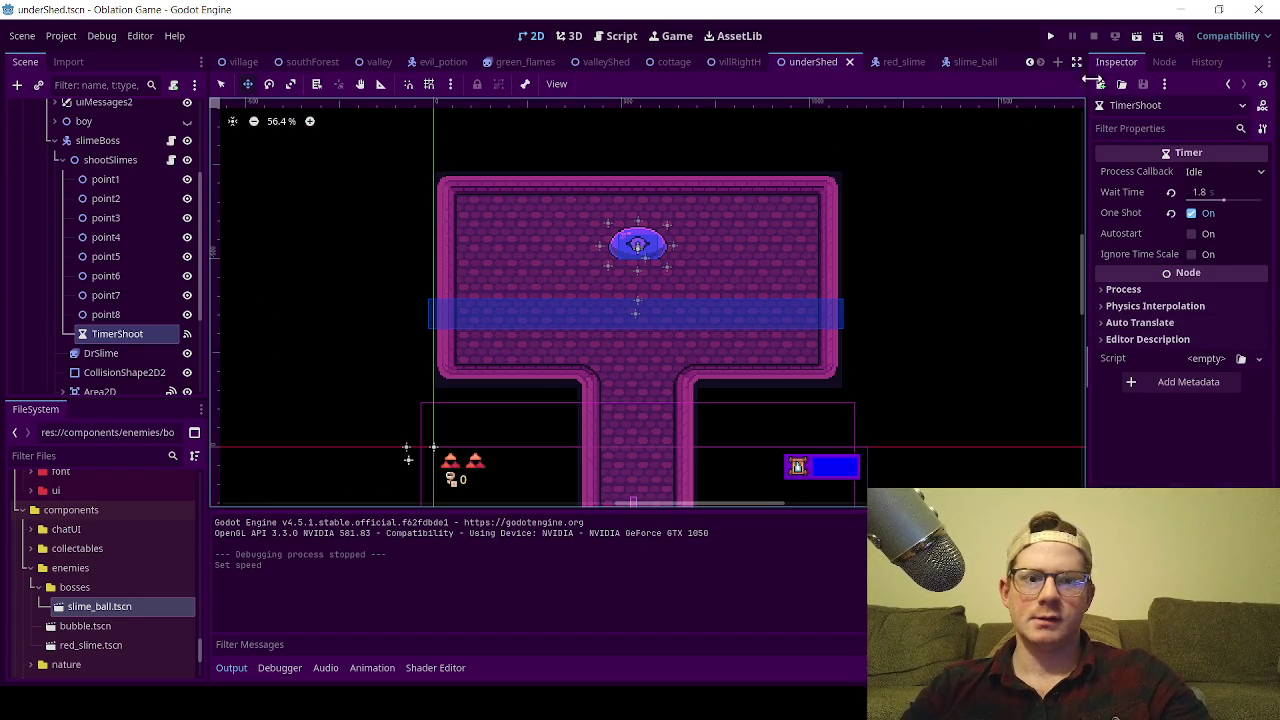
left_click(1138, 40)
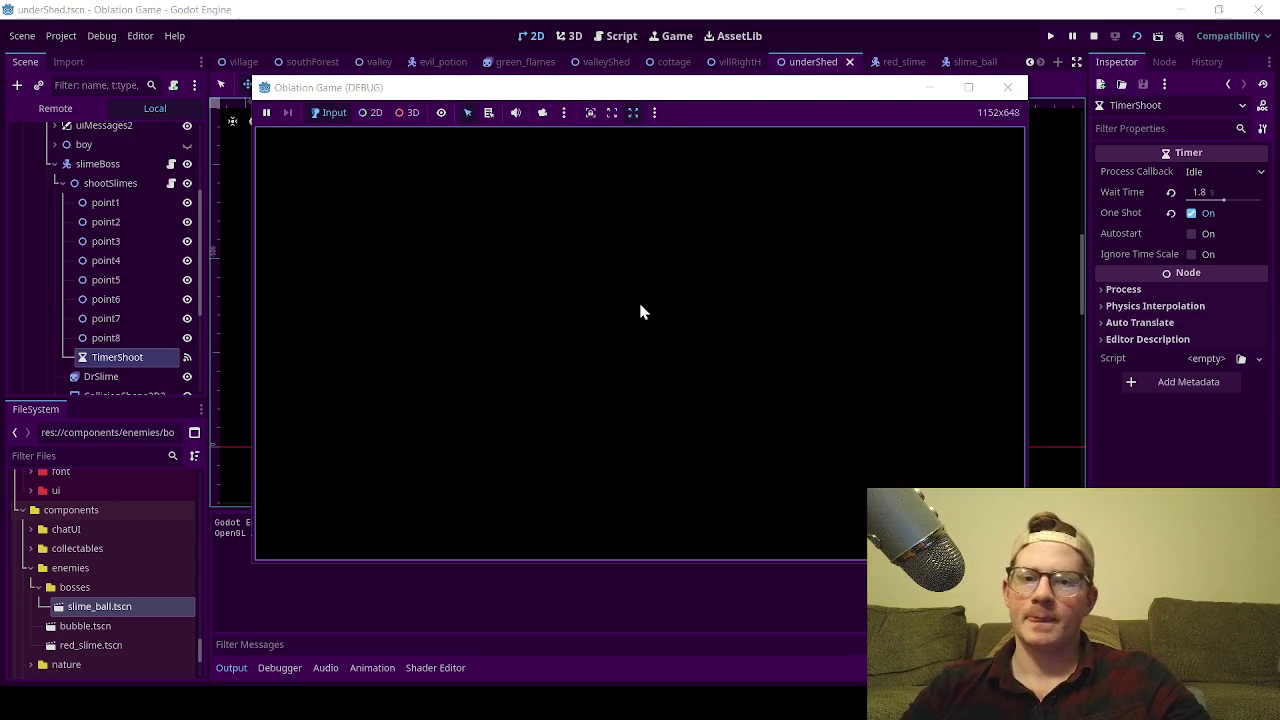
key("Up")
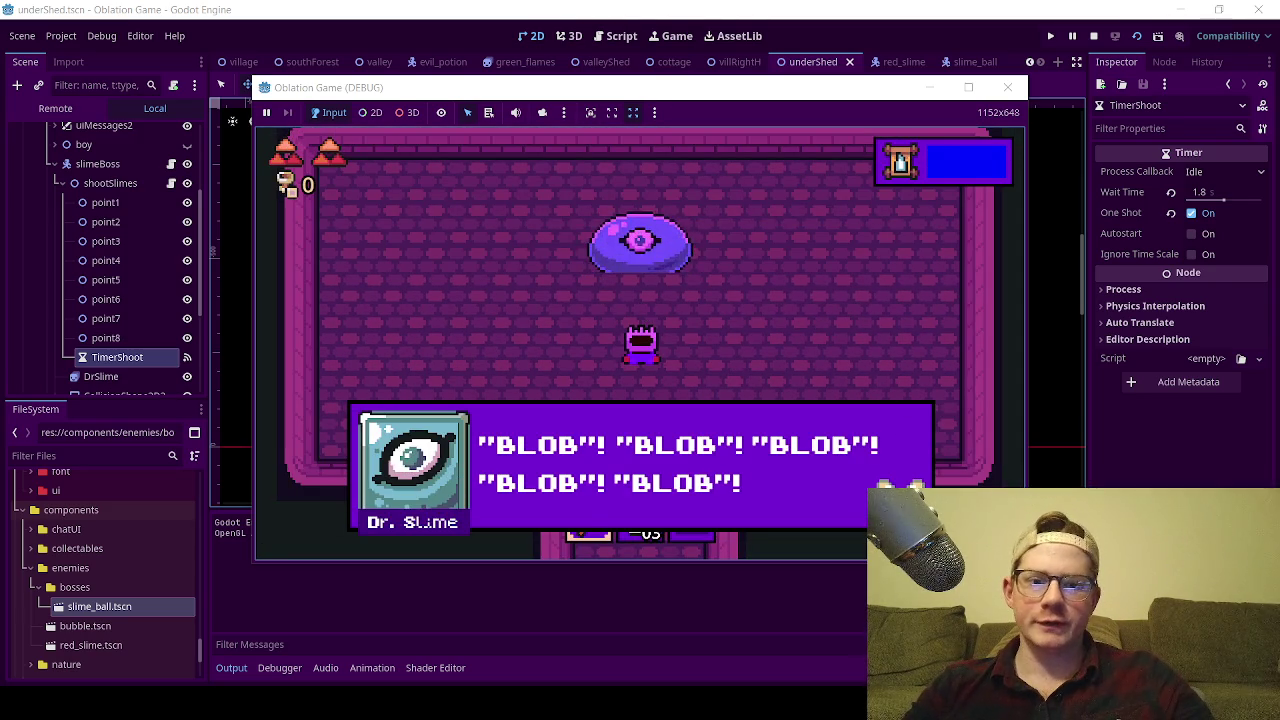
key("Return")
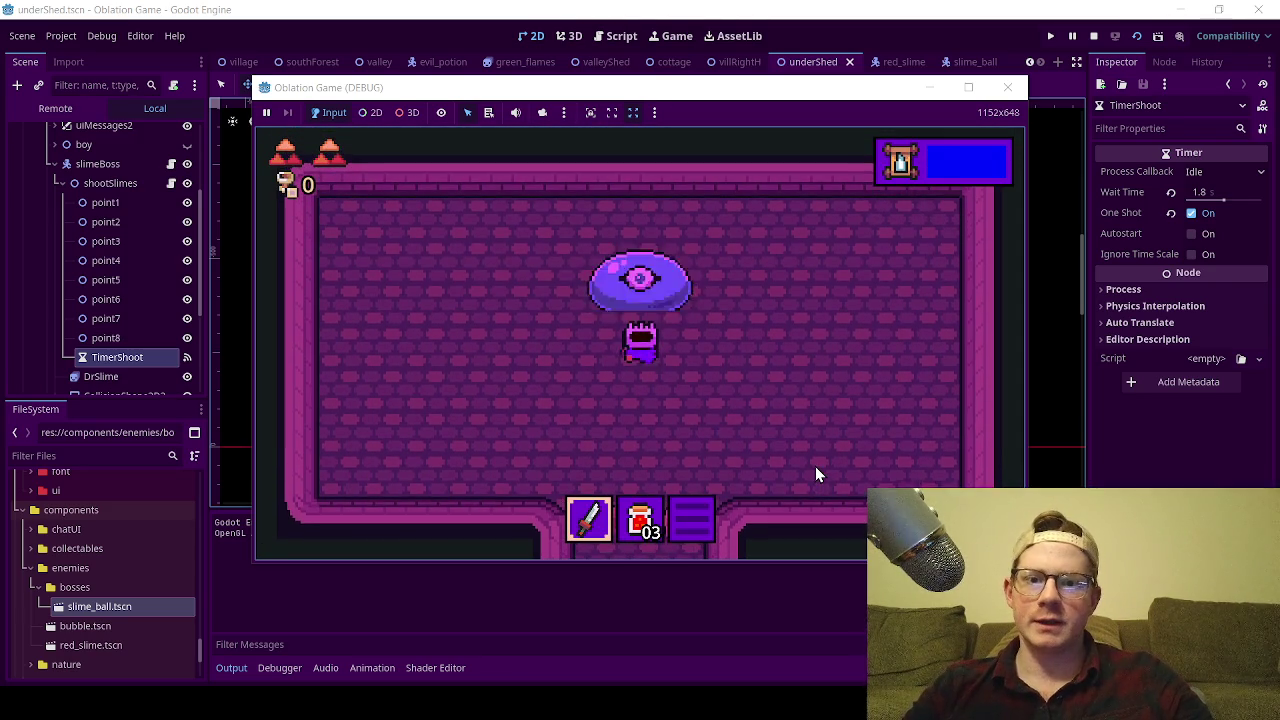
key("Down")
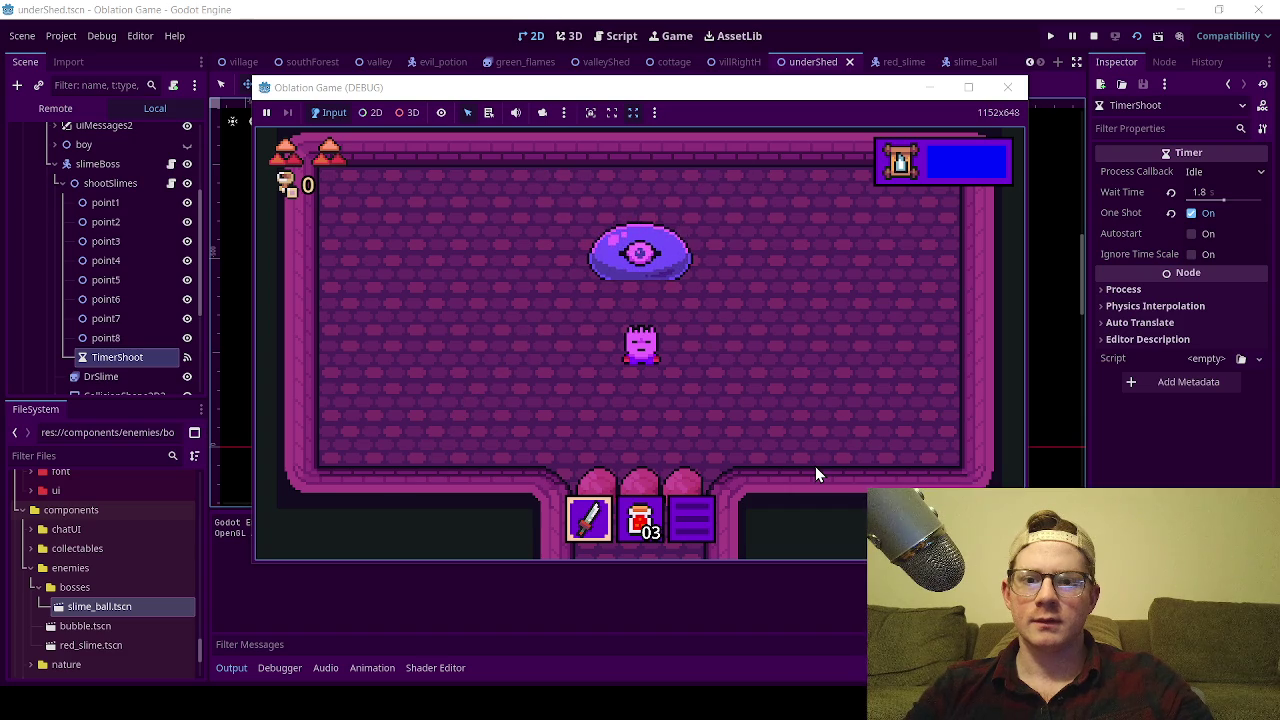
key("Left")
key("Up")
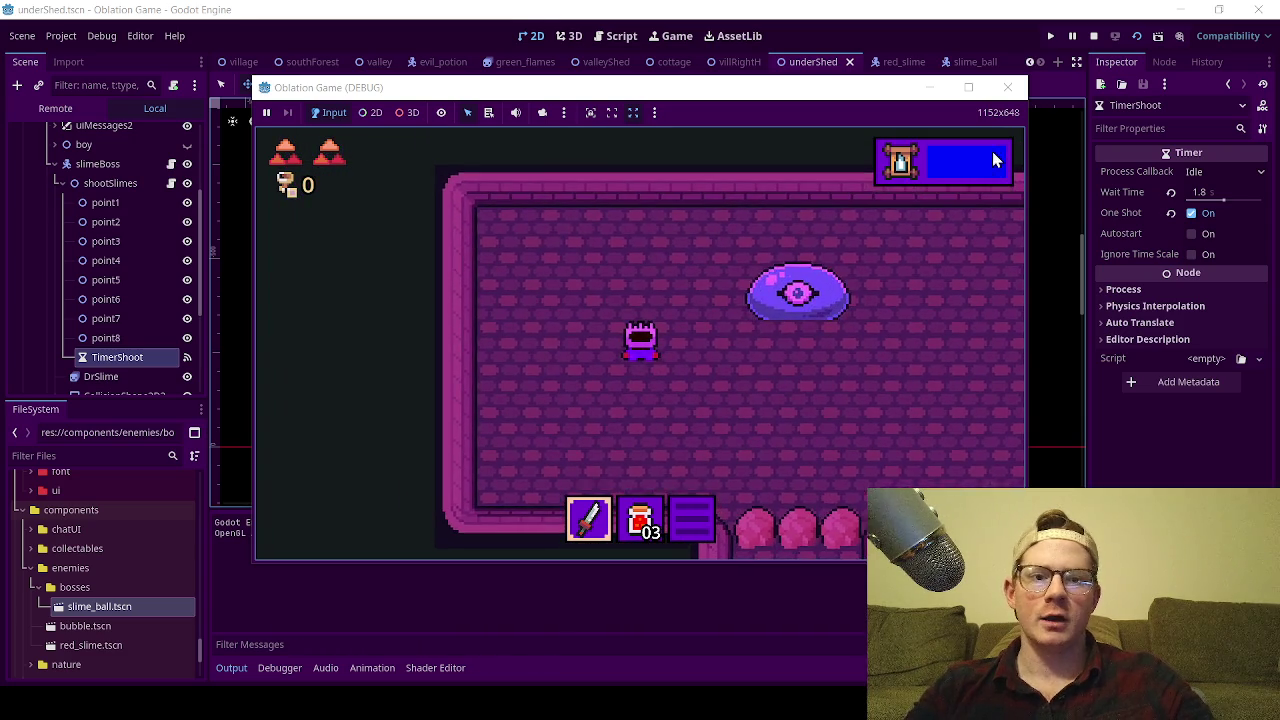
left_click(1007, 87)
key("ctrl+s")
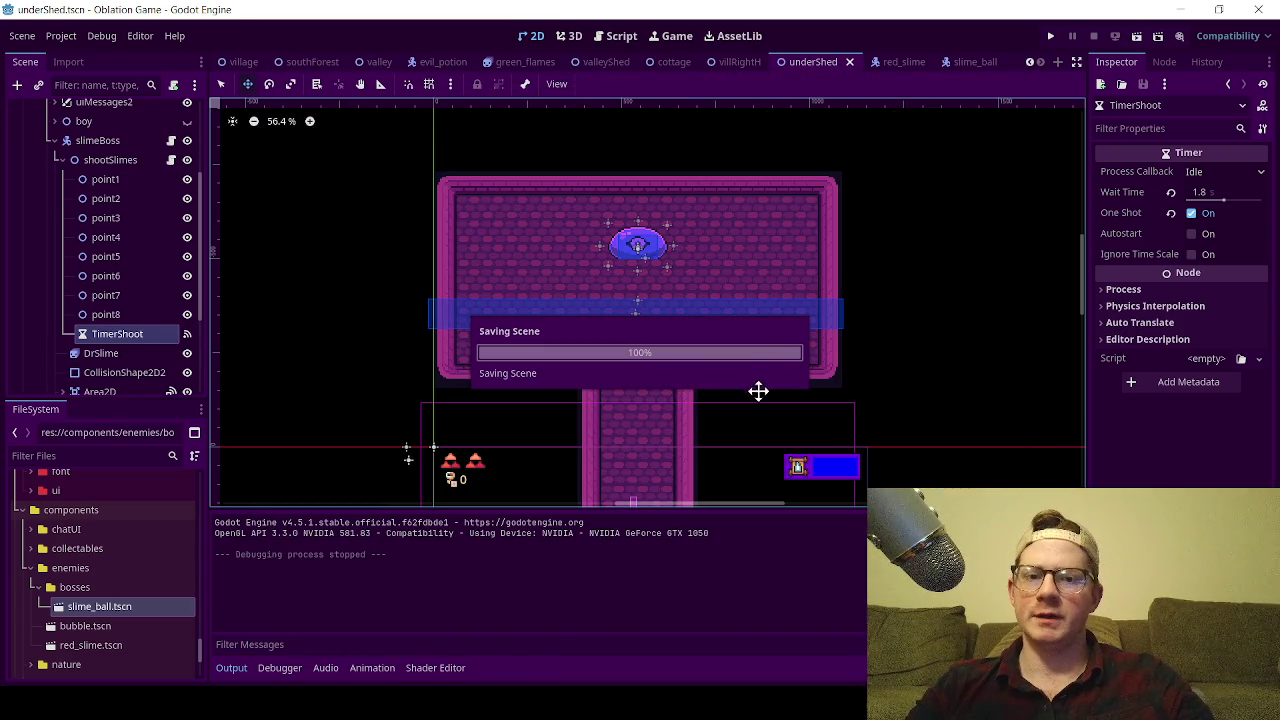
- Open the slime boss's script from the scene tree
left_click(170, 160)
scroll(540, 325, "up", 7)
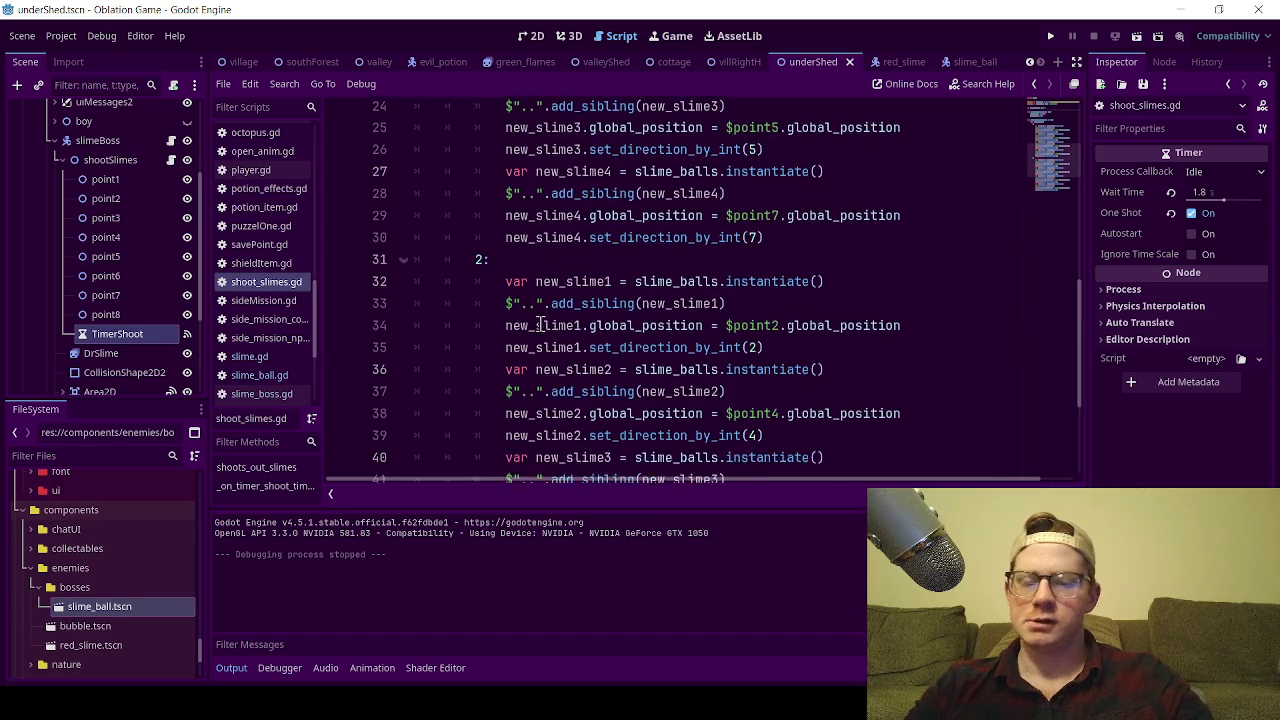
left_click(58, 160)
left_click(62, 188)
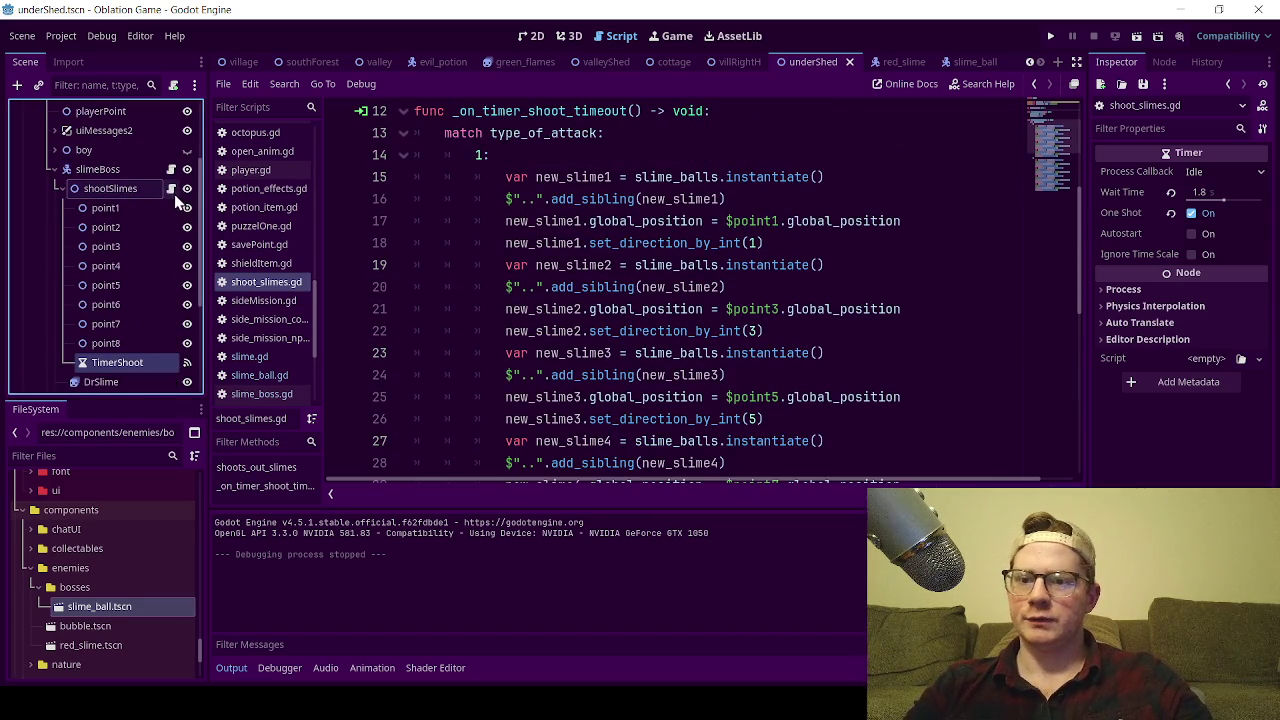
scroll(449, 258, "up", 2)
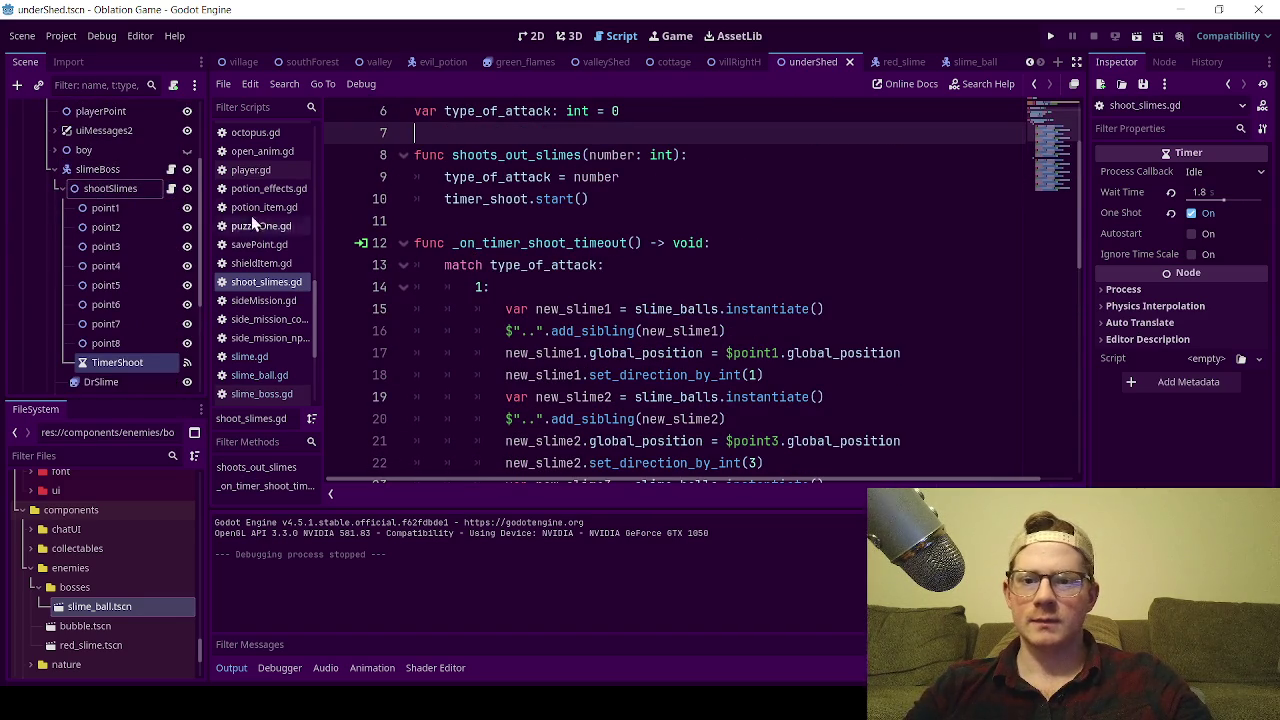
left_click(171, 169)
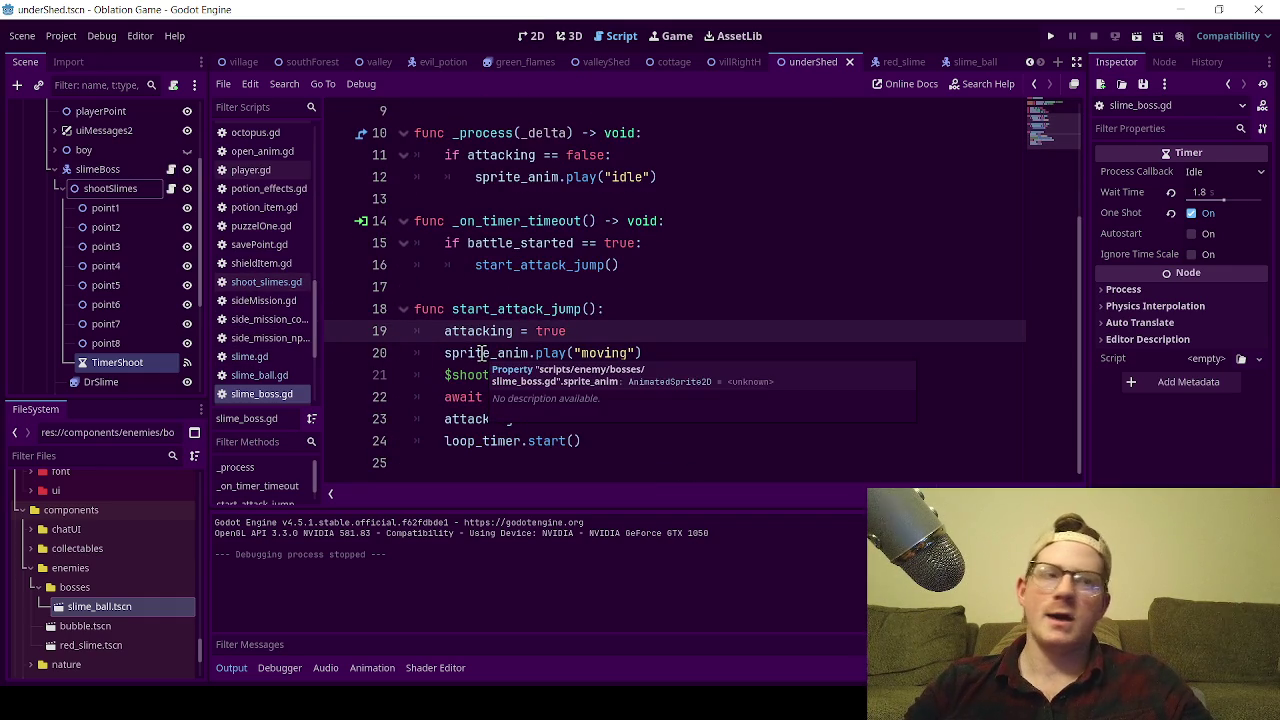
- Add 'var random_num = randi_range(1, 2)' after line 20 of the slime boss script
left_click(628, 284)
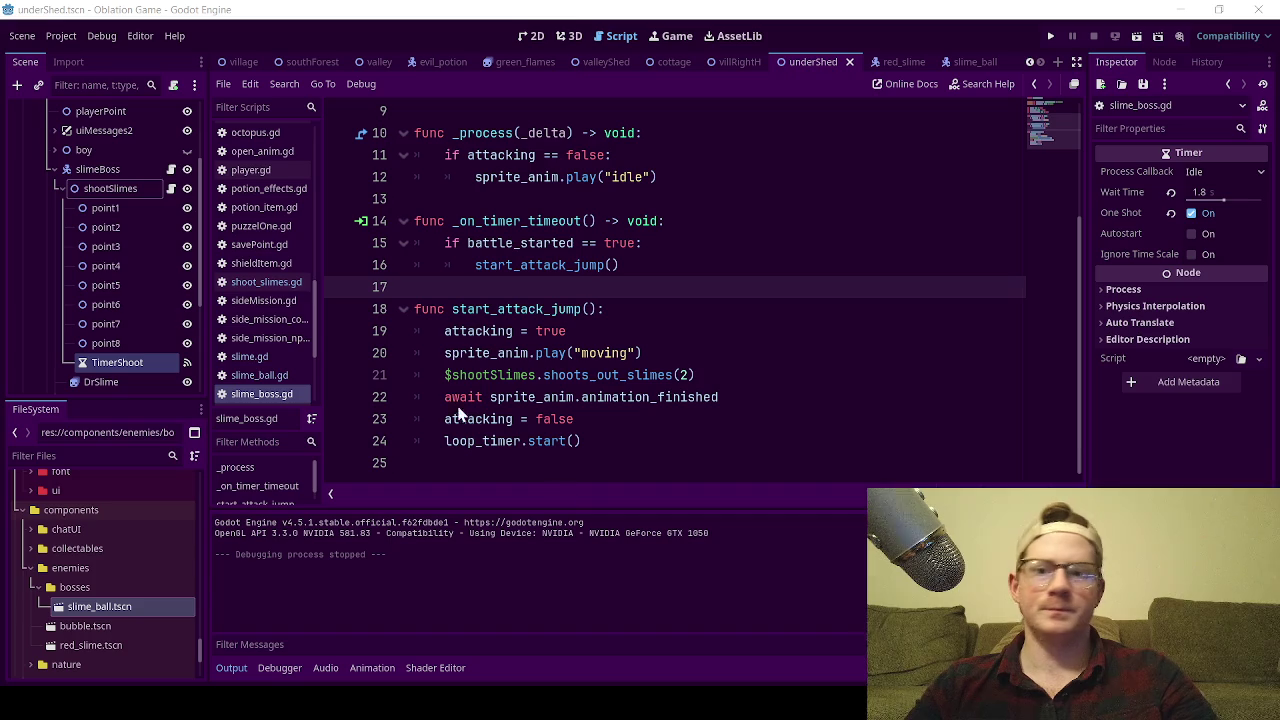
left_click(450, 198)
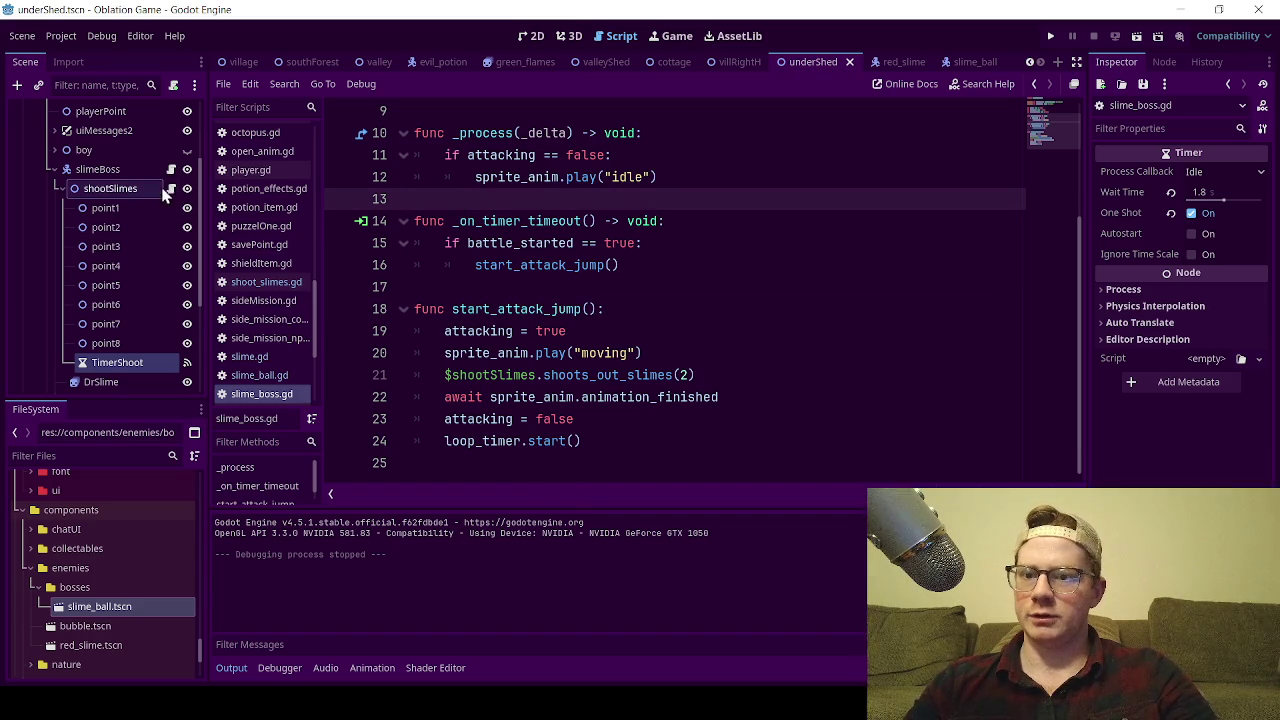
left_click(678, 358)
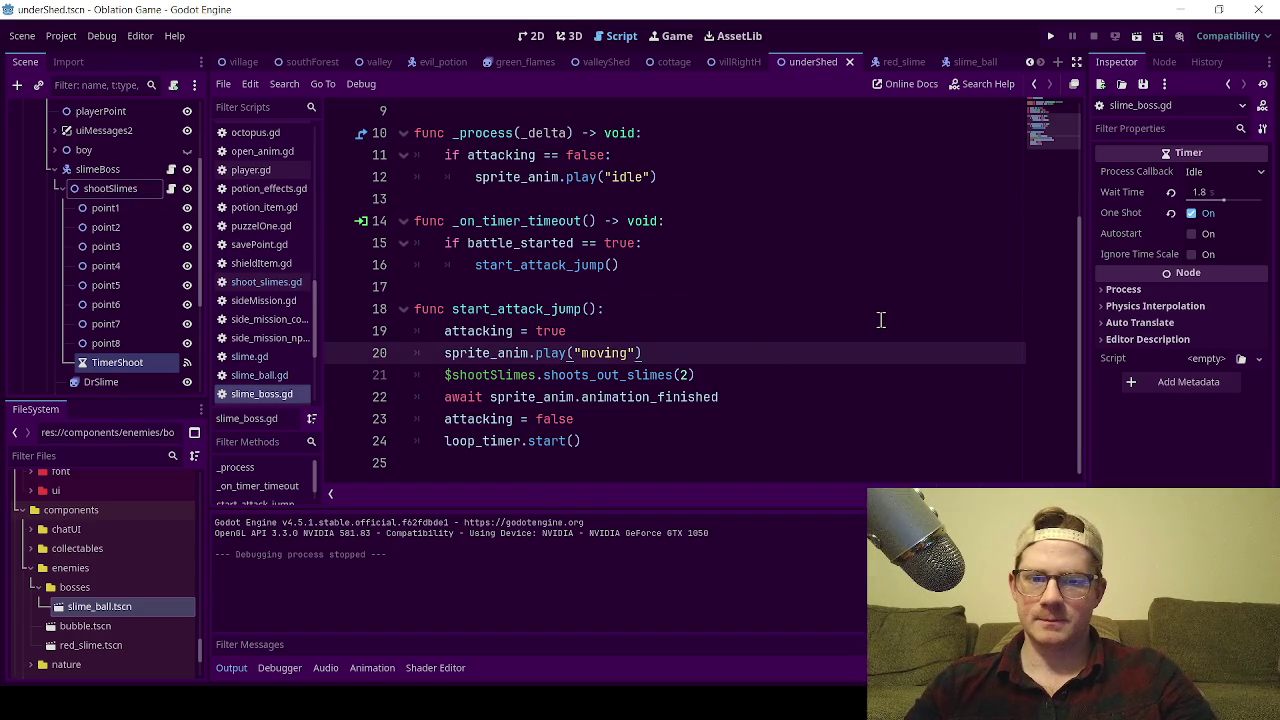
key("Return")
type("var random_dir = randi_range(1, 2)")
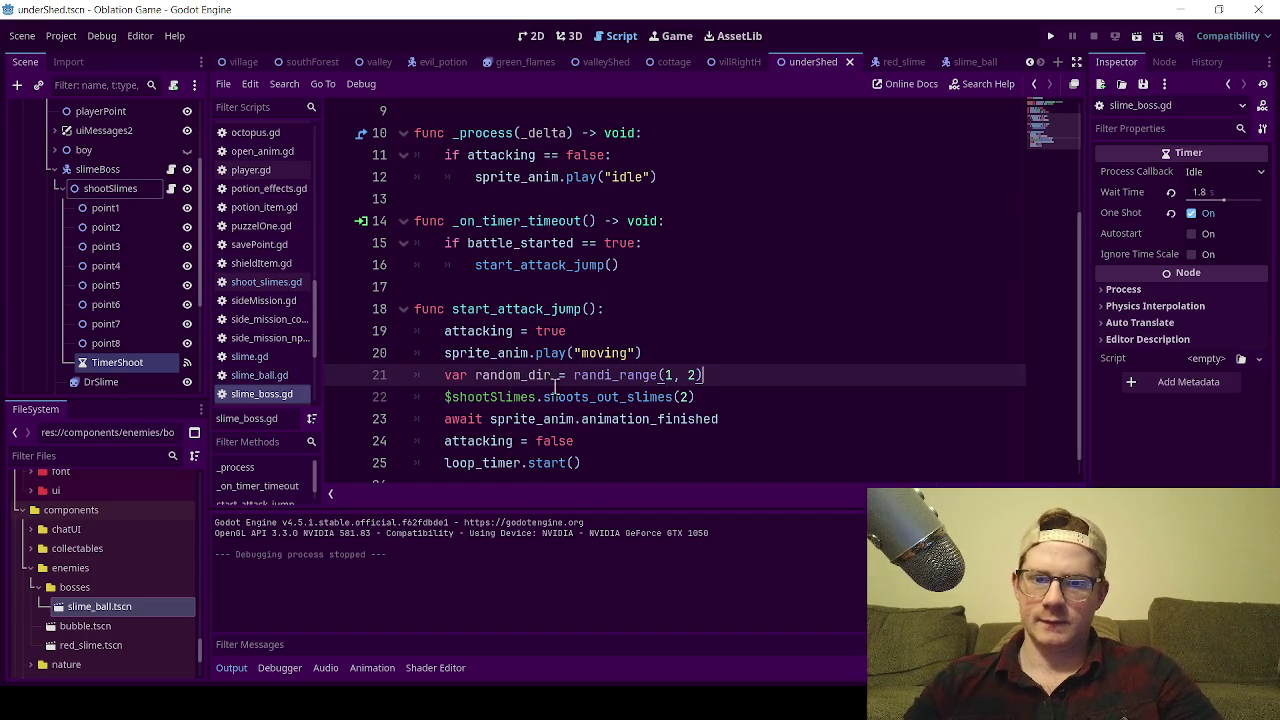
triple_click(548, 380)
left_click_drag(548, 377, 527, 377)
type("num")
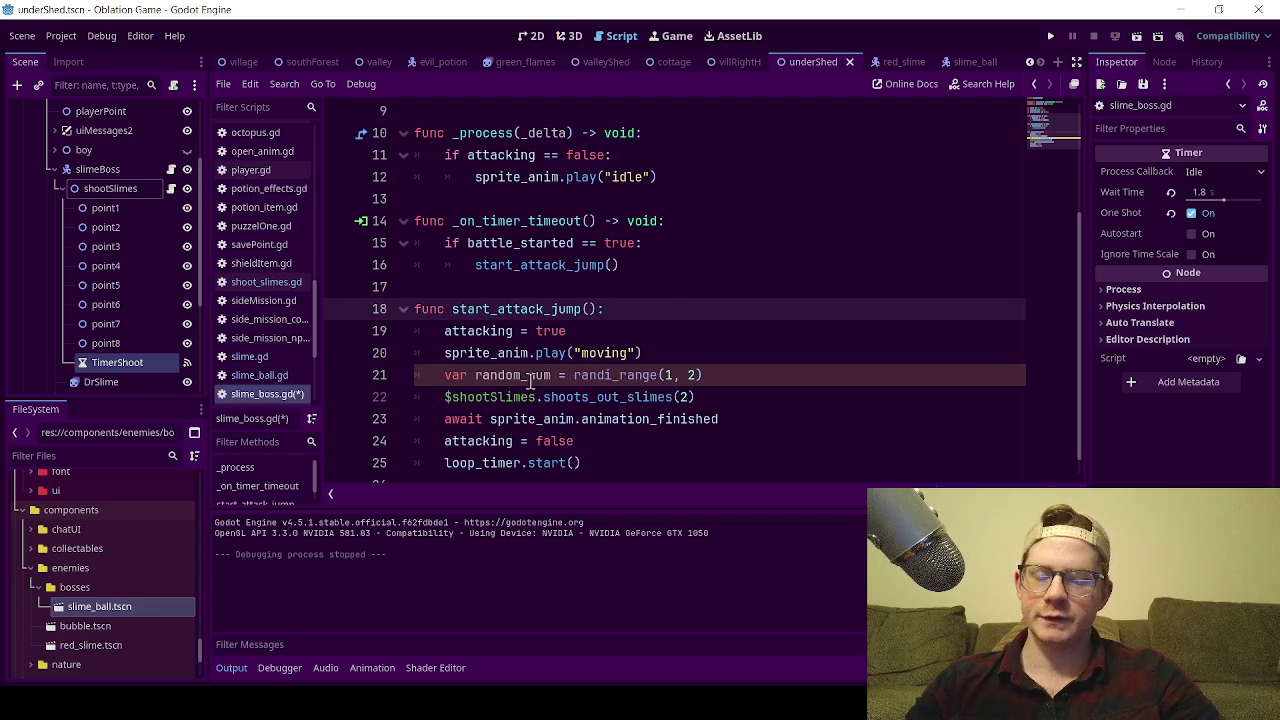
- Pass random_num to shoots_out_slimes() instead of 2 and save the script
double_click(530, 377)
key("ctrl+c")
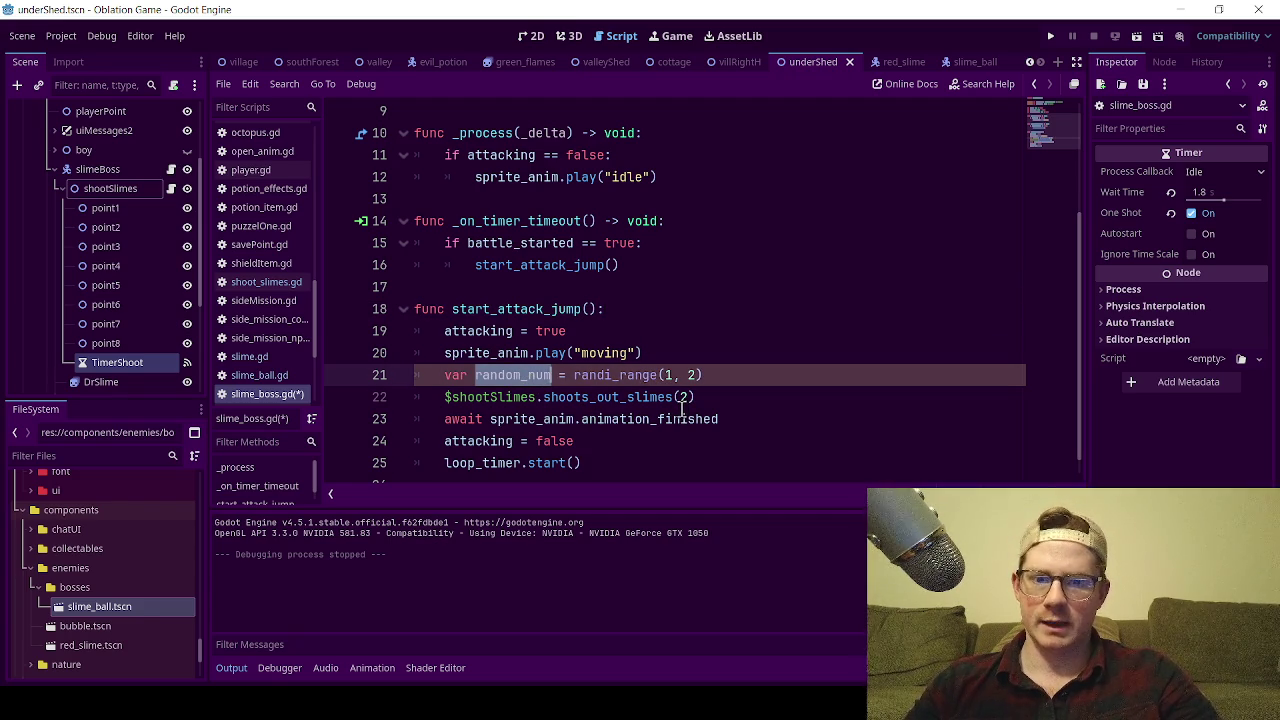
left_click_drag(686, 417, 686, 400)
double_click(685, 397)
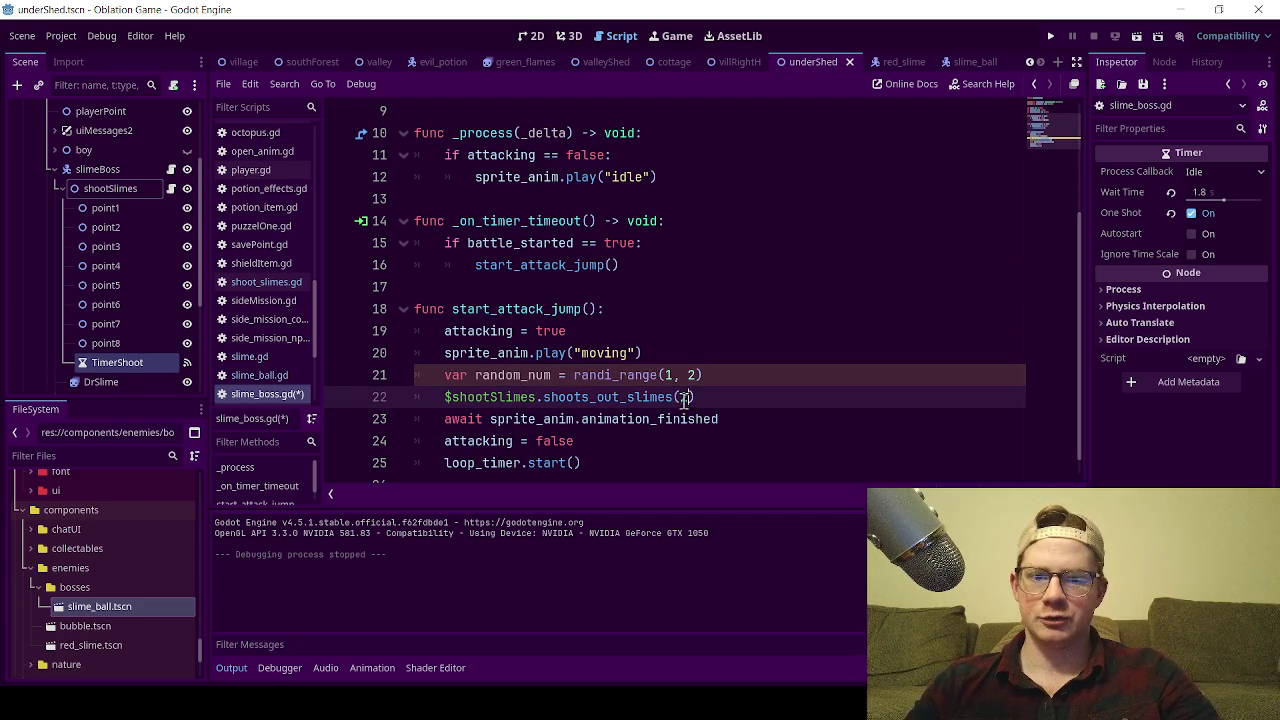
key("ctrl+v")
left_click(776, 334)
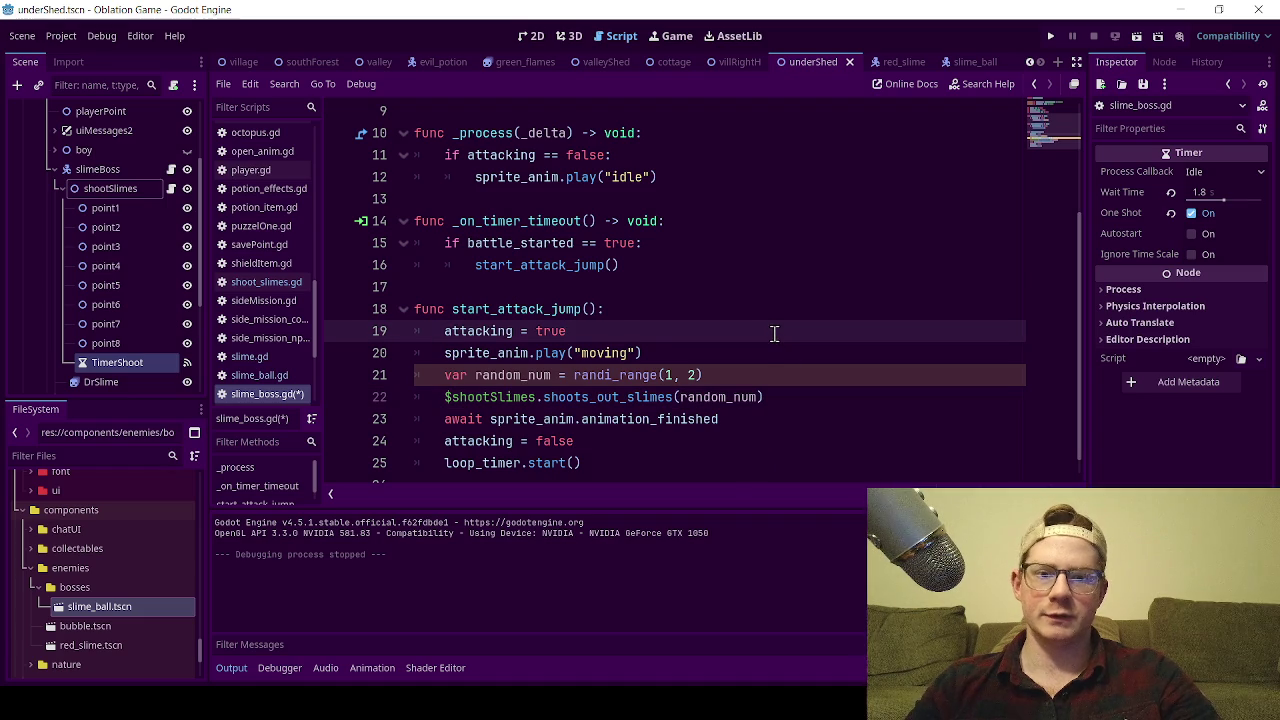
key("ctrl+s")
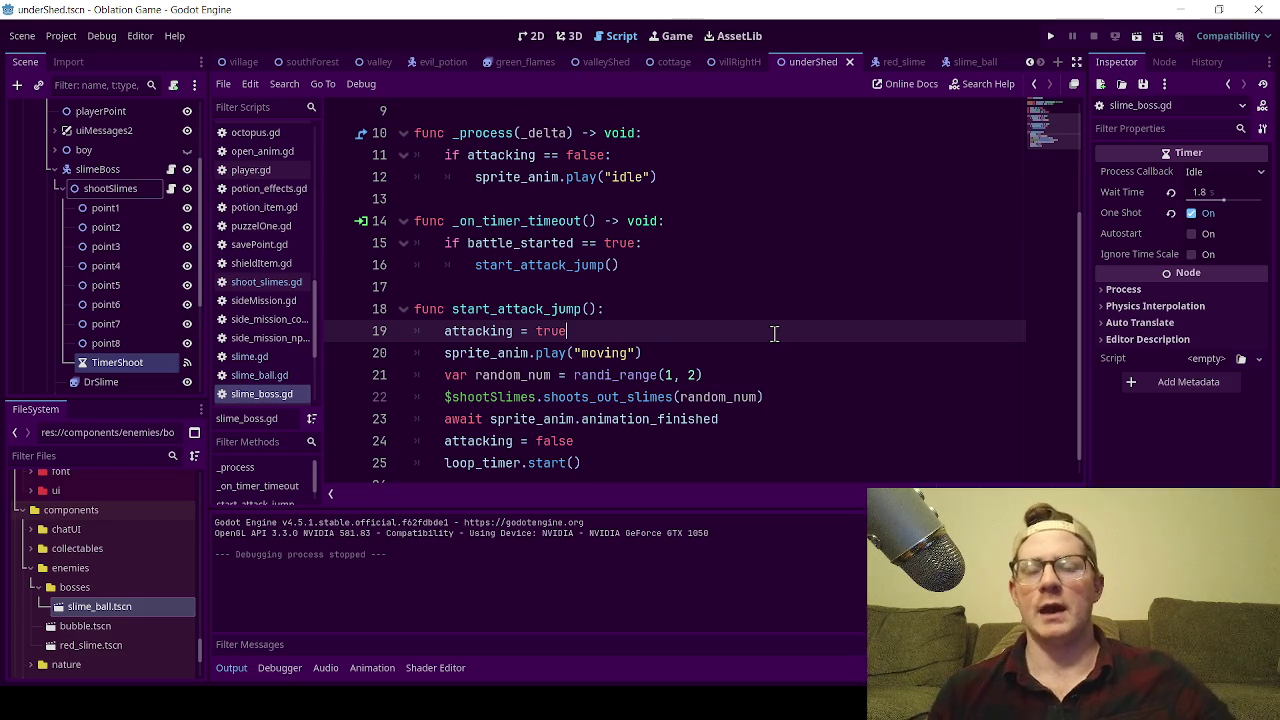
left_click(262, 357)
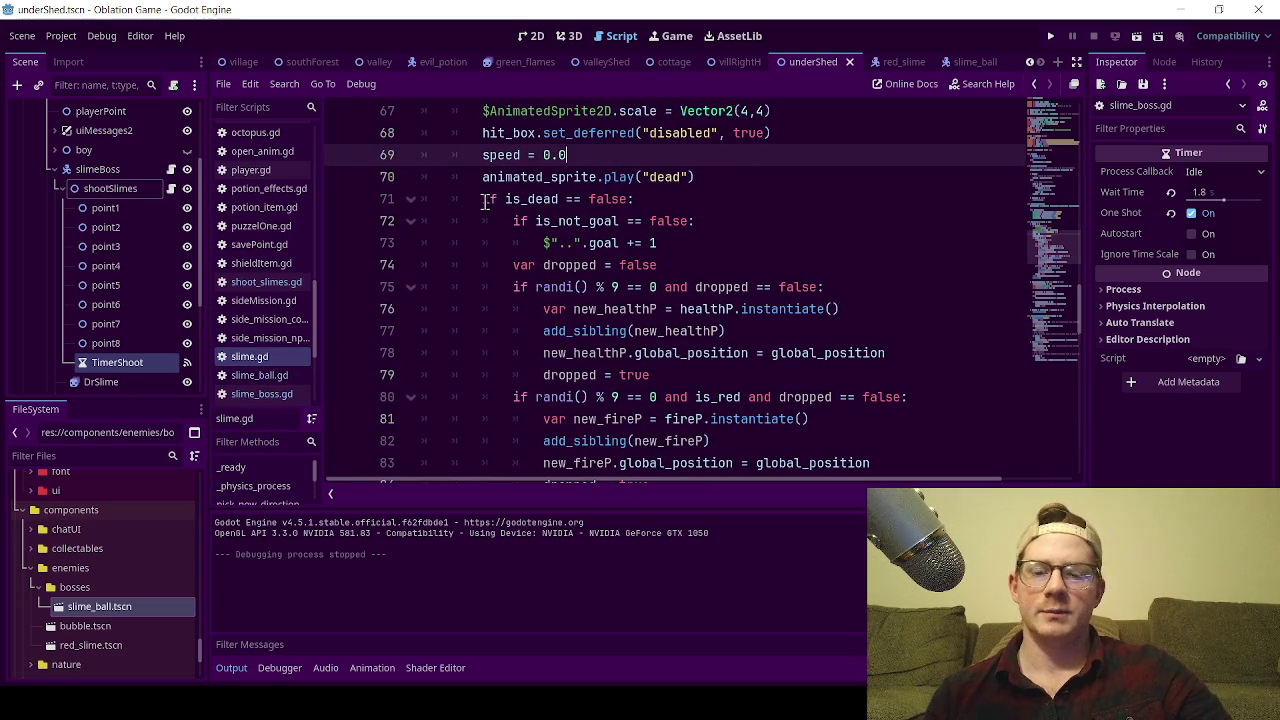
left_click(486, 199)
mouse_move(486, 199)
left_mouse_down()
mouse_move(650, 290)
mouse_move(665, 472)
mouse_move(654, 395)
left_mouse_up()
scroll(654, 395, "up", 5)
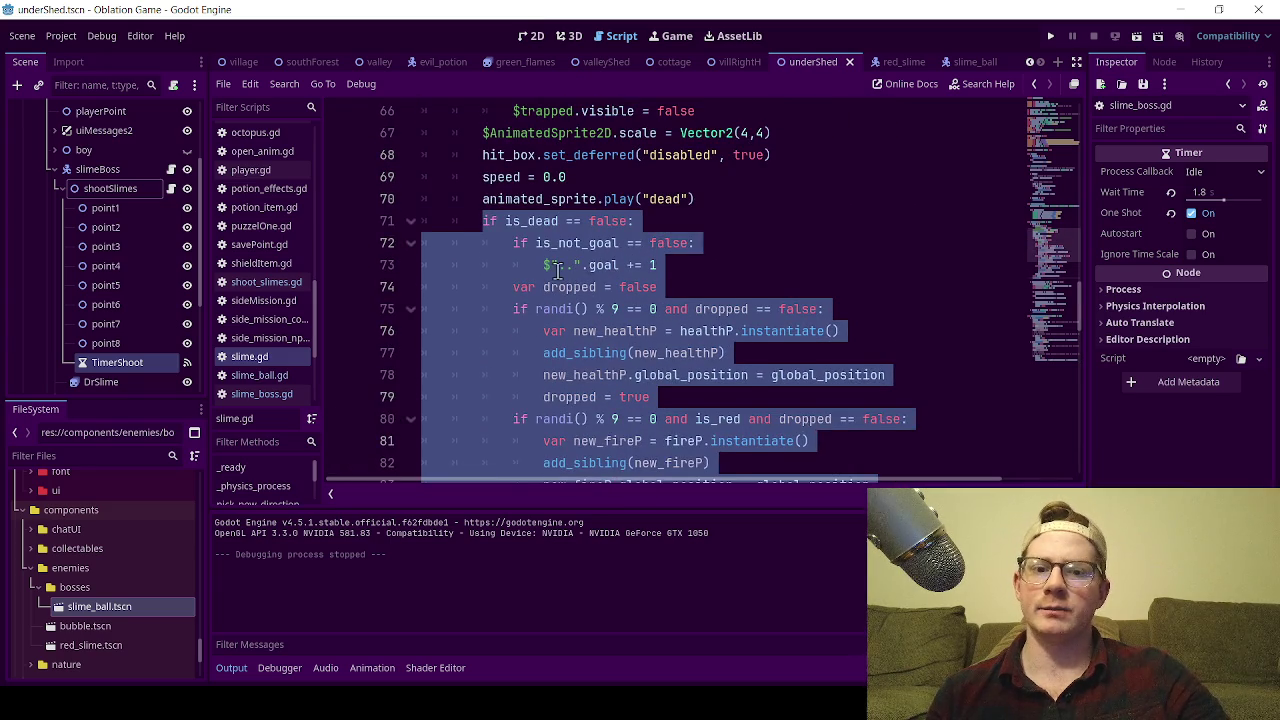
scroll(600, 358, "down", 1)
scroll(612, 458, "down", 1)
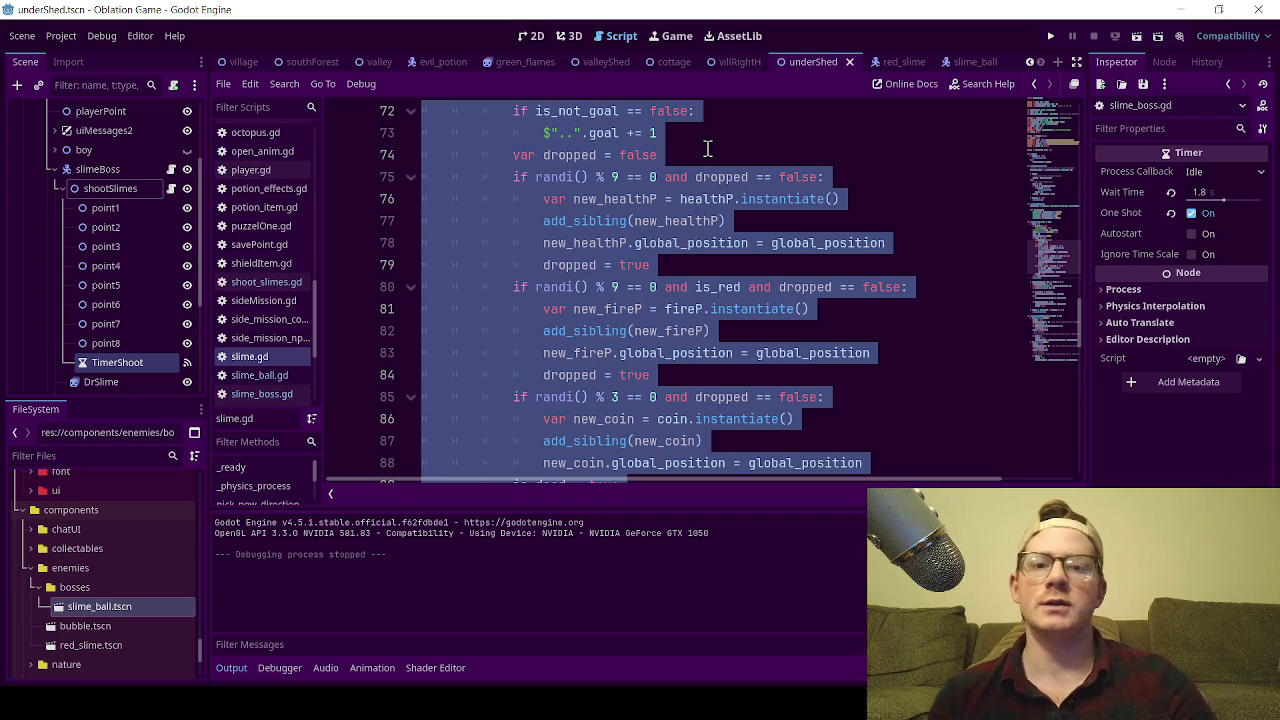
left_click(707, 148)
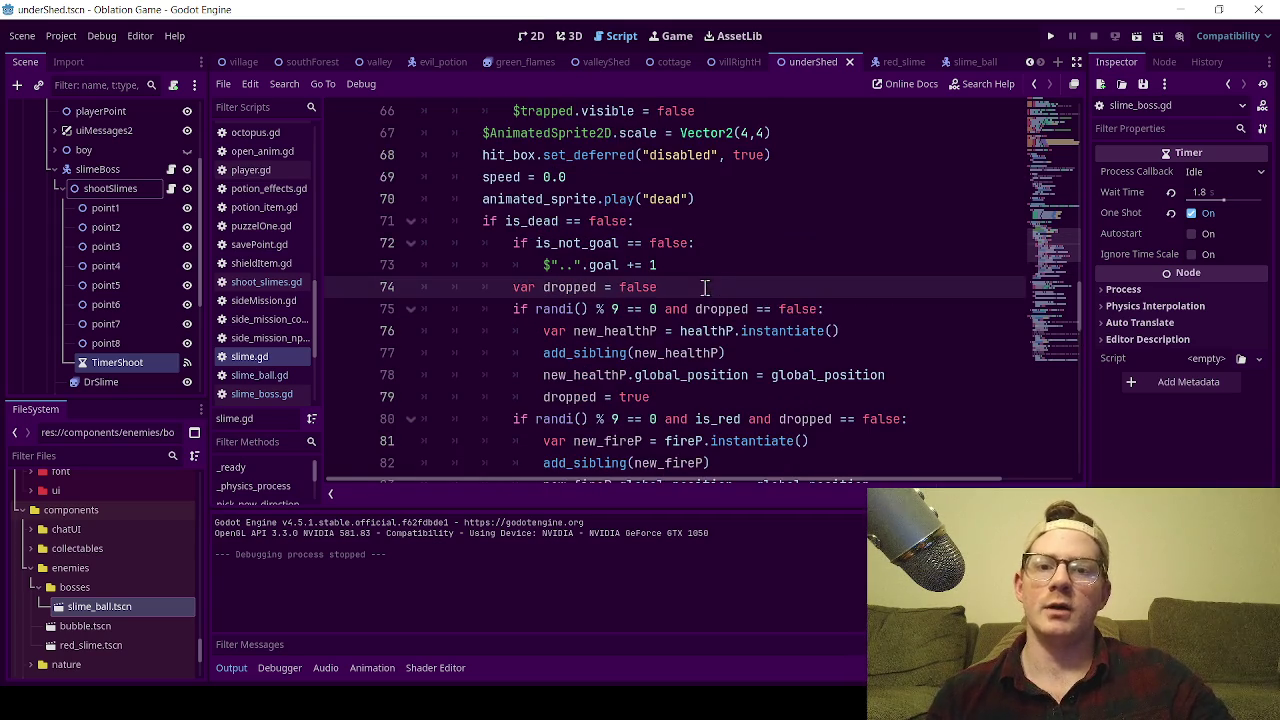
scroll(706, 288, "up", 2)
mouse_move(483, 221)
left_mouse_down()
mouse_move(600, 243)
mouse_move(668, 266)
mouse_move(676, 284)
mouse_move(674, 270)
left_mouse_up()
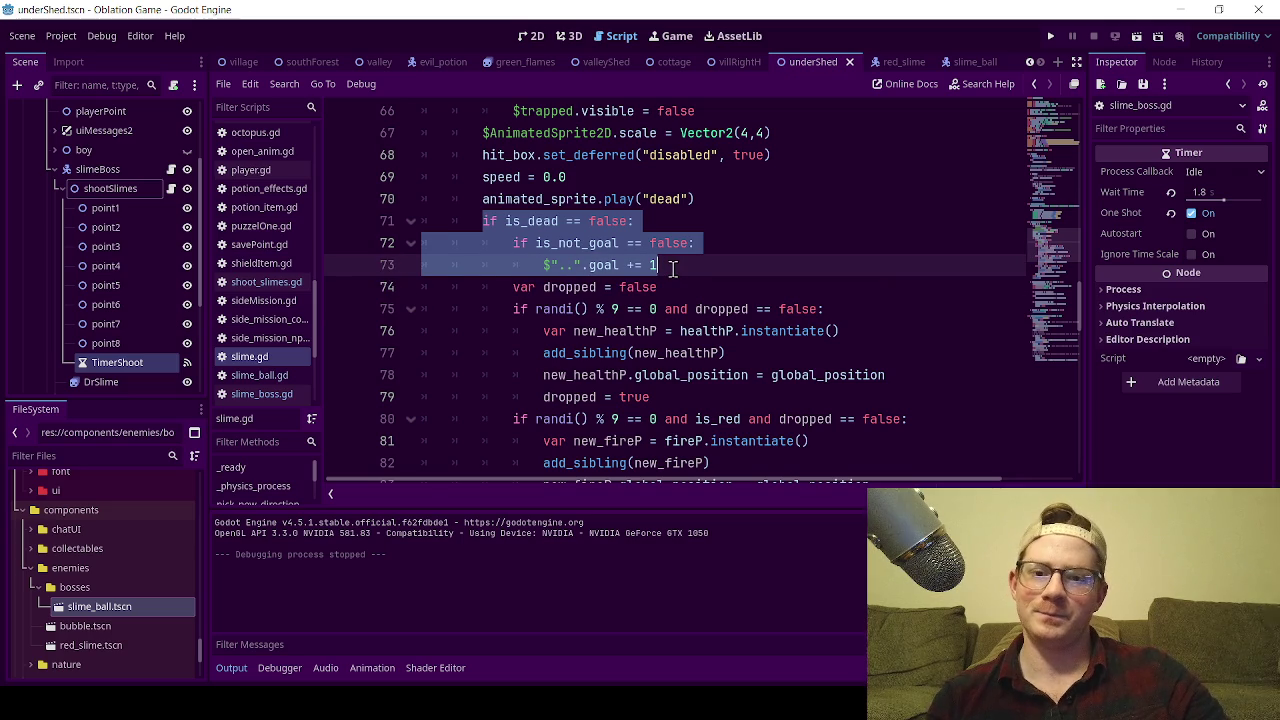
mouse_move(513, 287)
left_mouse_down()
mouse_move(620, 309)
mouse_move(681, 352)
mouse_move(810, 397)
left_mouse_up()
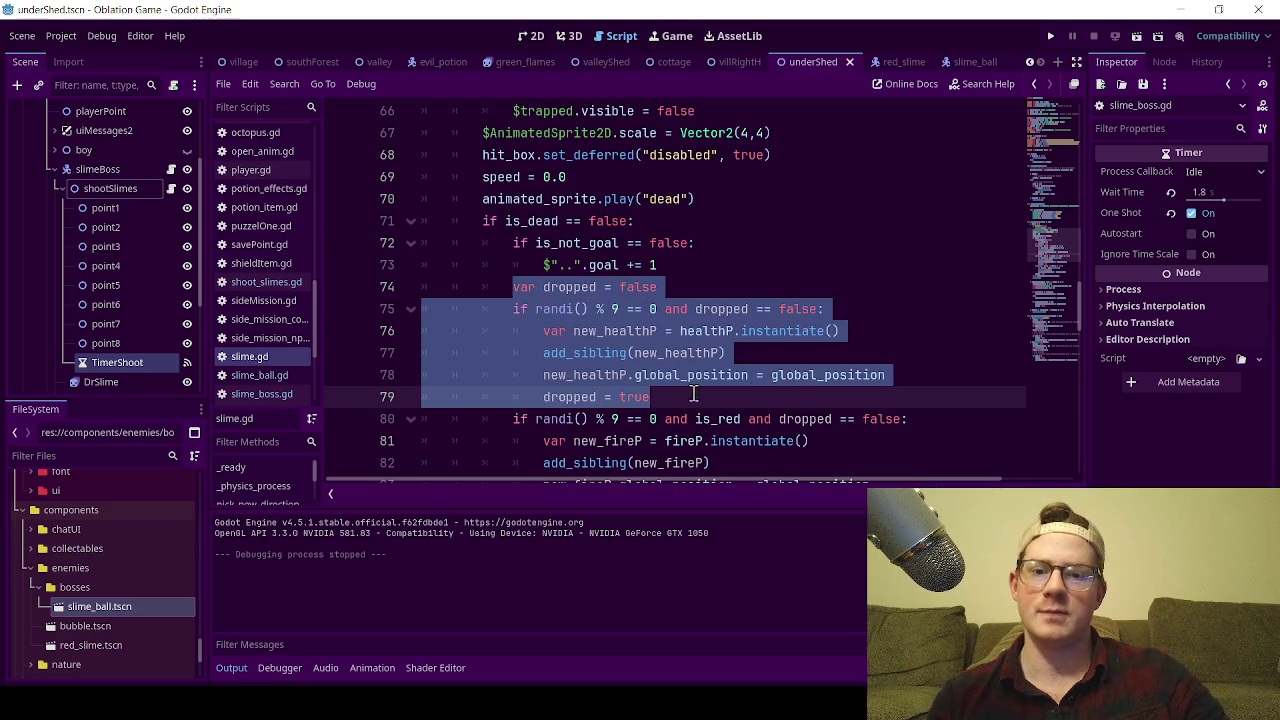
scroll(677, 394, "down", 1)
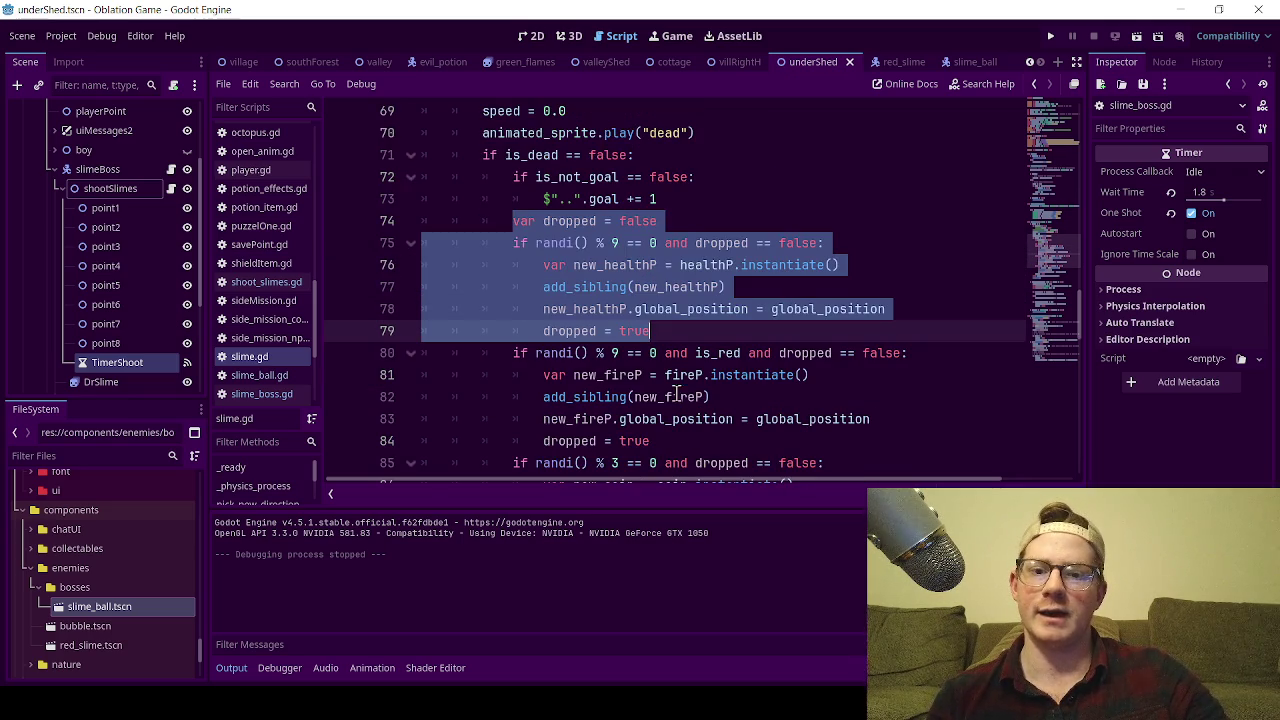
left_click(574, 289)
left_click_drag(541, 266, 682, 334)
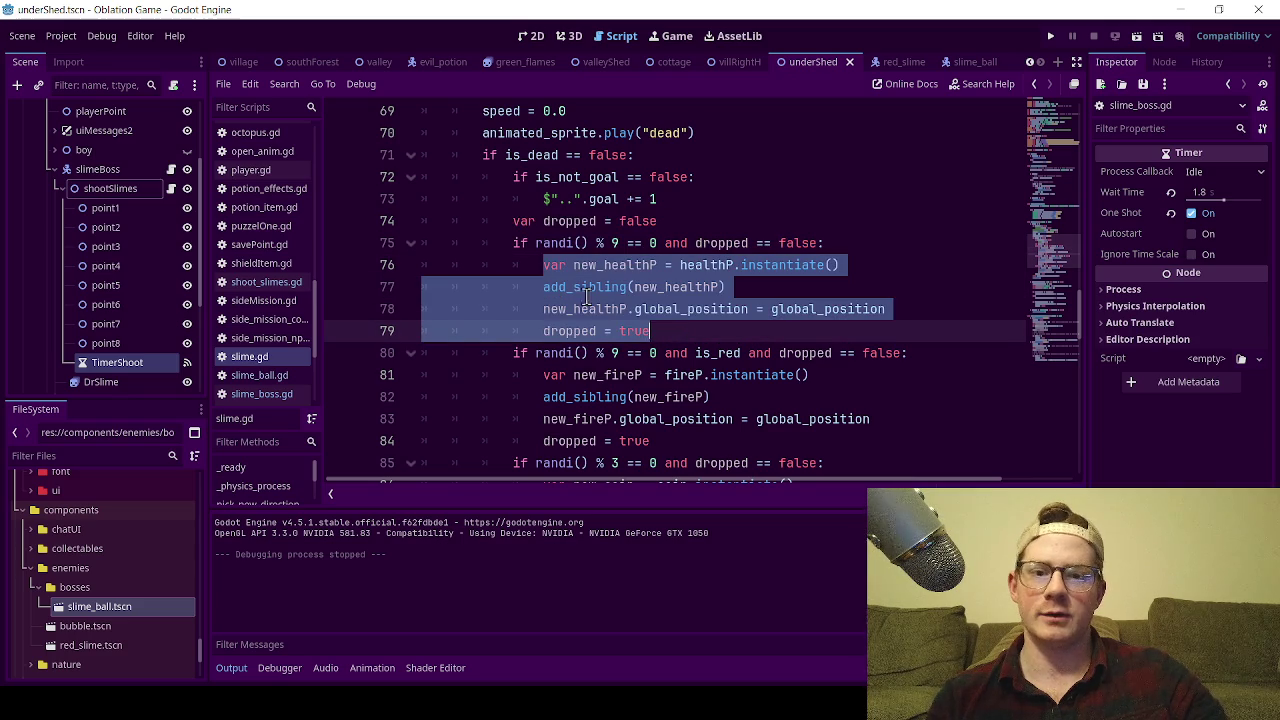
scroll(598, 280, "down", 3)
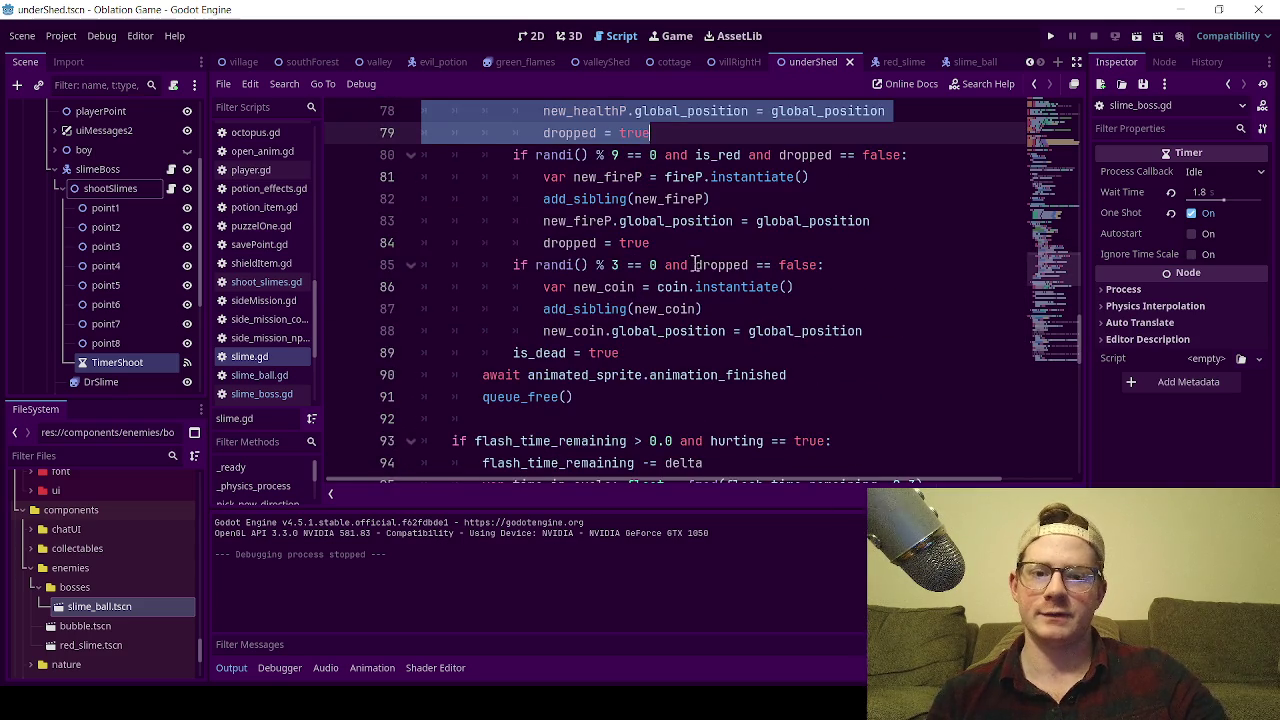
mouse_move(541, 287)
left_mouse_down()
mouse_move(700, 345)
mouse_move(875, 328)
left_mouse_up()
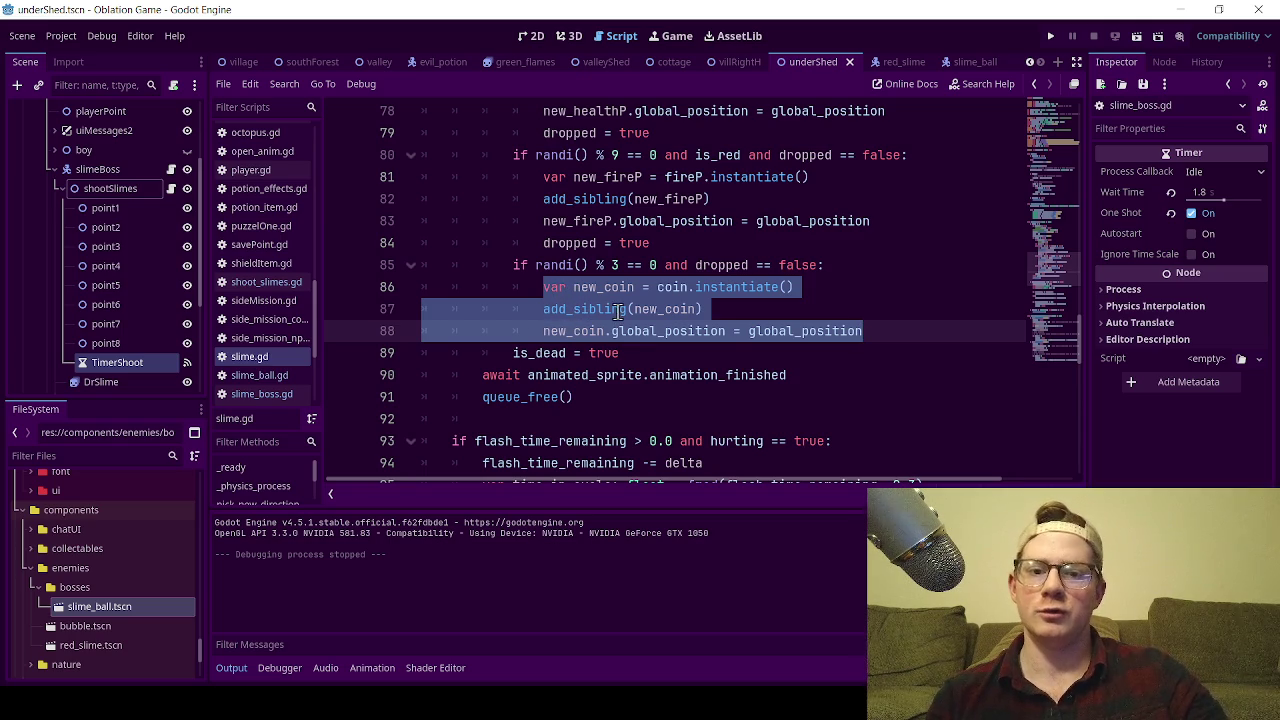
left_click(678, 289)
left_click_drag(660, 287, 800, 288)
scroll(797, 320, "up", 15)
scroll(797, 332, "up", 9)
scroll(424, 242, "down", 4)
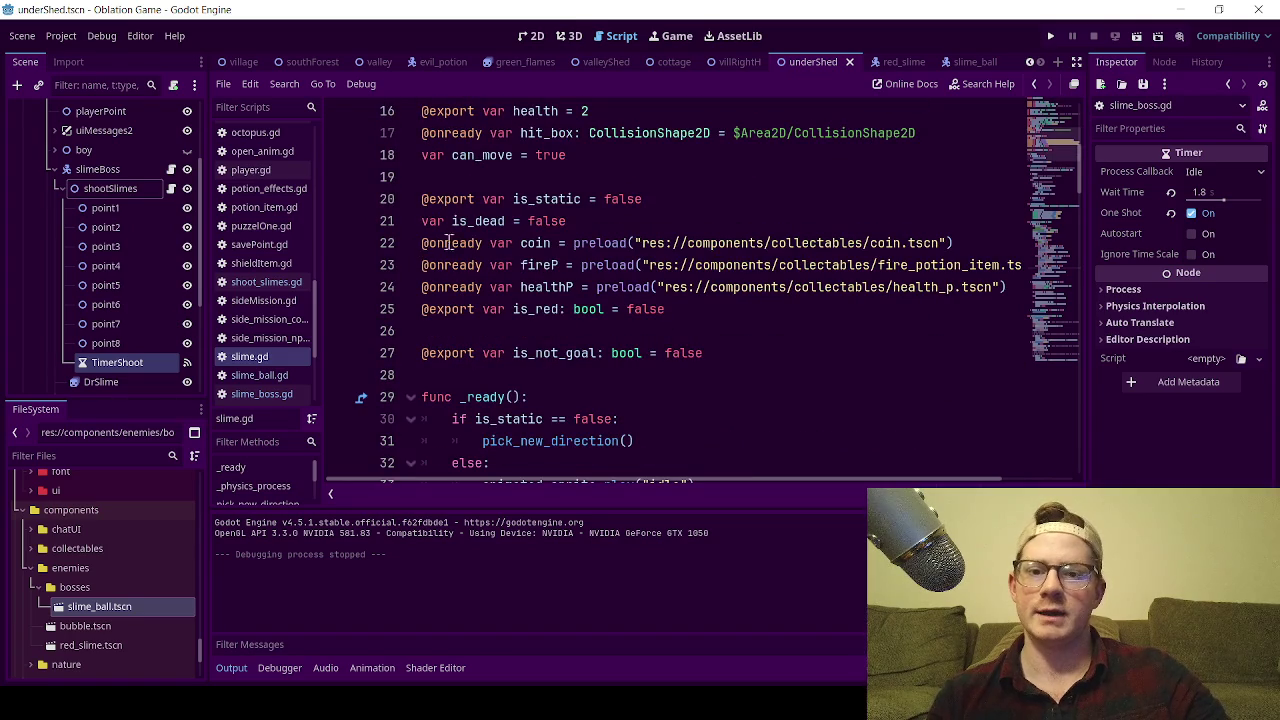
- Highlight the coin preload on line 22, then new_coin's instantiation and add_sibling call on lines 86–87
left_click(489, 243, "shift")
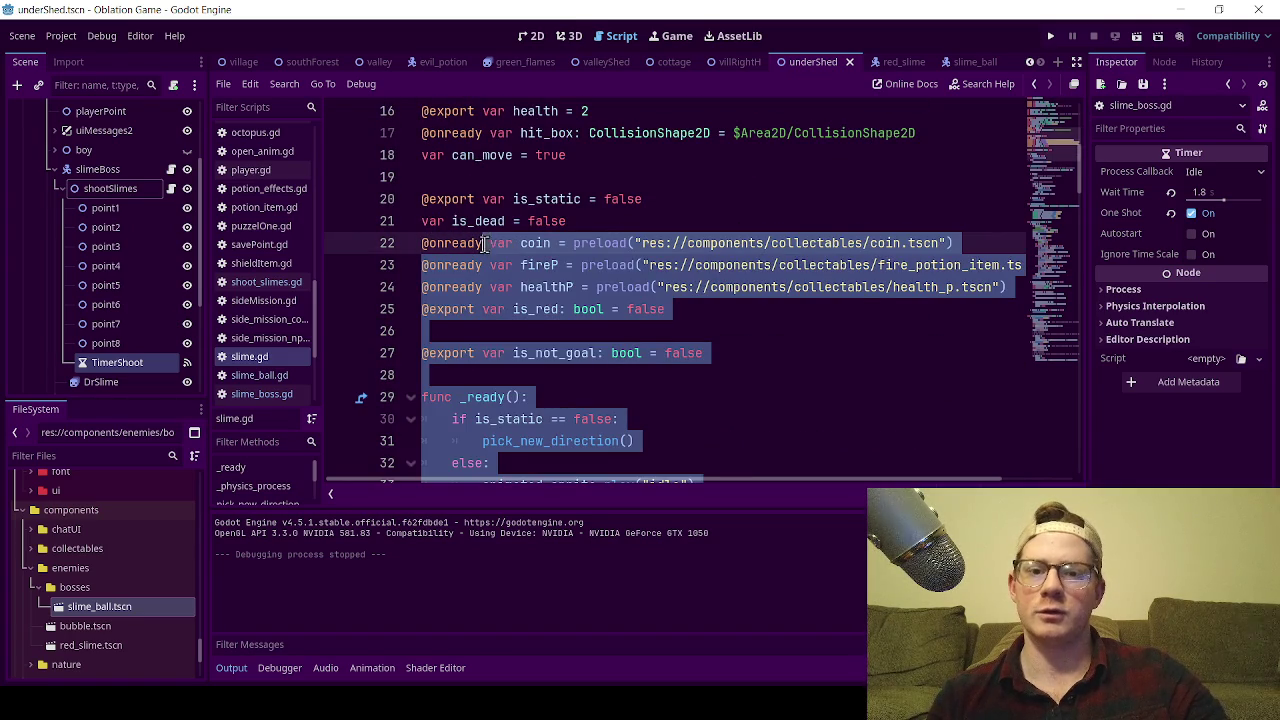
left_click(1008, 210)
mouse_move(980, 240)
left_mouse_down()
mouse_move(416, 225)
mouse_move(404, 240)
left_mouse_up()
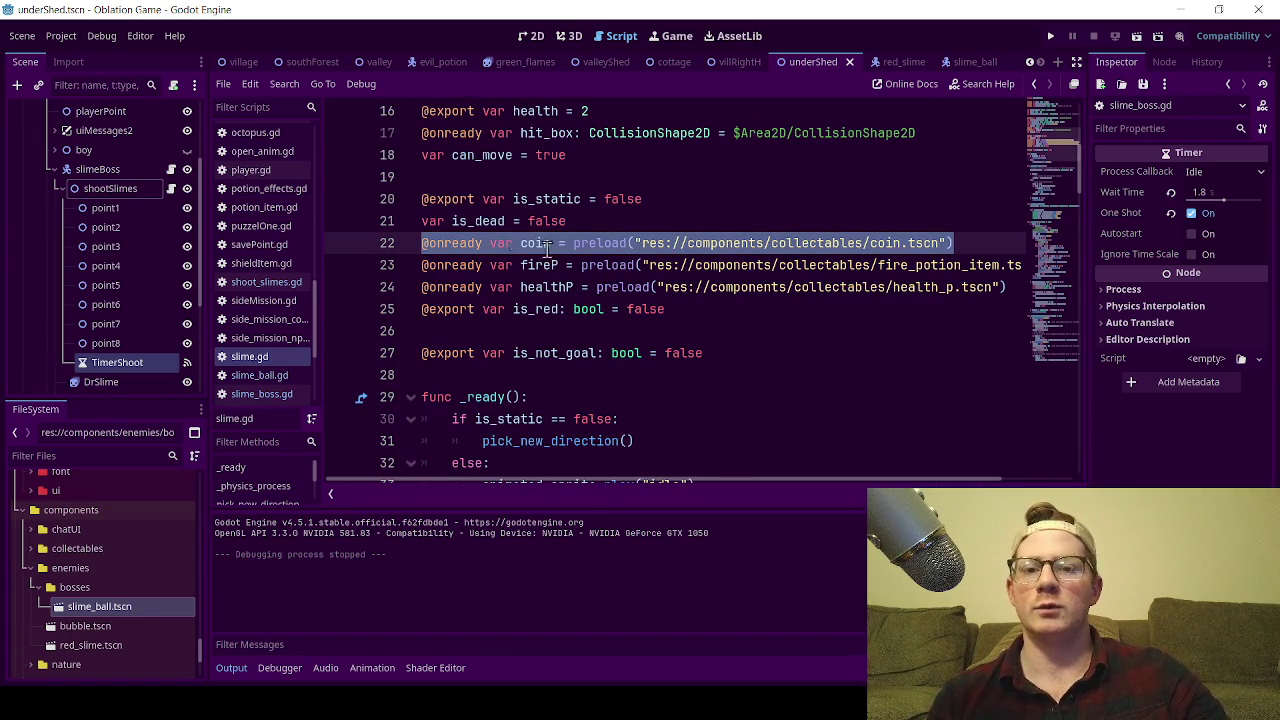
scroll(778, 384, "down", 1)
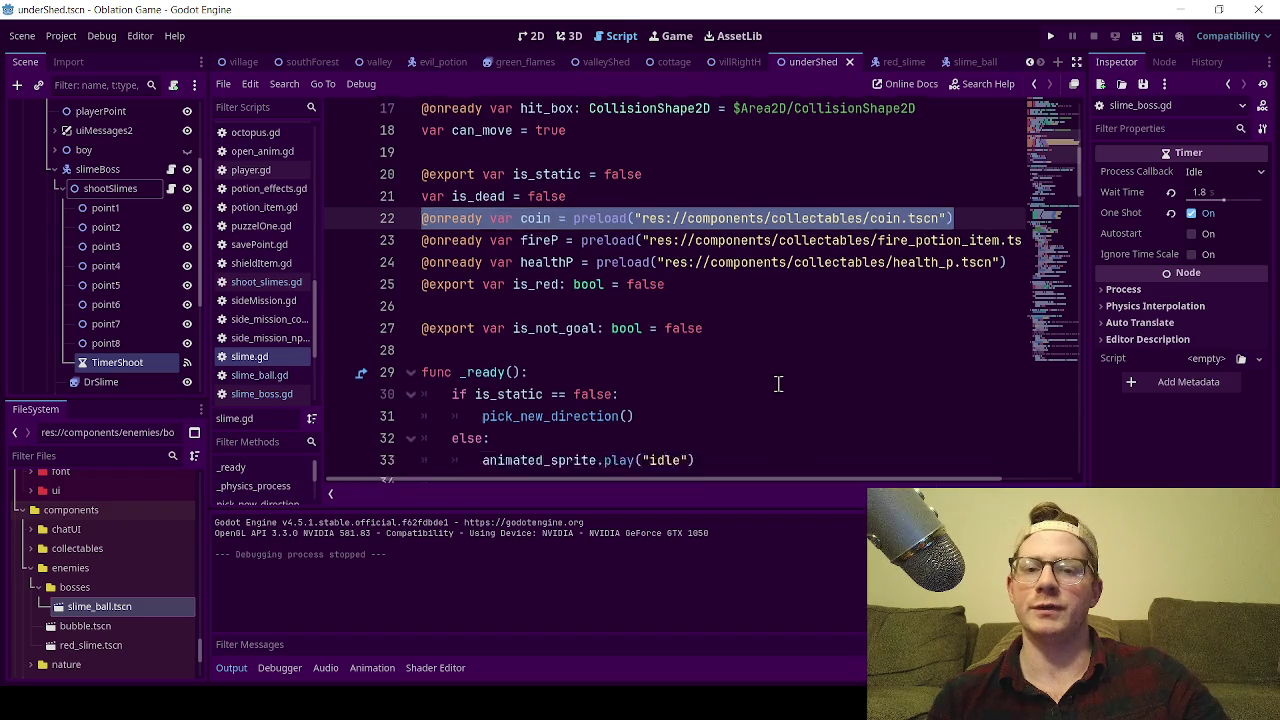
scroll(778, 384, "down", 20)
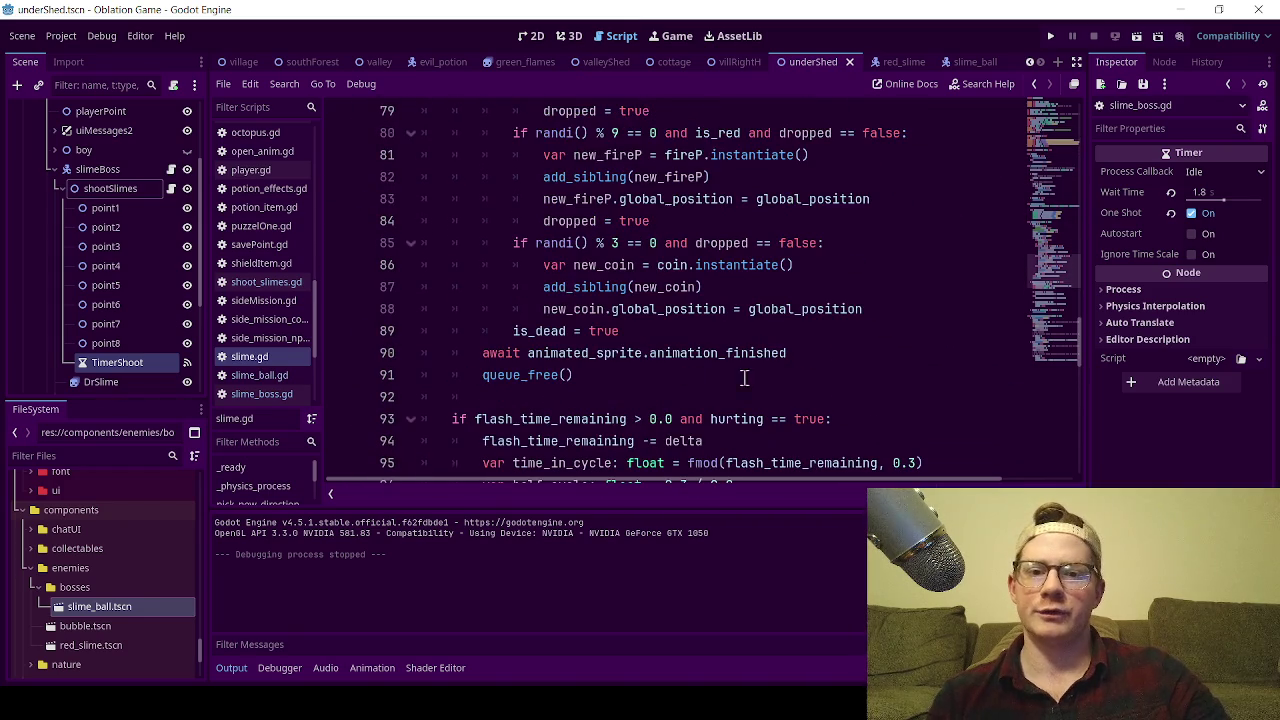
mouse_move(543, 265)
left_mouse_down()
mouse_move(702, 288)
mouse_move(806, 268)
mouse_move(657, 268)
left_mouse_up()
left_click(810, 268)
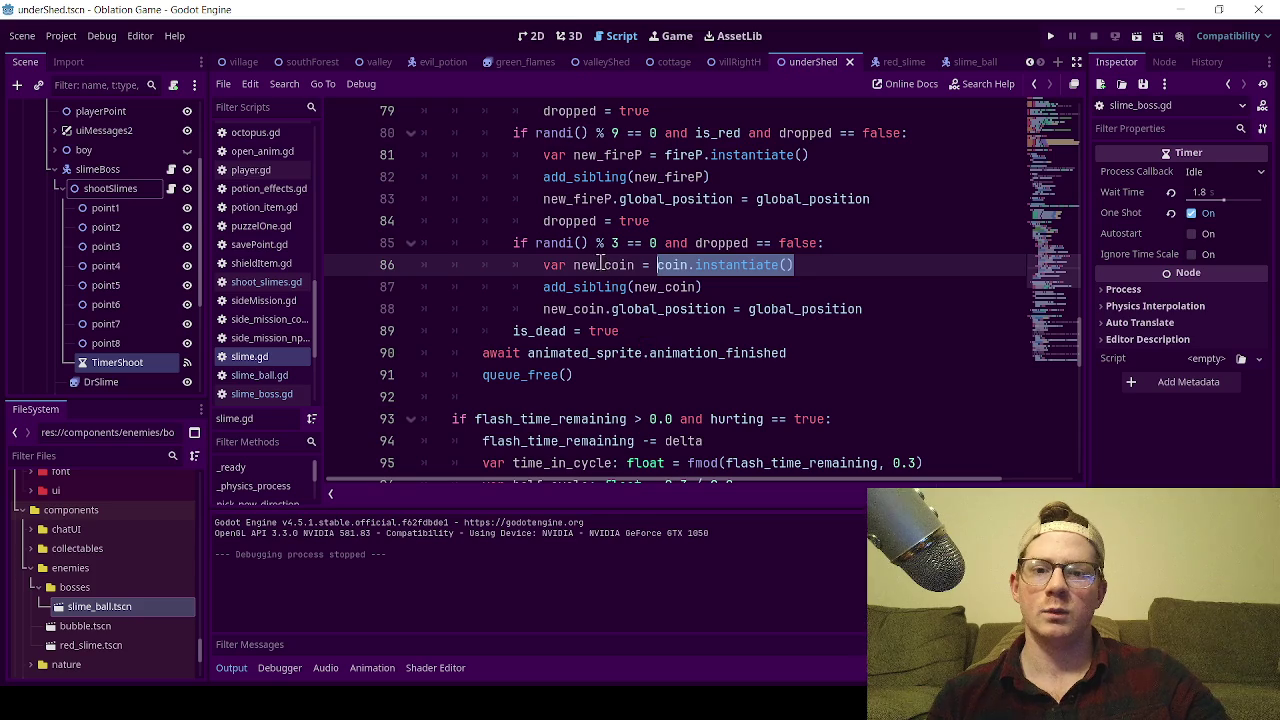
double_click(603, 265)
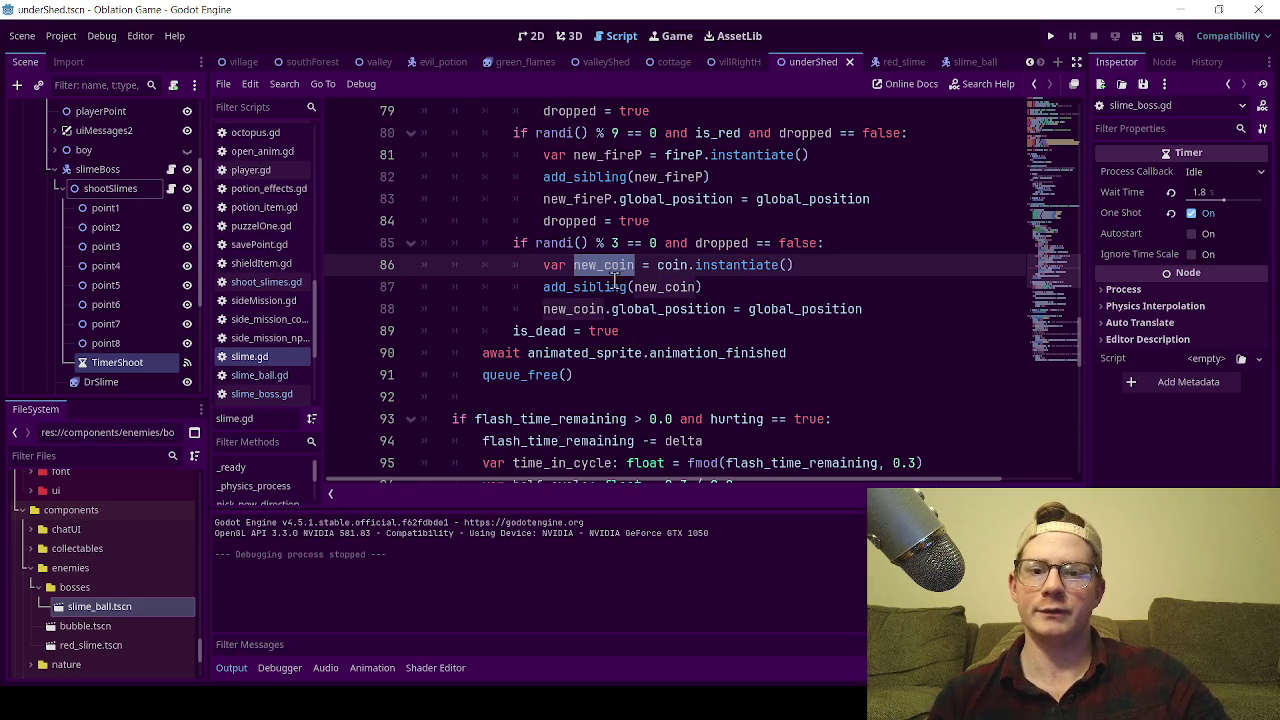
left_click_drag(543, 287, 704, 289)
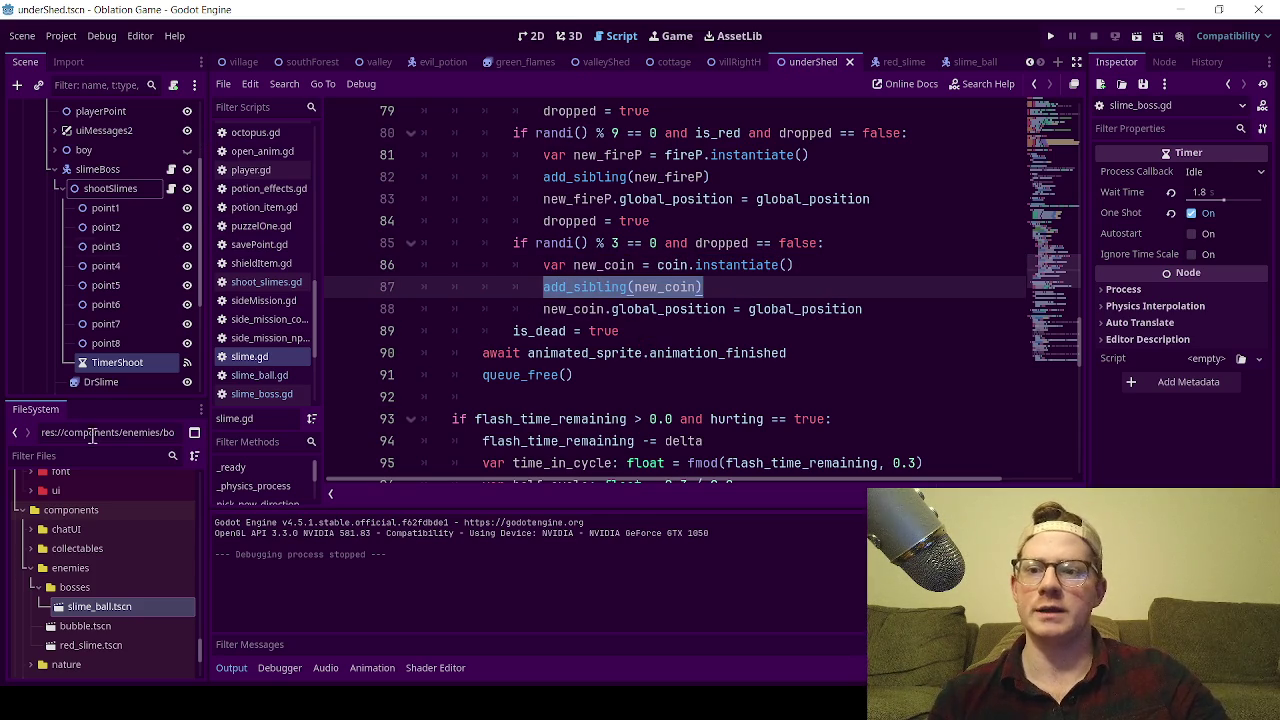
- Point out add_sibling on line 87 and the coin's global_position assignment on line 88
scroll(149, 309, "up", 3)
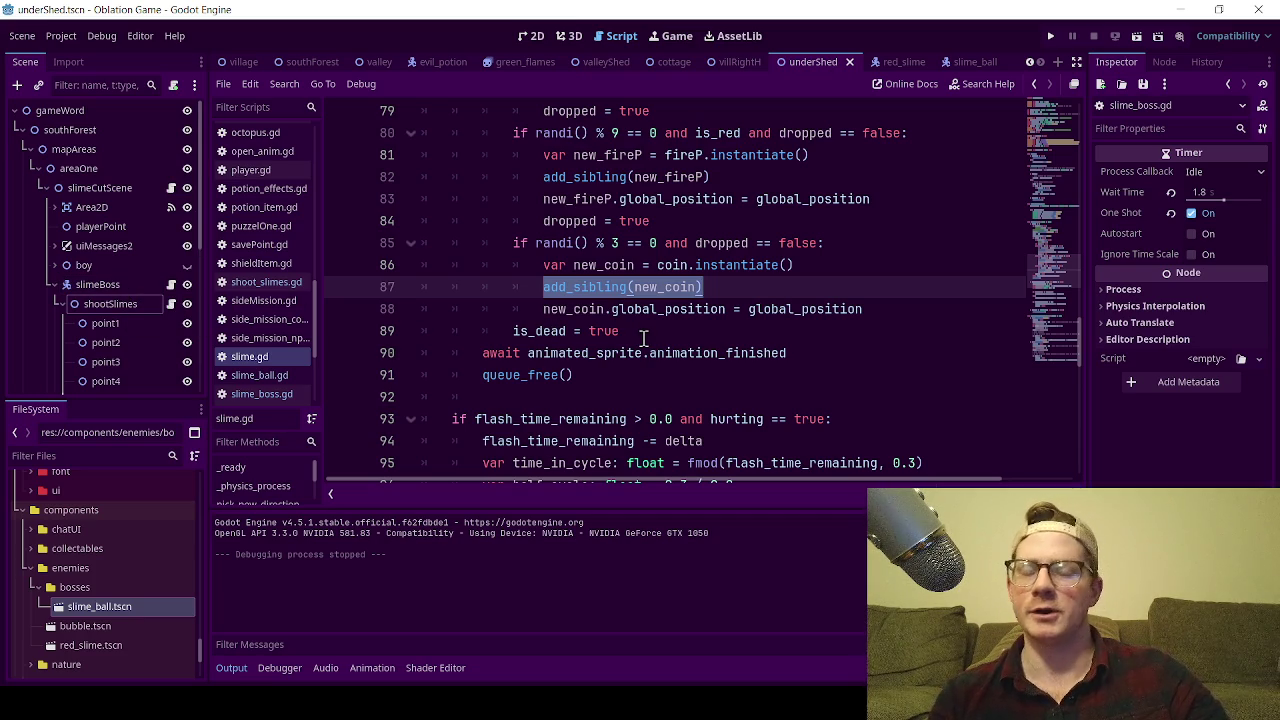
left_click(720, 293)
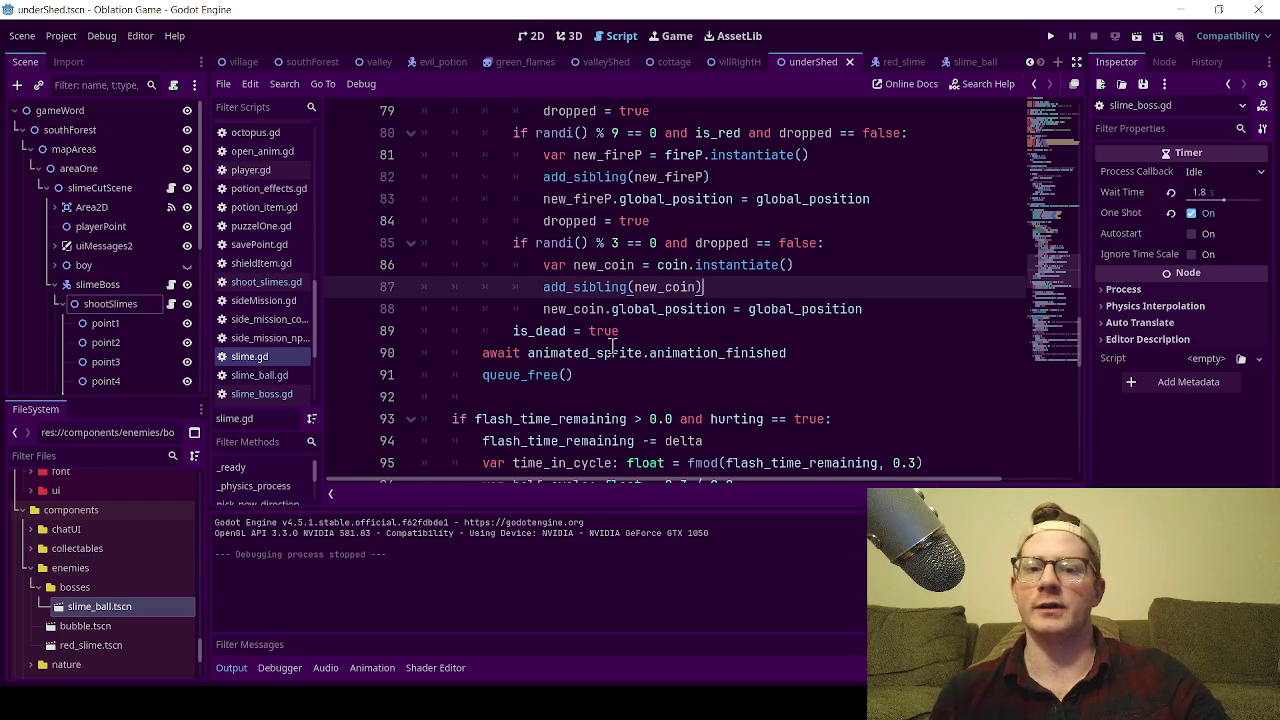
left_click_drag(543, 287, 628, 287)
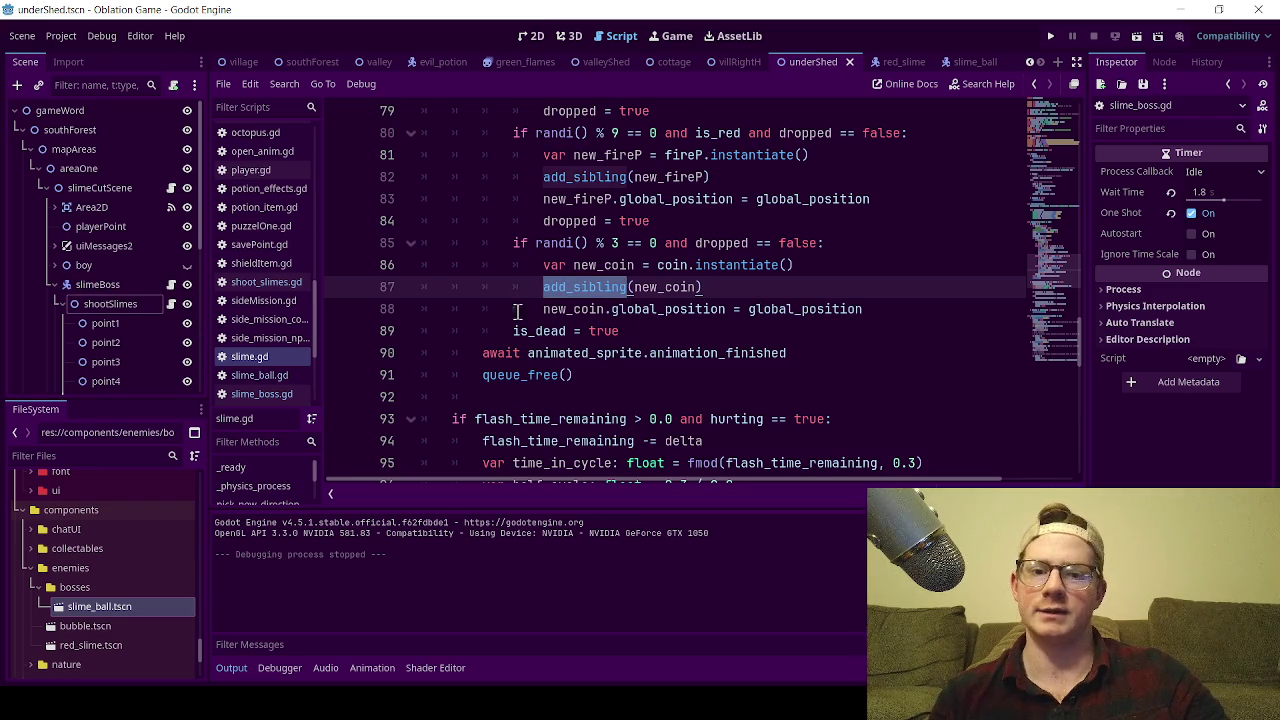
key("End")
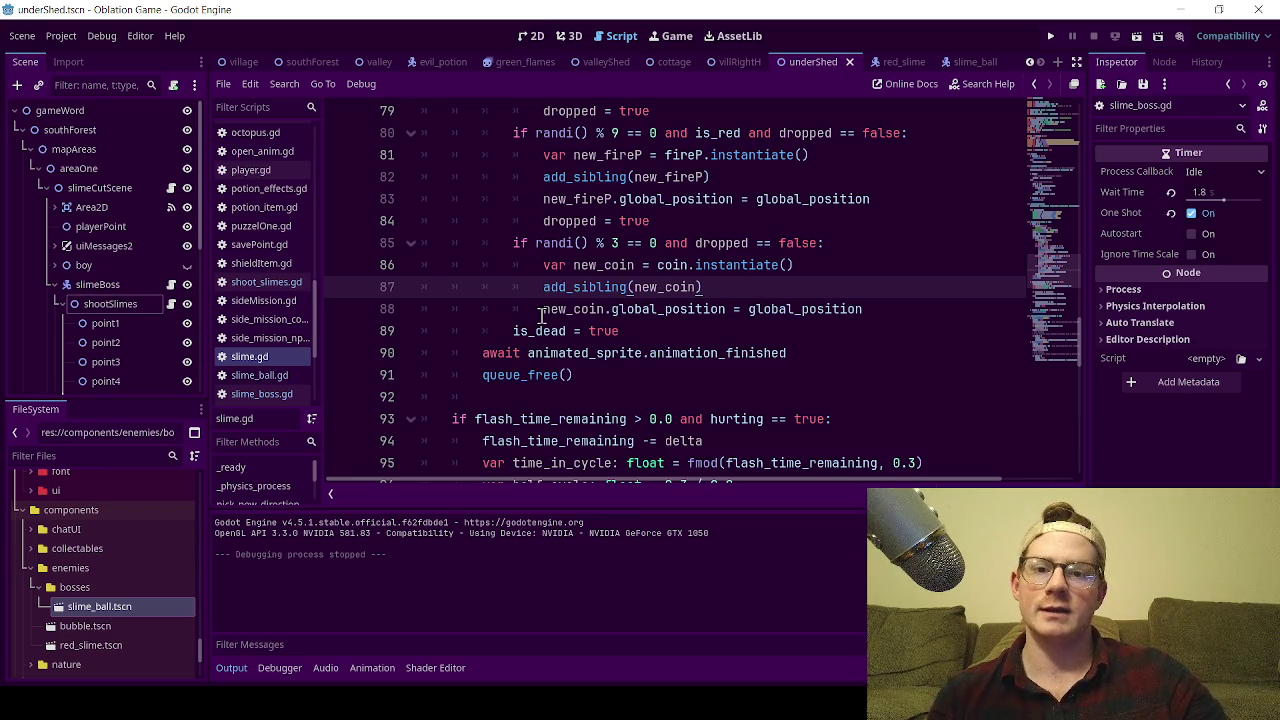
left_click_drag(540, 309, 614, 311)
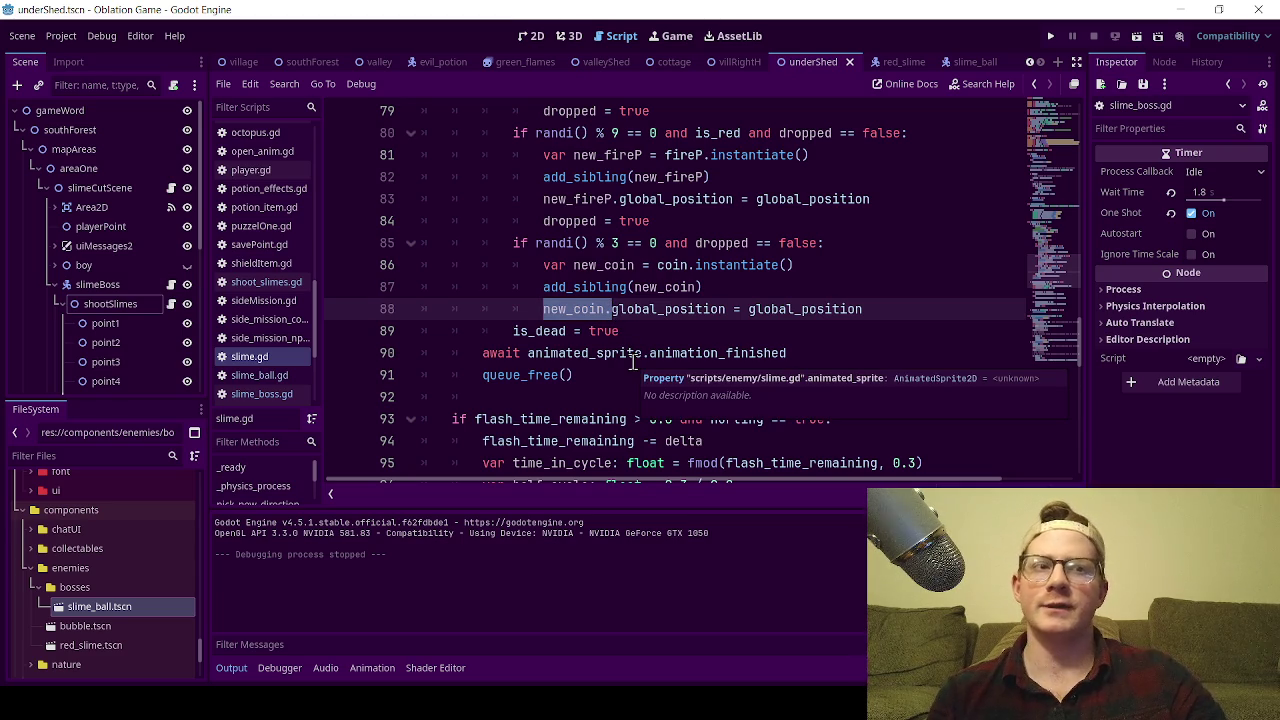
left_click(730, 287)
left_click_drag(537, 311, 862, 309)
left_click(749, 309)
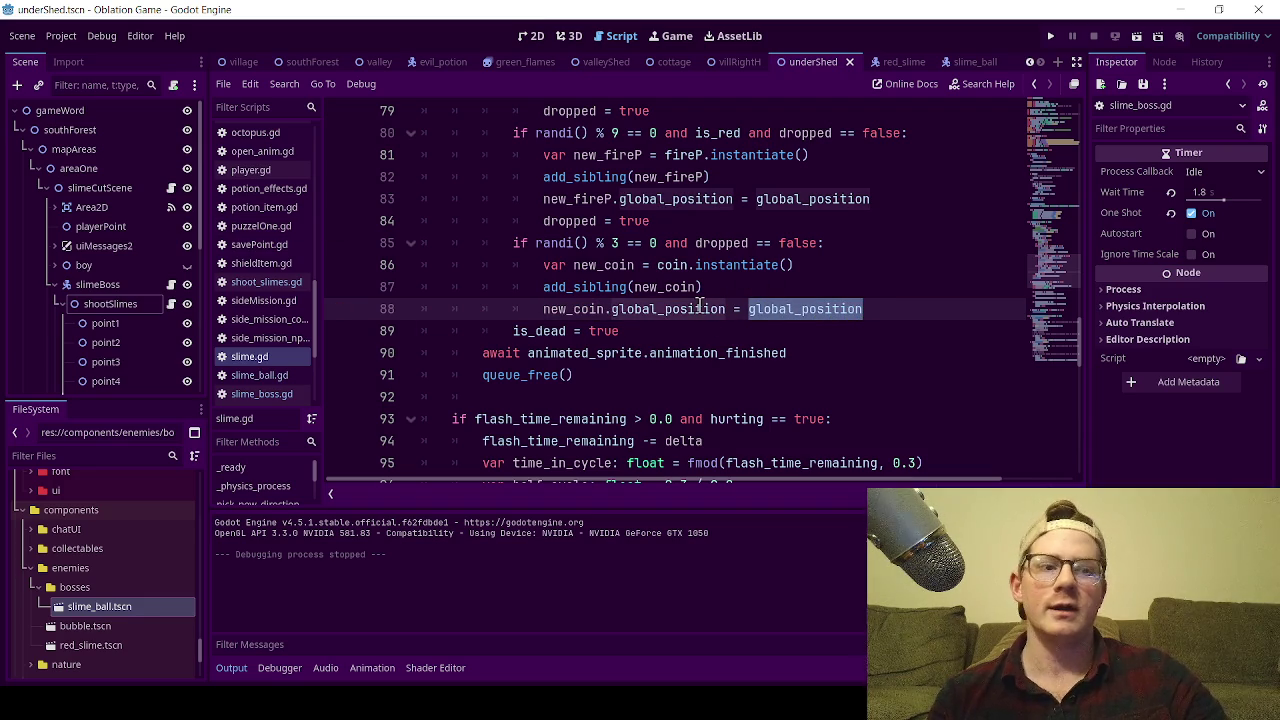
mouse_move(864, 308)
left_mouse_down()
mouse_move(523, 286)
mouse_move(548, 265)
left_mouse_up()
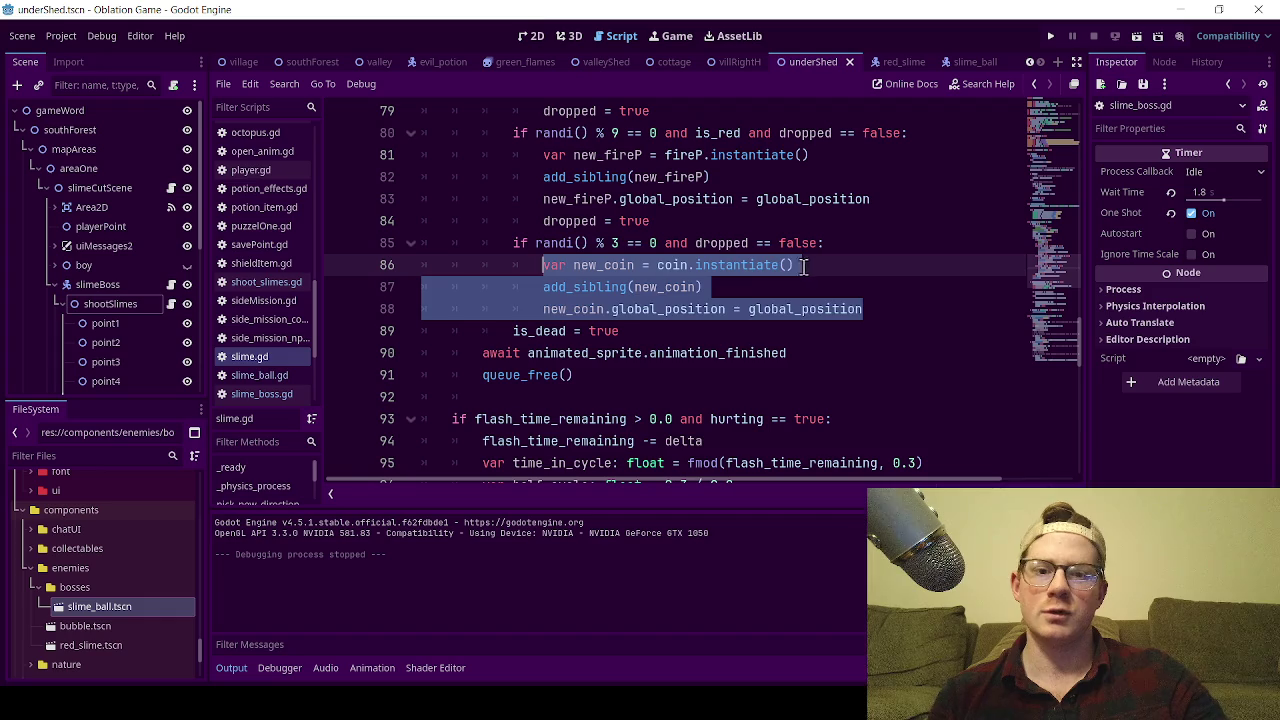
- Highlight the whole coin-drop block on lines 85–88, then switch to slime_ball.gd
left_click(811, 265)
left_click(712, 287)
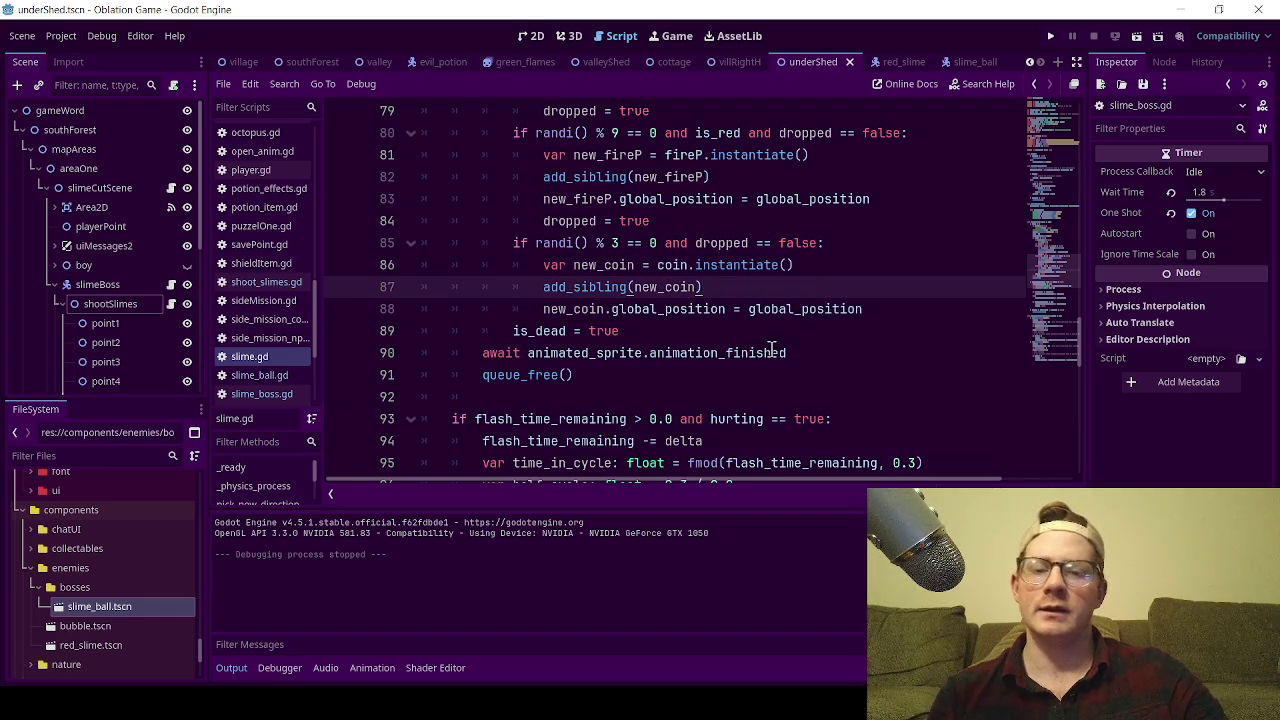
double_click(582, 288)
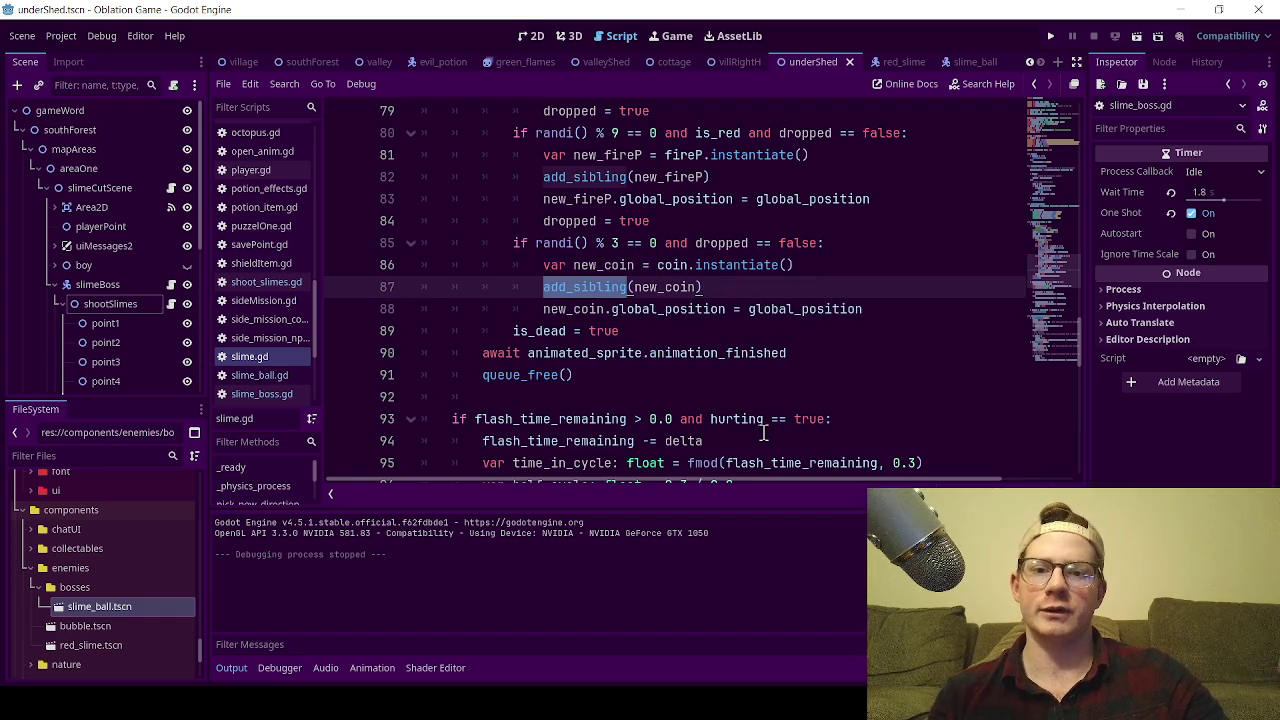
left_click_drag(543, 309, 883, 308)
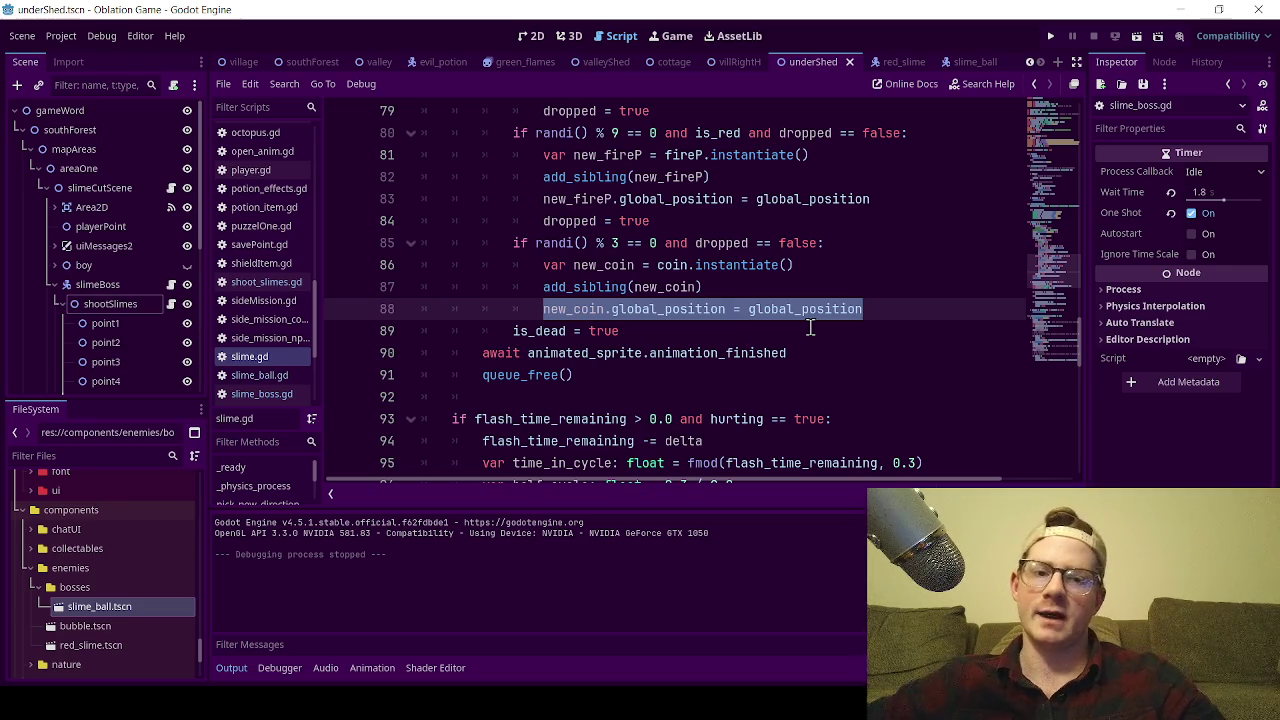
left_click(731, 286)
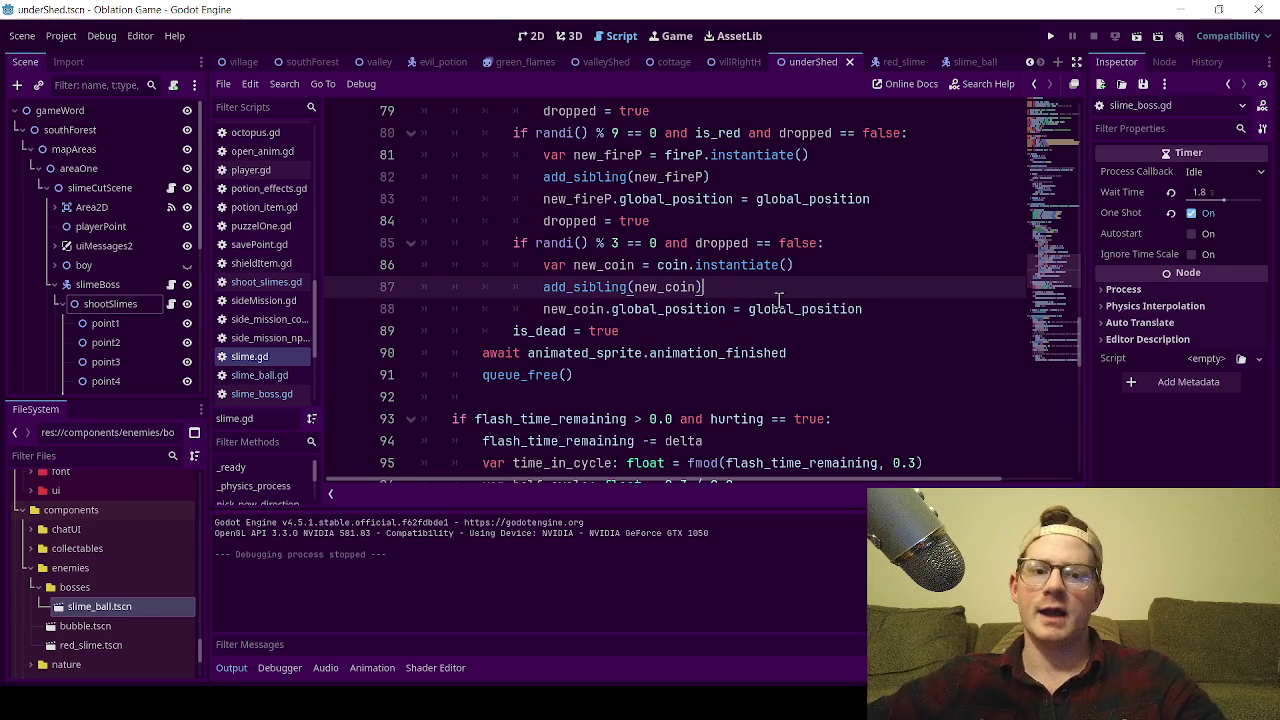
mouse_move(868, 309)
left_mouse_down()
mouse_move(443, 245)
mouse_move(476, 272)
mouse_move(534, 270)
left_mouse_up()
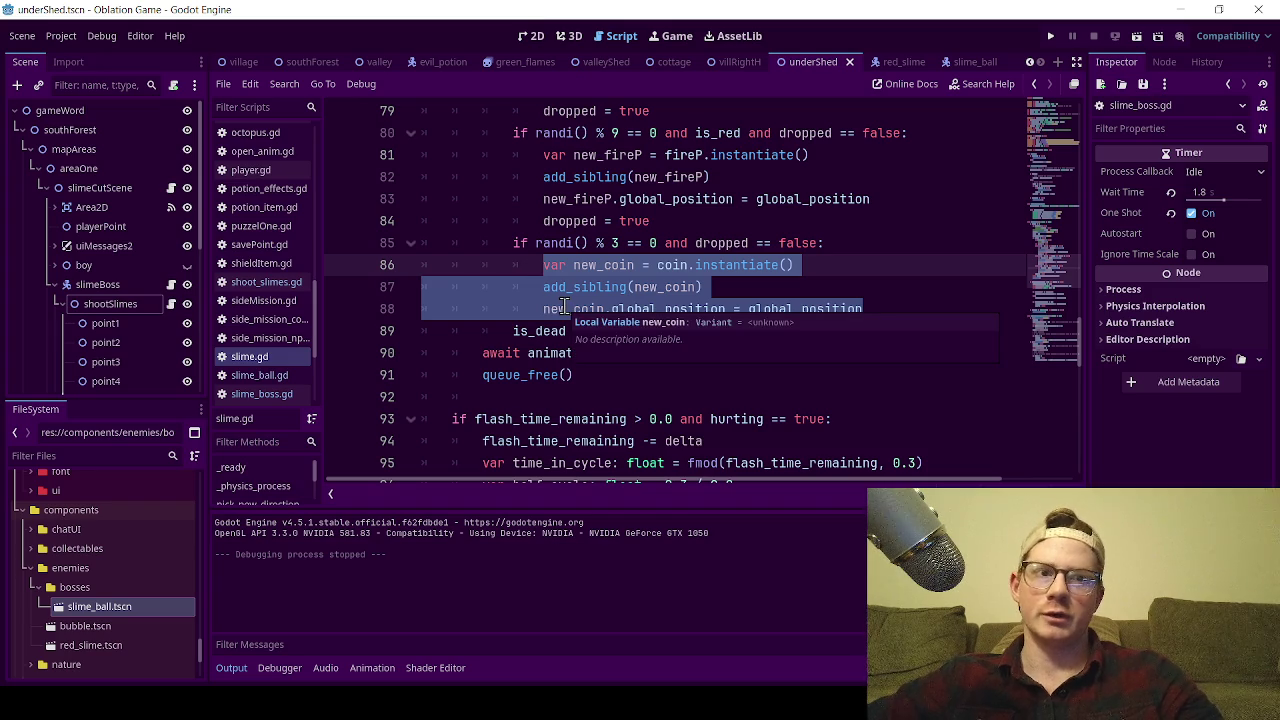
left_click(776, 290)
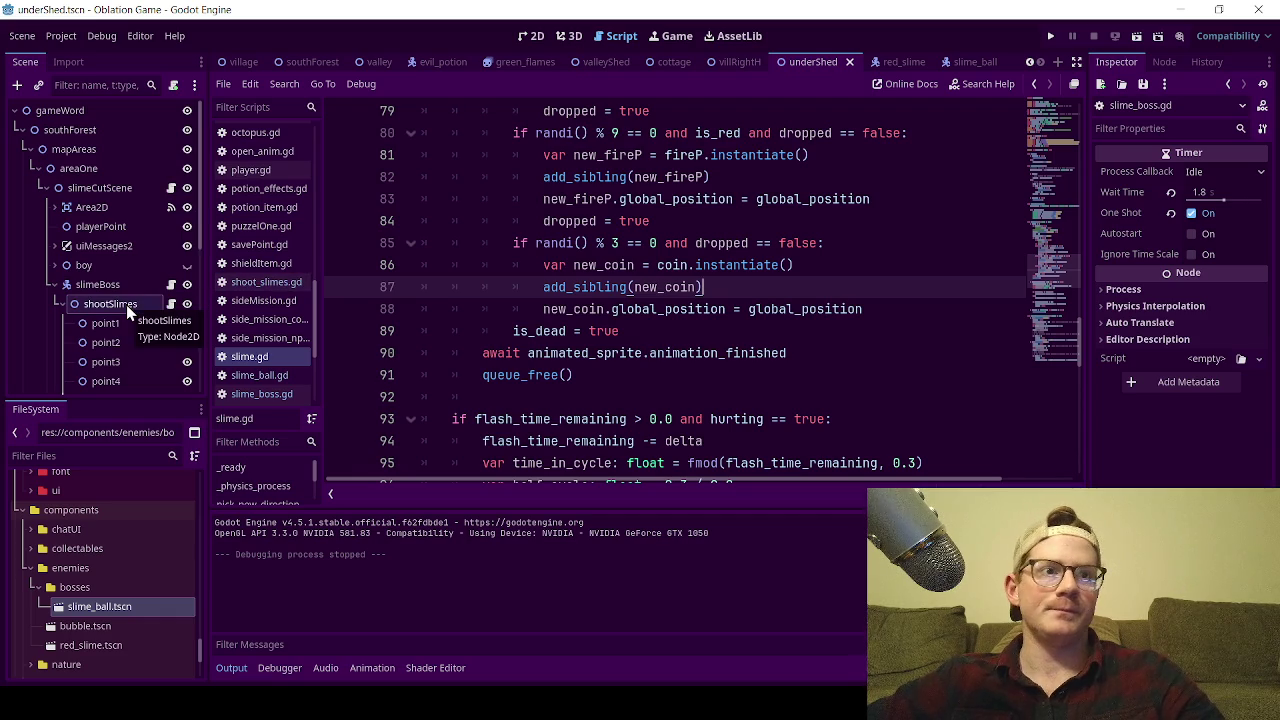
left_click(279, 375)
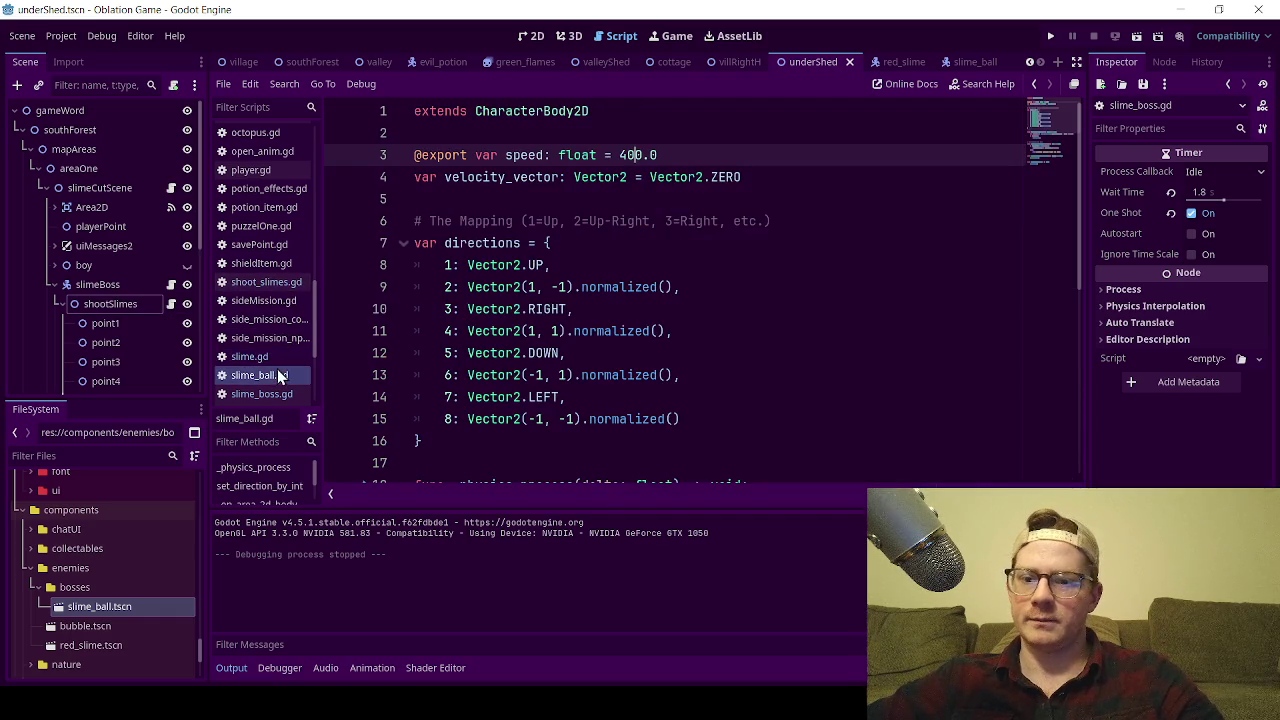
- Check slime_boss.gd's random attack-type line, then return to the boss room's 2D view
left_click(268, 393)
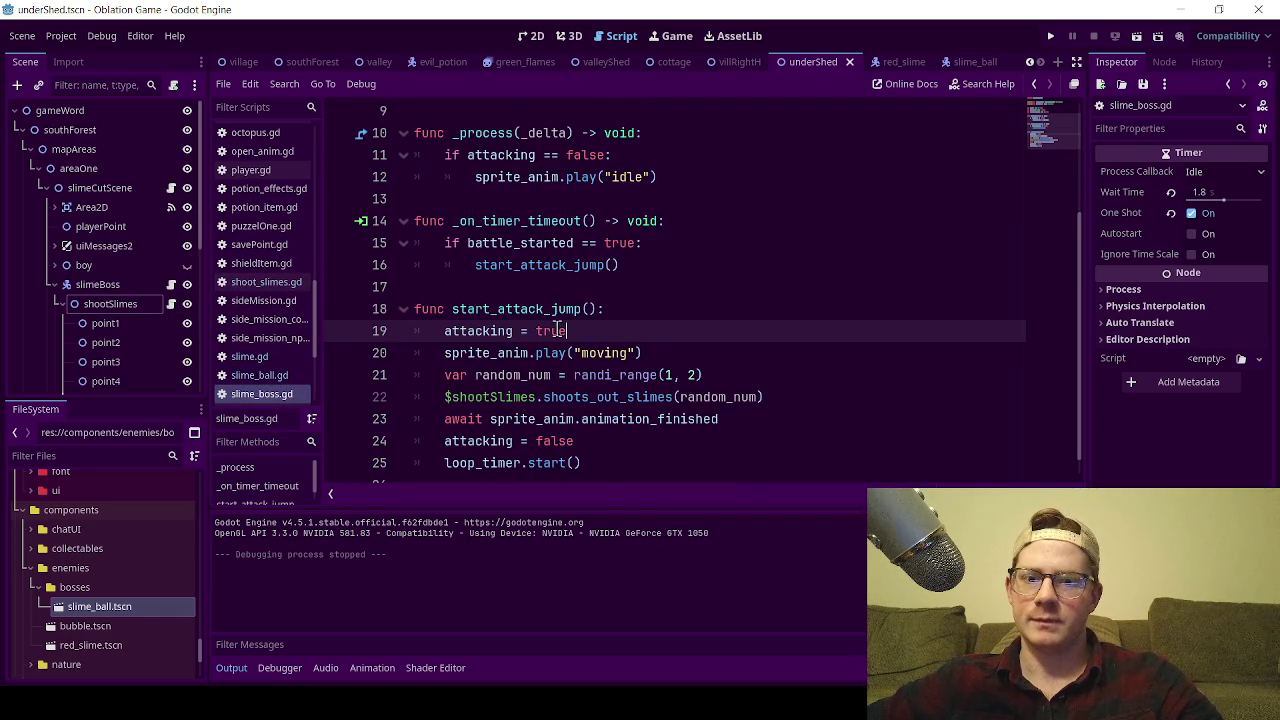
left_click(734, 350)
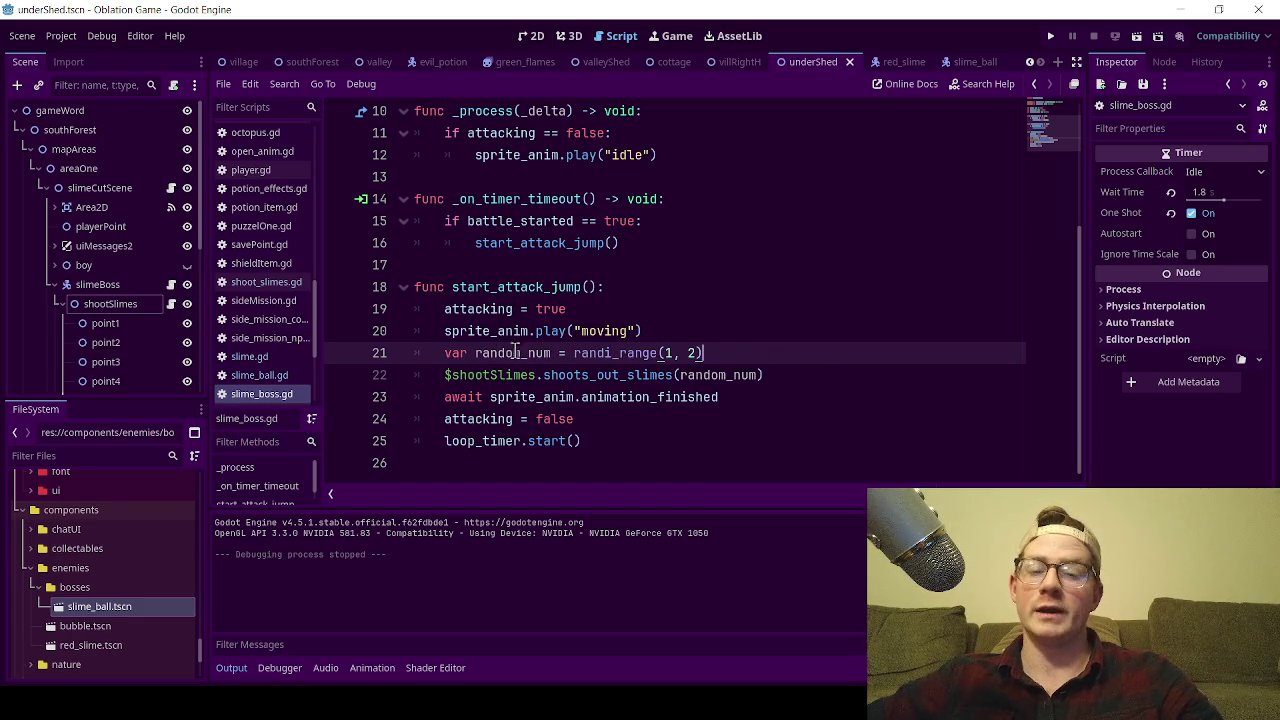
left_click(530, 36)
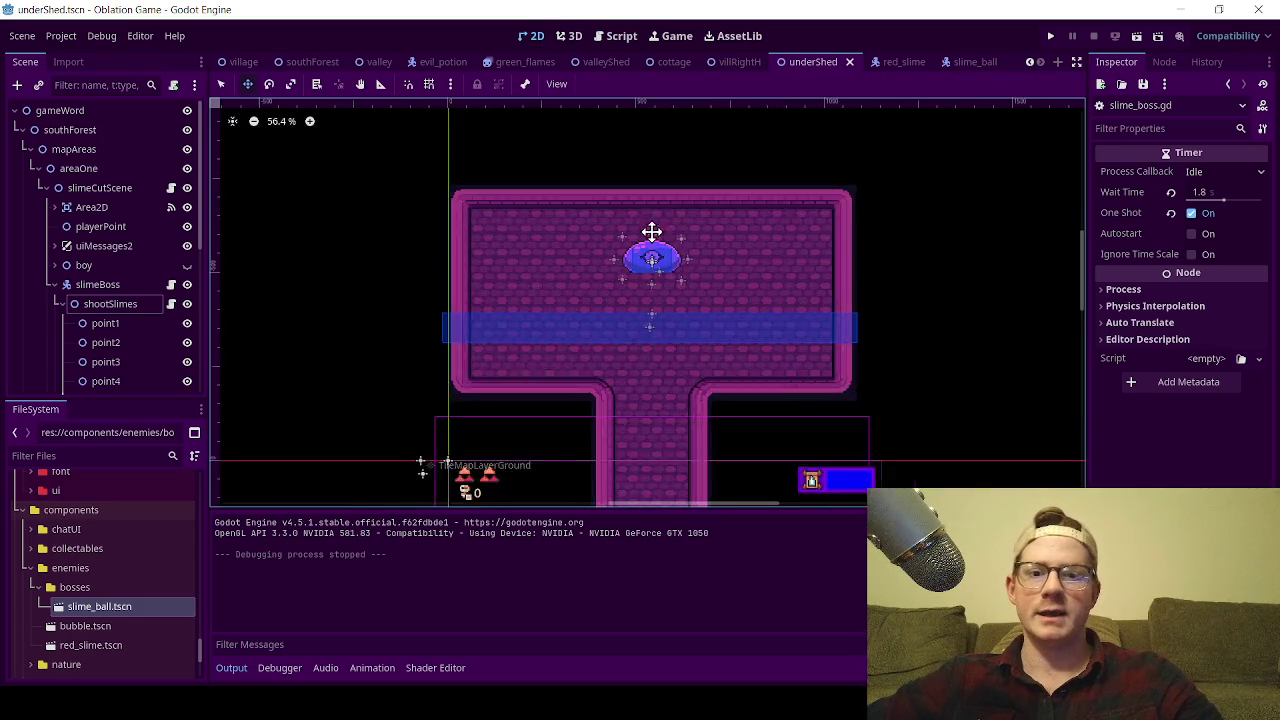
- Select DrSlime under slimeBoss to show its idle and moving sprite frames
scroll(645, 232, "up", 5)
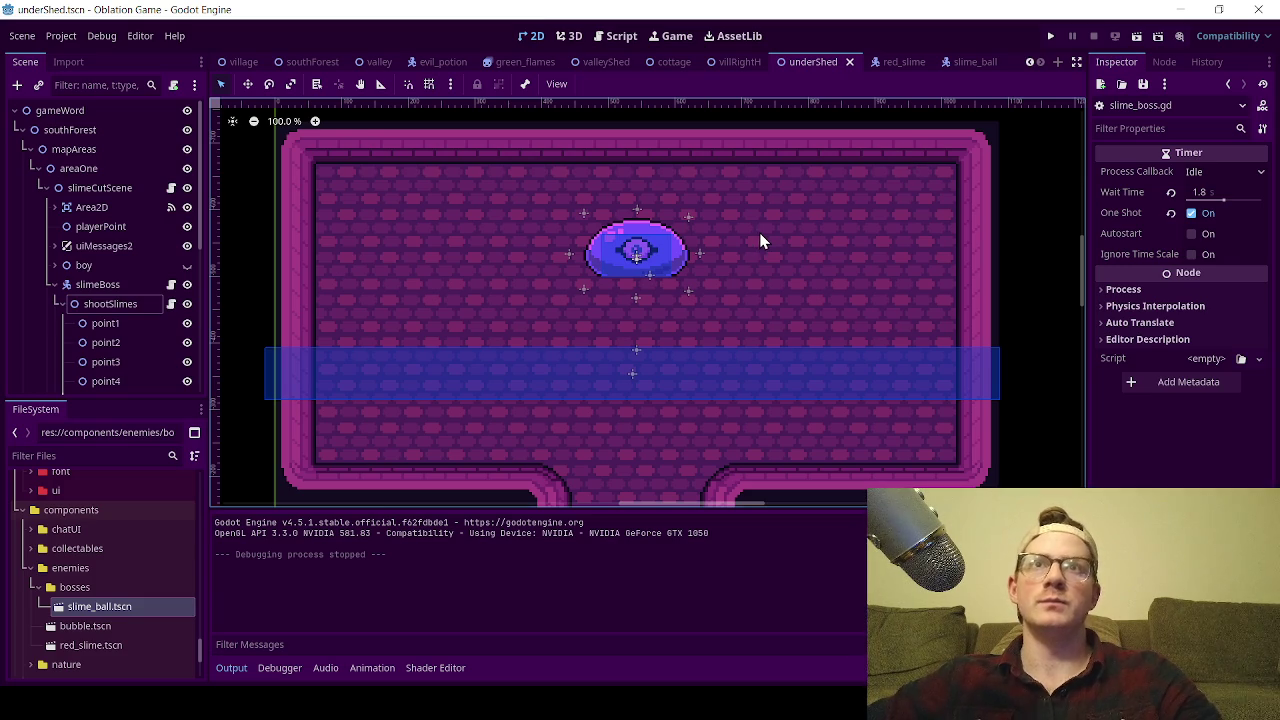
scroll(90, 300, "down", 2)
left_click(60, 229)
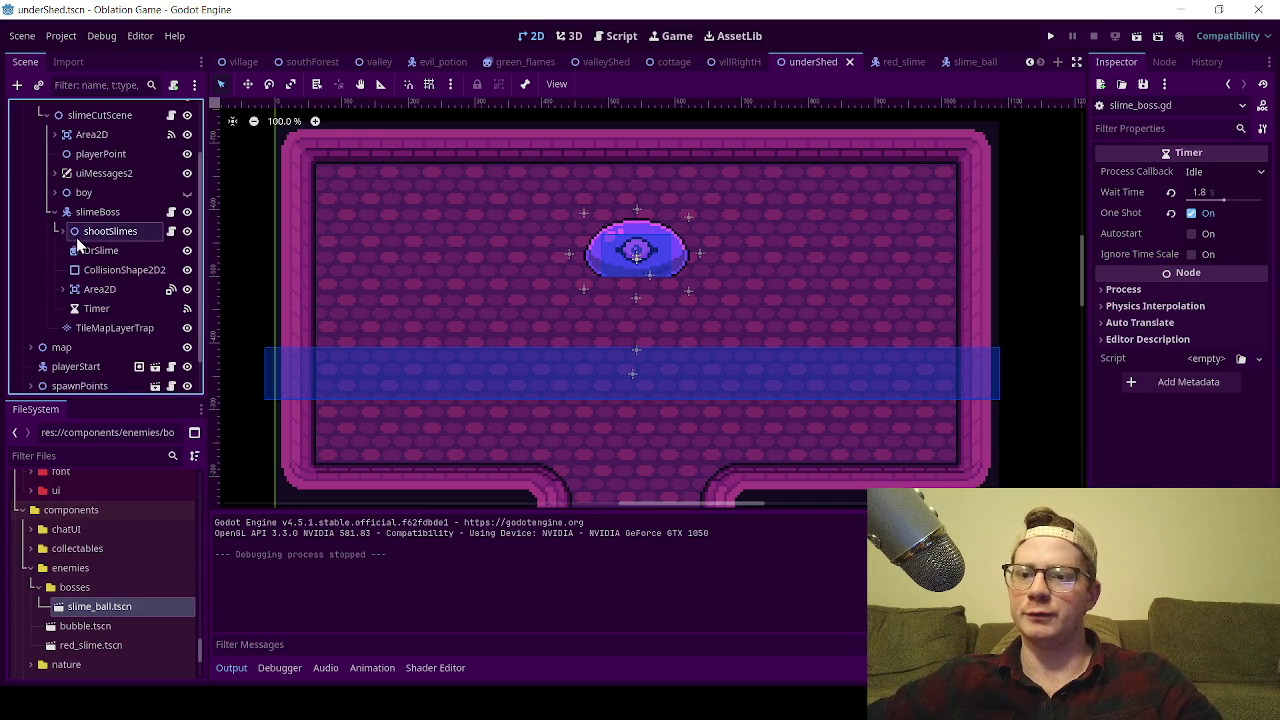
left_click(80, 250)
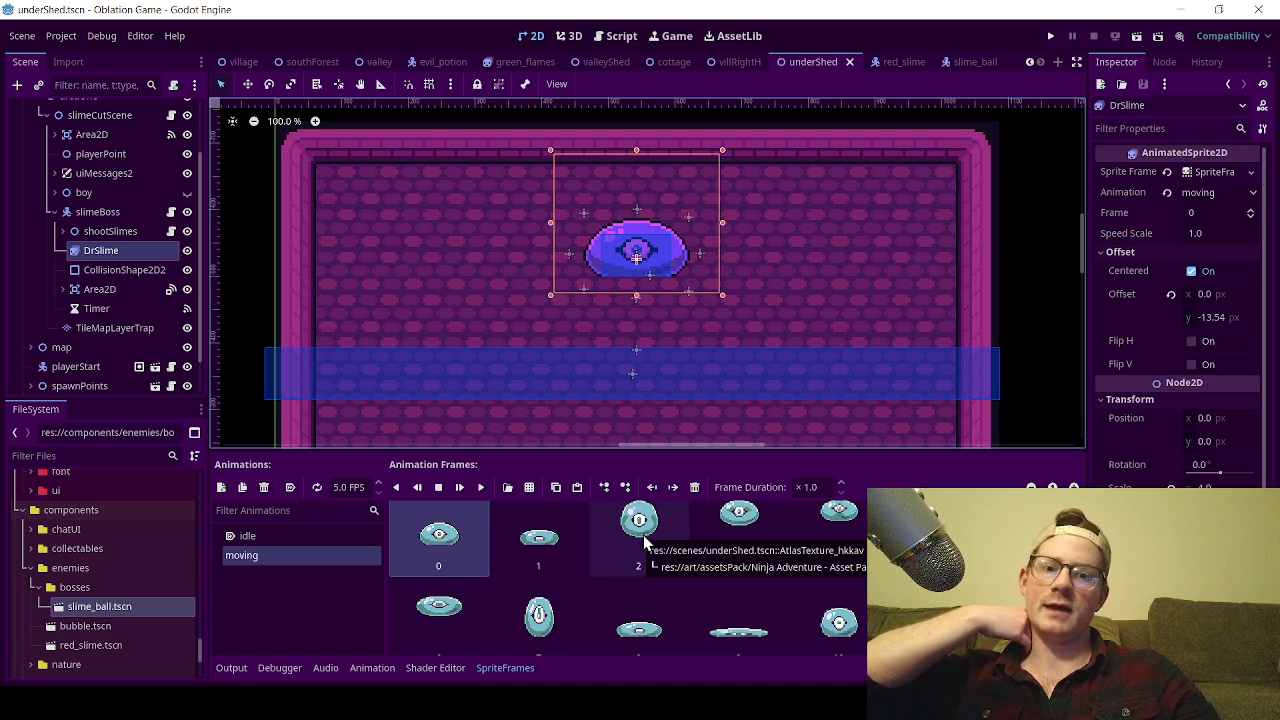
scroll(650, 578, "down", 1)
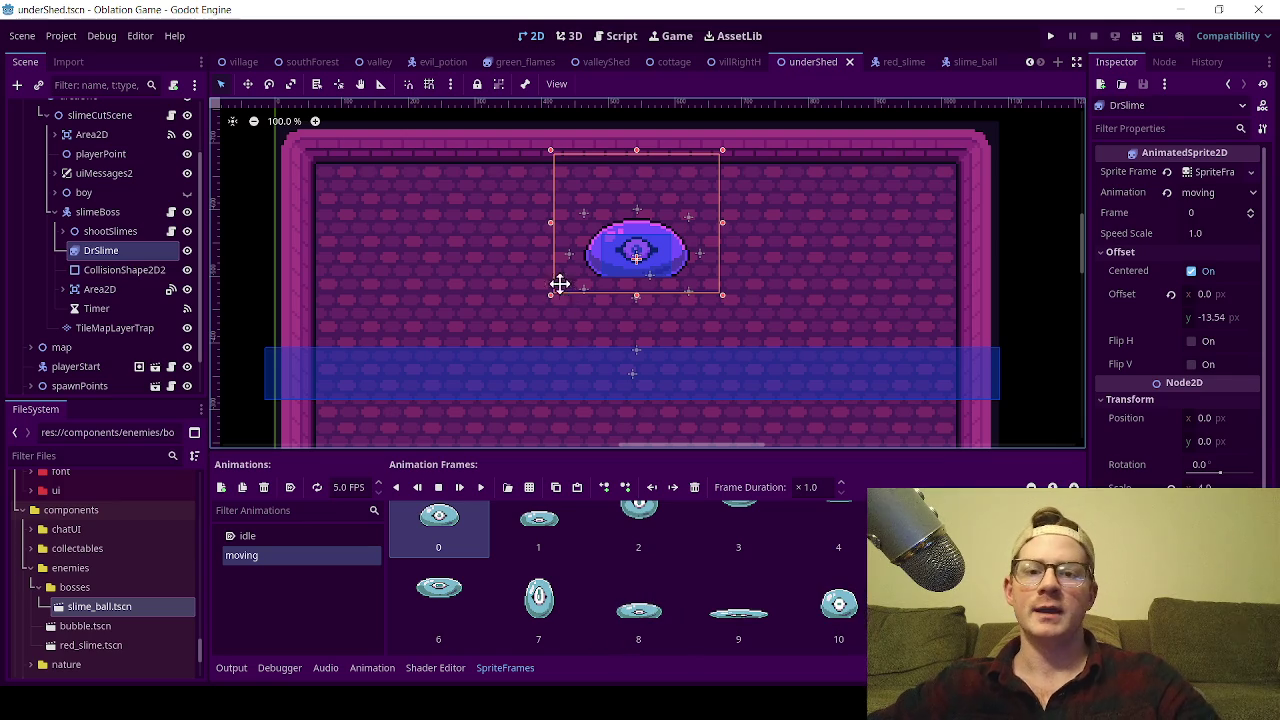
scroll(557, 250, "down", 3)
scroll(570, 250, "up", 1)
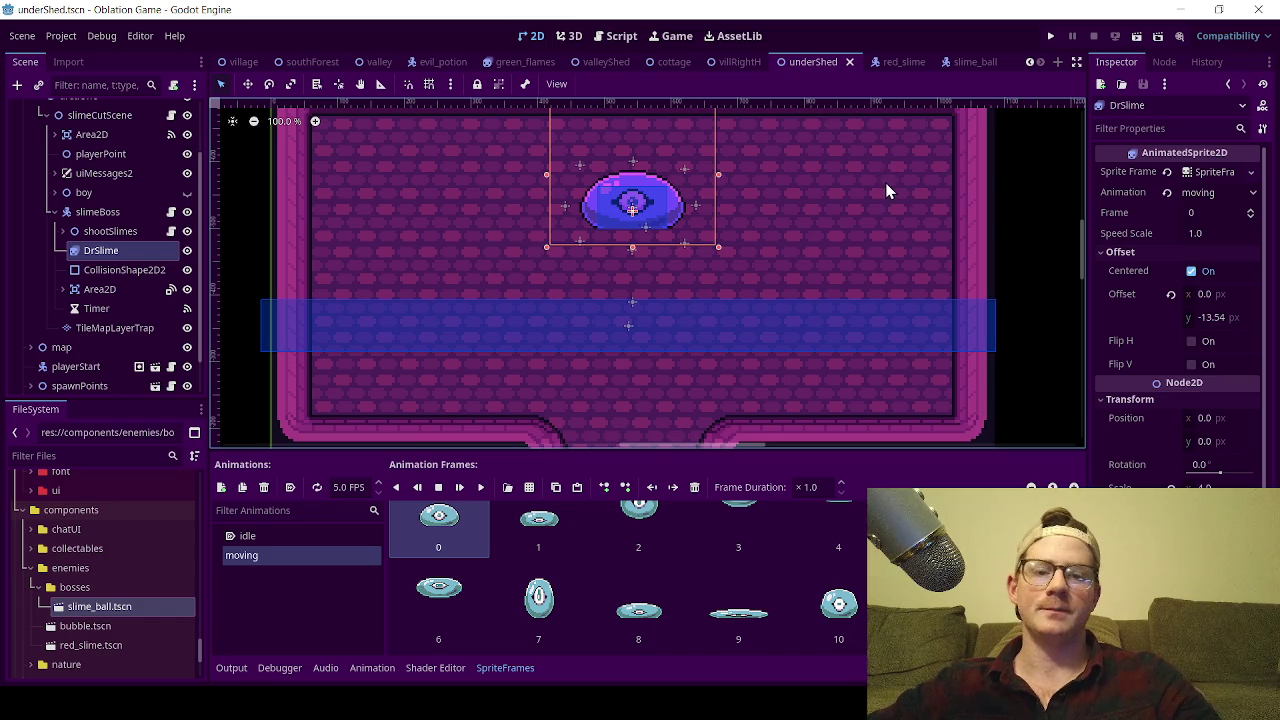
scroll(689, 247, "down", 1)
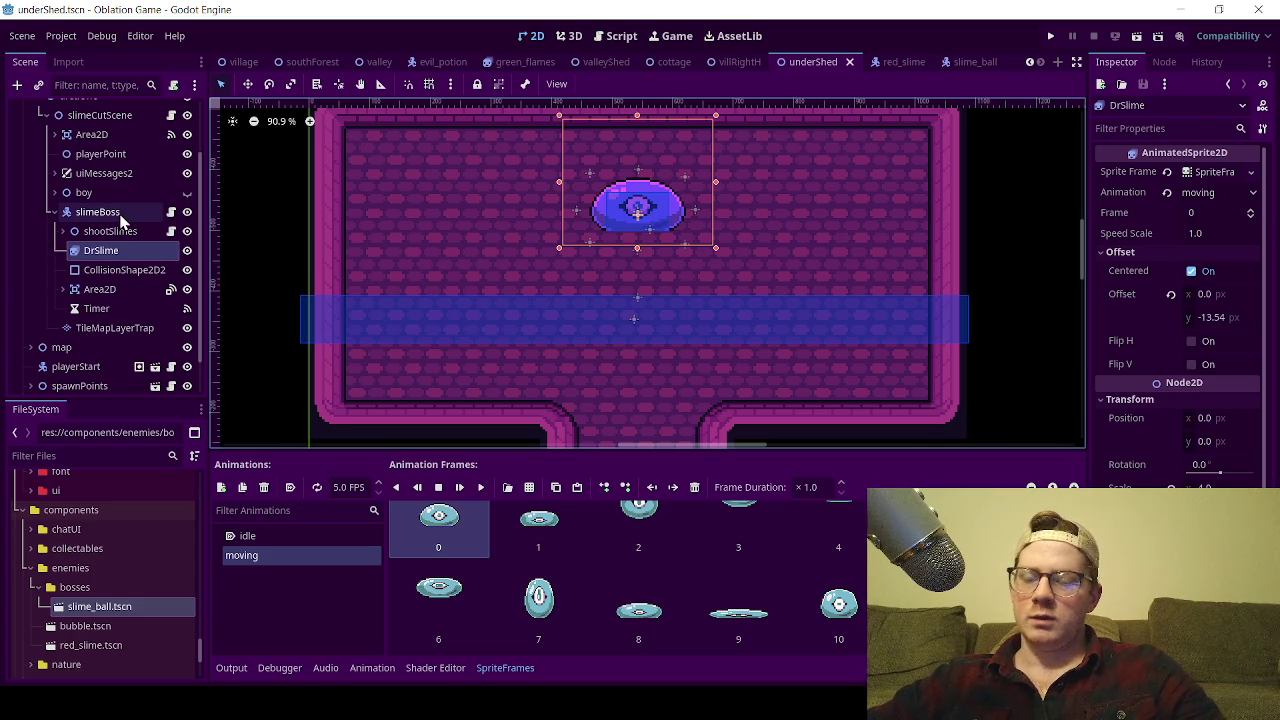
left_click(171, 212)
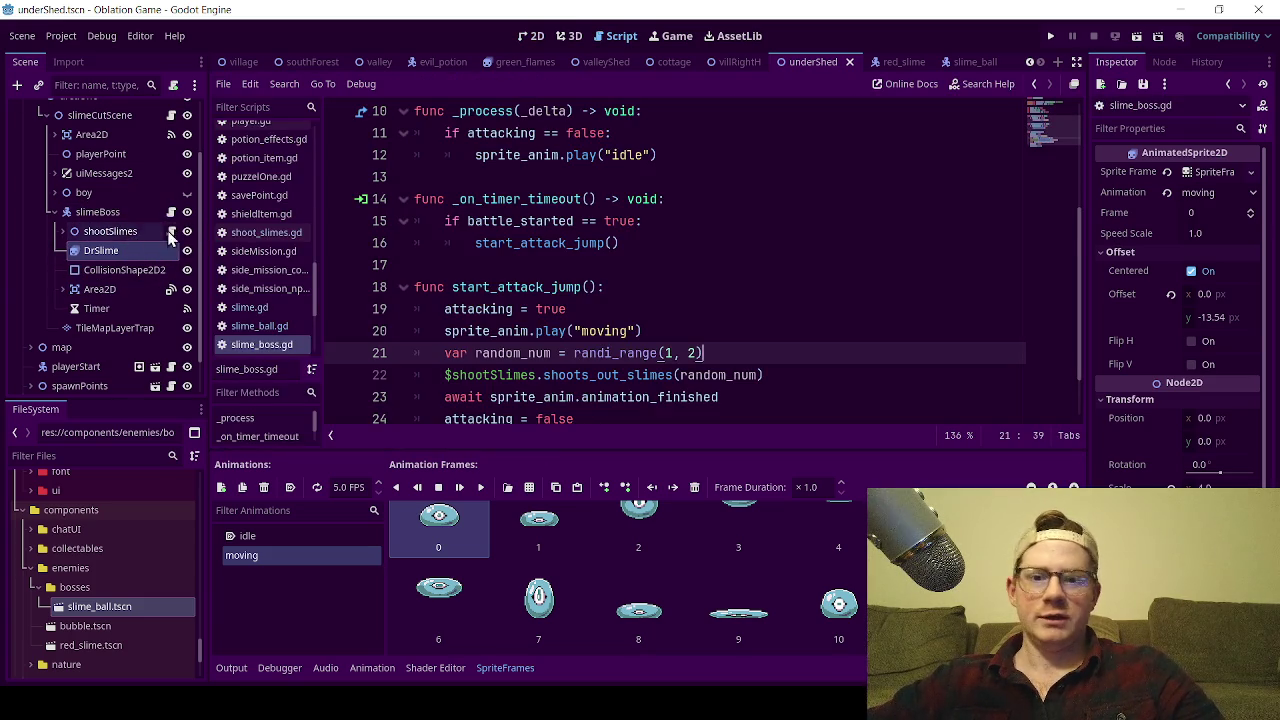
scroll(535, 264, "down", 1)
left_click(443, 331)
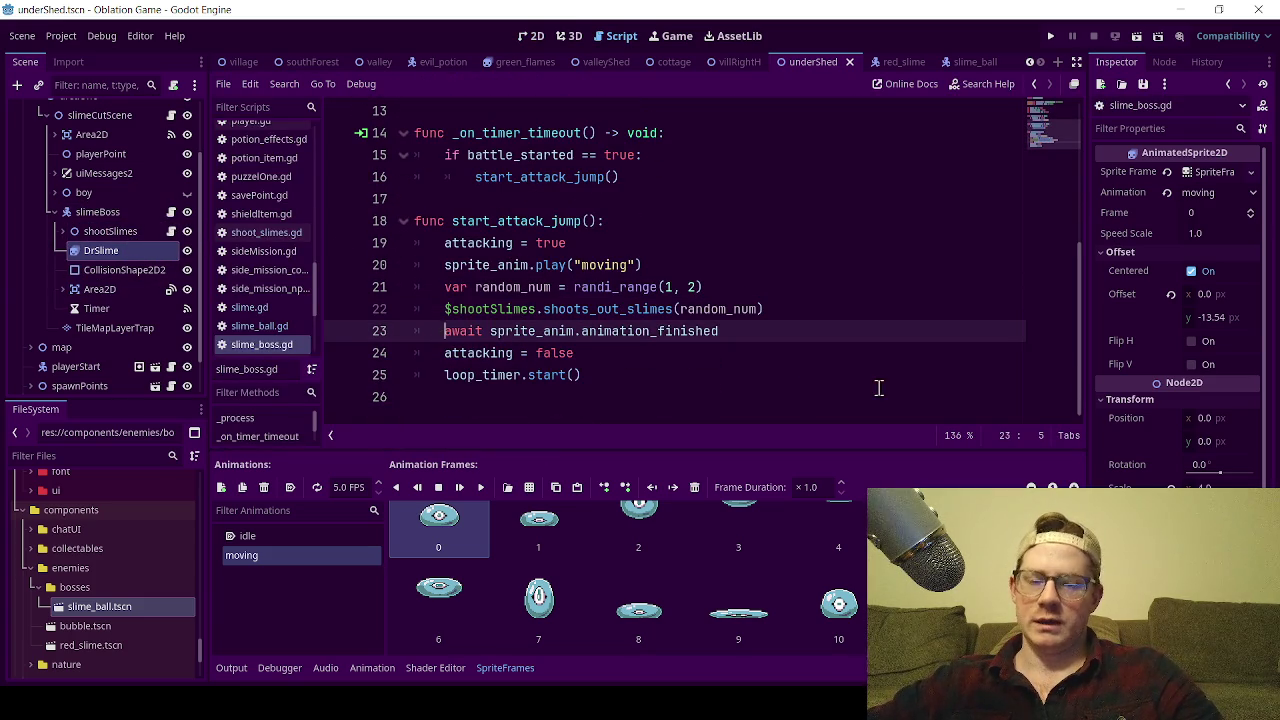
left_click_drag(760, 337, 624, 331)
key("shift+Home")
key("shift+Home")
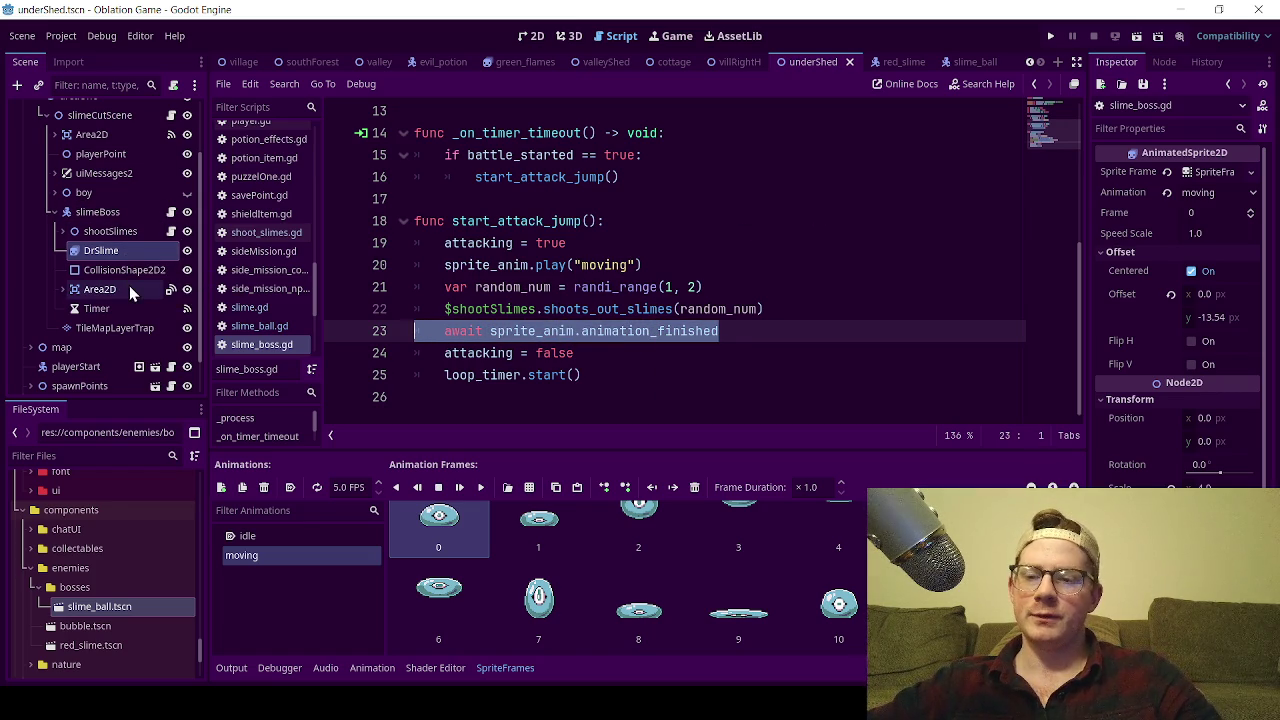
left_click(670, 250)
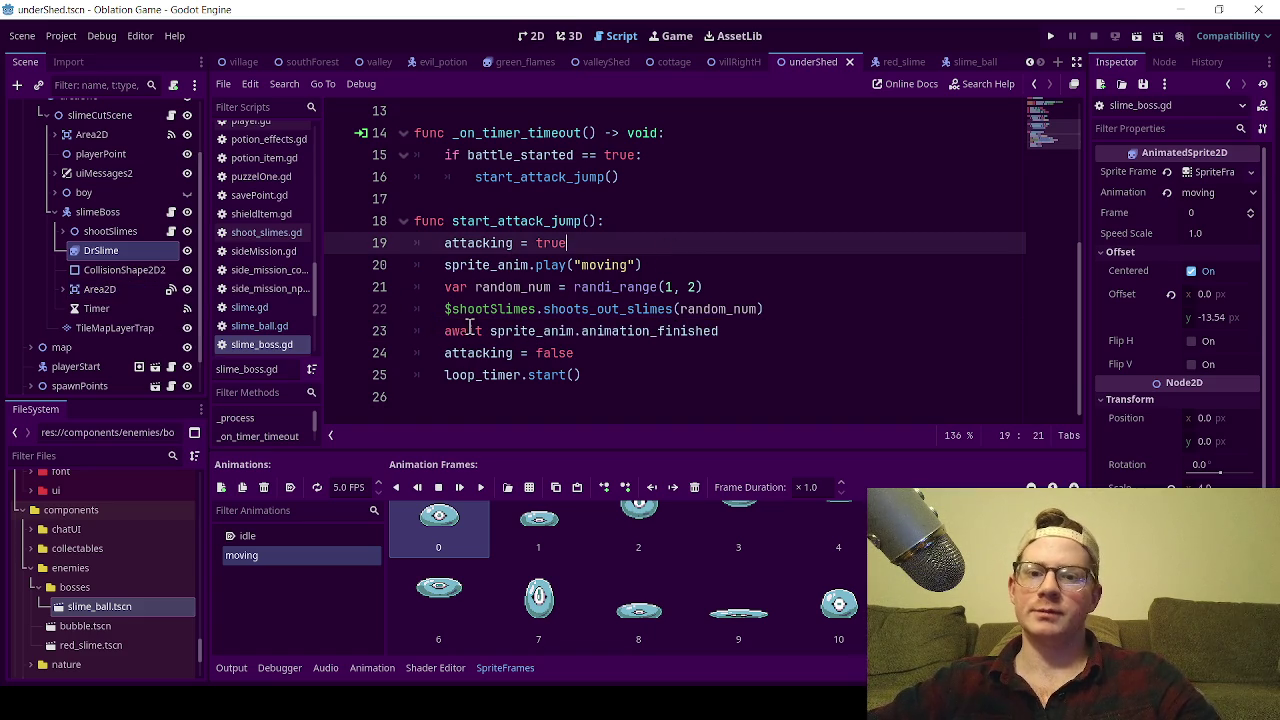
left_click(731, 331)
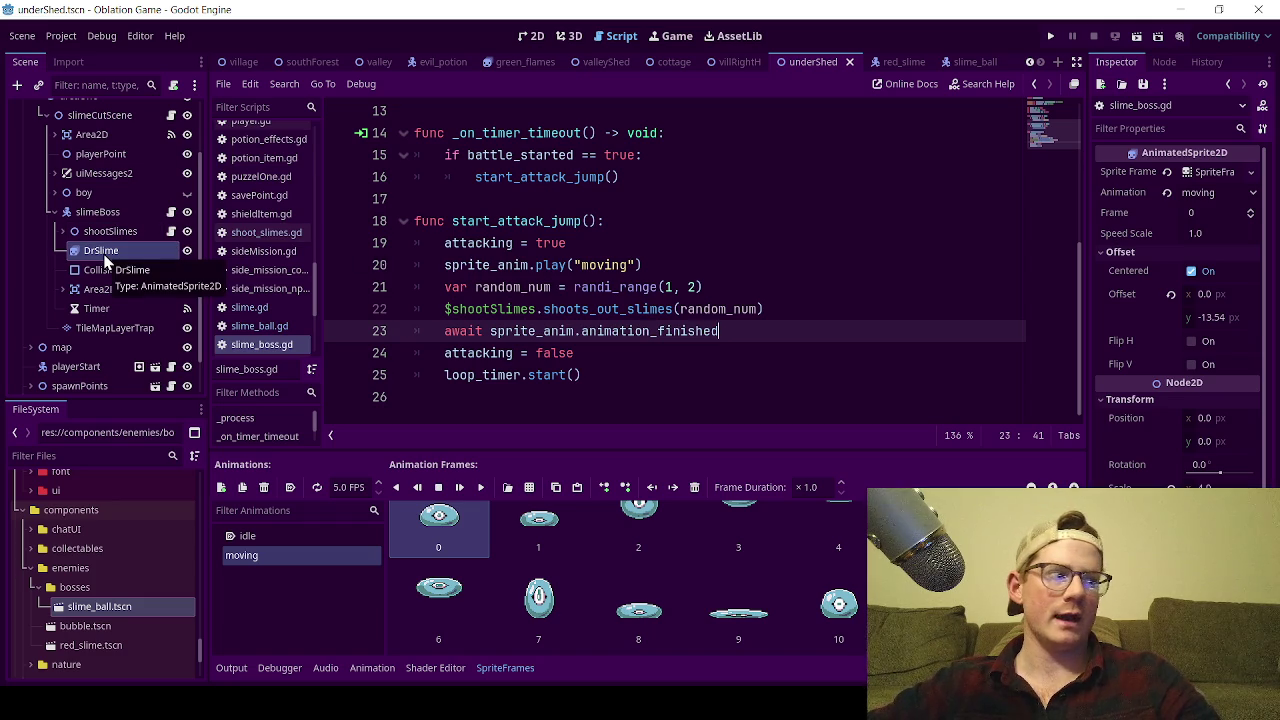
left_click(481, 198)
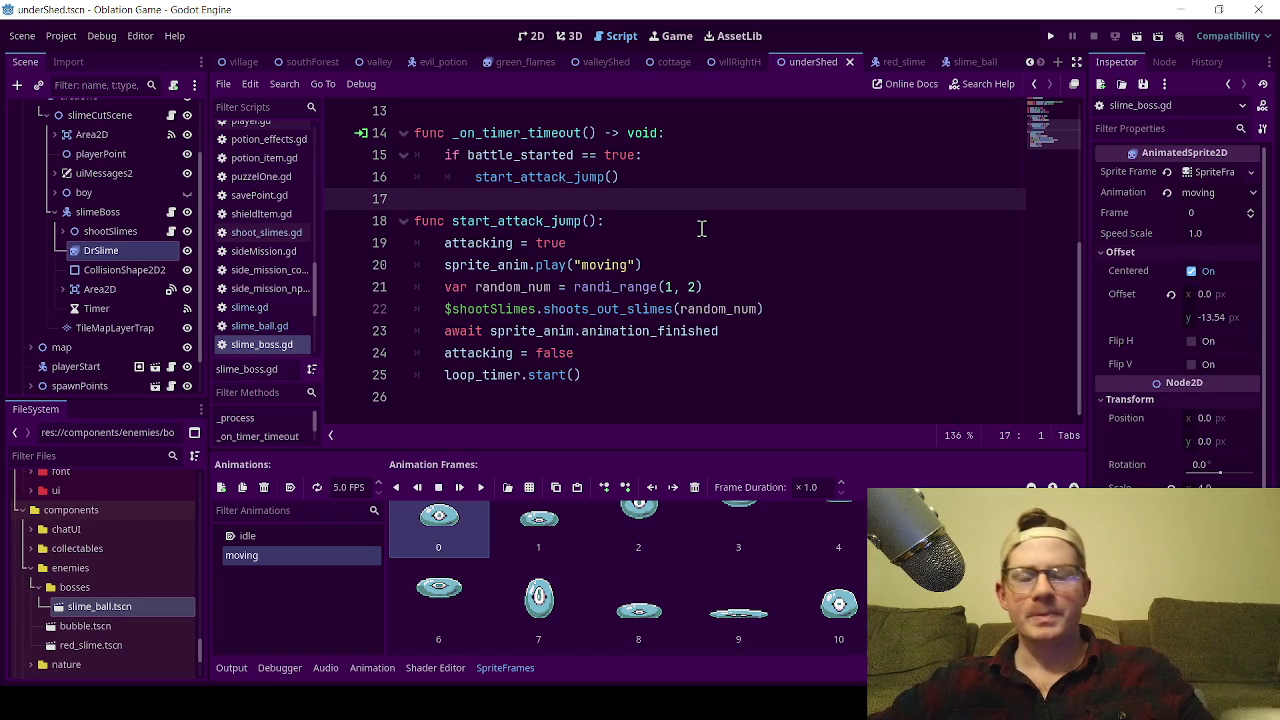
left_click(754, 322)
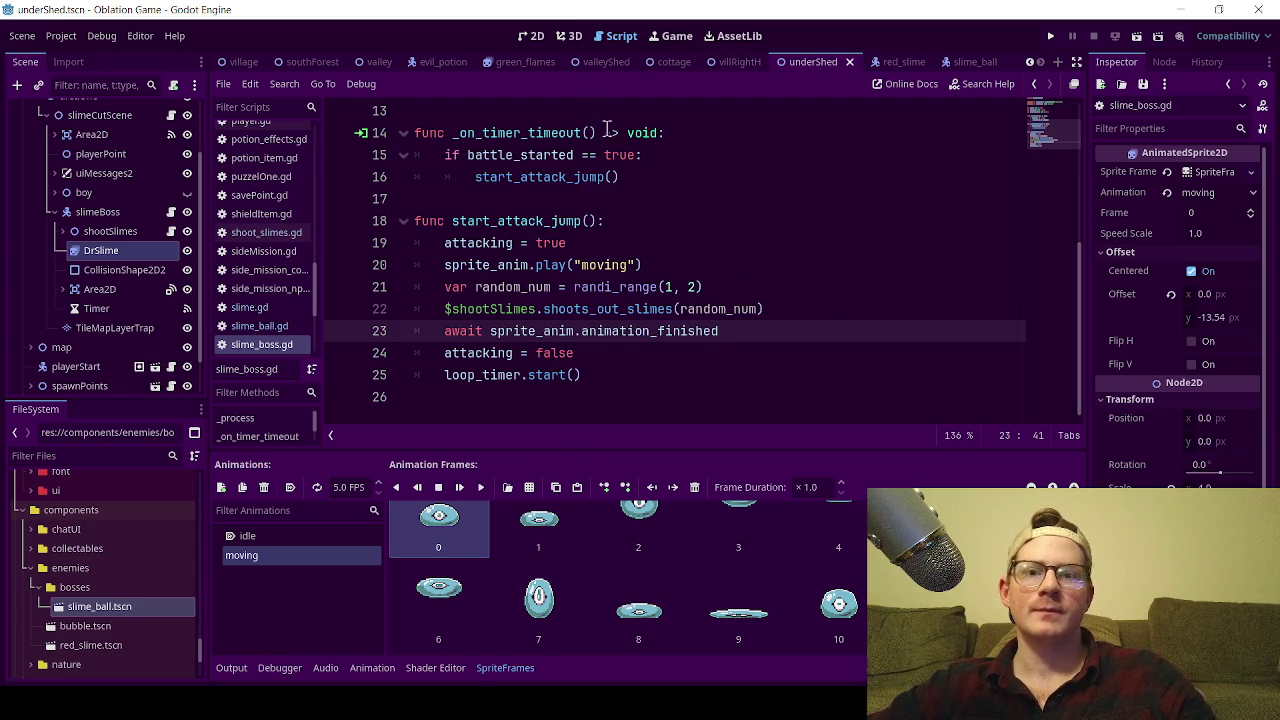
left_click(529, 38)
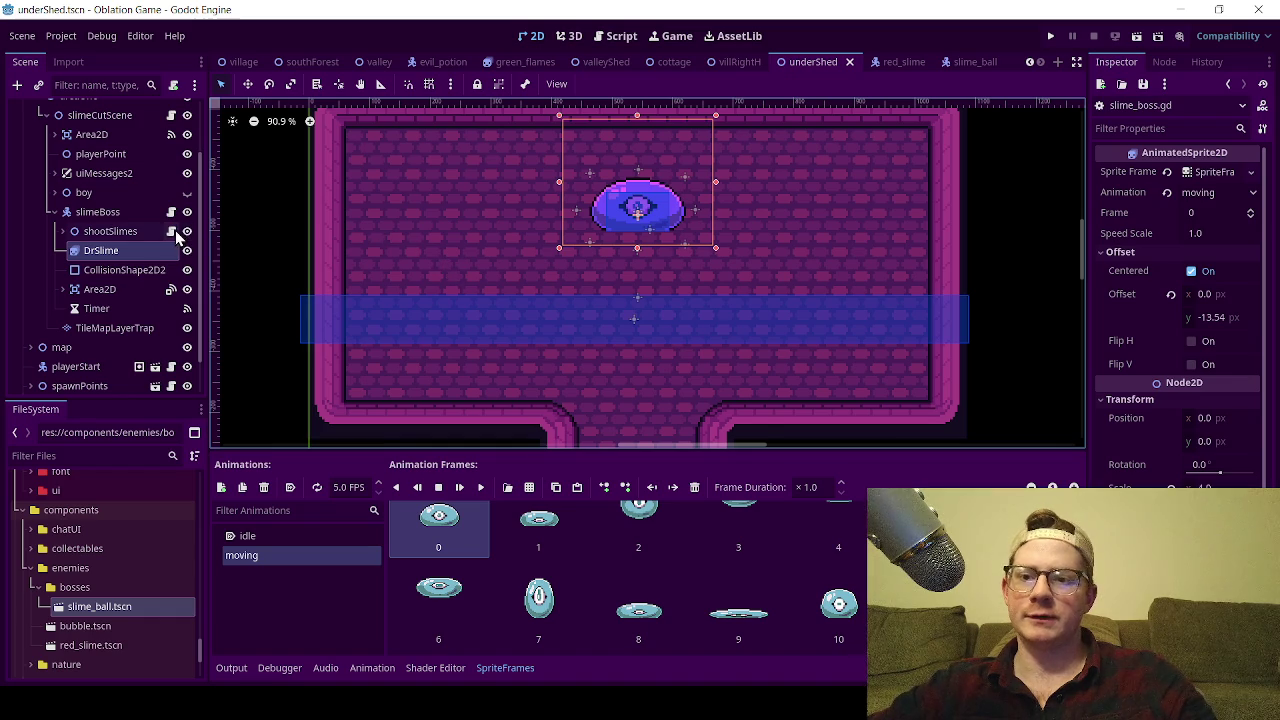
- Reopen slime_boss.gd and inspect the sprite_anim await code on lines 20–23
left_click(172, 231)
scroll(440, 314, "down", 8)
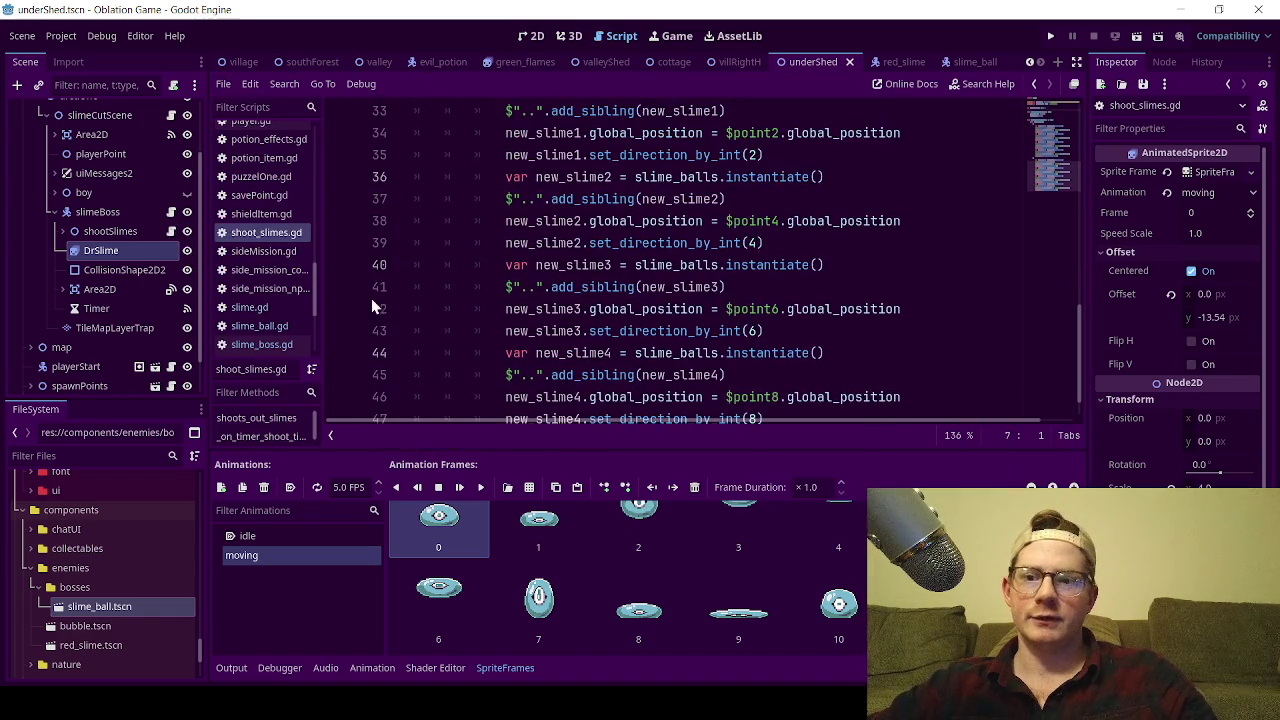
left_click(172, 212)
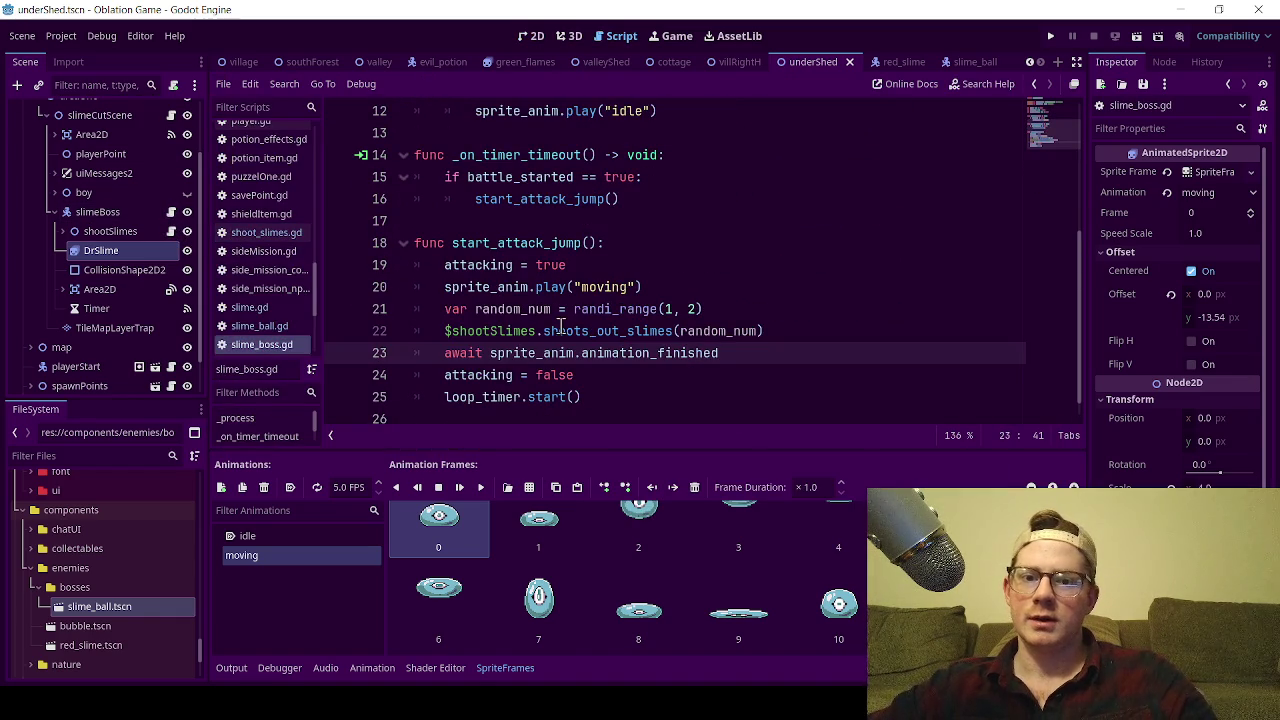
left_click(532, 353)
double_click(462, 353)
left_click(715, 287)
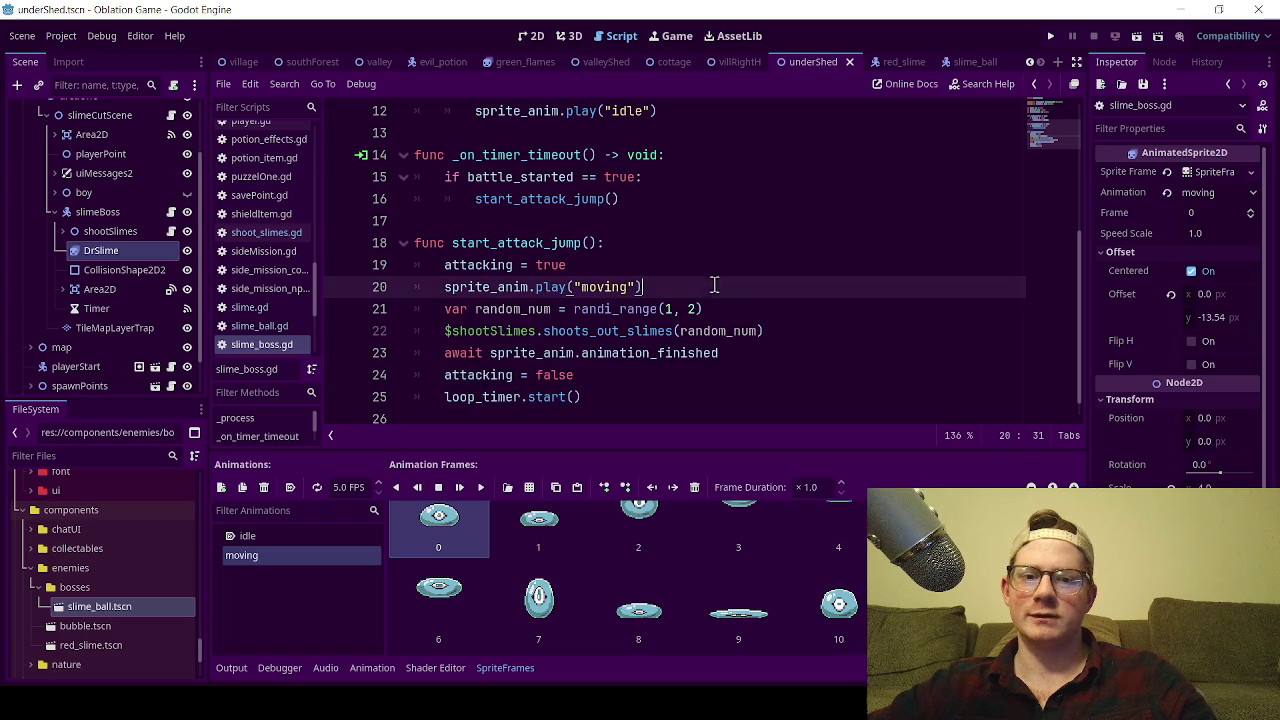
scroll(577, 331, "up", 4)
scroll(577, 331, "down", 4)
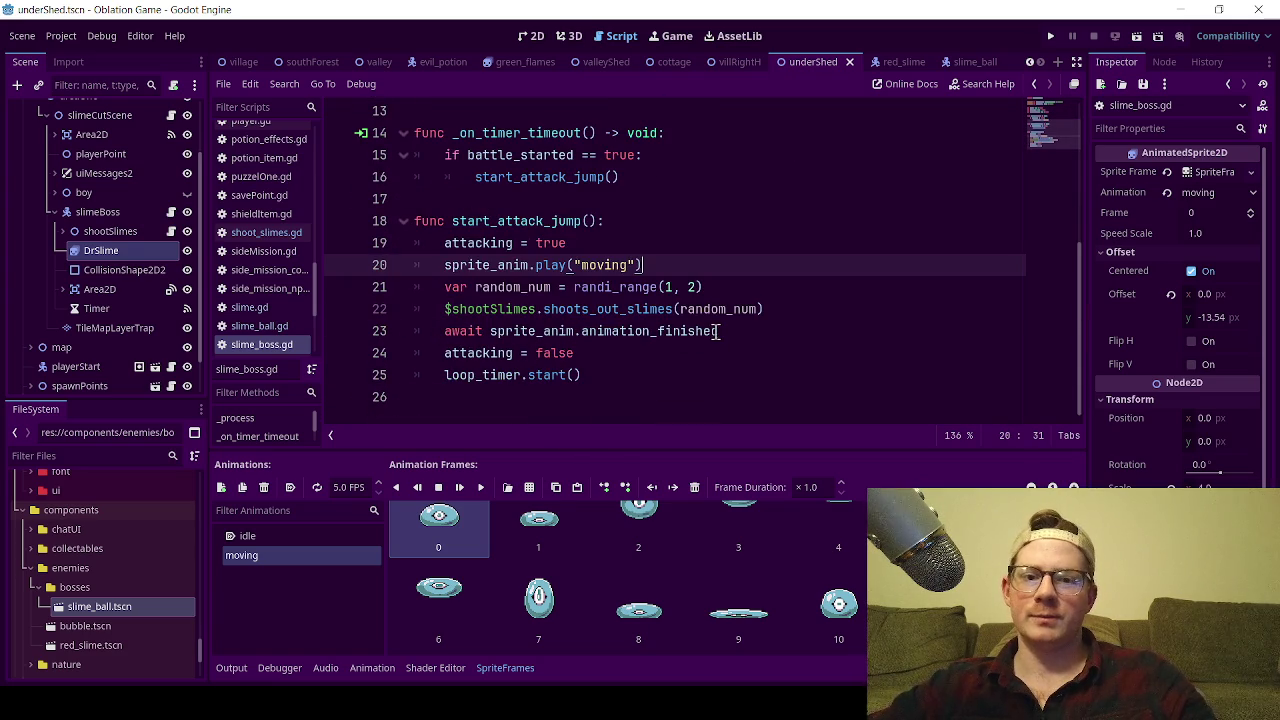
left_click(717, 331)
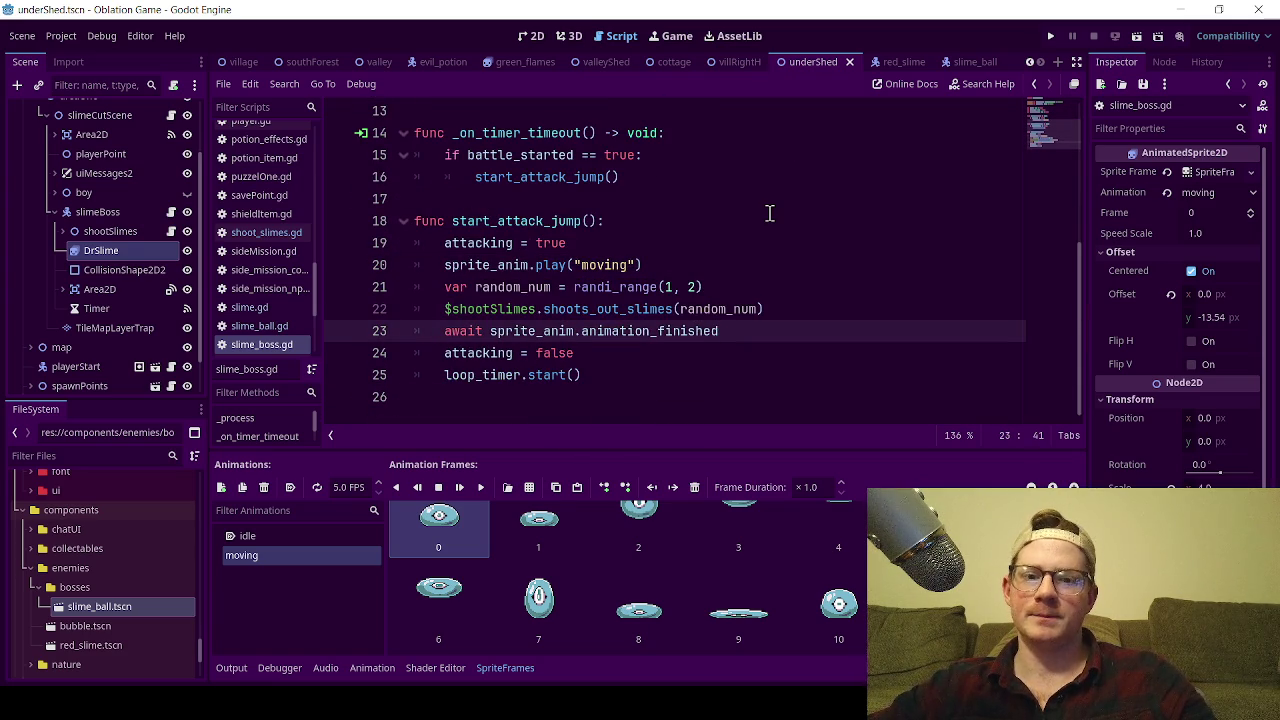
- Review lines 17–19, then select DrSlime and bring up its Attach Node Script dialog
mouse_move(686, 331)
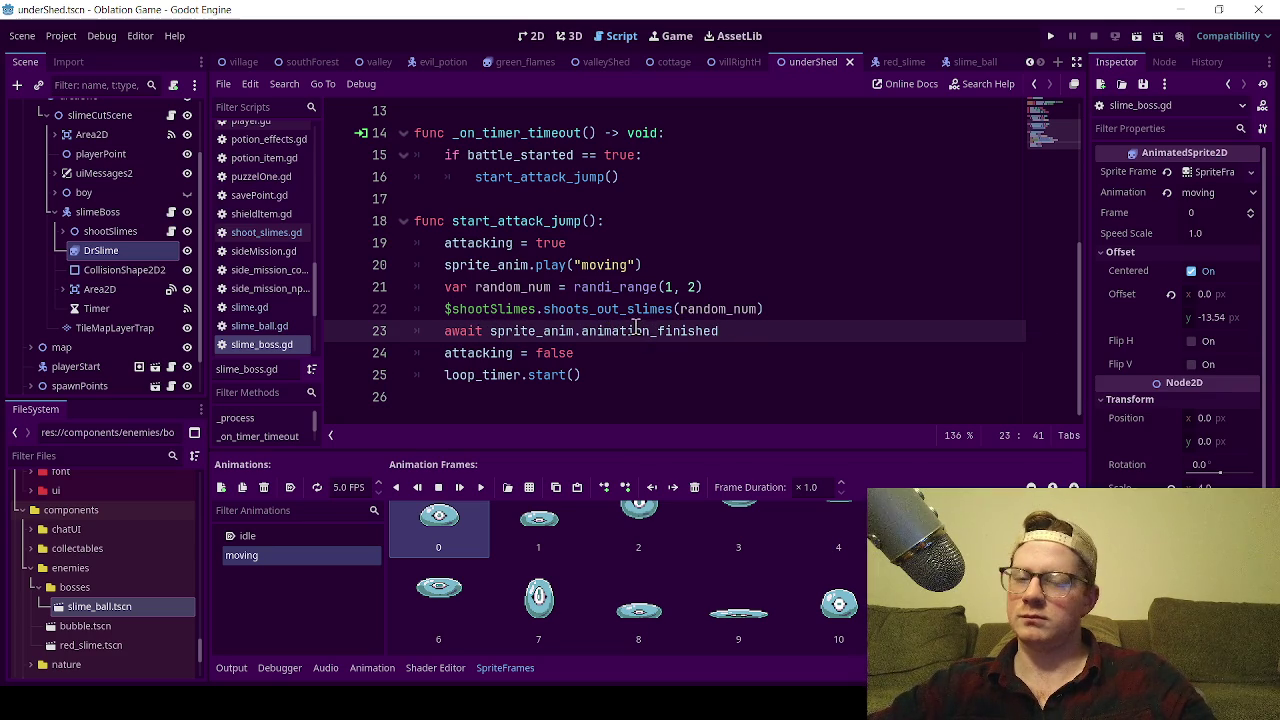
left_click(697, 241)
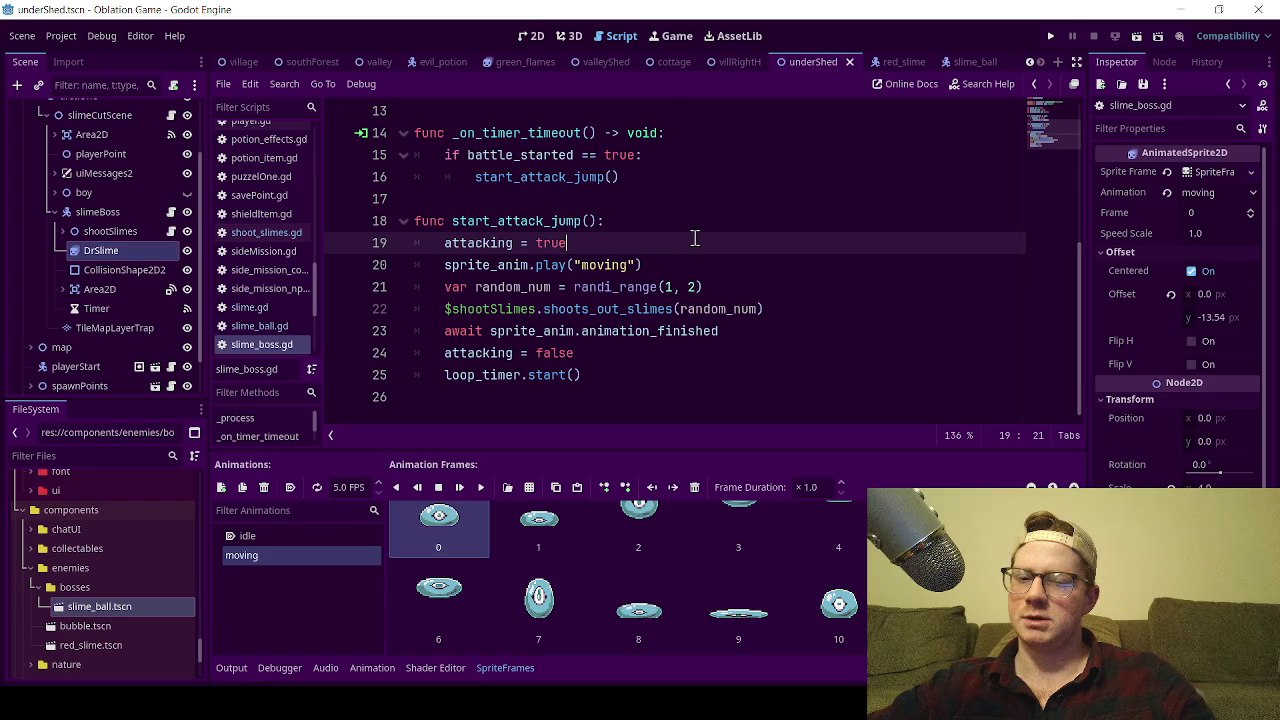
left_click(488, 200)
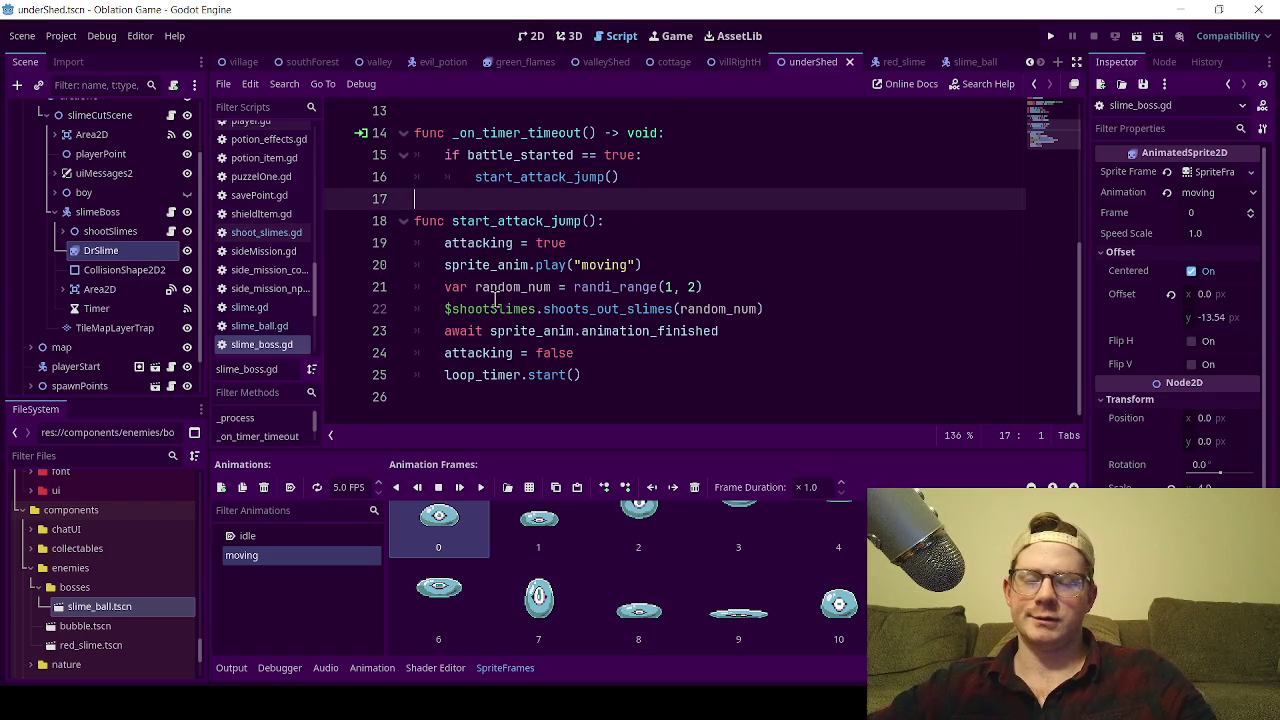
scroll(505, 300, "up", 2)
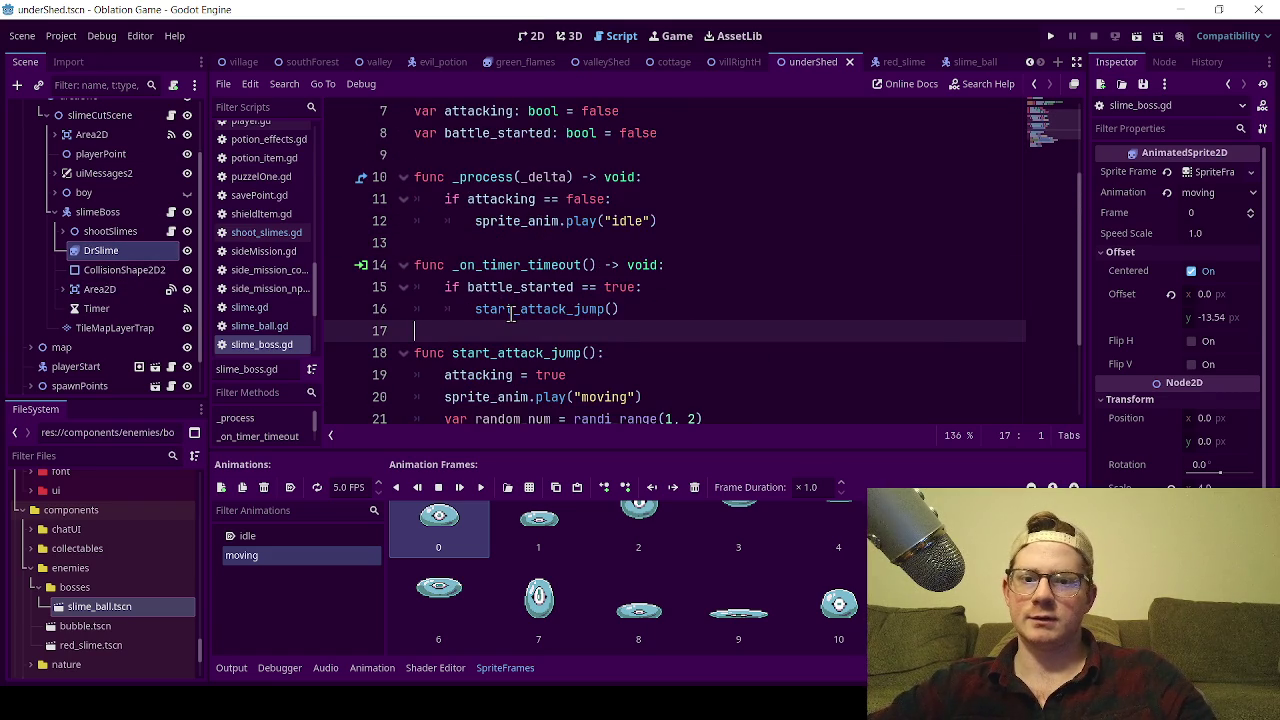
scroll(511, 312, "down", 2)
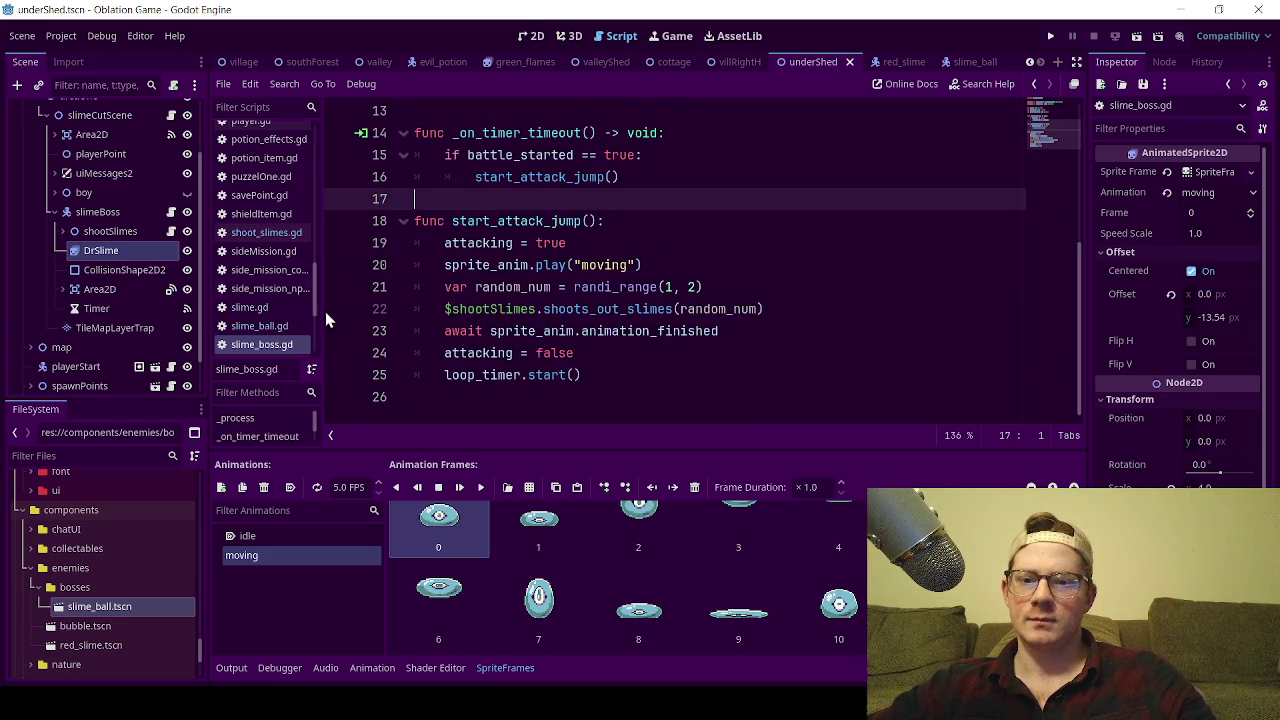
left_click(112, 231)
left_click(110, 250)
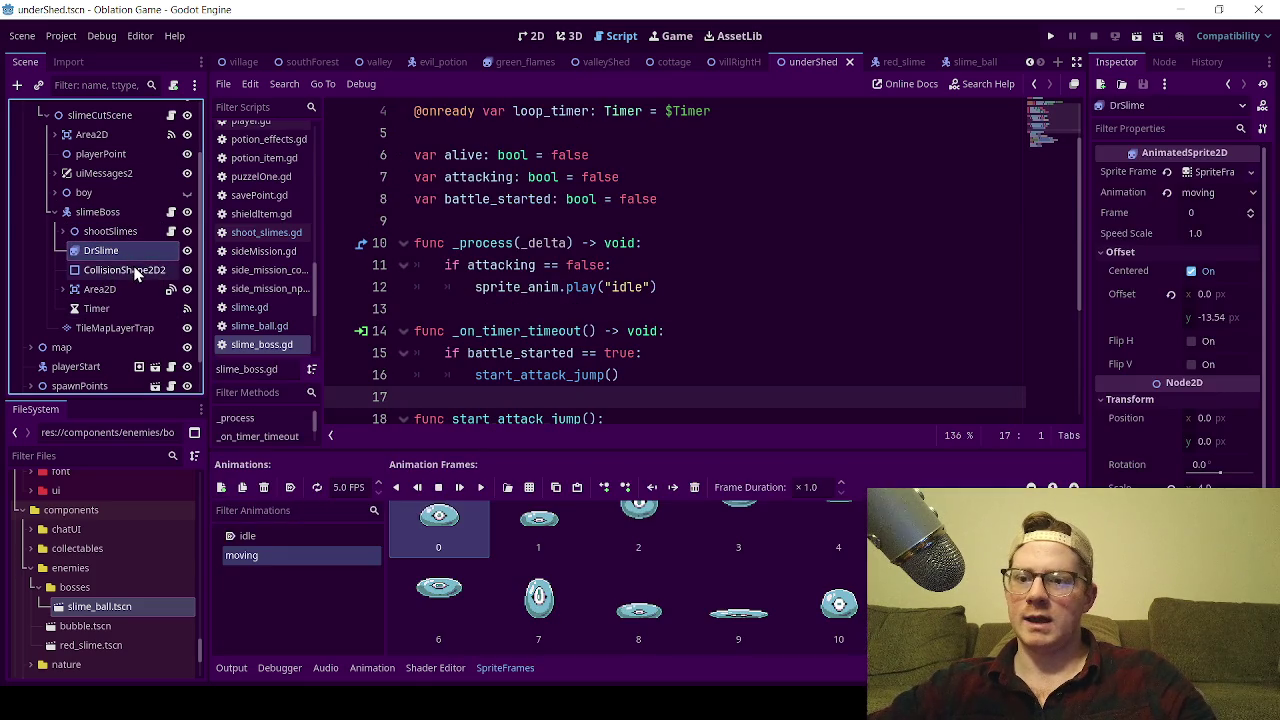
left_click(173, 84)
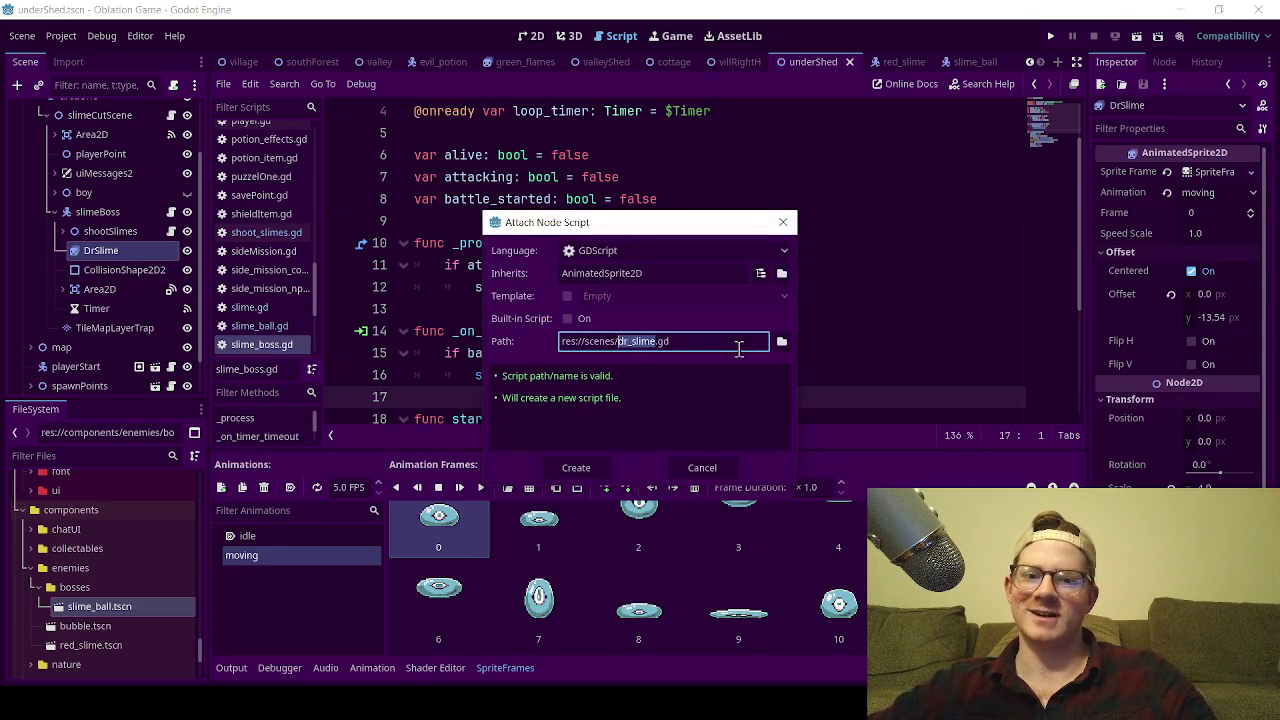
- Create dr_slime.gd for DrSlime in the res://scripts/enemy/bosses folder
left_click(781, 342)
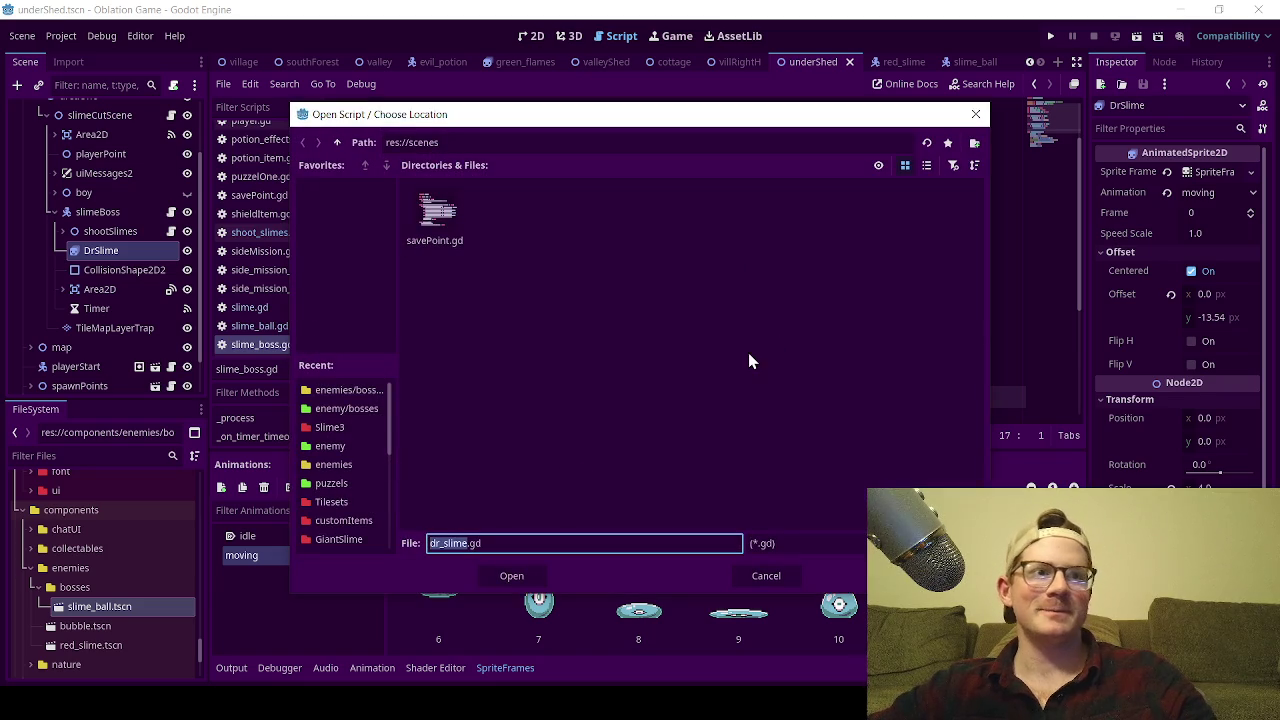
left_click(337, 142)
double_click(775, 215)
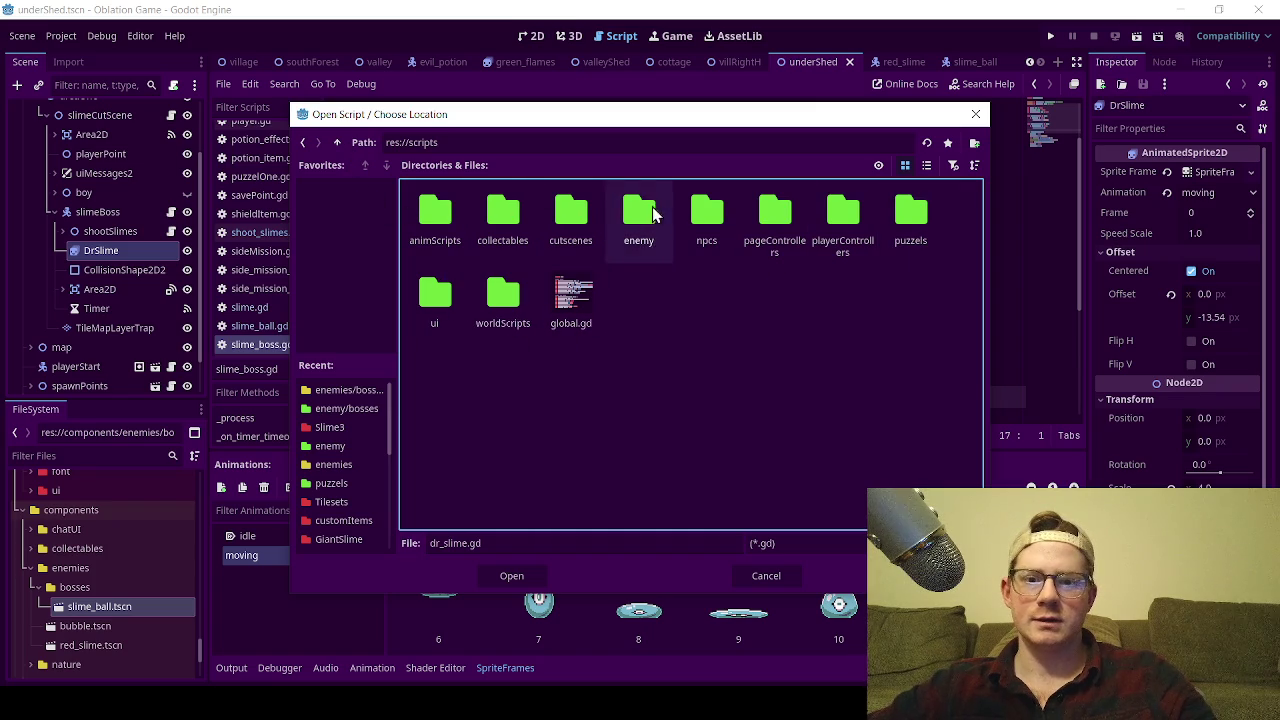
double_click(616, 228)
double_click(426, 216)
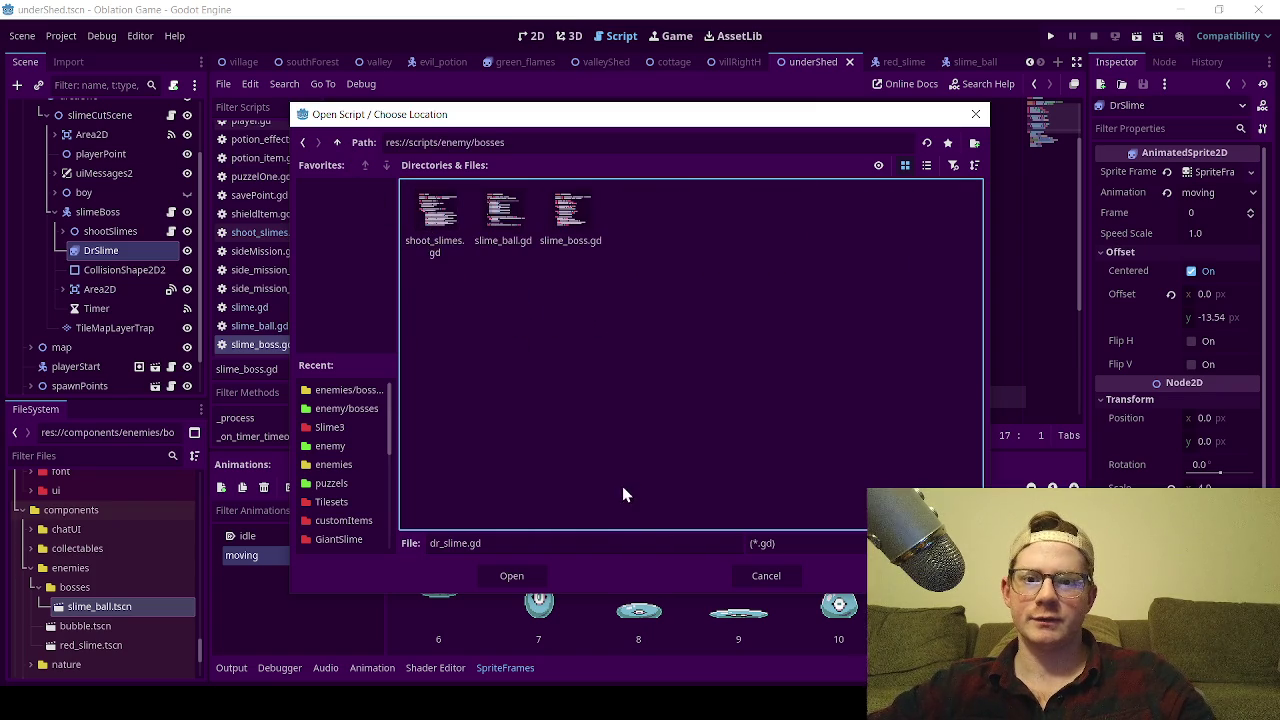
left_click(524, 570)
left_click(599, 465)
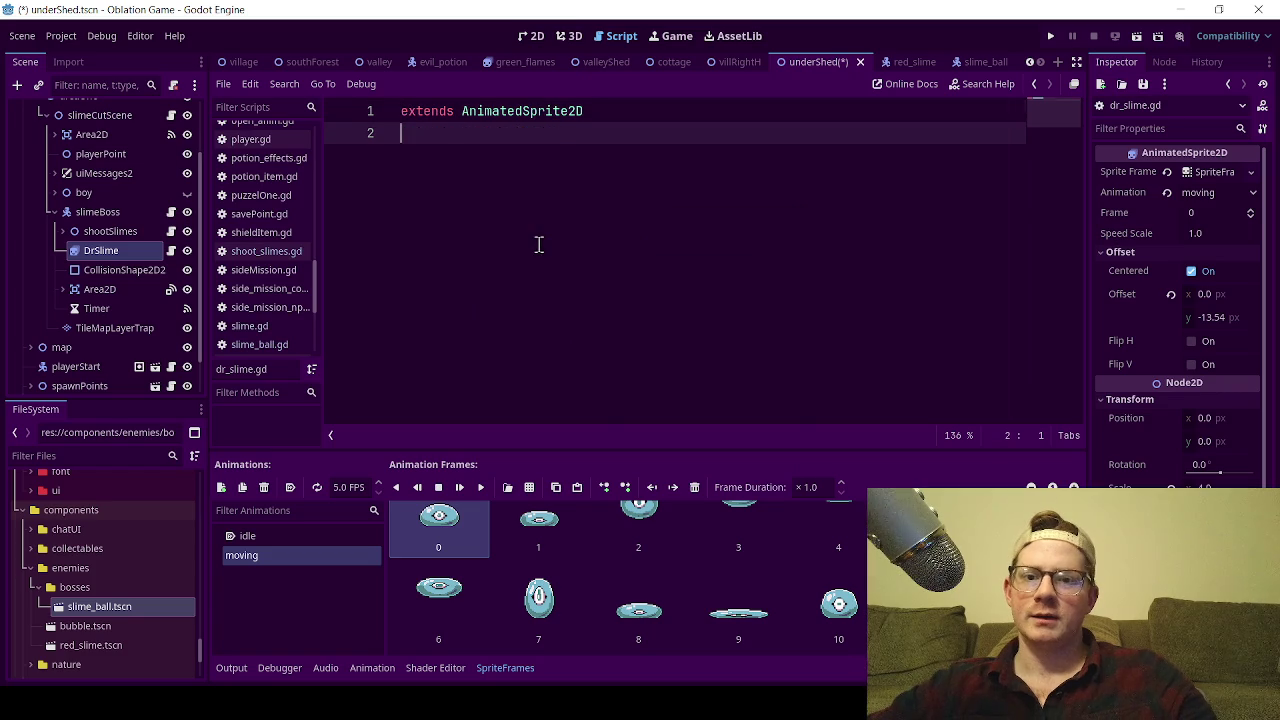
- Insert a _process function below extends AnimatedSprite2D using autocomplete
left_click(558, 316)
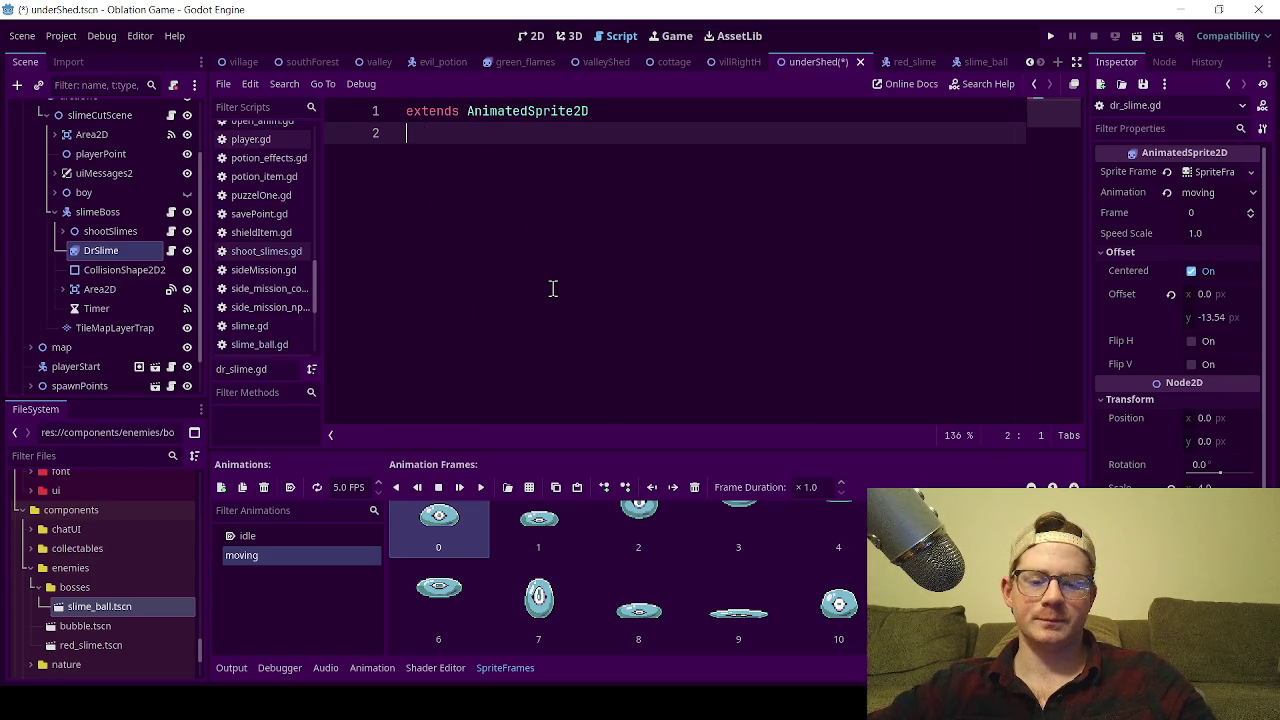
key("Return")
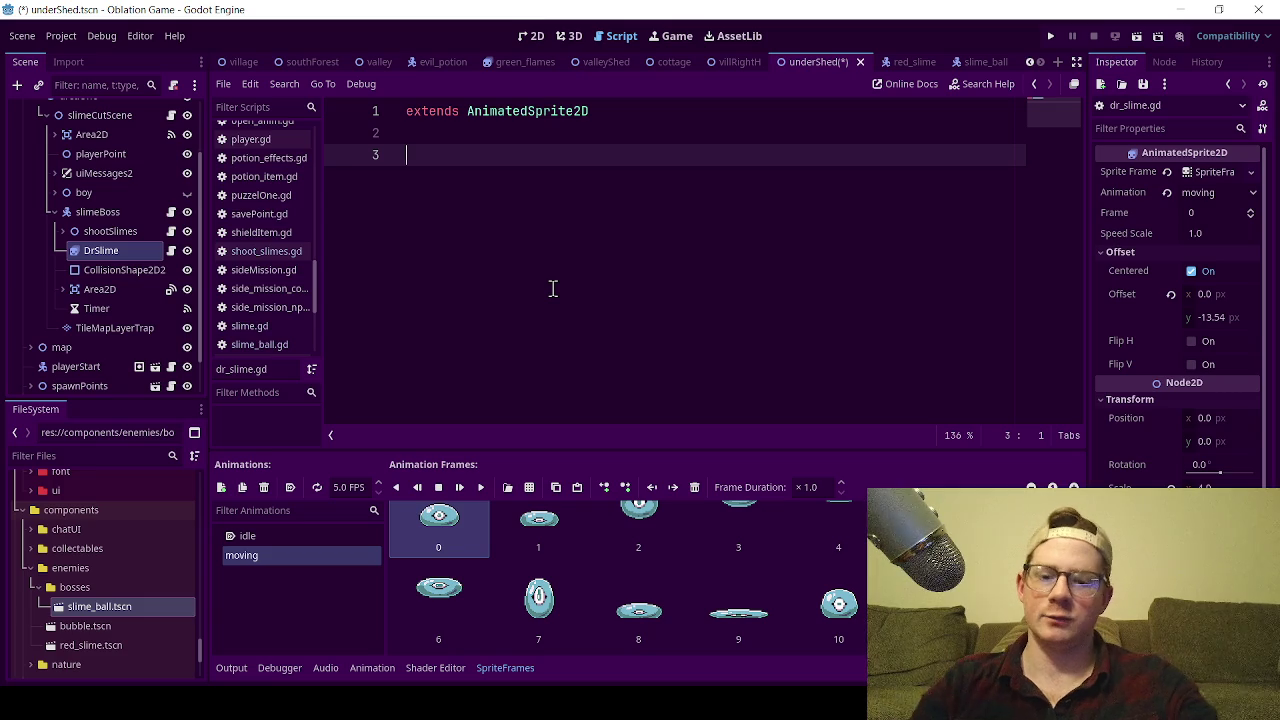
type("punc")
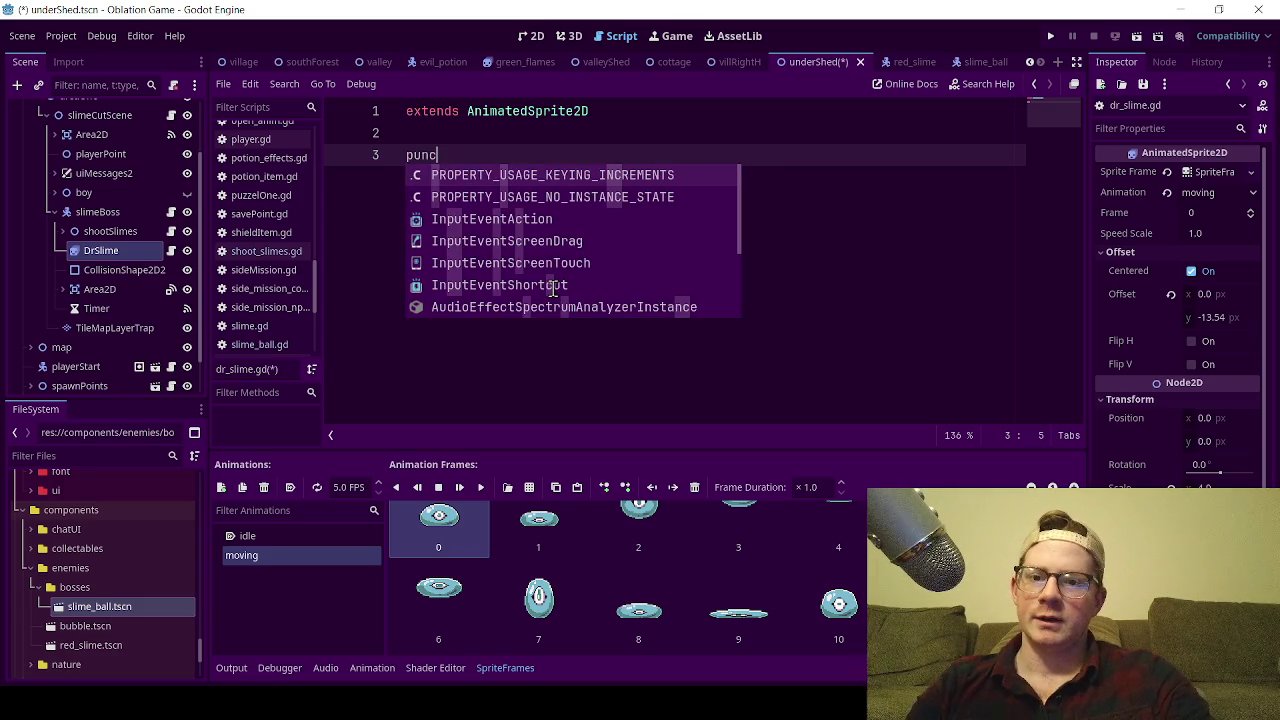
key("BackSpace")
key("BackSpace")
key("BackSpace")
type("f")
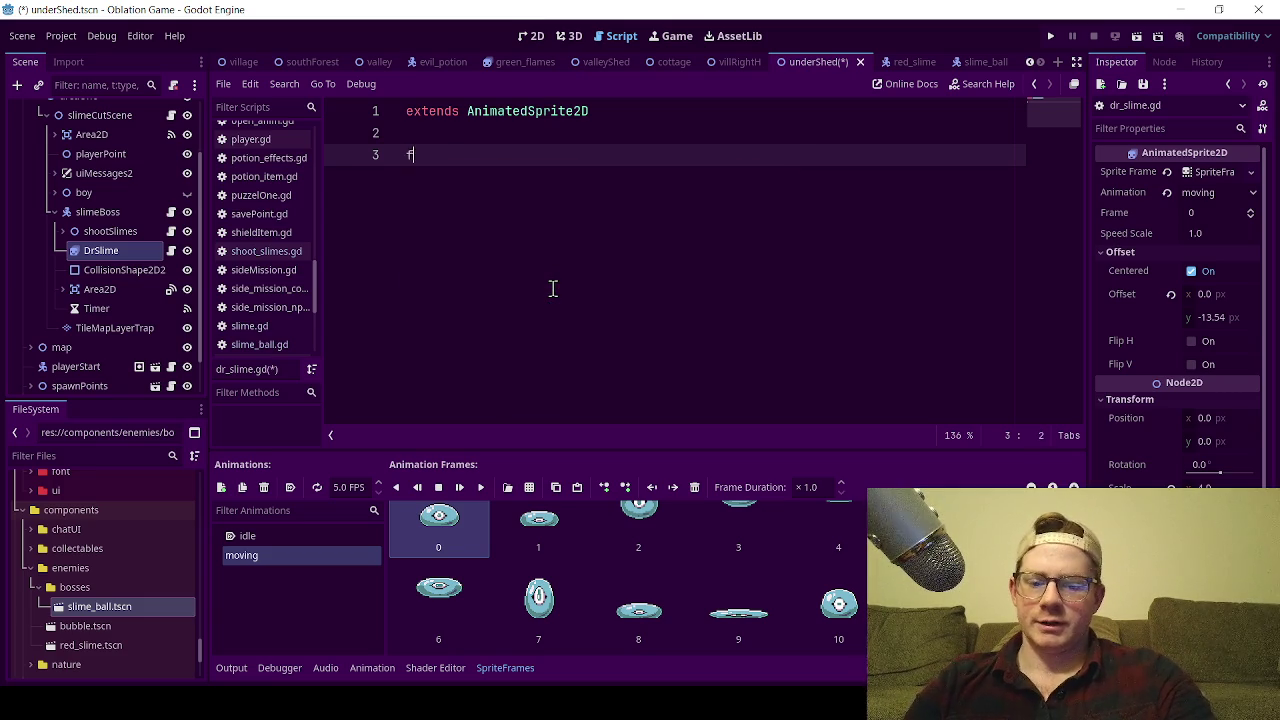
type("unc _p")
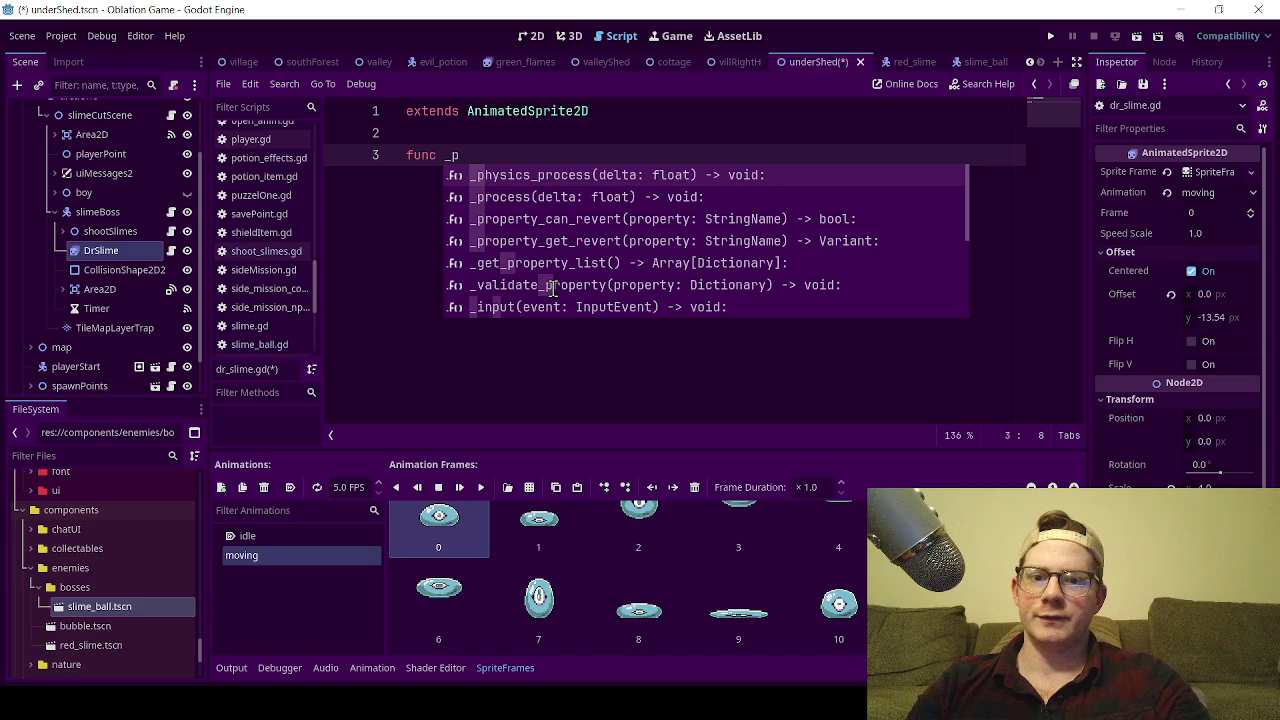
key("Down")
key("Return")
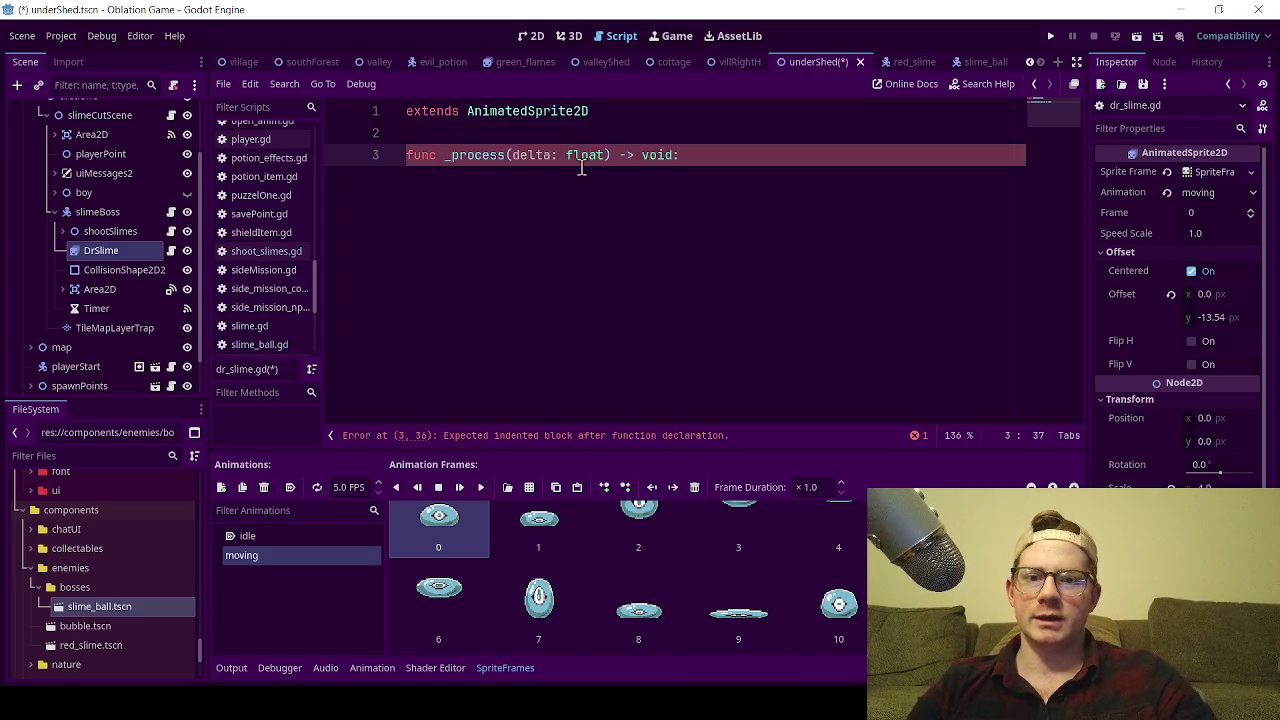
- Remove the float hint, rename the parameter to _delta, and start a var line above
left_click_drag(551, 160, 604, 160)
key("BackSpace")
key("Left")
key("Left")
key("Left")
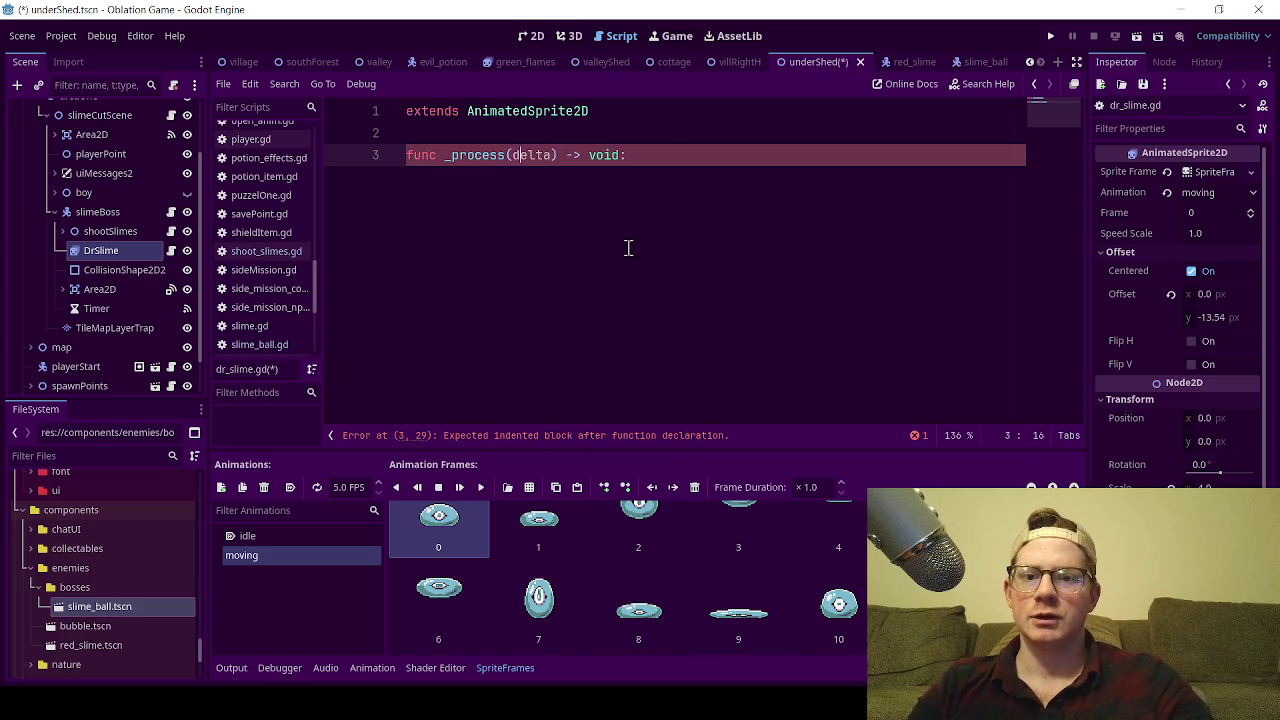
type("_")
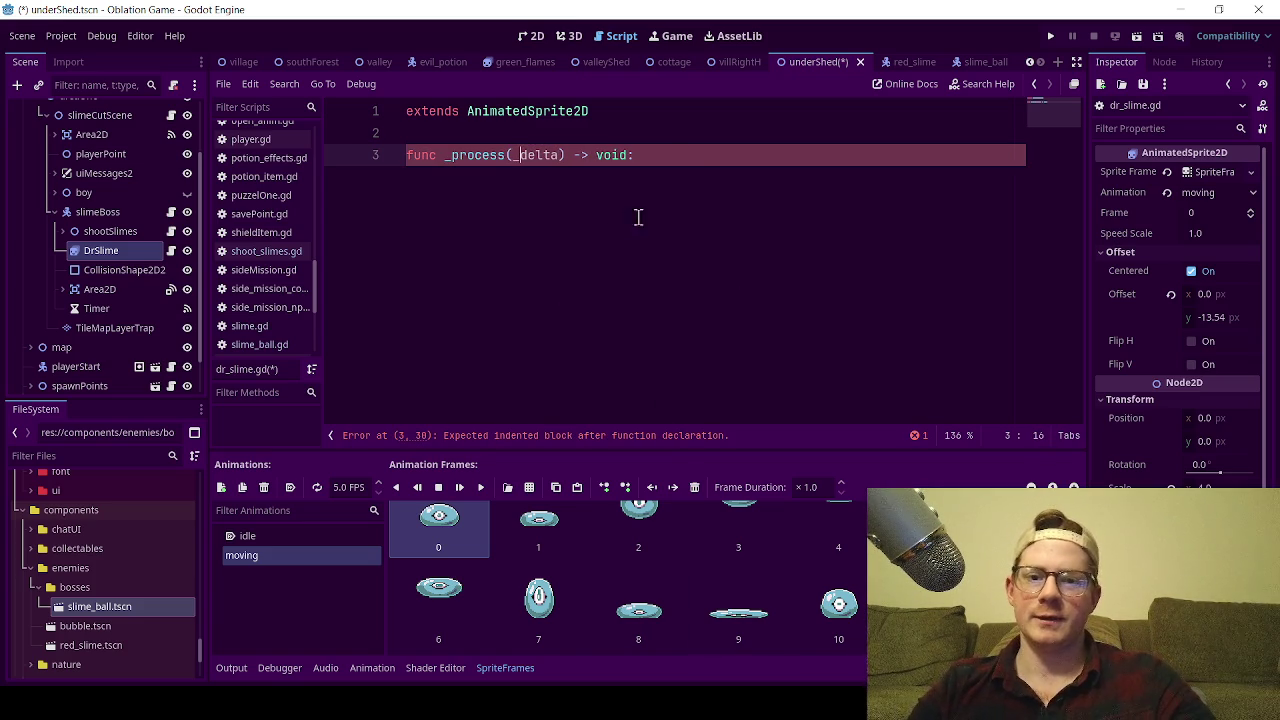
left_click(624, 117)
key("Return")
key("Return")
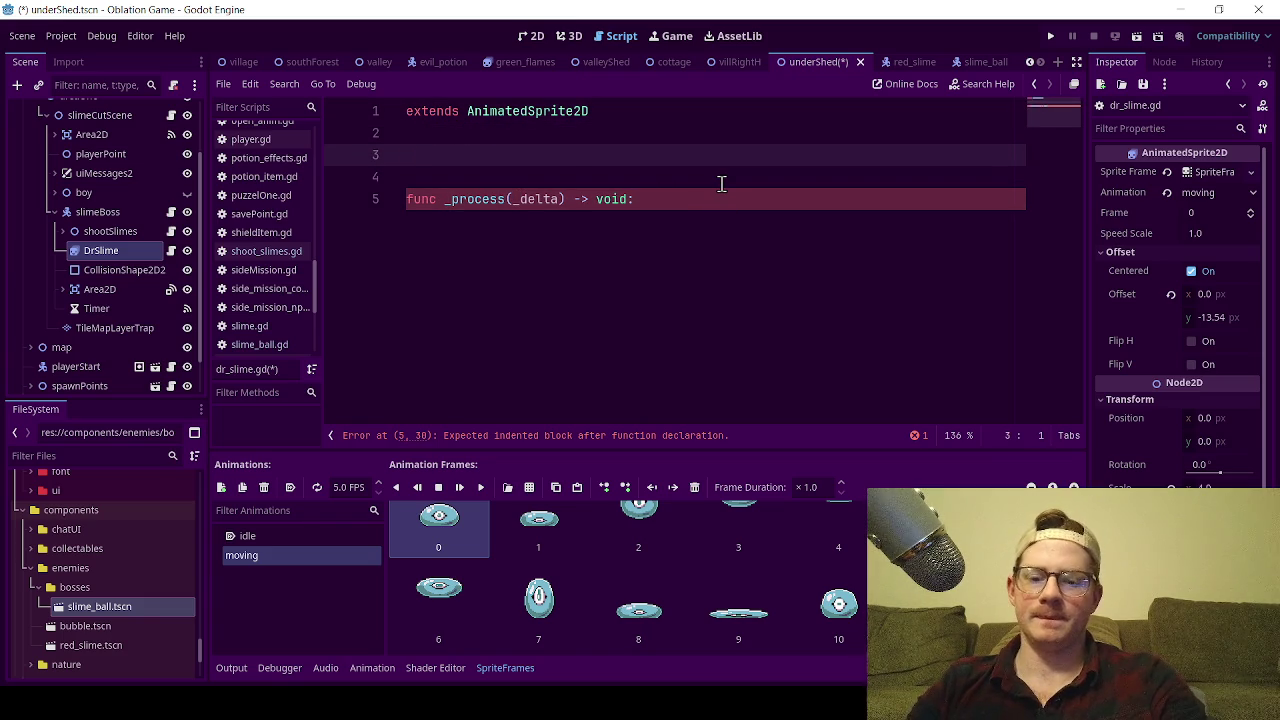
type("var")
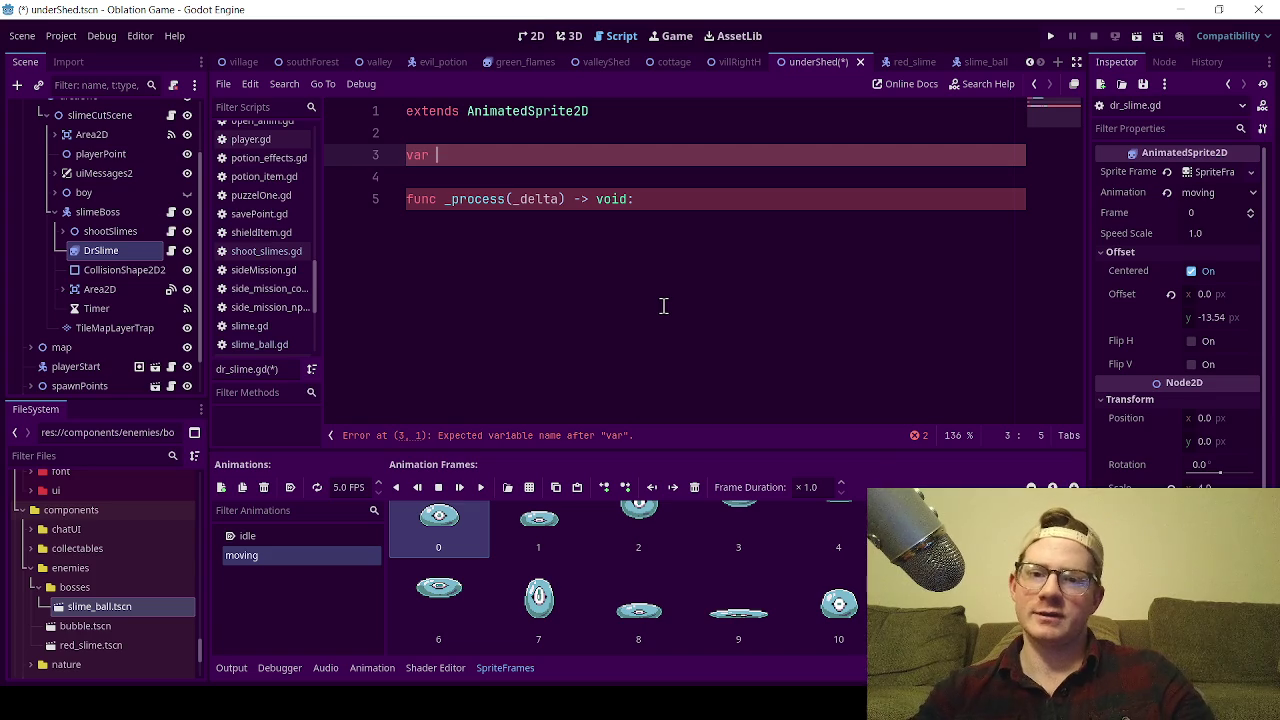
- Declare var is_attacking: bool = false on line 3 and open an indented line in _process
left_click(469, 174)
left_click(487, 142)
left_click(487, 147)
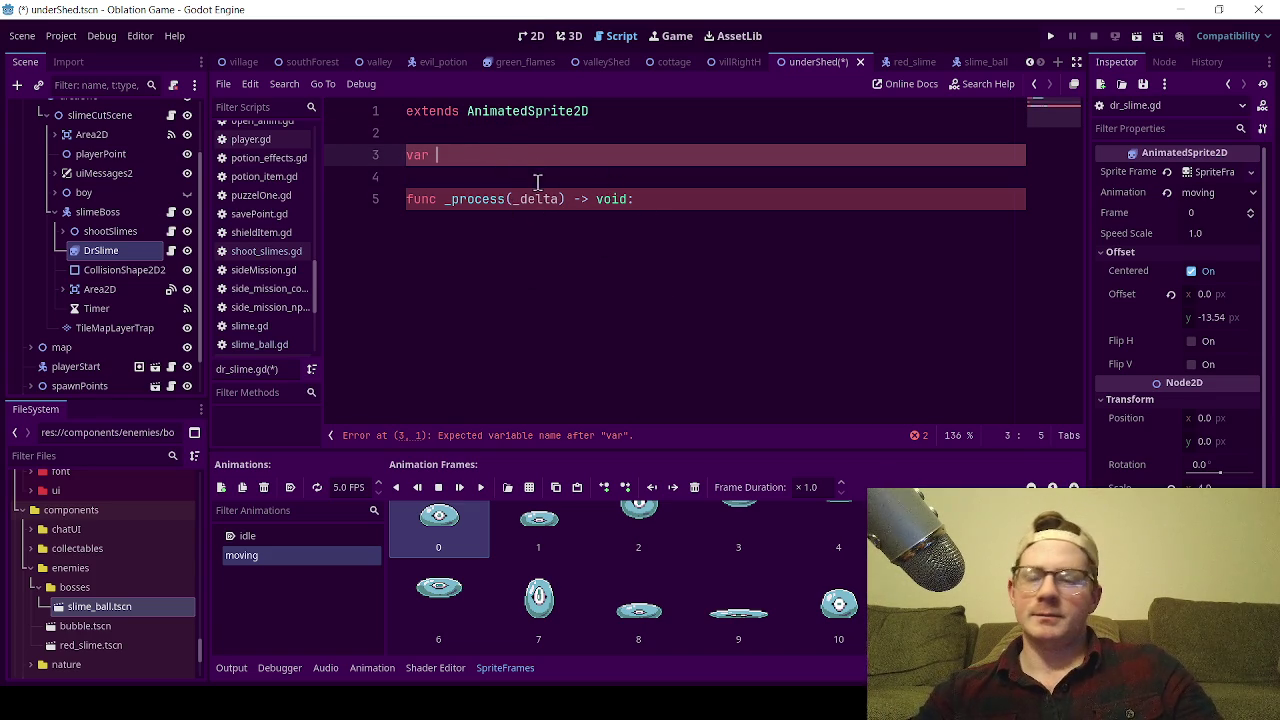
left_click(472, 140)
left_click(484, 160)
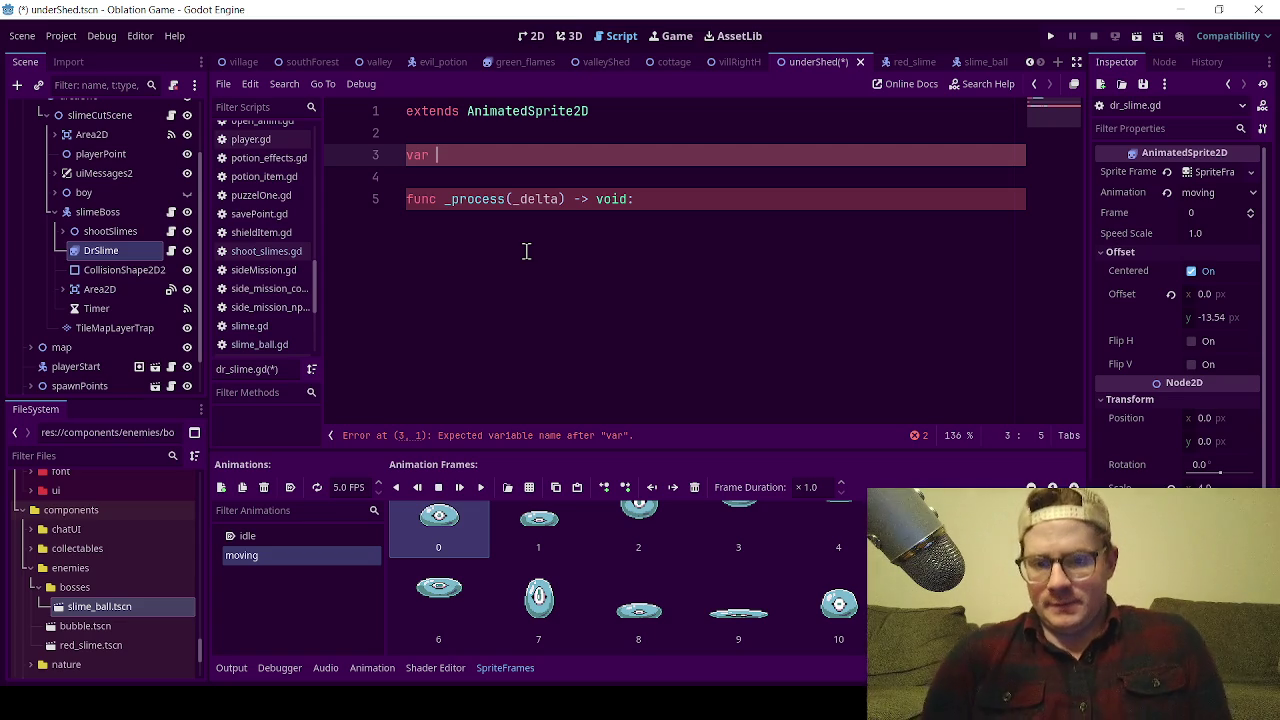
type("is_attacking =")
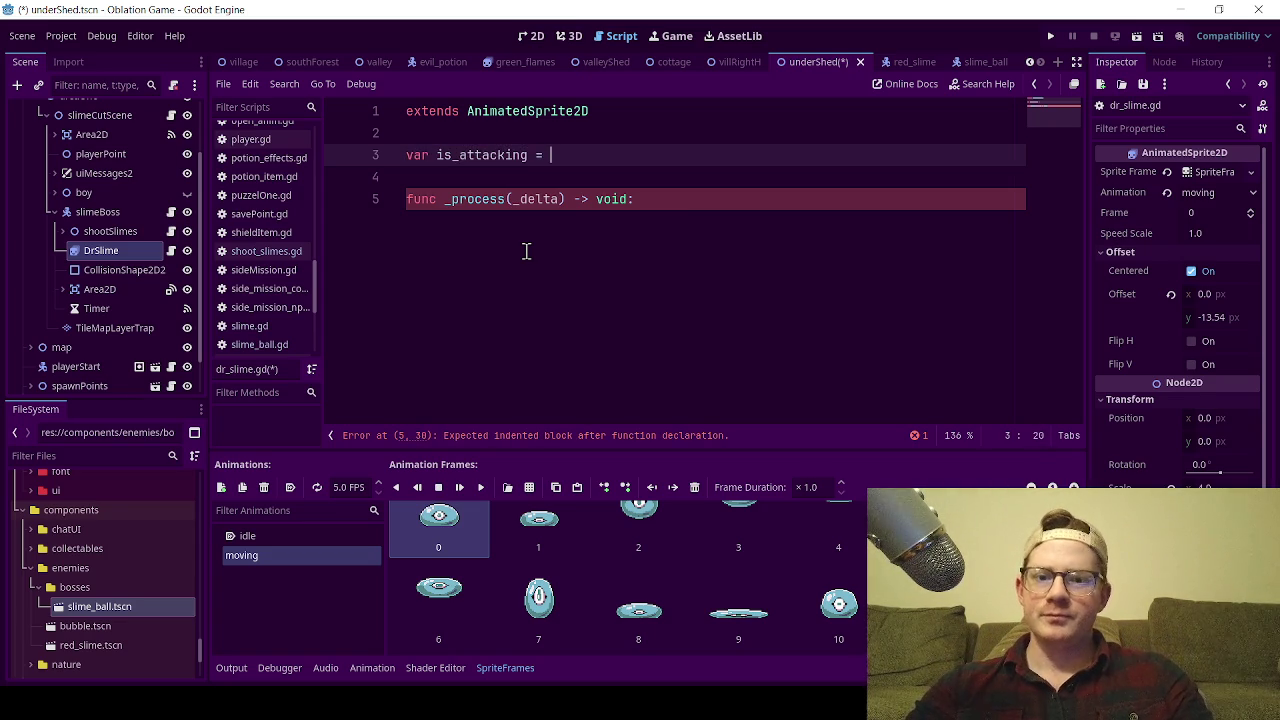
key("BackSpace")
key("BackSpace")
key("BackSpace")
type("g;")
key("BackSpace")
type(": bool = false")
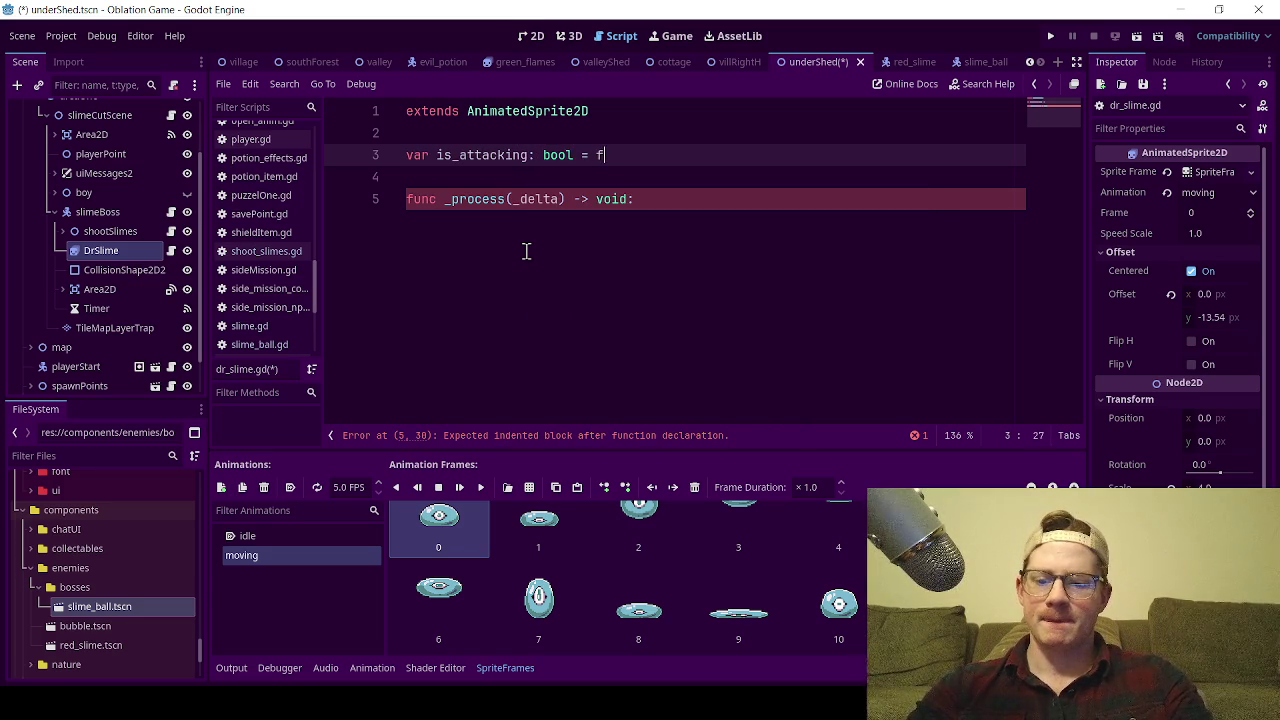
left_click(526, 251)
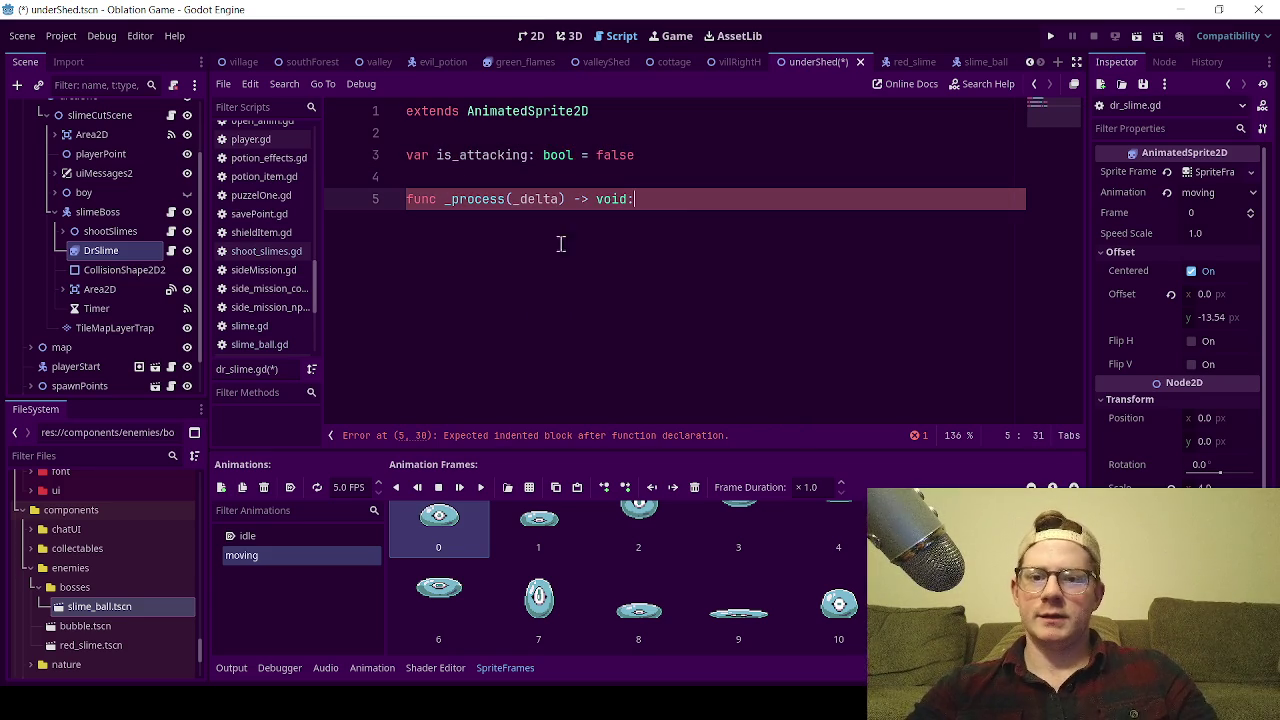
key("Return")
- Write is_attacking == is_attacking: inside _process with an indented line beneath it
type("is_")
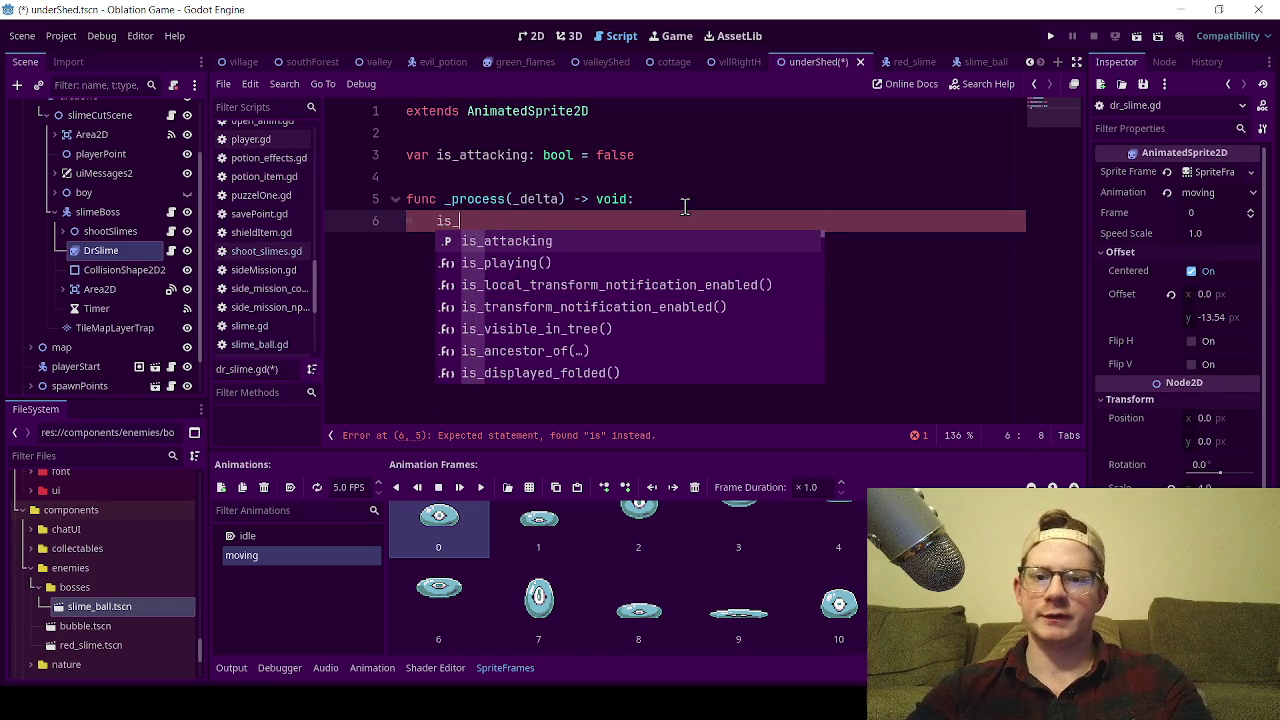
key("Return")
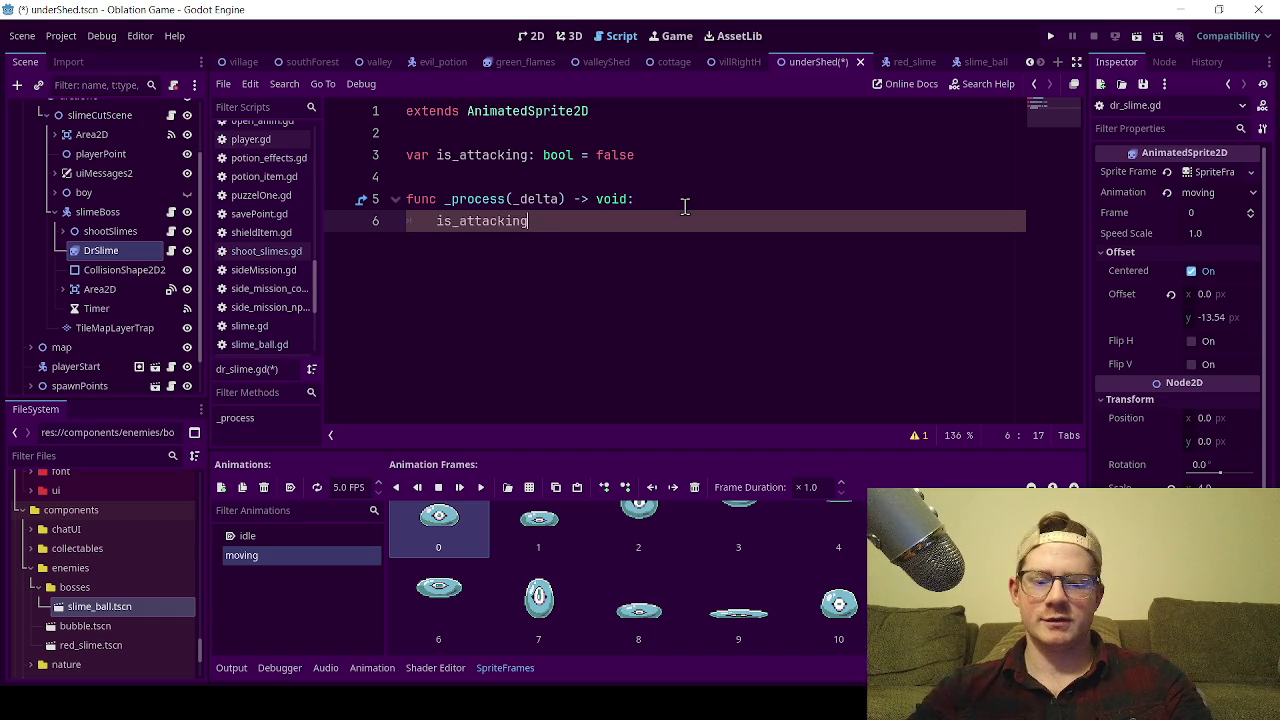
type(" ==")
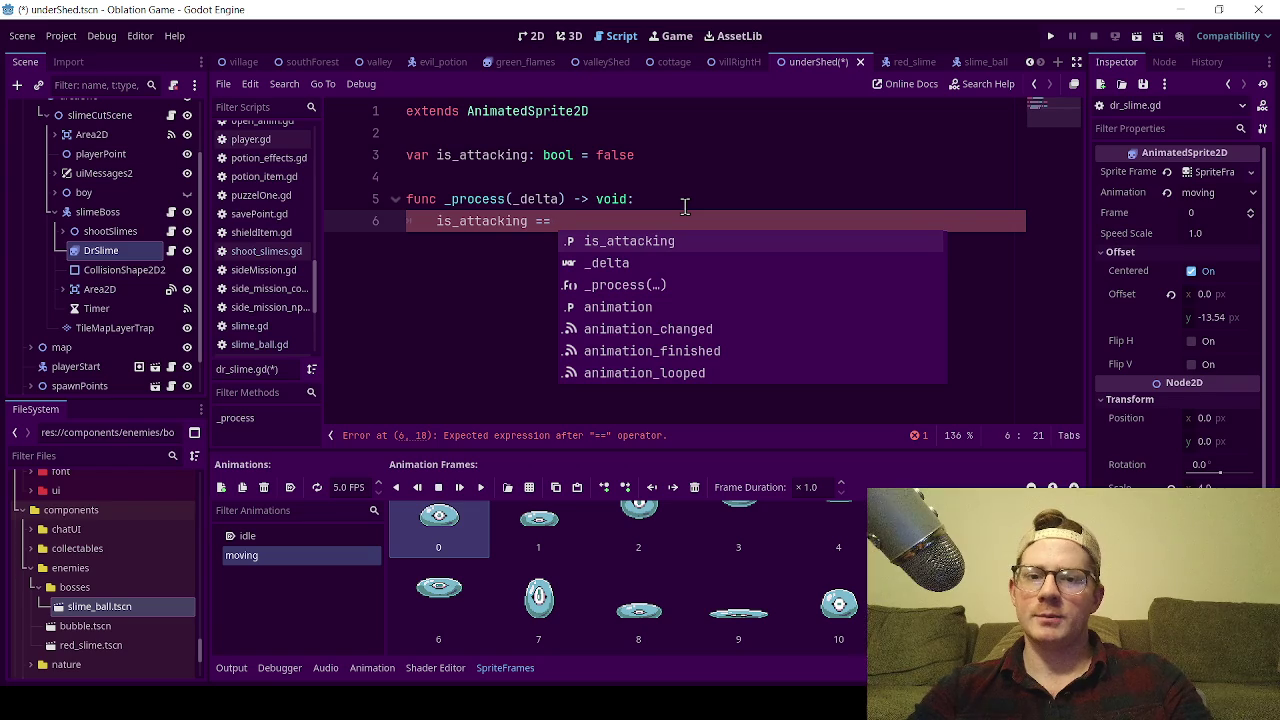
key("Return")
type(":")
key("Return")
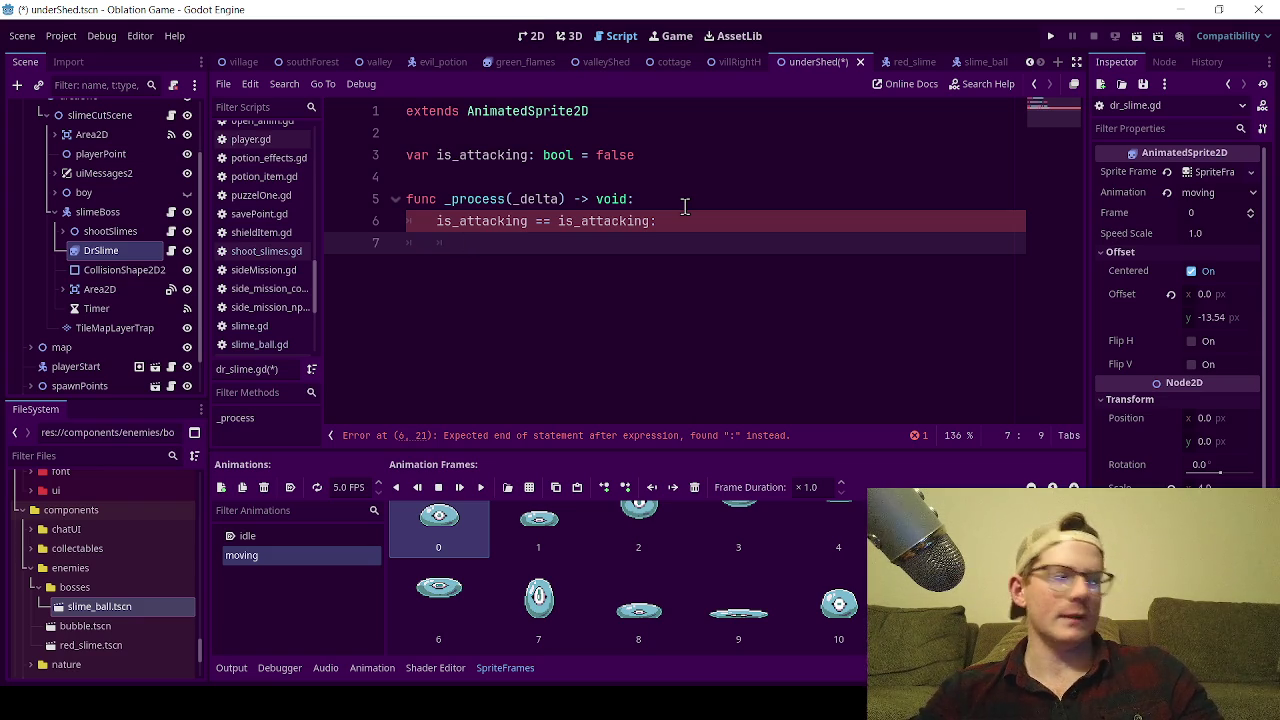
double_click(594, 221)
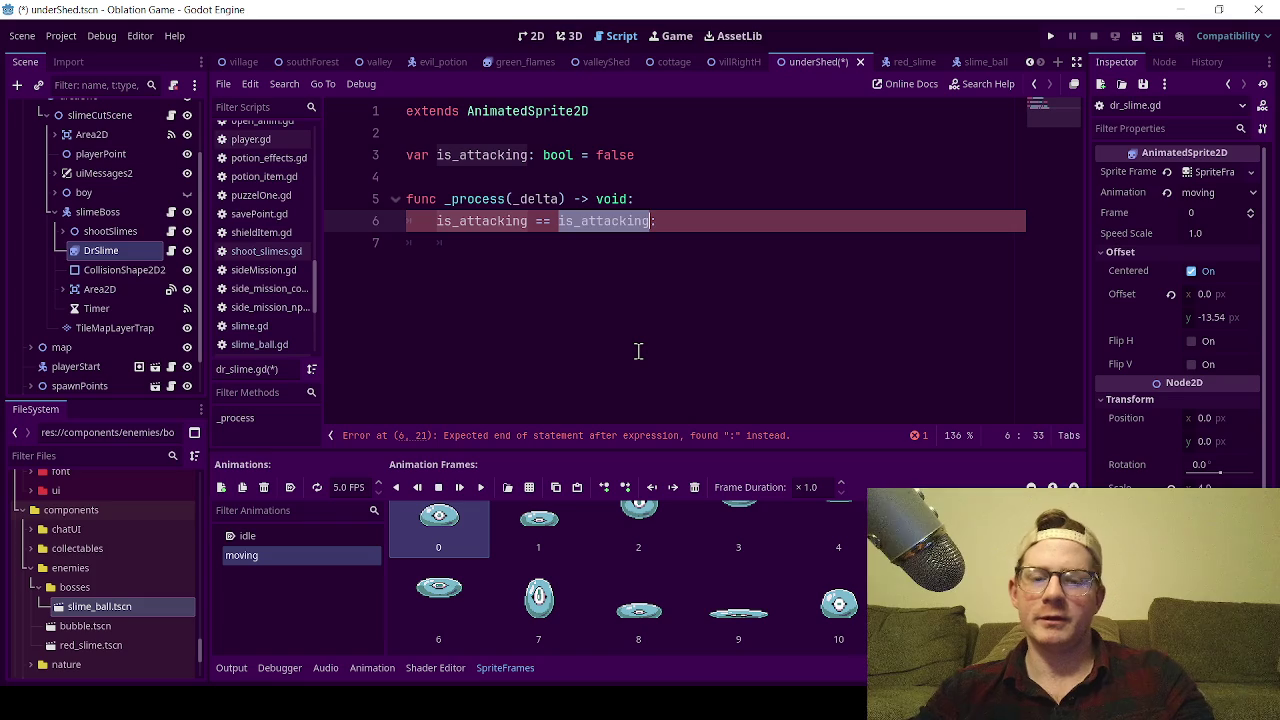
- Change the comparison to is_attacking == false and add play("idle") beneath it
key("BackSpace")
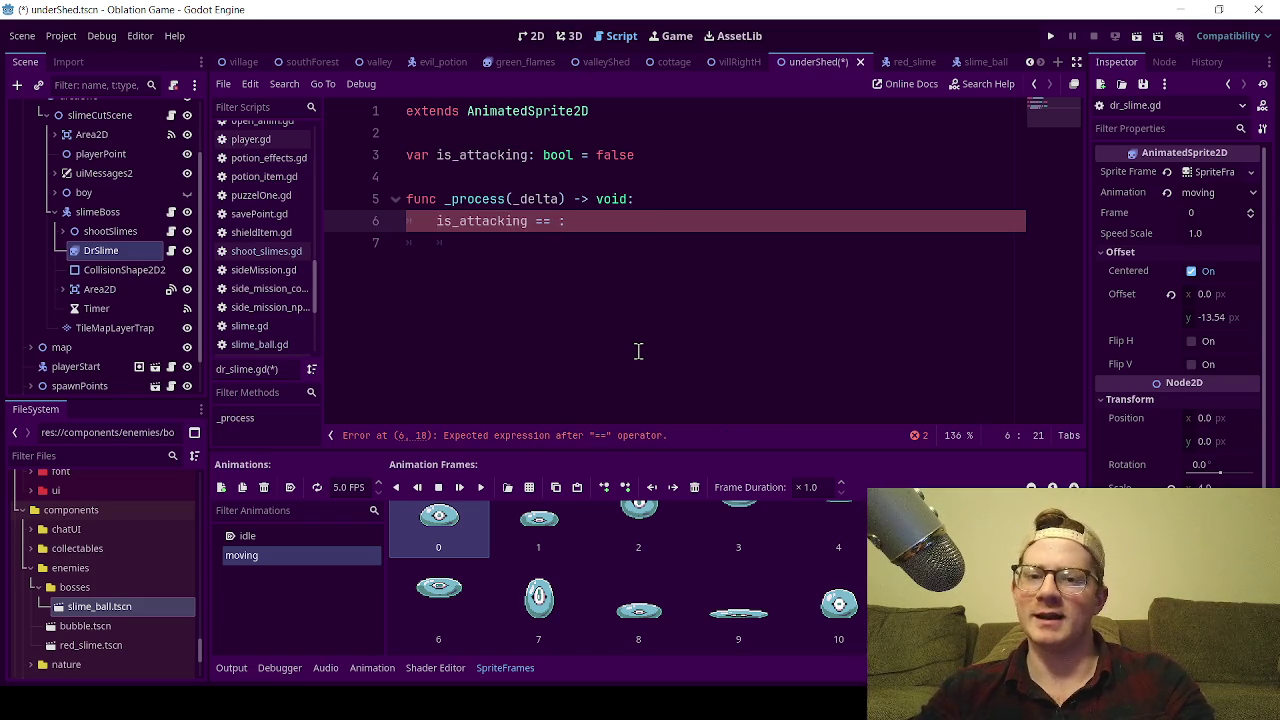
type("false")
key("End")
key("Return")
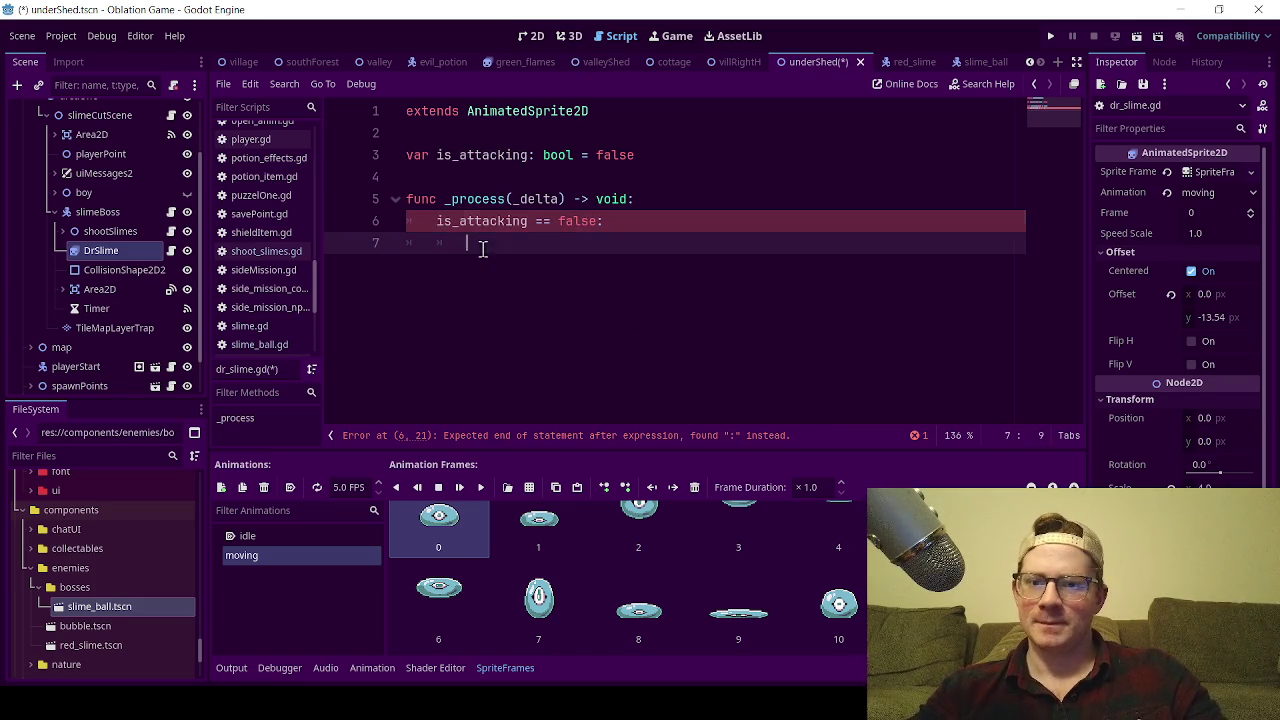
type("pla")
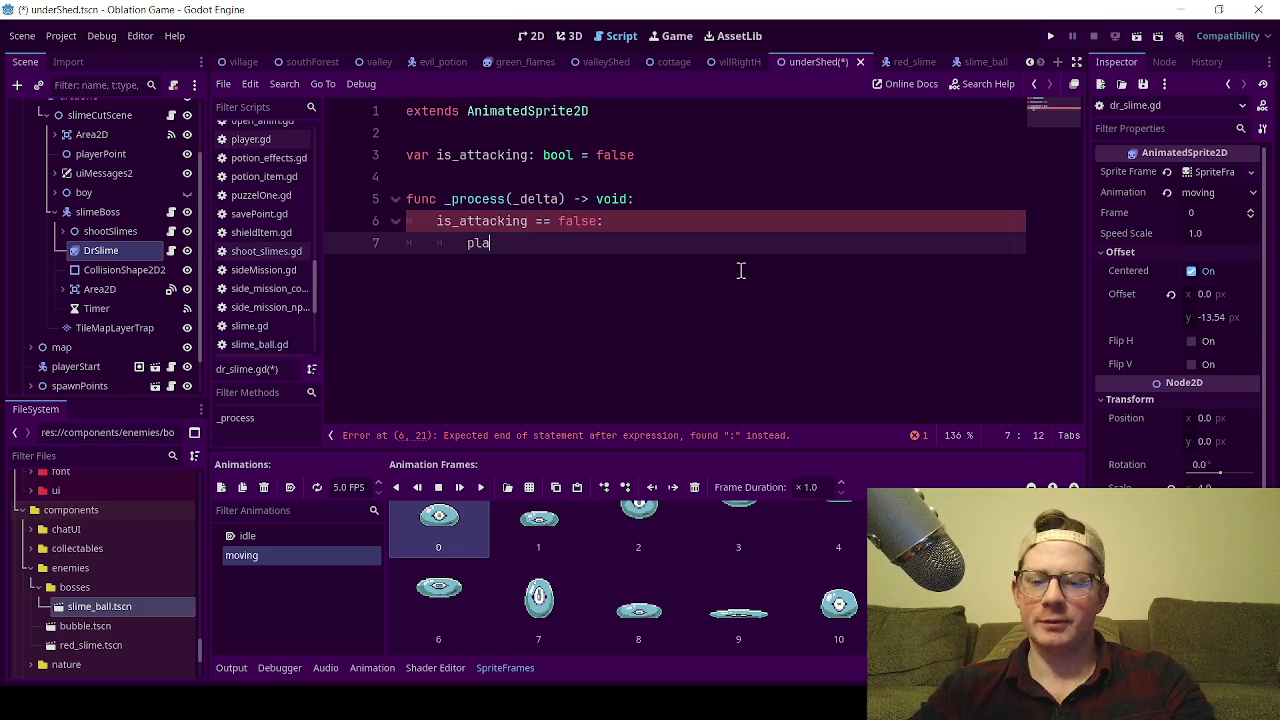
type("y")
type("(")
type("\"idle")
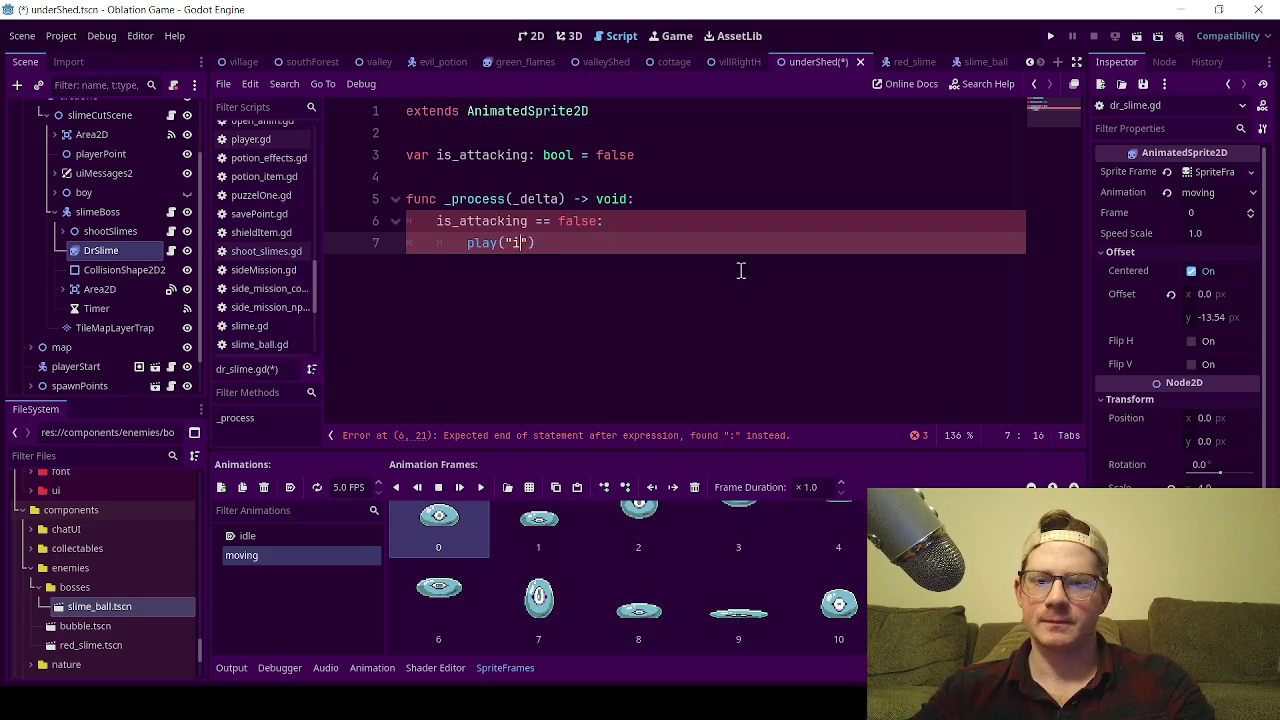
left_click(682, 206)
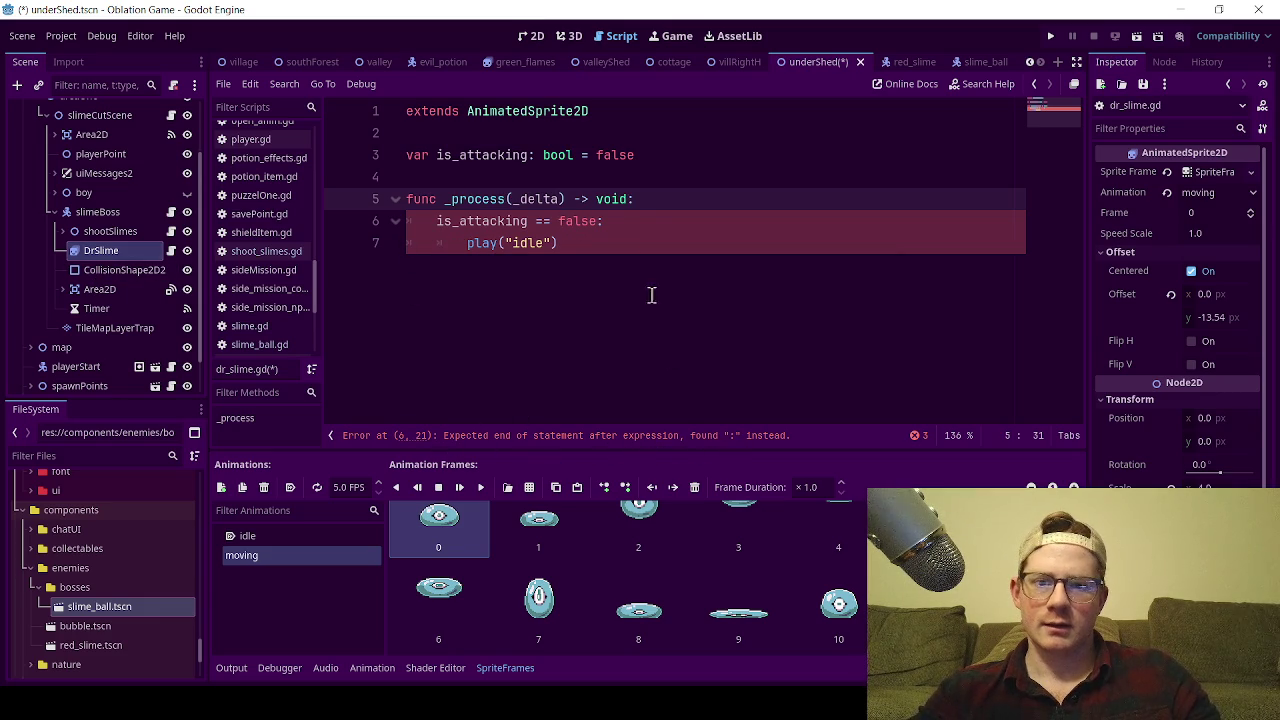
left_click(604, 250)
- Prefix the condition with 'if' to fix the parse error, then save with Ctrl+S
double_click(481, 440)
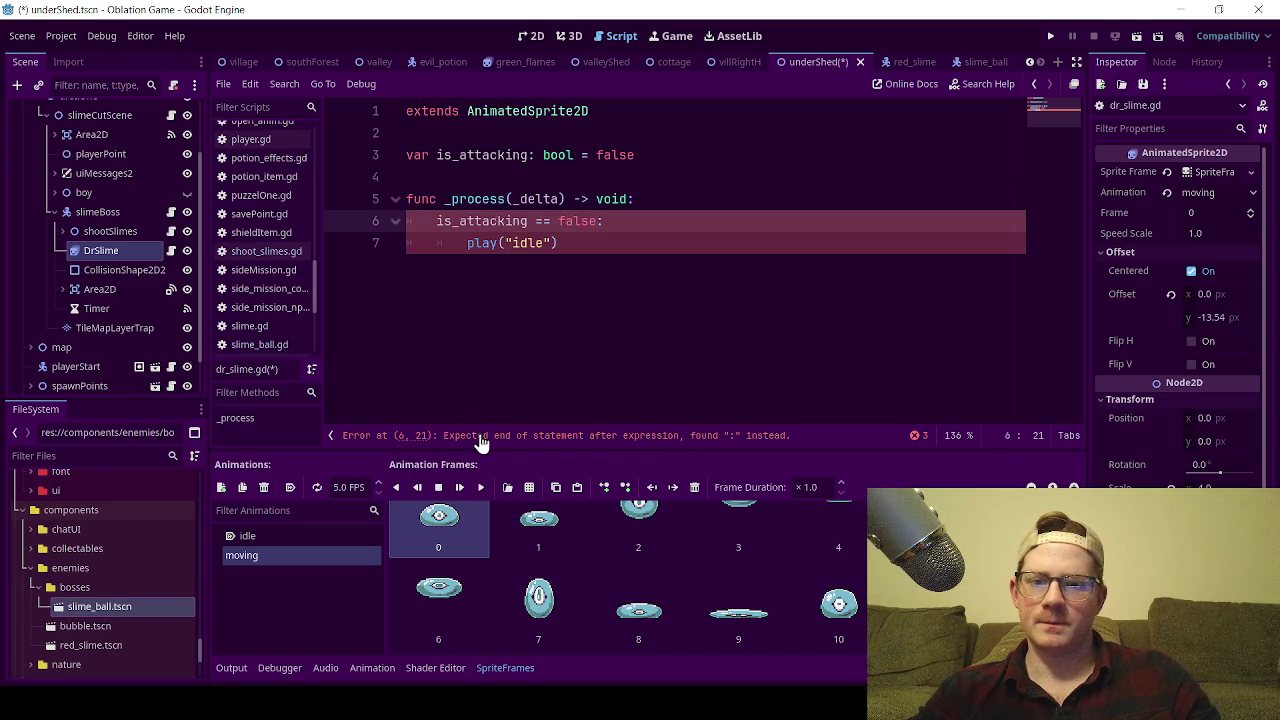
left_click(436, 221)
type("if")
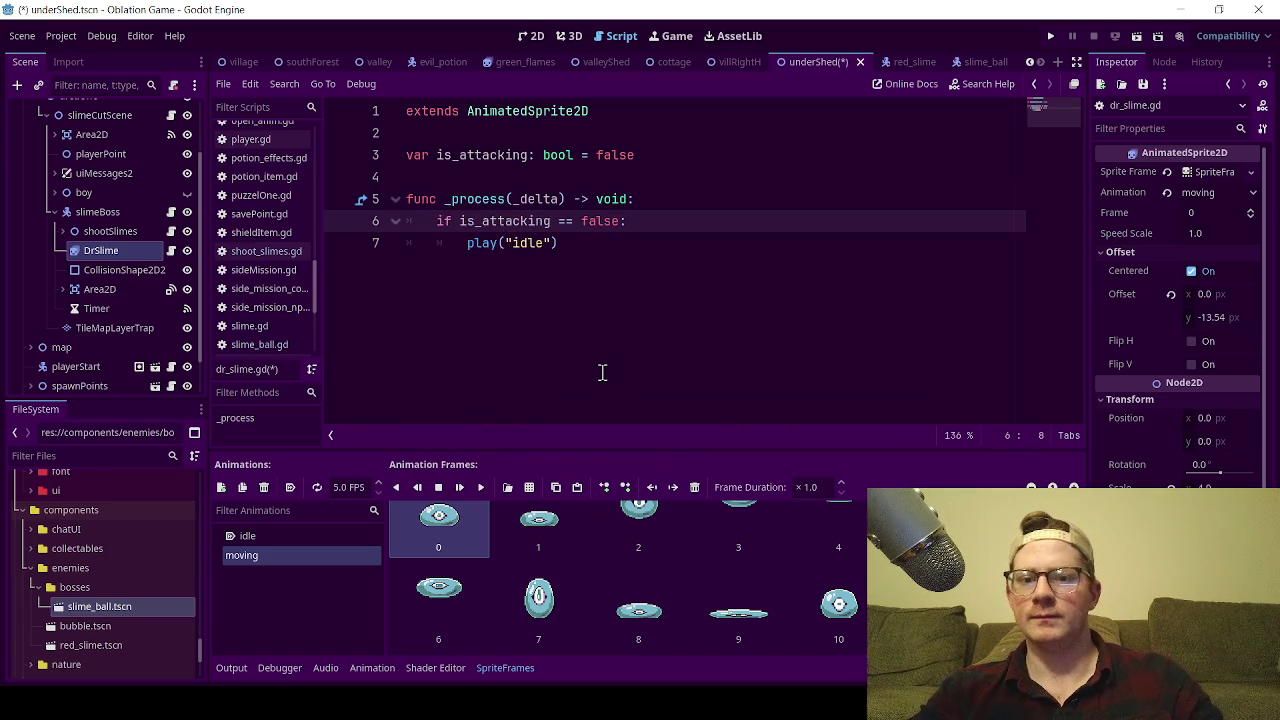
left_click(607, 281)
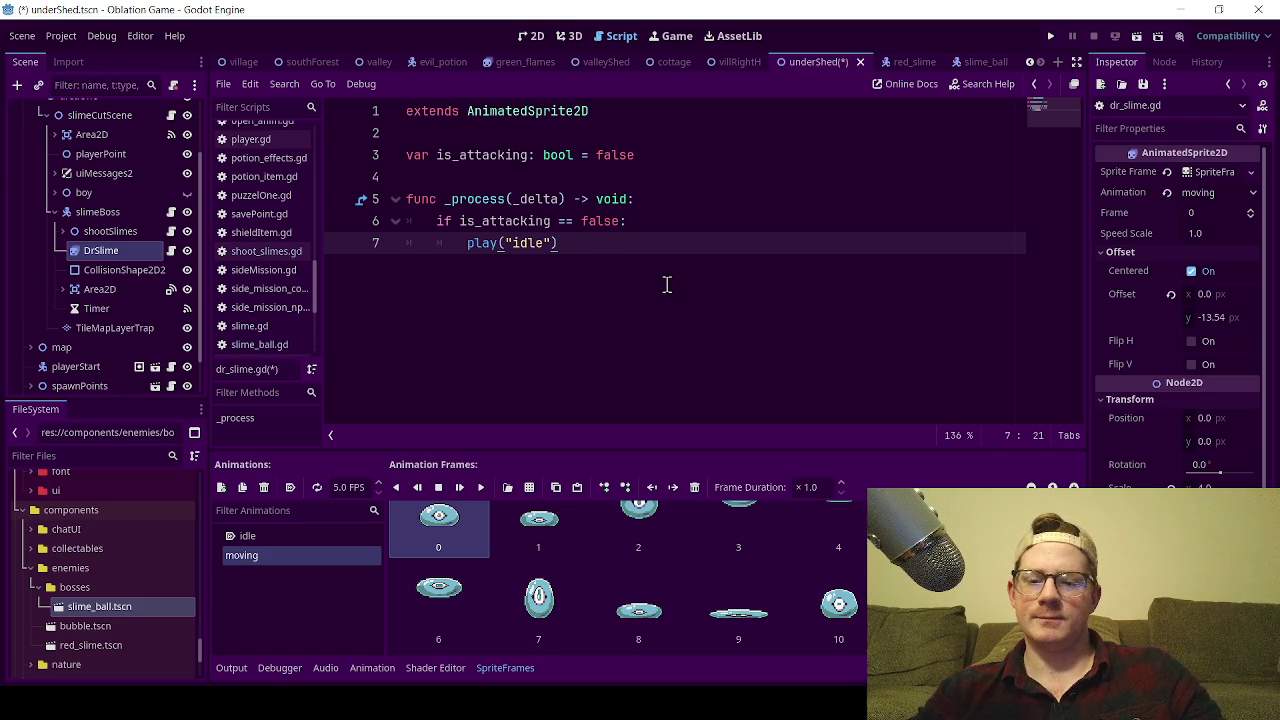
key("ctrl+s")
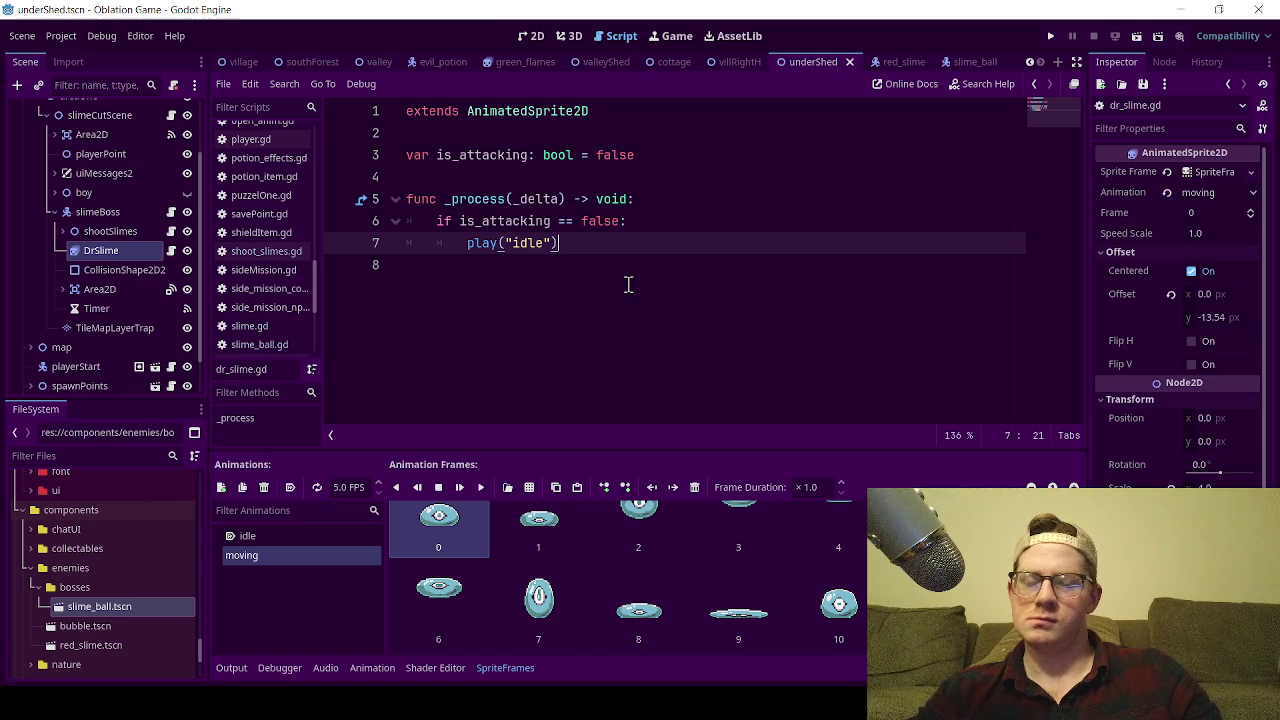
left_click(548, 266)
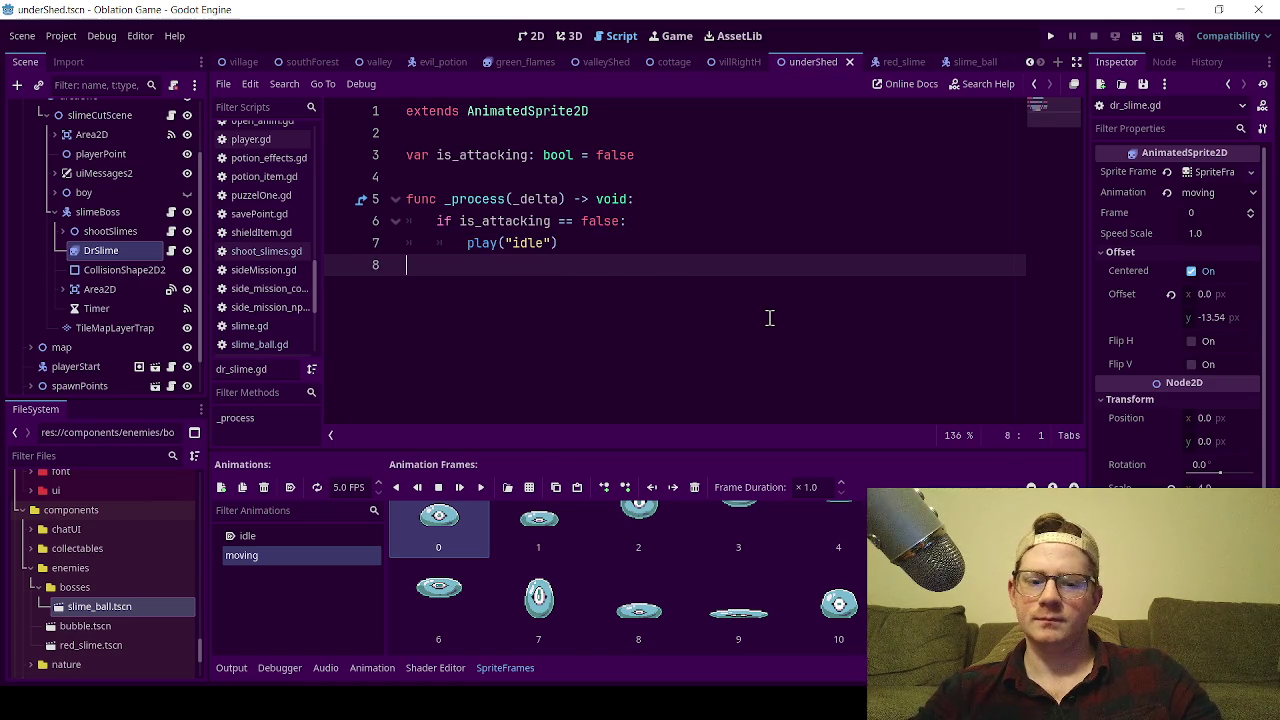
- Add a func attacking(): function below _process with a play call in its body
key("Return")
type("func attacking")
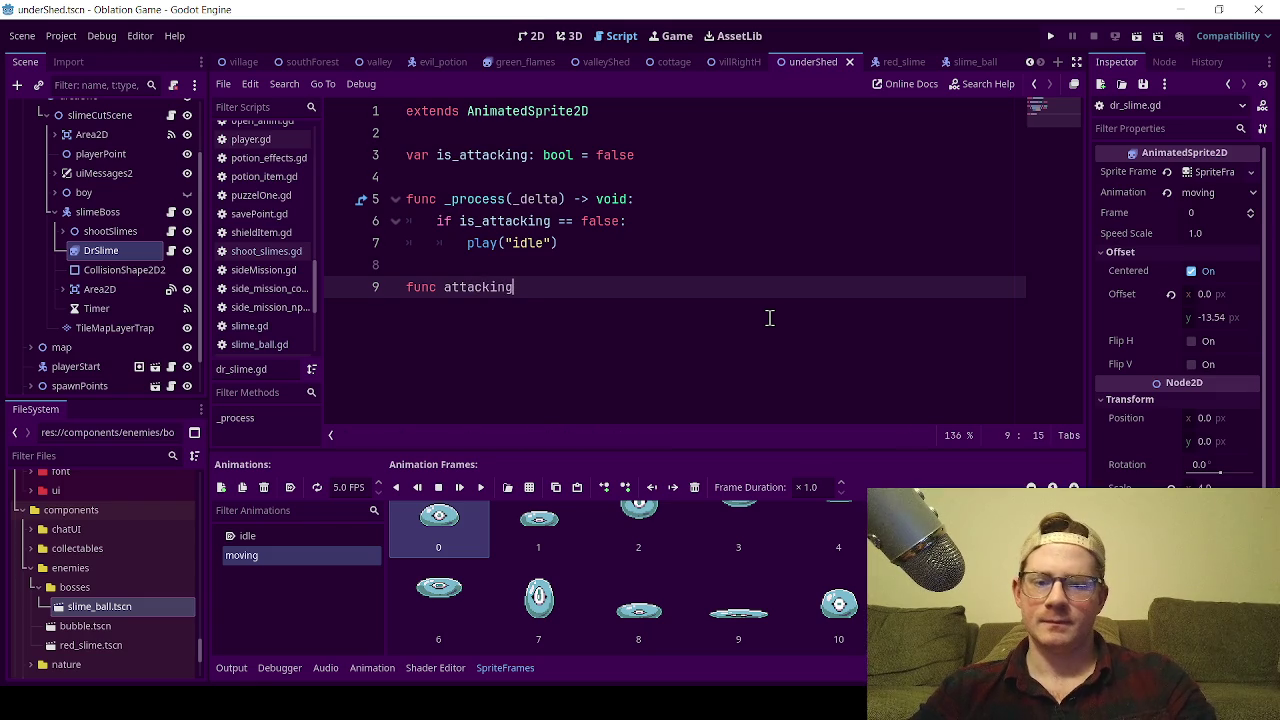
type("()")
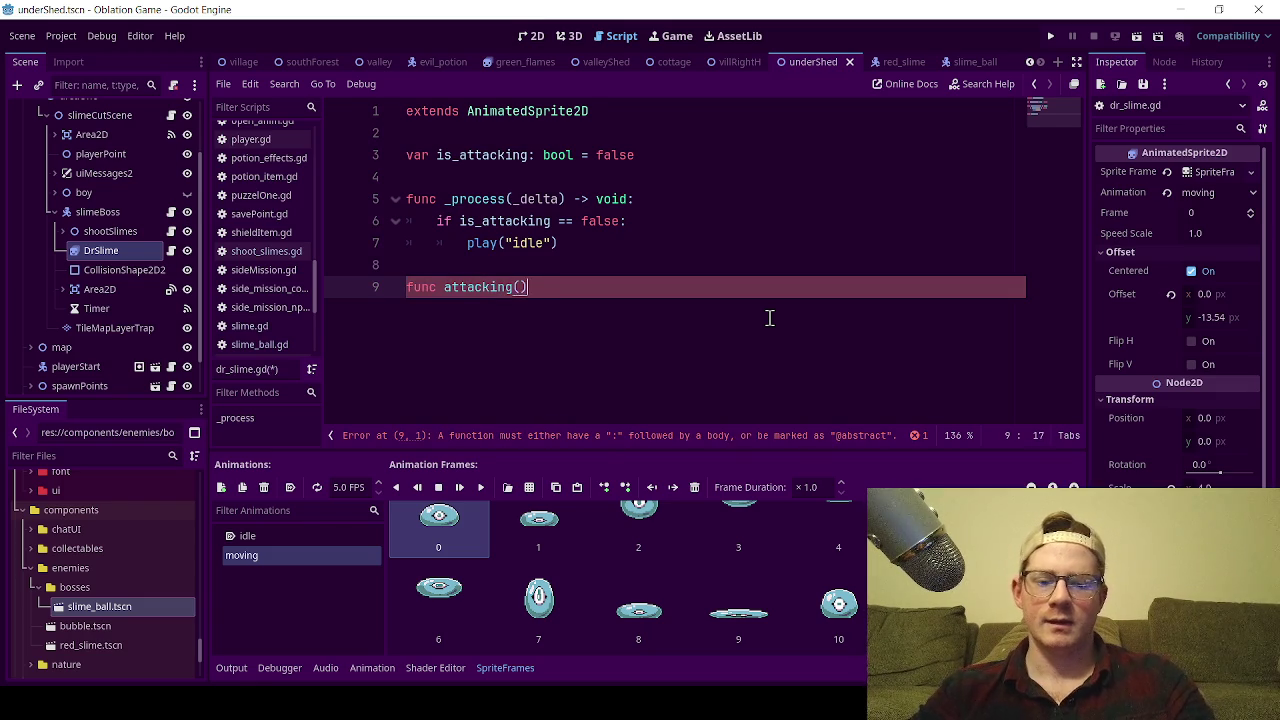
key("Return")
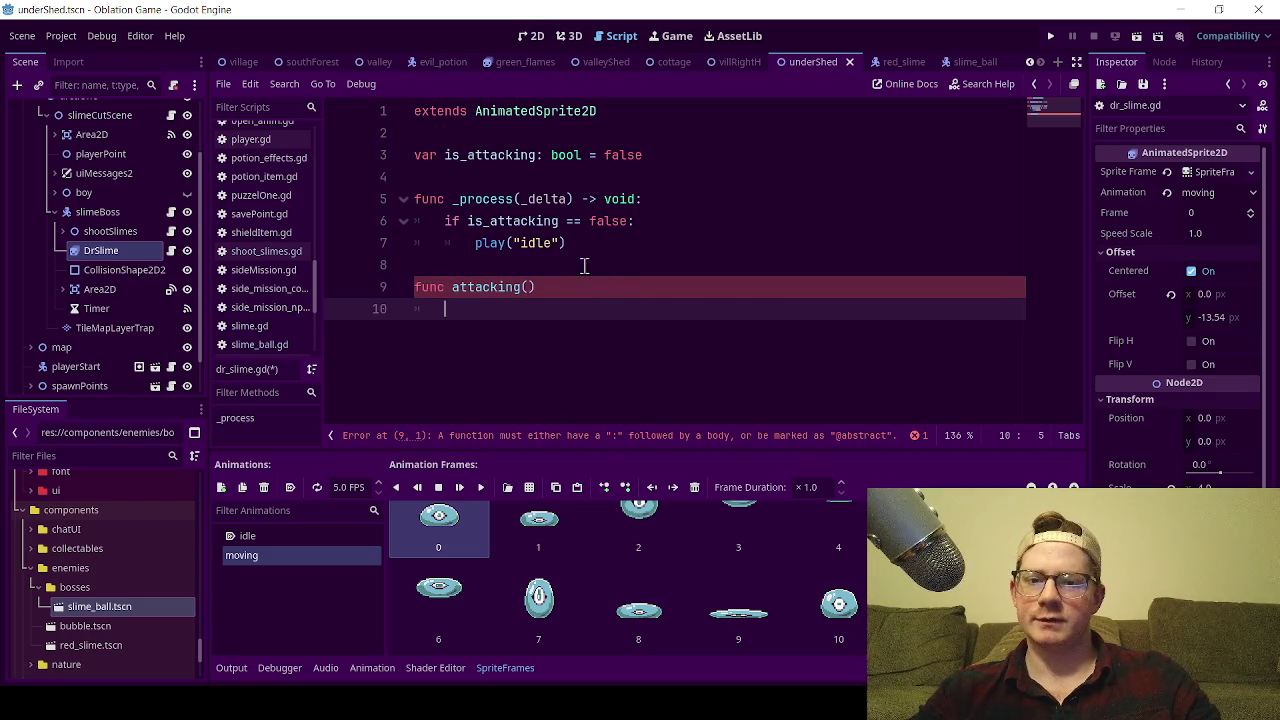
key("Tab")
type("pl")
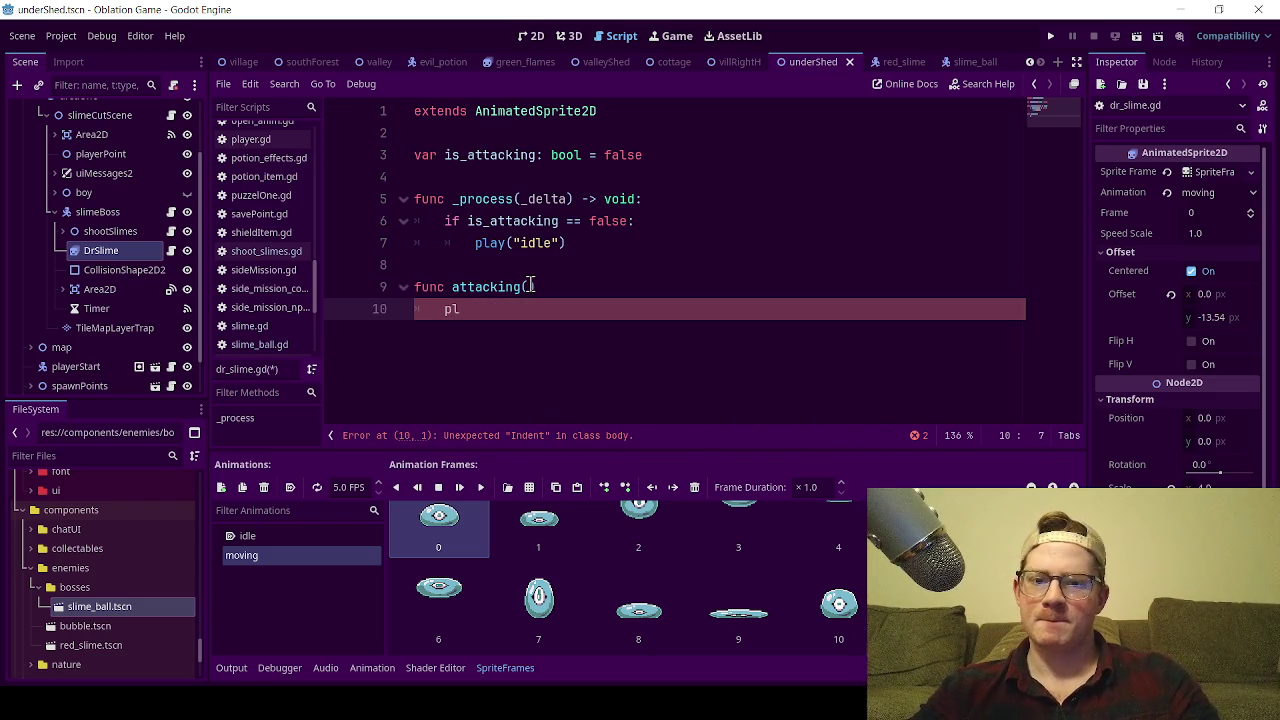
left_click(541, 287)
type(":")
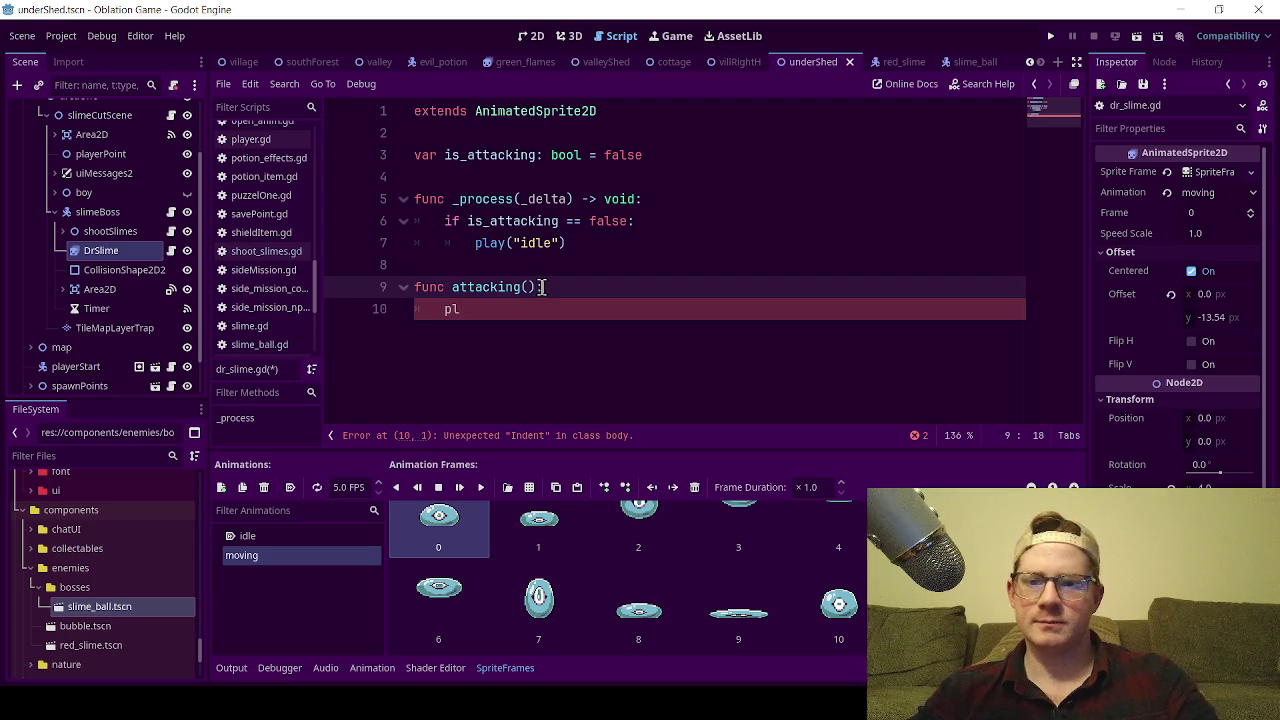
double_click(448, 309)
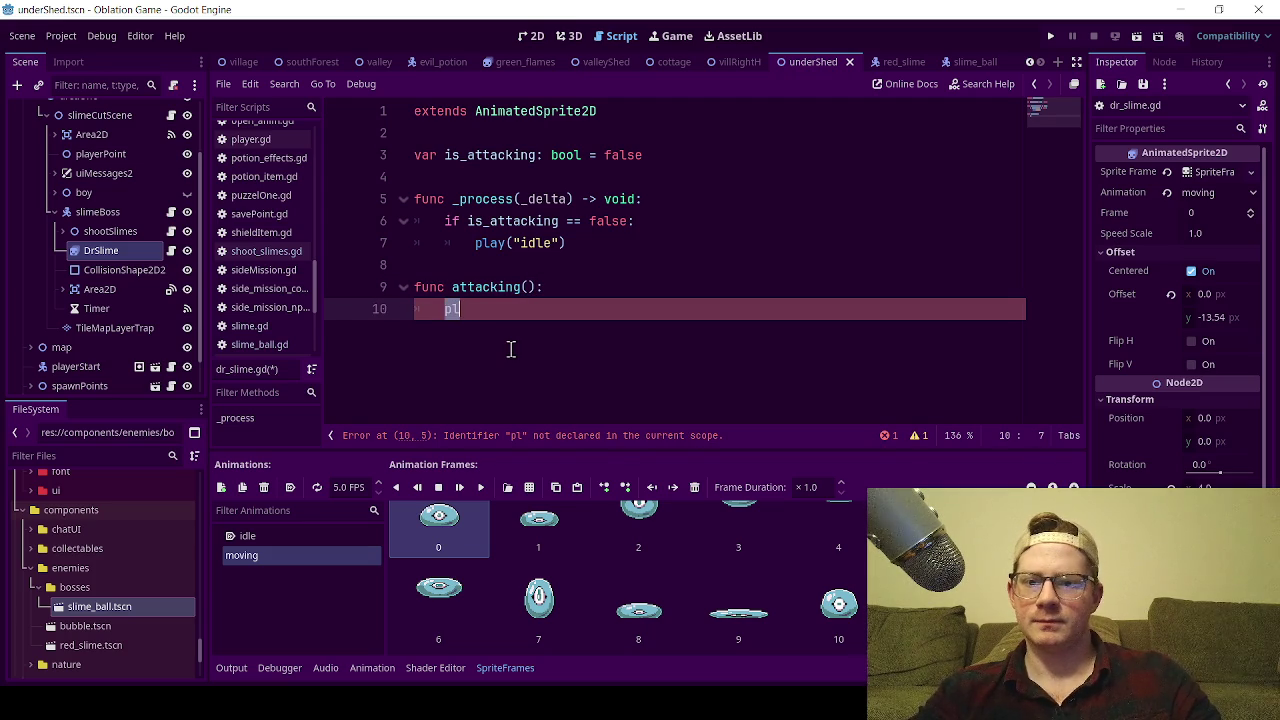
type("pla")
key("Return")
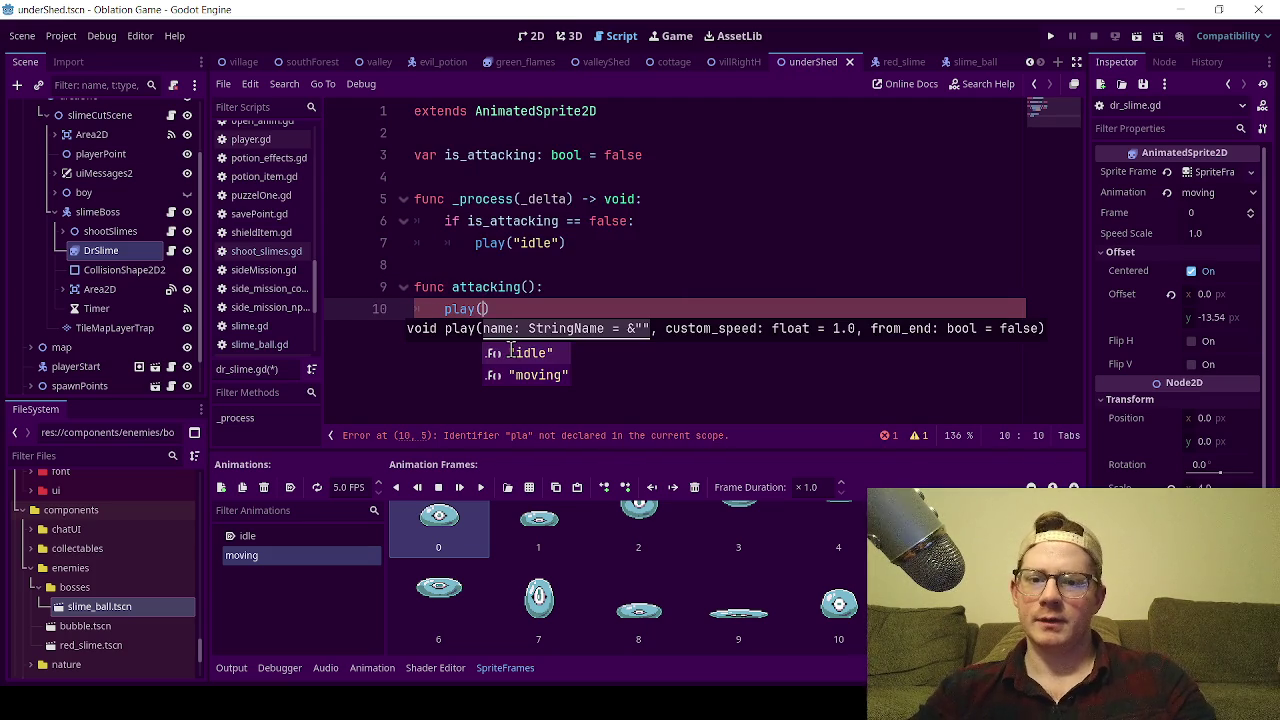
- Make attacking() play "moving", then await animation_finished, and save the script
key("Down")
key("Return")
type(")")
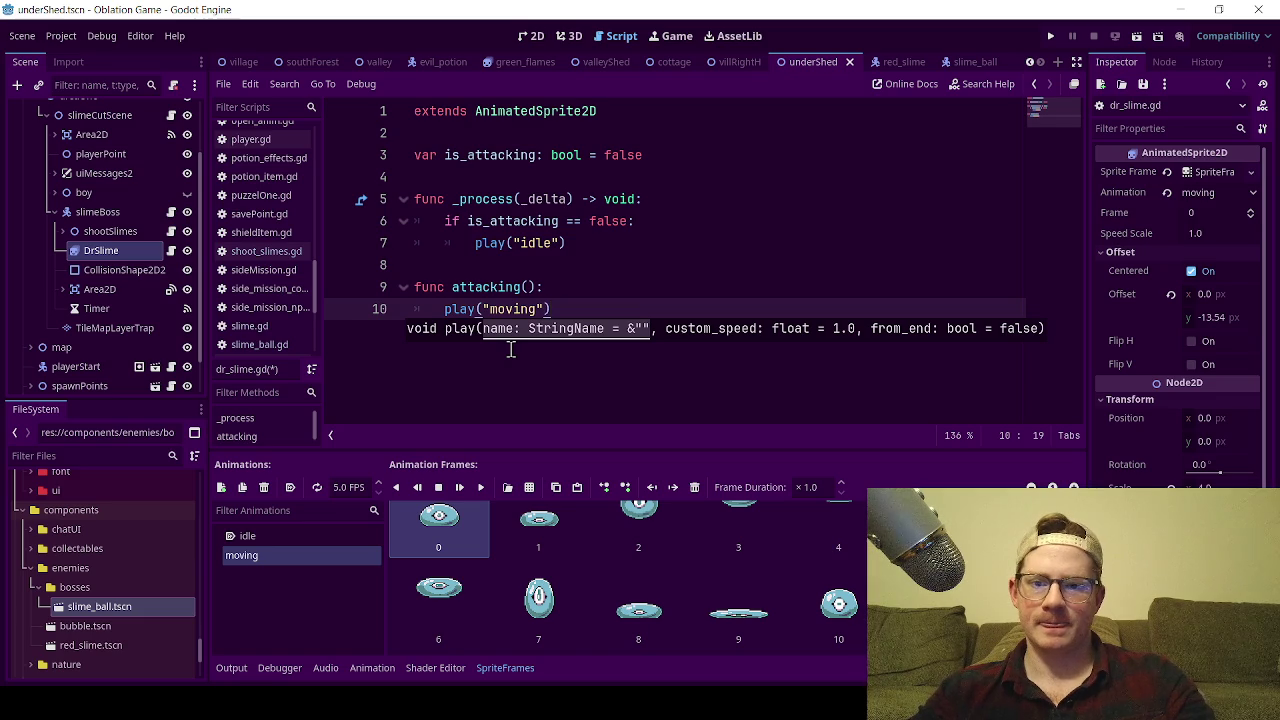
key("Return")
type("await ")
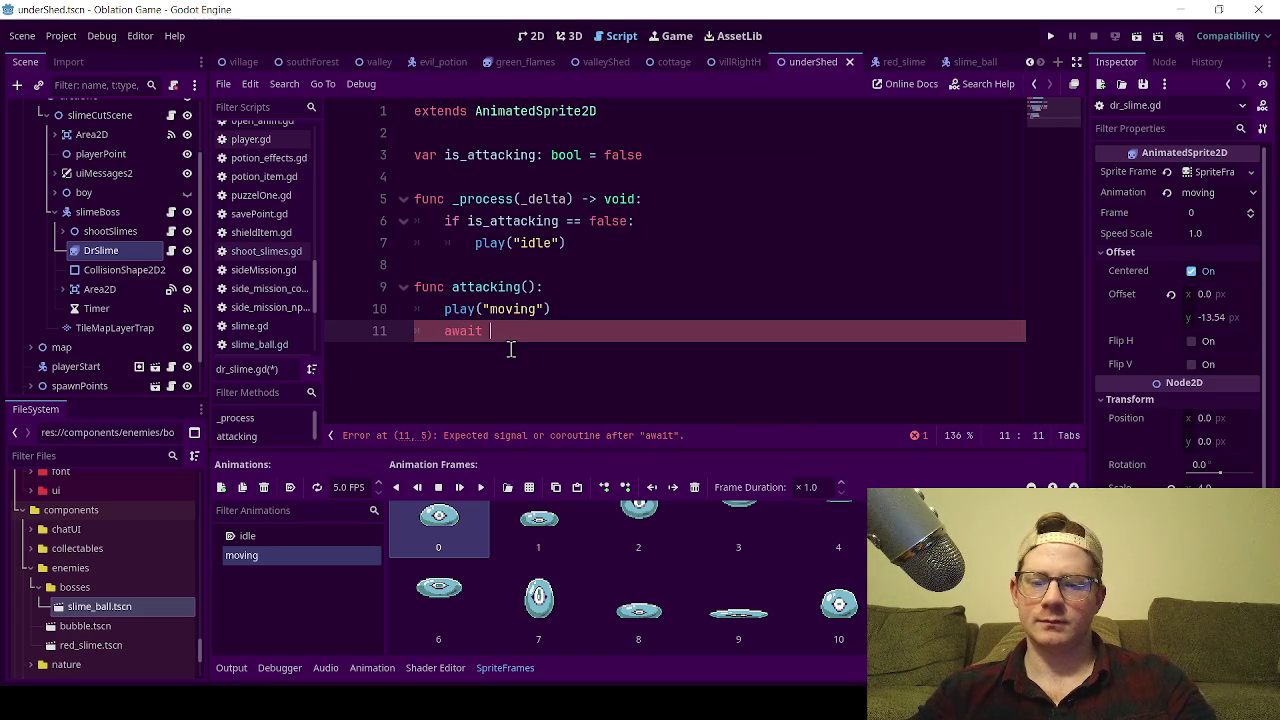
type("anim")
key("Down")
key("Down")
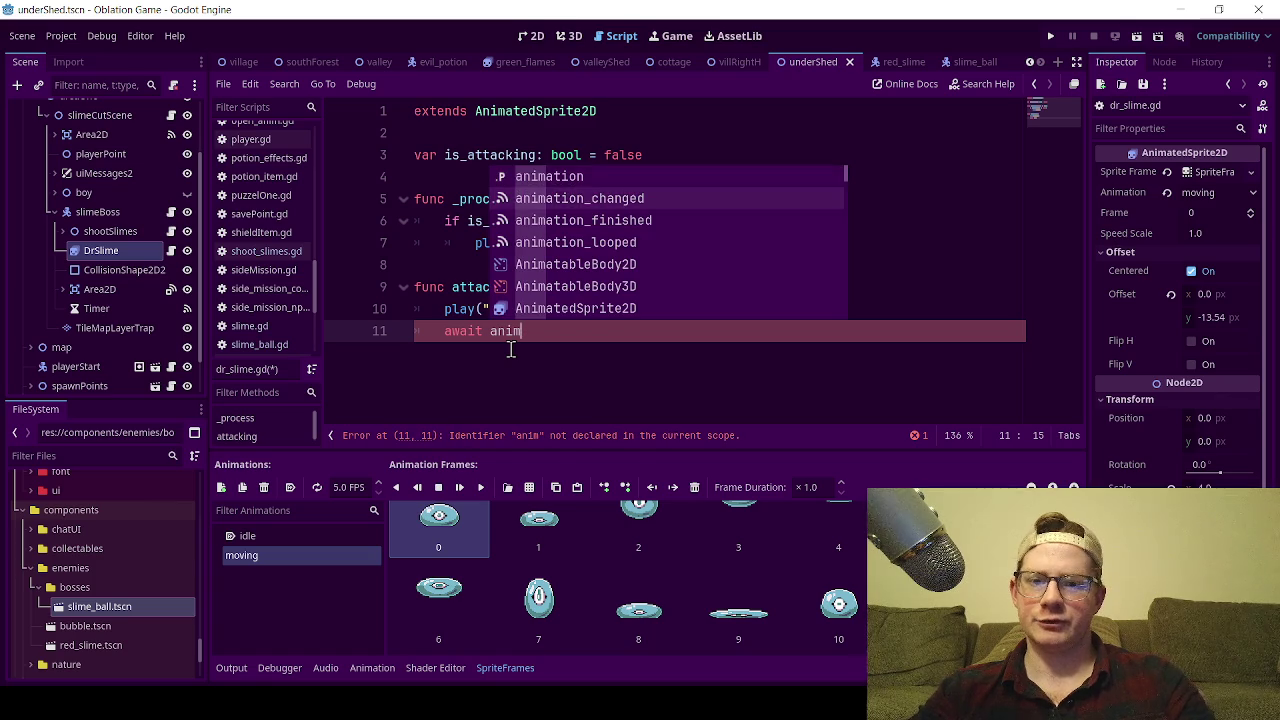
key("Return")
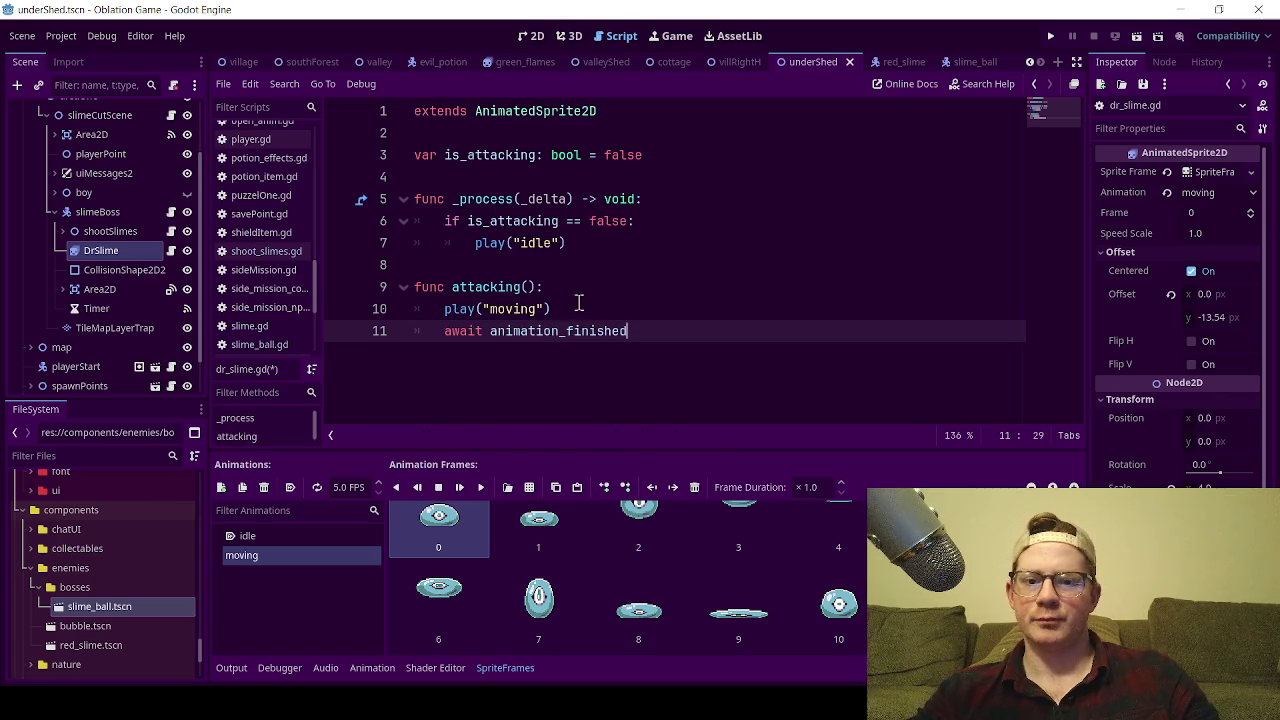
left_click(578, 304)
key("ctrl+s")
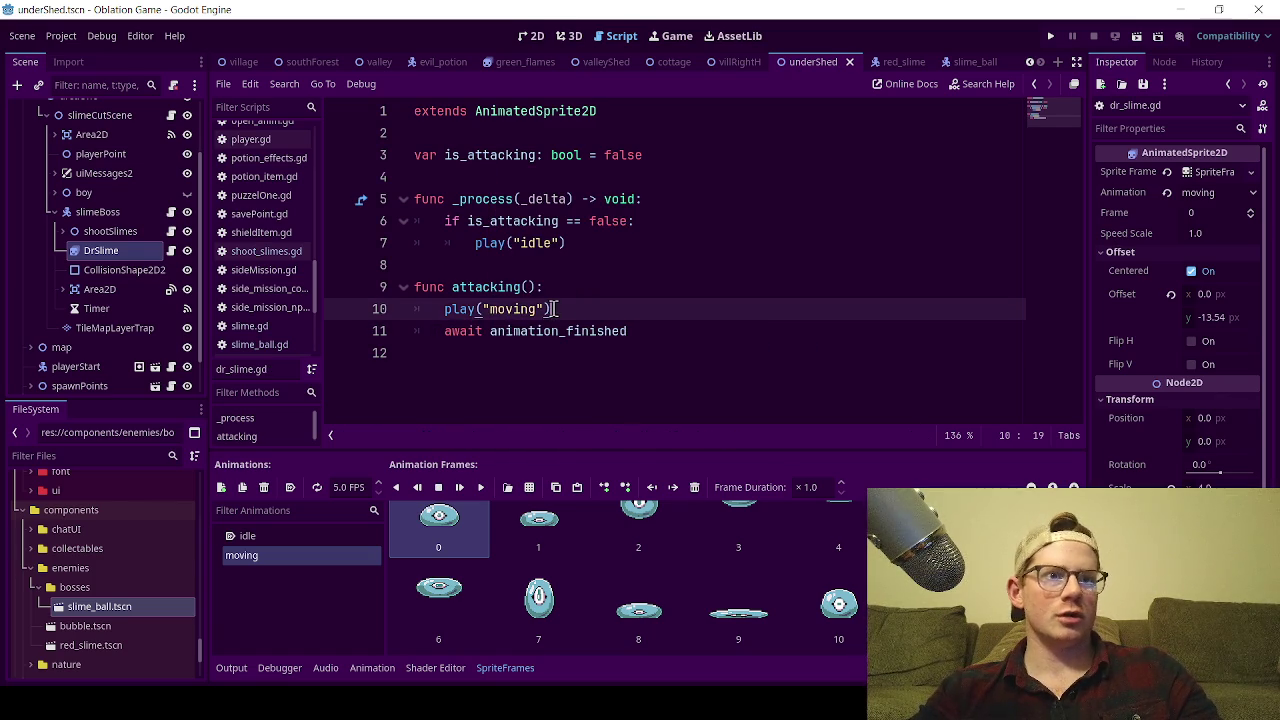
- Add 'is_attacking = true' after the await line in attacking() and save dr_slime.gd
left_click(634, 332)
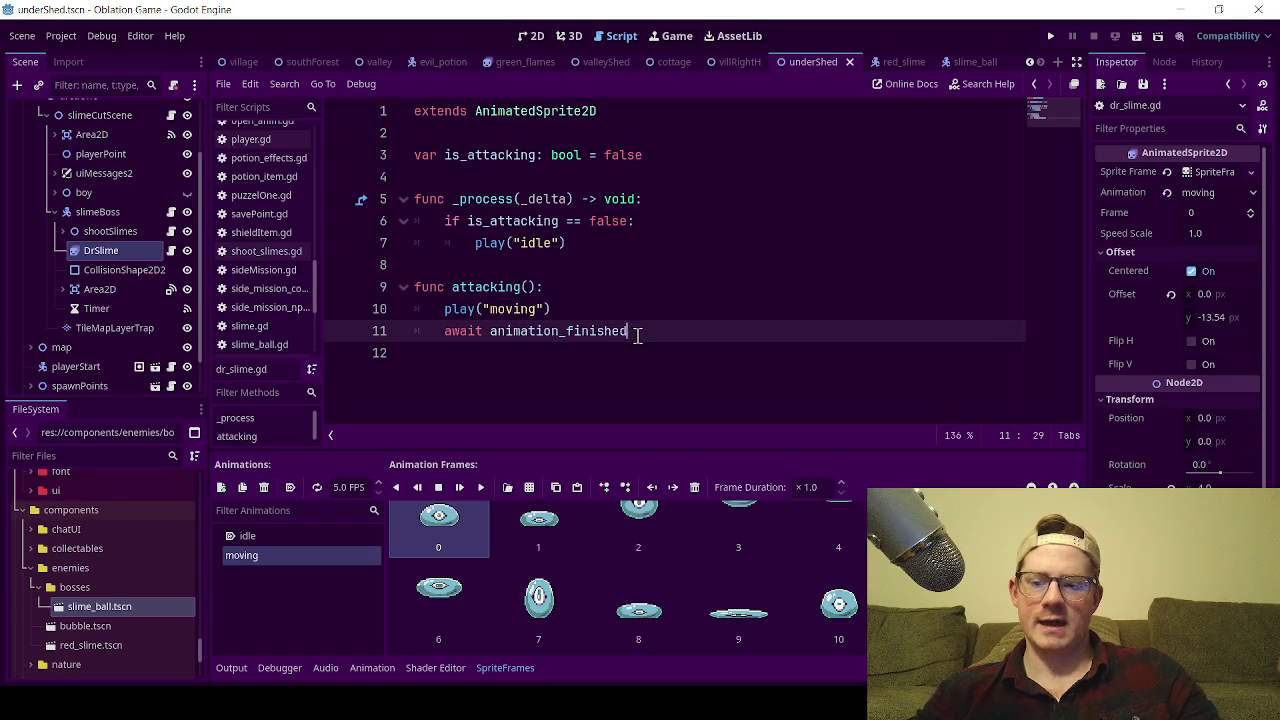
left_click(622, 287)
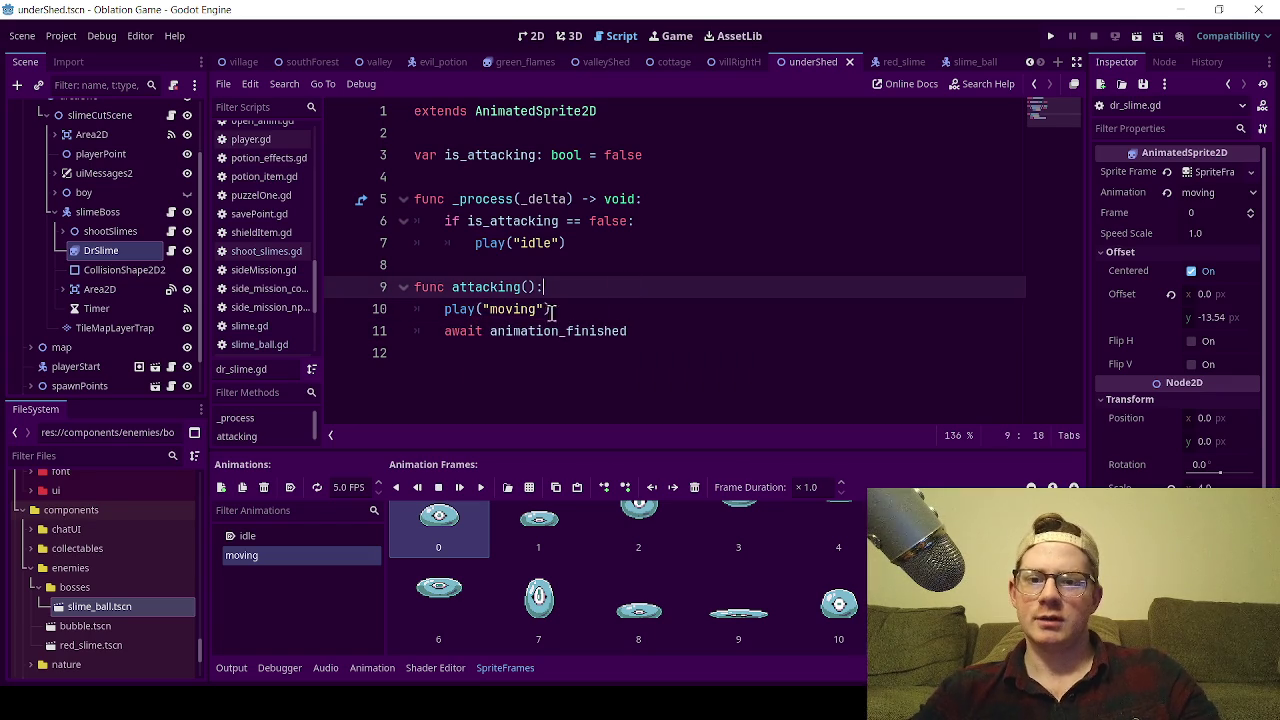
left_click(572, 311)
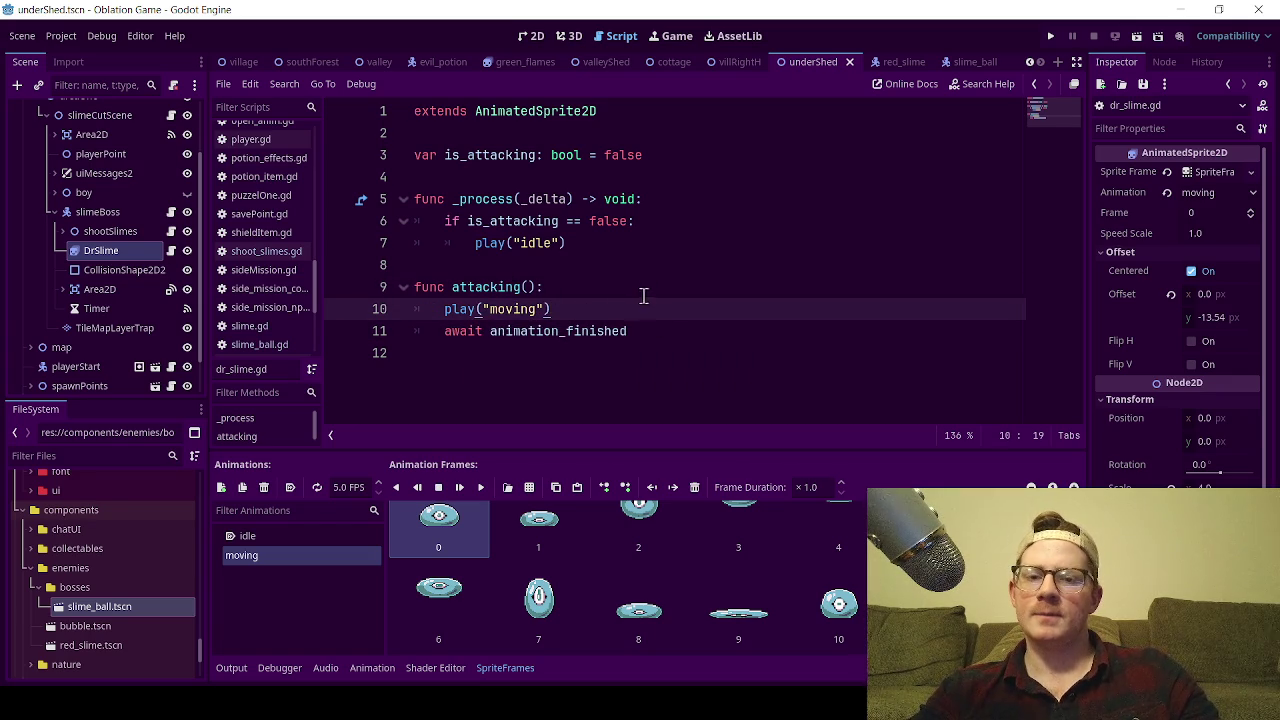
left_click(647, 332)
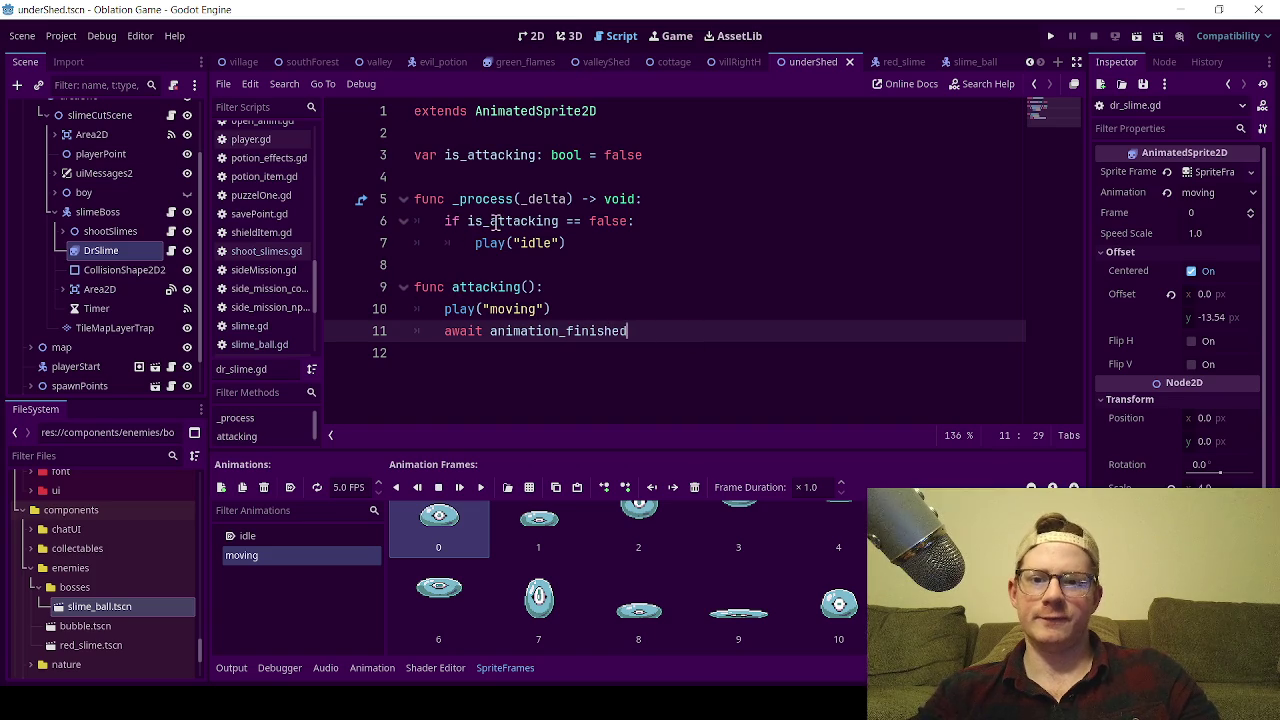
double_click(494, 222)
left_click(668, 331)
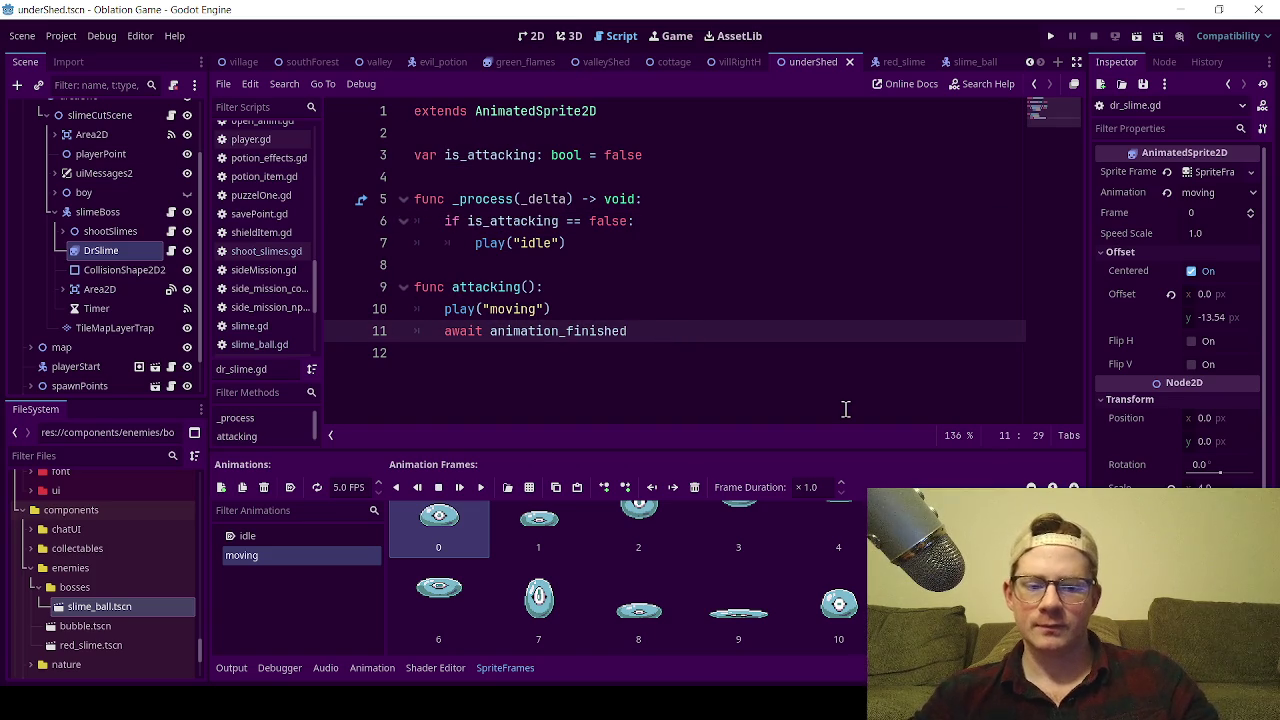
key("Return")
type("is_attacking = true")
key("ctrl+s")
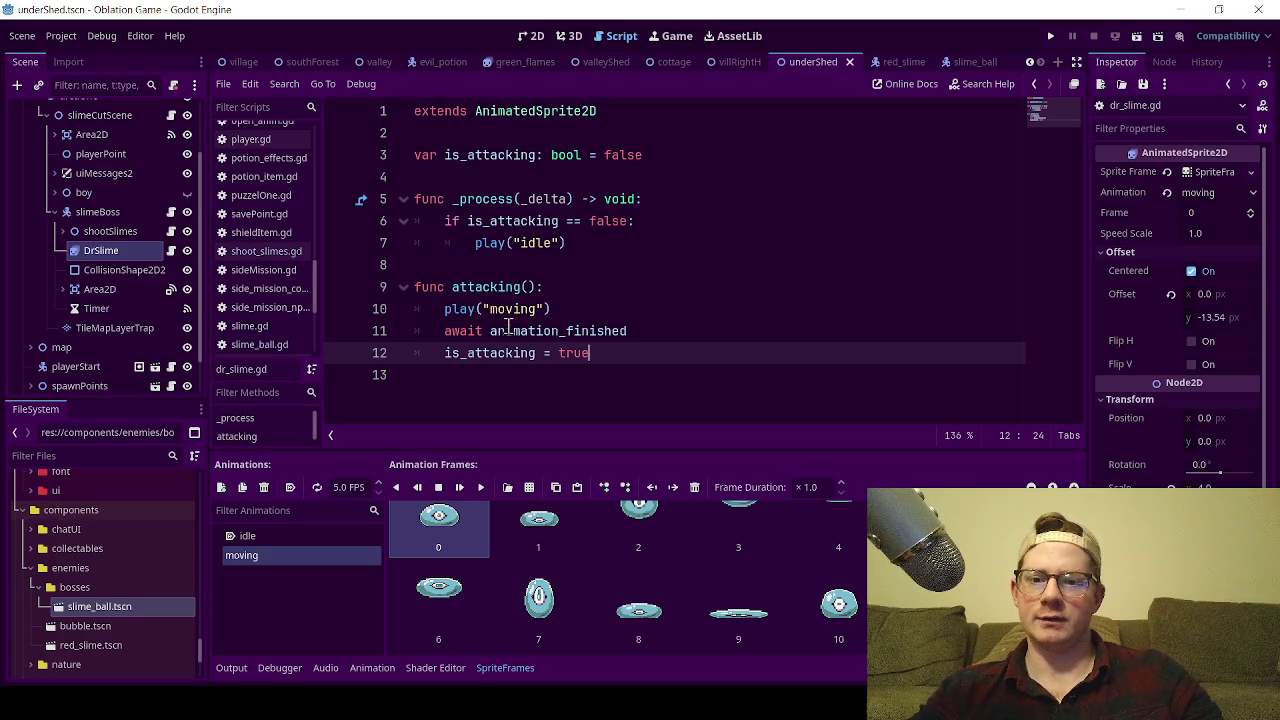
- Highlight await and attacking(), then open slime_boss.gd at start_attack_jump for comparison
left_click(457, 331)
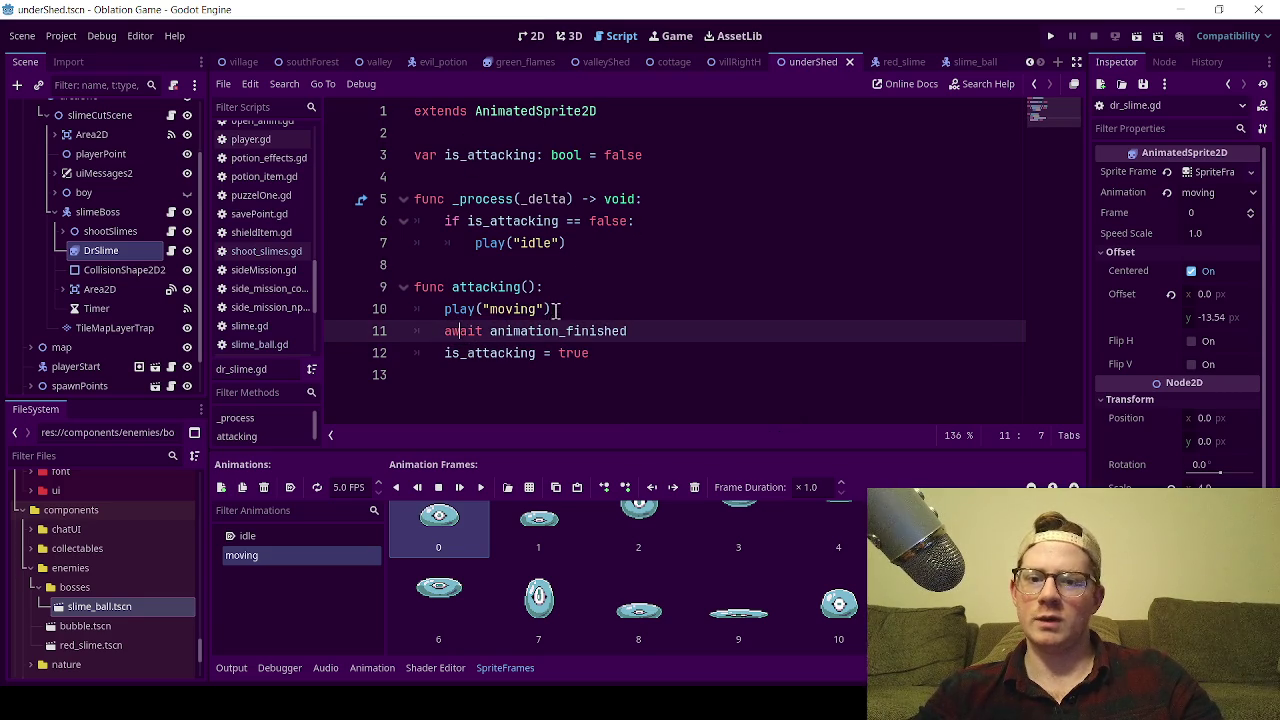
double_click(455, 331)
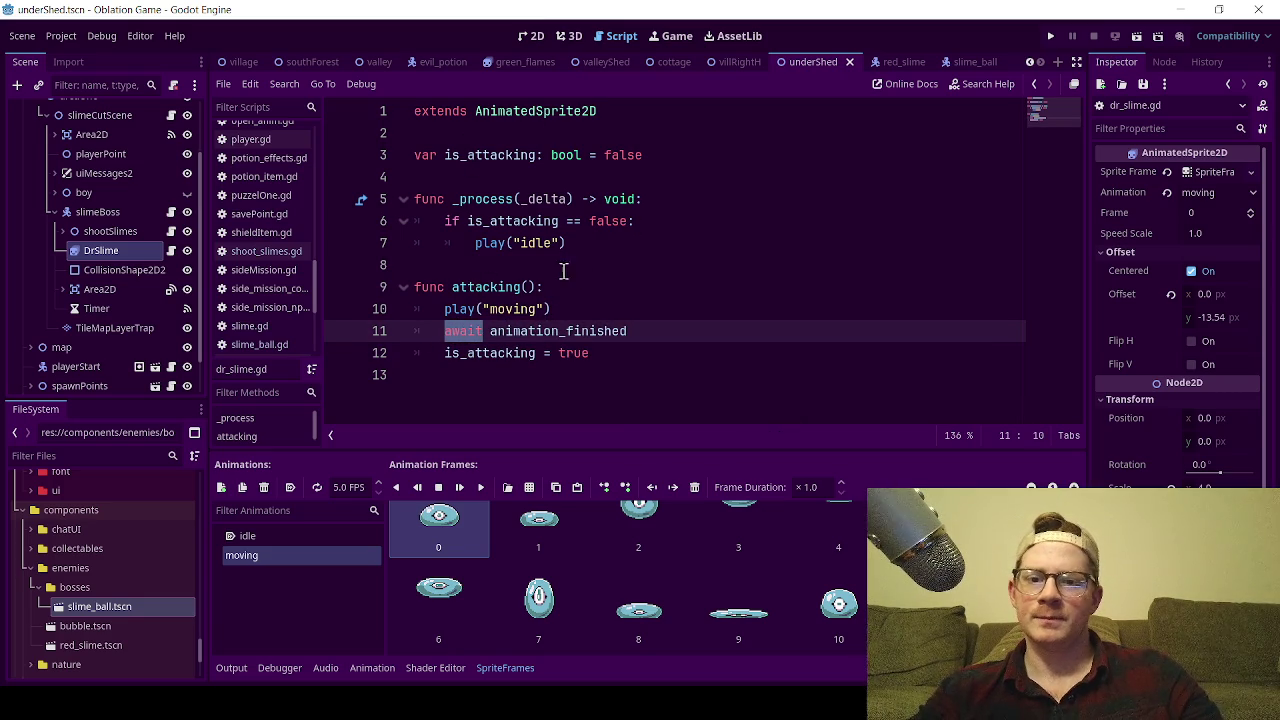
left_click_drag(538, 287, 452, 288)
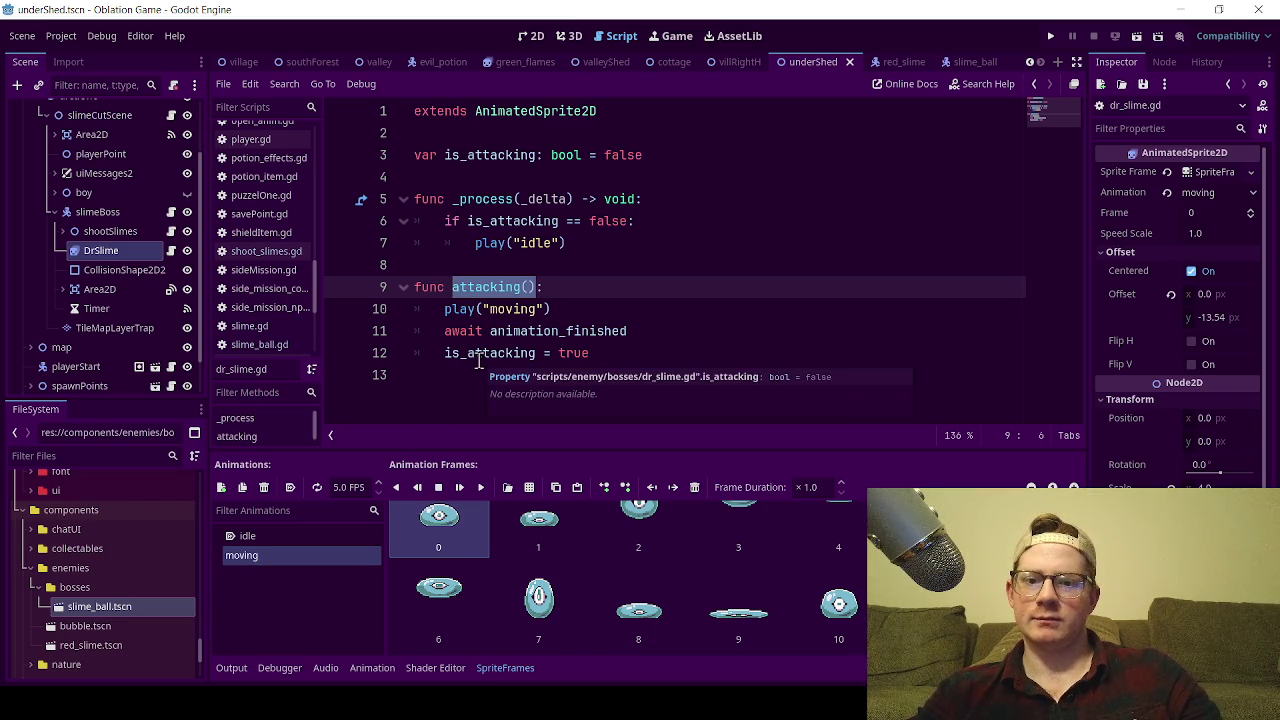
left_click(171, 250)
scroll(620, 263, "down", 3)
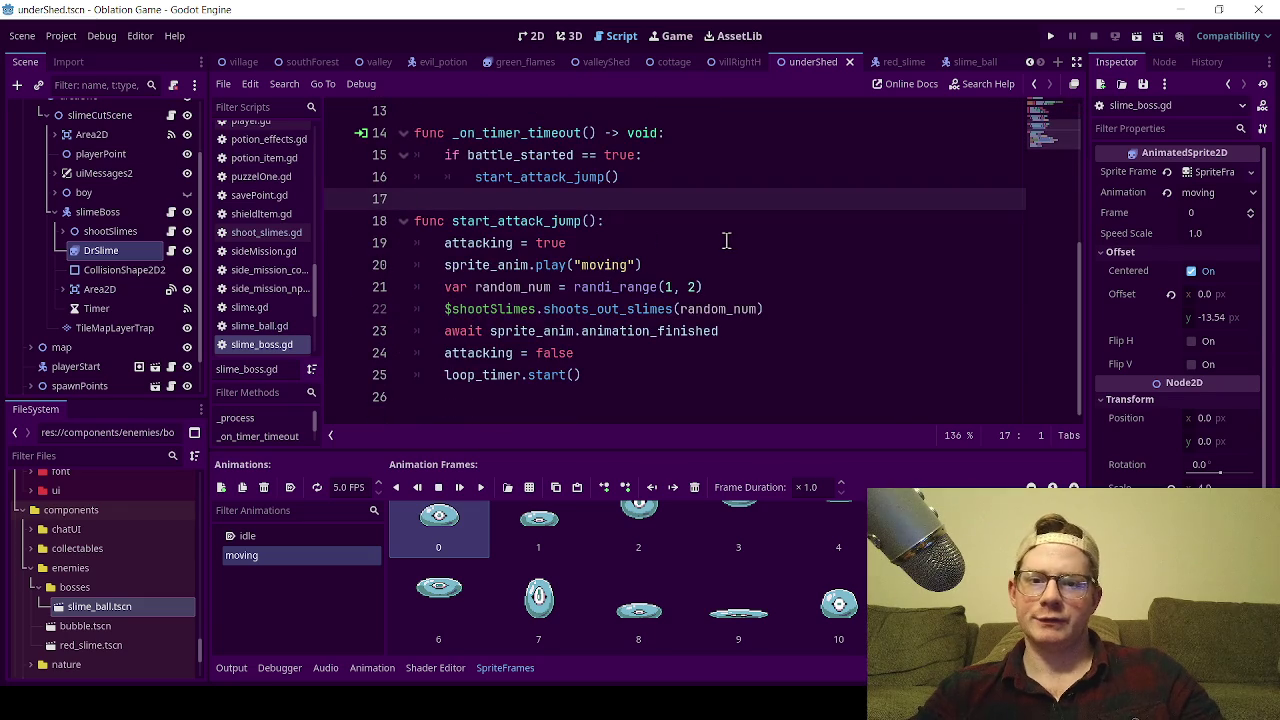